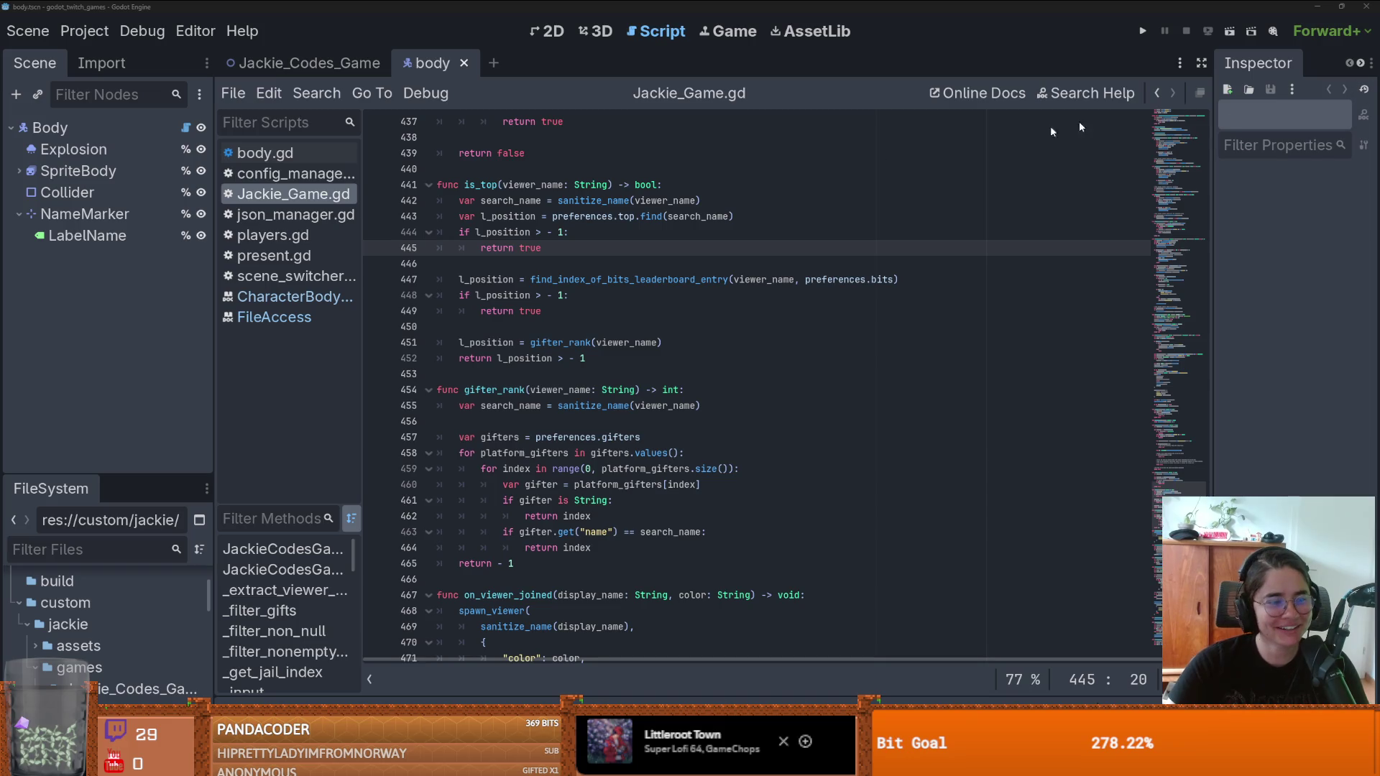
Step: Put the caret on line 448 of Jackie_Game.gd and run the Godot Twitch Games project
left_click(542, 295)
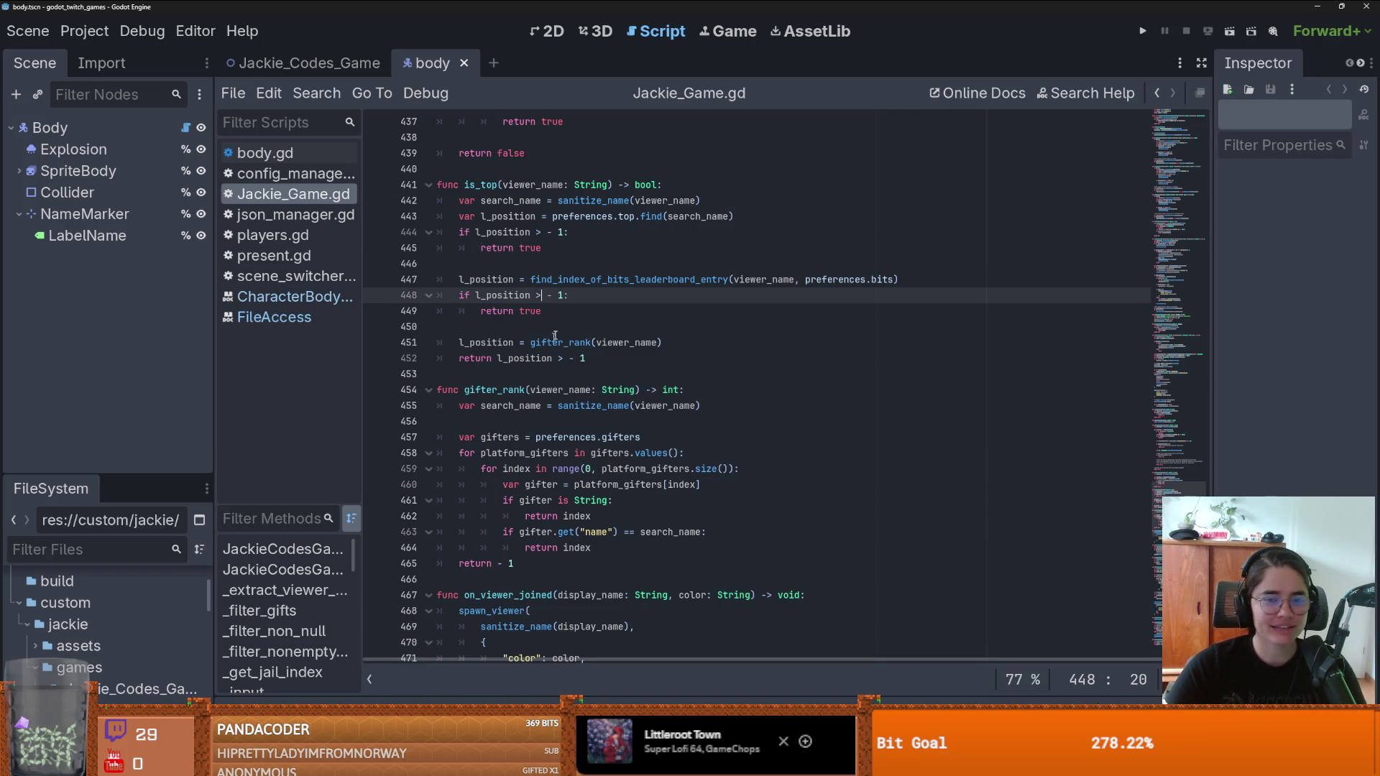
mouse_move(569, 282)
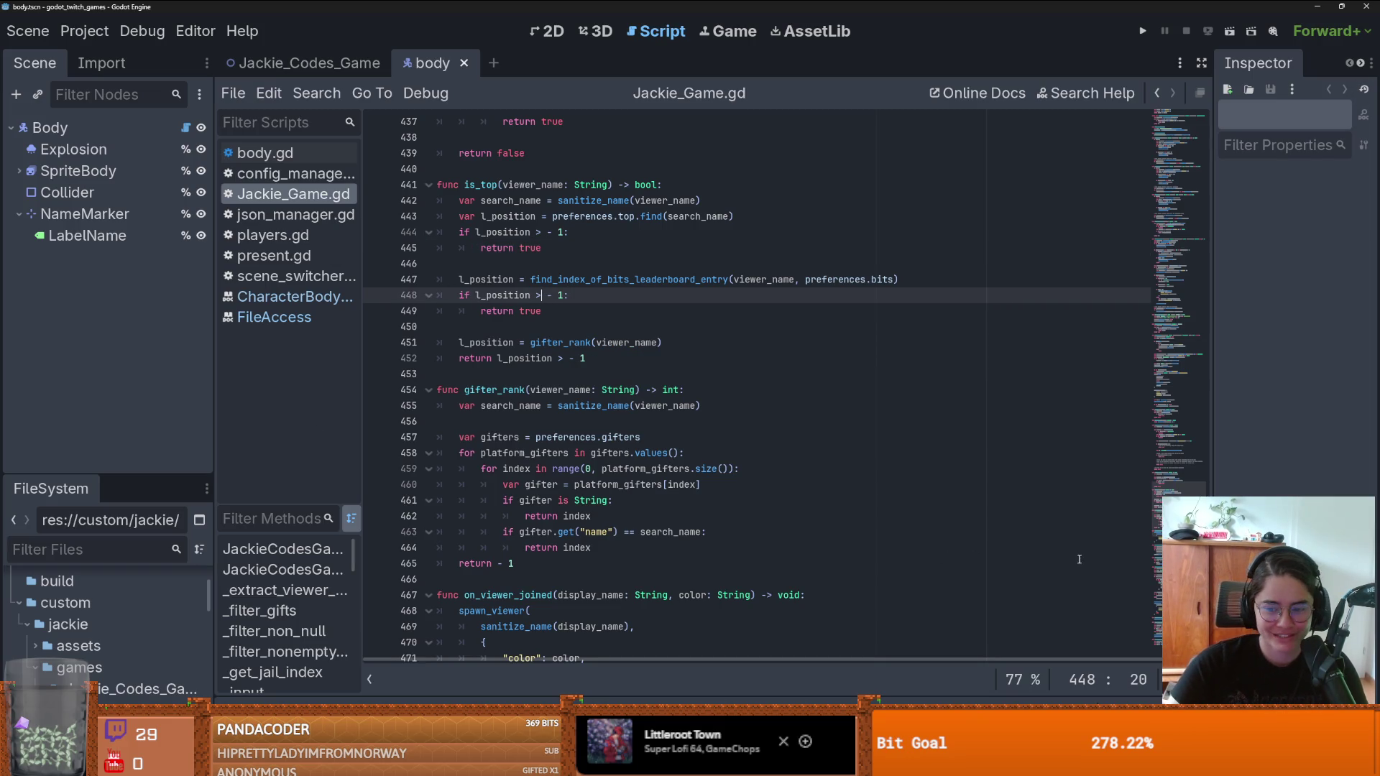
left_click(1142, 31)
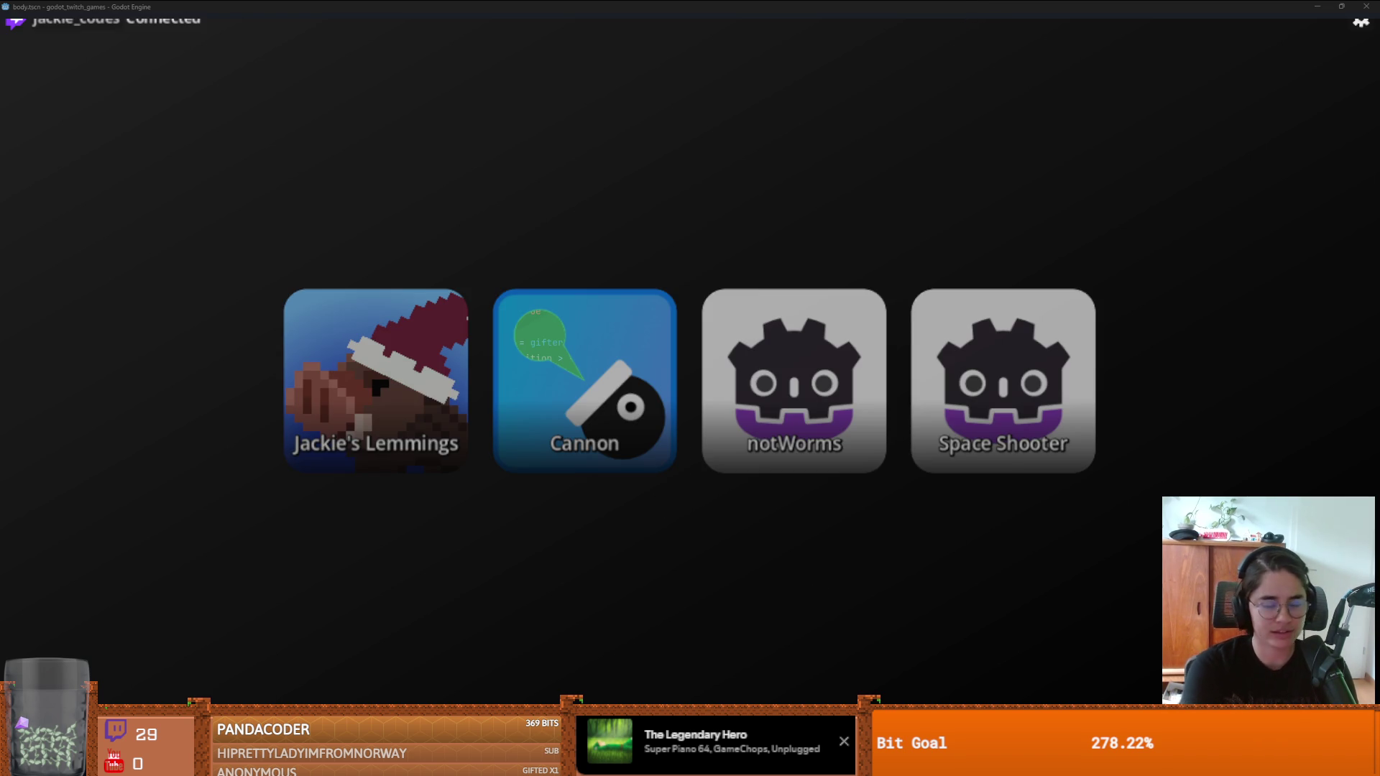
Step: Start Jackie's Lemmings from the game picker so the debugger breaks at line 448
left_click(449, 460)
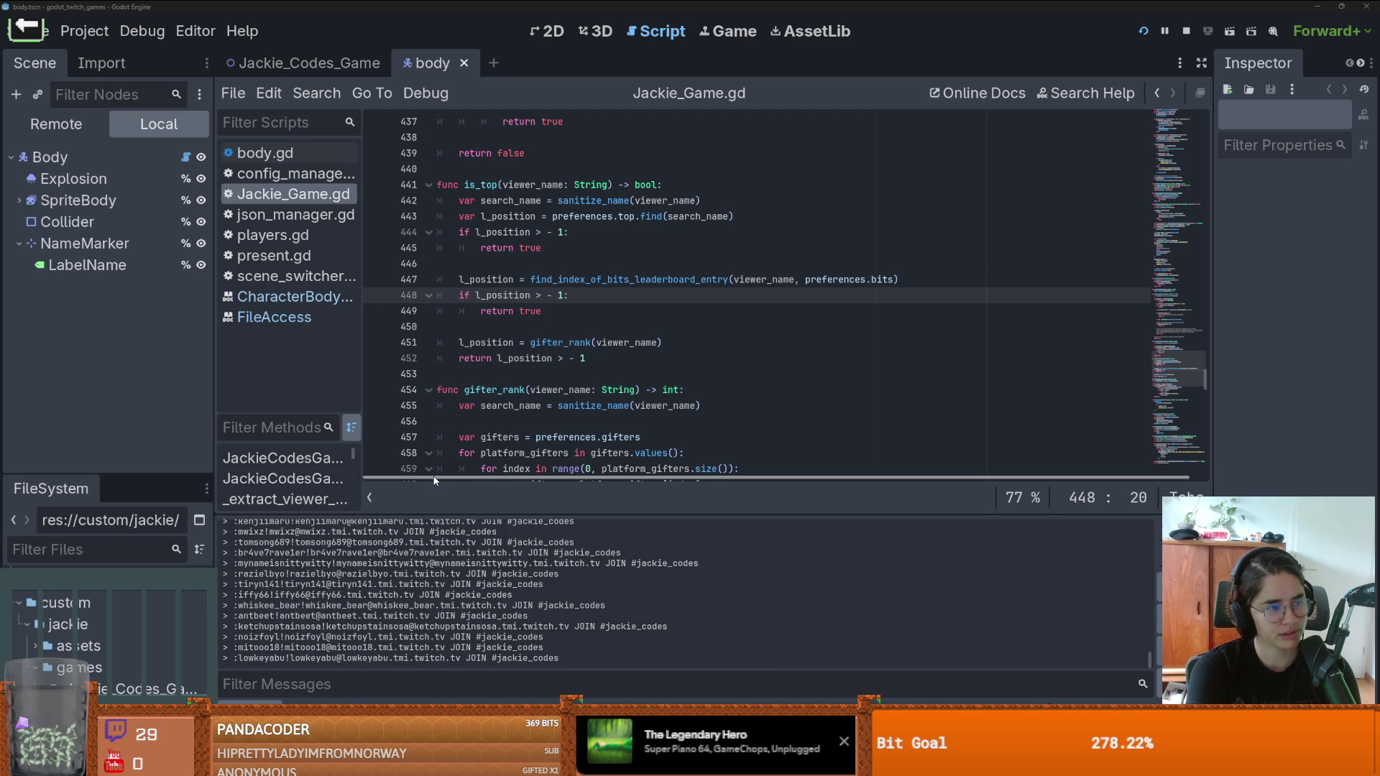
Step: Narrow the side docks, review the player setup code, and save the scene from line 377
left_click(479, 299)
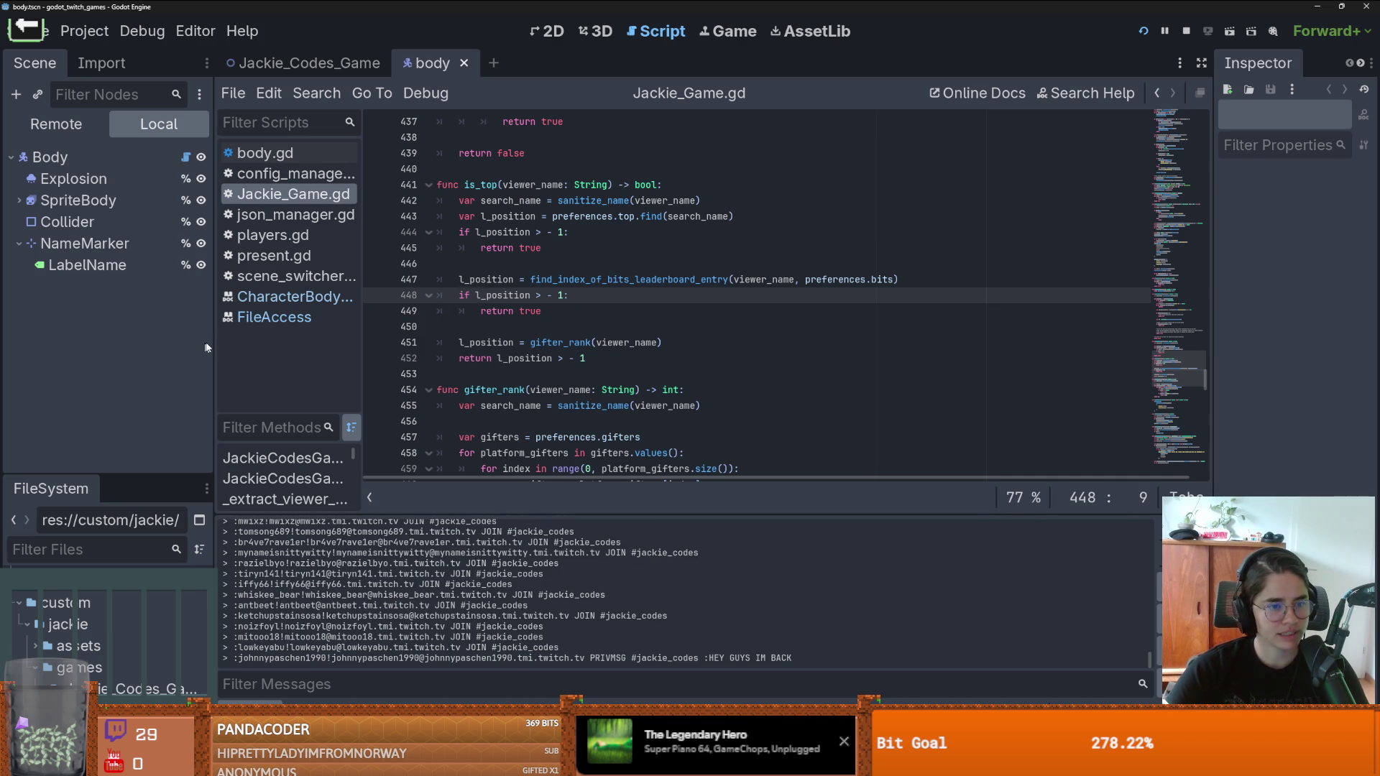
left_click_drag(214, 347, 150, 341)
scroll(482, 342, "up", 20)
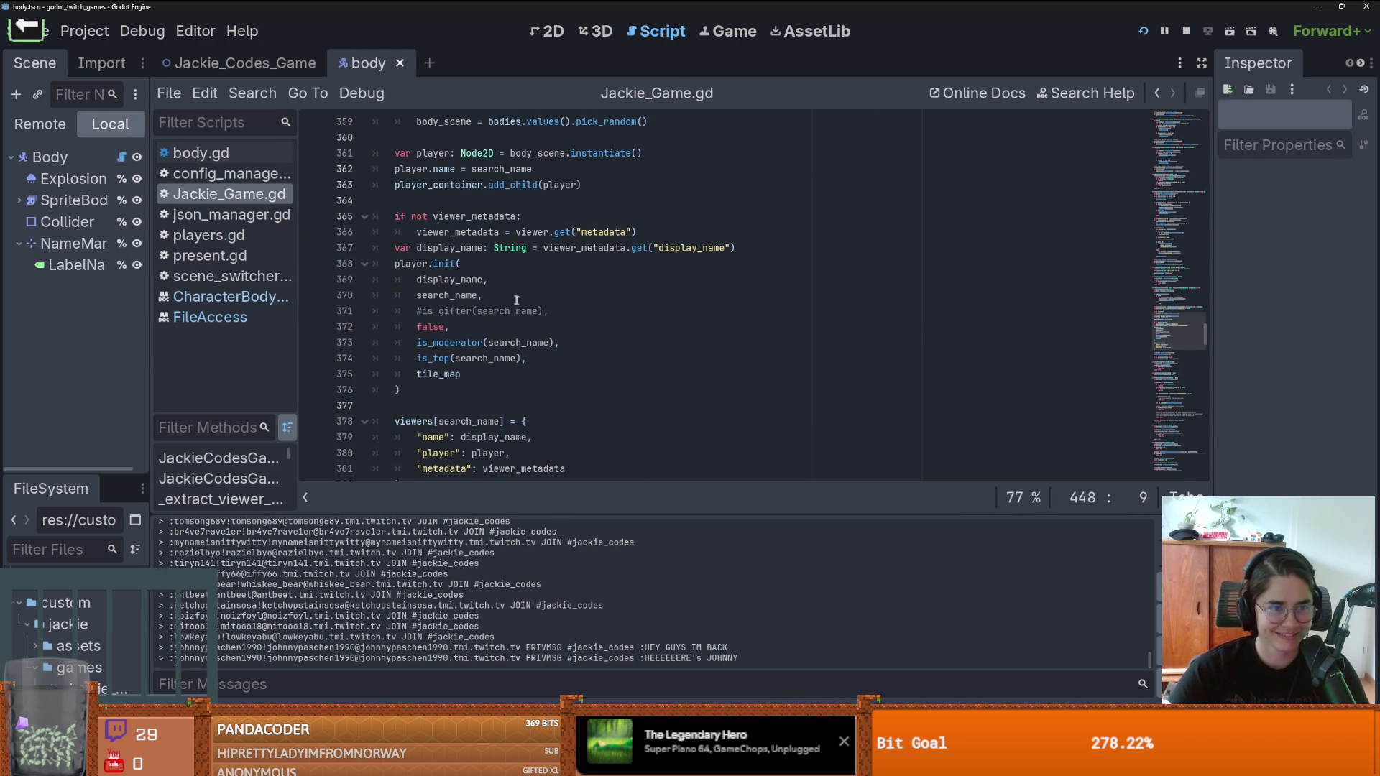
scroll(496, 316, "down", 2)
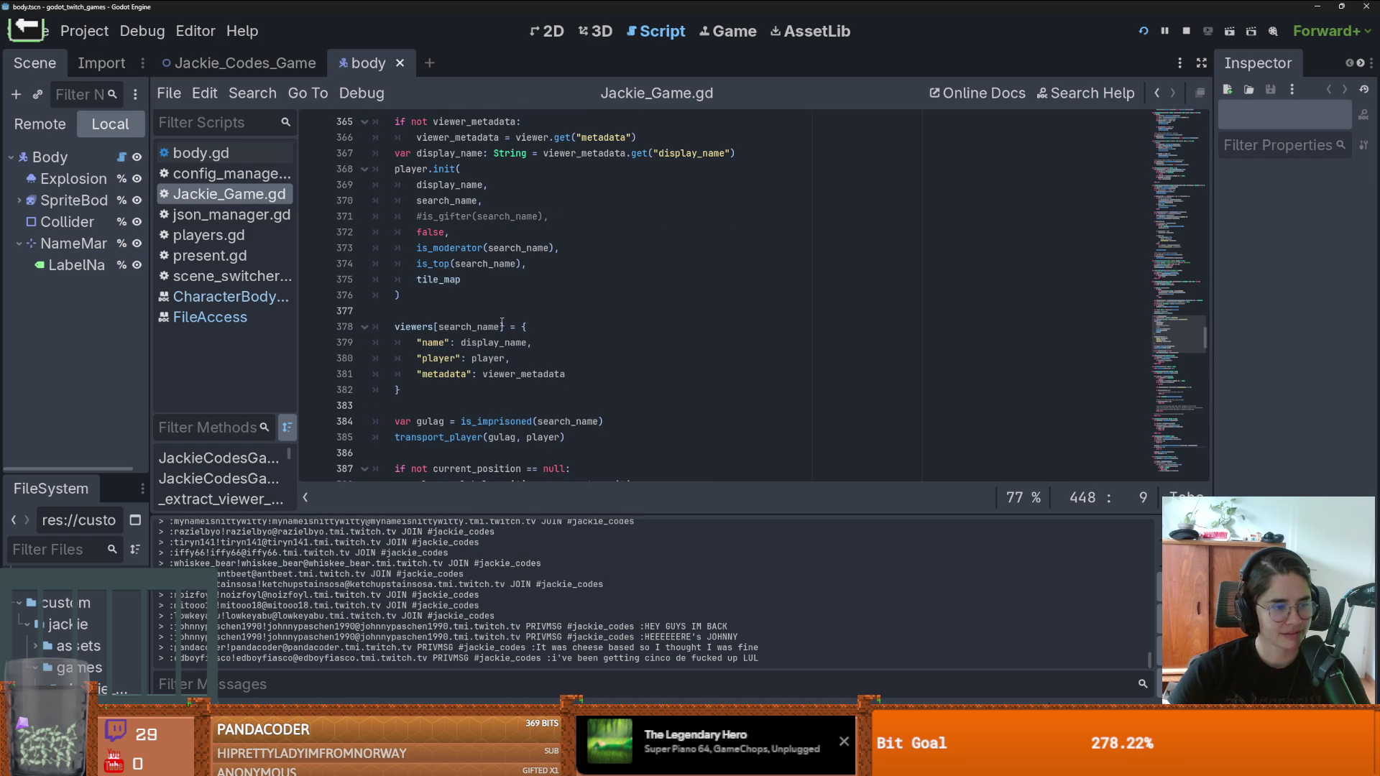
left_click(509, 316)
key("ctrl+s")
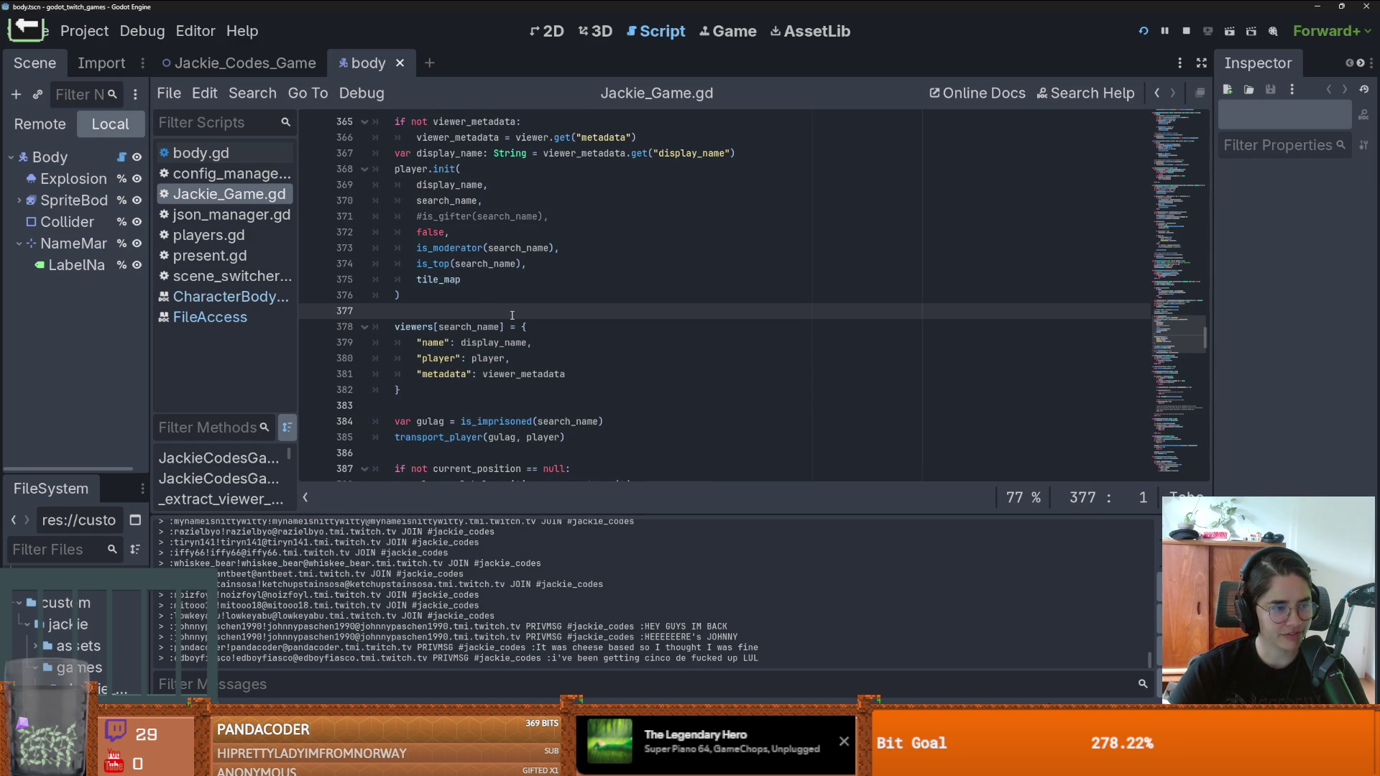
Step: Jump to the top of the script, place the caret in the poncho entry, and save again
scroll(513, 315, "down", 1)
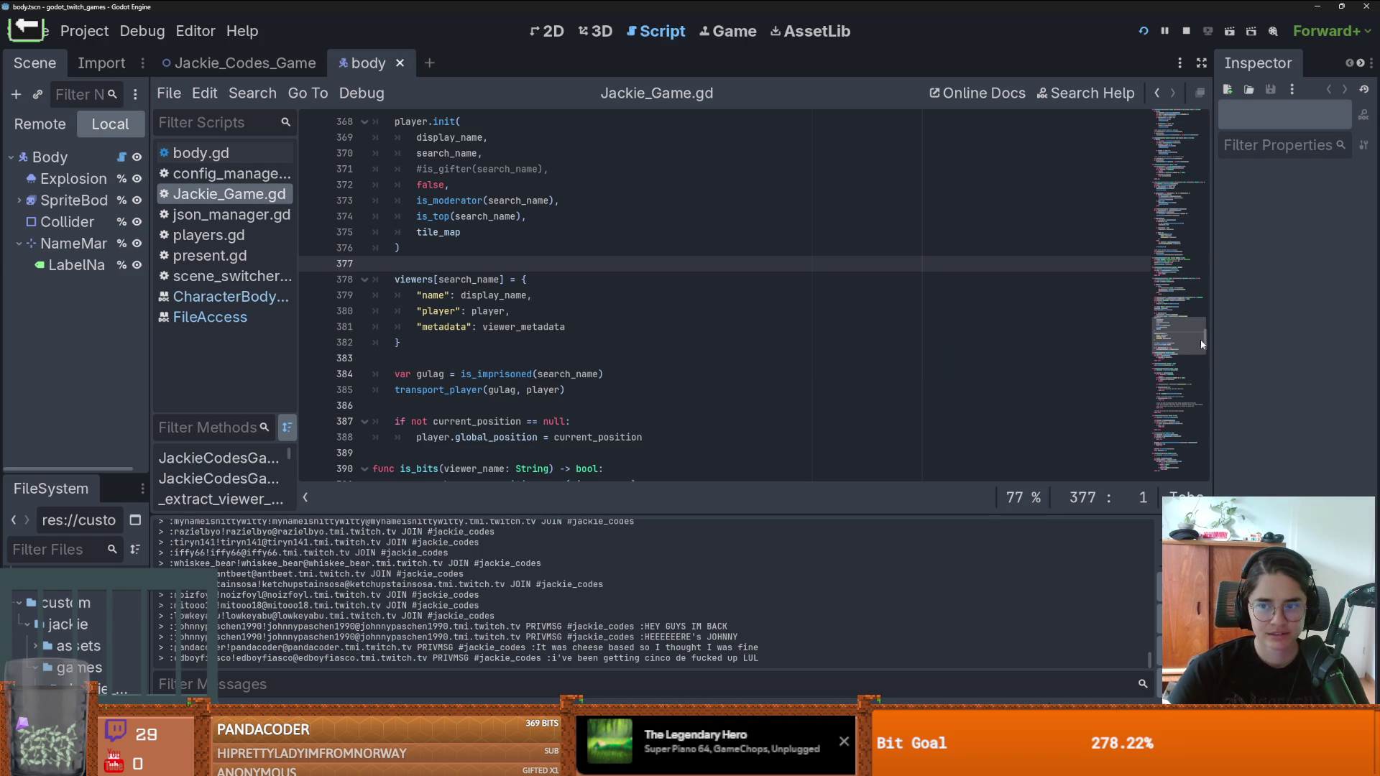
left_click_drag(1178, 334, 1179, 122)
left_click(531, 263)
key("ctrl+s")
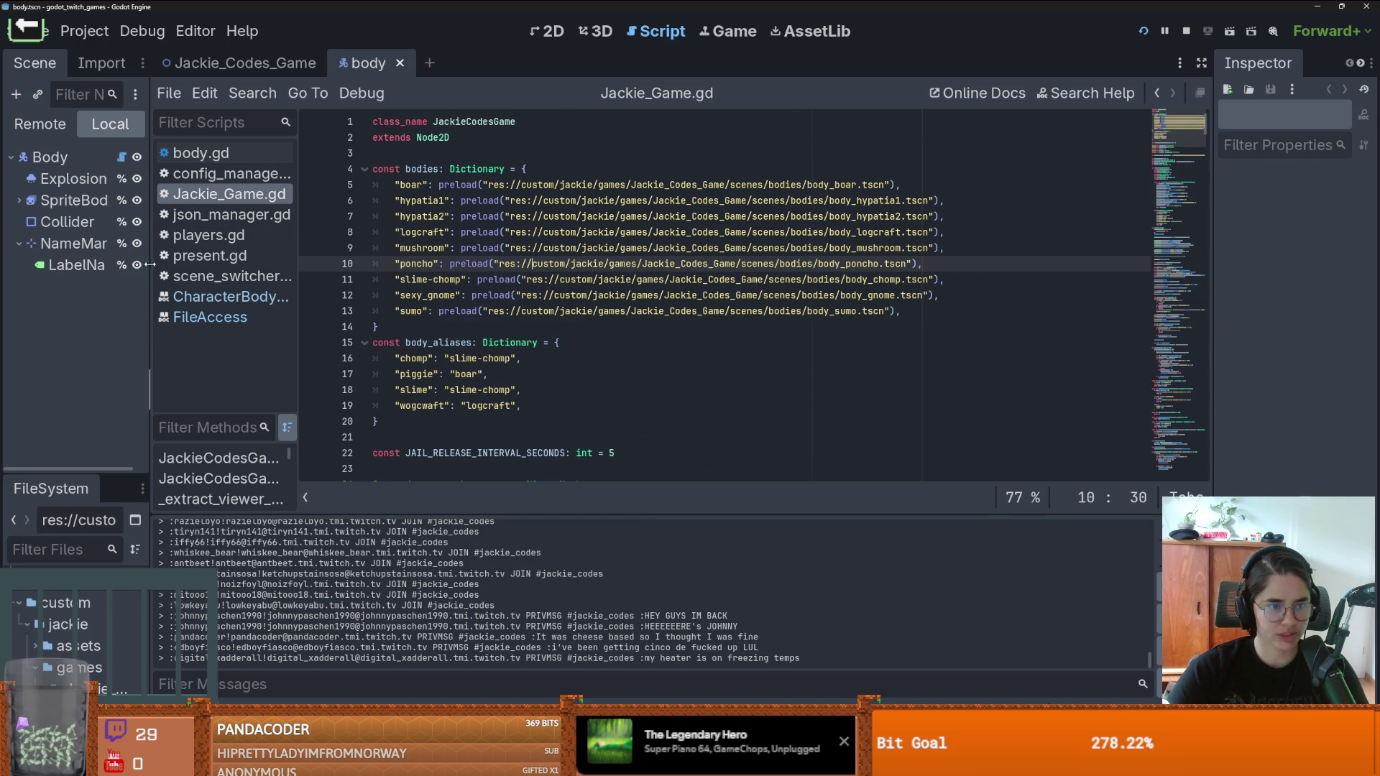
Step: Widen the Scene and FileSystem docks and move the editor window aside
left_click_drag(151, 257, 241, 260)
left_click_drag(141, 490, 149, 388)
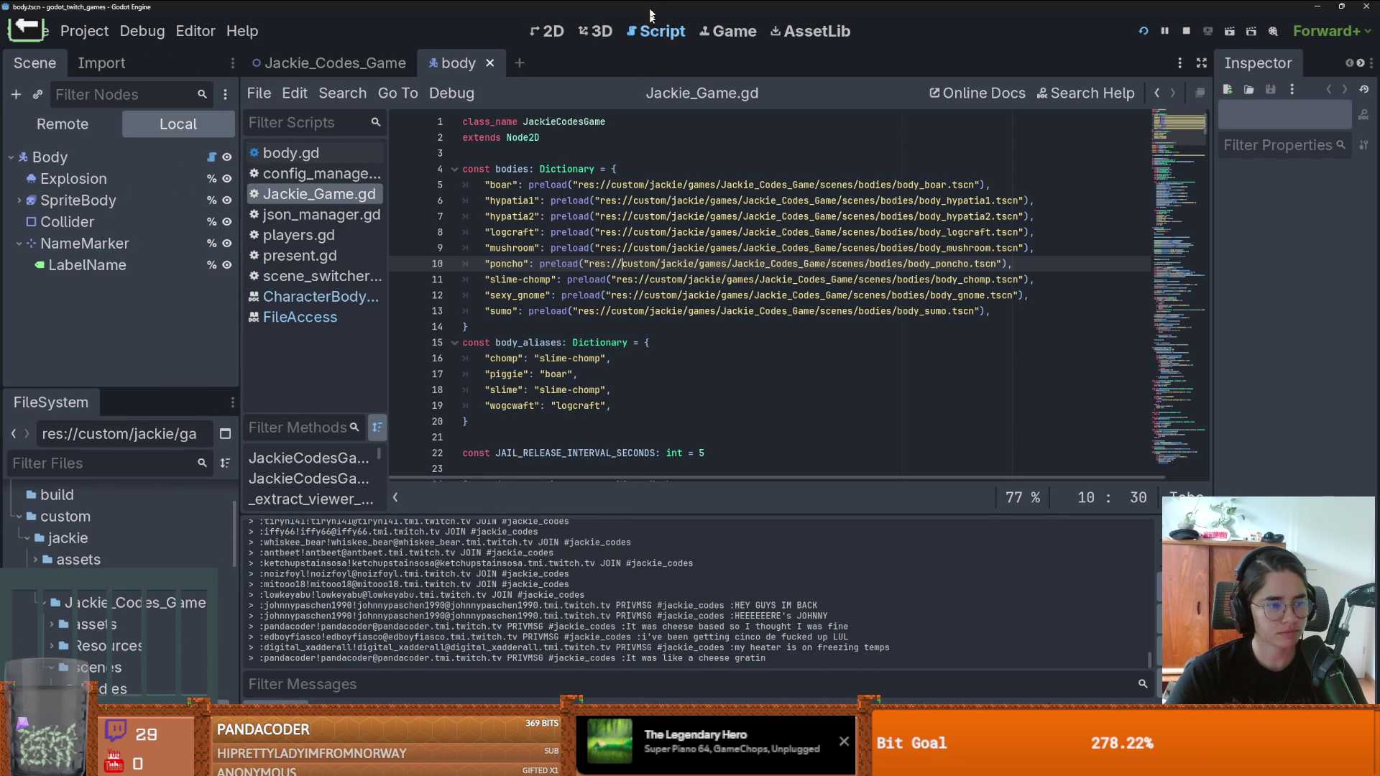
mouse_move(653, 7)
left_mouse_down()
mouse_move(480, 163)
mouse_move(0, 237)
left_mouse_up()
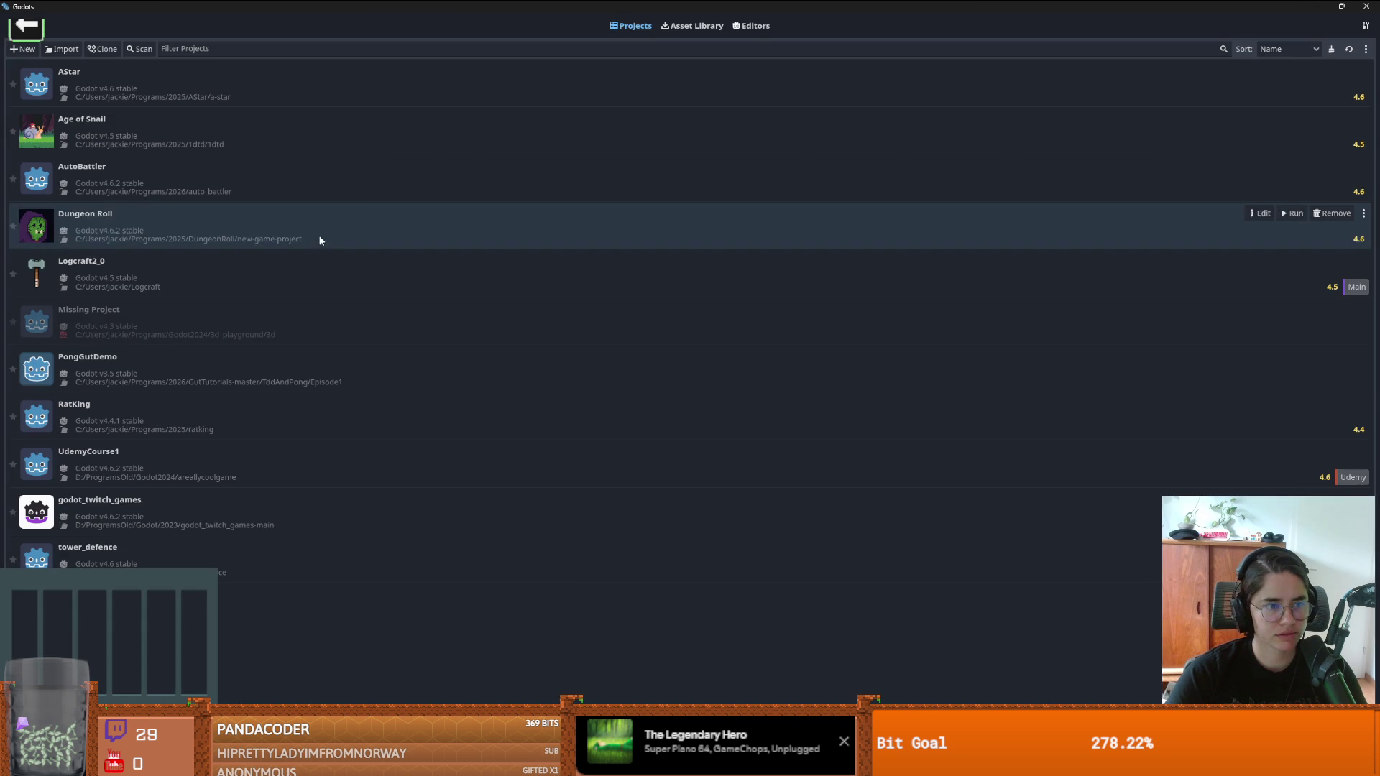
Step: Edit Dungeon Roll and confirm opening it with Godot v4.6.2
left_click(1262, 215)
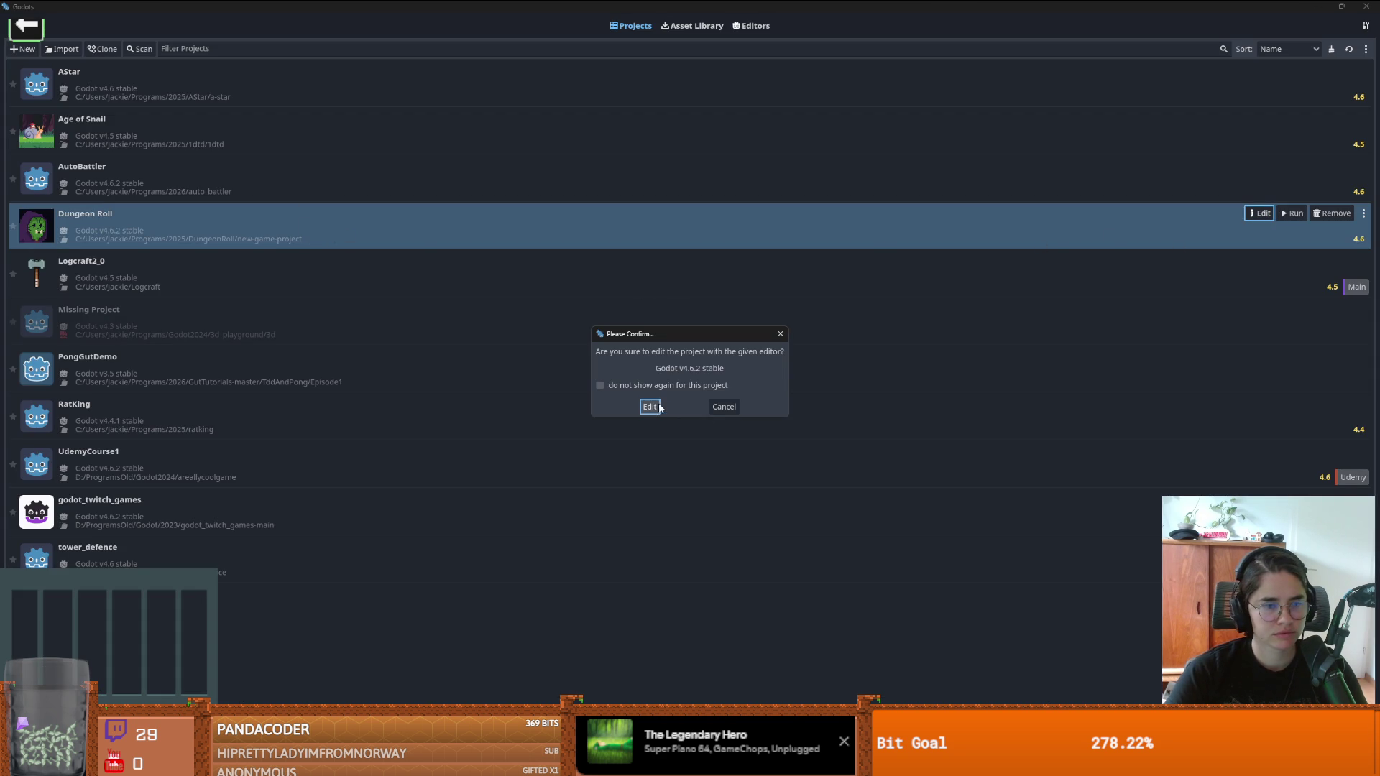
left_click(649, 404)
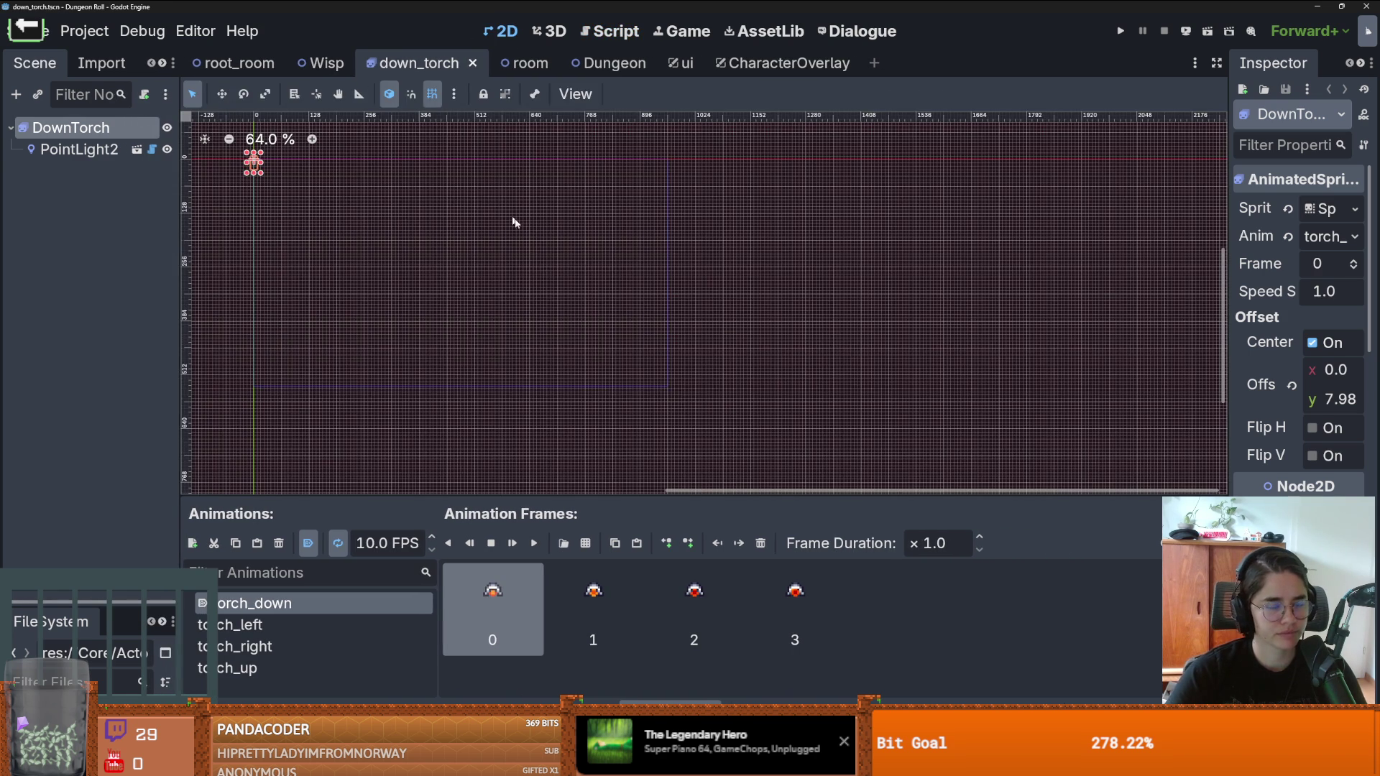
Step: Turn off grid snapping and reposition the canvas view around the down_torch
scroll(487, 271, "up", 4)
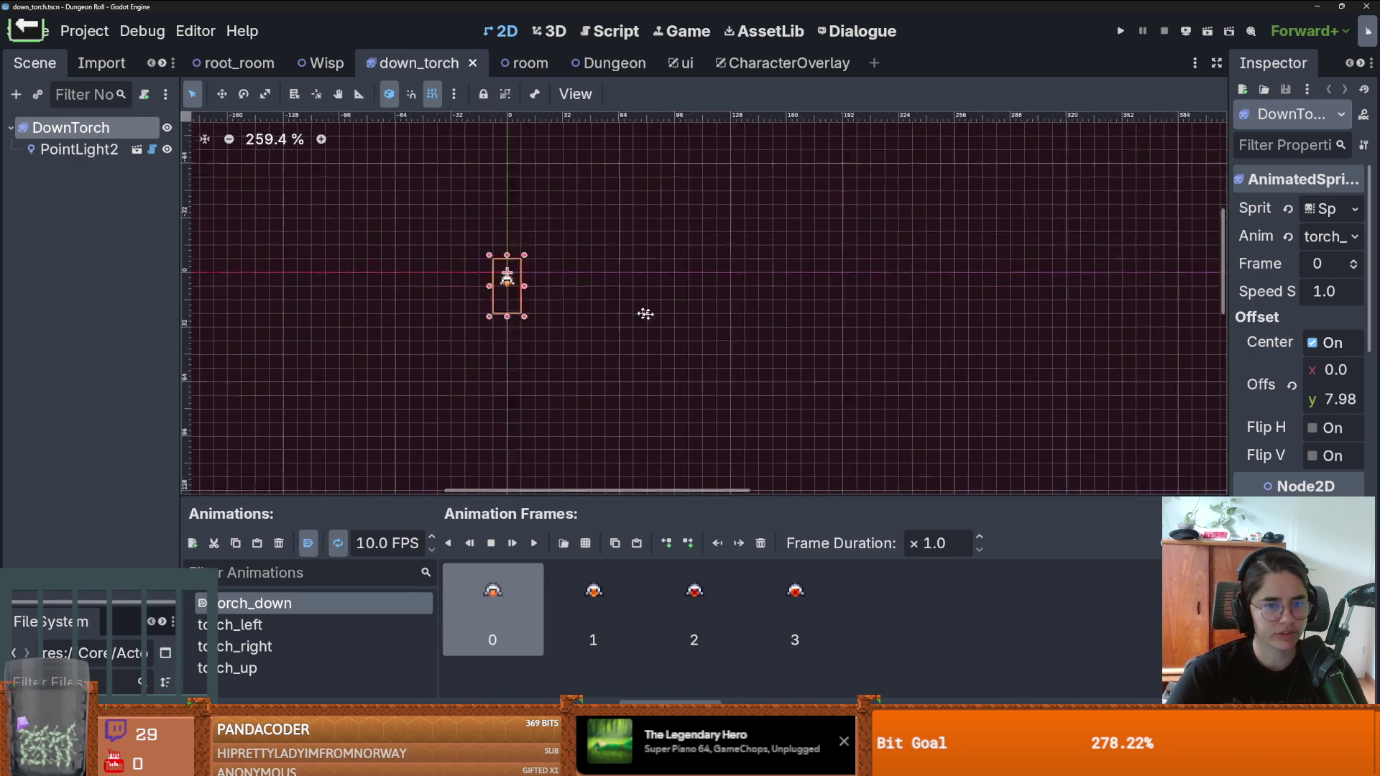
left_click_drag(645, 314, 716, 329)
left_click(432, 94)
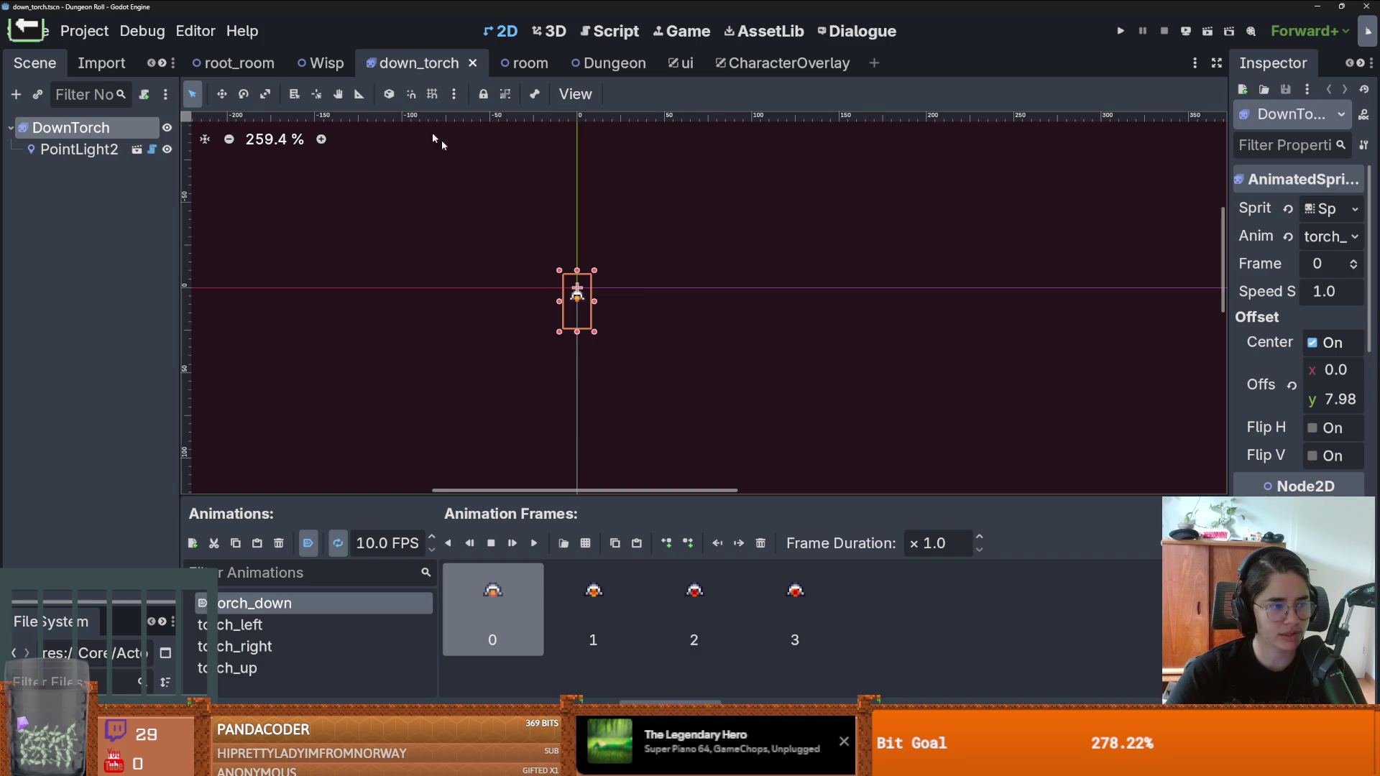
scroll(637, 287, "down", 6)
left_click_drag(547, 226, 324, 176)
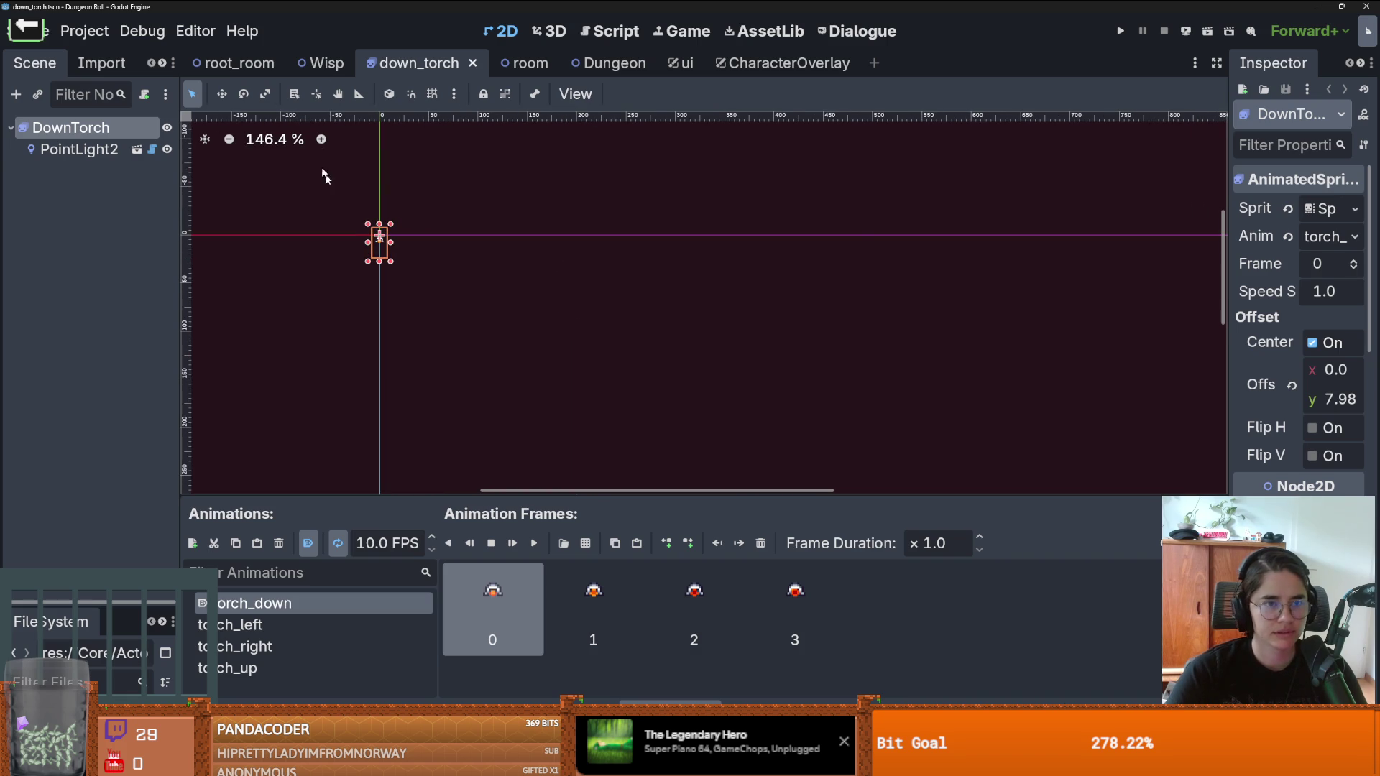
Step: Look over the root_room scene layout, then bring up the Godots project manager
left_click(240, 62)
scroll(518, 379, "up", 3)
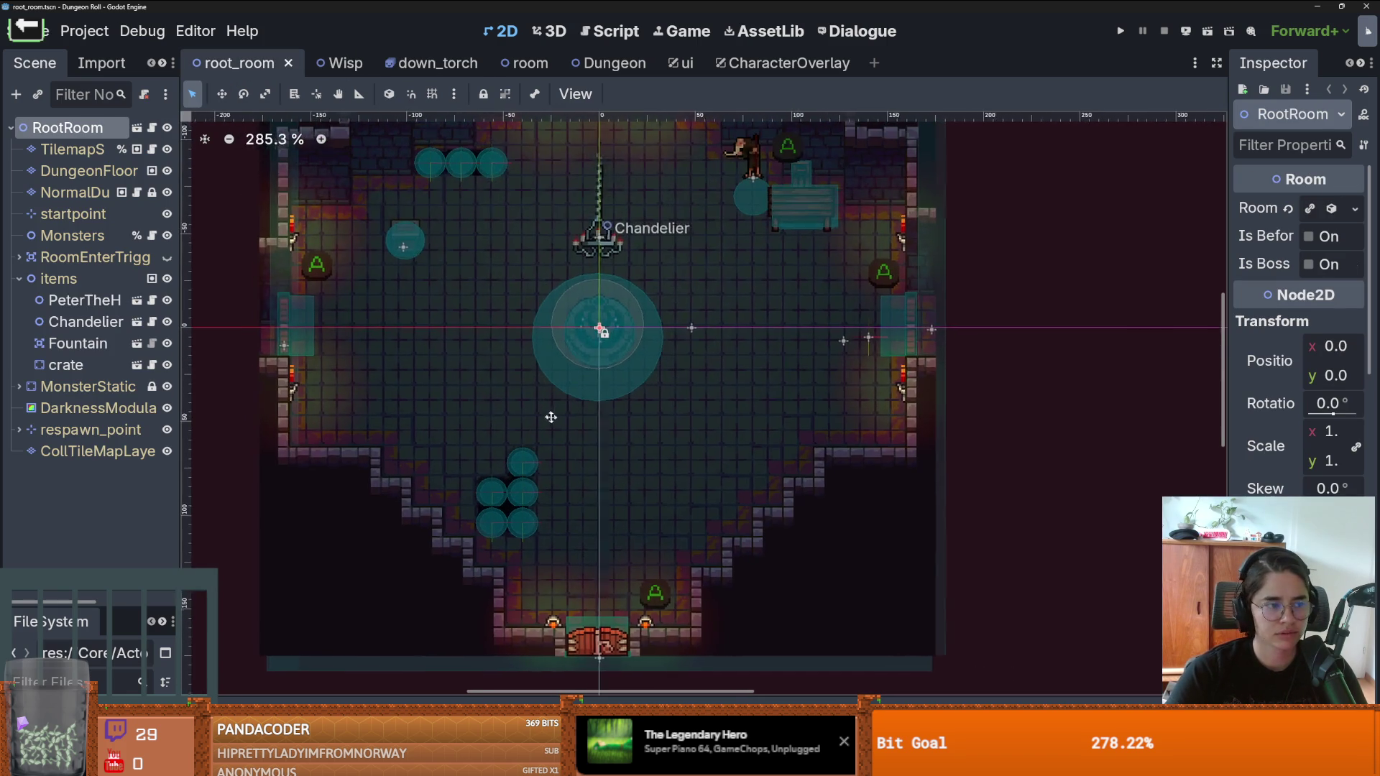
scroll(551, 417, "down", 1)
scroll(553, 423, "down", 1)
left_click_drag(521, 427, 490, 465)
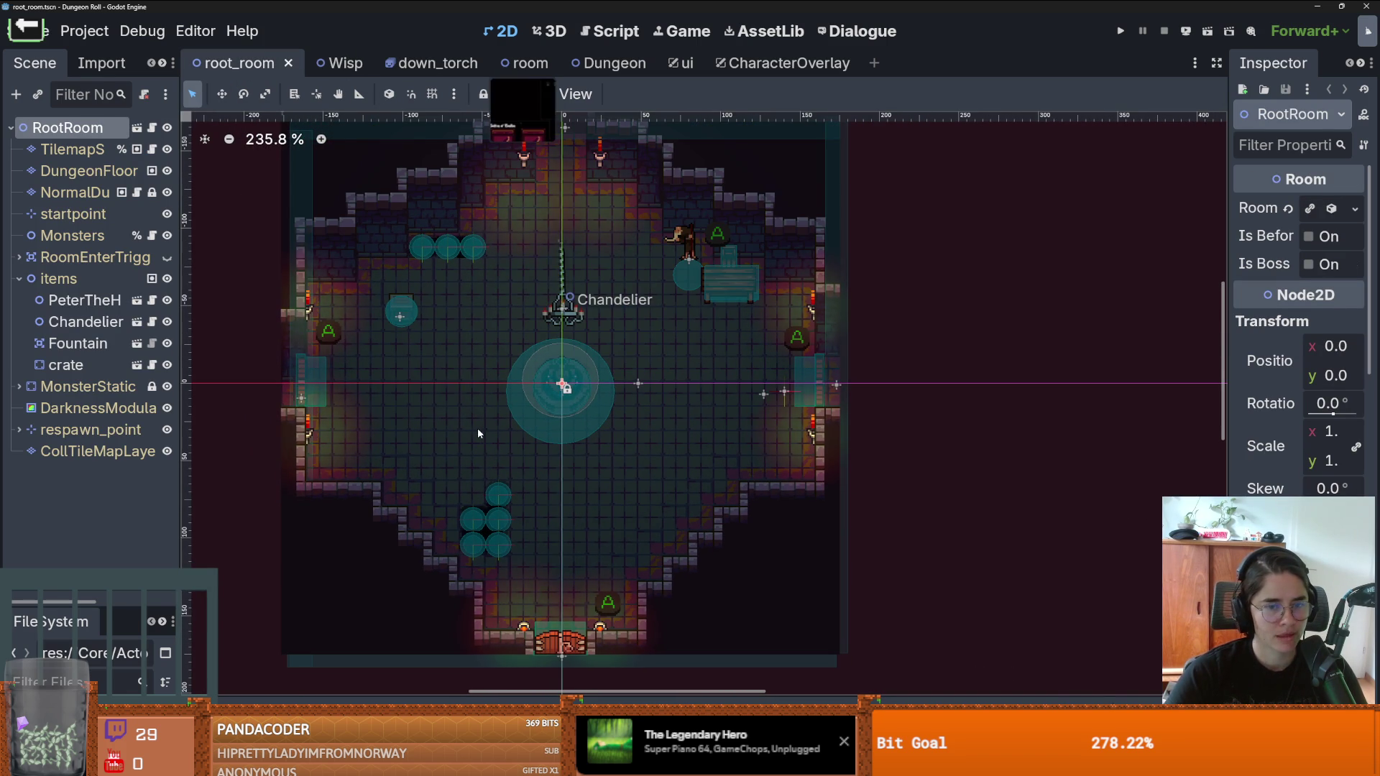
left_click_drag(477, 433, 533, 433)
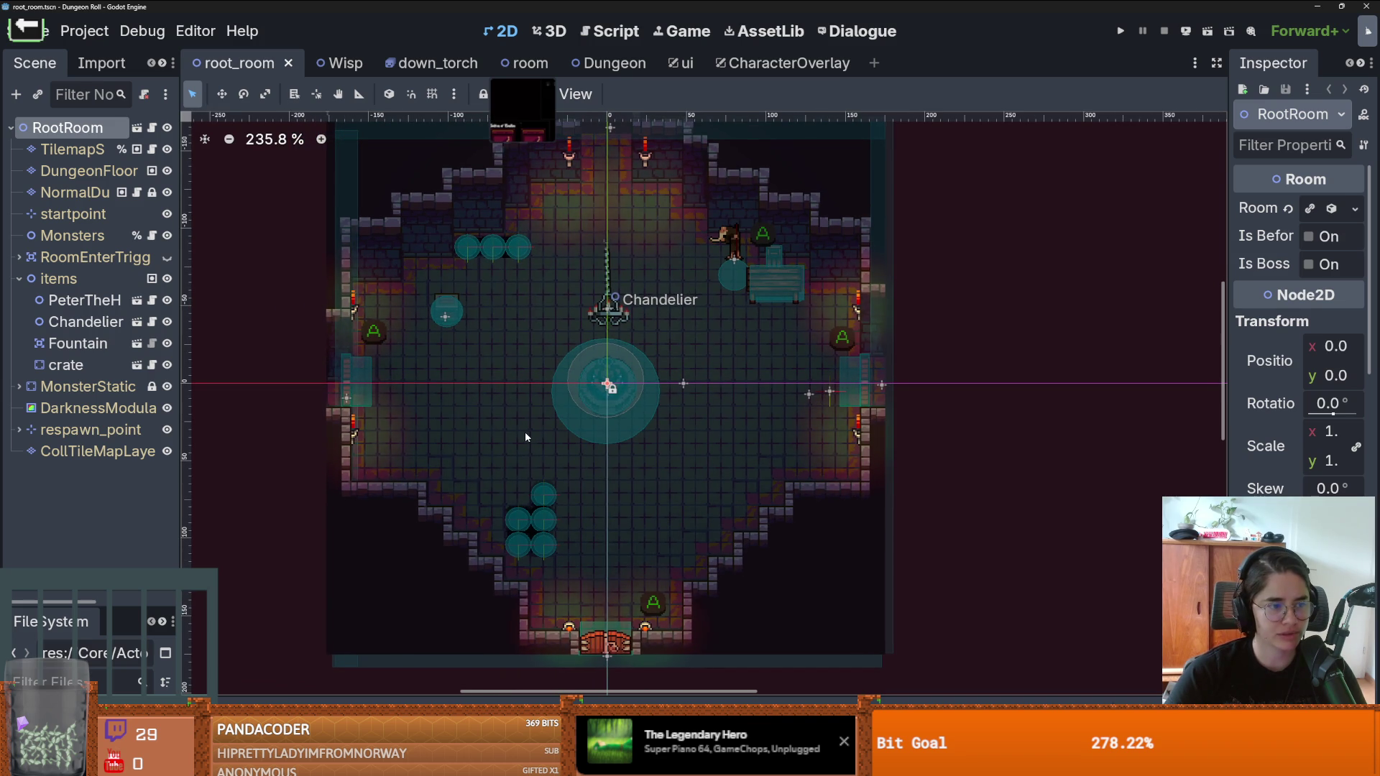
left_click(1077, 763)
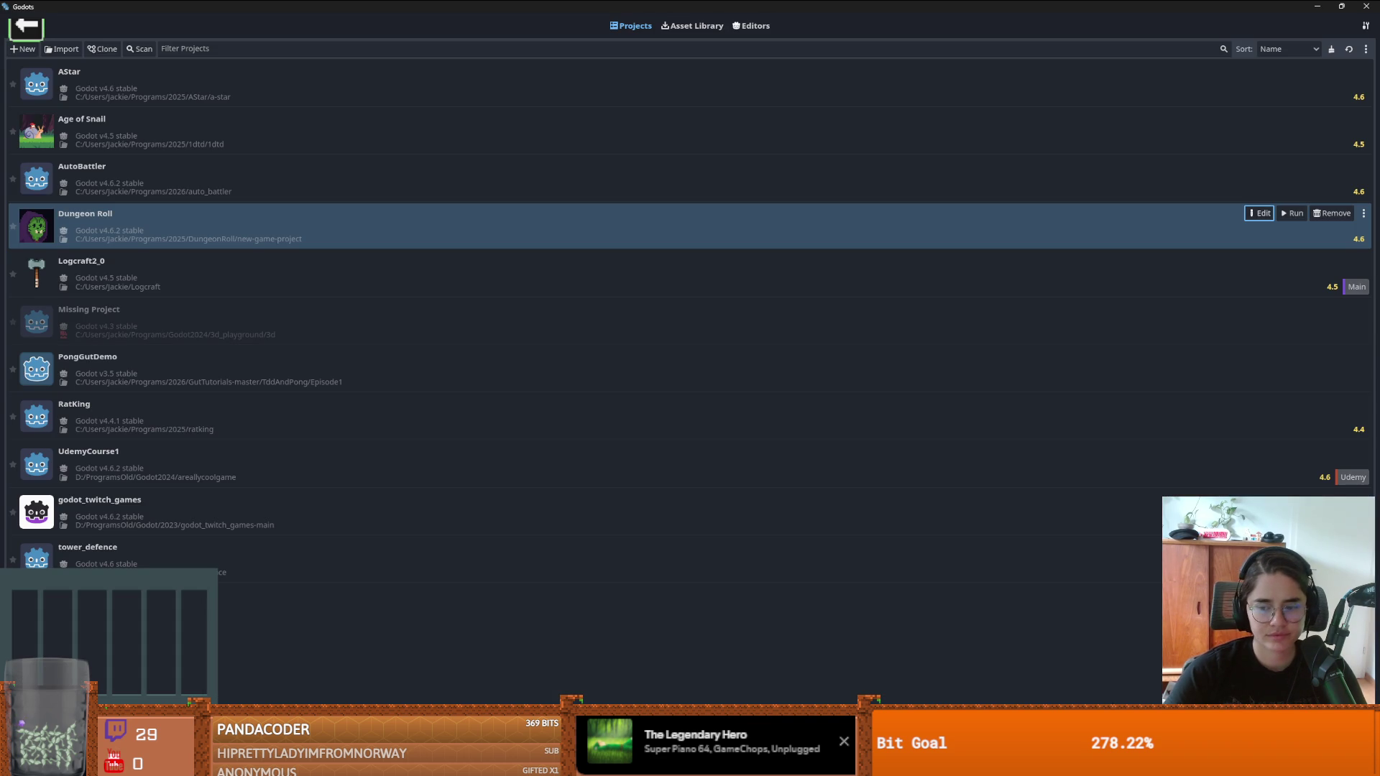
Step: Return to the godot_twitch_games editor and show the Debugger's Errors list (51 errors)
mouse_move(1097, 763)
left_click(1125, 685)
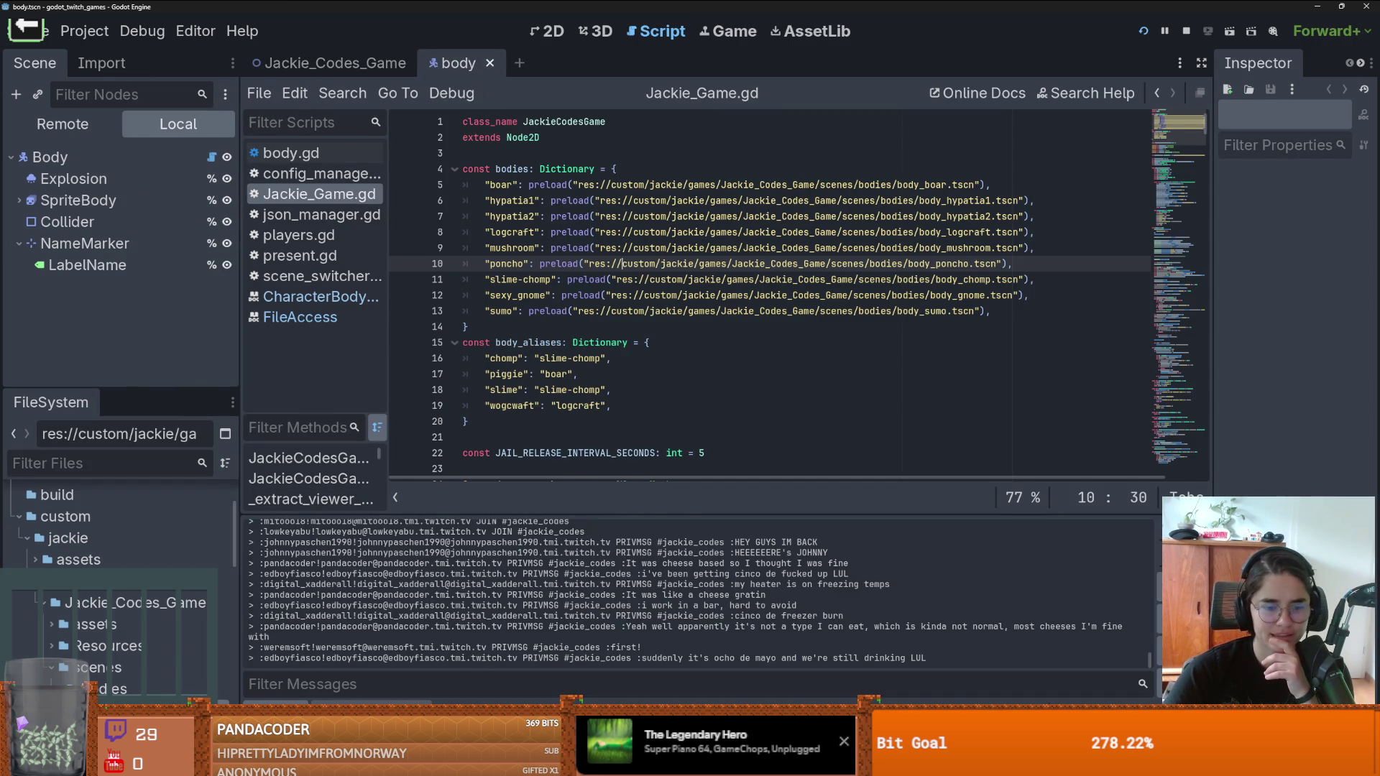
left_click(366, 703)
left_click(379, 395)
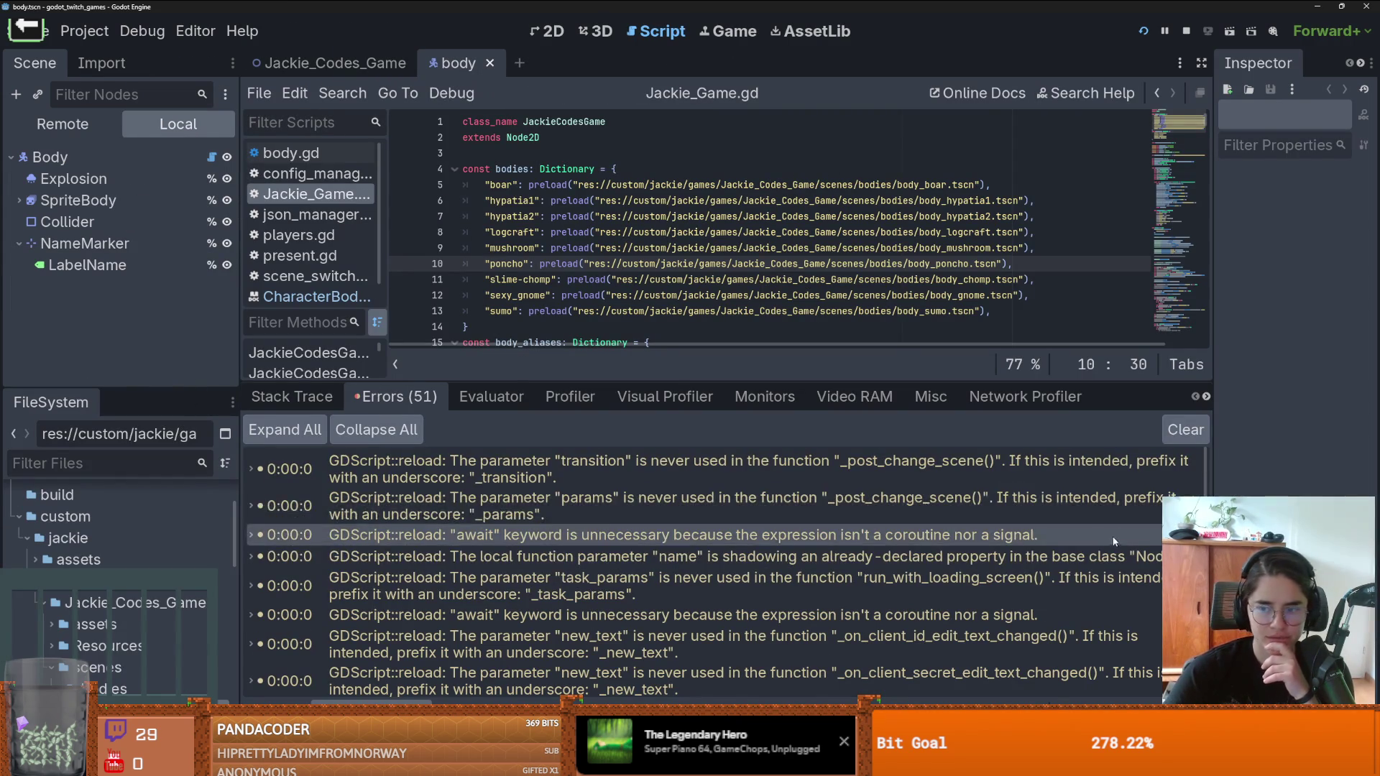
scroll(1202, 471, "down", 10)
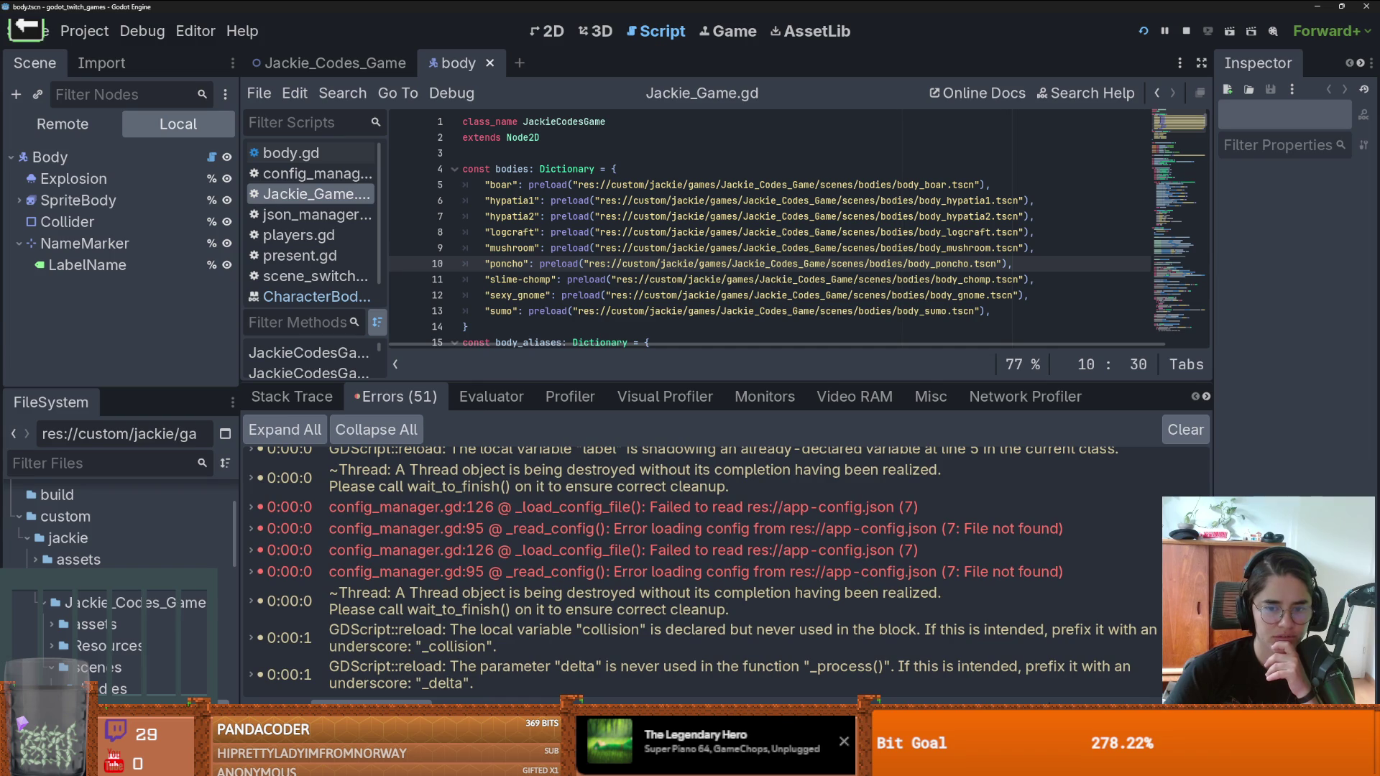
Step: Jump to the config_manager.gd line 126 and line 95 errors about missing app-config.json
left_click(826, 507)
scroll(667, 262, "up", 3)
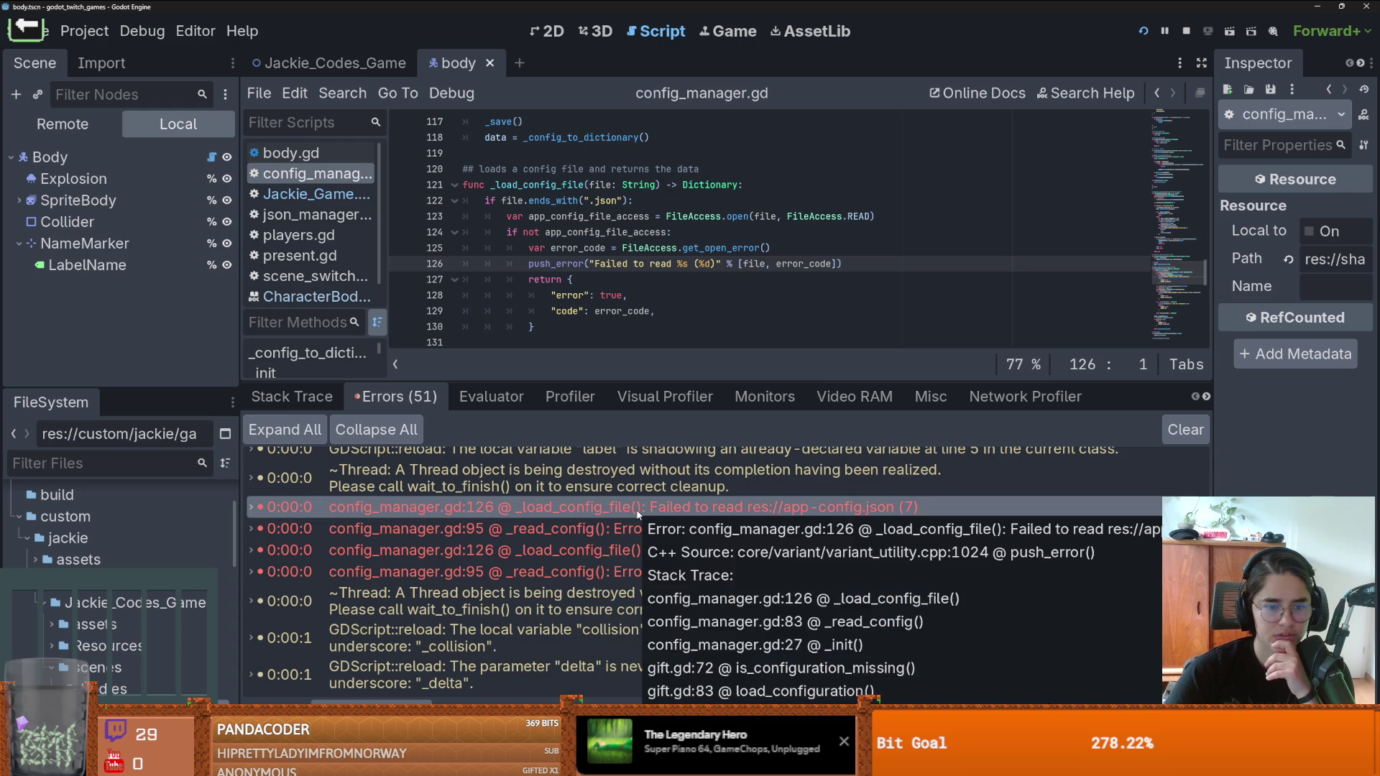
left_click(607, 540)
left_click(600, 568)
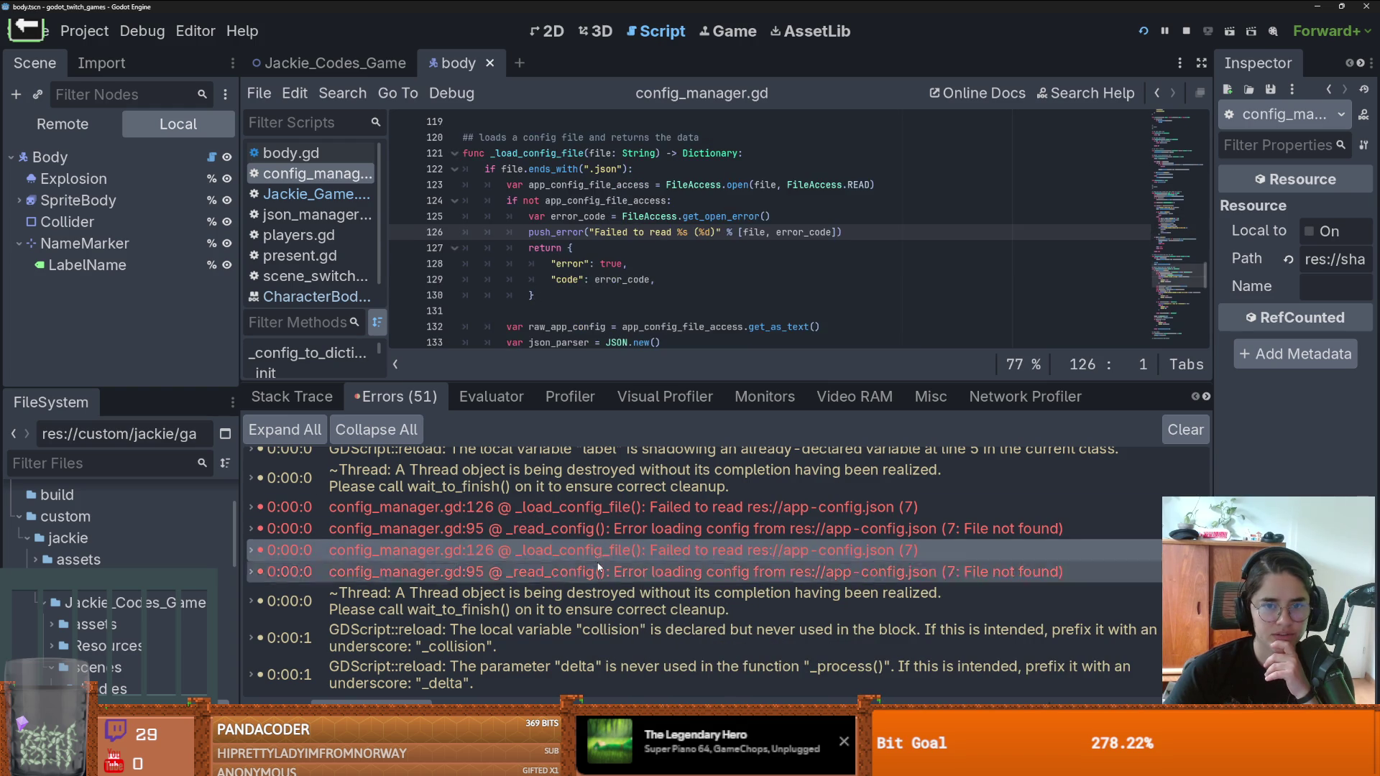
scroll(718, 230, "up", 3)
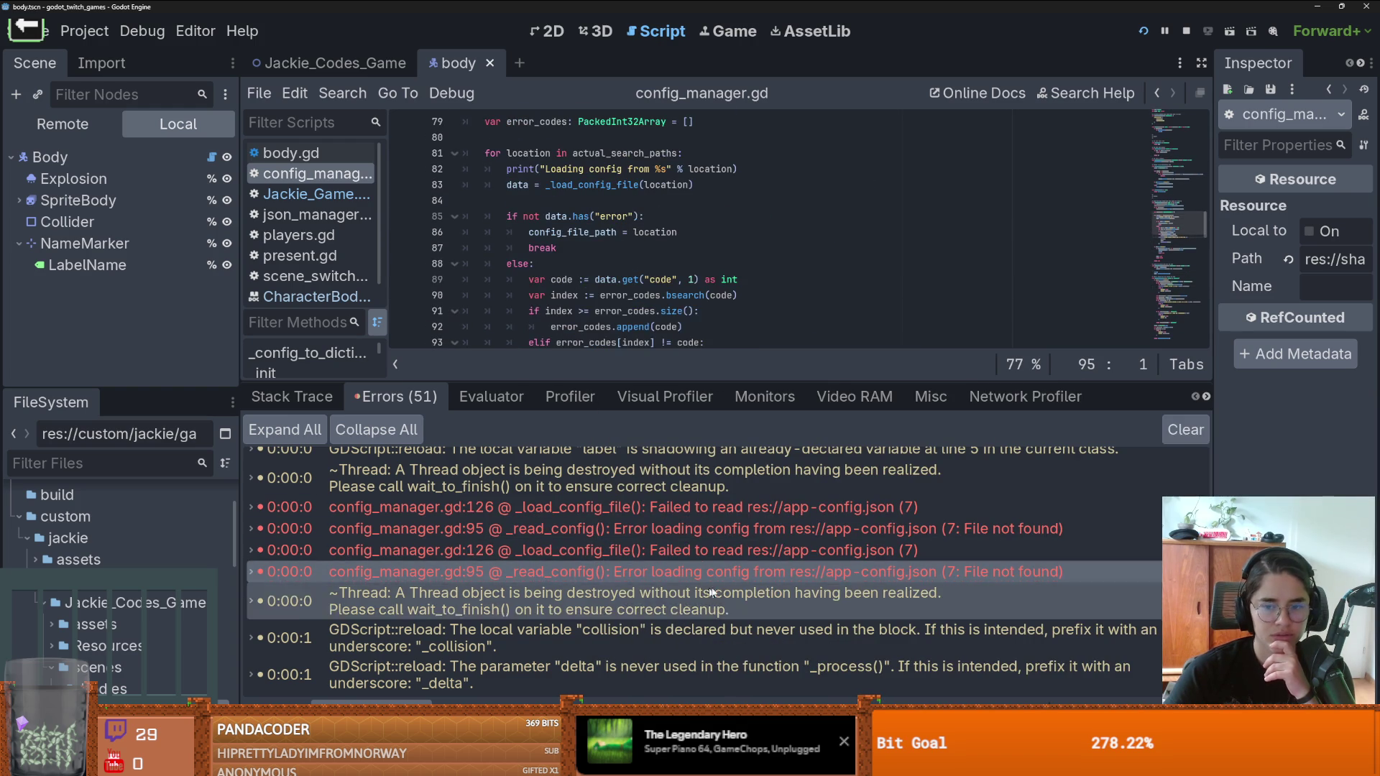
mouse_move(821, 515)
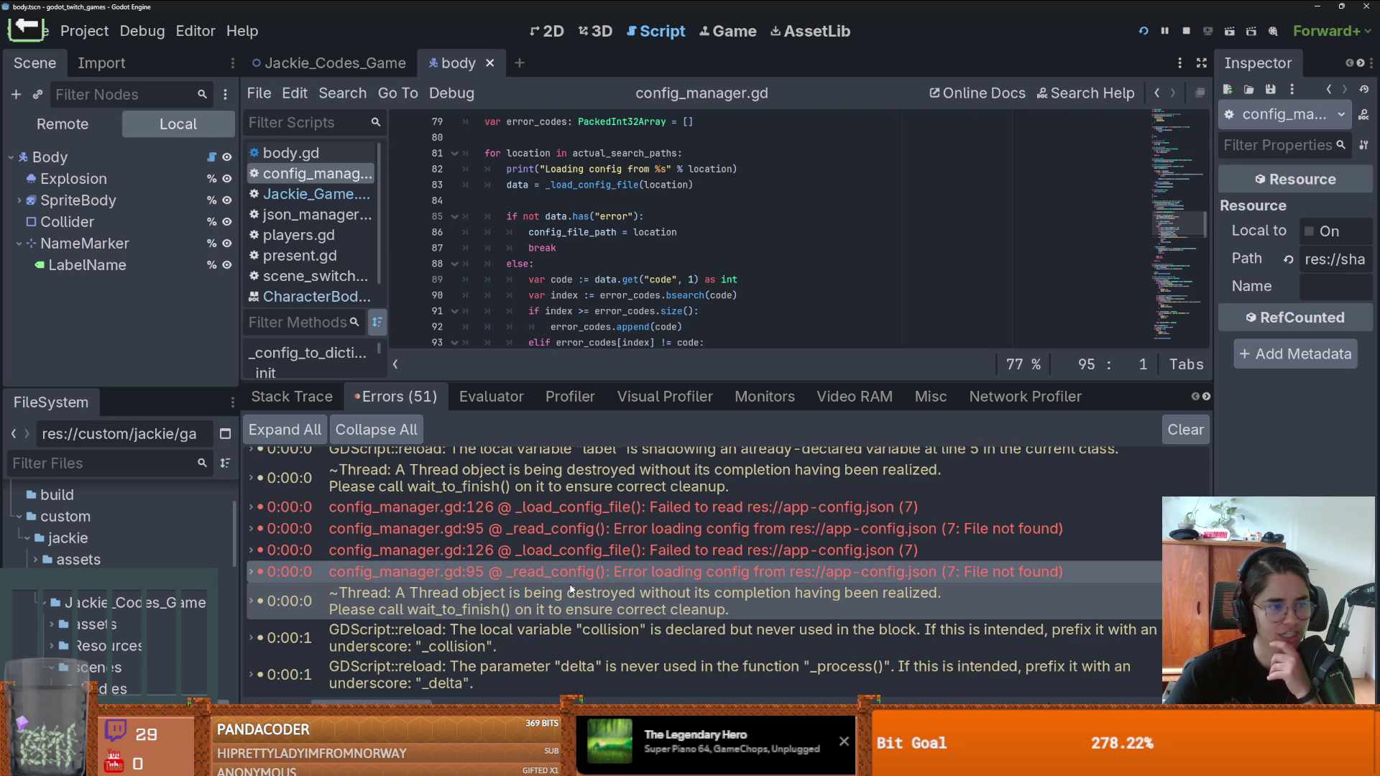
mouse_move(571, 588)
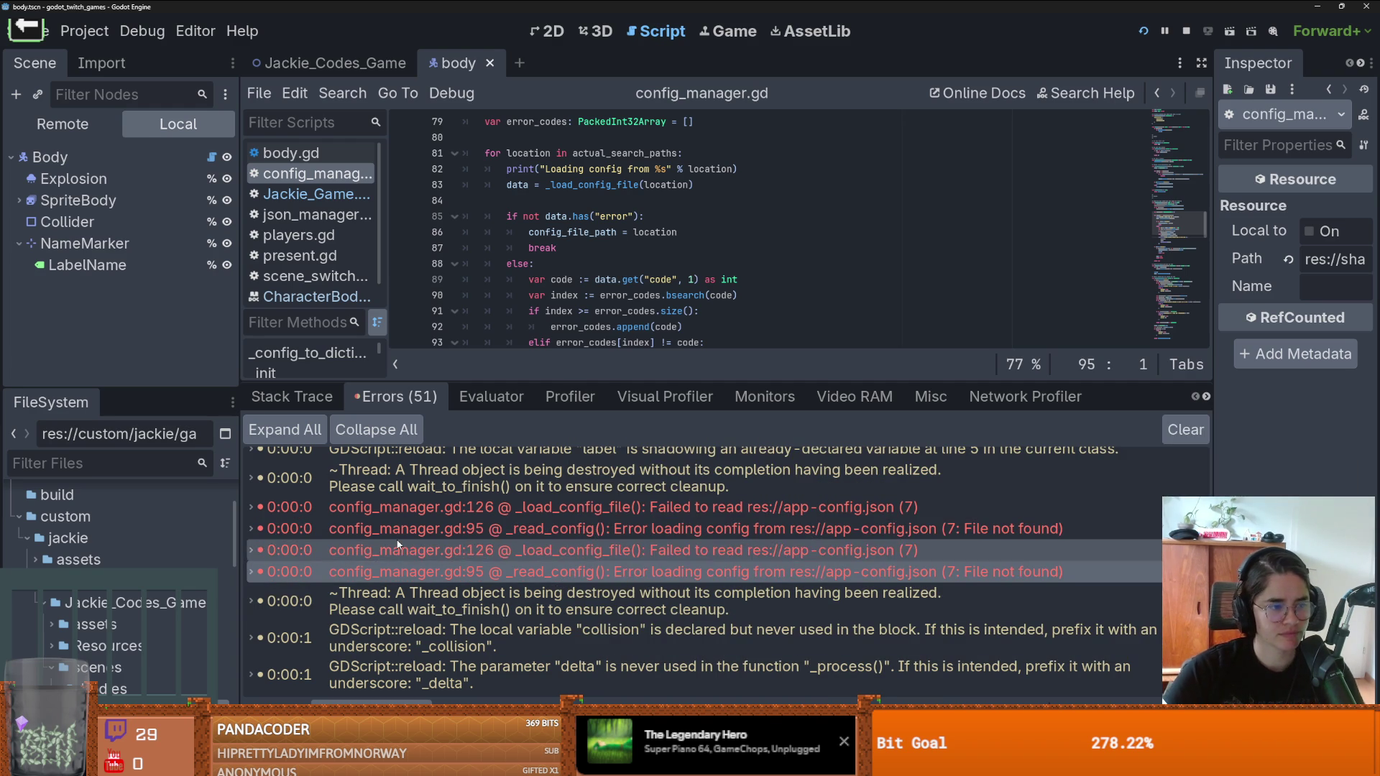
scroll(544, 586, "down", 5)
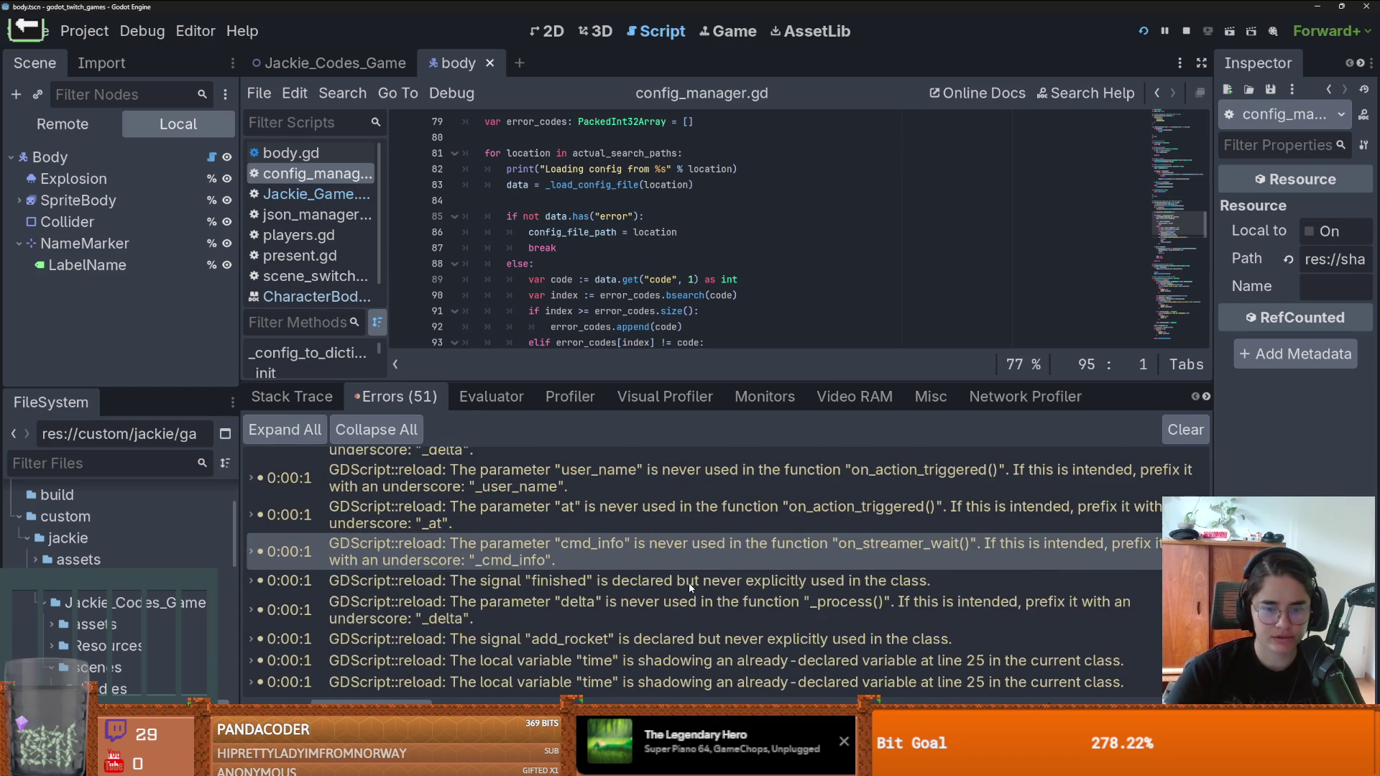
Step: Switch to Aseprite and open Logcraft_Starting_Soon_Screen.aseprite from recent files
key("alt+Tab")
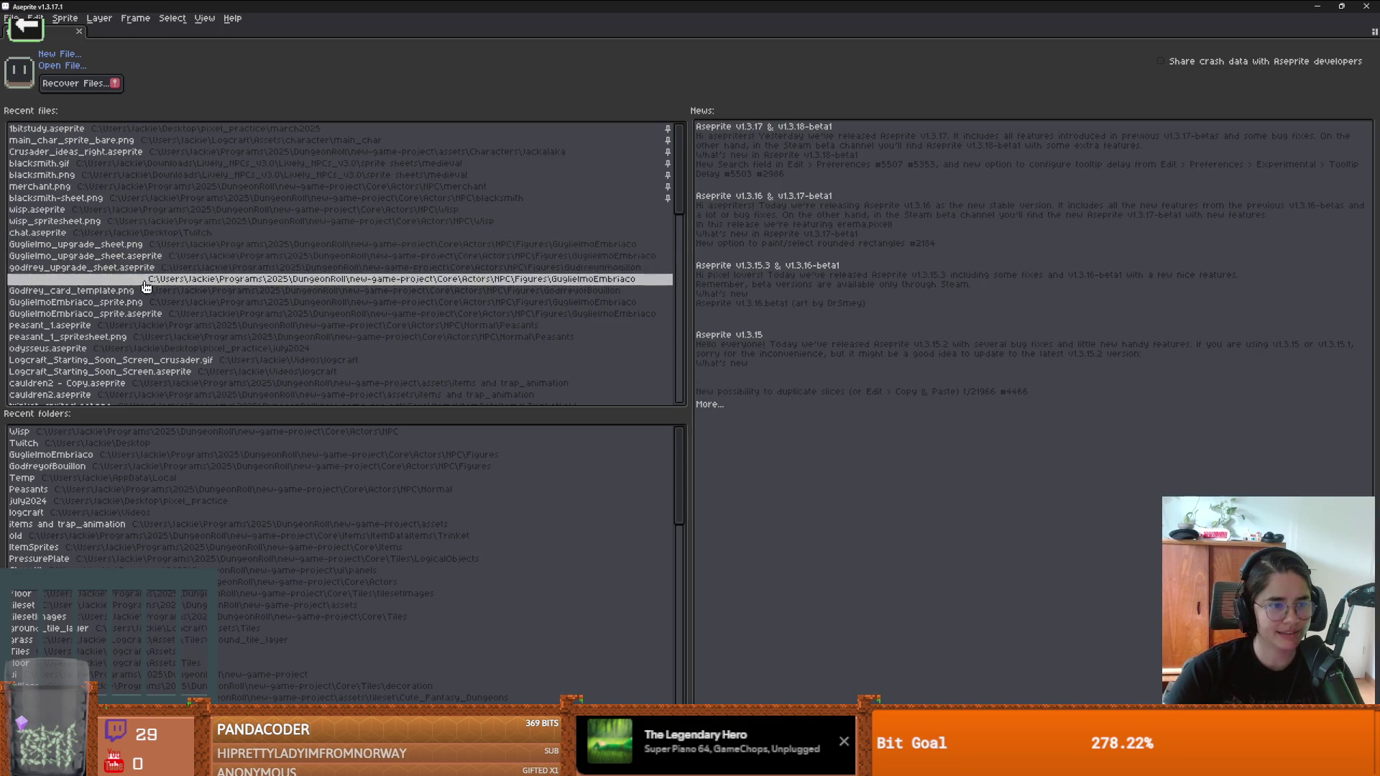
scroll(98, 291, "down", 5)
scroll(98, 291, "up", 2)
left_click(144, 238)
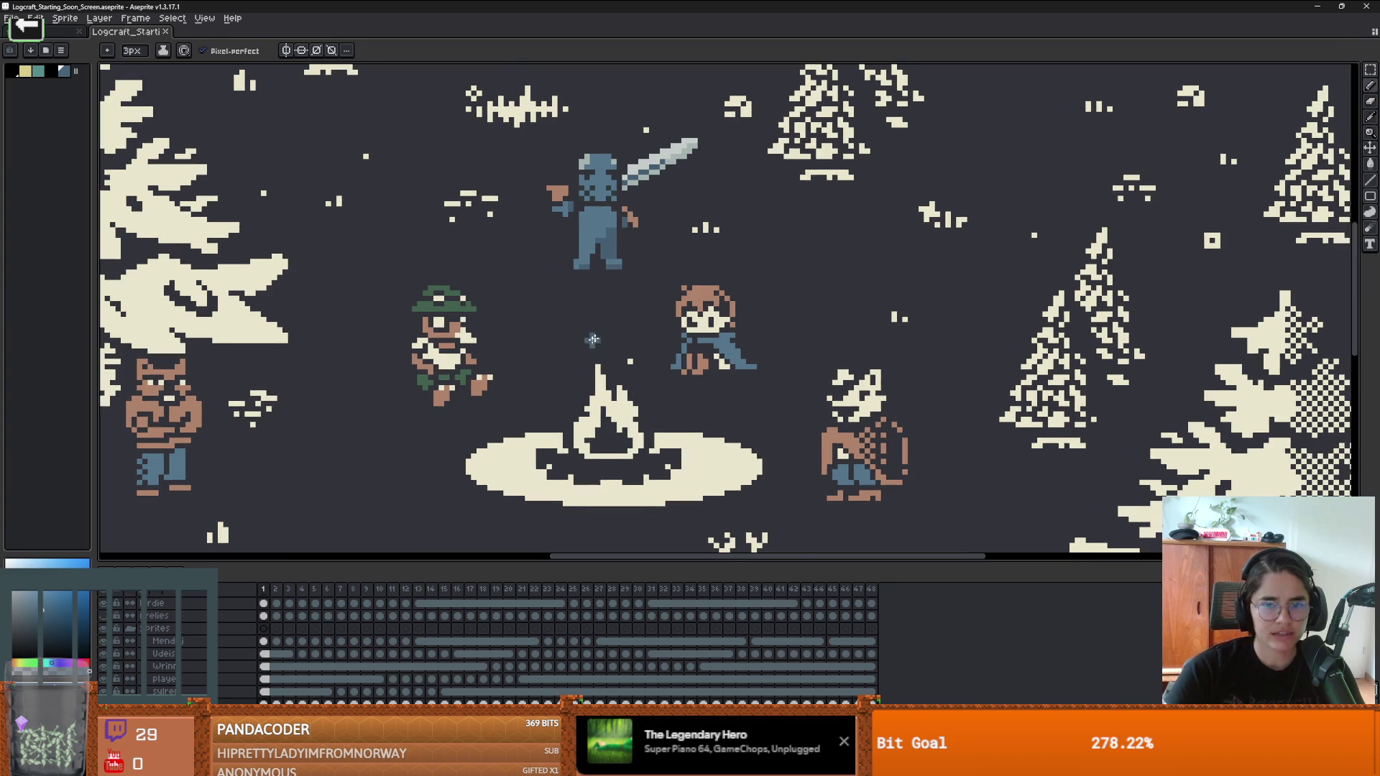
Step: Eyedrop the campfire scene's dark background colour
scroll(613, 295, "up", 1)
left_click_drag(613, 296, 608, 301)
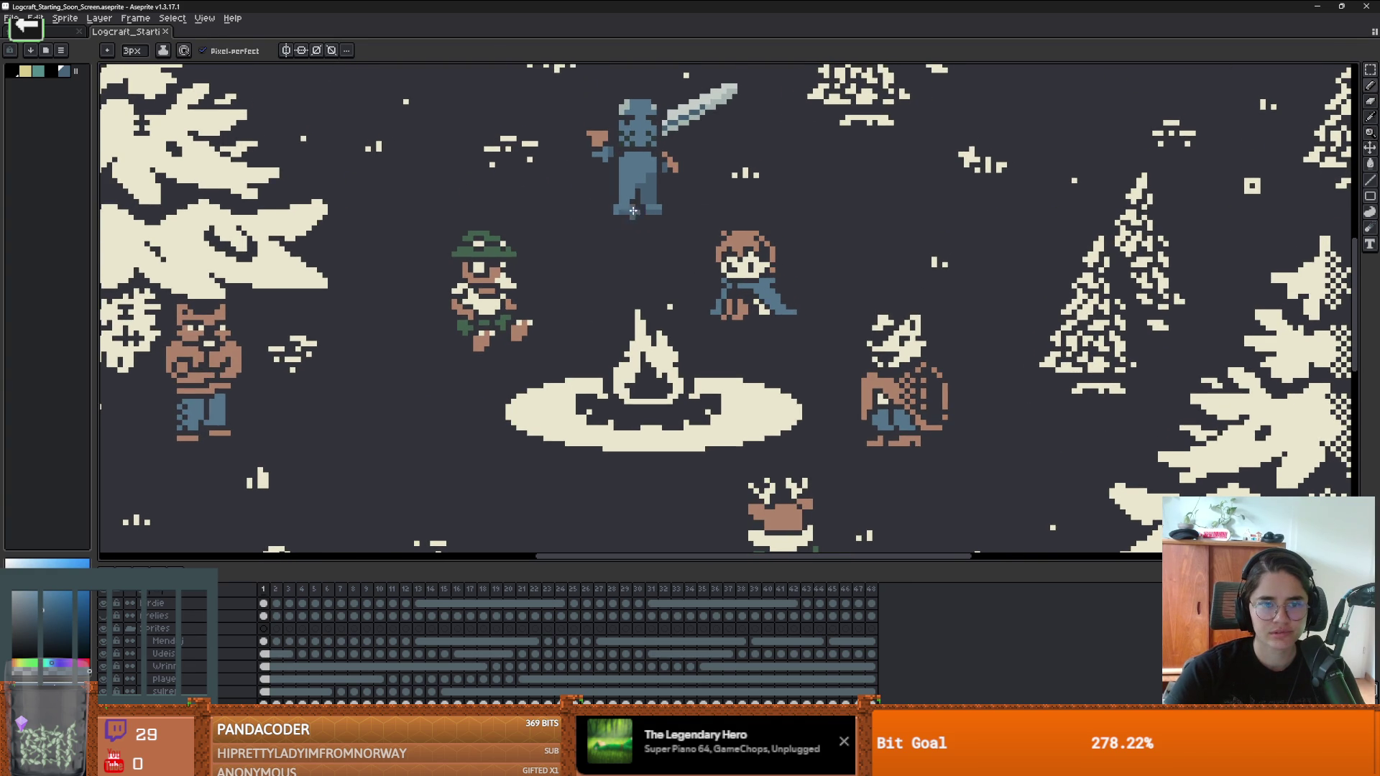
scroll(575, 241, "down", 1)
left_click(591, 280, "alt")
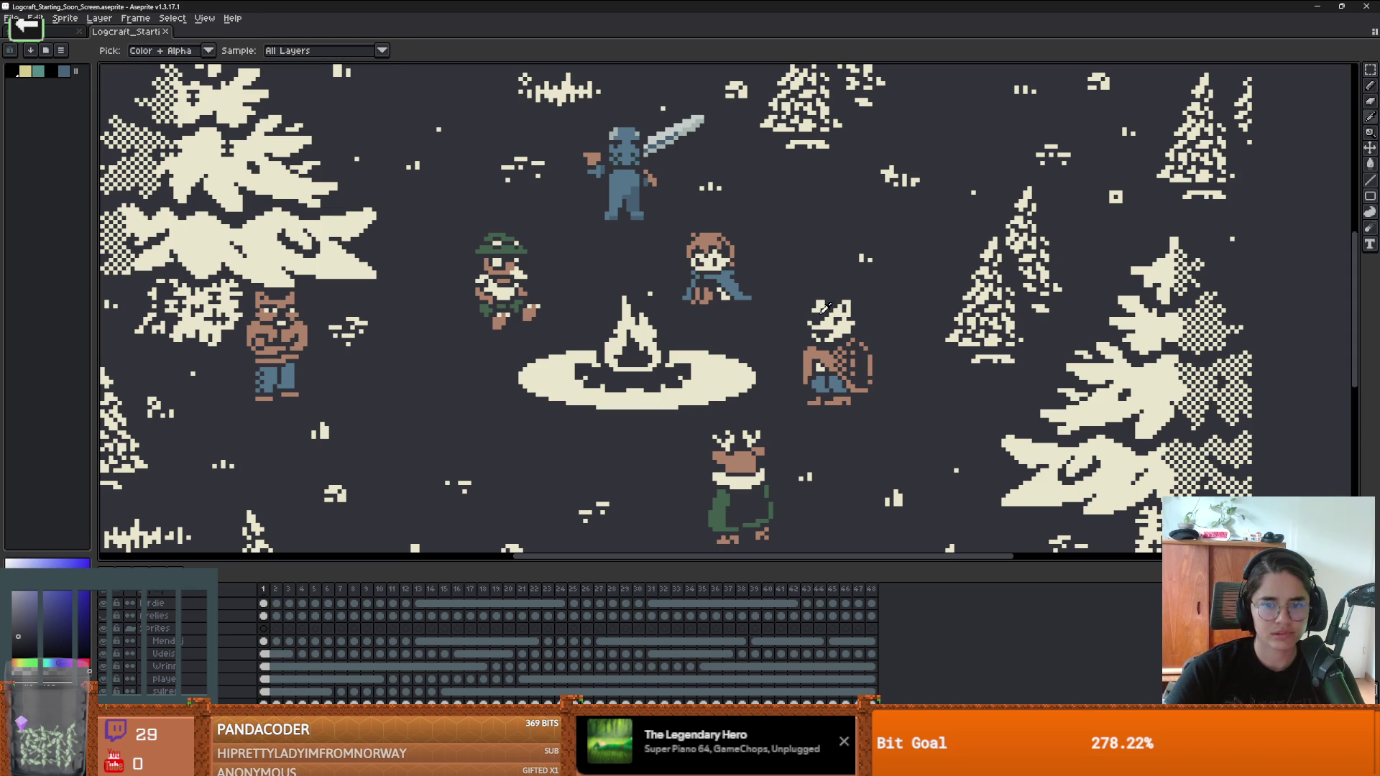
Step: Select the crusader layer's frames through frame 48 and bring the campfire back into view
scroll(288, 646, "down", 1)
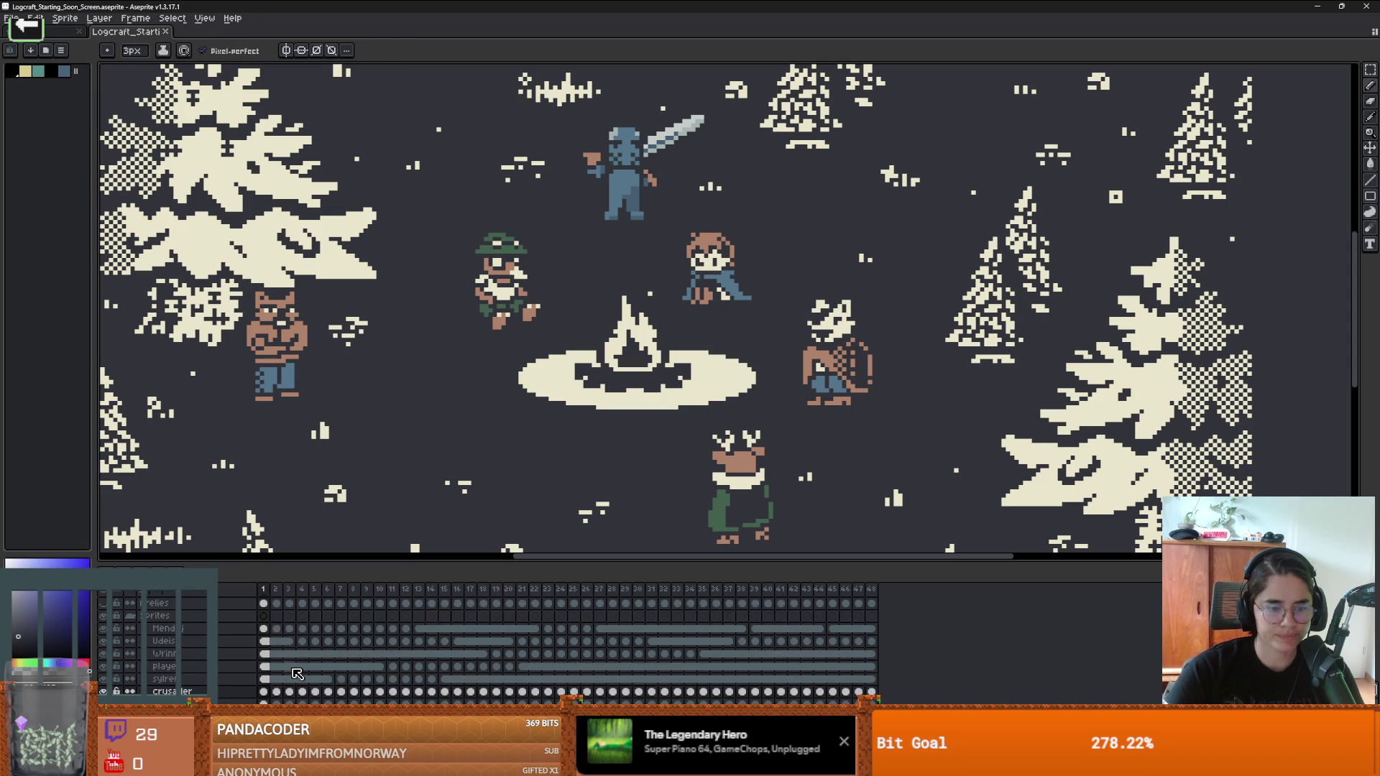
left_click_drag(263, 678, 625, 678)
left_click(869, 679)
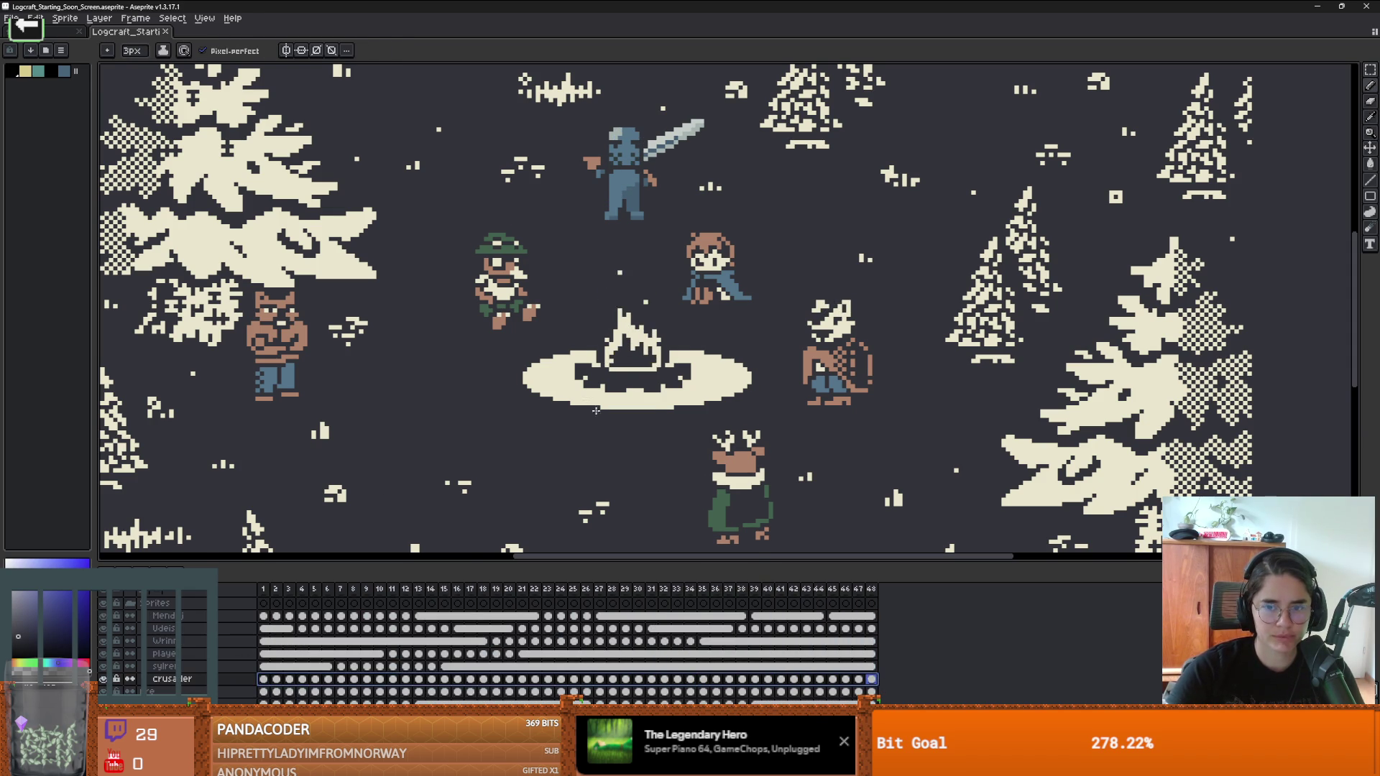
scroll(708, 360, "up", 2)
left_click_drag(708, 360, 685, 279)
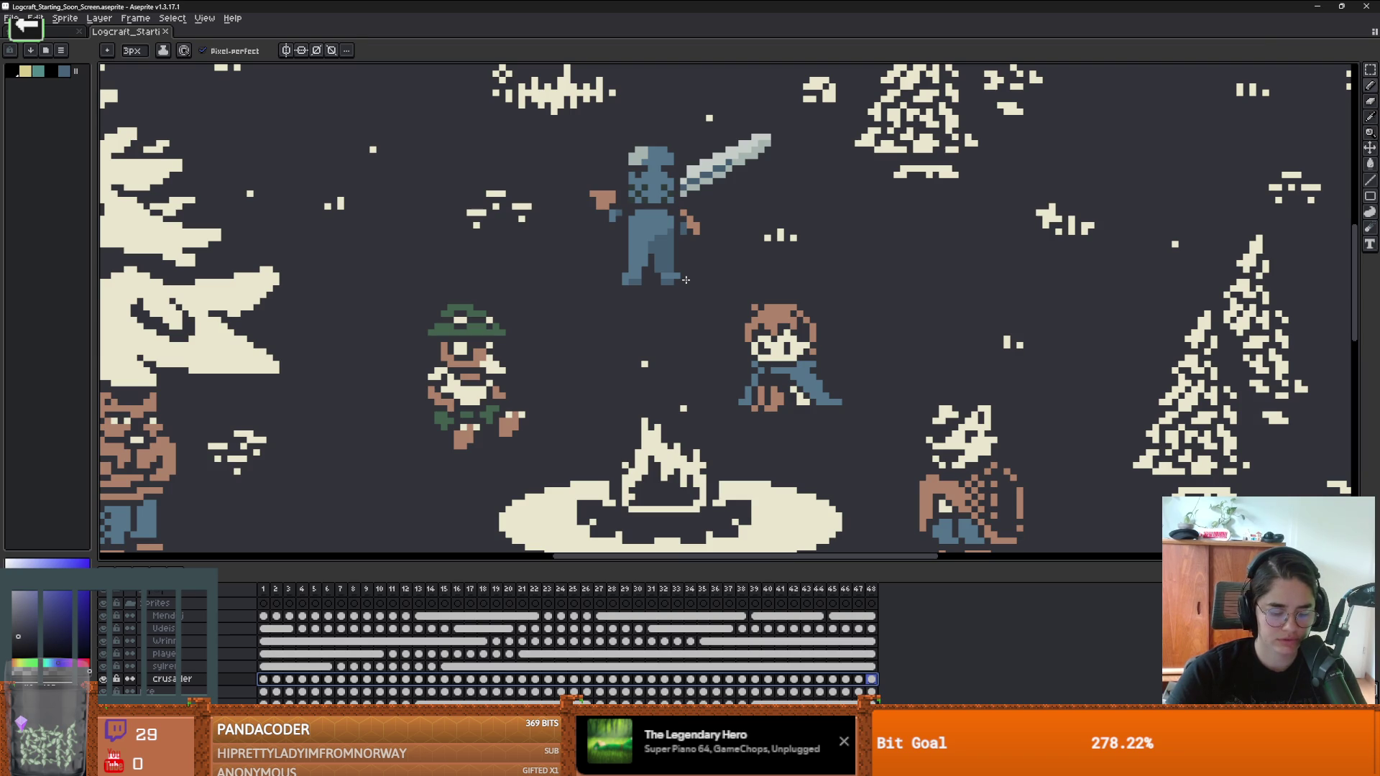
Step: Replace colour #436073 with #2e3037 on the crusader frames by swapping From and To
key("shift+r")
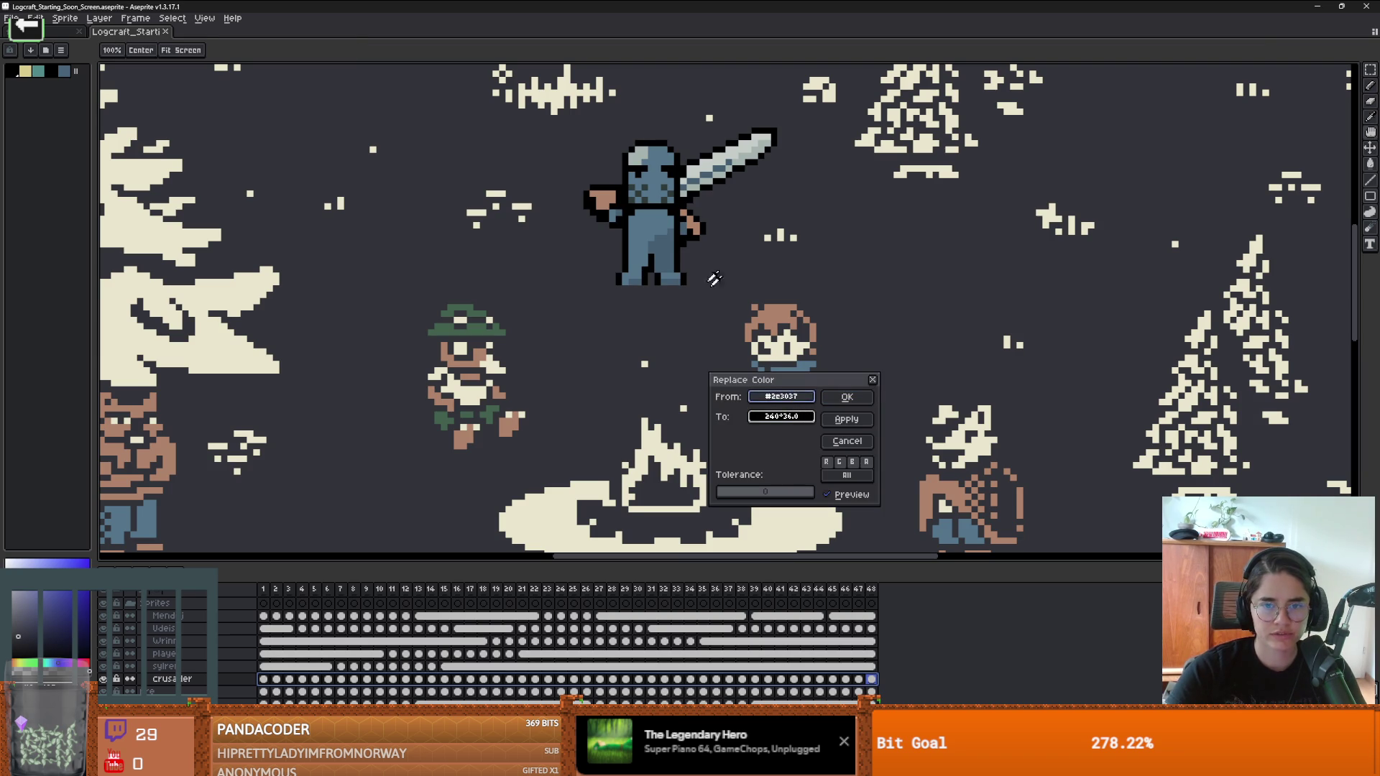
key("x")
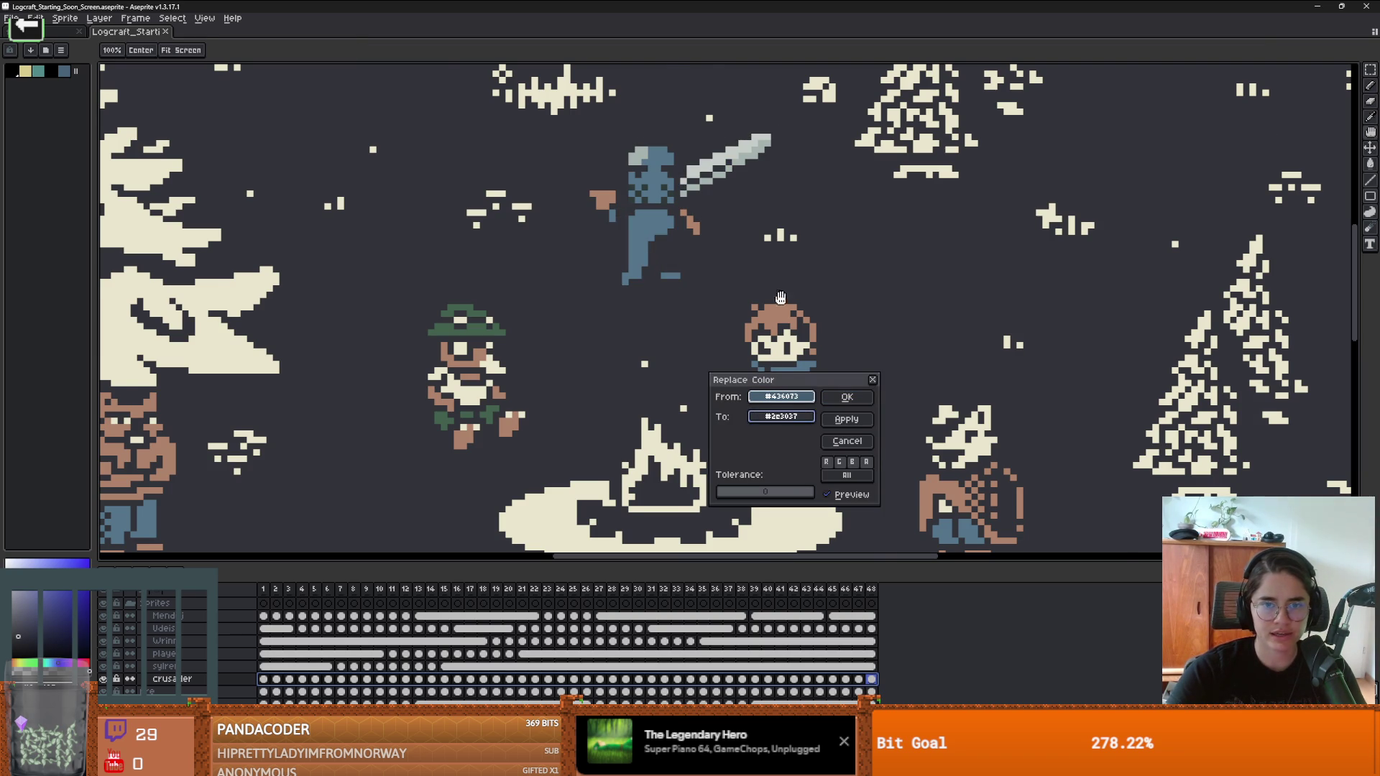
scroll(780, 297, "down", 1)
scroll(690, 291, "down", 1)
scroll(612, 289, "down", 2)
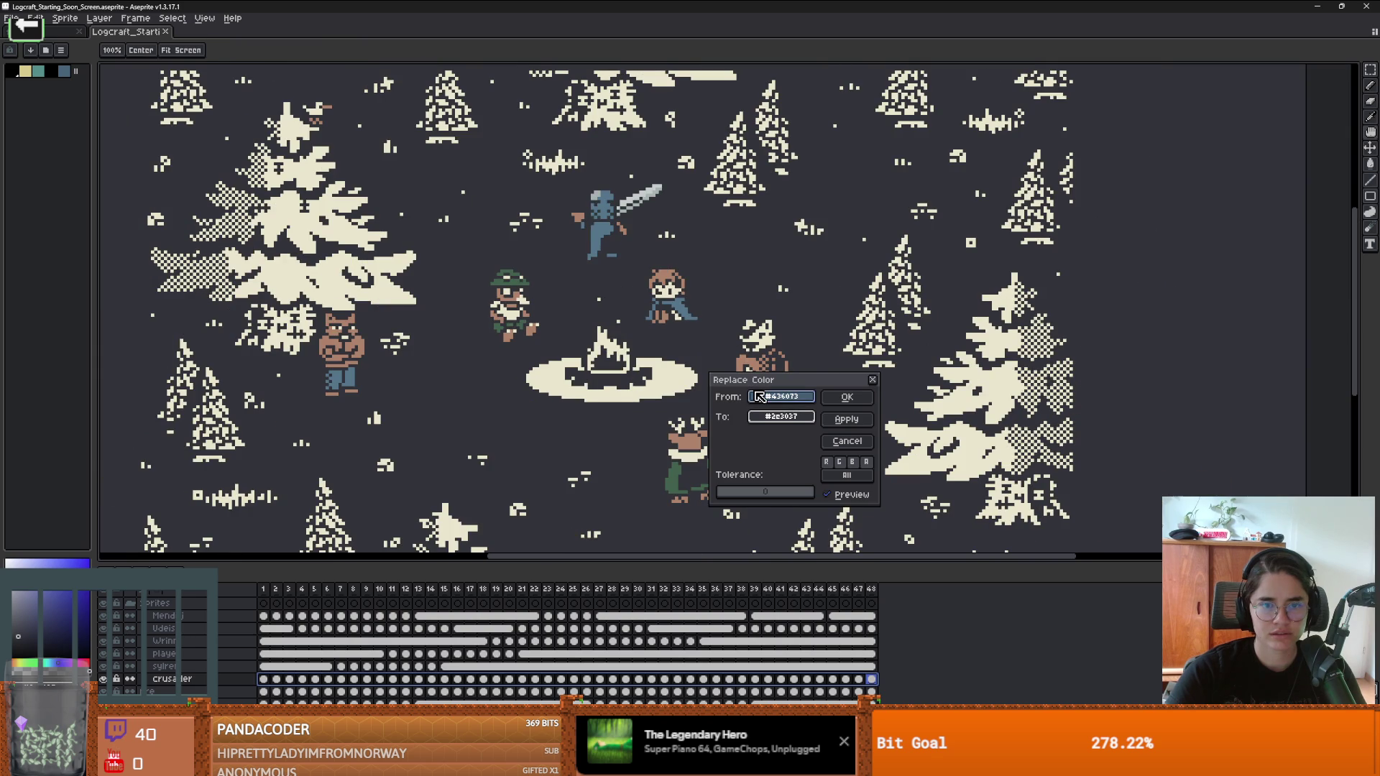
left_click(847, 396)
scroll(650, 273, "up", 3)
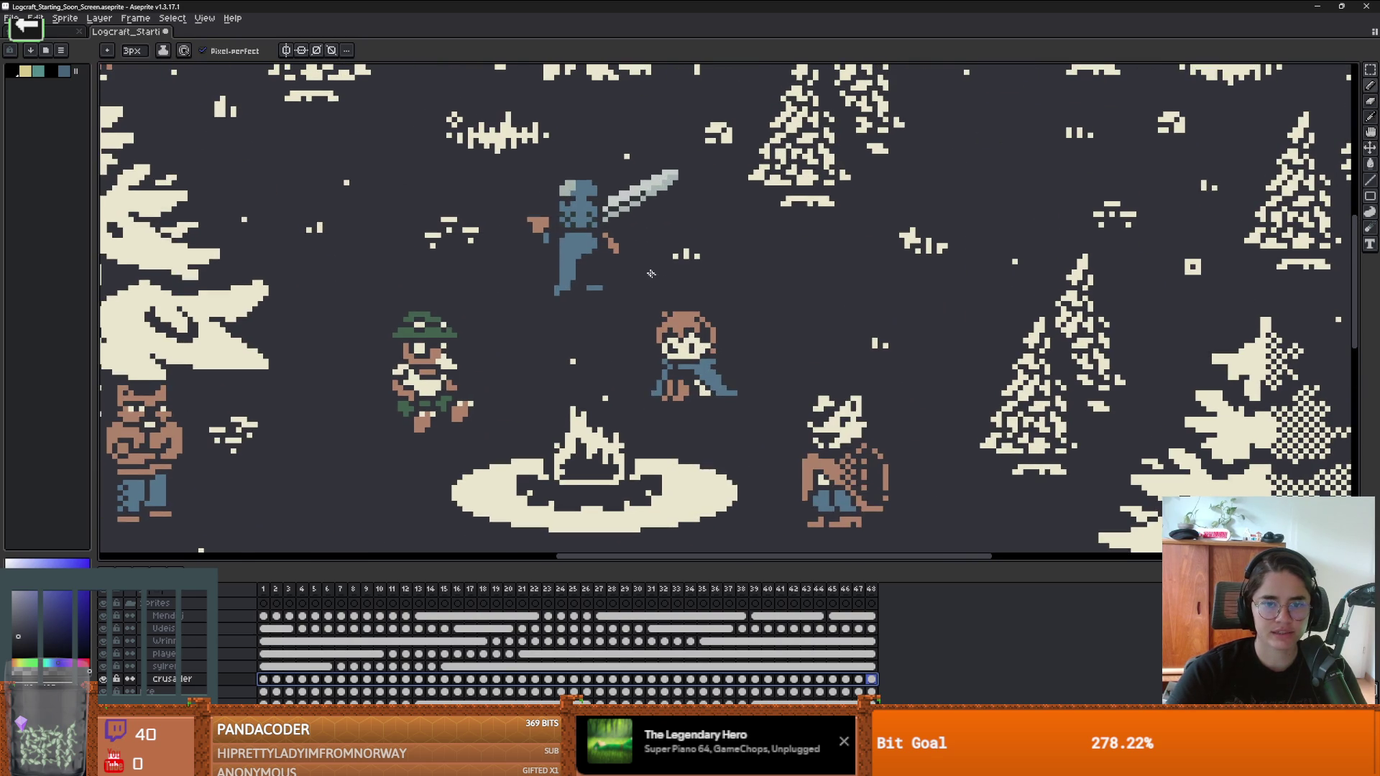
Step: Replace the knight's grey sword colour with a lighter eyedropped colour
key("shift+r")
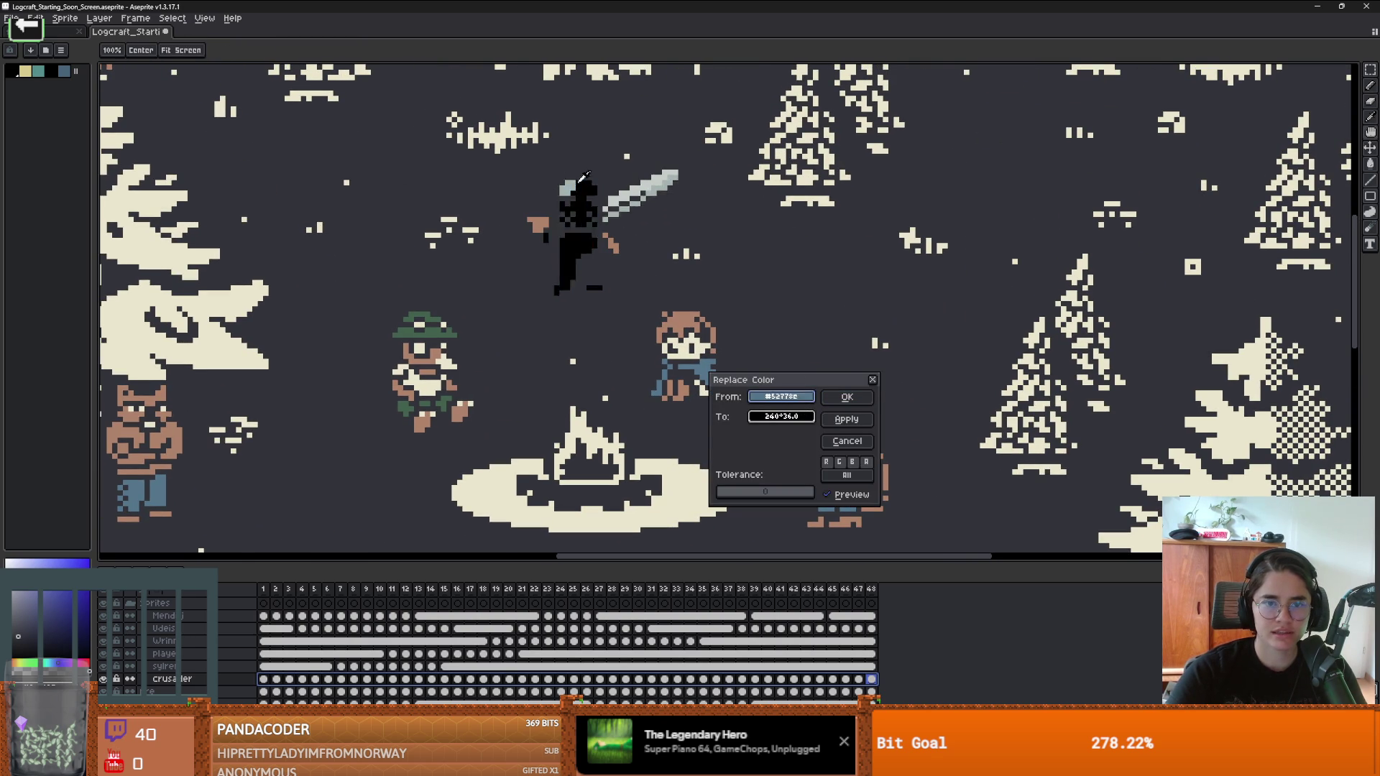
left_click(582, 179)
right_click(778, 175)
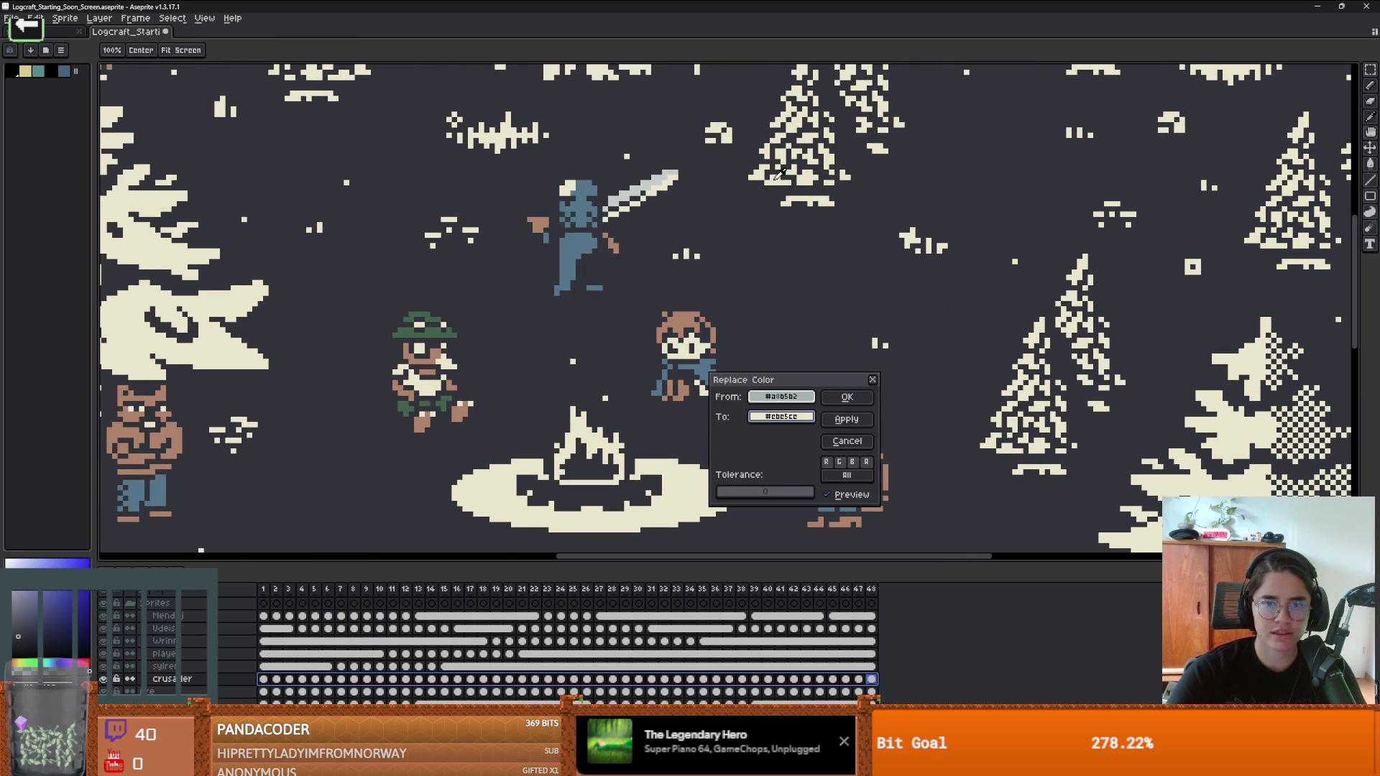
left_click(846, 396)
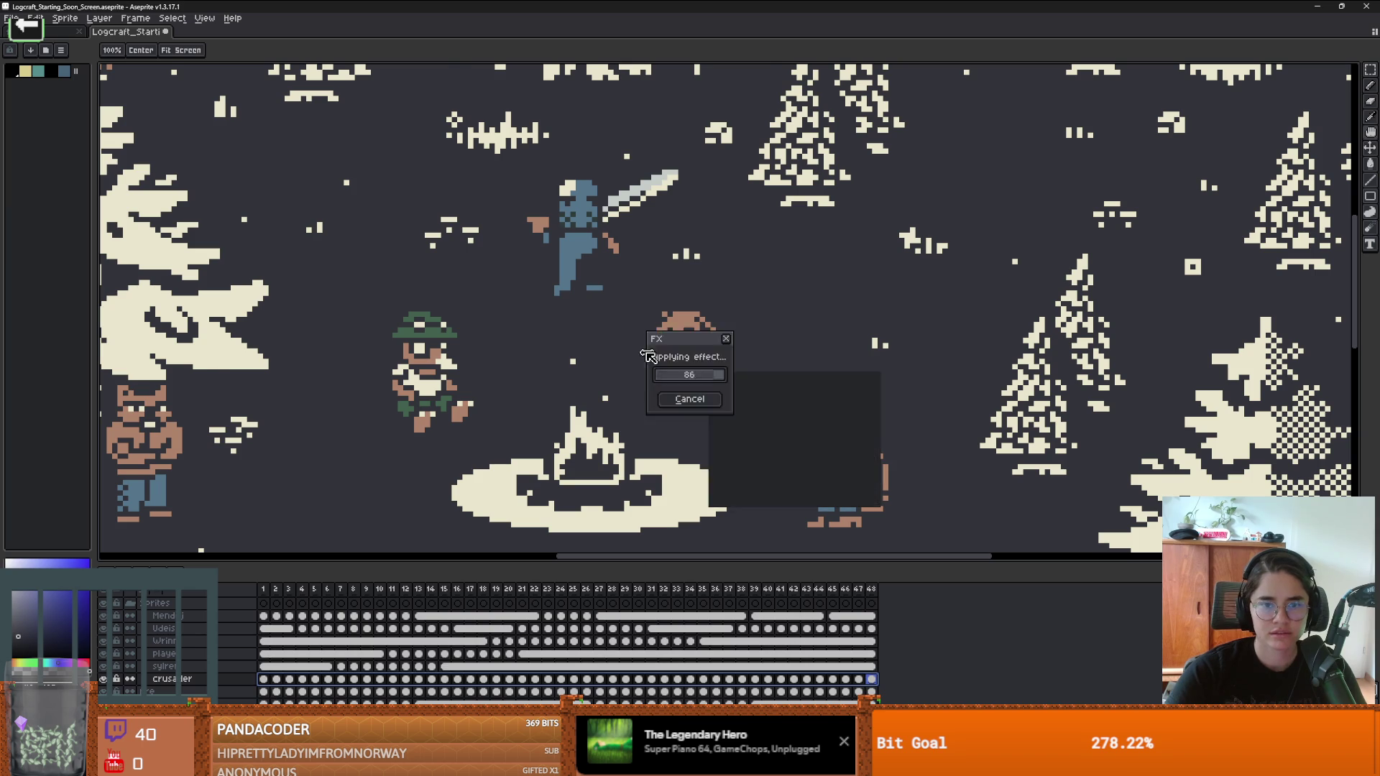
scroll(661, 388, "down", 3)
scroll(661, 388, "up", 1)
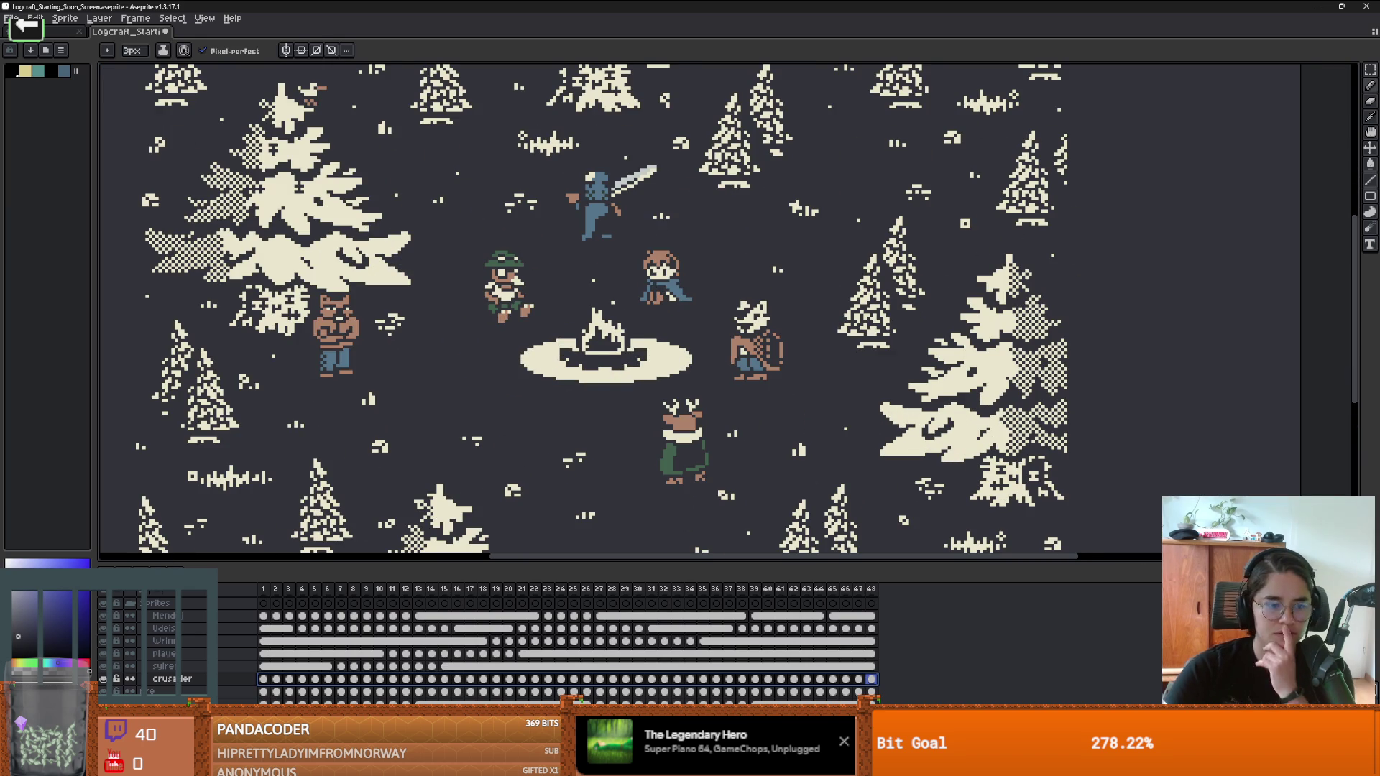
Step: Play the animation, zoom in on the crusader knight, and replay it from frame 1
key("Return")
scroll(569, 410, "down", 1)
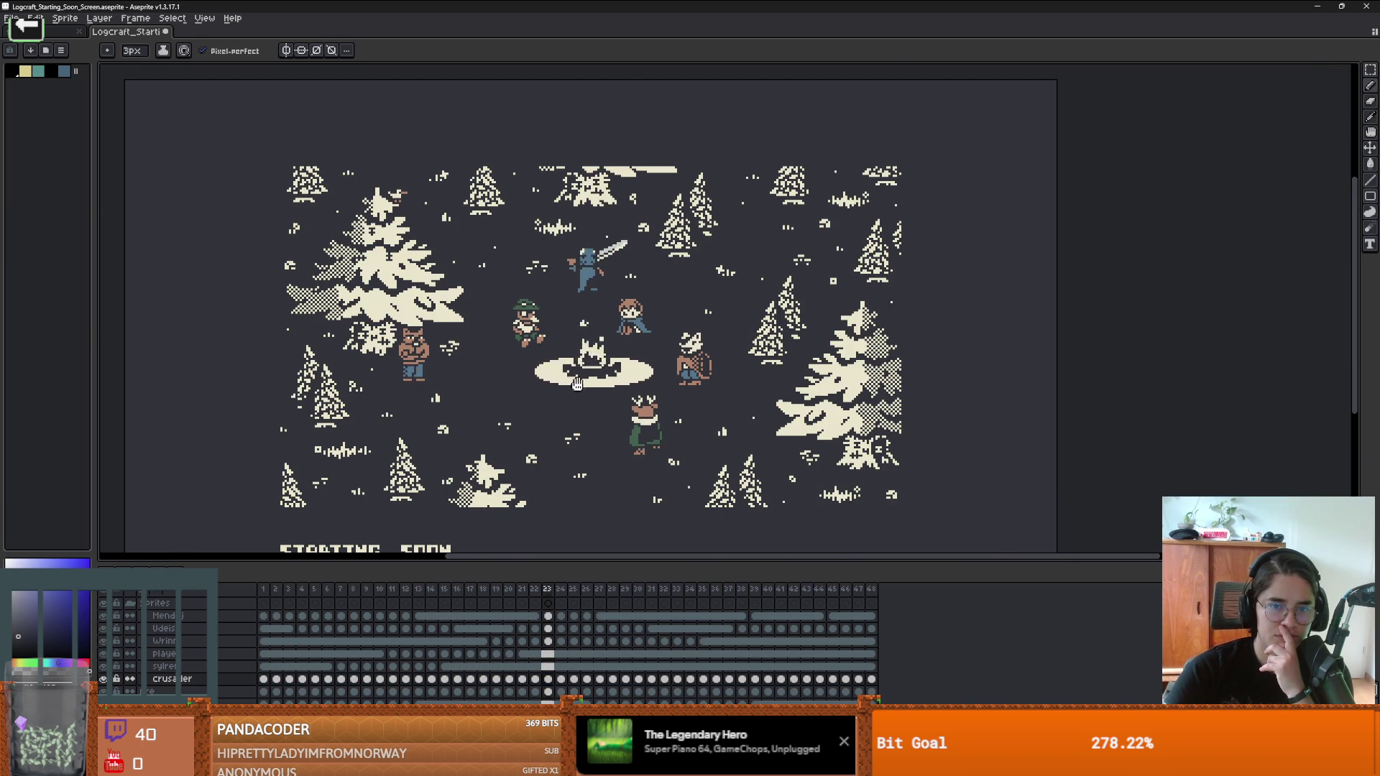
scroll(697, 270, "up", 2)
mouse_move(481, 312)
left_mouse_down()
mouse_move(612, 280)
mouse_move(704, 234)
left_mouse_up()
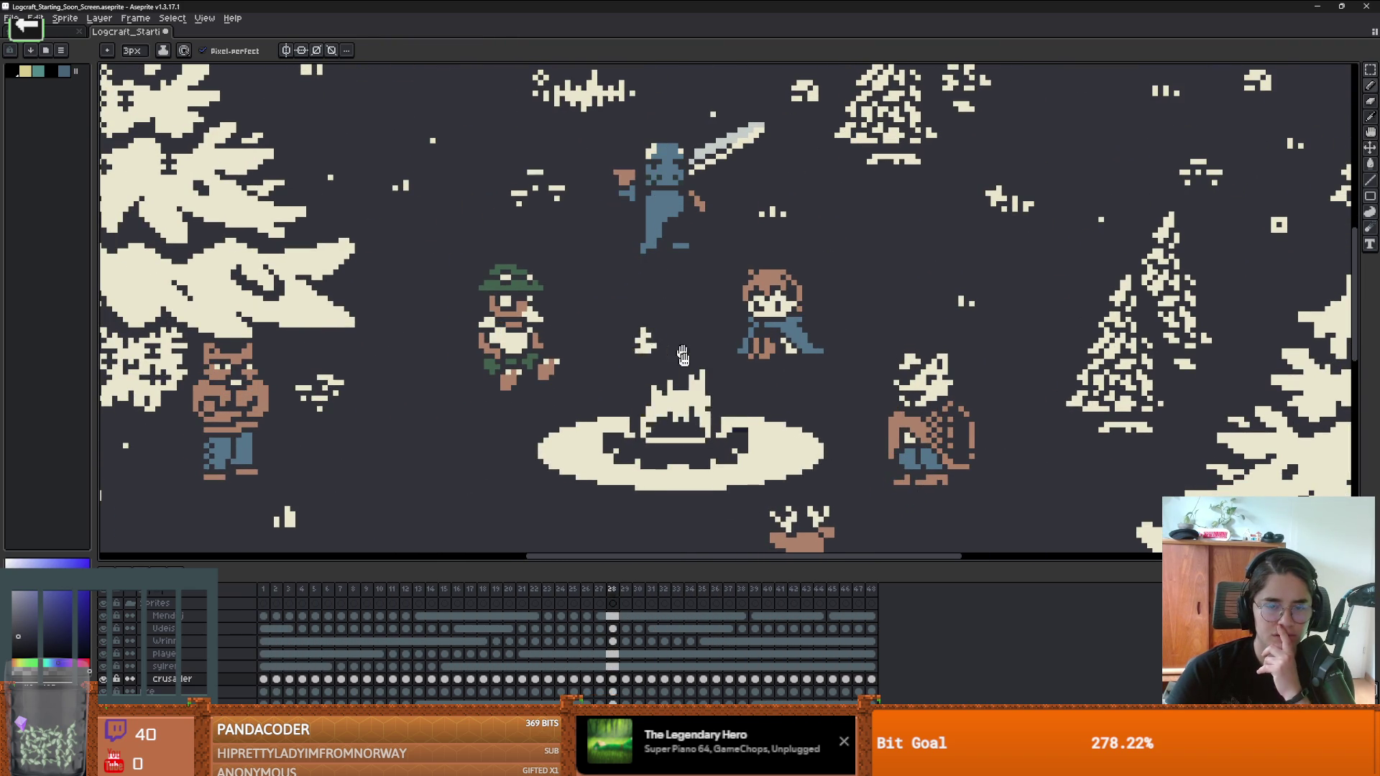
scroll(648, 449, "up", 3)
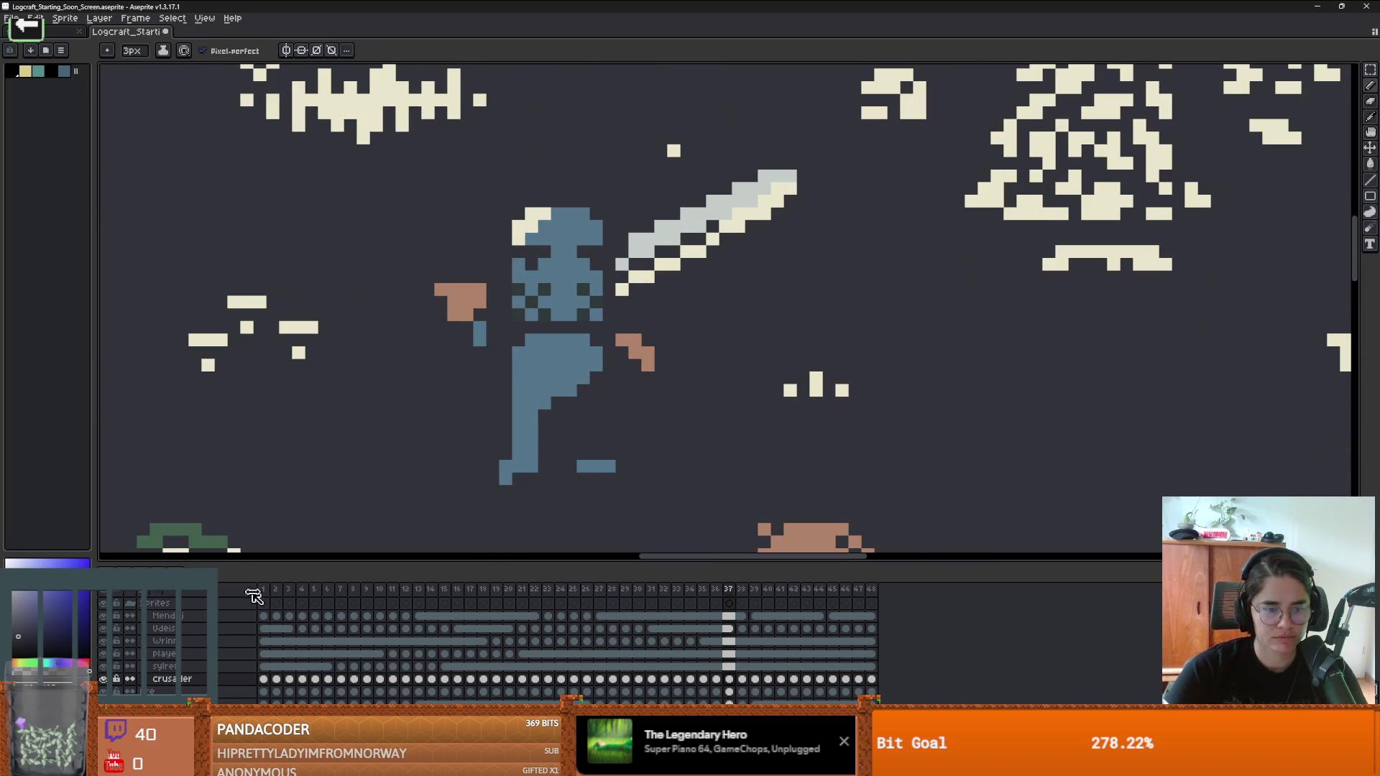
left_click(263, 591)
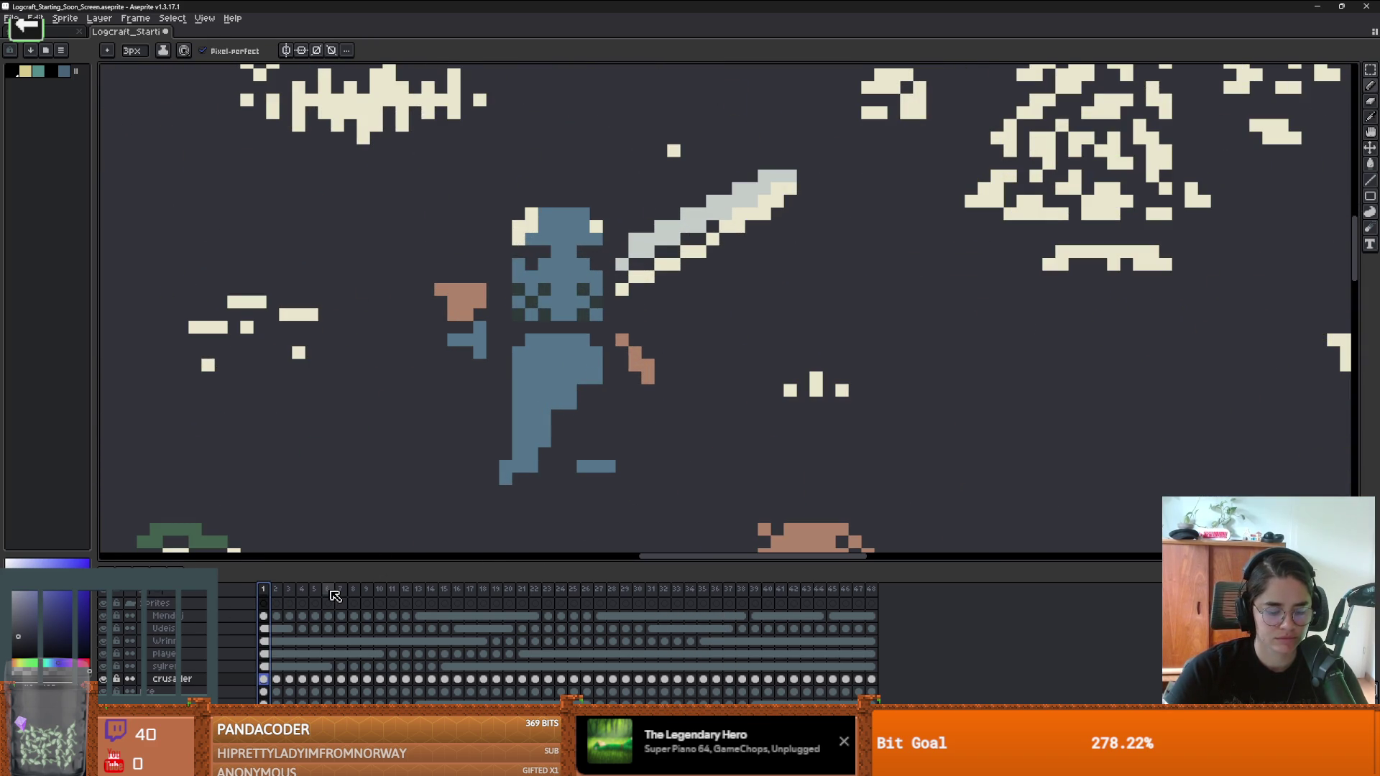
key("Return")
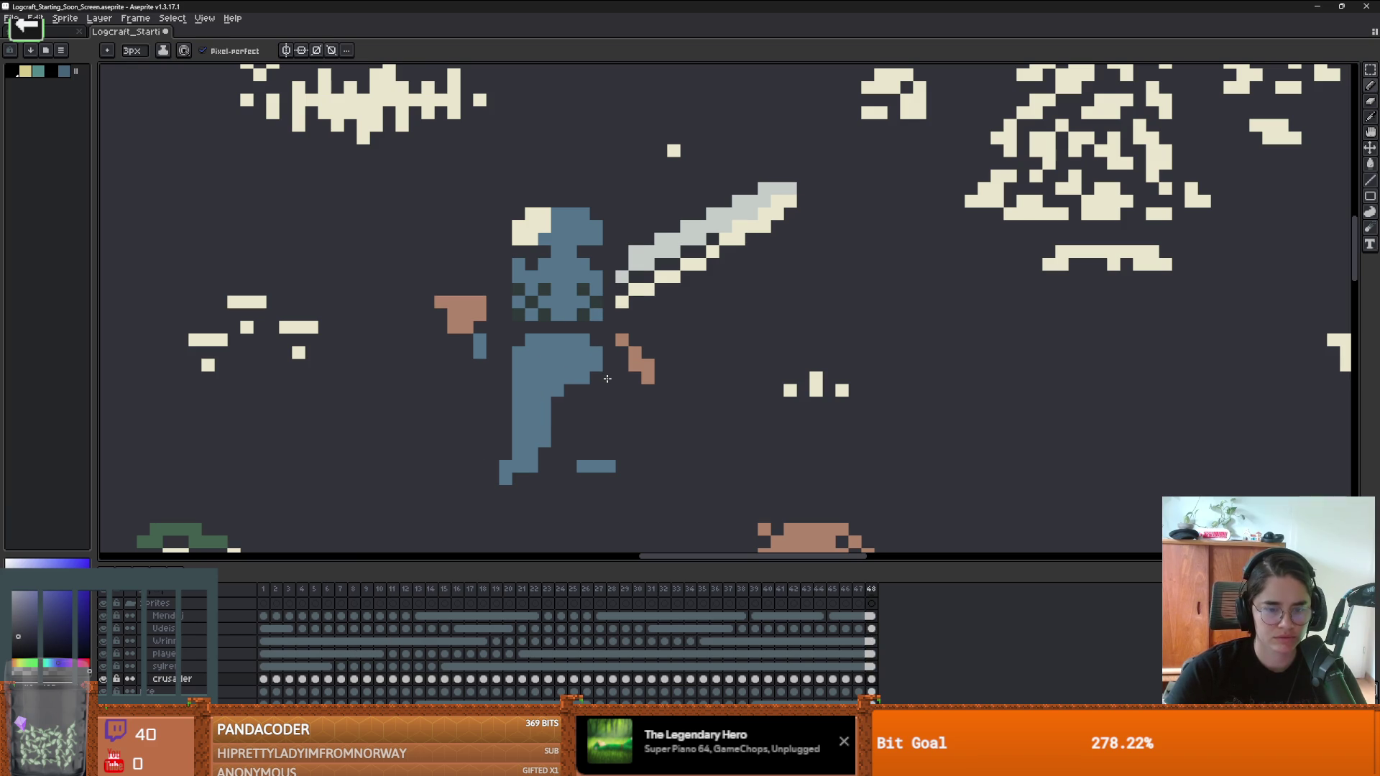
Step: Replace the knight's eye colour #2b3938 with background colour #2e3037 using Replace Color
key("v")
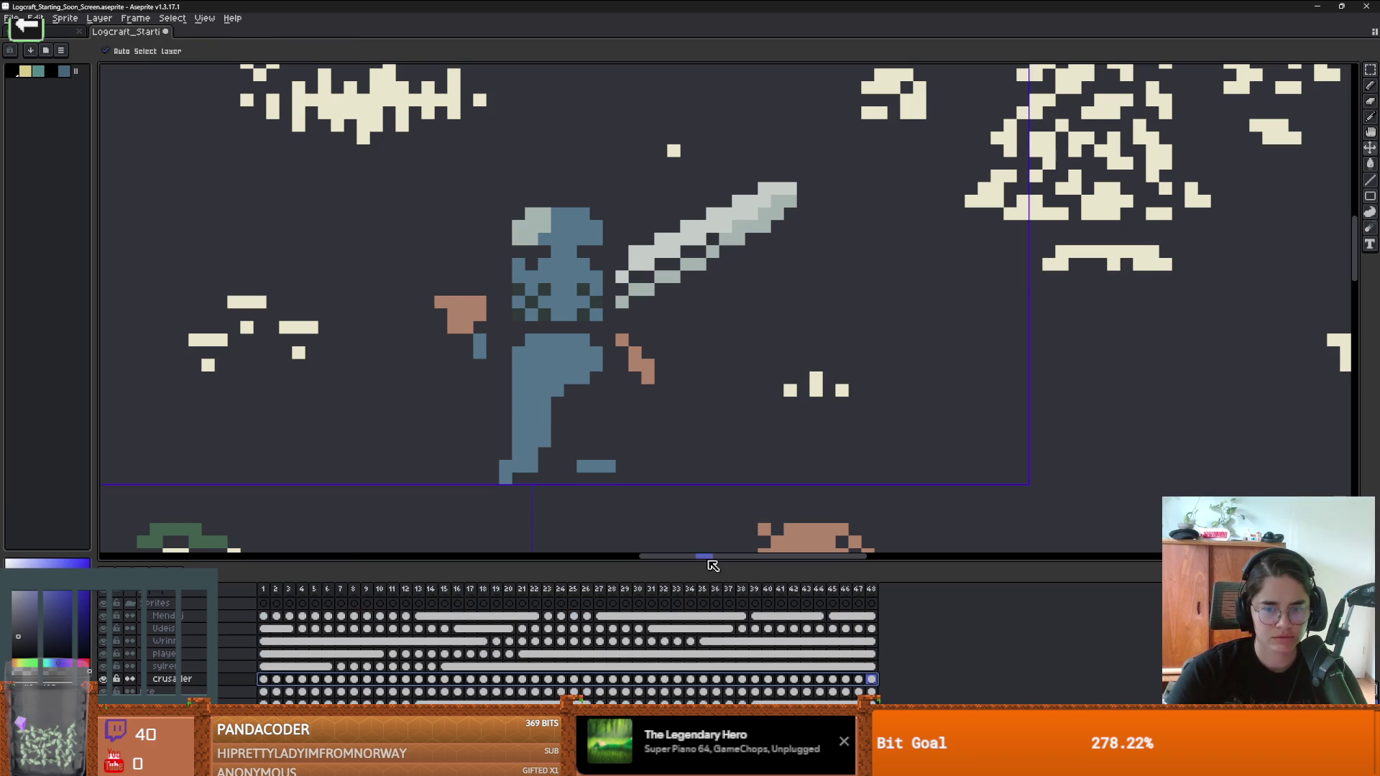
key("shift+r")
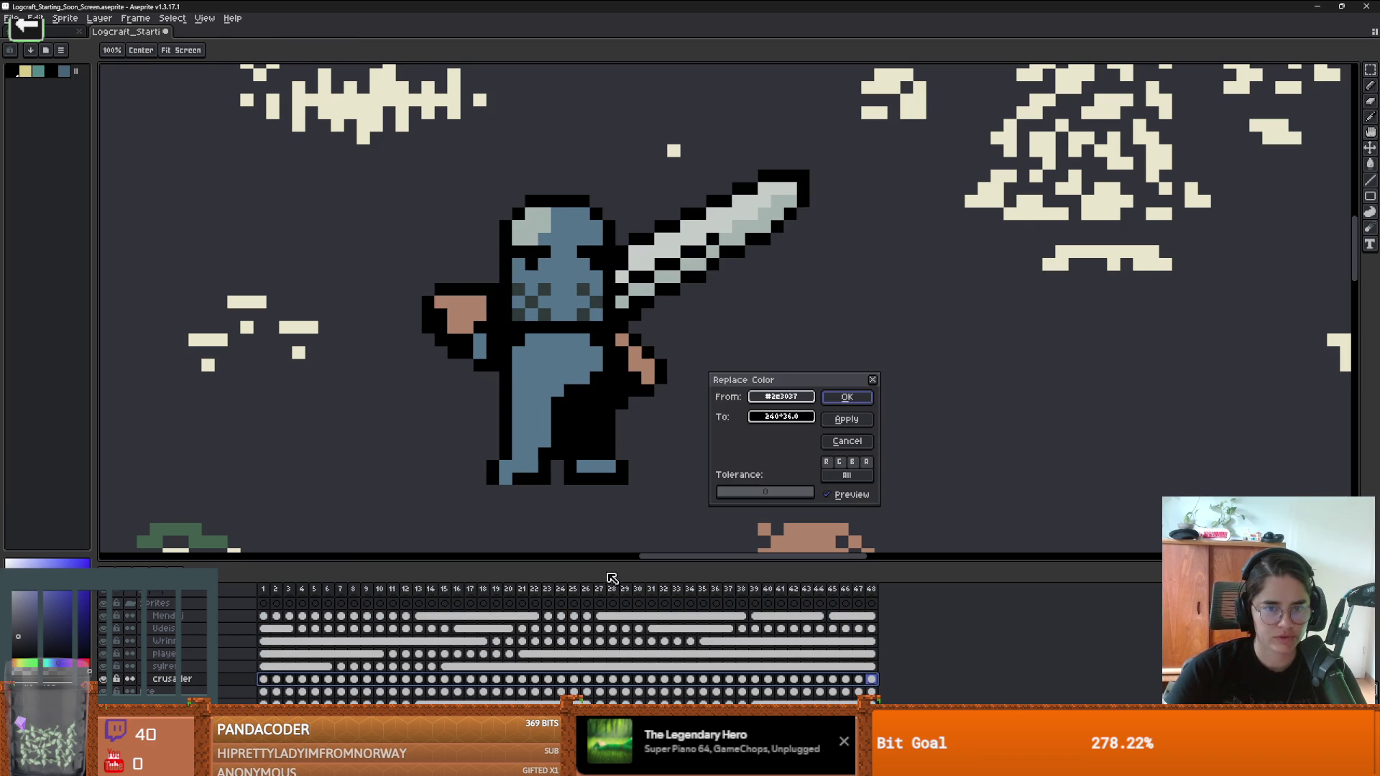
left_click_drag(781, 395, 593, 282)
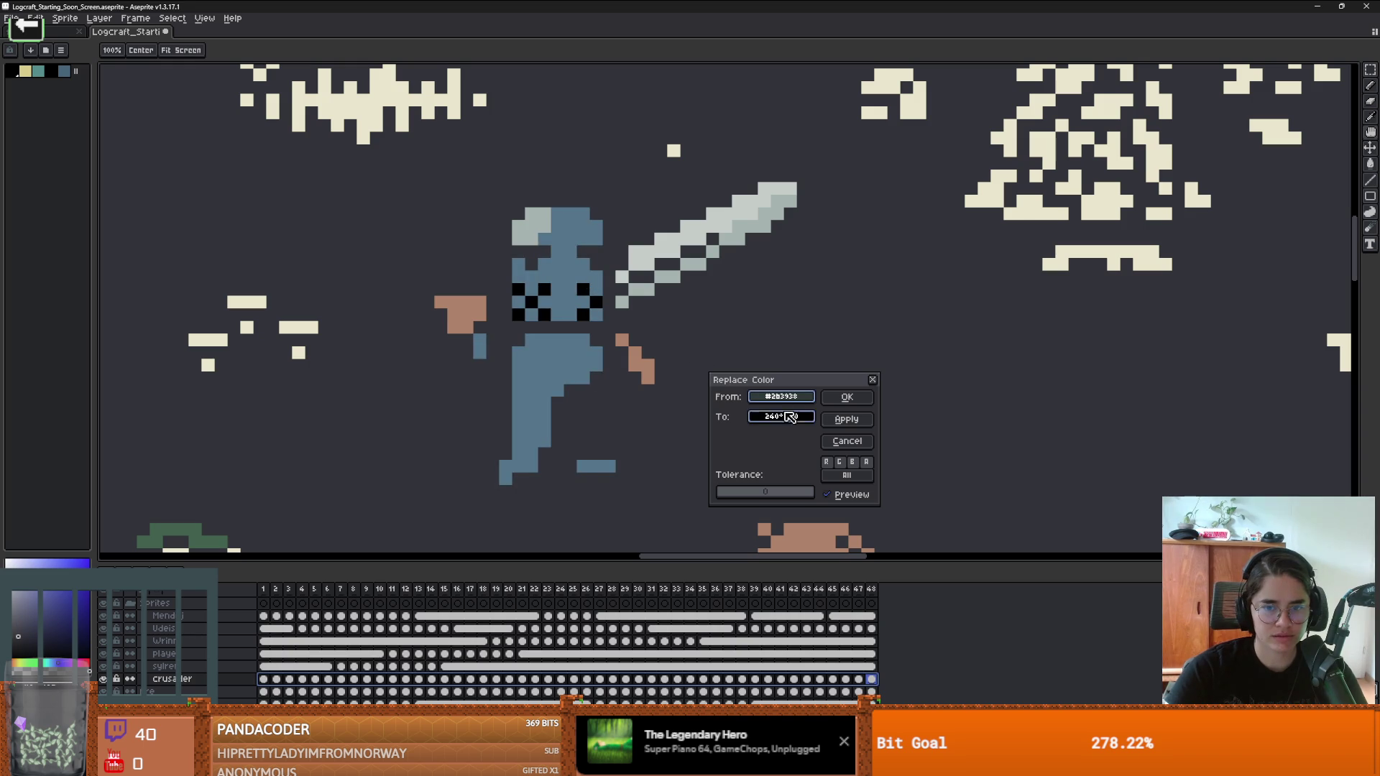
left_click_drag(781, 416, 809, 322)
left_click(847, 398)
scroll(686, 413, "down", 3)
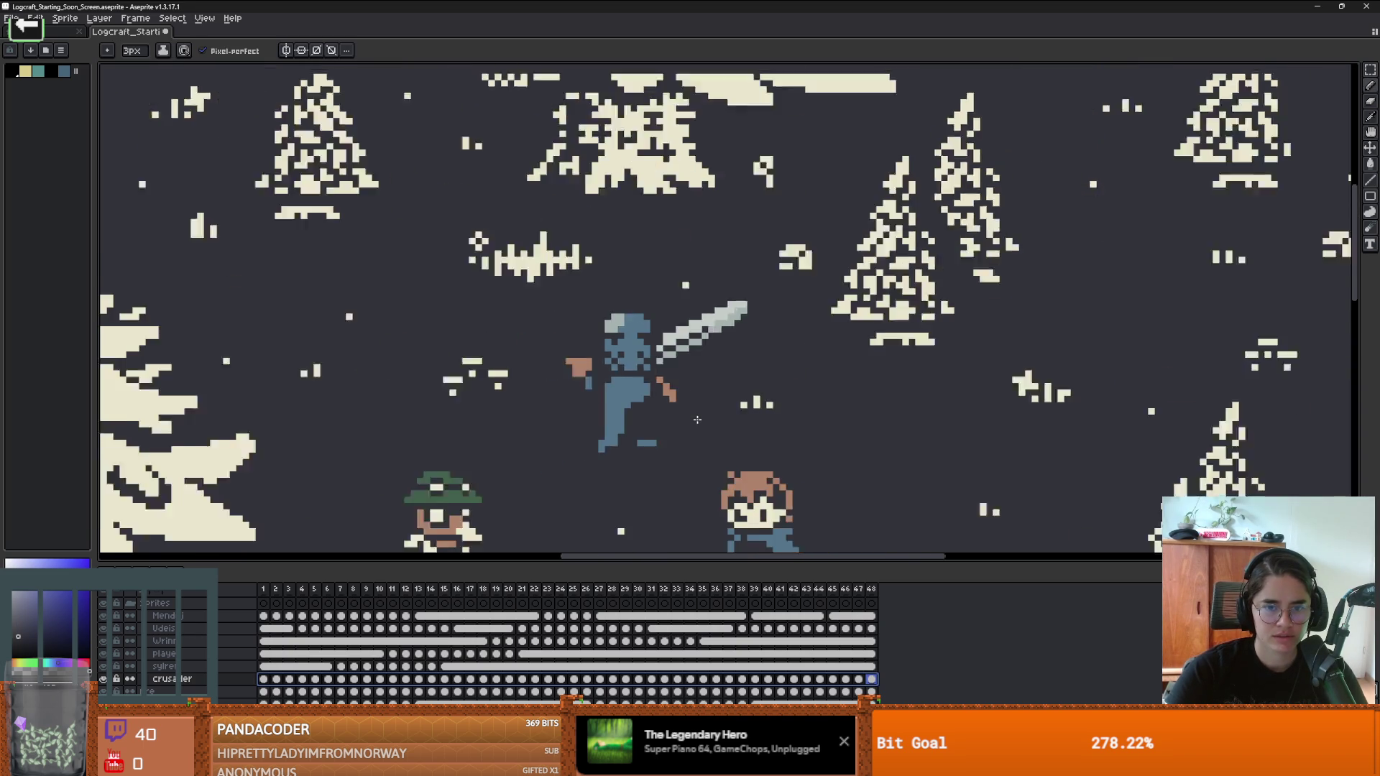
scroll(683, 415, "down", 5)
scroll(699, 281, "up", 4)
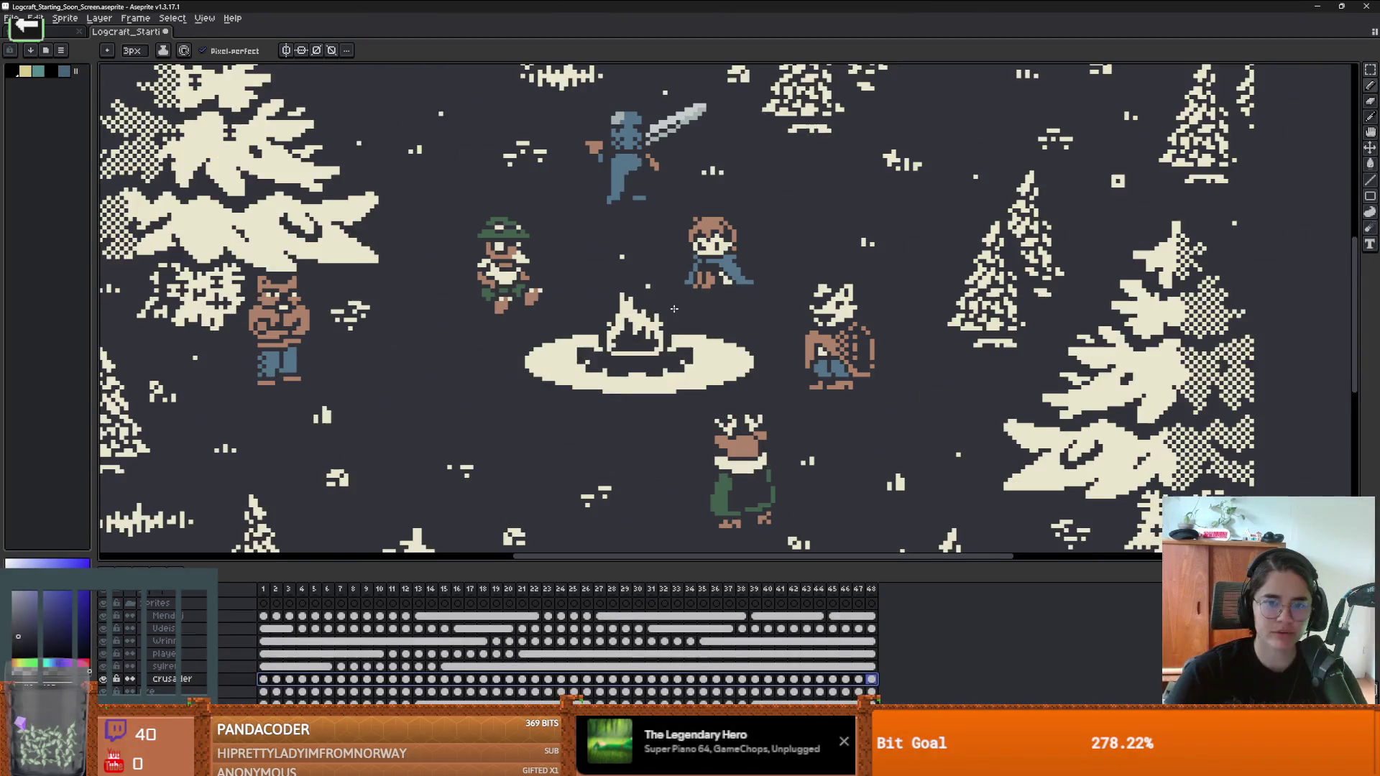
left_click_drag(699, 281, 671, 410)
scroll(609, 485, "down", 1)
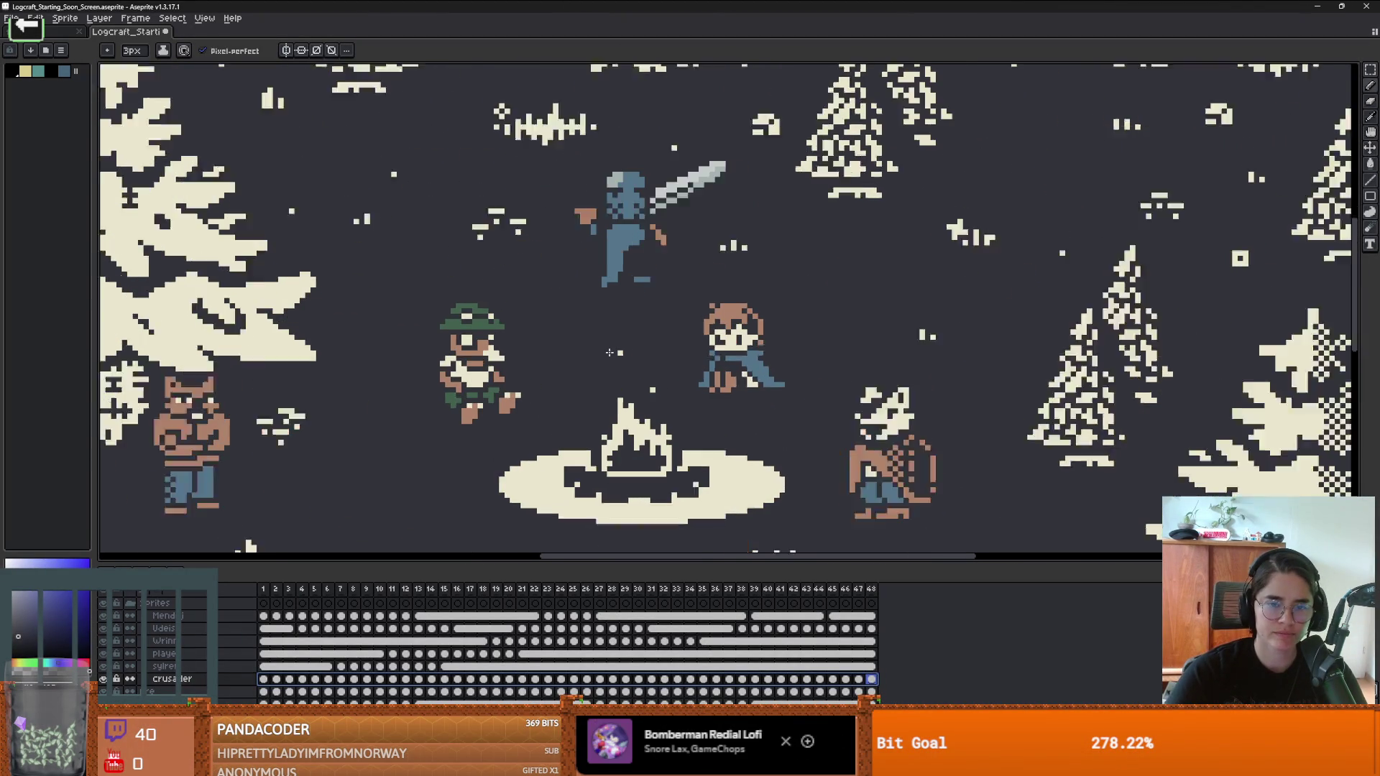
scroll(596, 467, "up", 2)
scroll(580, 442, "down", 1)
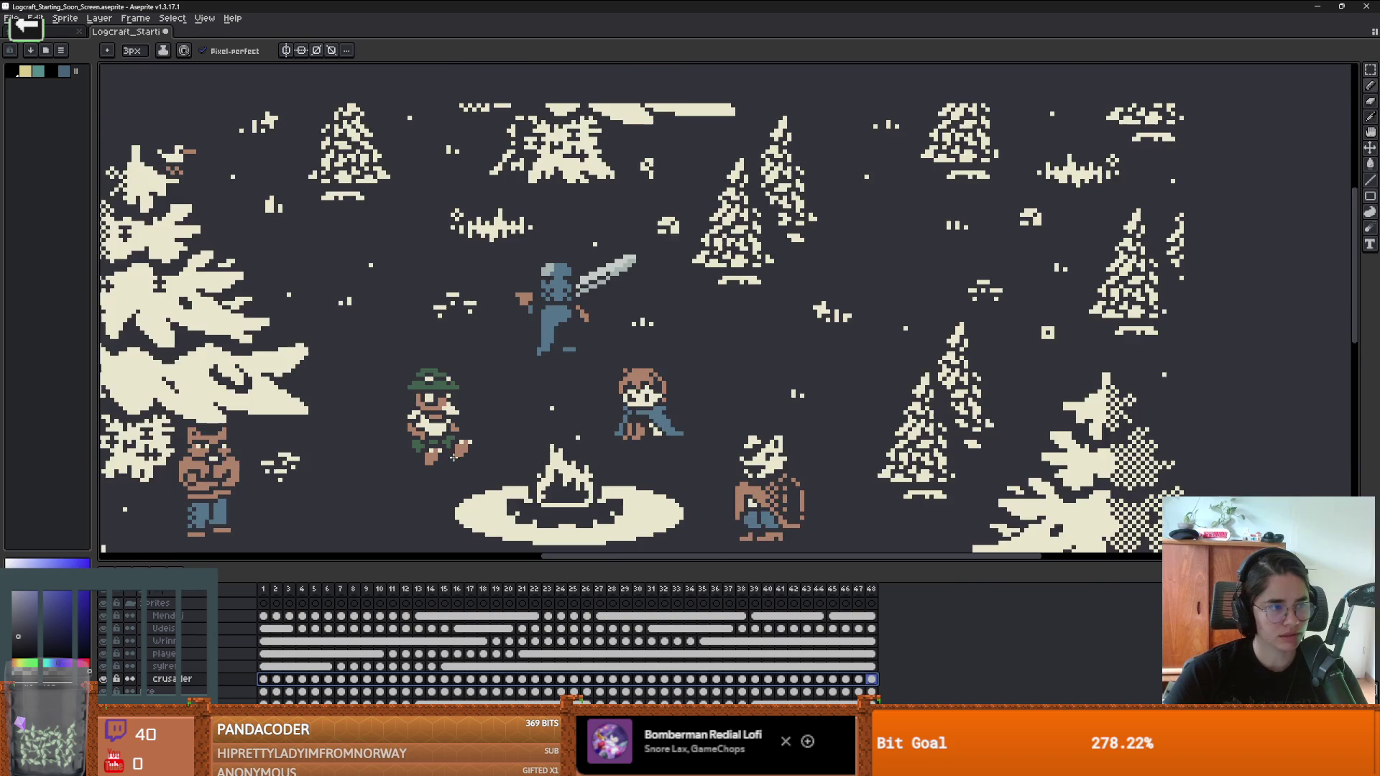
scroll(455, 457, "up", 1)
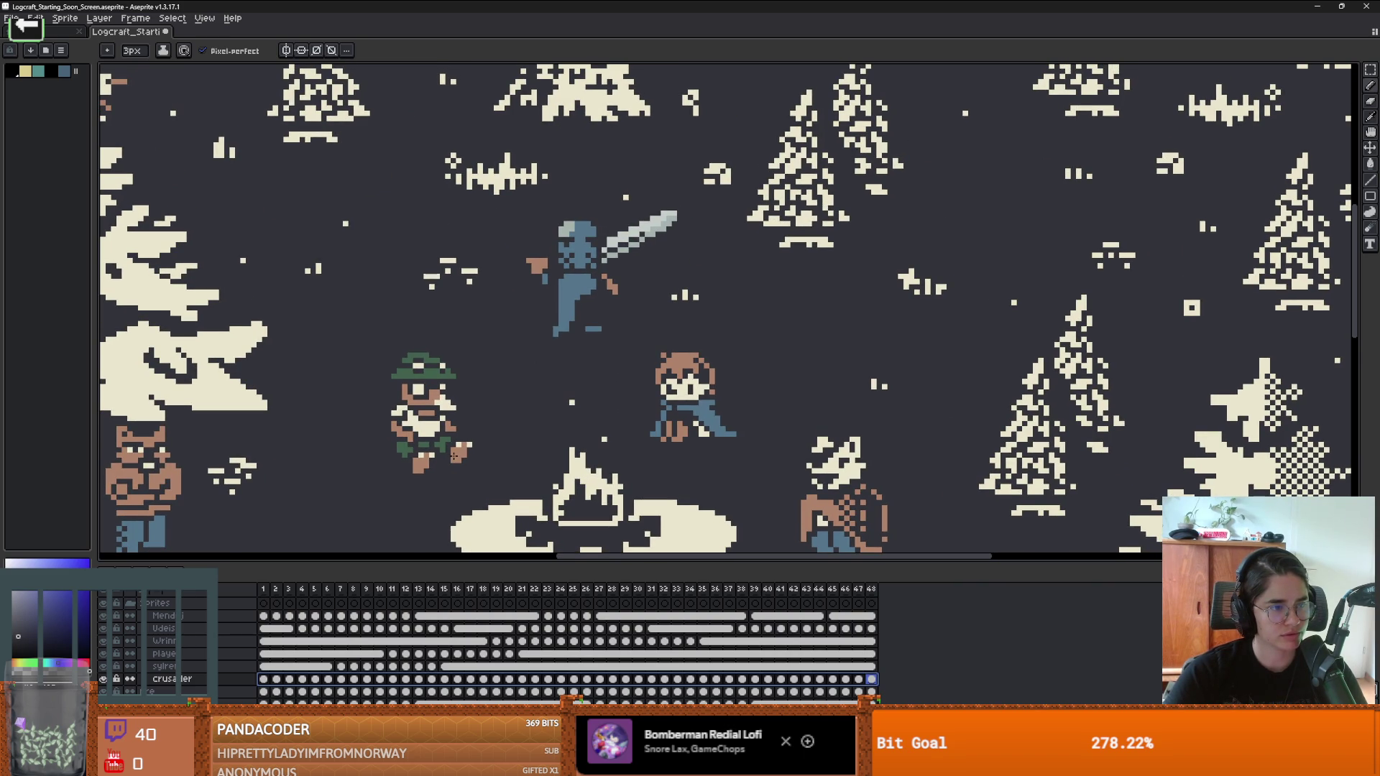
left_click_drag(647, 399, 611, 381)
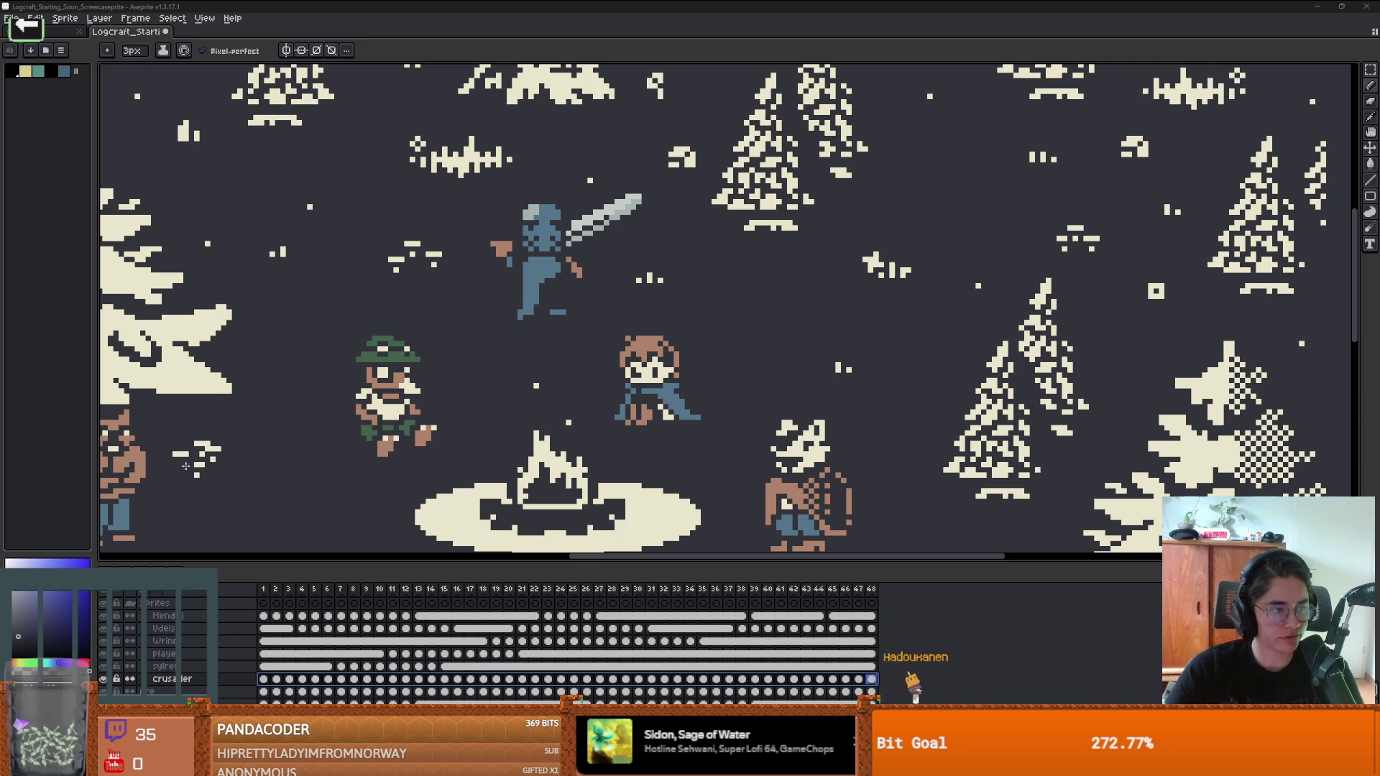
Step: Zoom and pan the canvas to a close-up of the sword-raised knight above the campfire characters
scroll(322, 208, "down", 1)
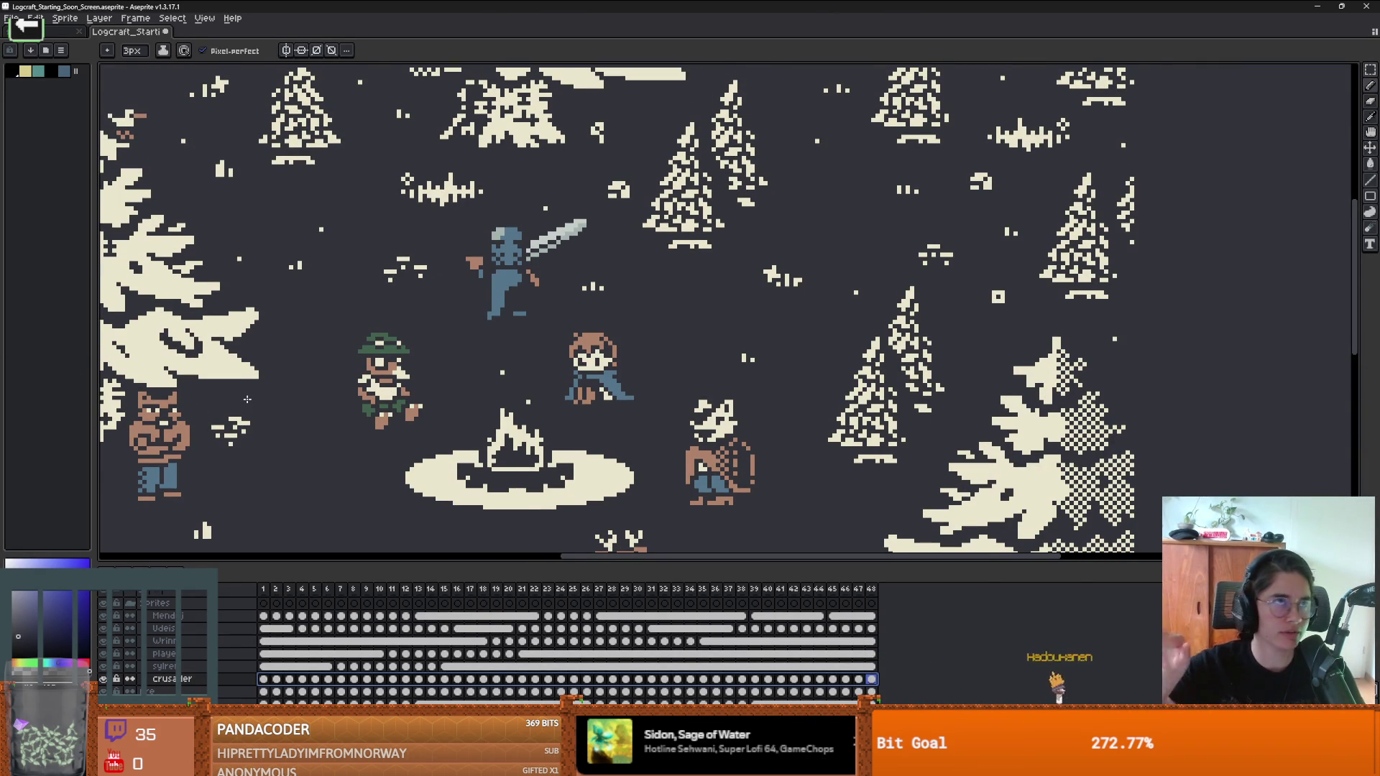
scroll(264, 423, "down", 2)
scroll(264, 422, "up", 1)
scroll(359, 385, "down", 1)
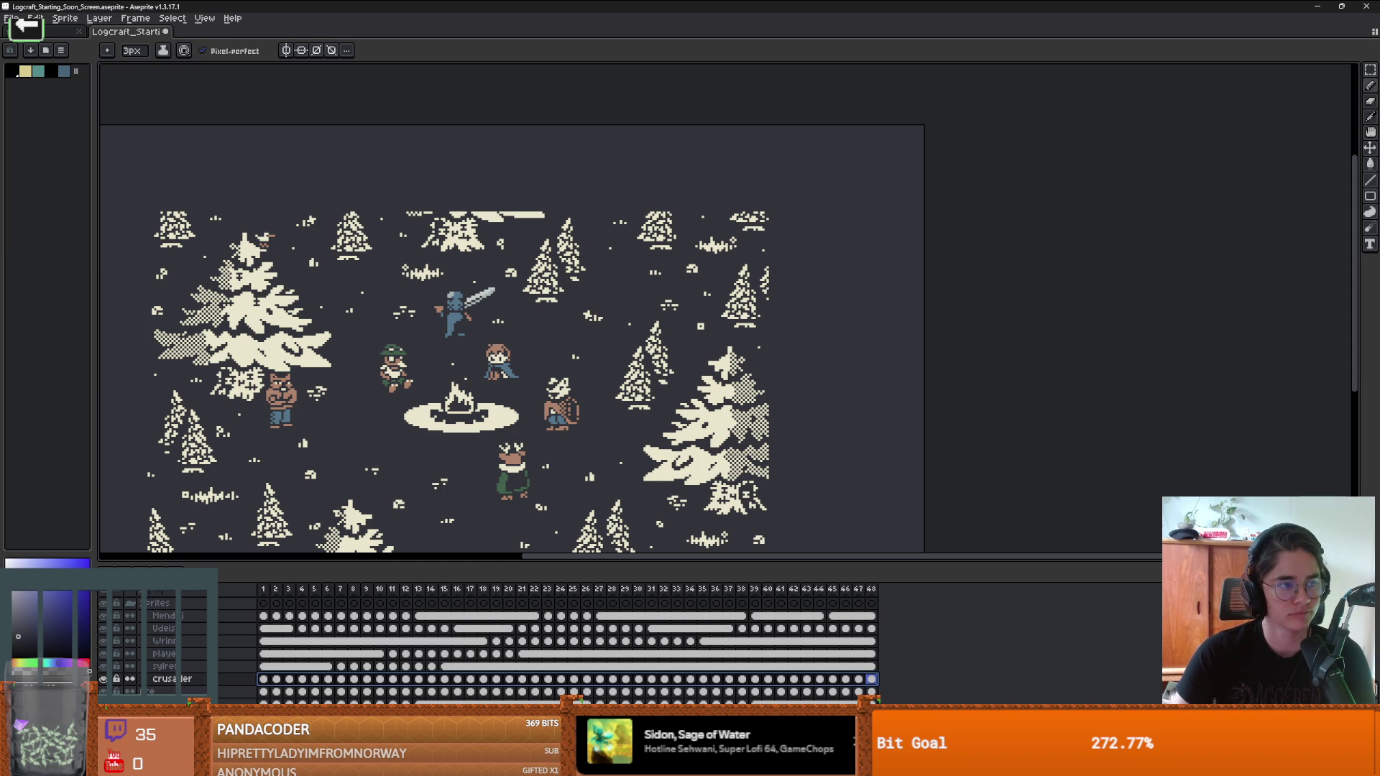
left_click_drag(502, 330, 524, 313)
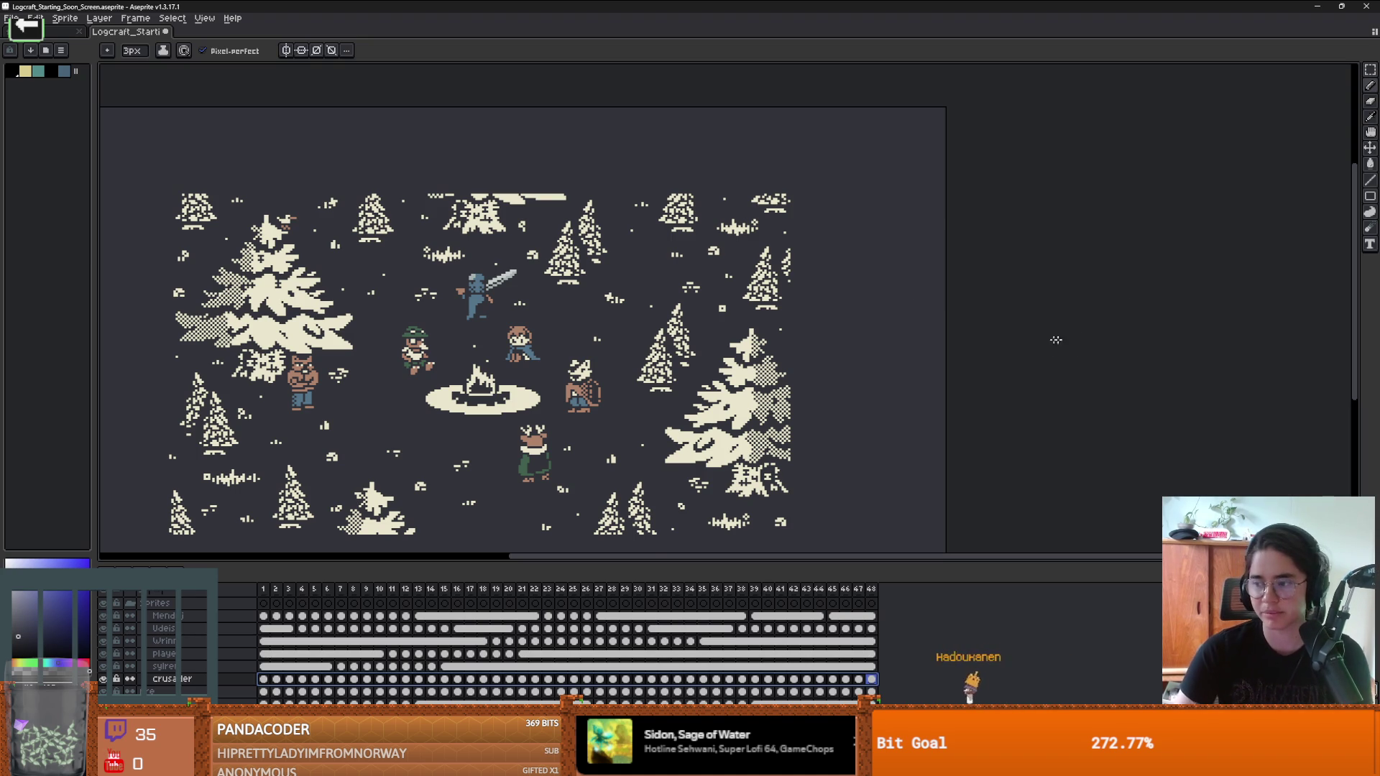
scroll(941, 327, "up", 2)
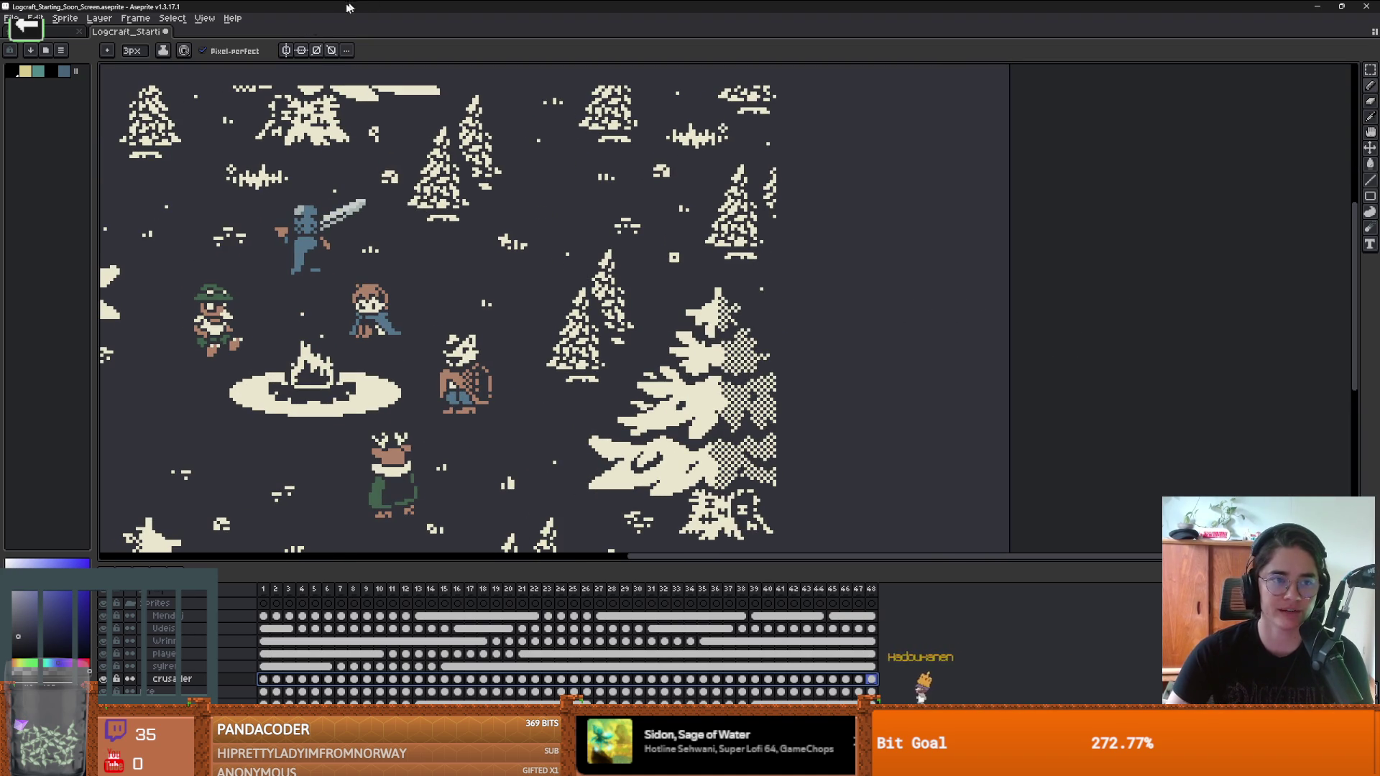
scroll(550, 266, "up", 3)
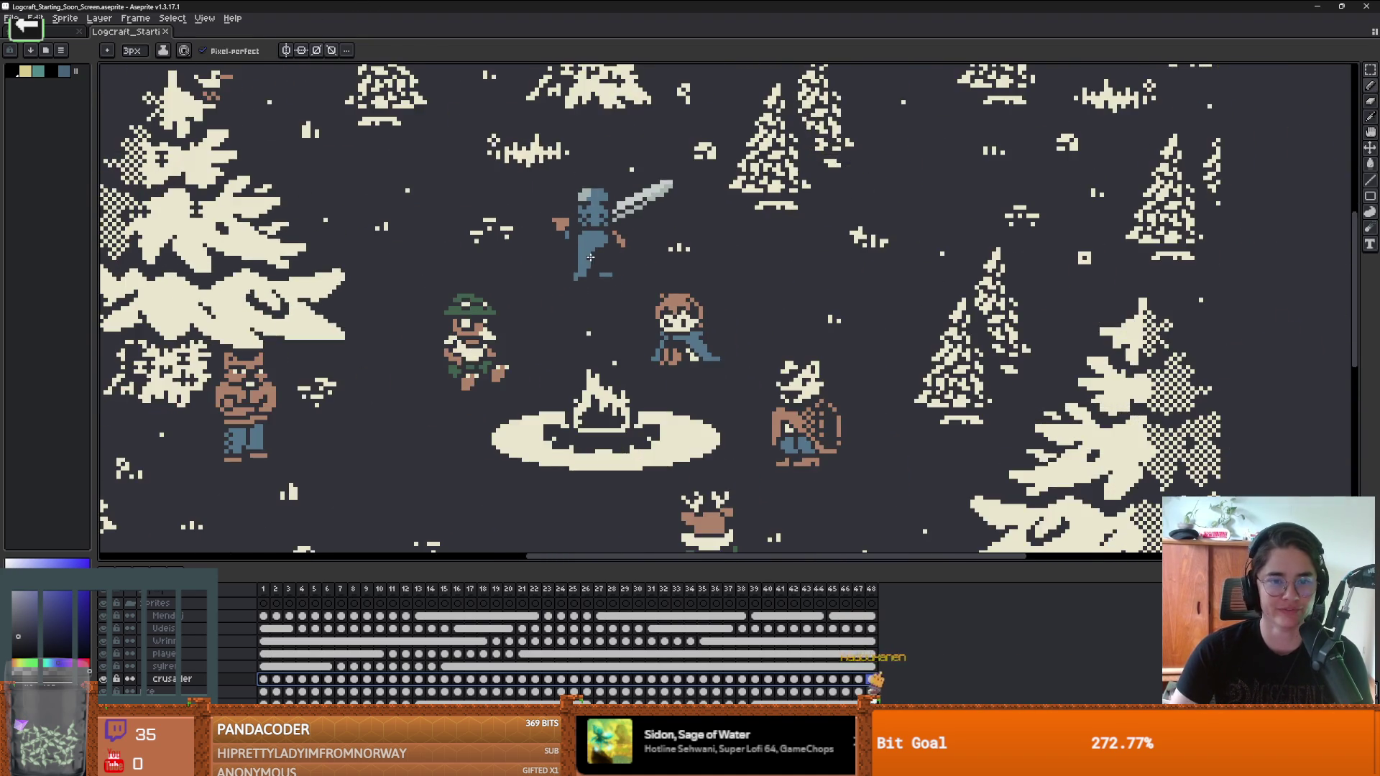
scroll(611, 252, "up", 2)
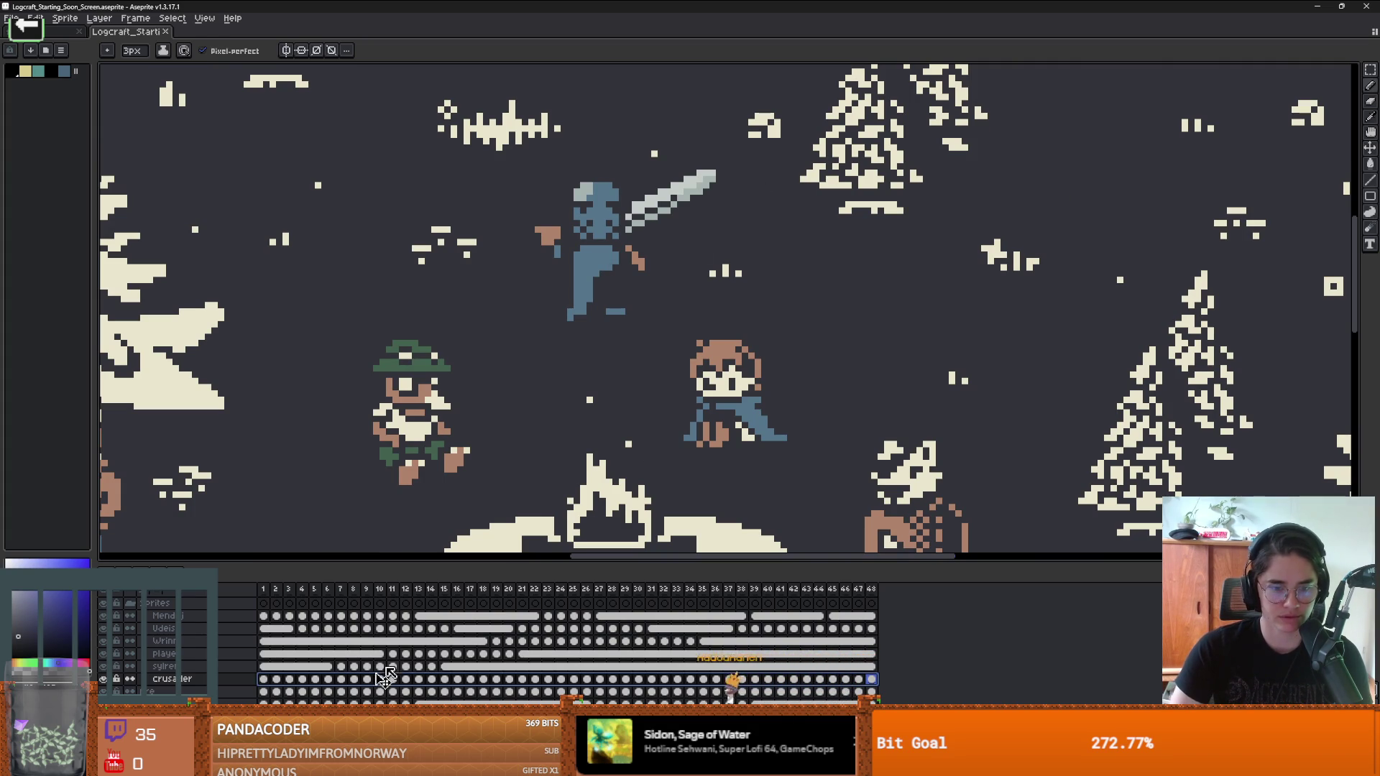
Step: Replace the knight's pale grey #a8b5b2 with cream #ebe5ce using Replace Color
key("shift+r")
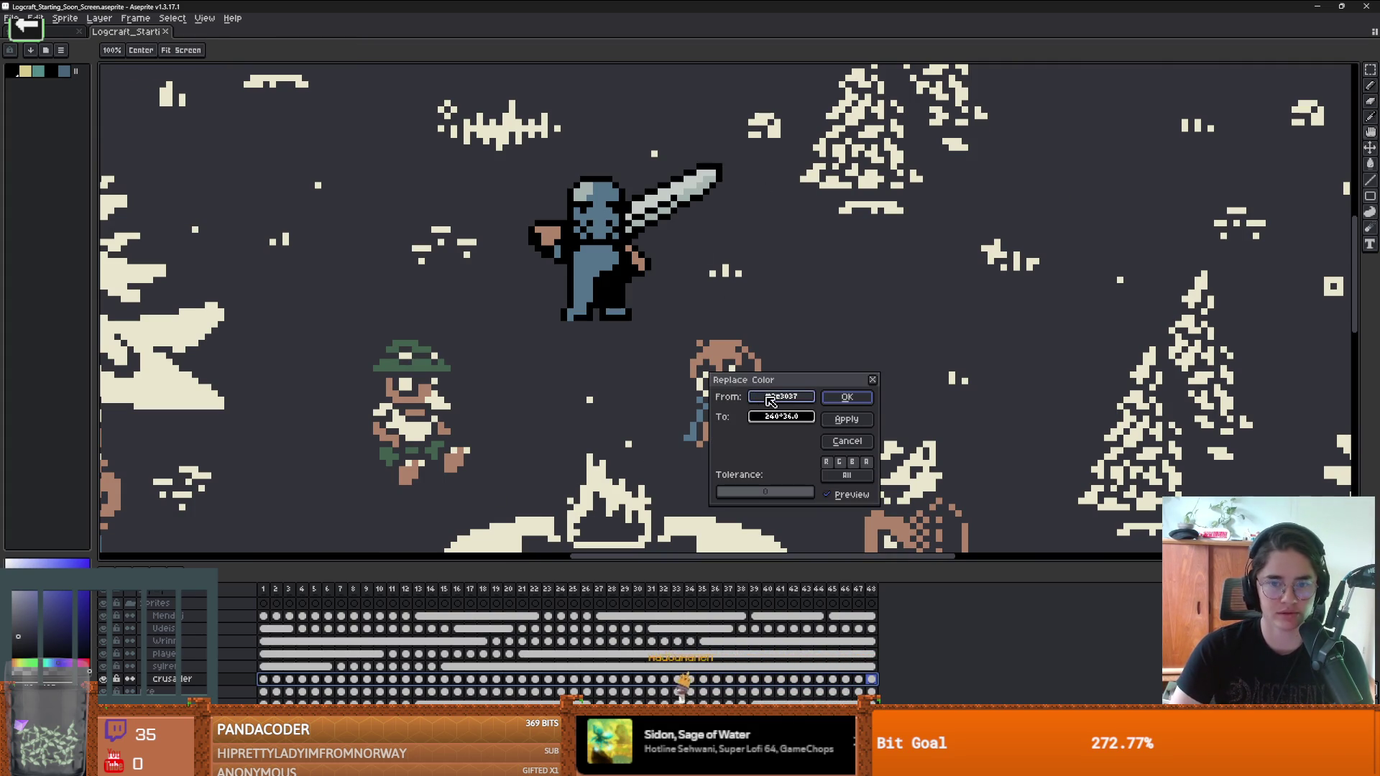
left_click(781, 397)
left_click_drag(783, 420, 830, 215)
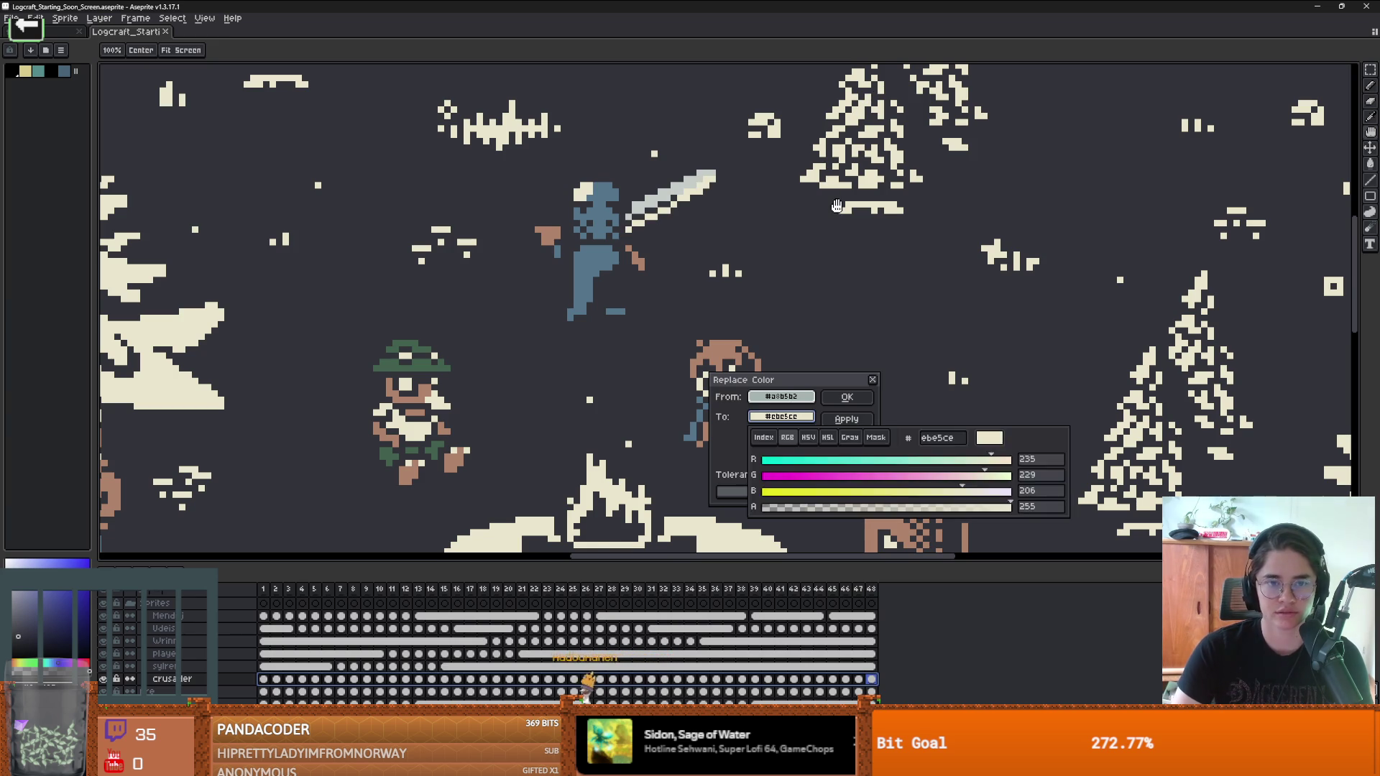
left_click(846, 396)
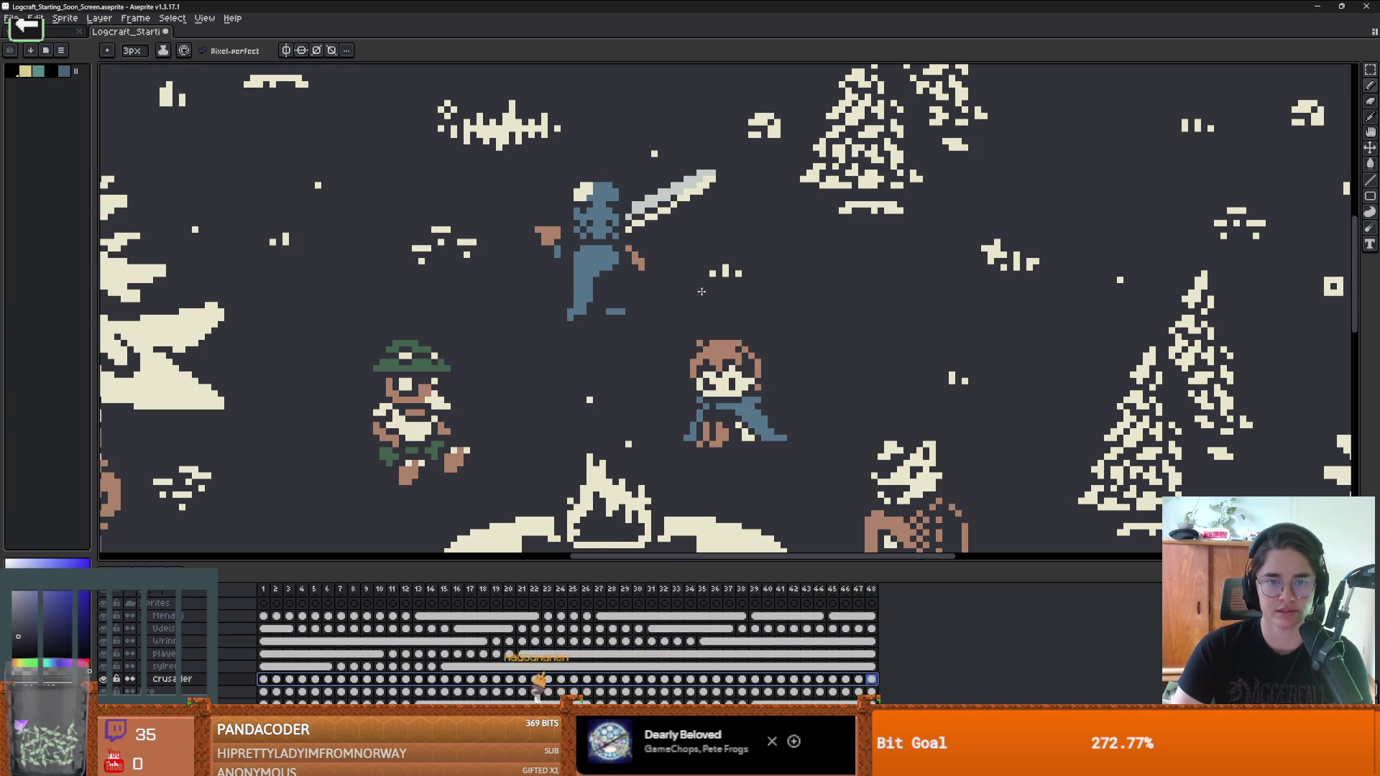
scroll(697, 300, "down", 1)
Step: Zoom out and play the Starting Soon animation to check the recoloured knight
scroll(697, 300, "down", 2)
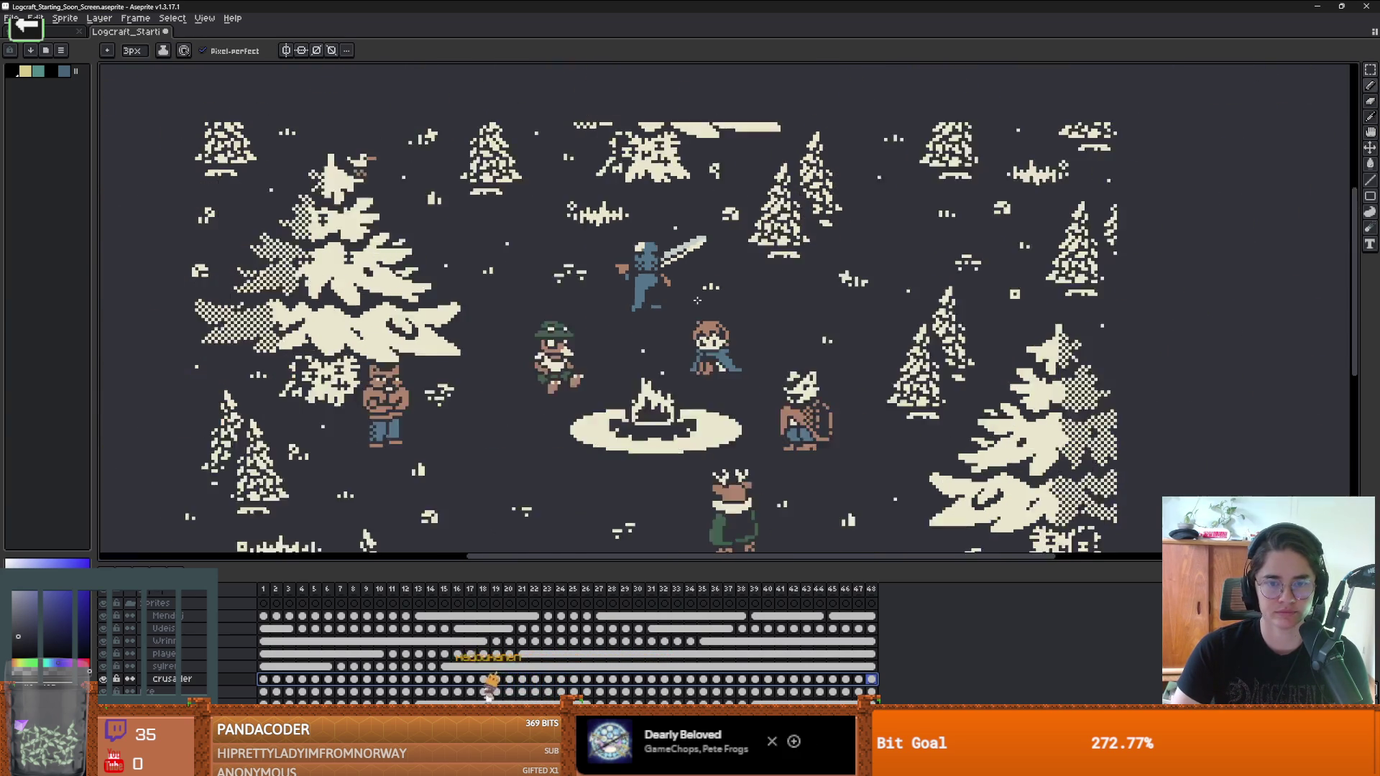
scroll(697, 296, "up", 2)
scroll(697, 295, "down", 1)
scroll(697, 293, "up", 1)
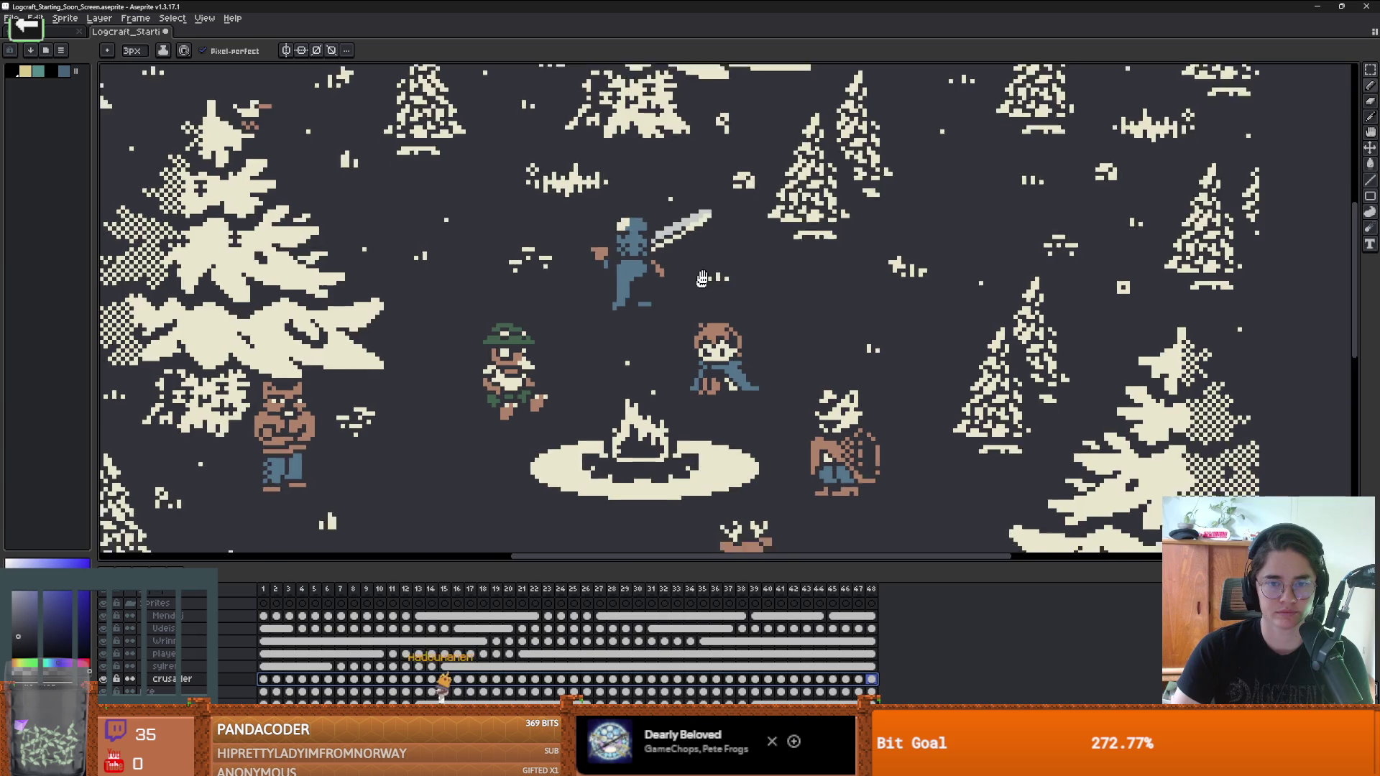
key("Return")
scroll(625, 412, "down", 1)
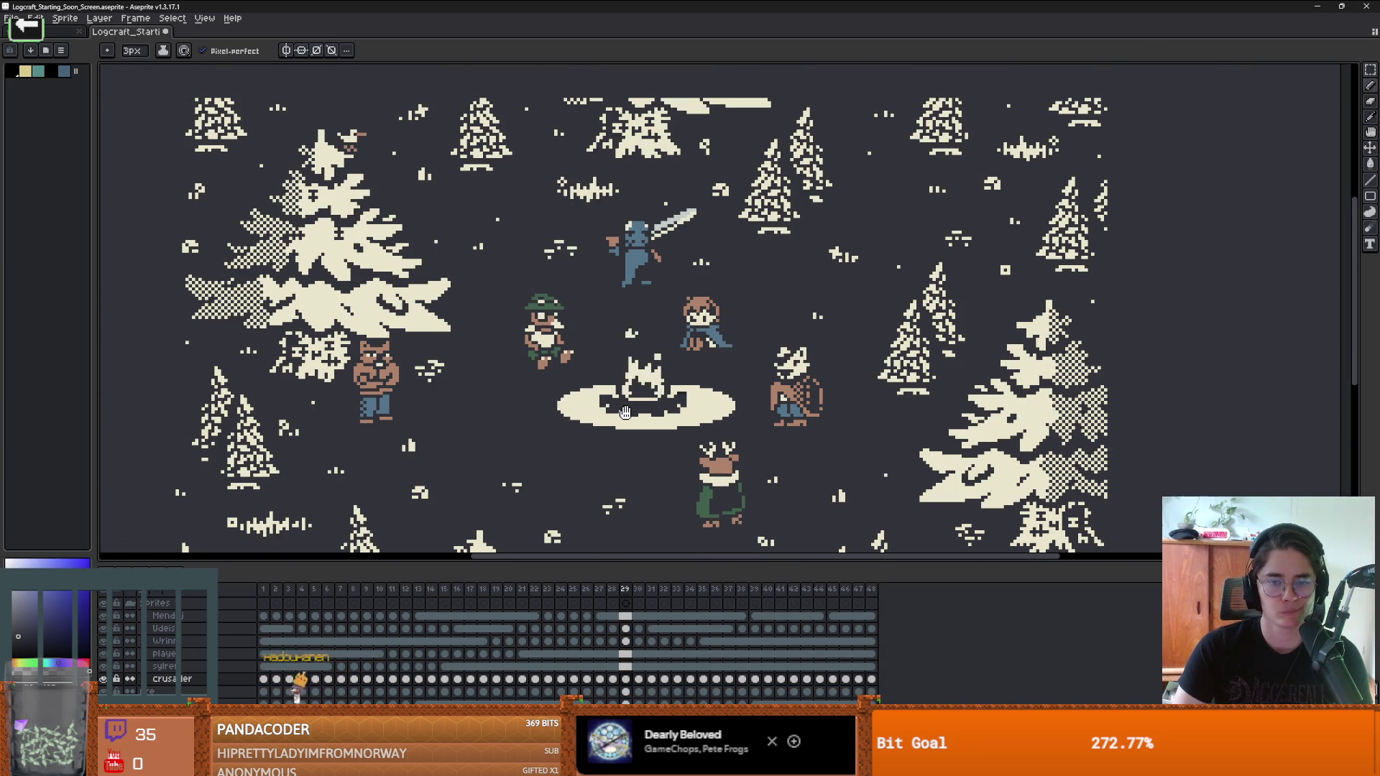
scroll(624, 412, "down", 1)
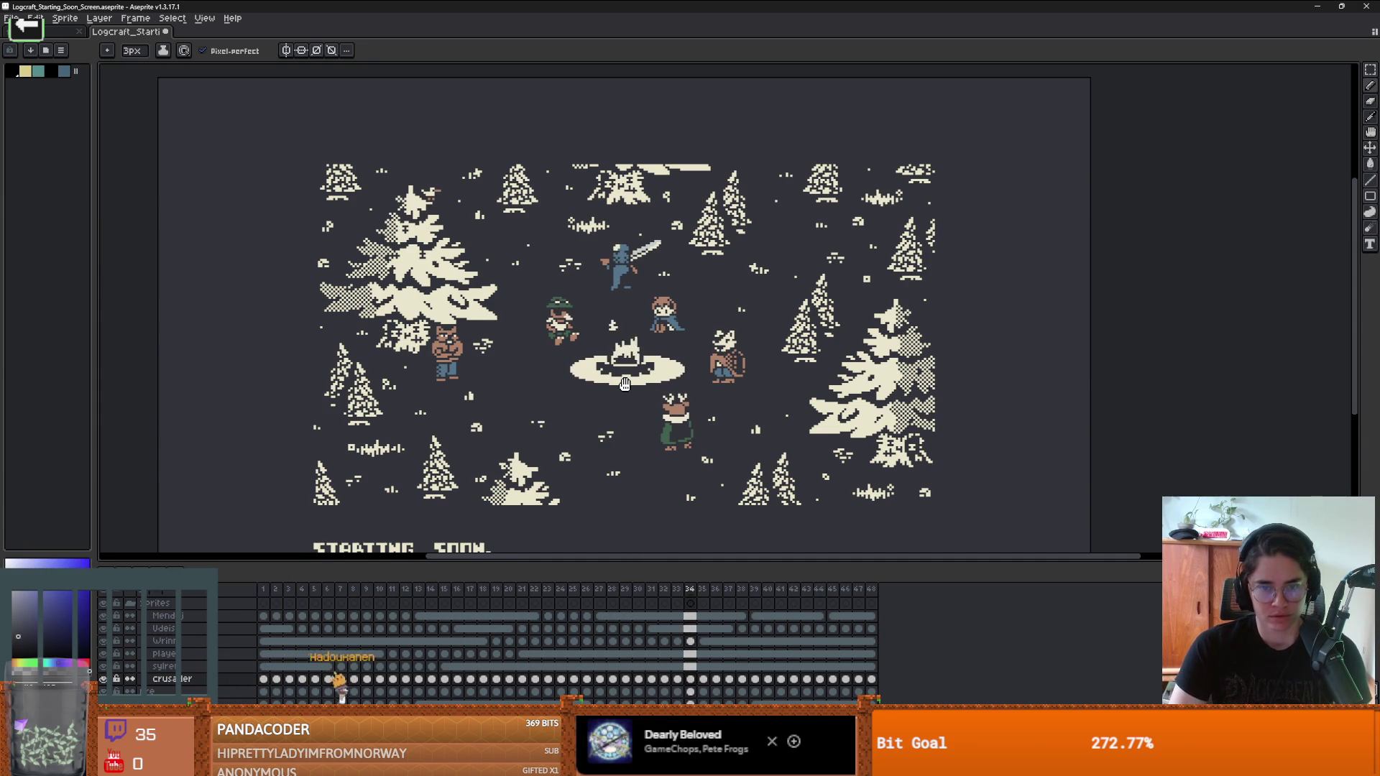
Step: Switch to the Move tool and back to the Pencil, then save the sprite with Ctrl+S
key("v")
key("b")
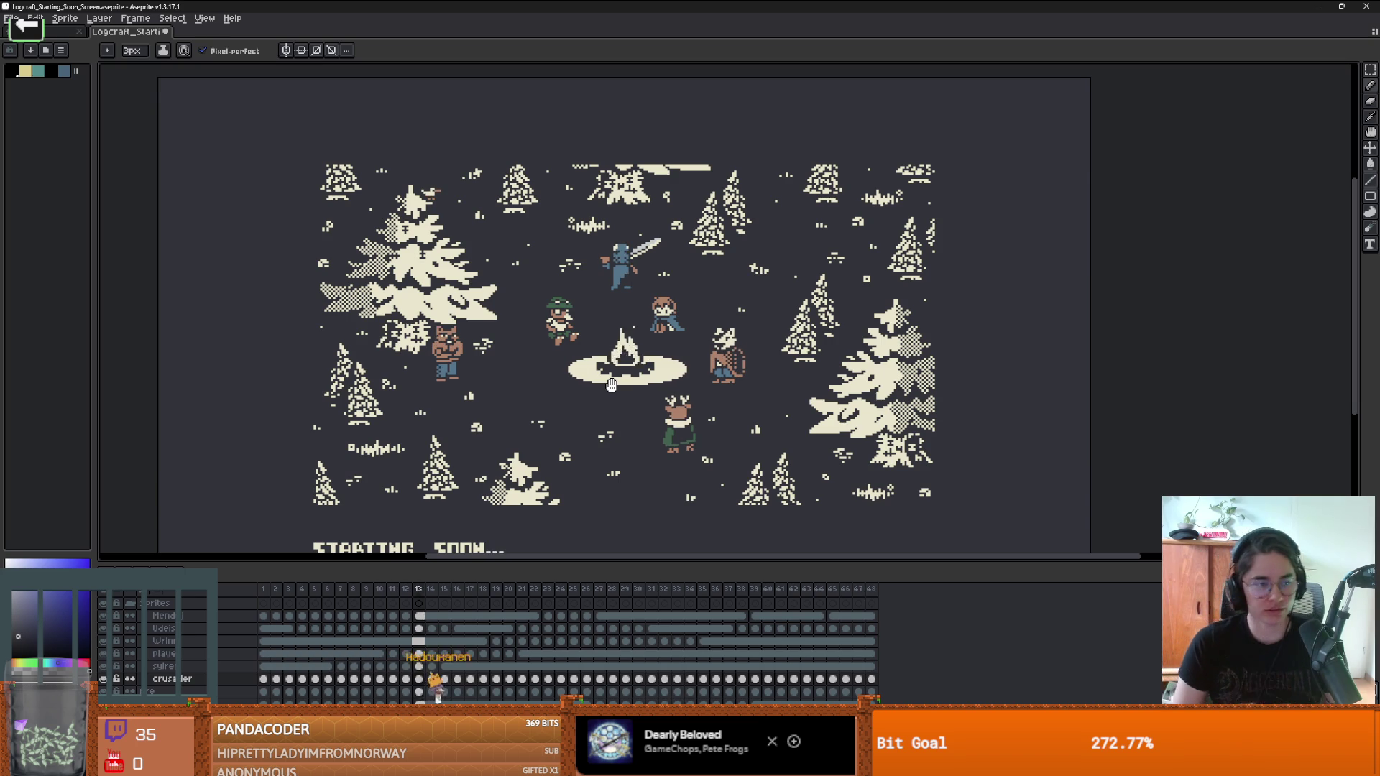
key("ctrl+s")
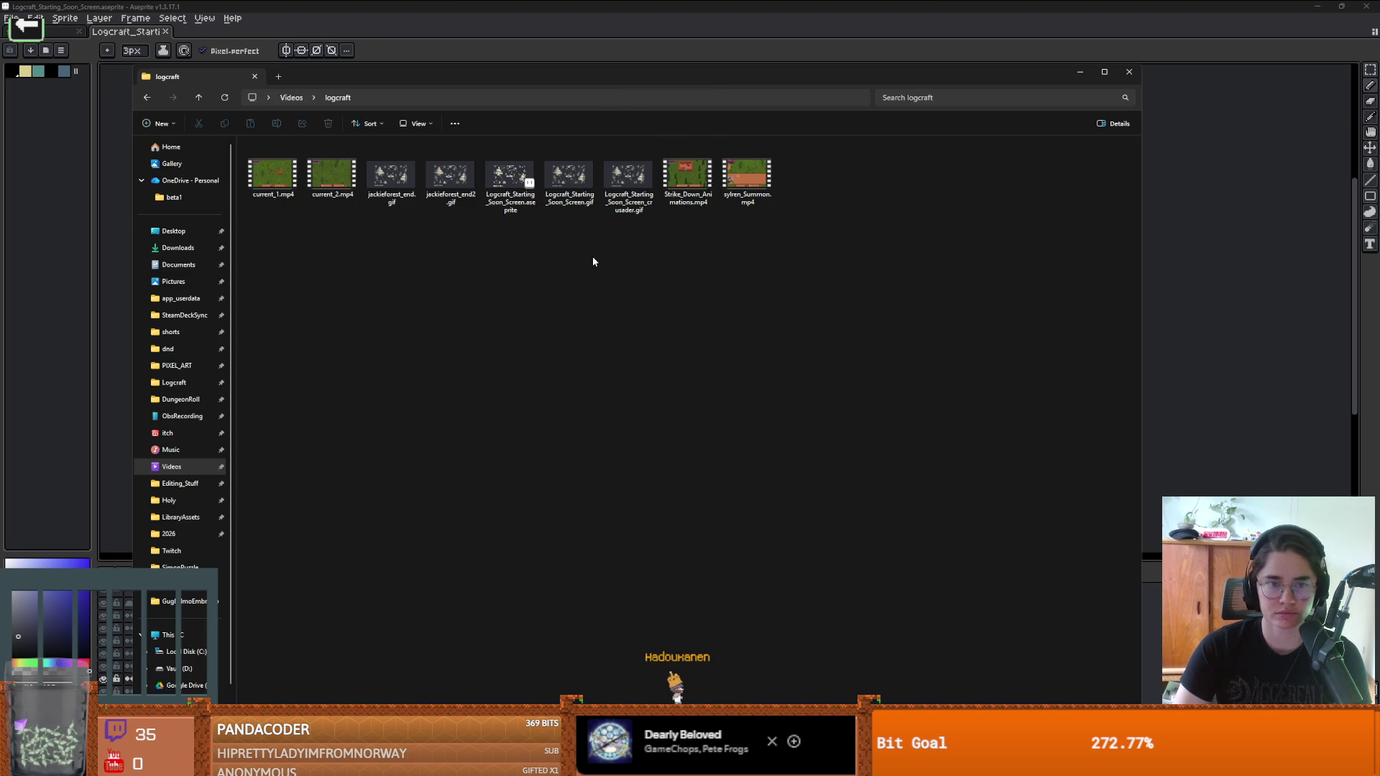
Step: Confirm in the crusader GIF's Properties details that it is 3456 x 1944, 233 KB, then return to Aseprite
right_click(628, 189)
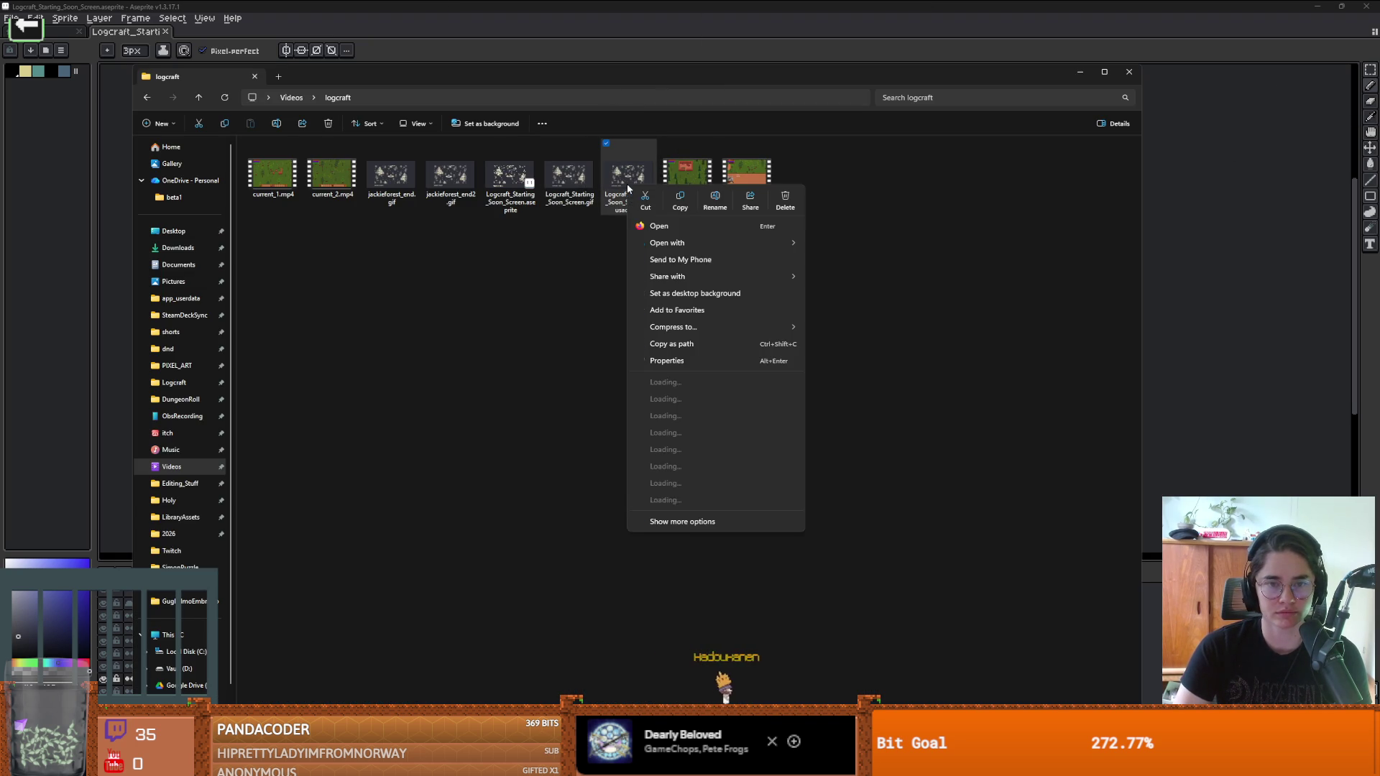
mouse_move(672, 467)
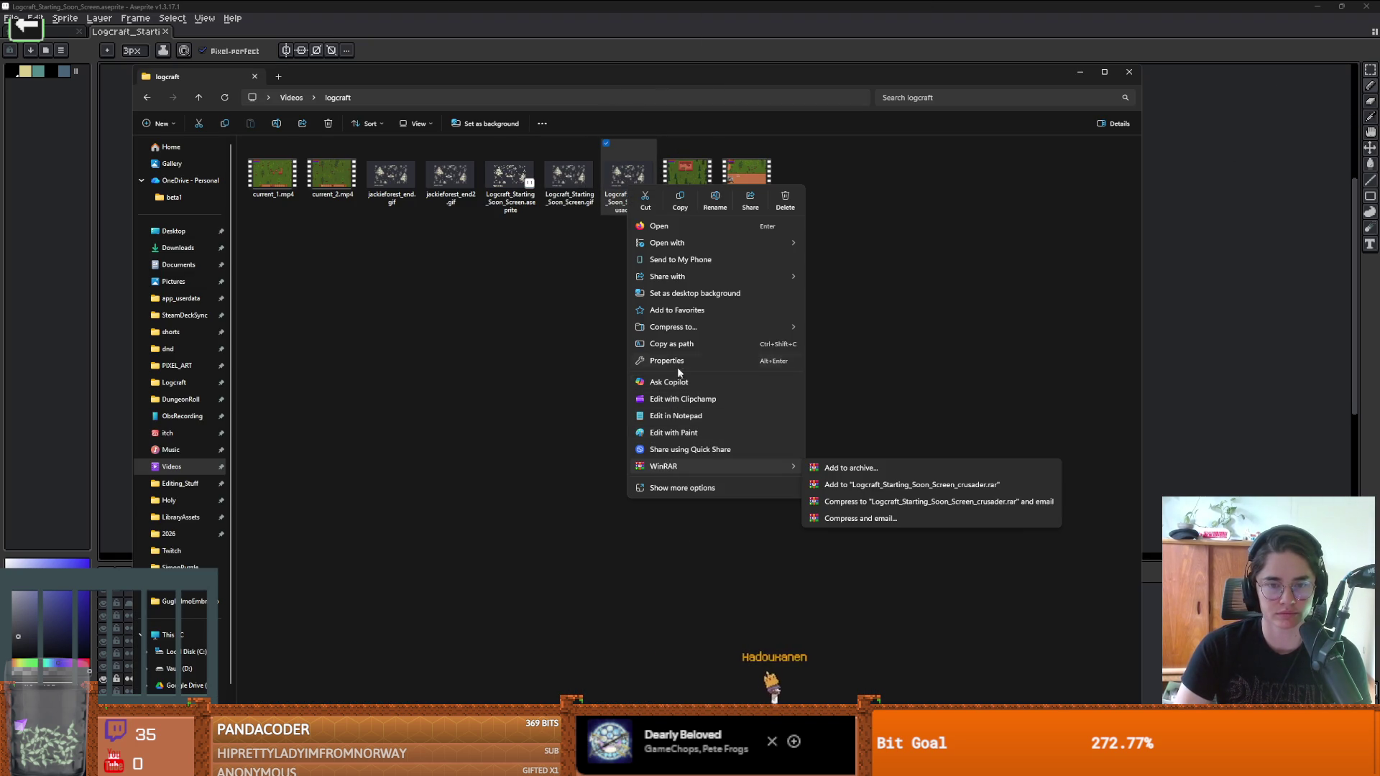
left_click(675, 362)
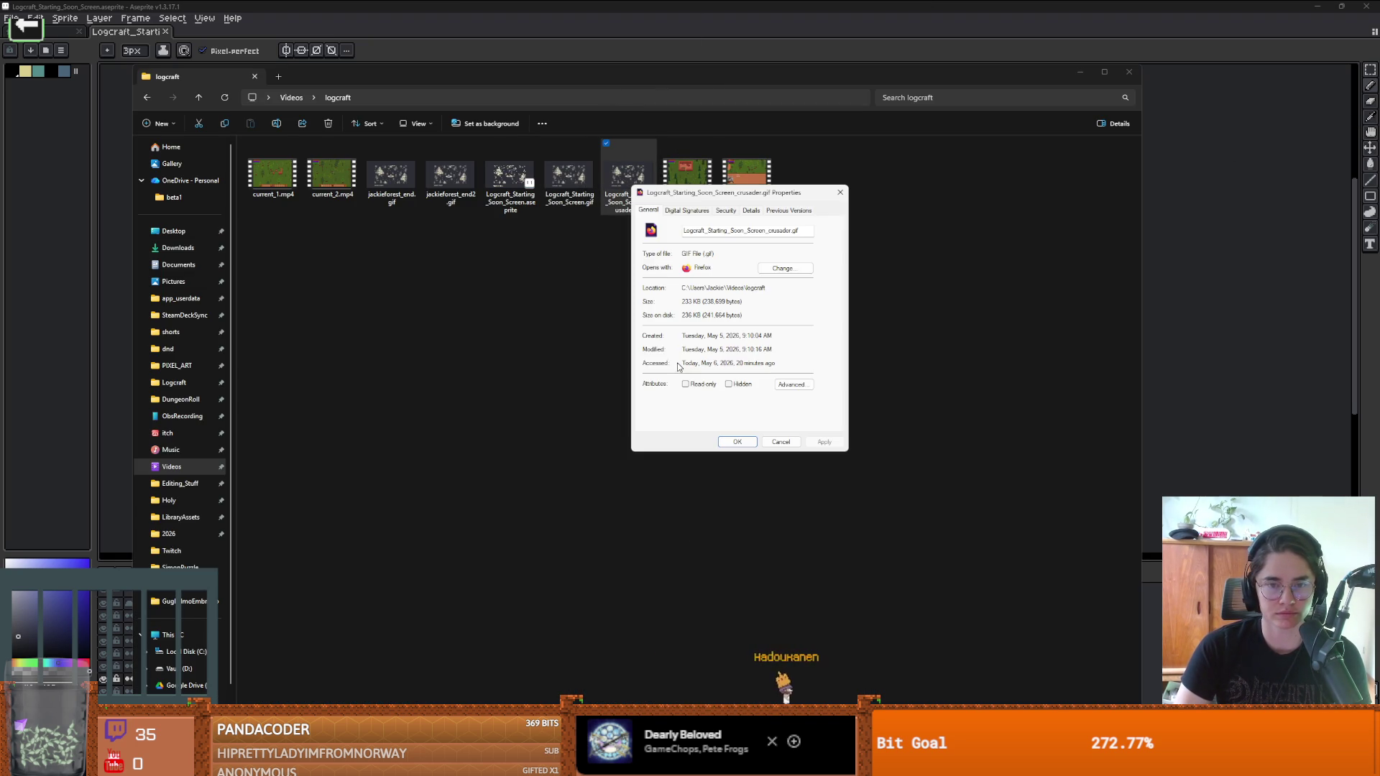
left_click(749, 210)
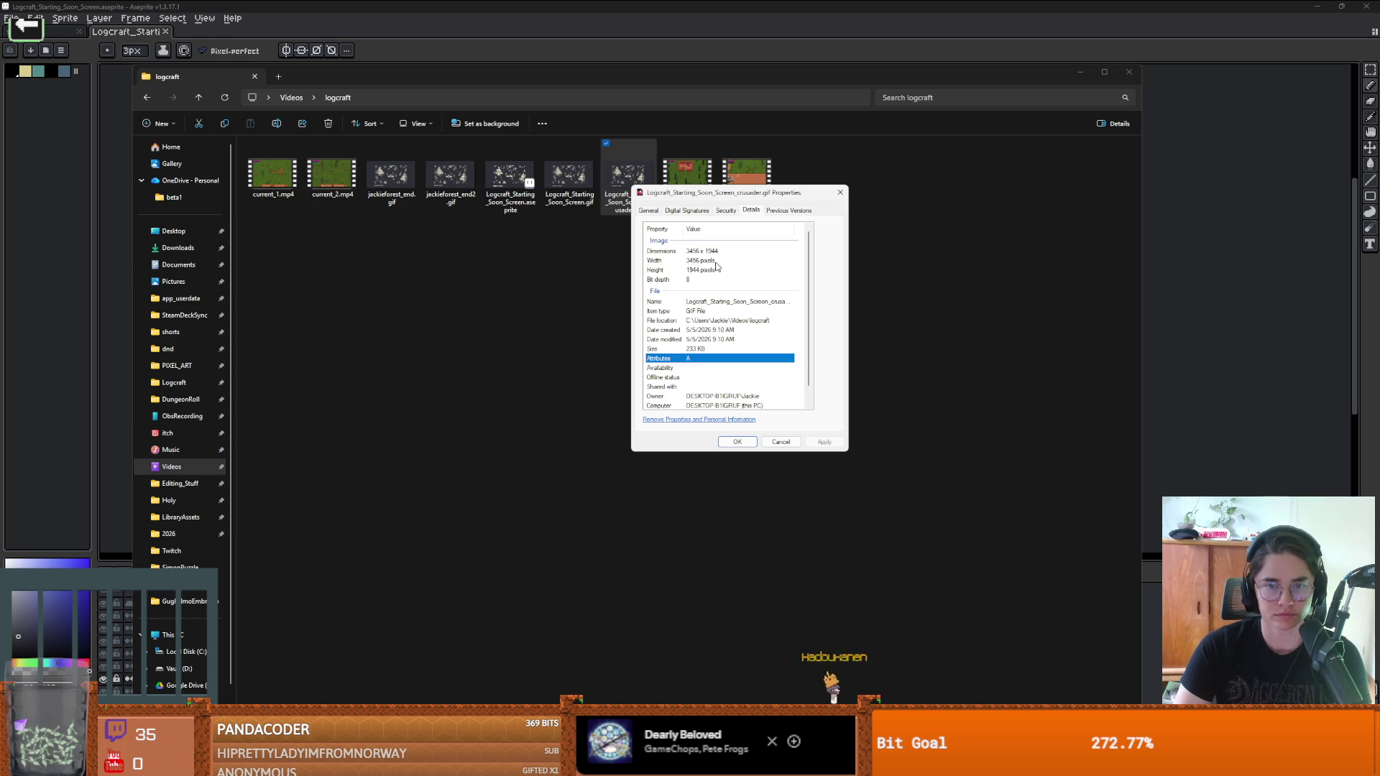
left_click(839, 193)
left_click(503, 57)
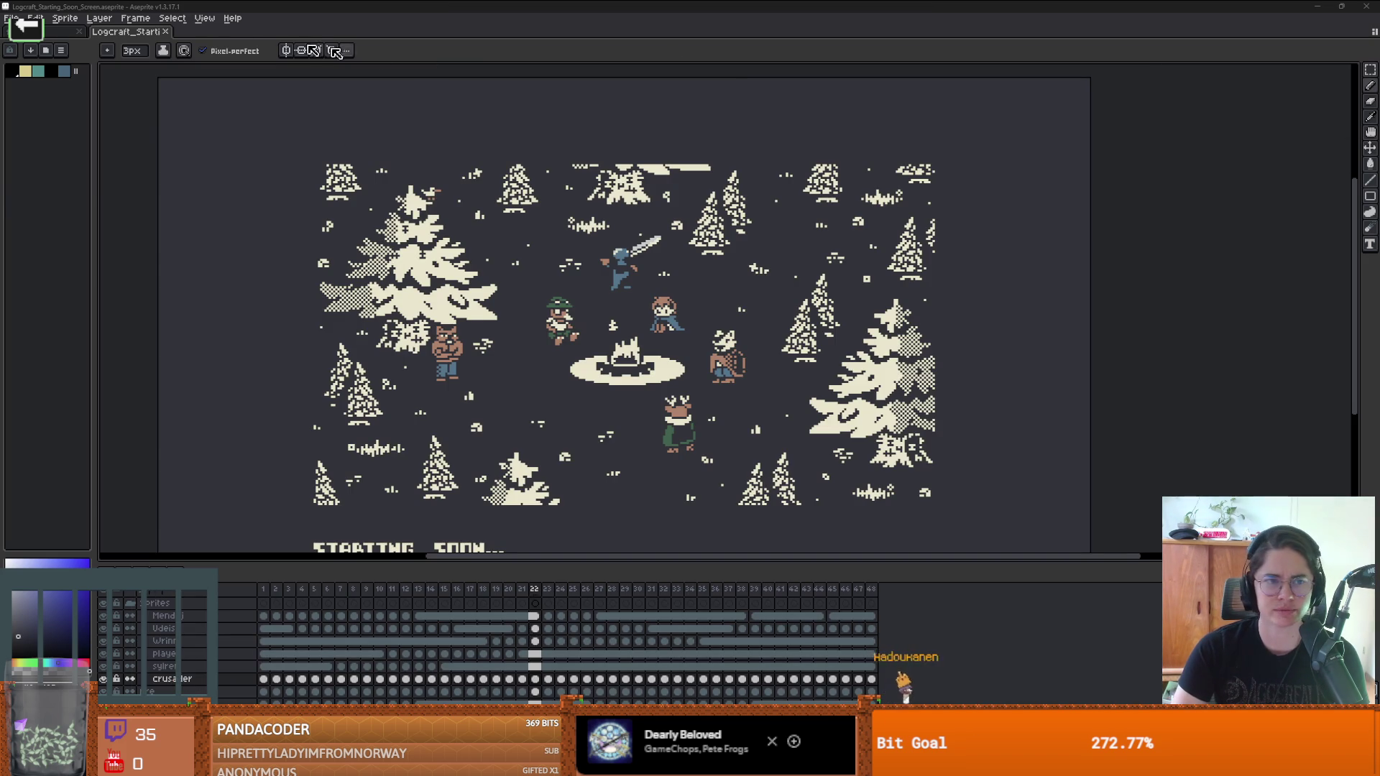
Step: Check the Sprite Size percentage settings and cancel without resizing
left_click(186, 24)
mouse_move(65, 18)
left_click(115, 86)
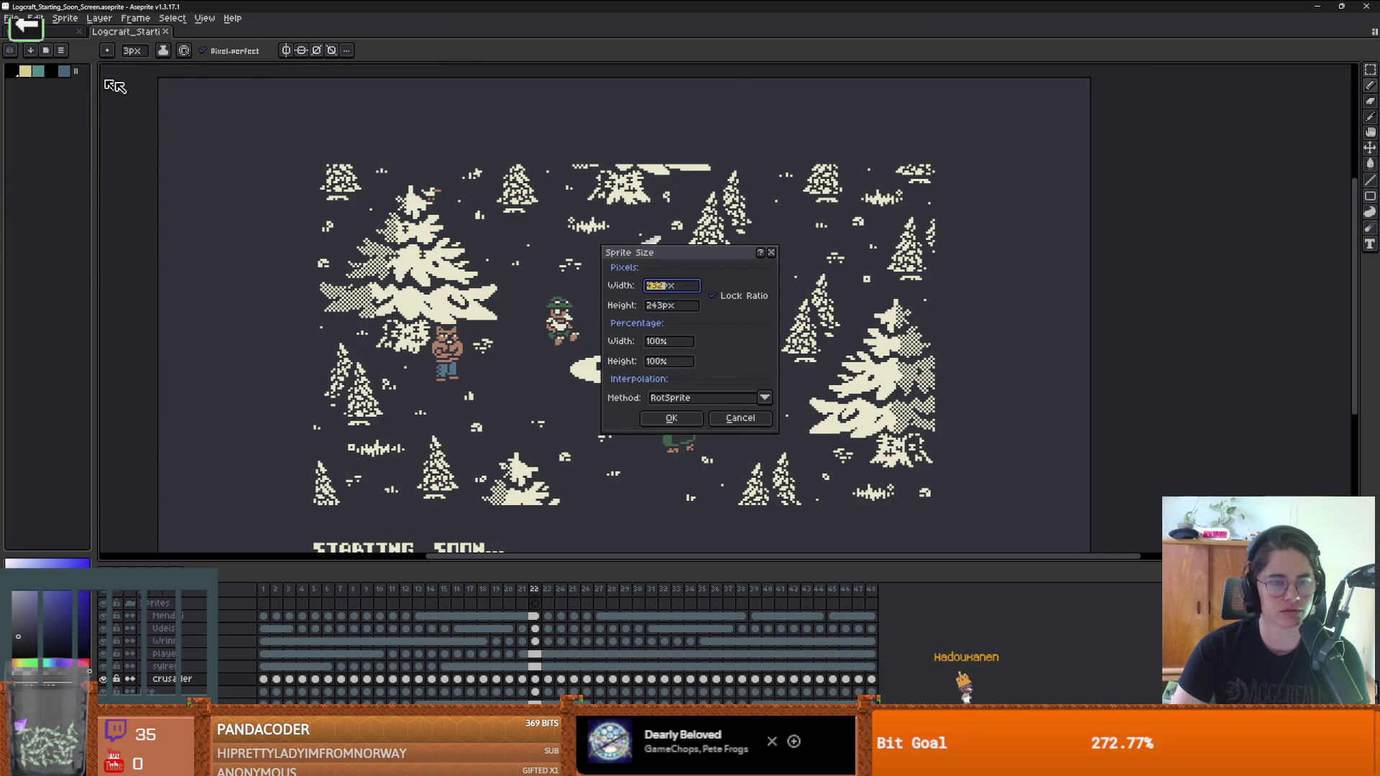
left_click(649, 342)
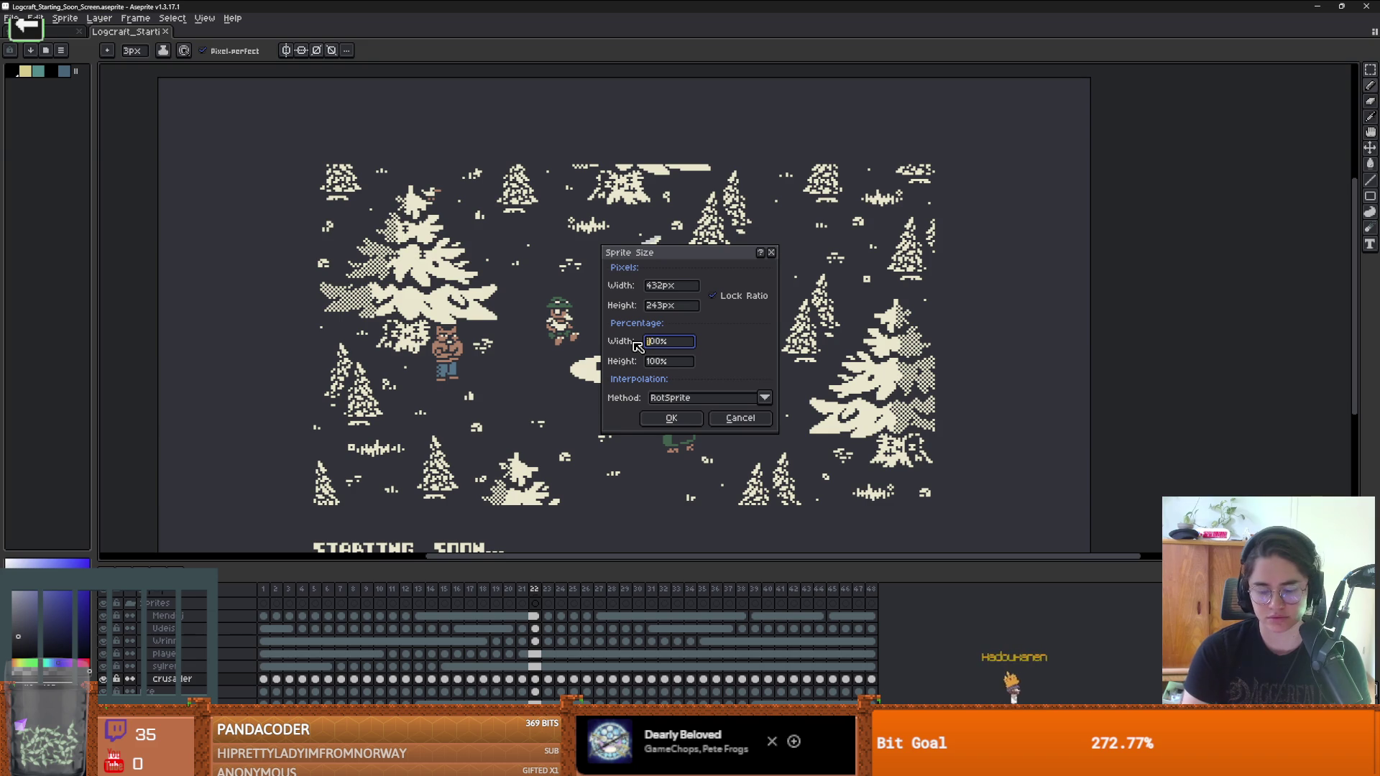
left_click(767, 252)
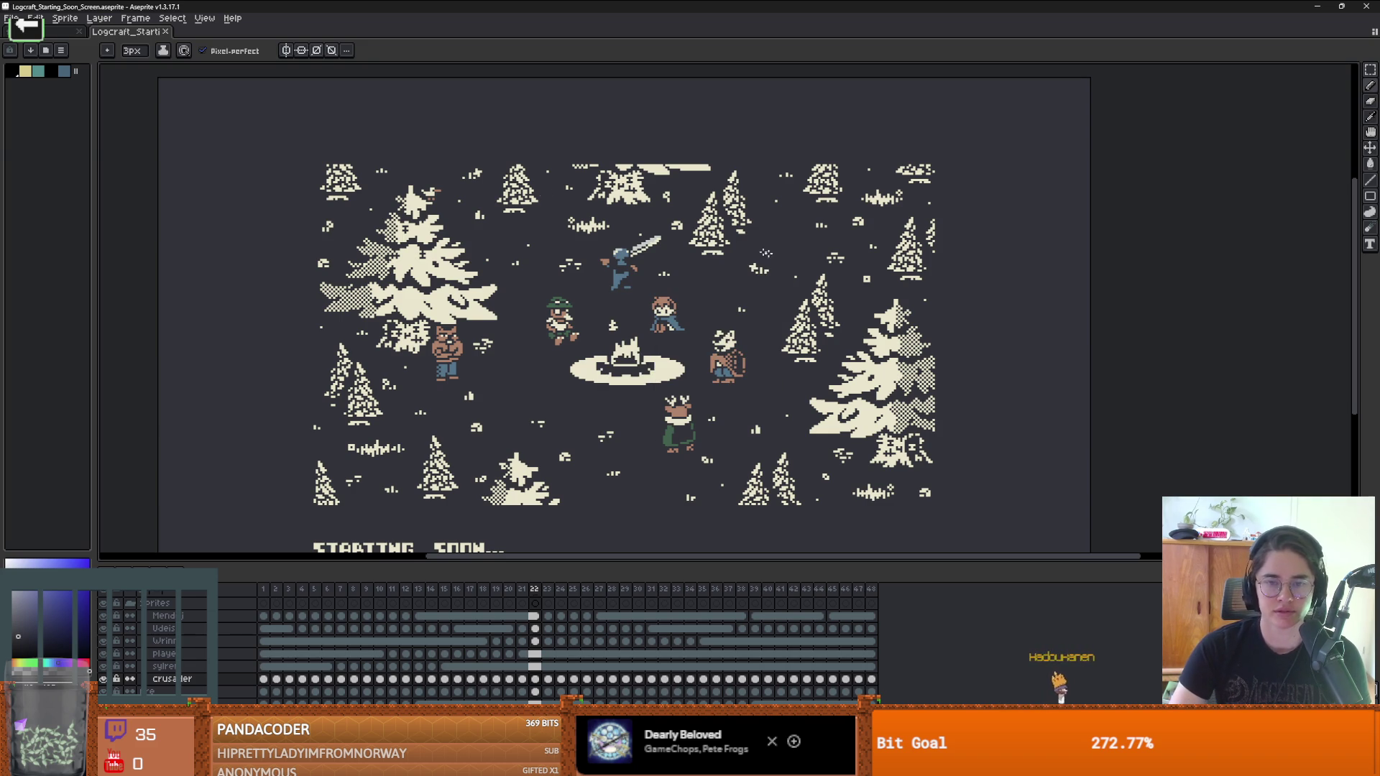
Step: Export as Logcraft_Starting_Soon_Screen_crusader.gif at 800%, overwriting the existing file, and restore the window
left_click(10, 18)
mouse_move(72, 122)
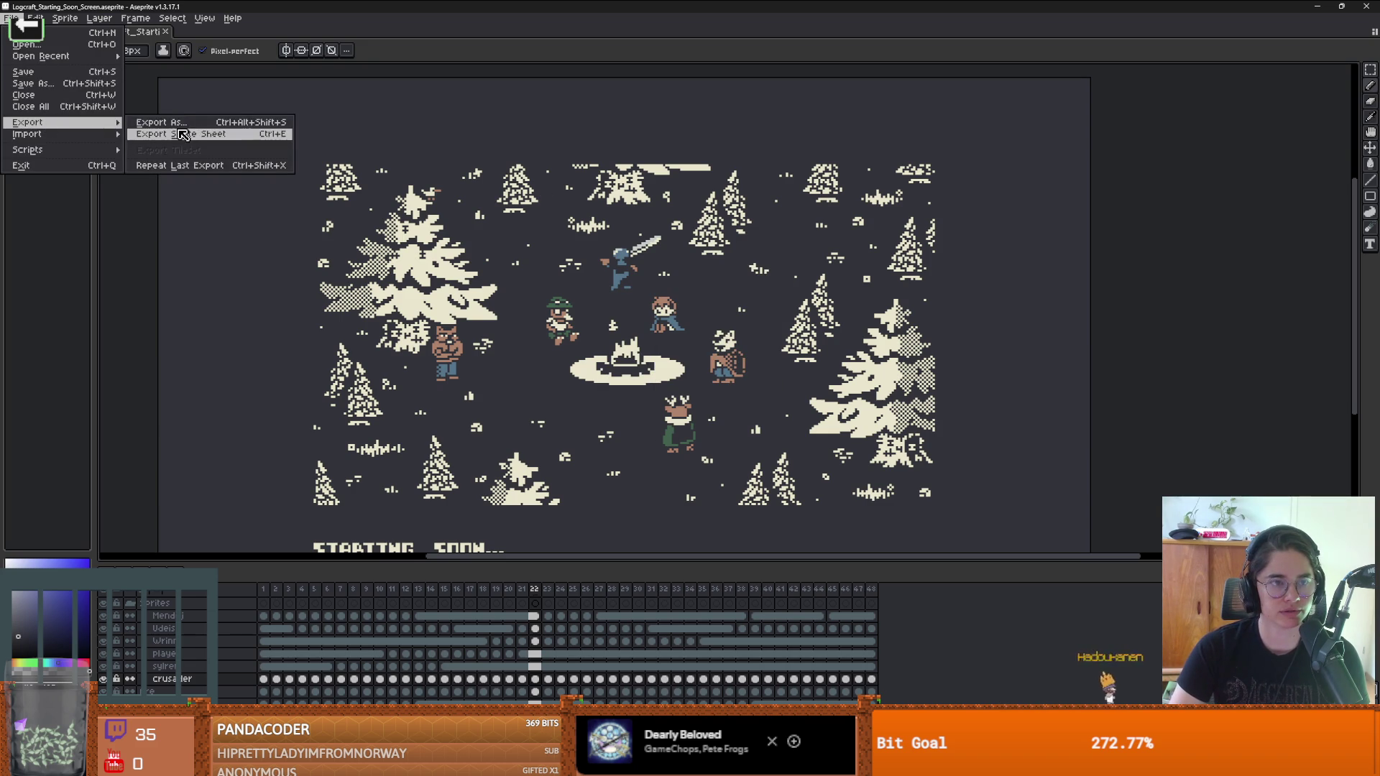
left_click(179, 123)
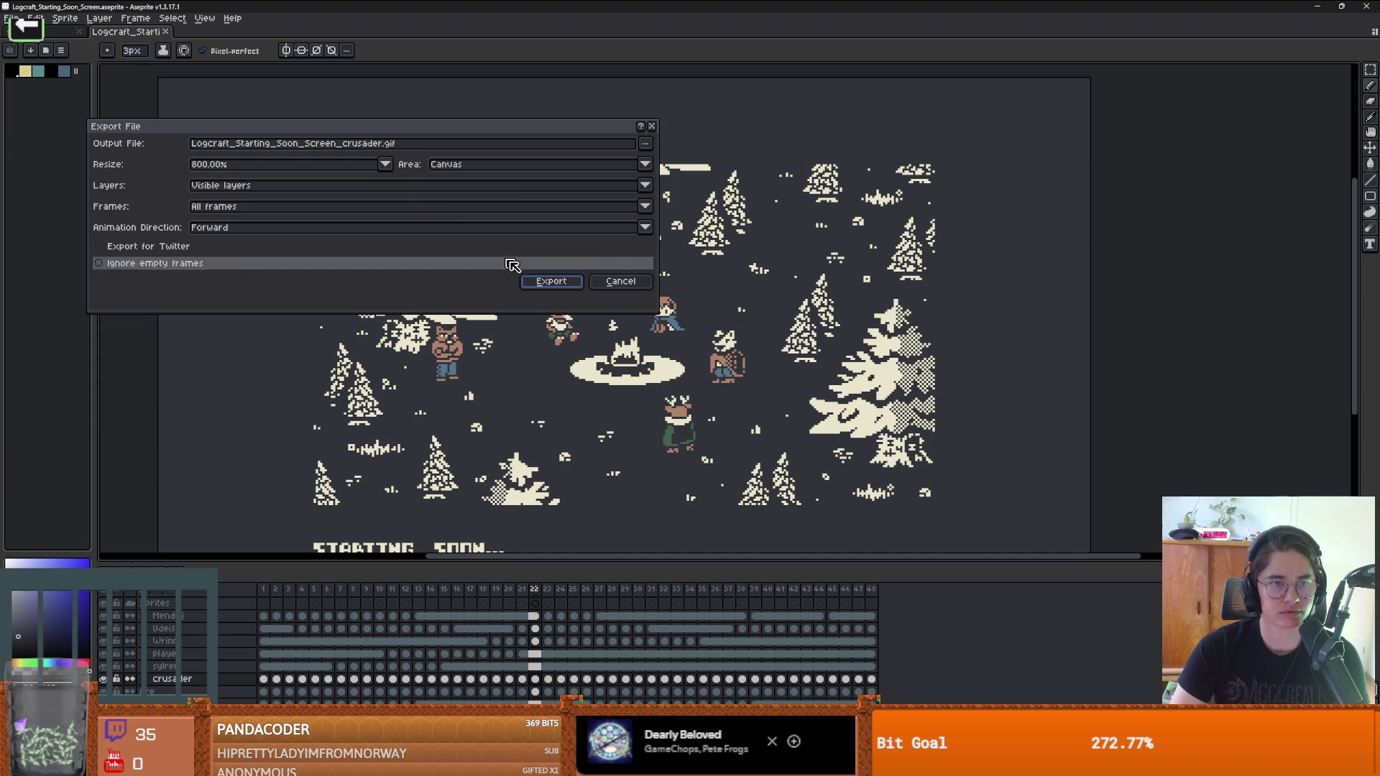
left_click(551, 281)
left_click(648, 405)
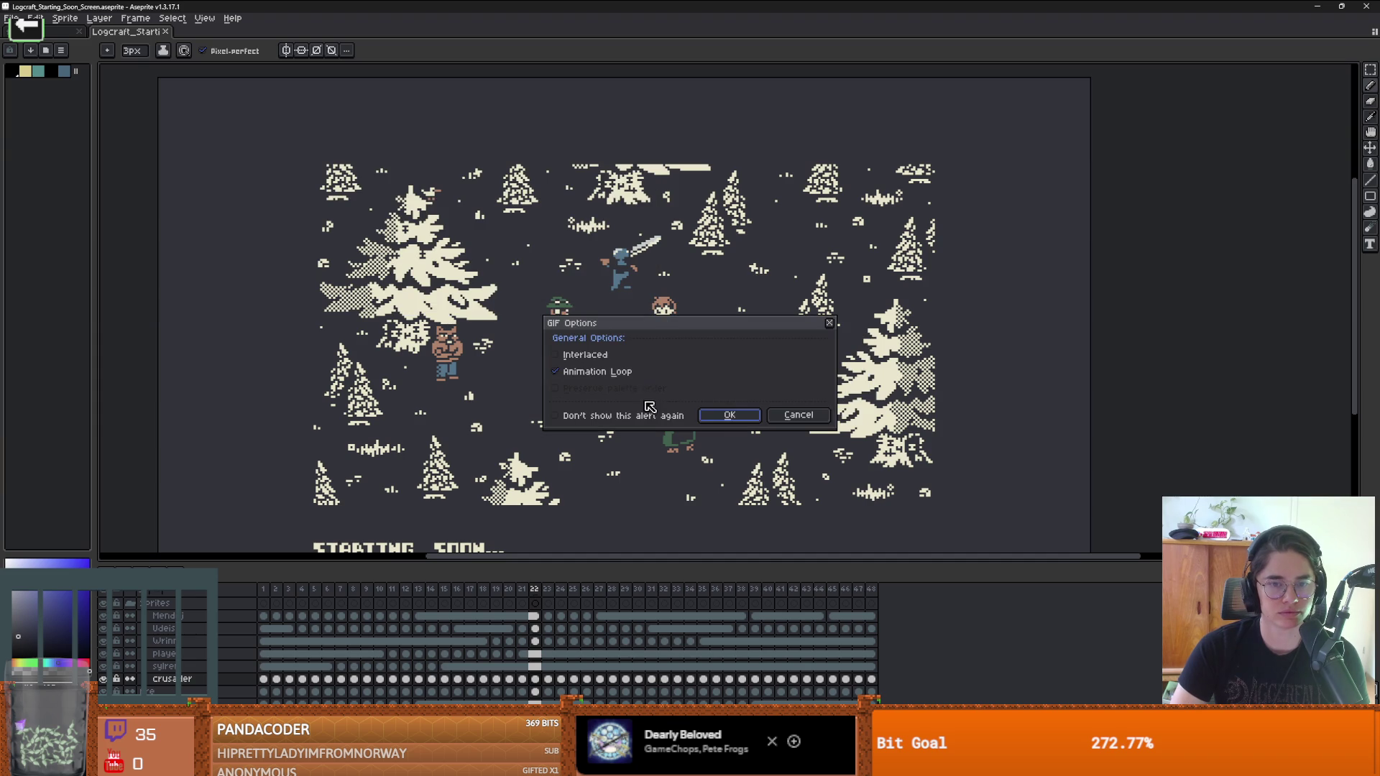
left_click(733, 416)
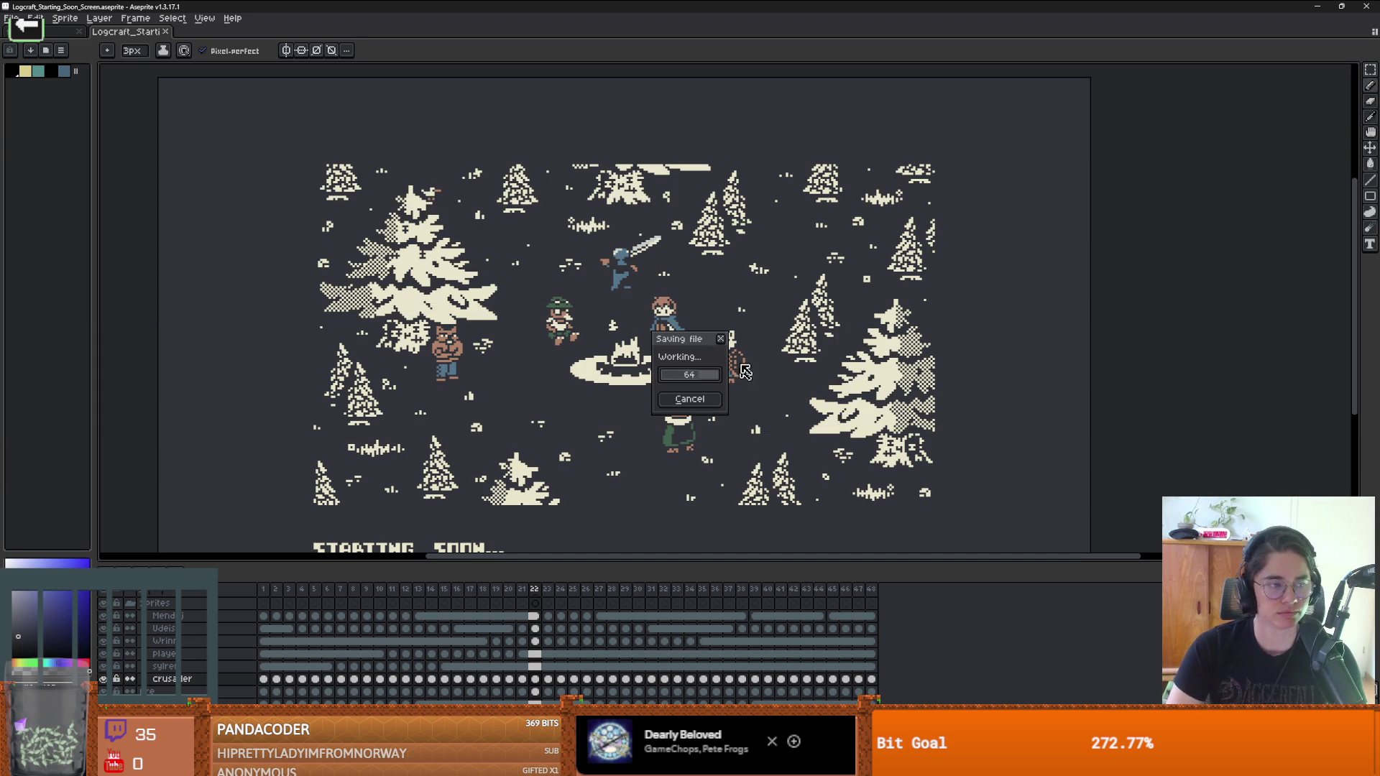
double_click(790, 7)
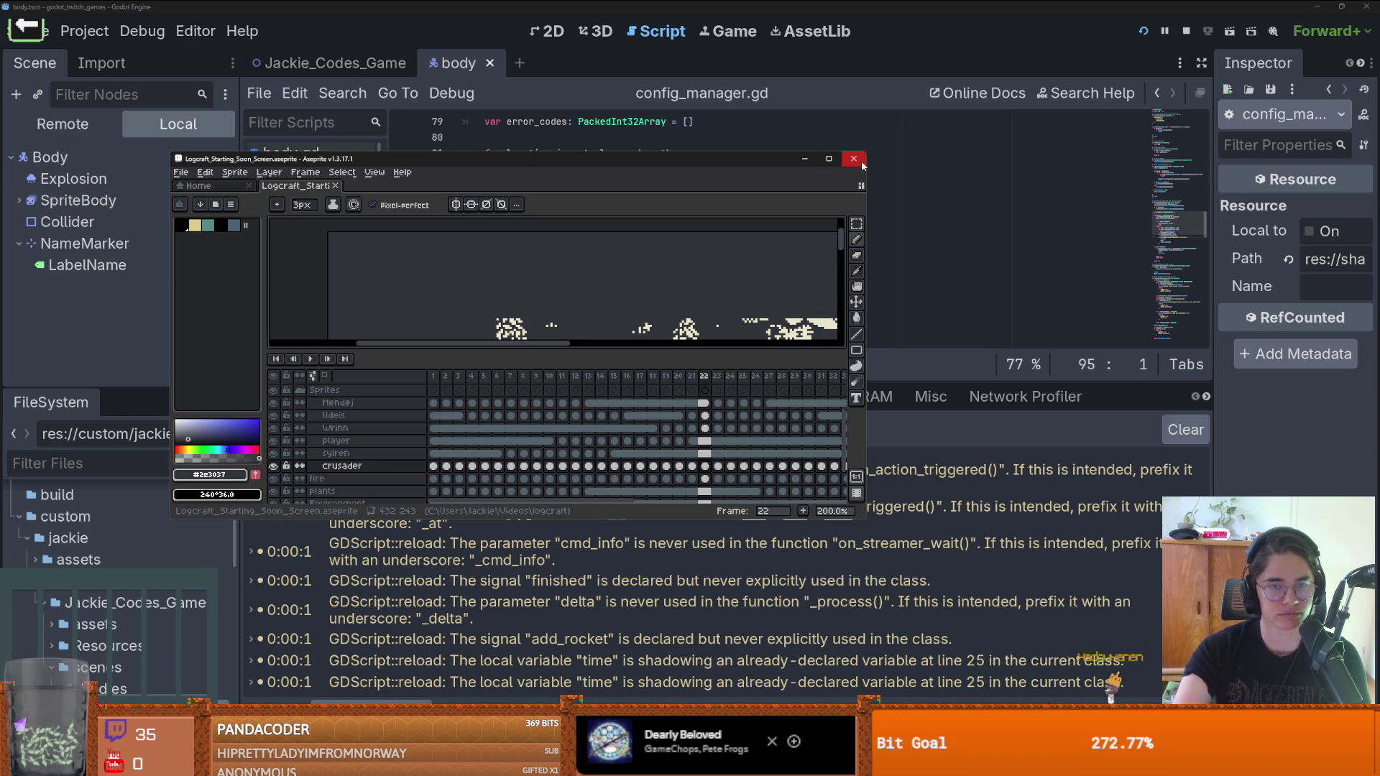
Step: Close Aseprite, briefly enlarge the errors panel, then give the script editor its room back
left_click(861, 161)
scroll(701, 323, "down", 1)
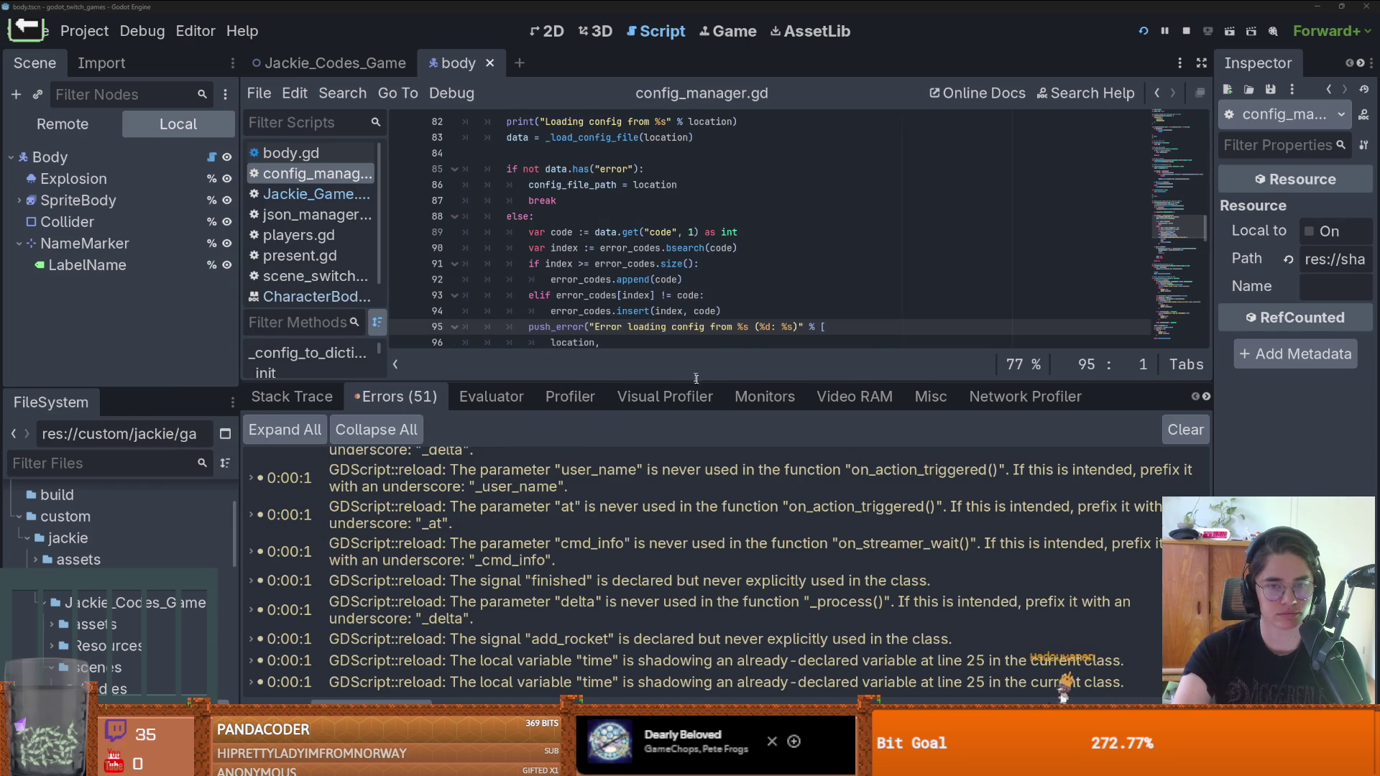
left_click_drag(701, 388, 700, 541)
scroll(583, 460, "up", 4)
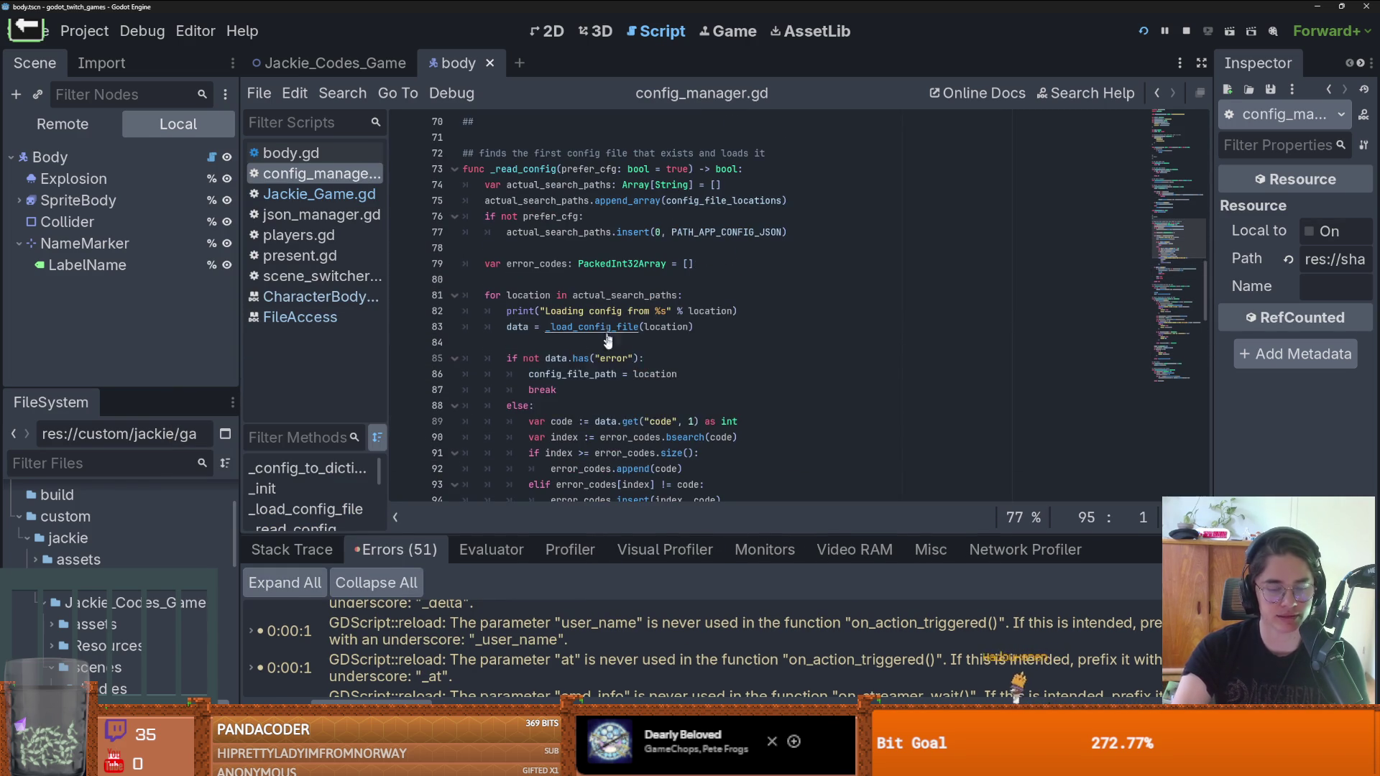
left_click_drag(503, 535, 503, 260)
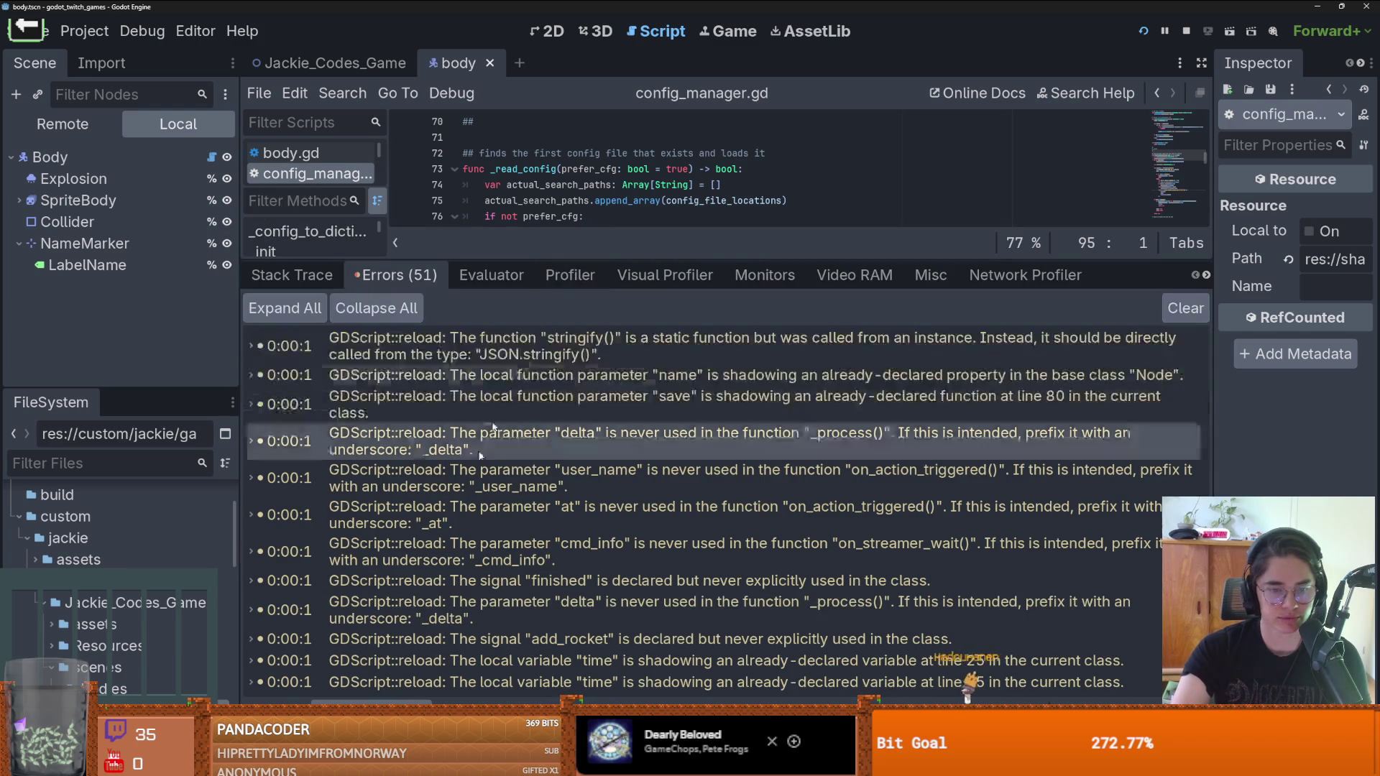
scroll(567, 474, "up", 2)
scroll(524, 398, "down", 2)
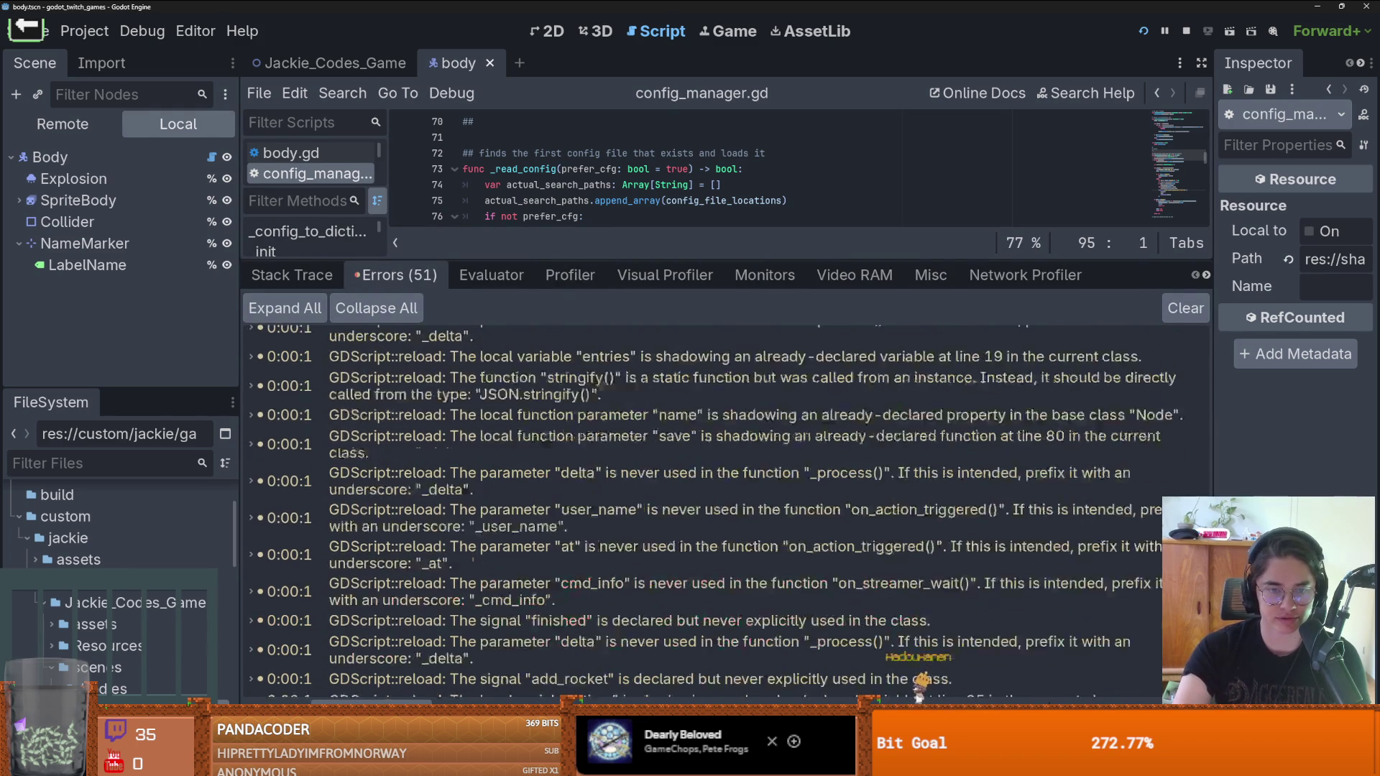
left_click_drag(567, 259, 567, 499)
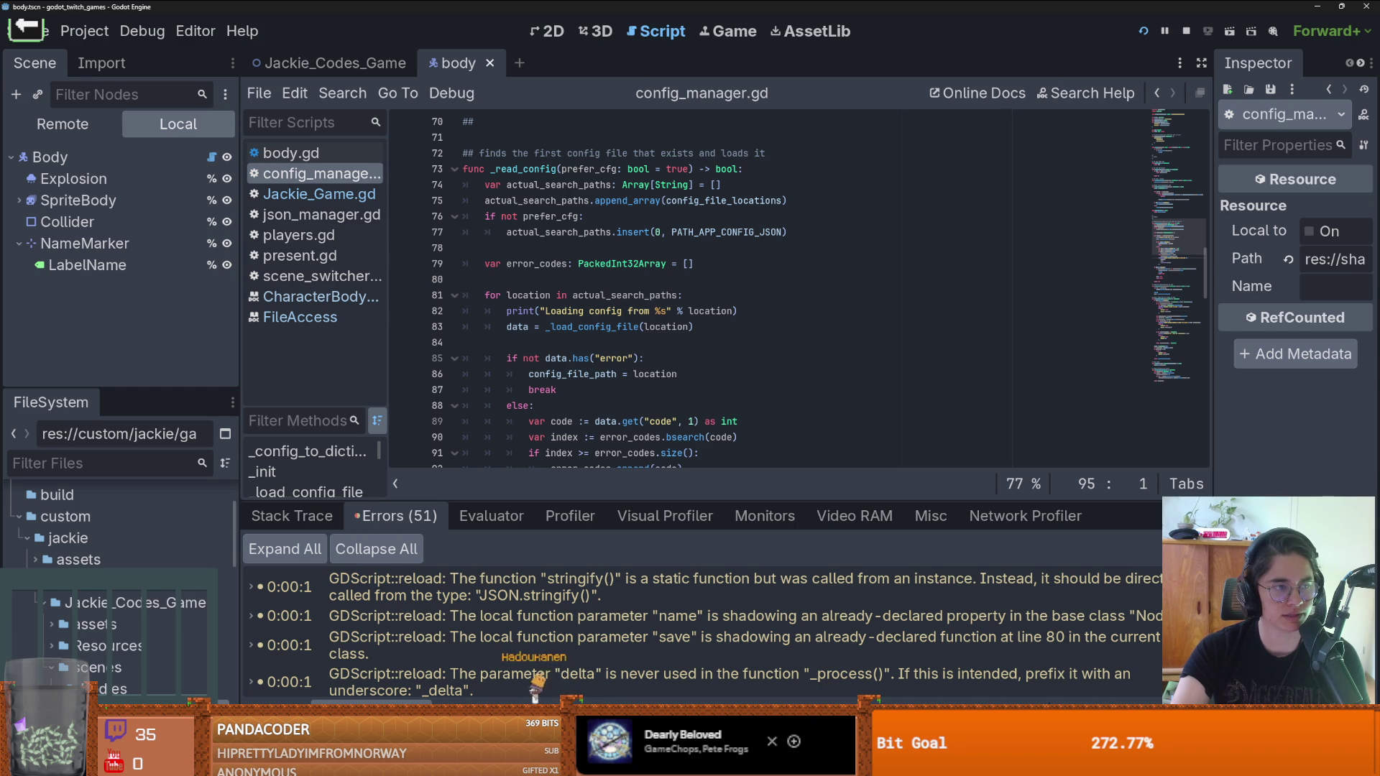
Step: Place the caret after the _load_config_file call and scroll through config_manager.gd
left_click(701, 326)
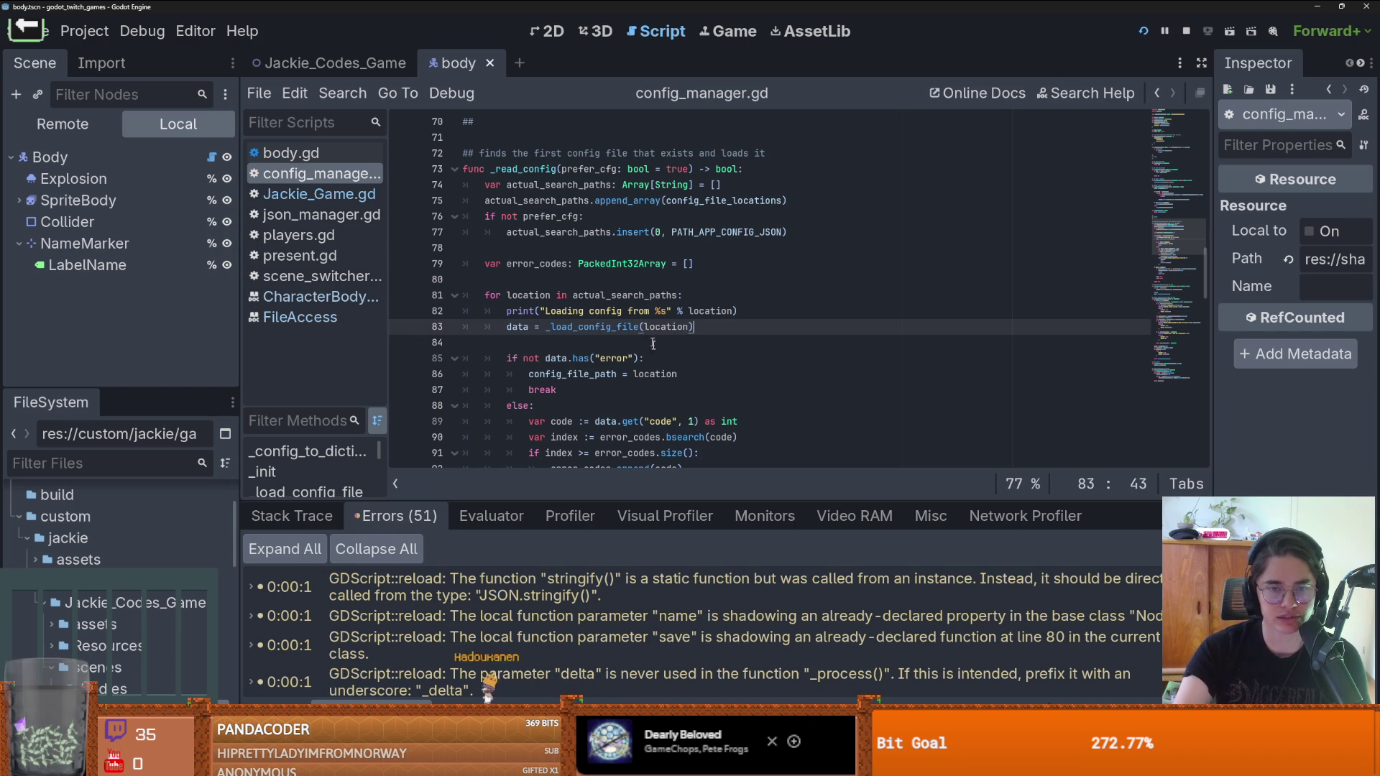
scroll(663, 362, "down", 4)
scroll(664, 362, "down", 2)
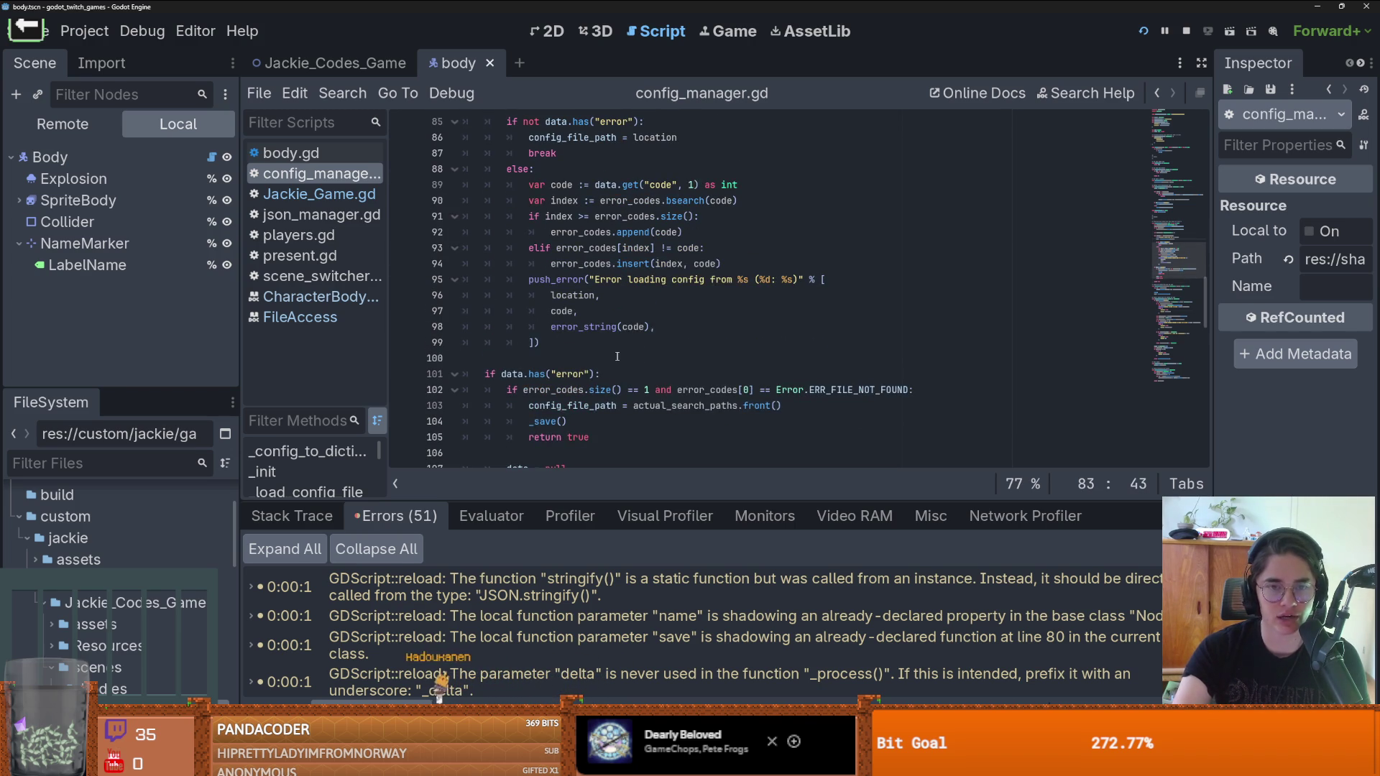
scroll(610, 358, "up", 3)
scroll(595, 350, "down", 3)
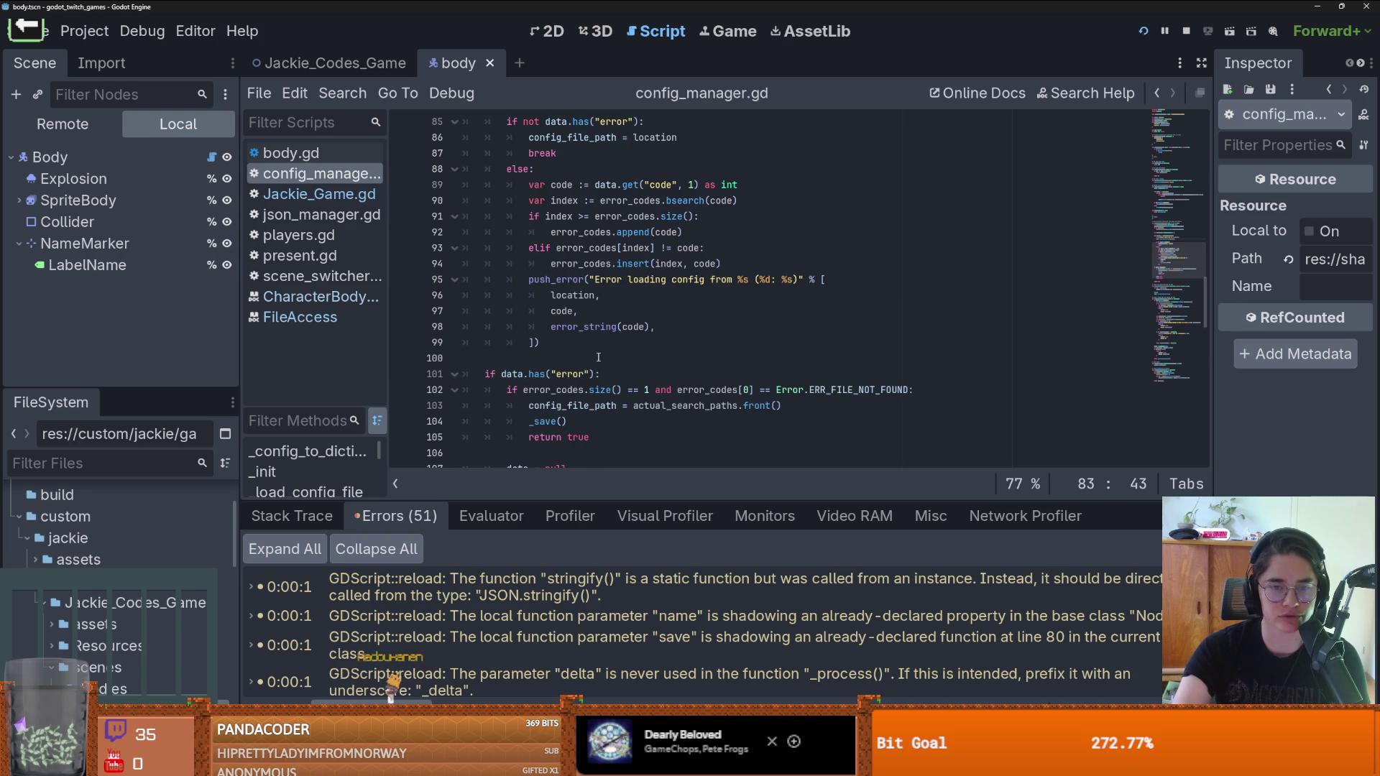
scroll(657, 377, "up", 6)
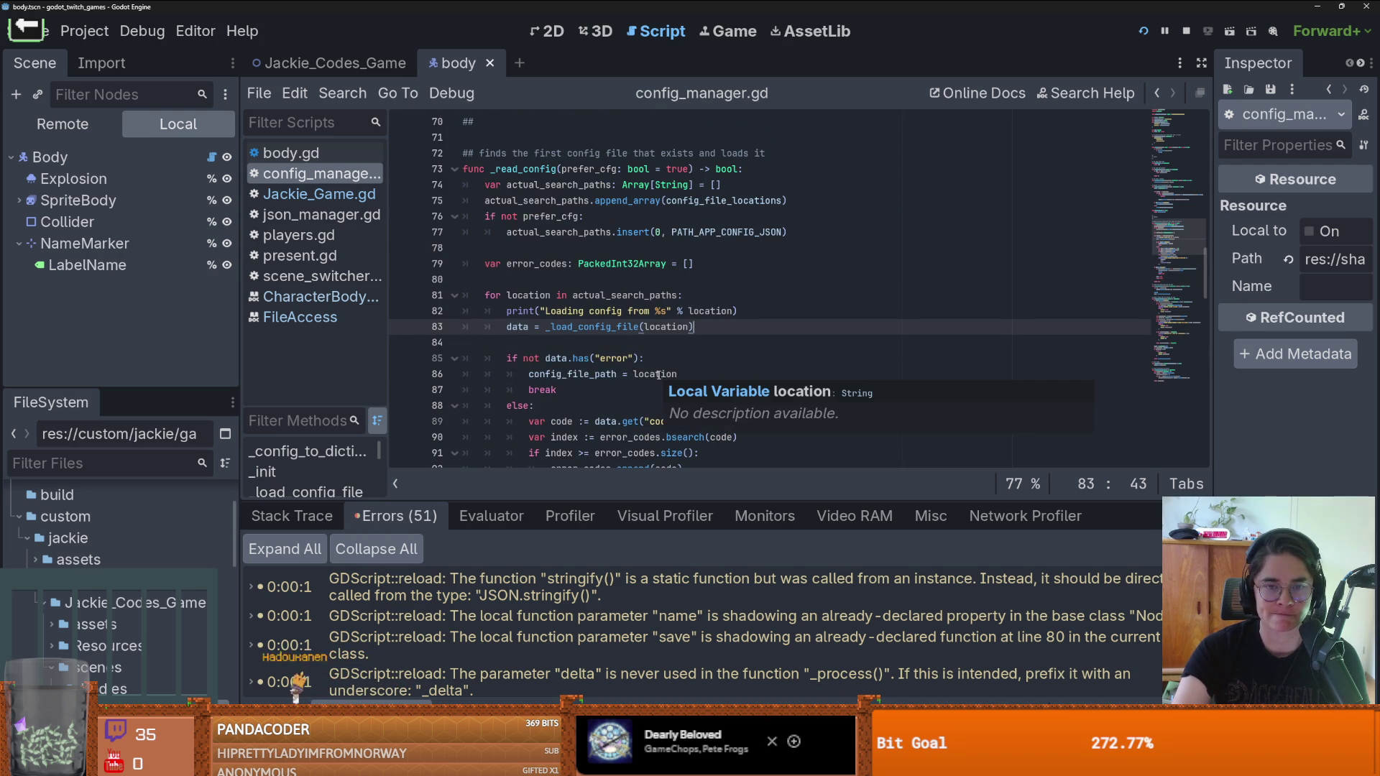
scroll(657, 374, "up", 4)
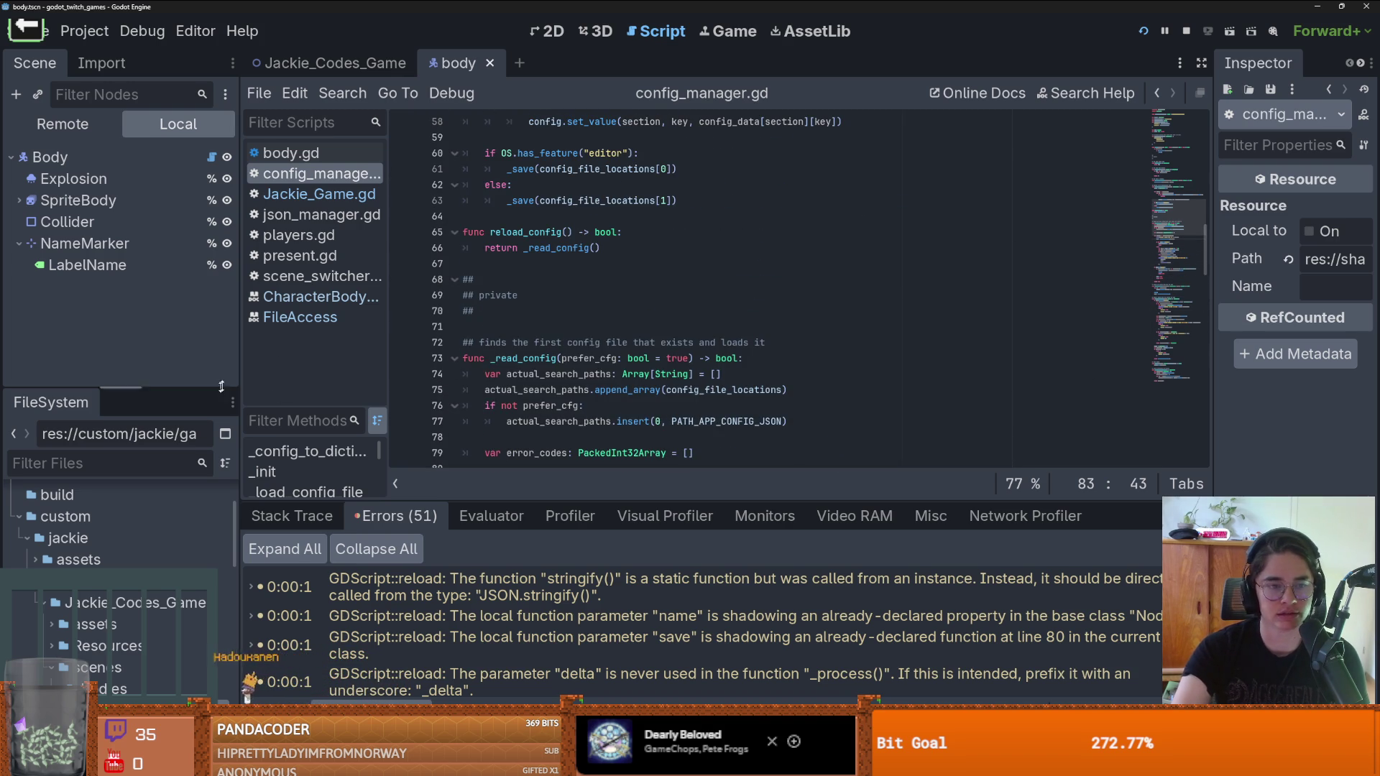
Step: Resize the left docks to enlarge the FileSystem tree, then collapse the games folder
left_click_drag(242, 376, 310, 386)
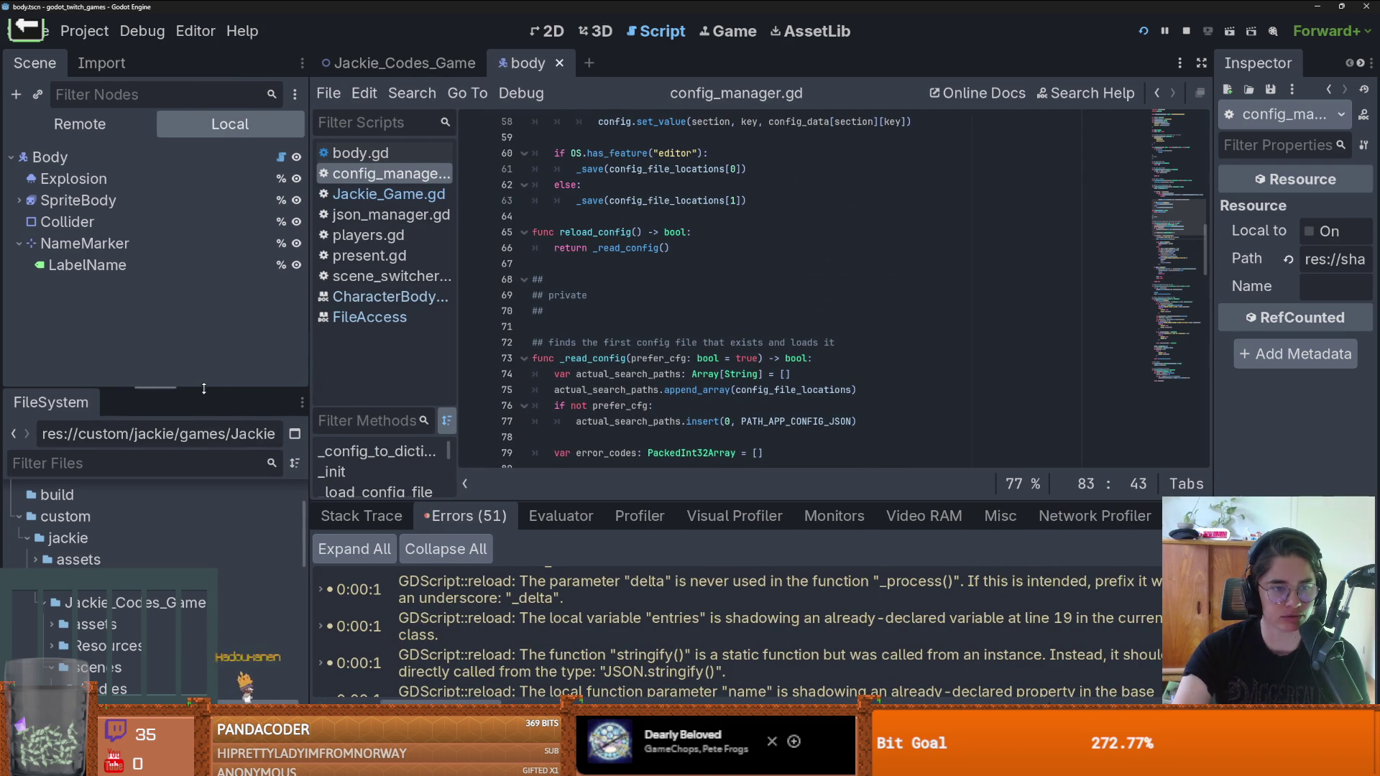
left_click_drag(203, 388, 203, 487)
left_click_drag(310, 402, 185, 403)
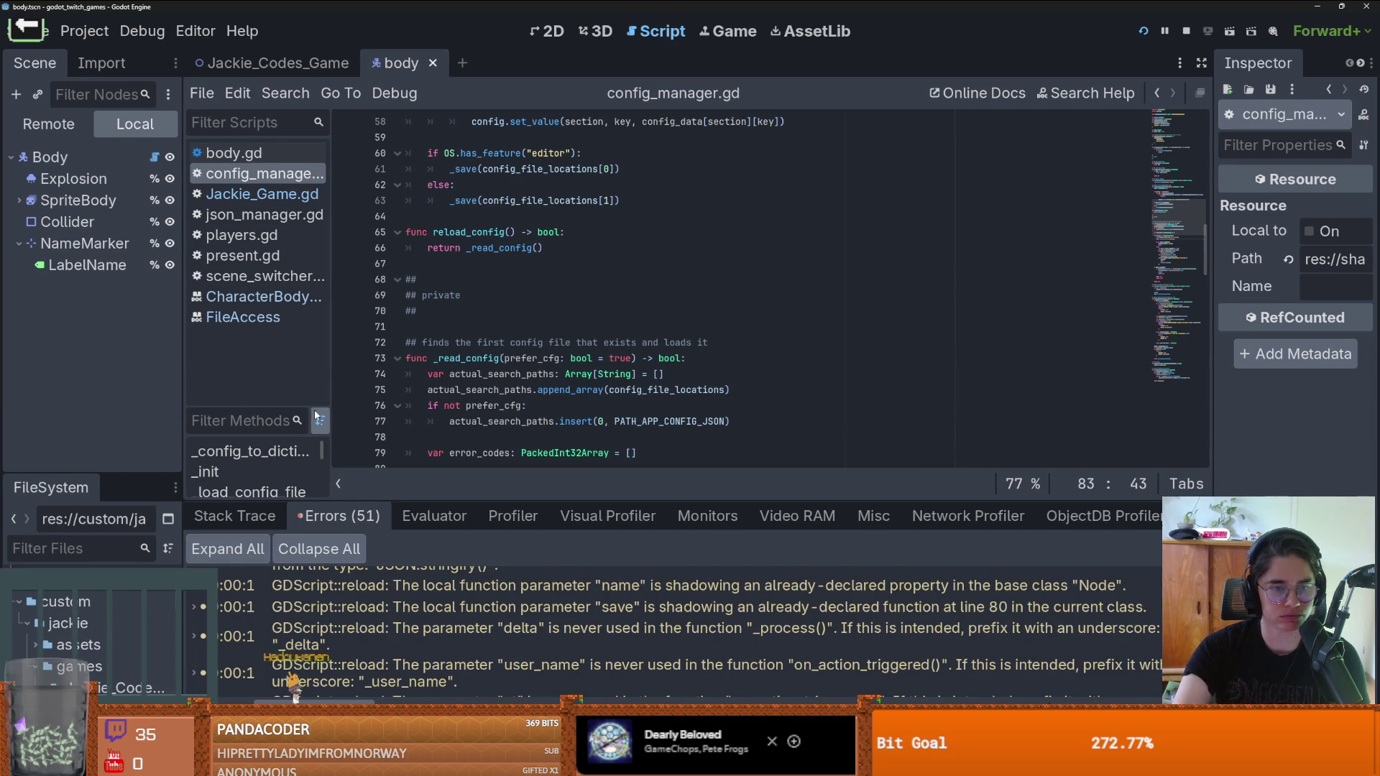
scroll(622, 359, "up", 10)
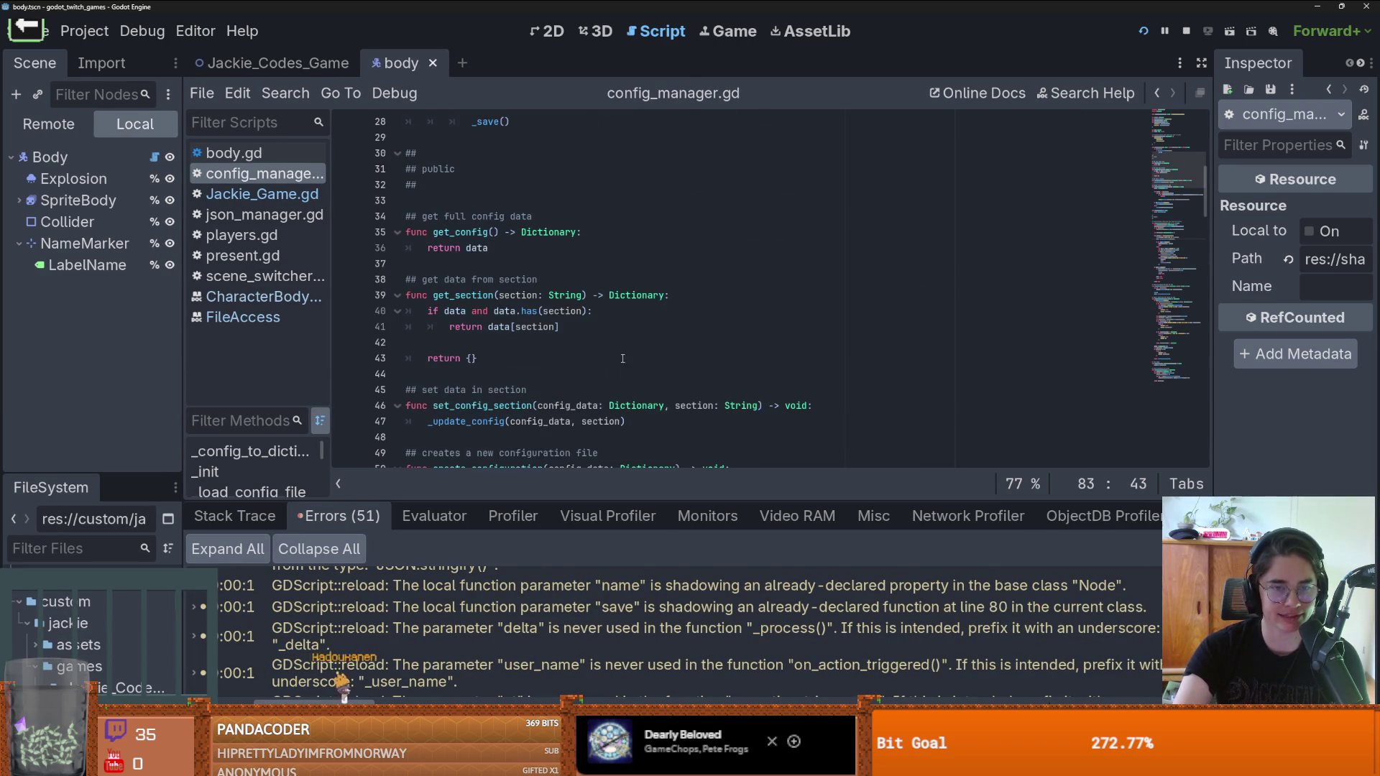
scroll(622, 358, "down", 2)
left_click_drag(185, 436, 236, 436)
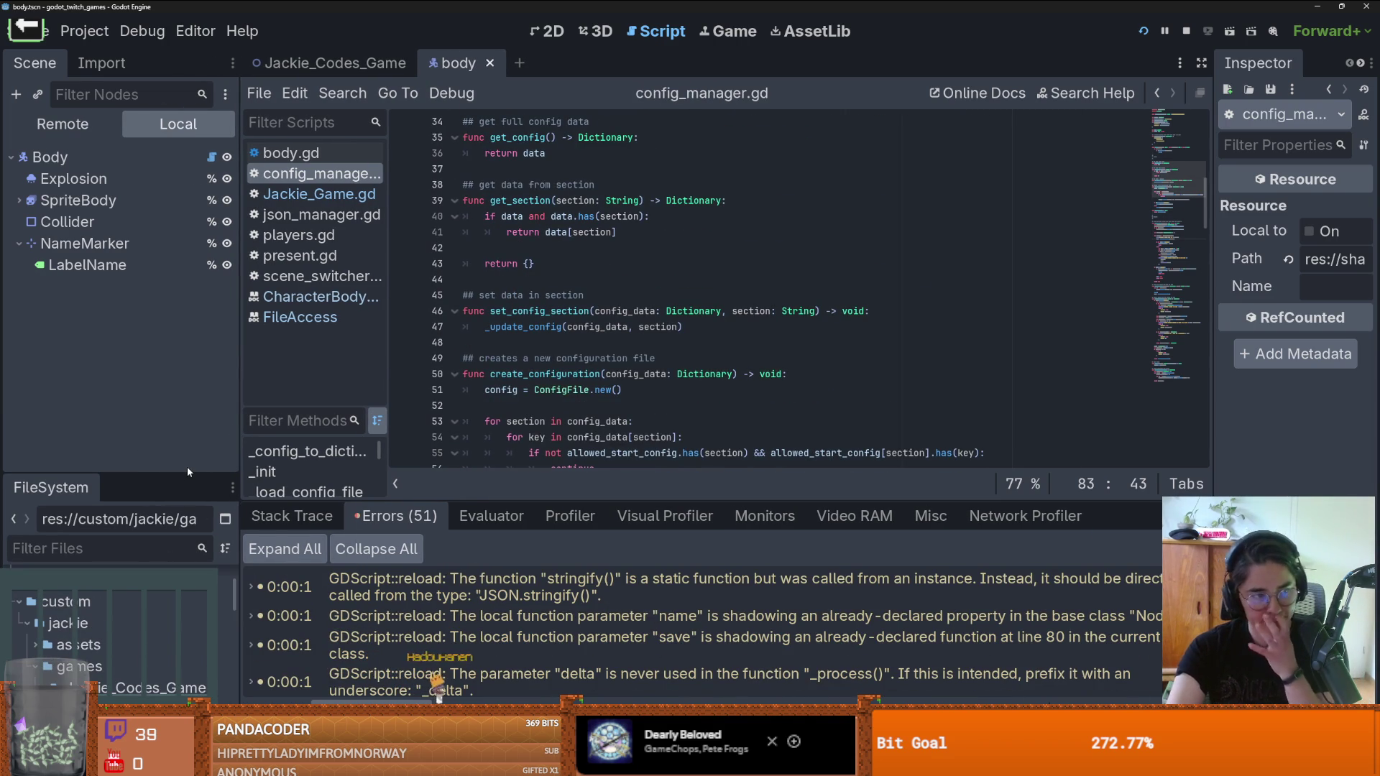
mouse_move(183, 476)
left_mouse_down()
mouse_move(138, 337)
mouse_move(138, 361)
left_mouse_up()
left_click_drag(241, 503, 299, 503)
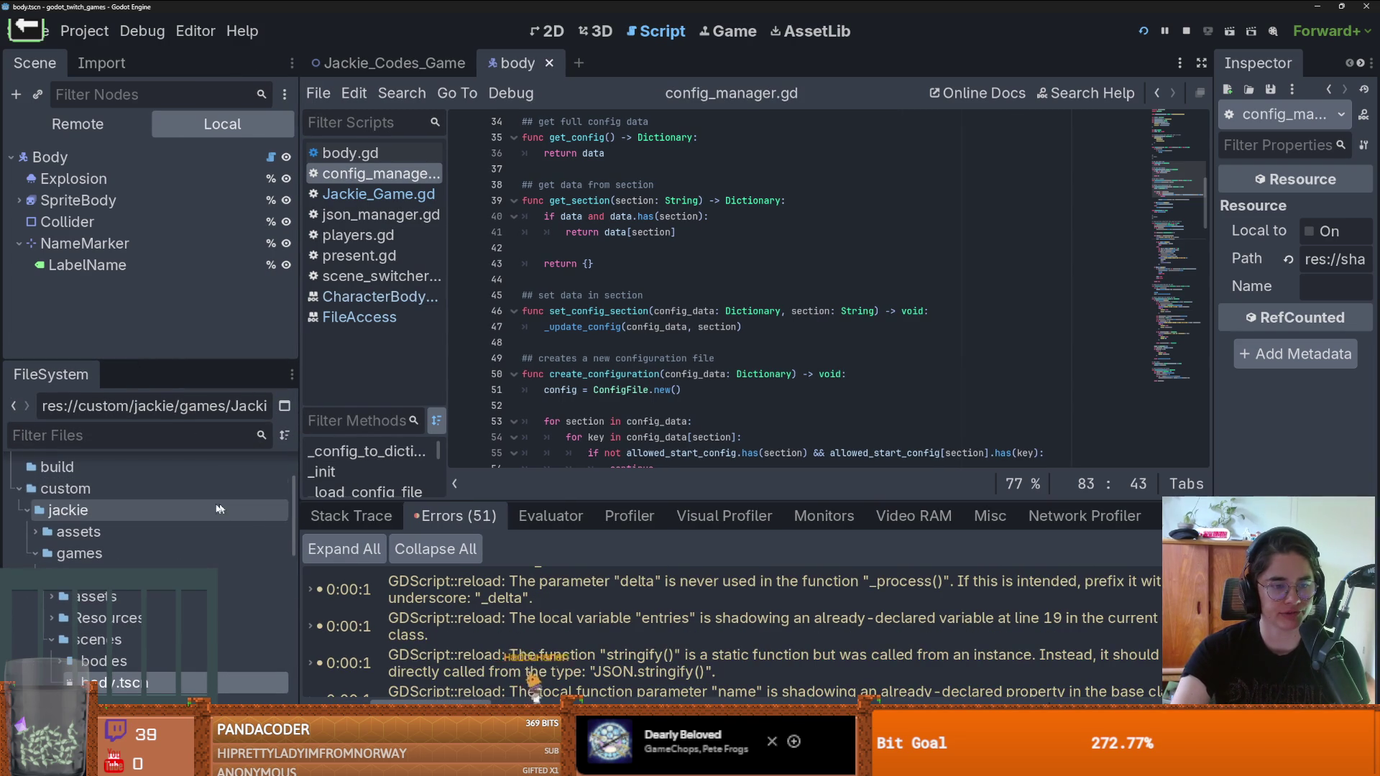
left_click(35, 553)
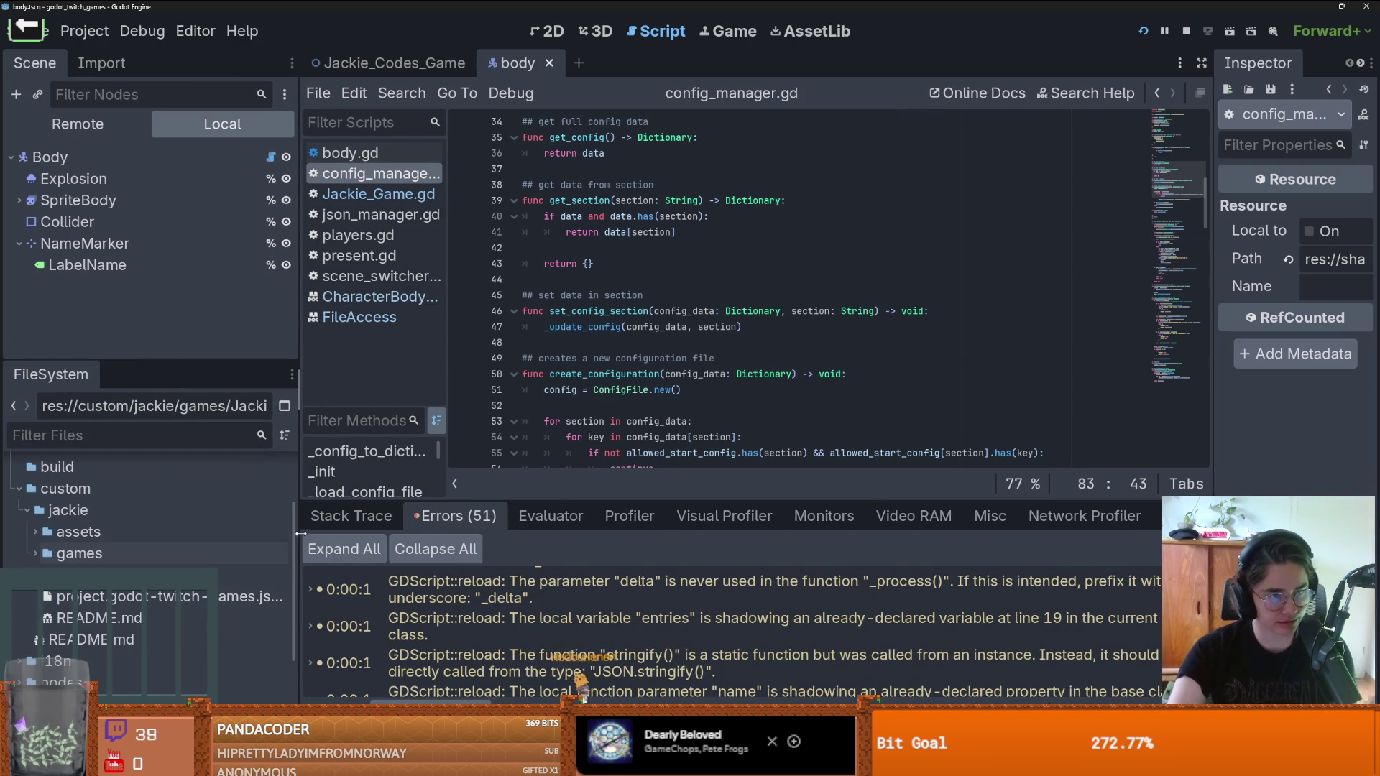
Step: In the Jackie_Codes_Game scene, select 'continue' on Jackie_Game.gd line 124, then switch to GitHub Desktop
left_click(334, 65)
scroll(658, 316, "down", 10)
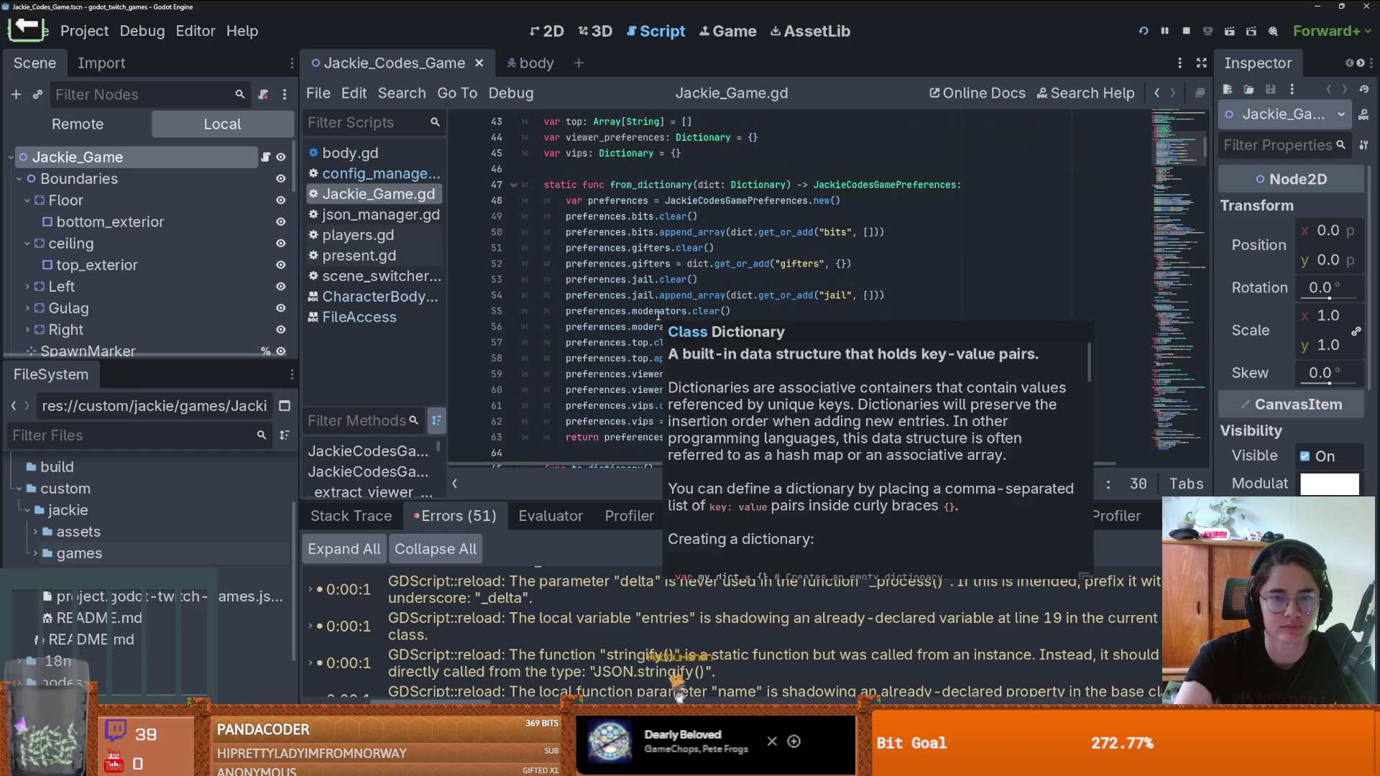
scroll(658, 317, "down", 15)
scroll(659, 316, "down", 5)
scroll(659, 316, "down", 4)
left_click(719, 264)
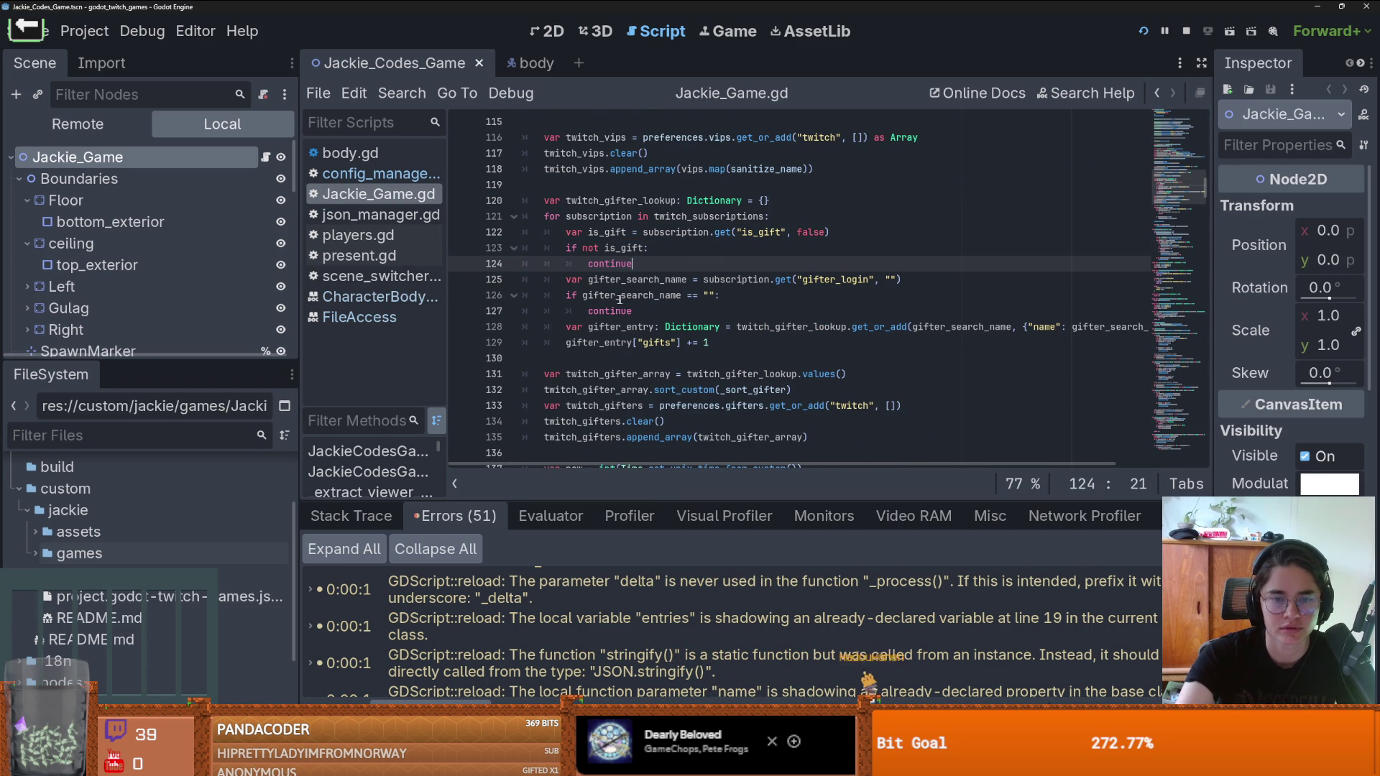
double_click(617, 265)
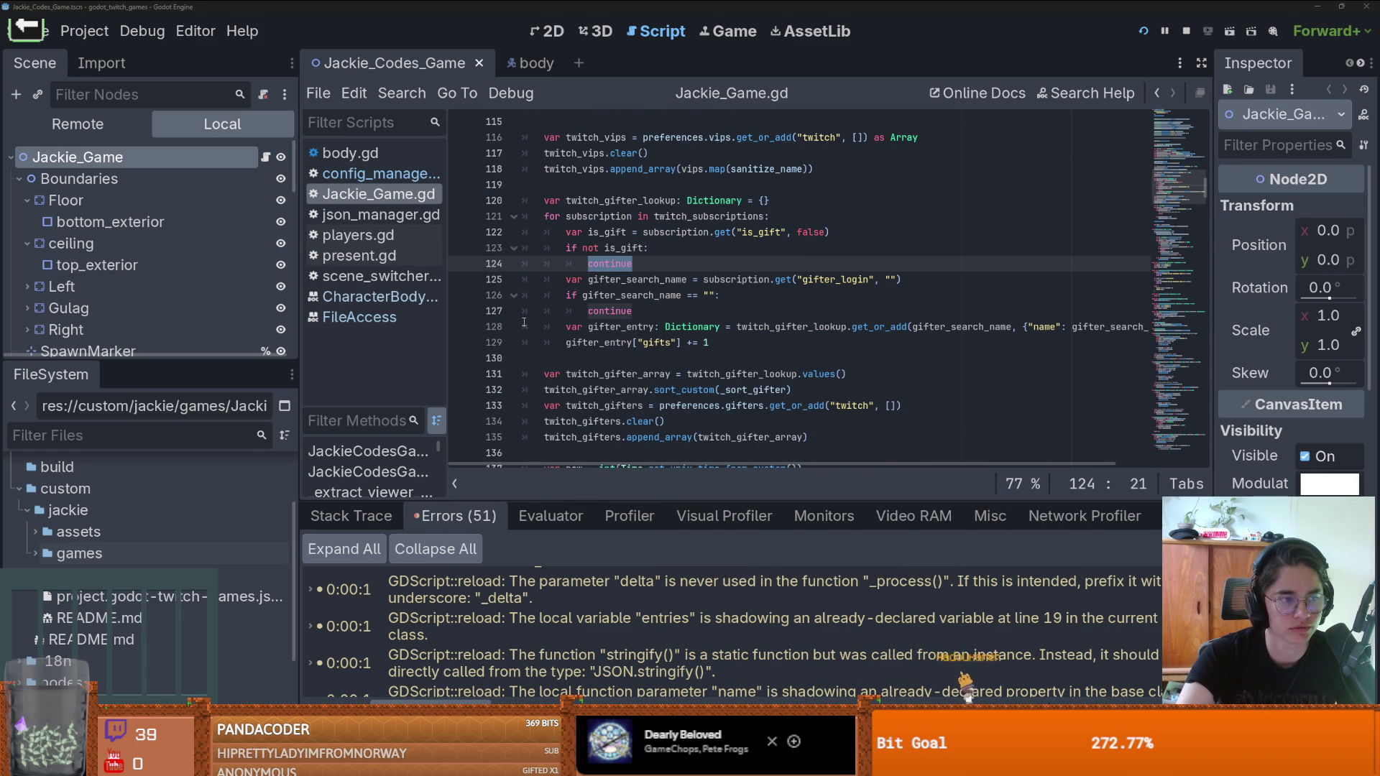
key("alt+Tab")
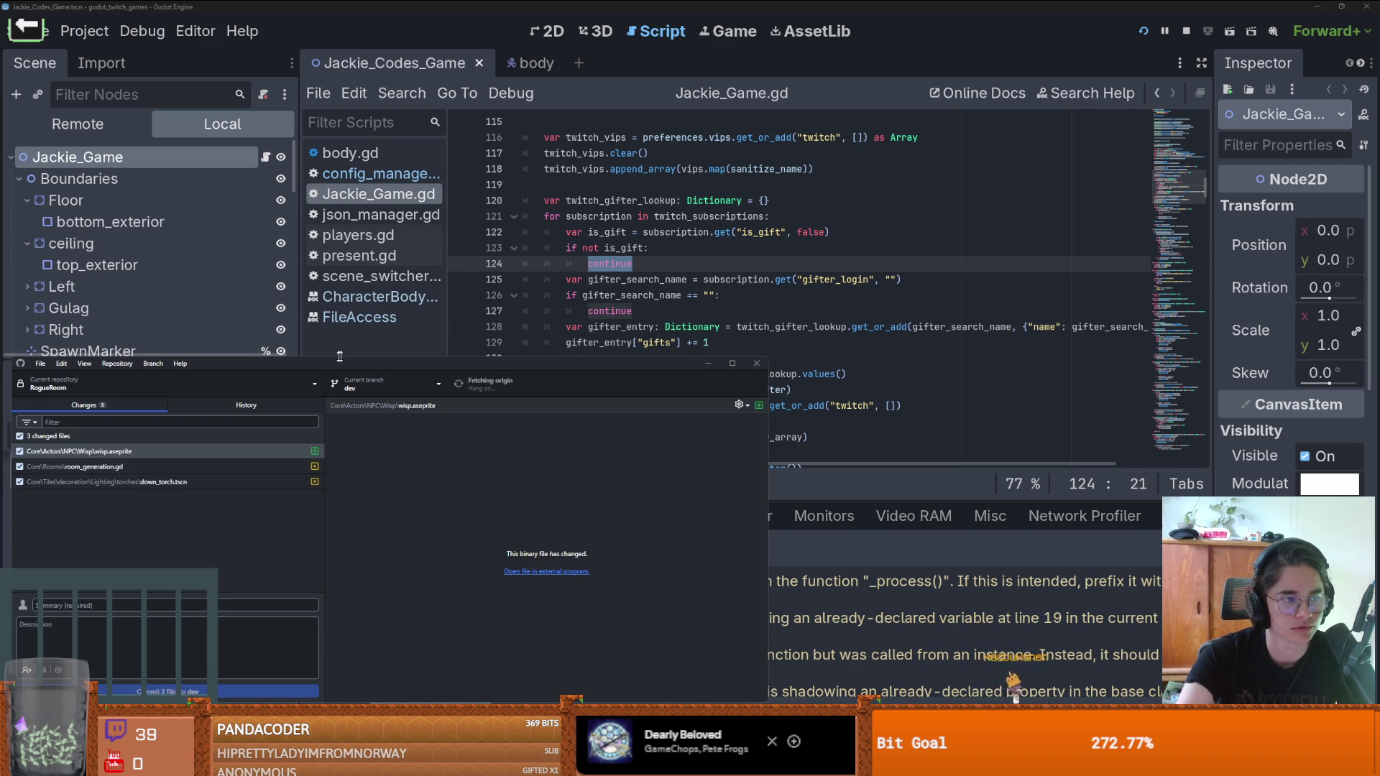
Step: Switch GitHub Desktop to the jackie-overlay-custom-modules repository and maximize the window
left_click_drag(333, 370, 674, 184)
left_click(413, 195)
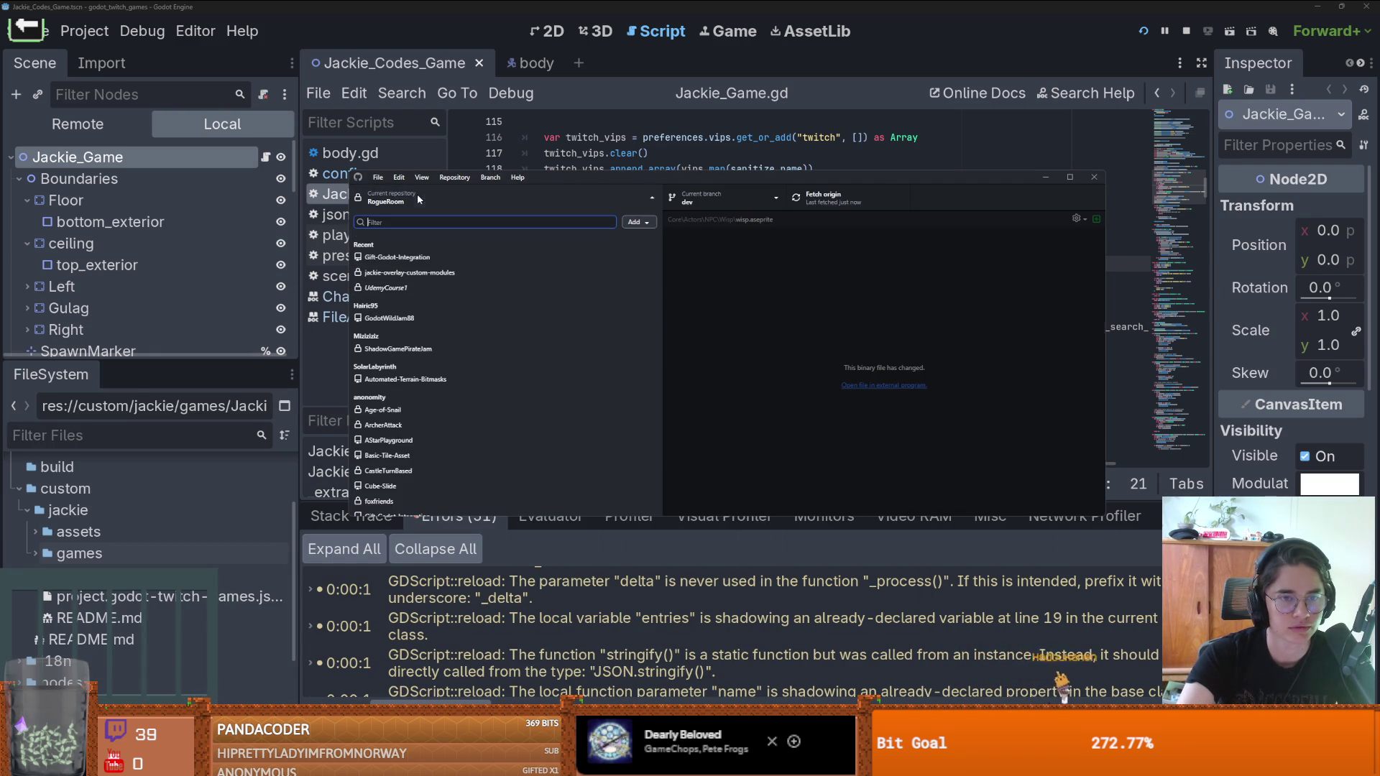
left_click(432, 274)
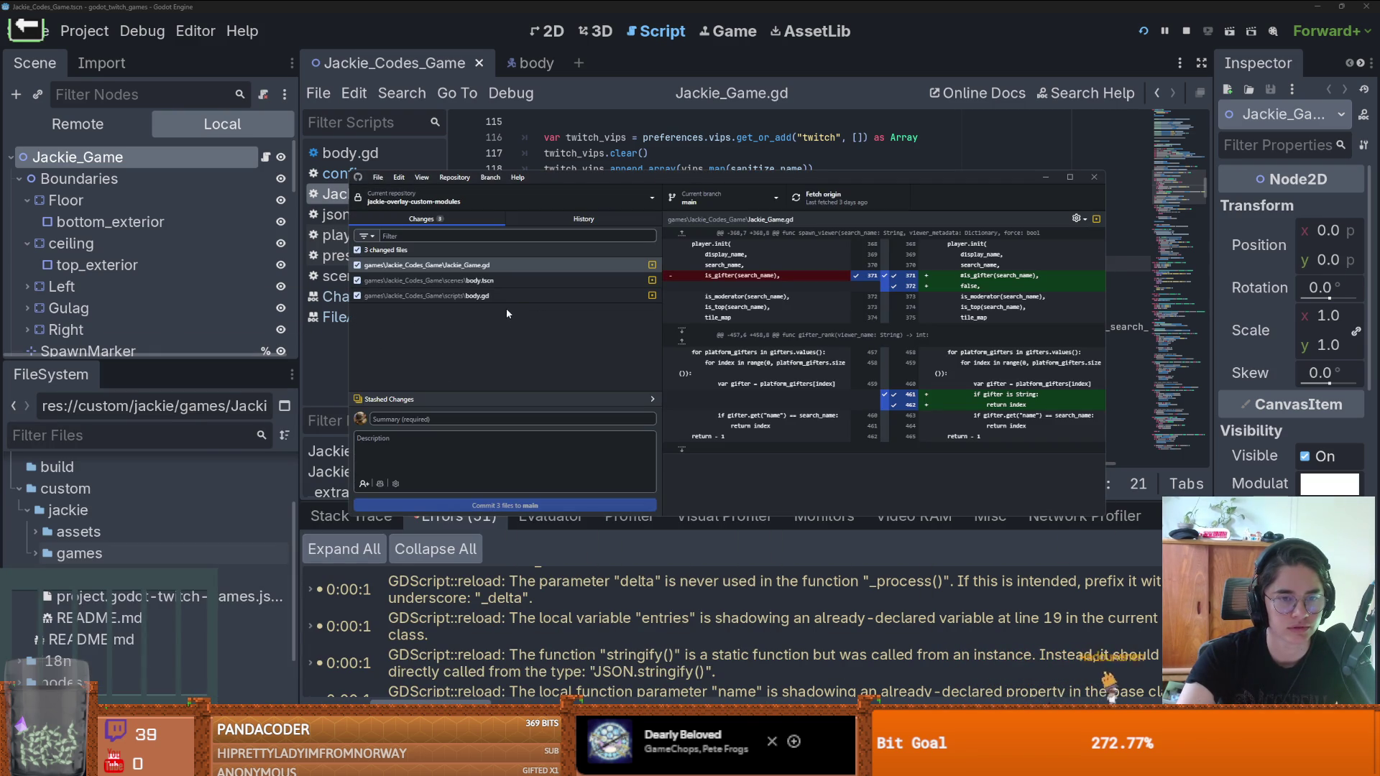
left_click(460, 197)
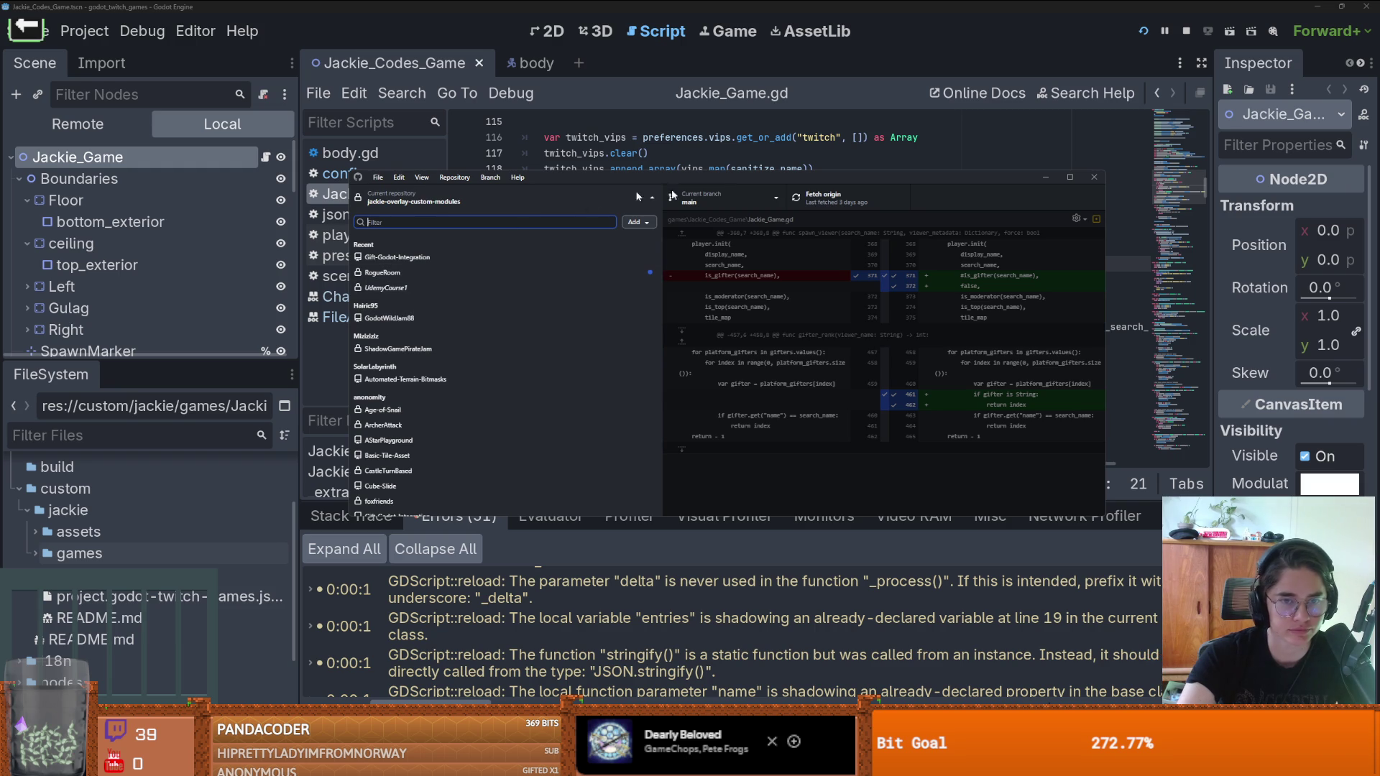
left_click(1070, 177)
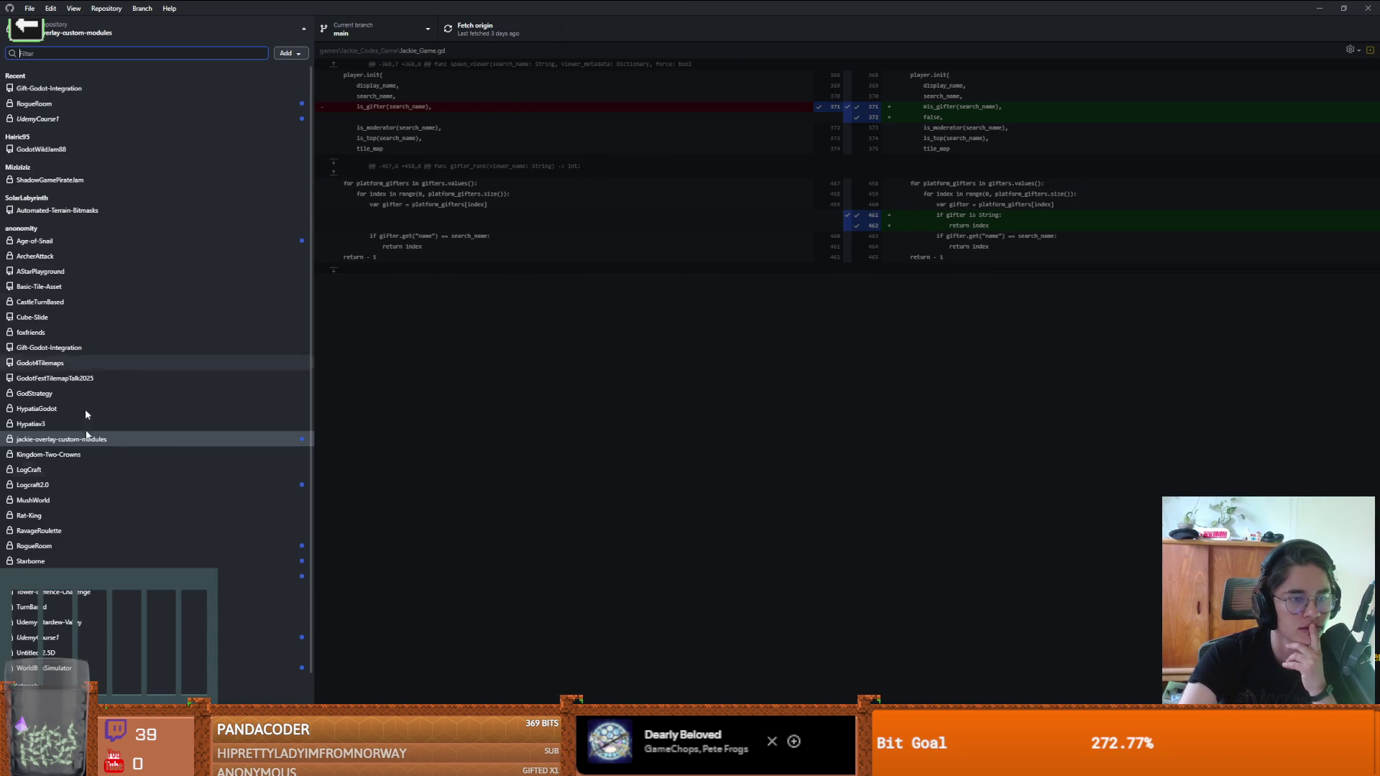
right_click(65, 445)
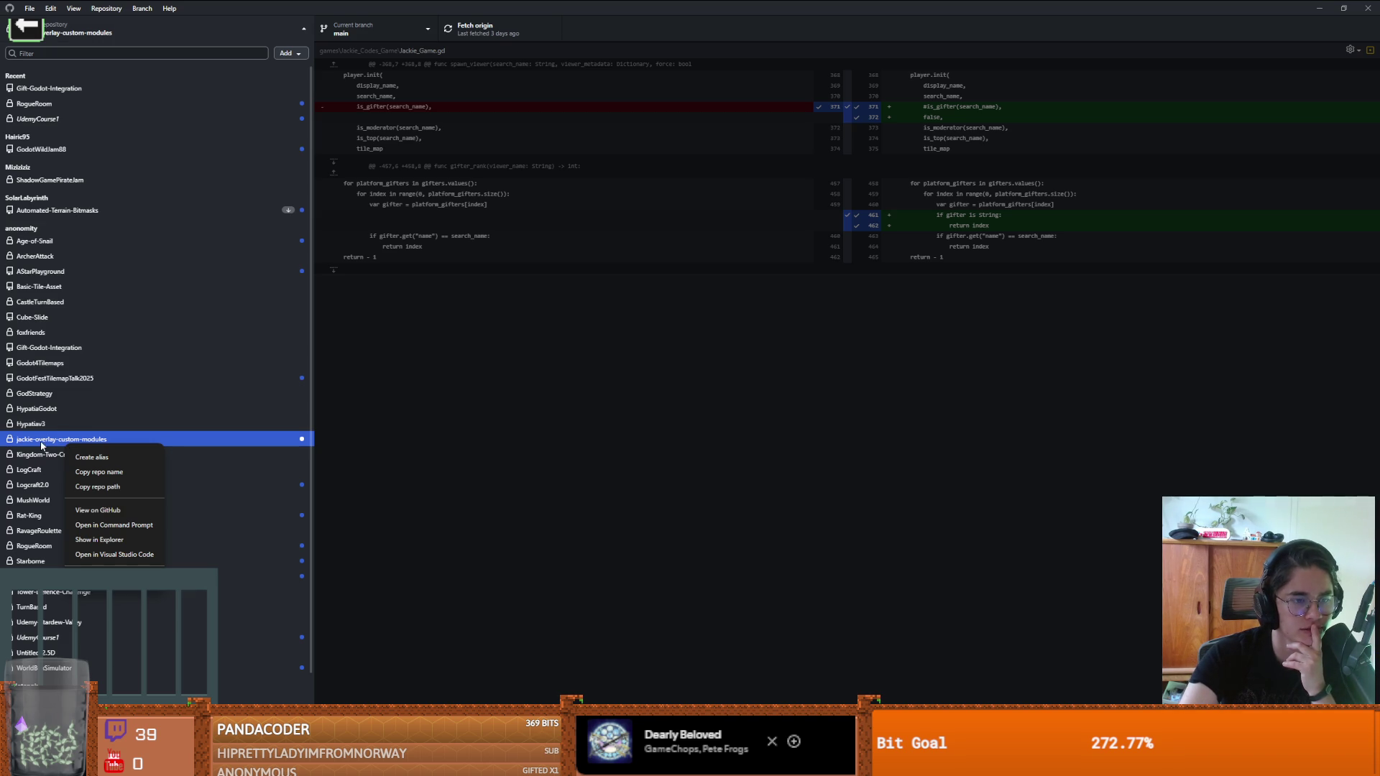
left_click(41, 442)
Step: Switch briefly to Gift-Godot-Integration, then back to jackie-overlay-custom-modules
left_click(72, 29)
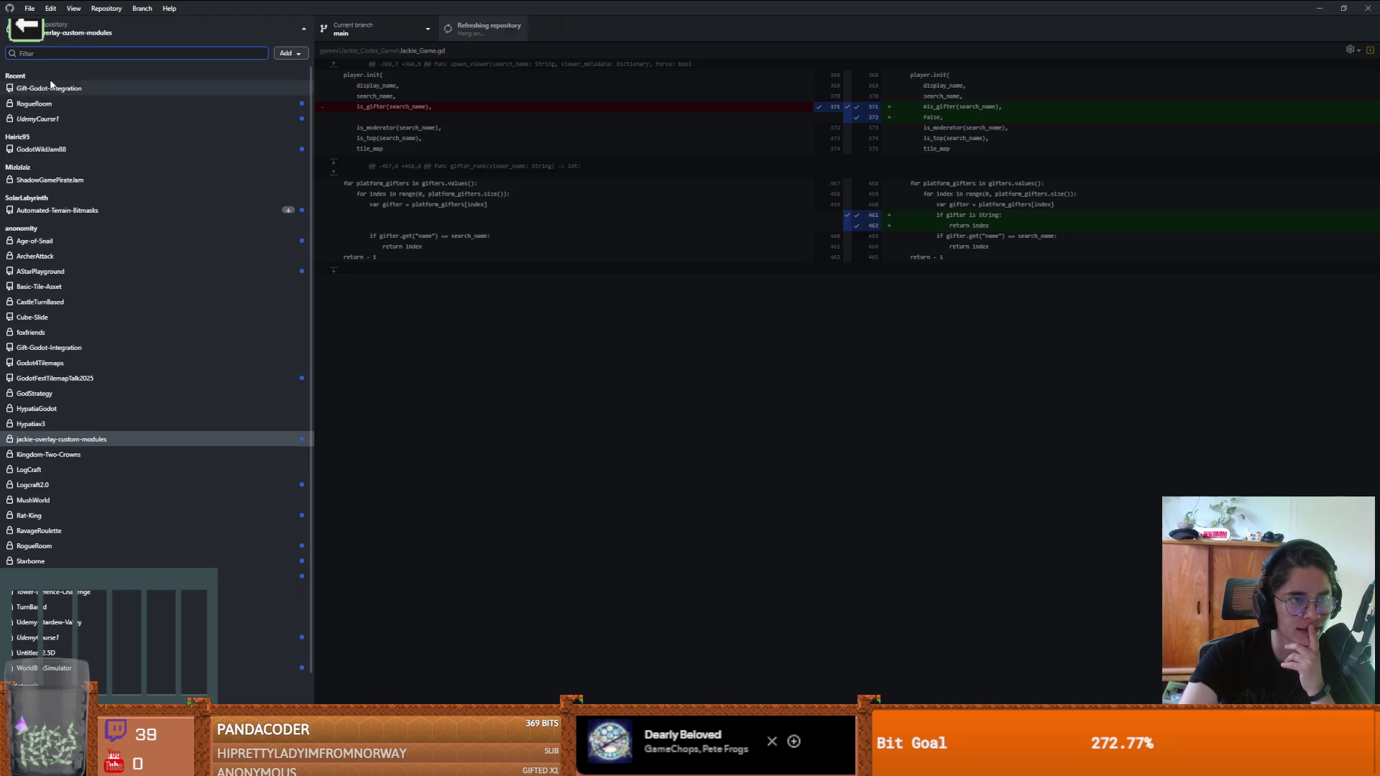
left_click(91, 153)
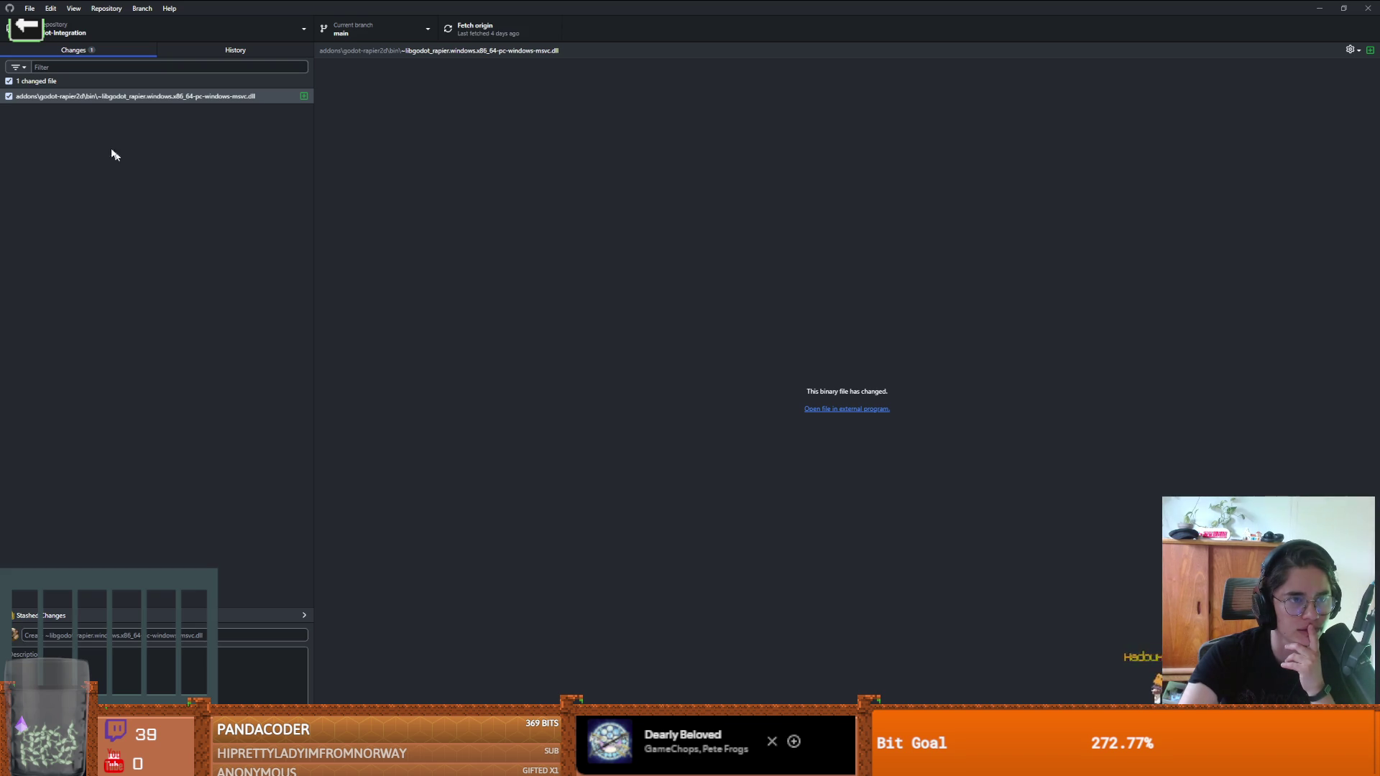
left_click(111, 26)
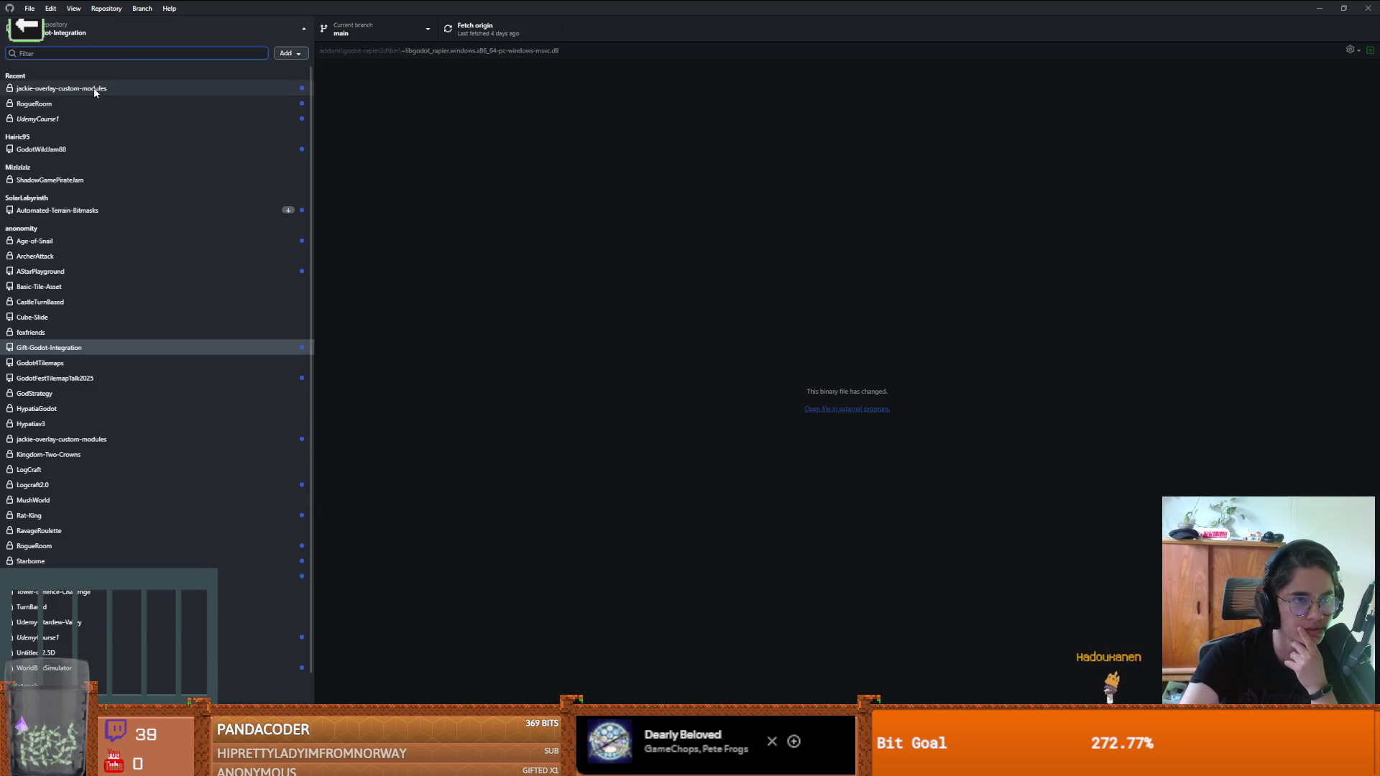
left_click(94, 88)
left_click(108, 29)
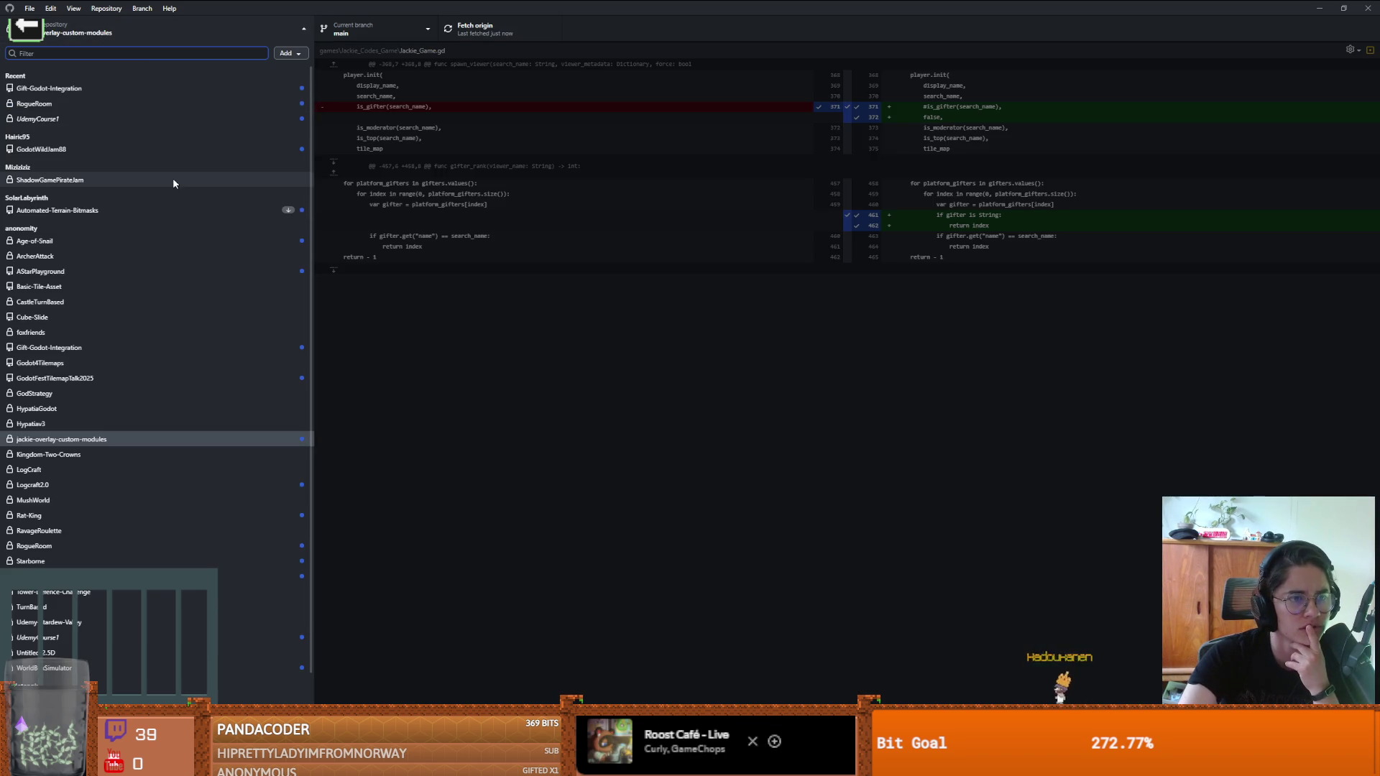
scroll(67, 403, "down", 1)
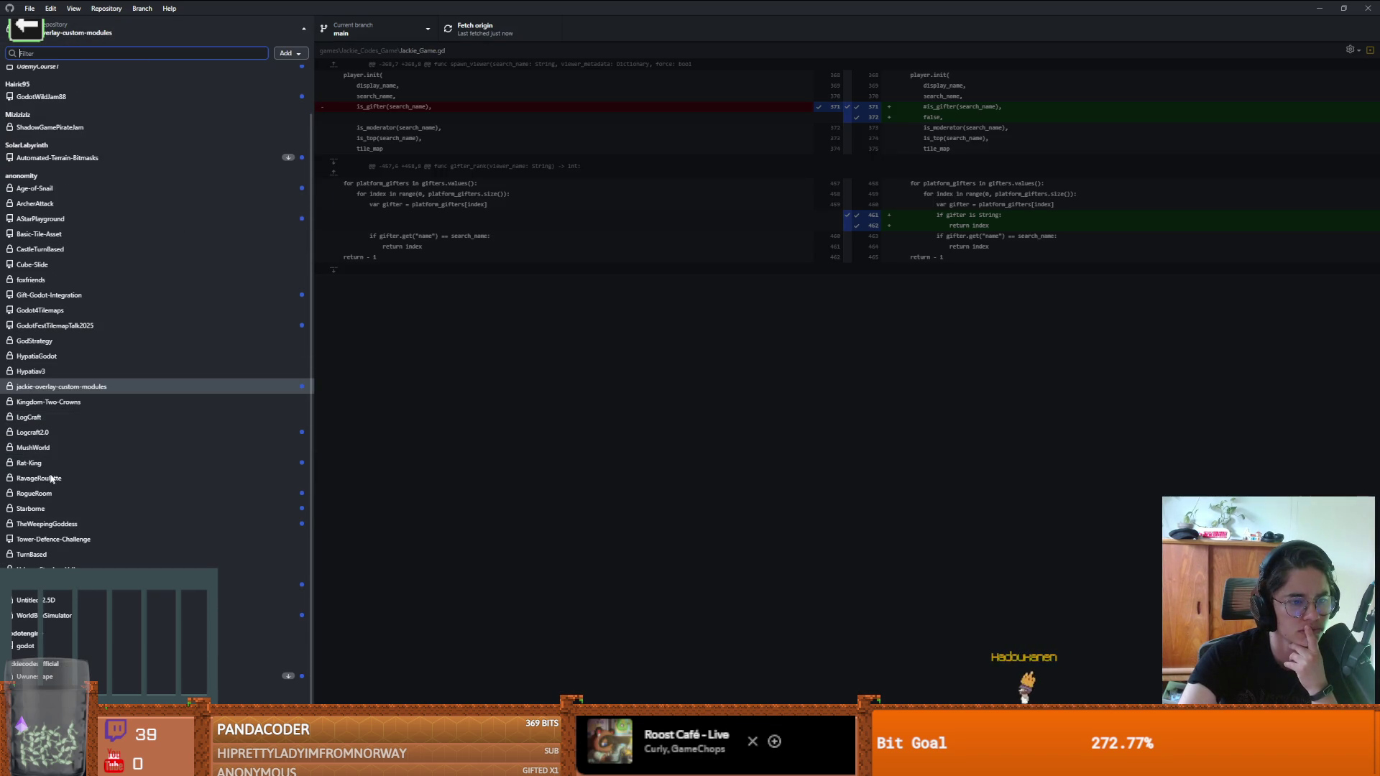
right_click(70, 388)
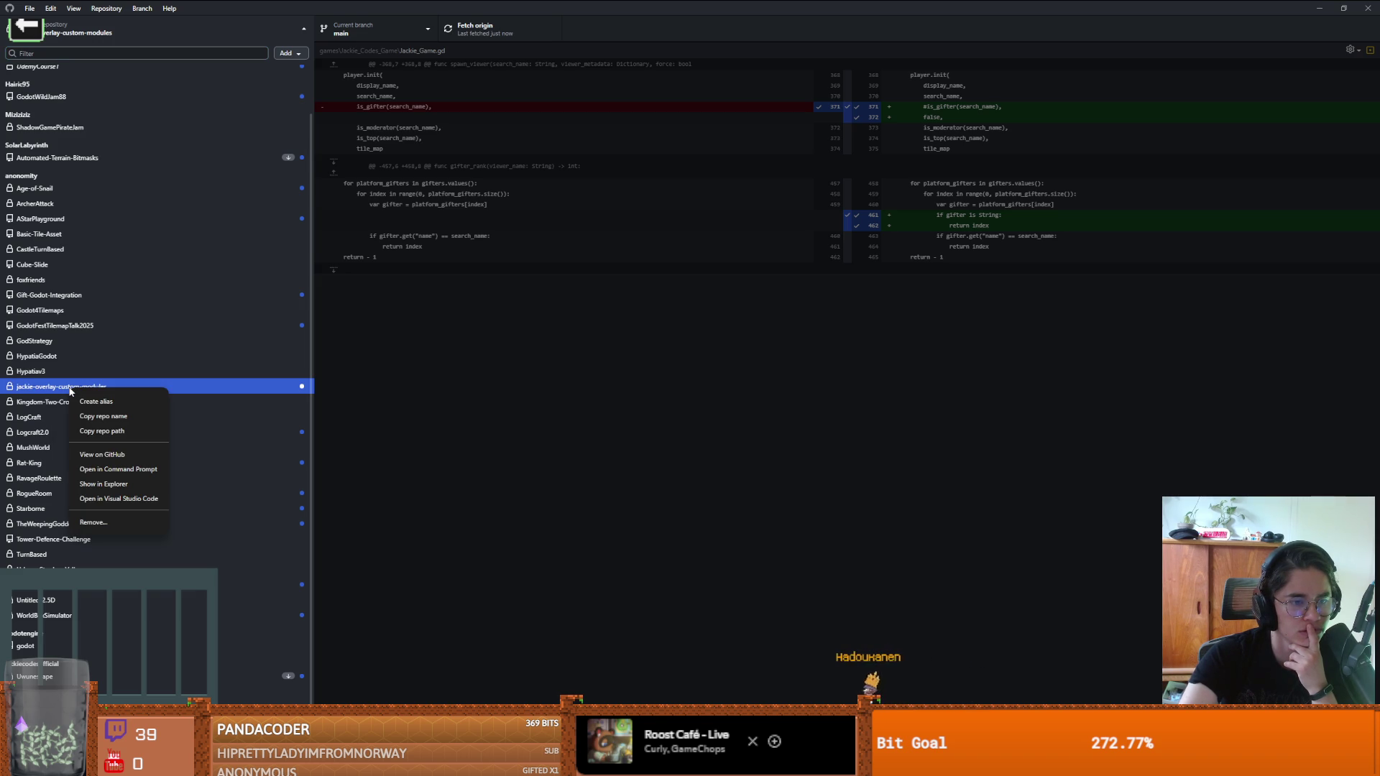
left_click(342, 433)
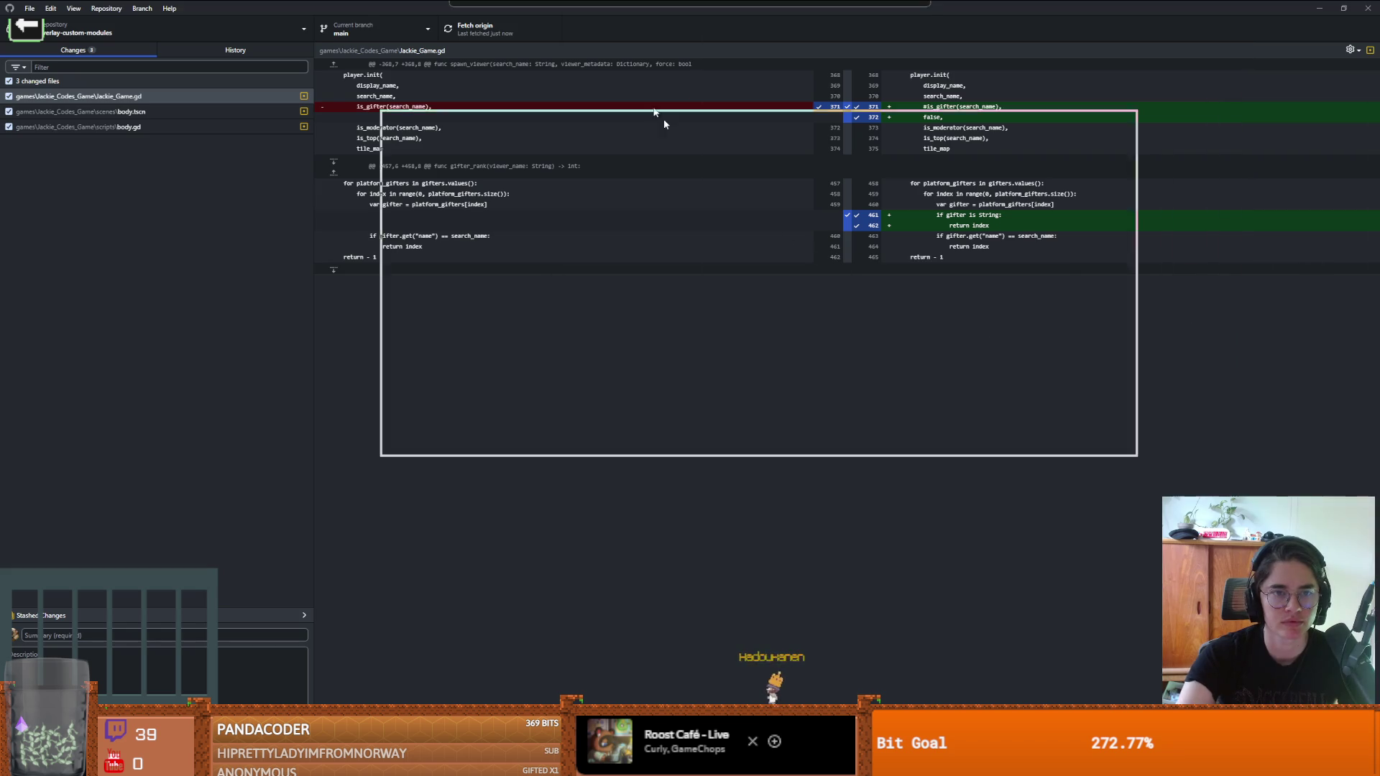
Step: Review the Jackie_Game.gd diff, select the added false argument on line 372, and screen-capture it
left_click(161, 113)
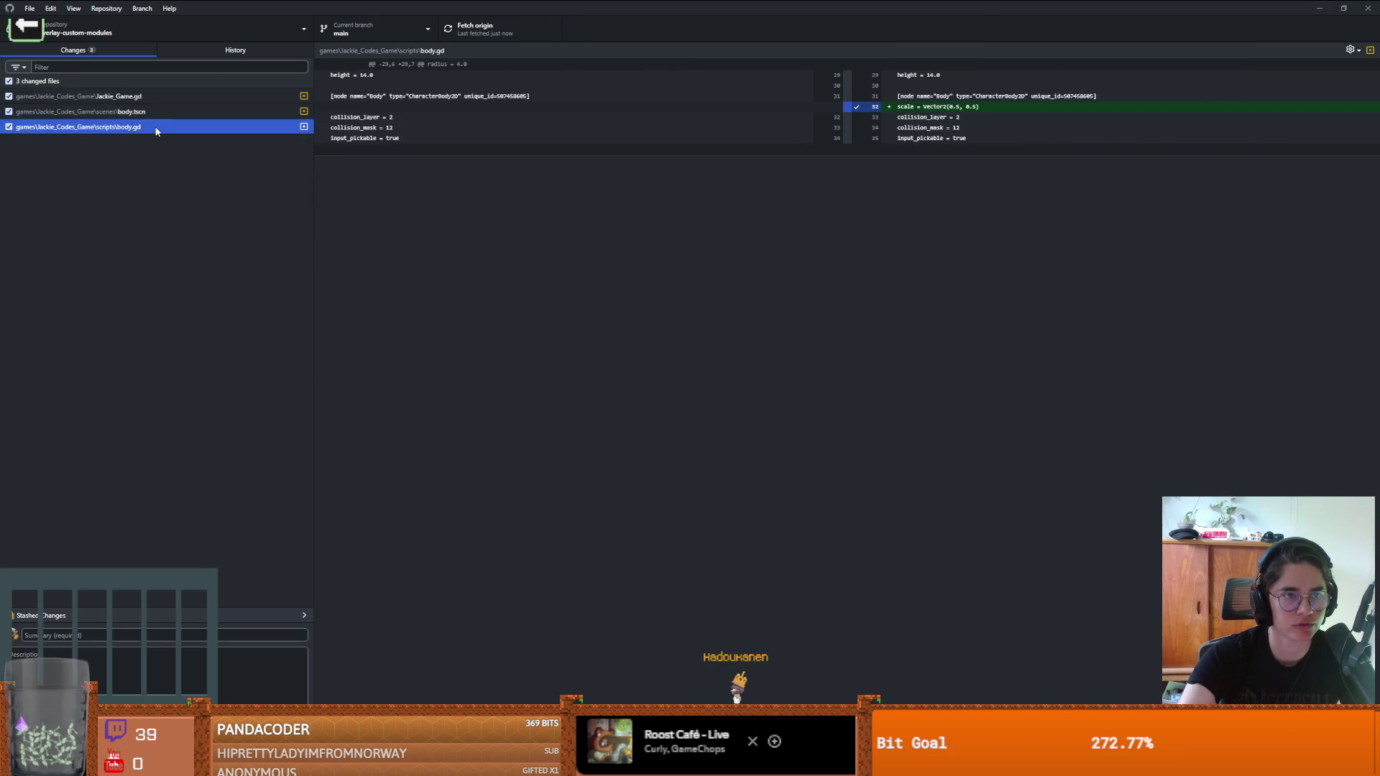
left_click(137, 96)
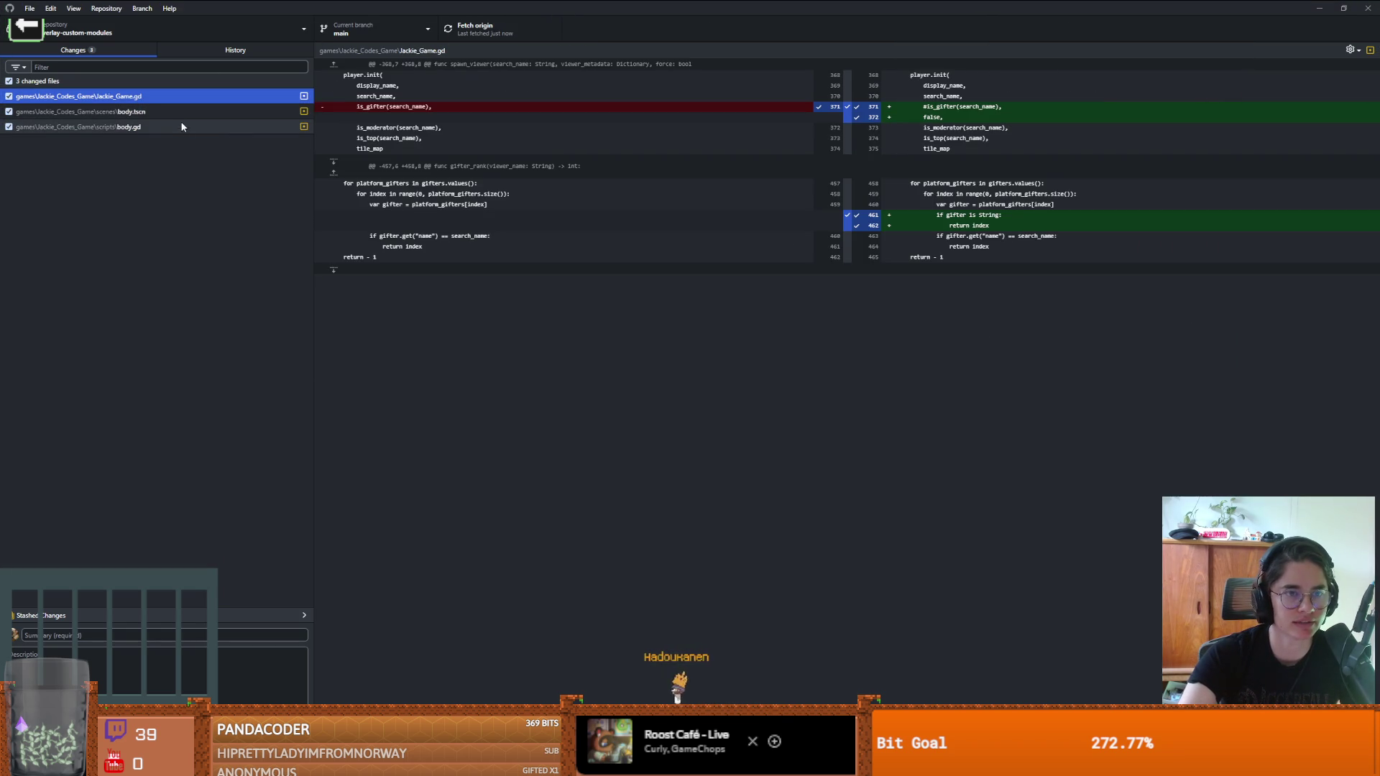
left_click(179, 111)
key("Up")
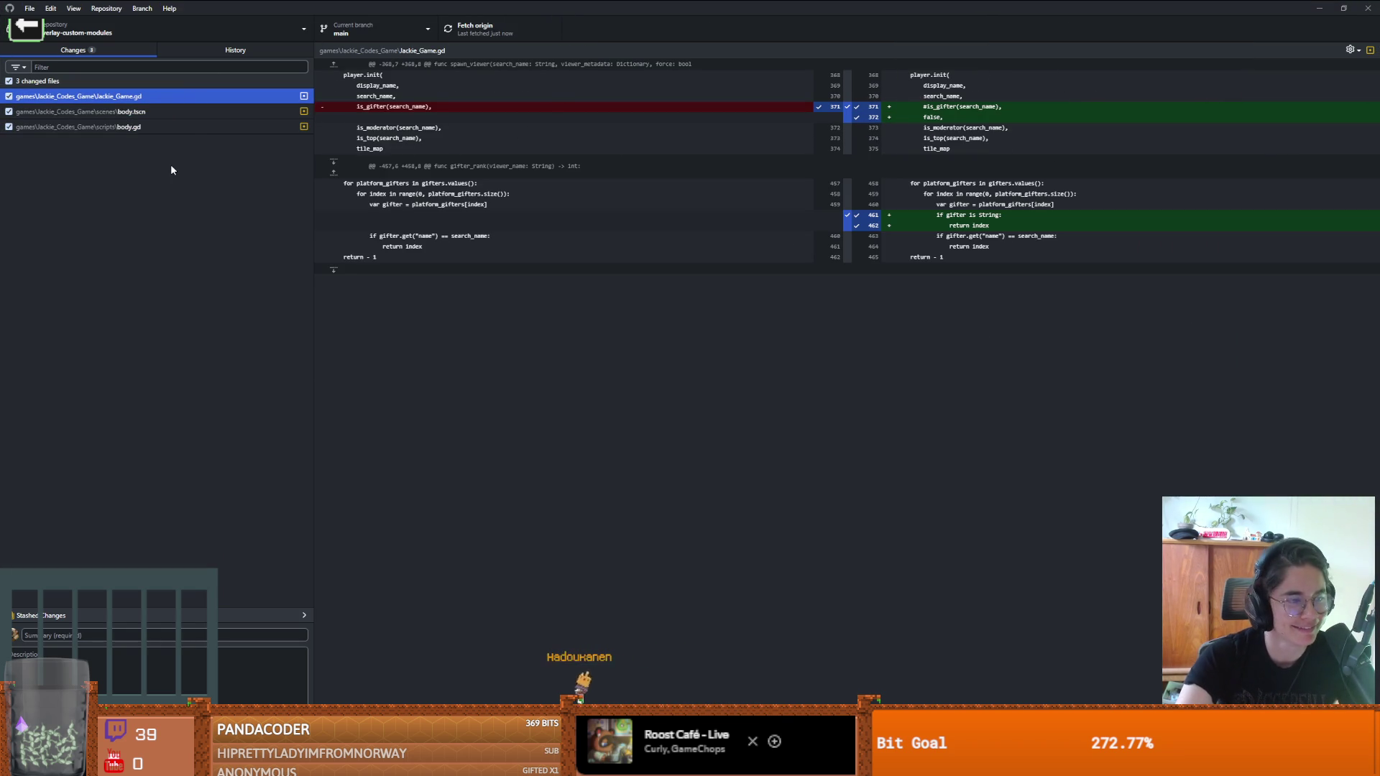
double_click(932, 116)
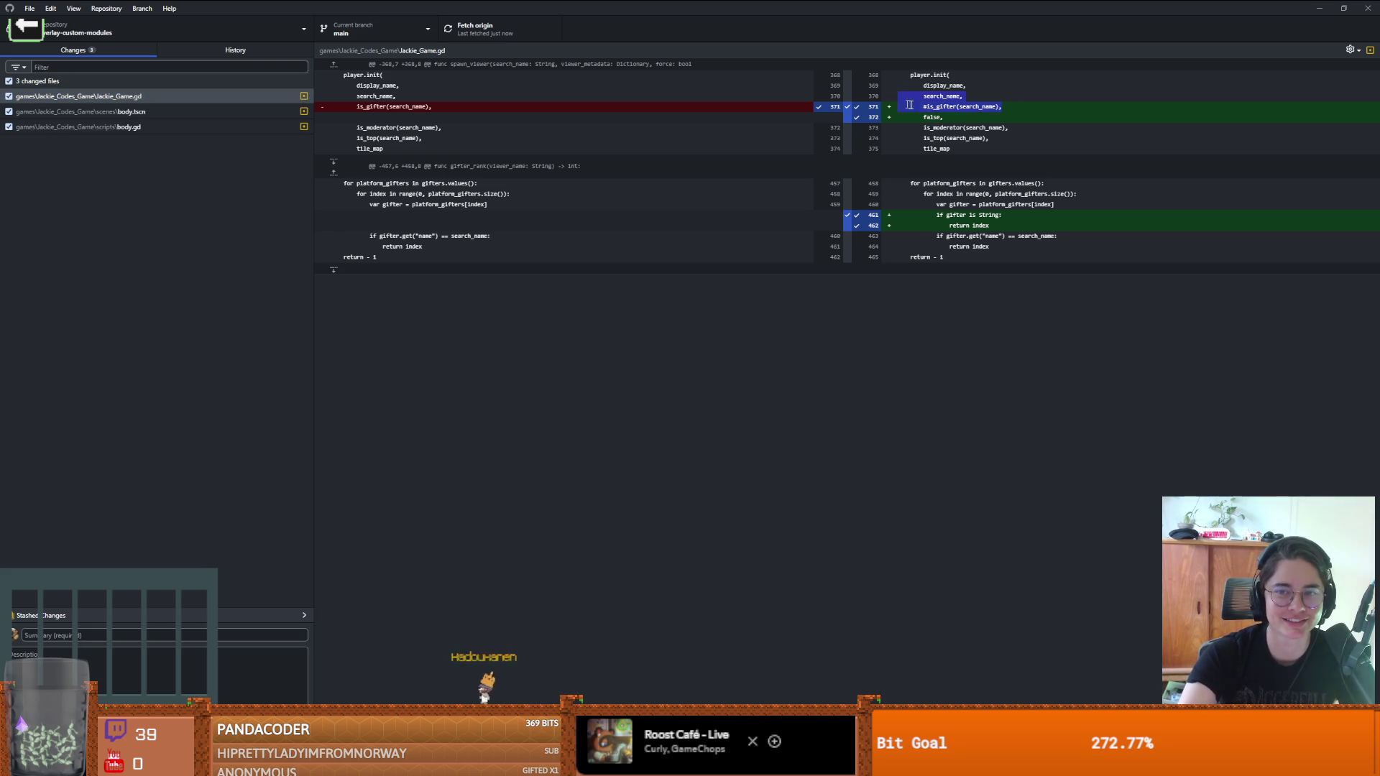
key("Print")
key("alt+Tab")
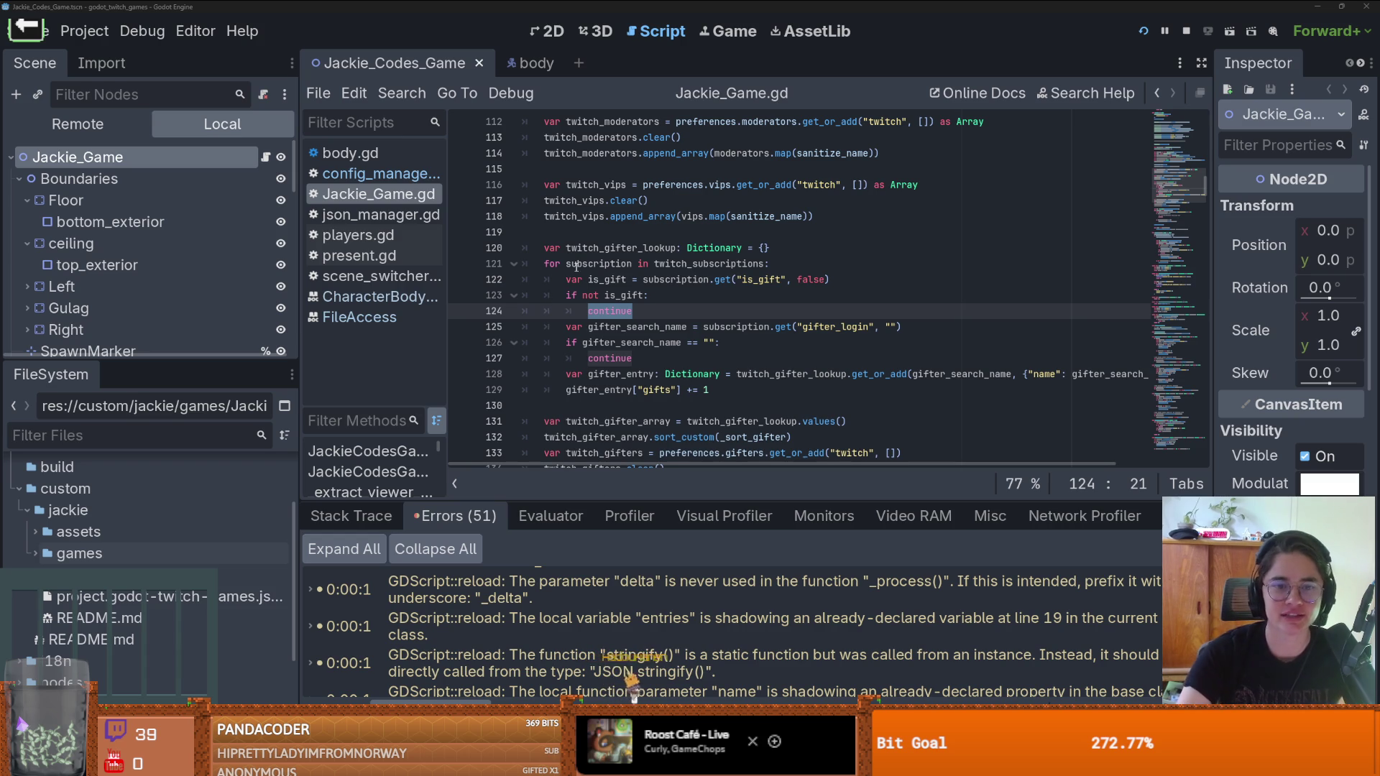
Step: Scroll up and drag the minimap to read Jackie_Game.gd's earlier viewer-handling functions
scroll(683, 334, "up", 15)
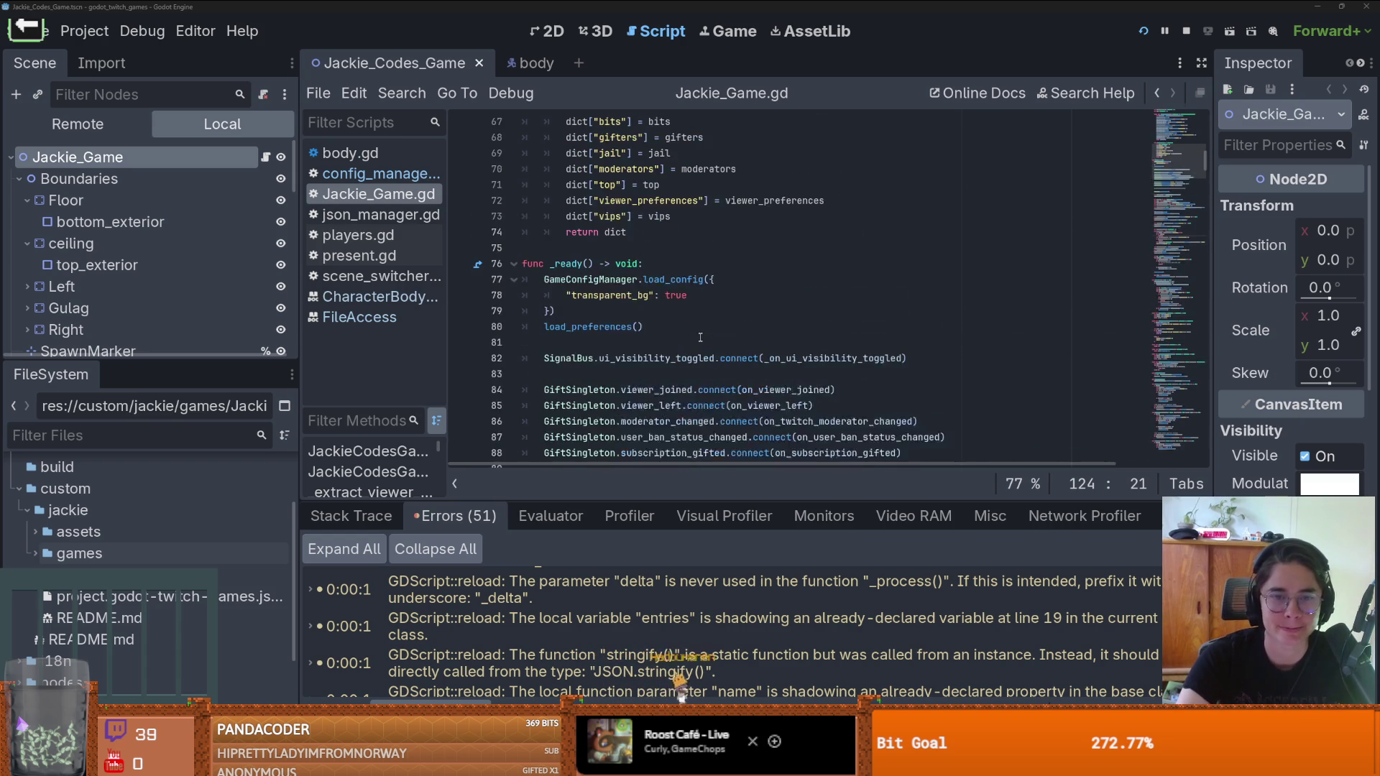
scroll(700, 337, "up", 7)
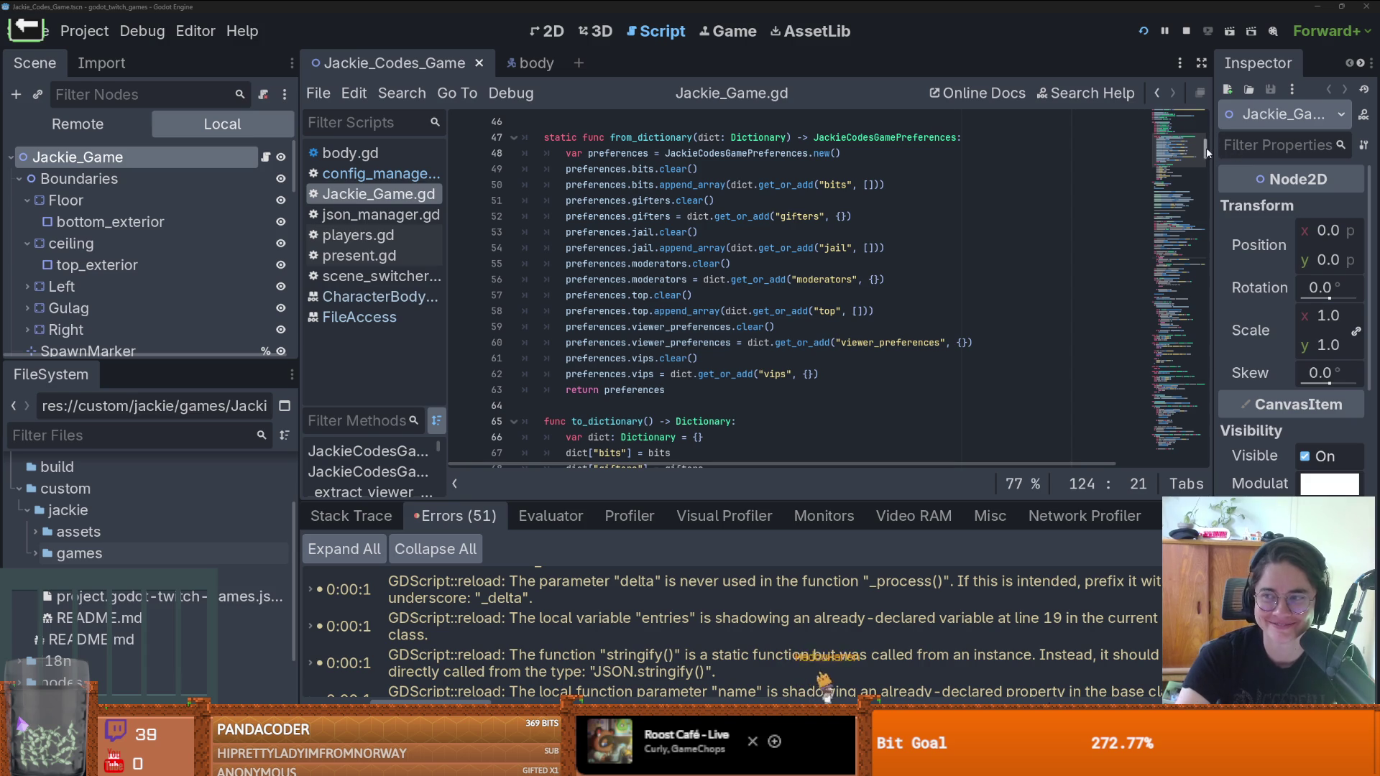
mouse_move(1197, 147)
left_mouse_down()
mouse_move(1190, 285)
mouse_move(1192, 243)
mouse_move(1191, 255)
left_mouse_up()
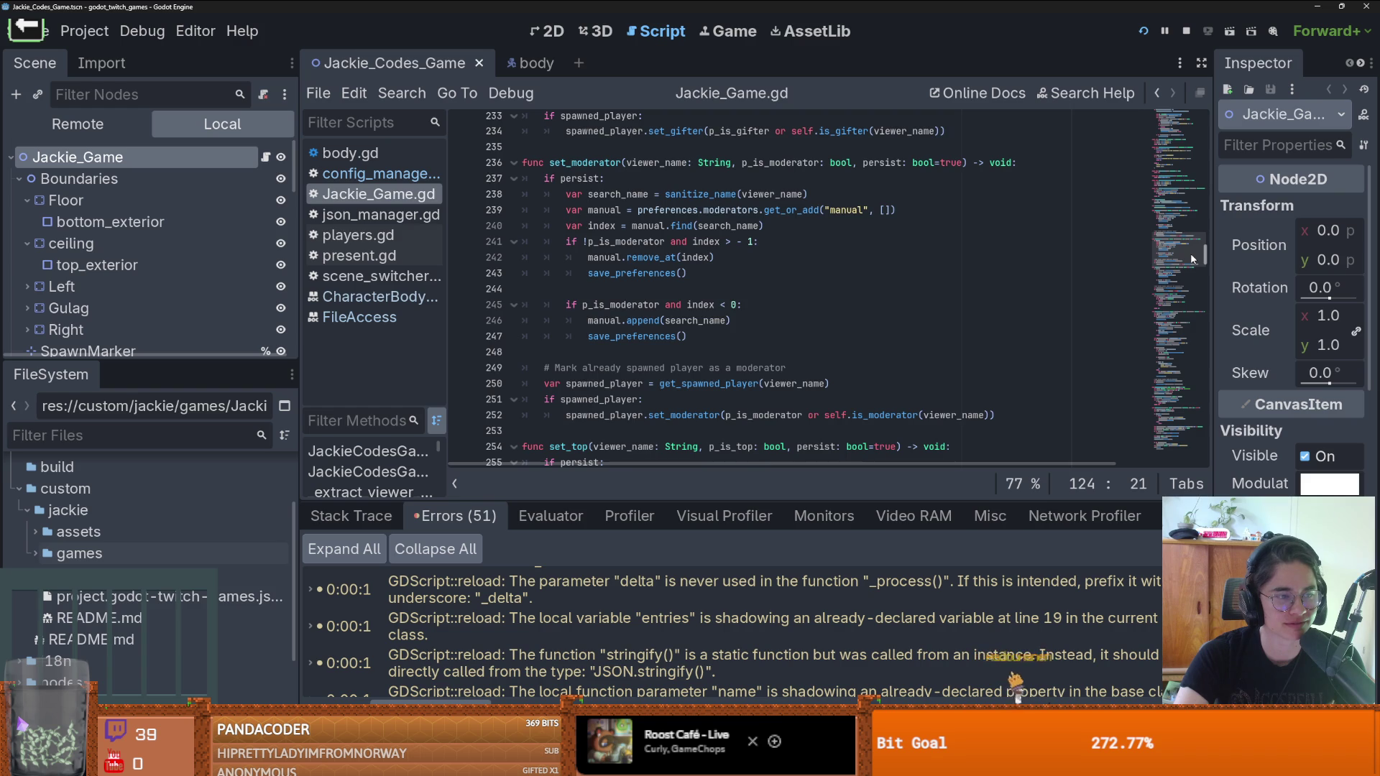
left_click_drag(1190, 259, 1182, 289)
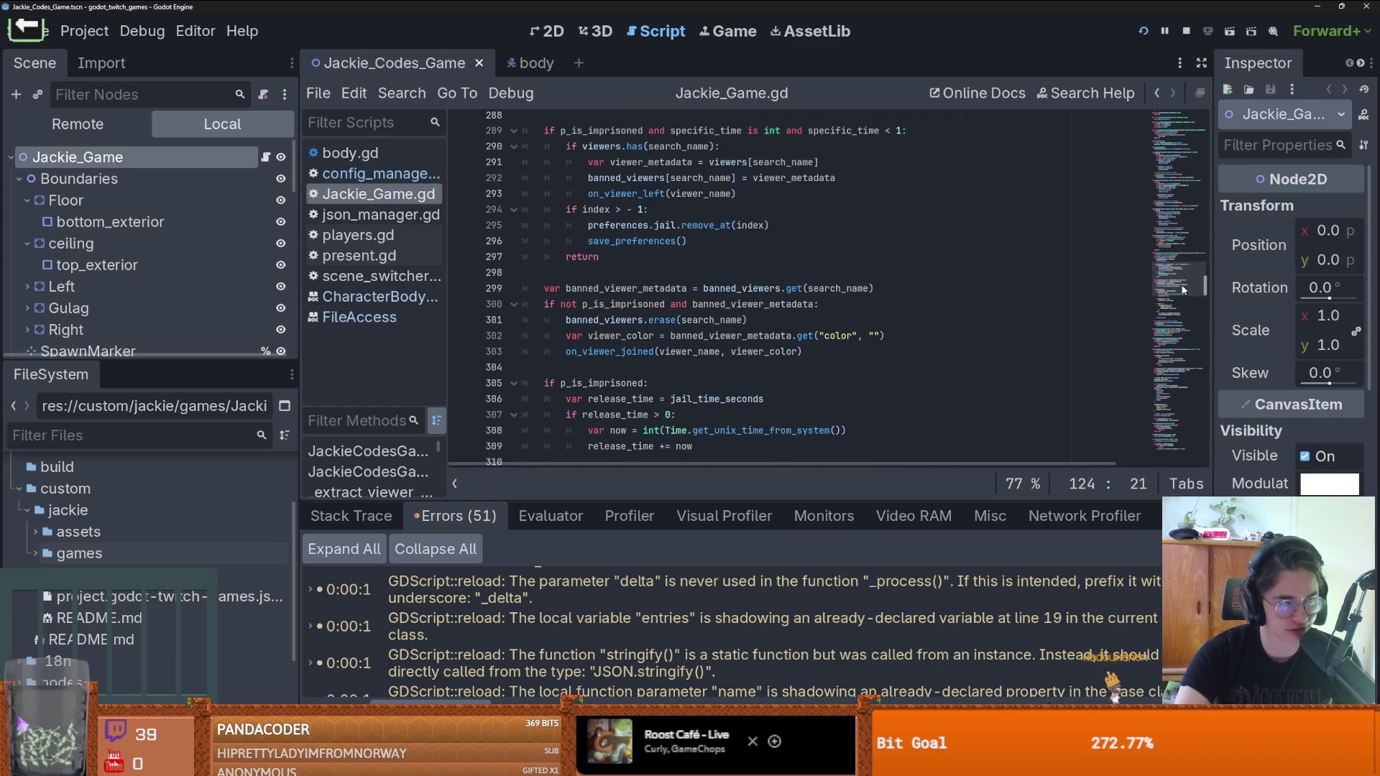
left_click_drag(1183, 289, 1183, 285)
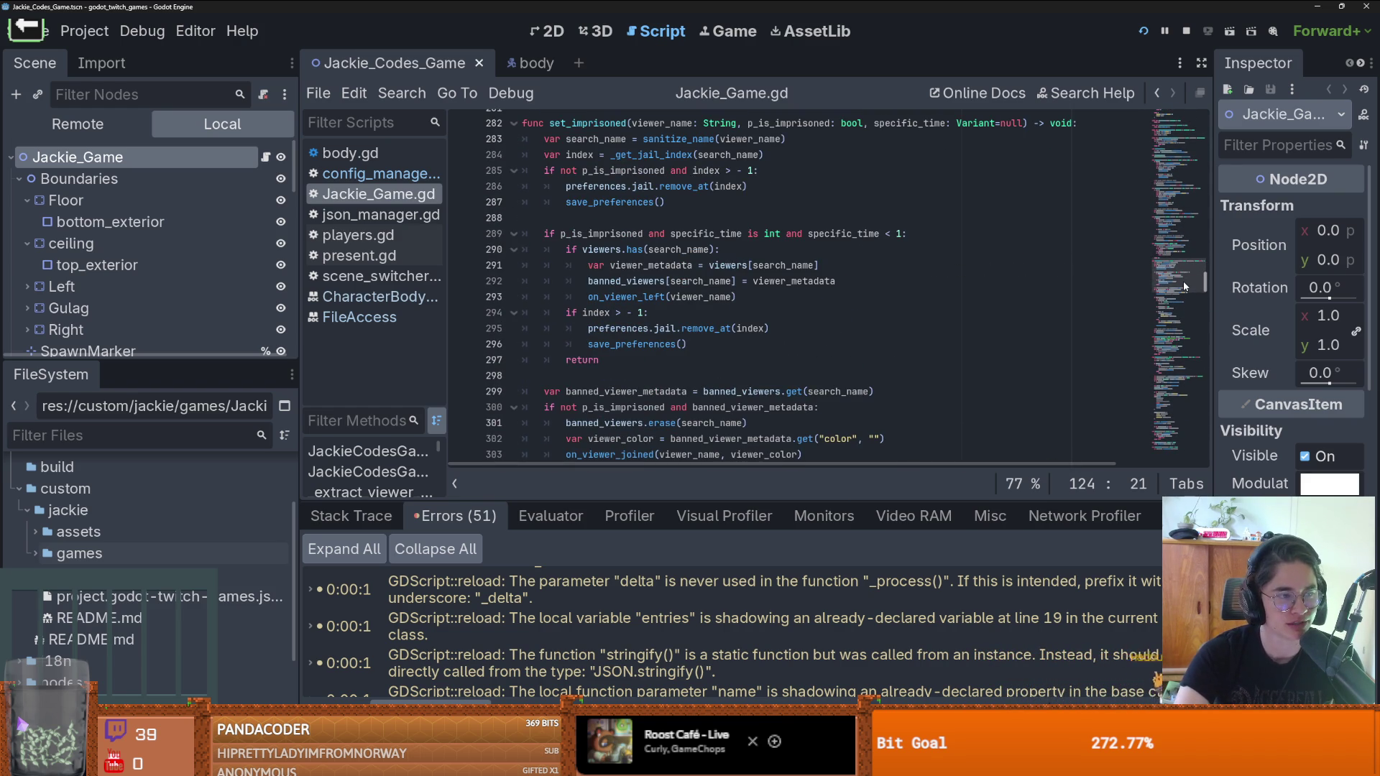
scroll(1183, 282, "down", 5)
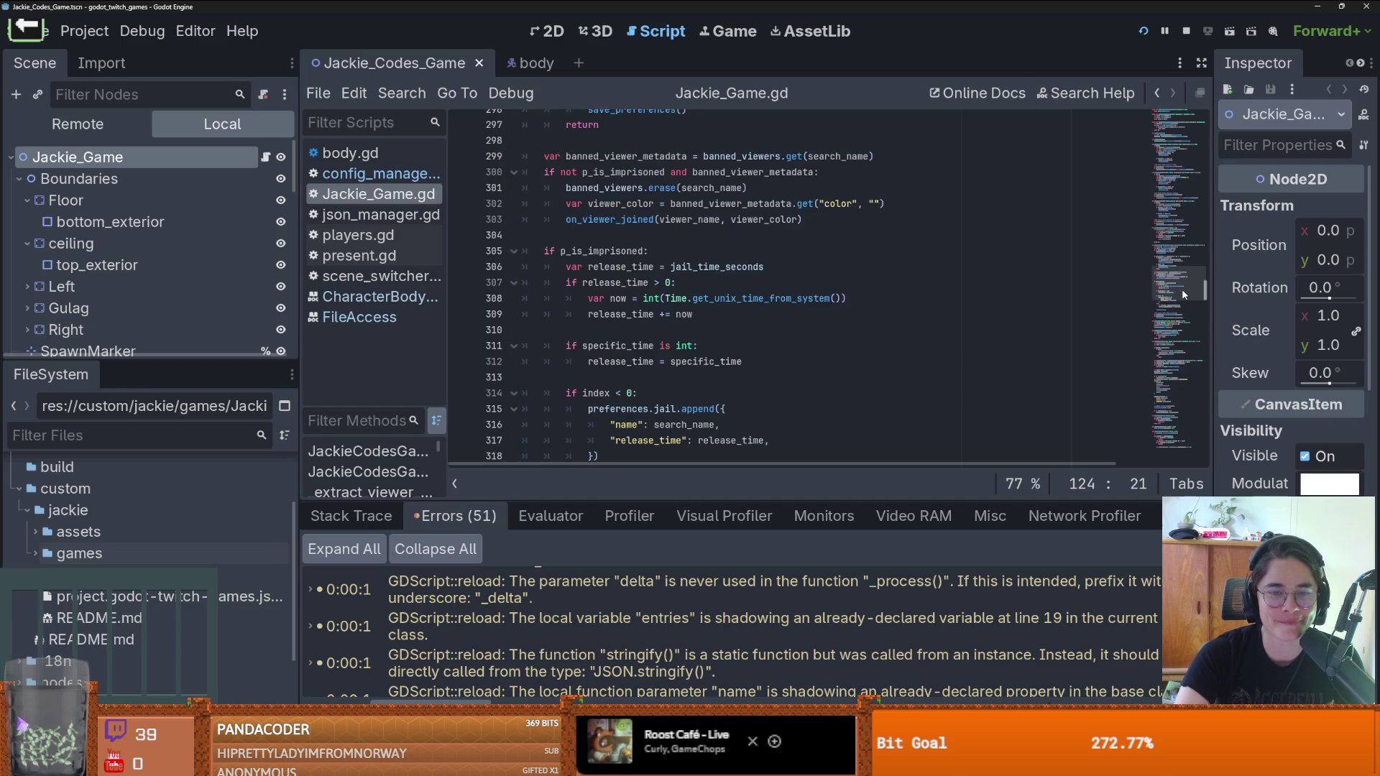
left_click_drag(1182, 289, 1179, 327)
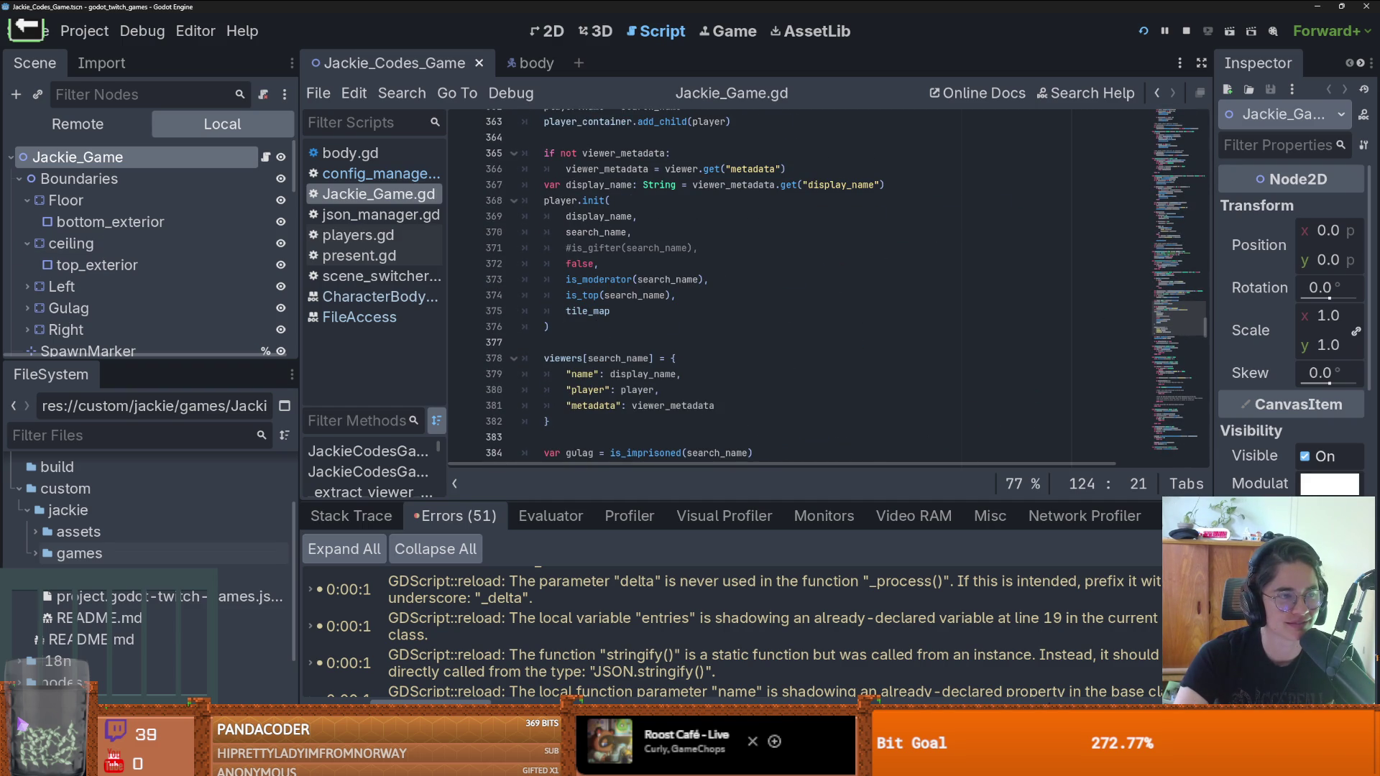
Step: Scroll down past the current_position spawn code to the is_bits and is_gifter functions
scroll(595, 307, "down", 6)
scroll(615, 321, "down", 7)
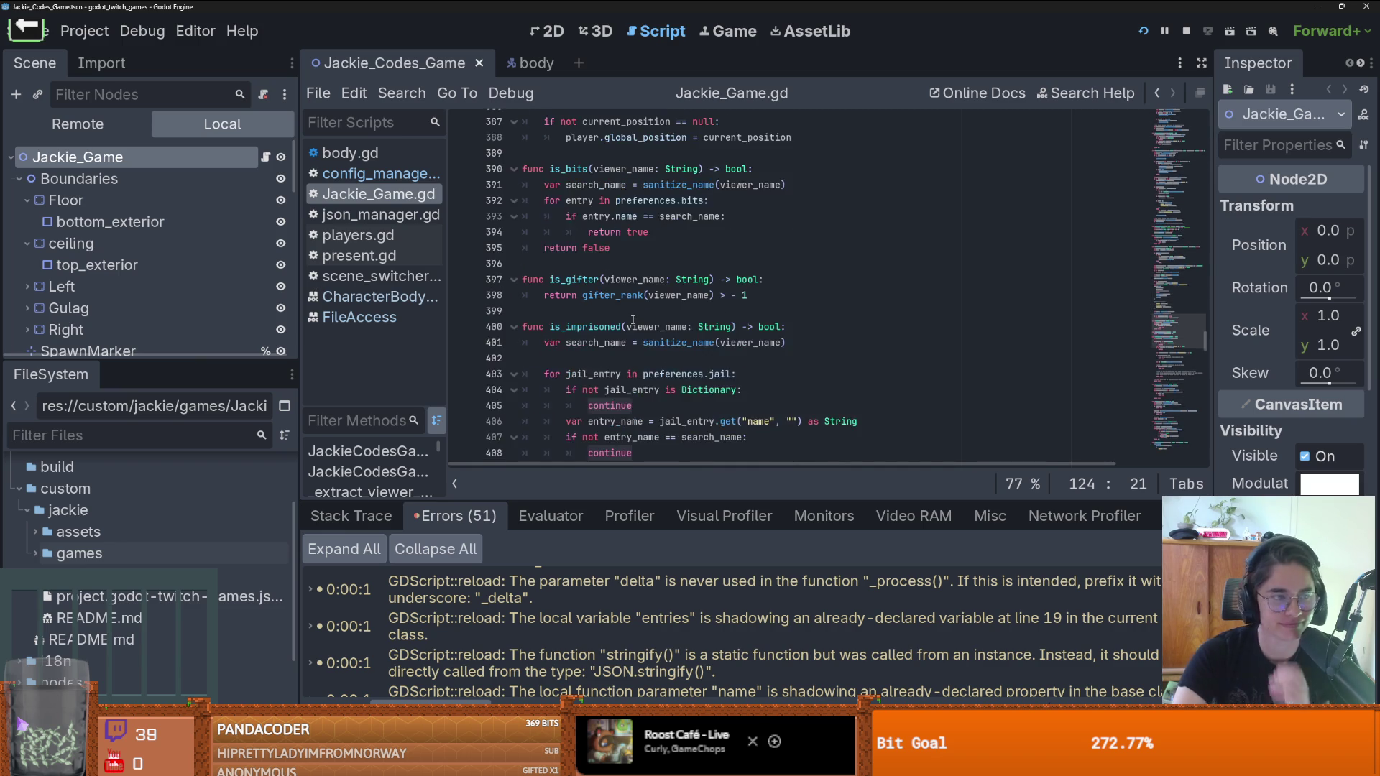
scroll(633, 318, "down", 8)
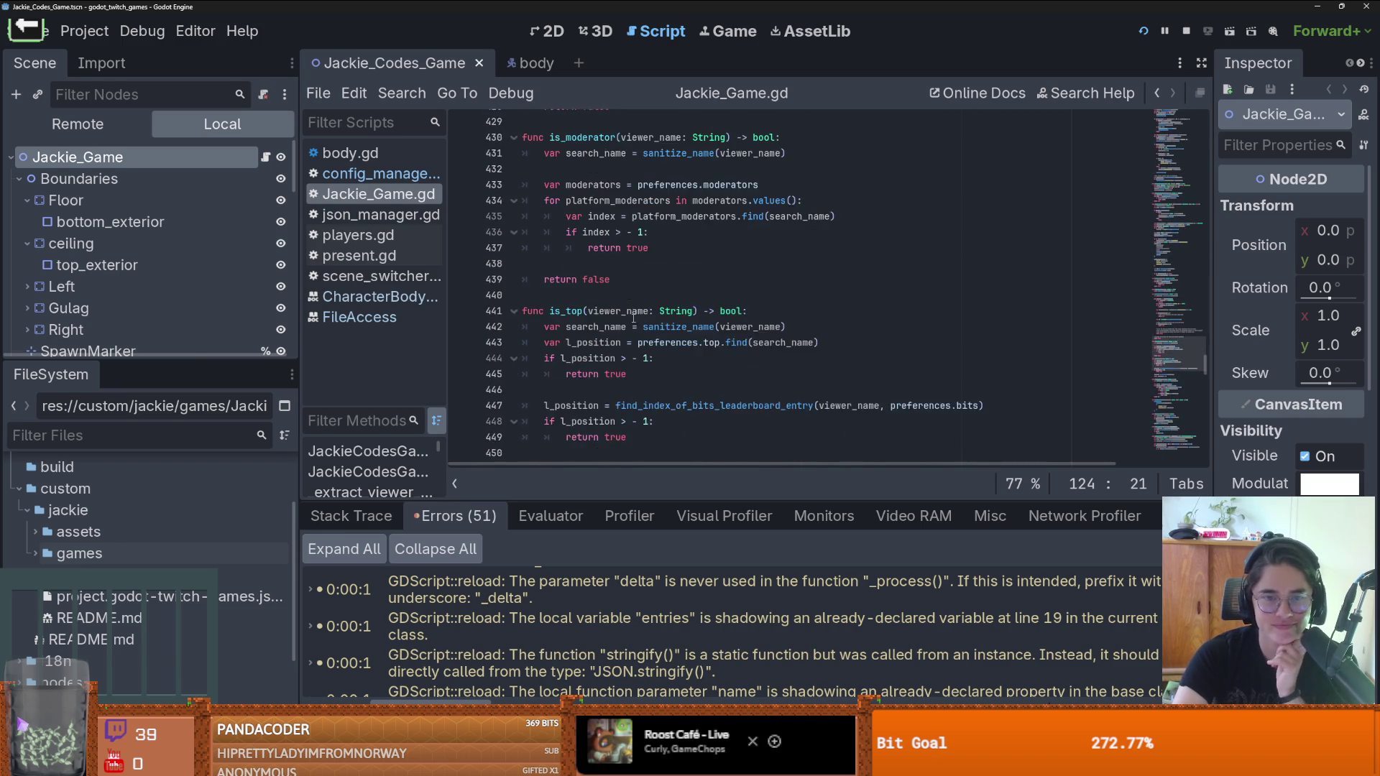
scroll(633, 318, "down", 11)
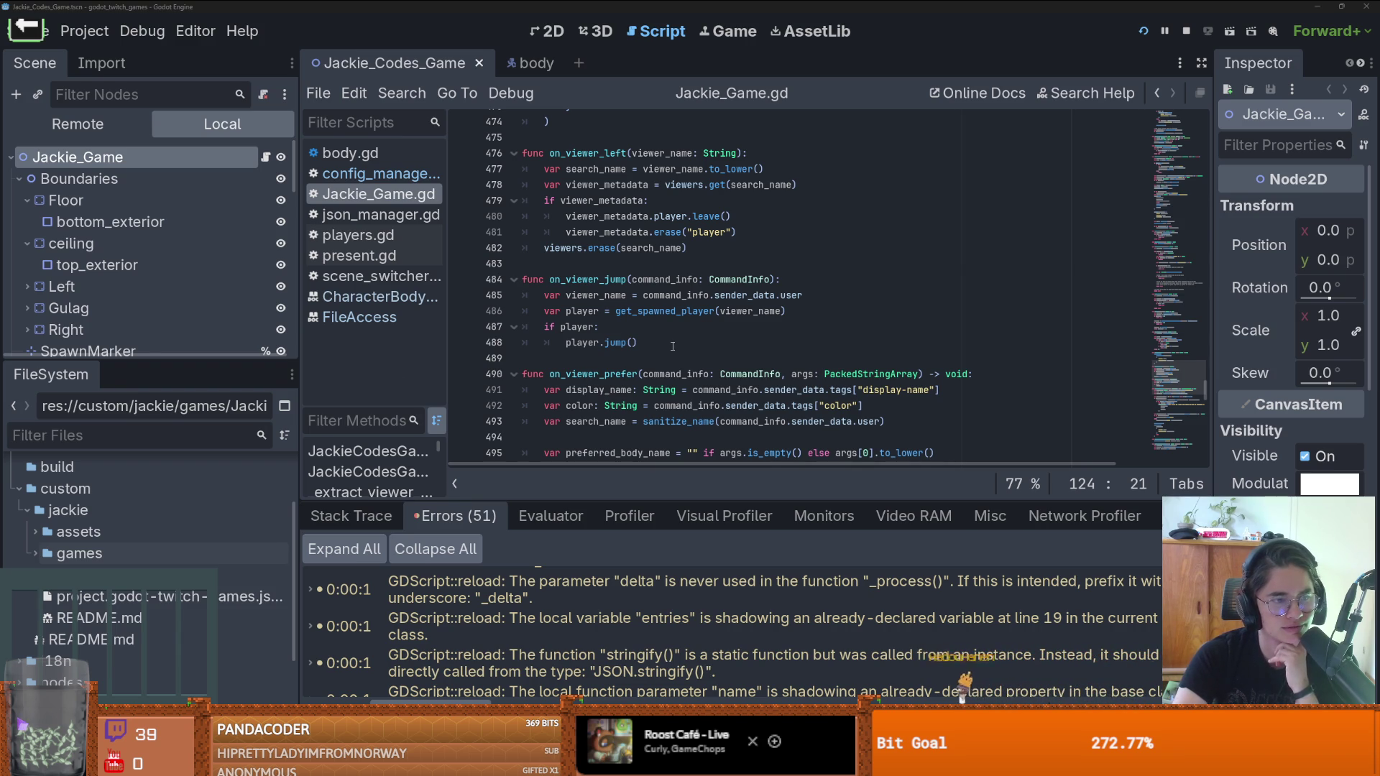
scroll(708, 357, "down", 2)
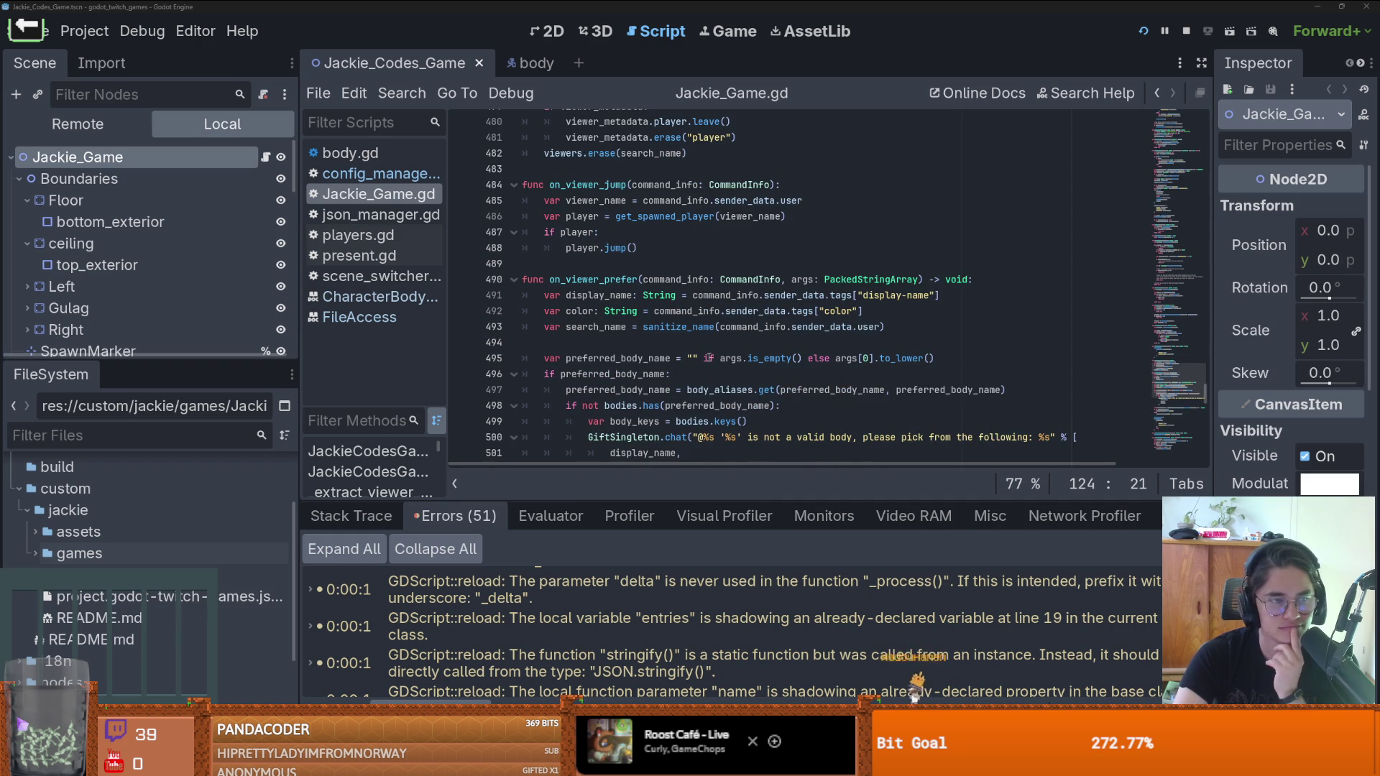
scroll(708, 357, "down", 3)
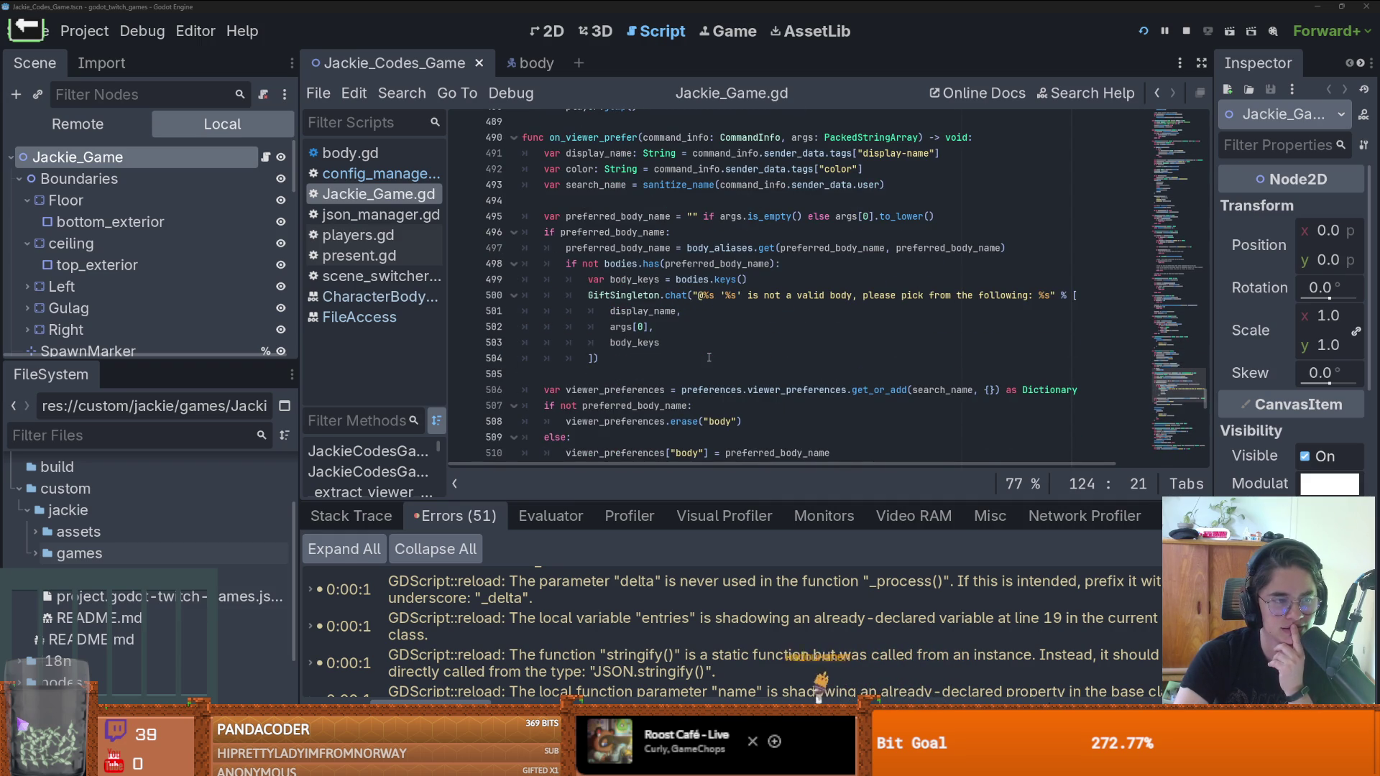
scroll(709, 357, "down", 2)
scroll(709, 357, "down", 10)
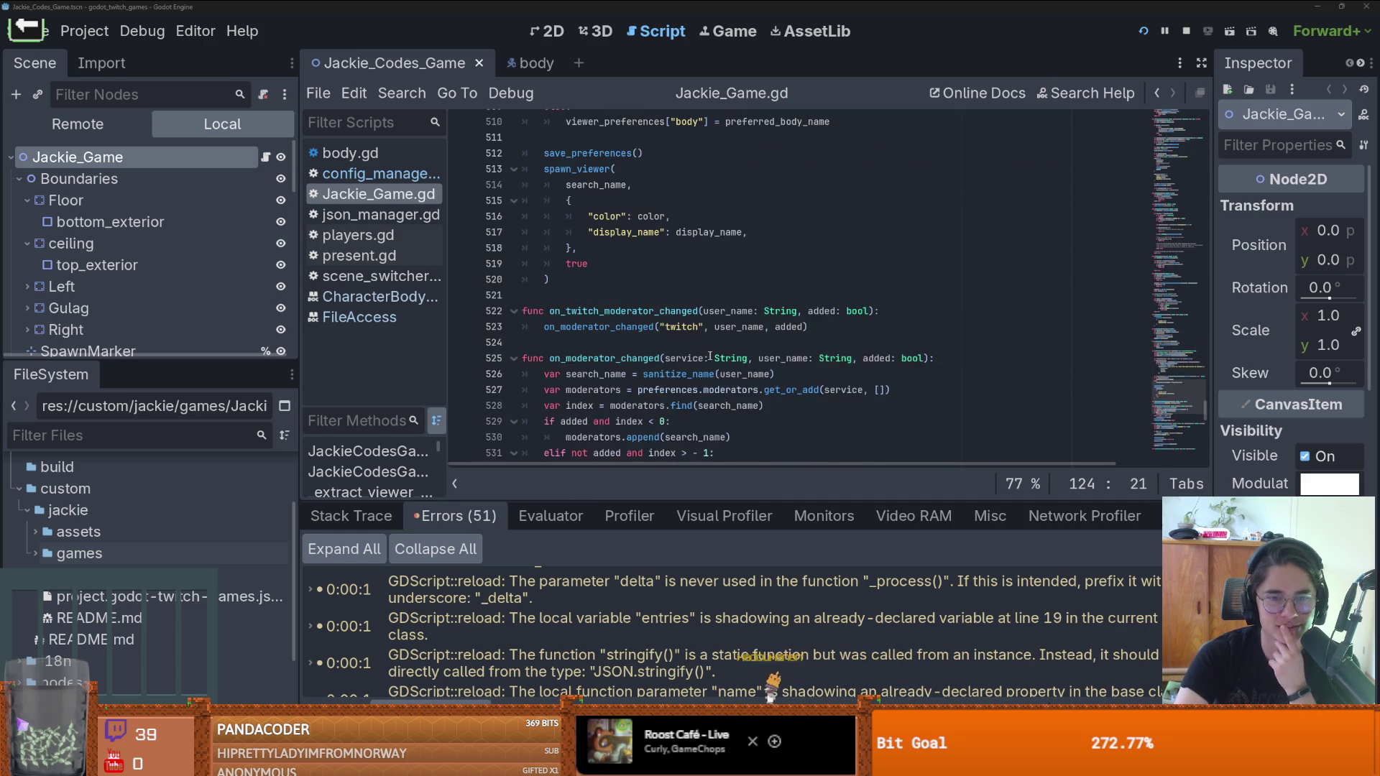
scroll(713, 351, "down", 5)
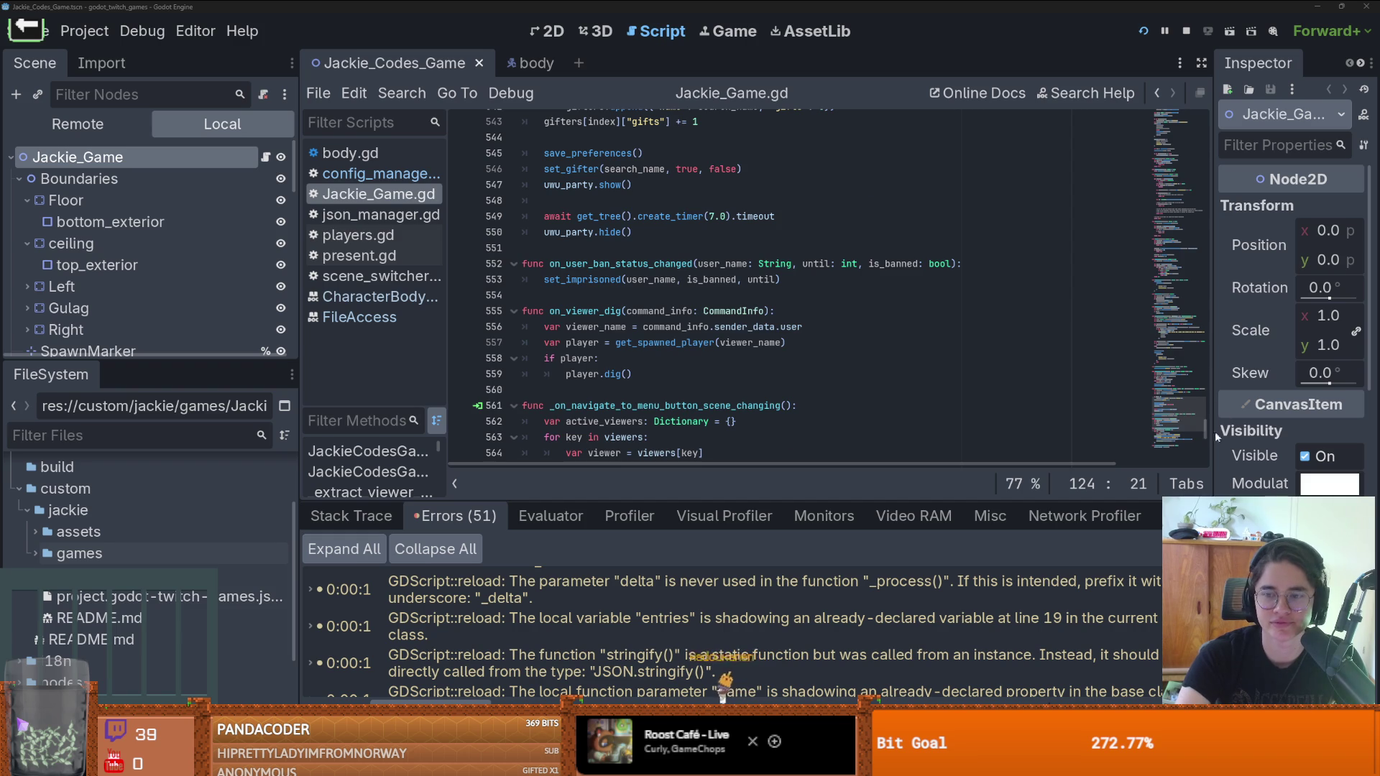
scroll(1204, 437, "down", 5)
left_click_drag(1204, 437, 1212, 336)
Step: Search Jackie_Game.gd for is_gifter, correcting the search text along the way
left_click(1038, 327)
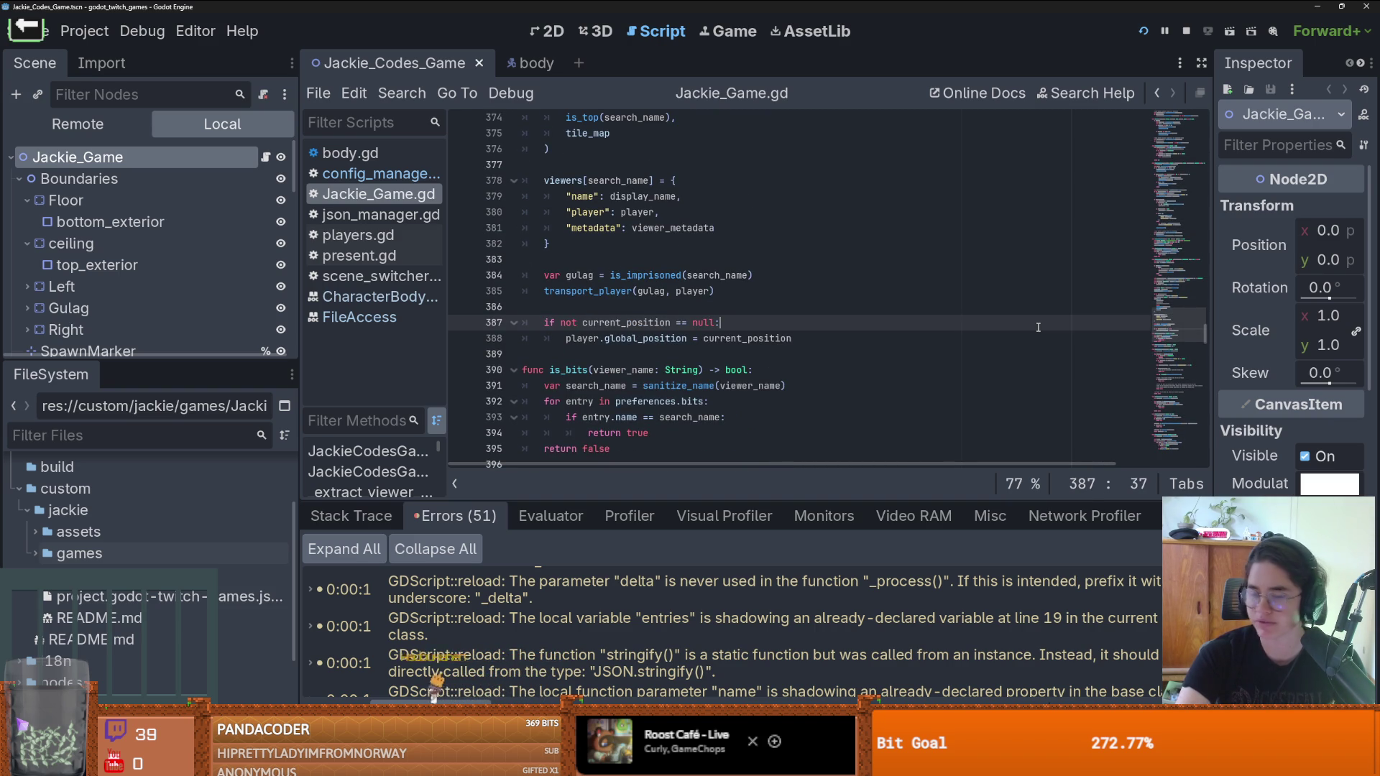
key("ctrl+f")
type("is_fi")
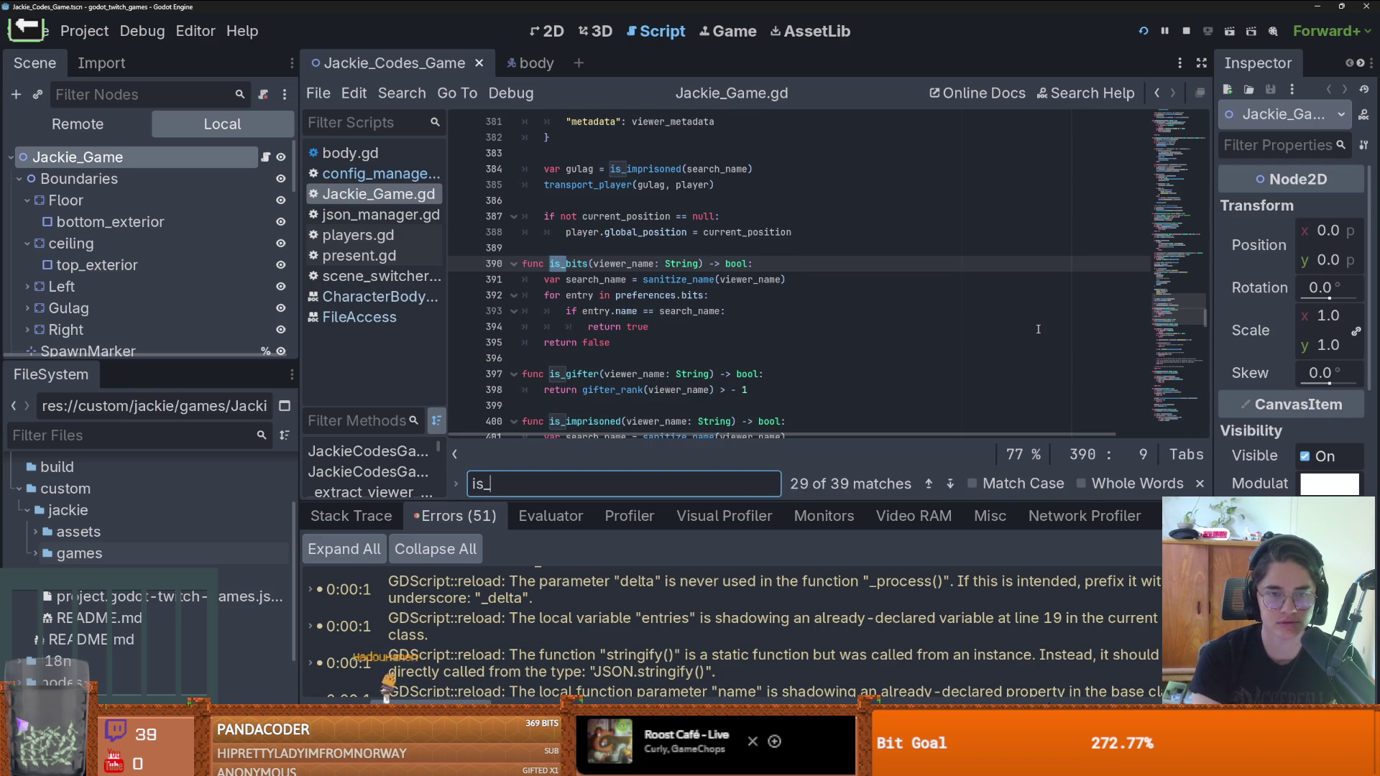
key("BackSpace")
key("BackSpace")
type("gif")
key("BackSpace")
type("d")
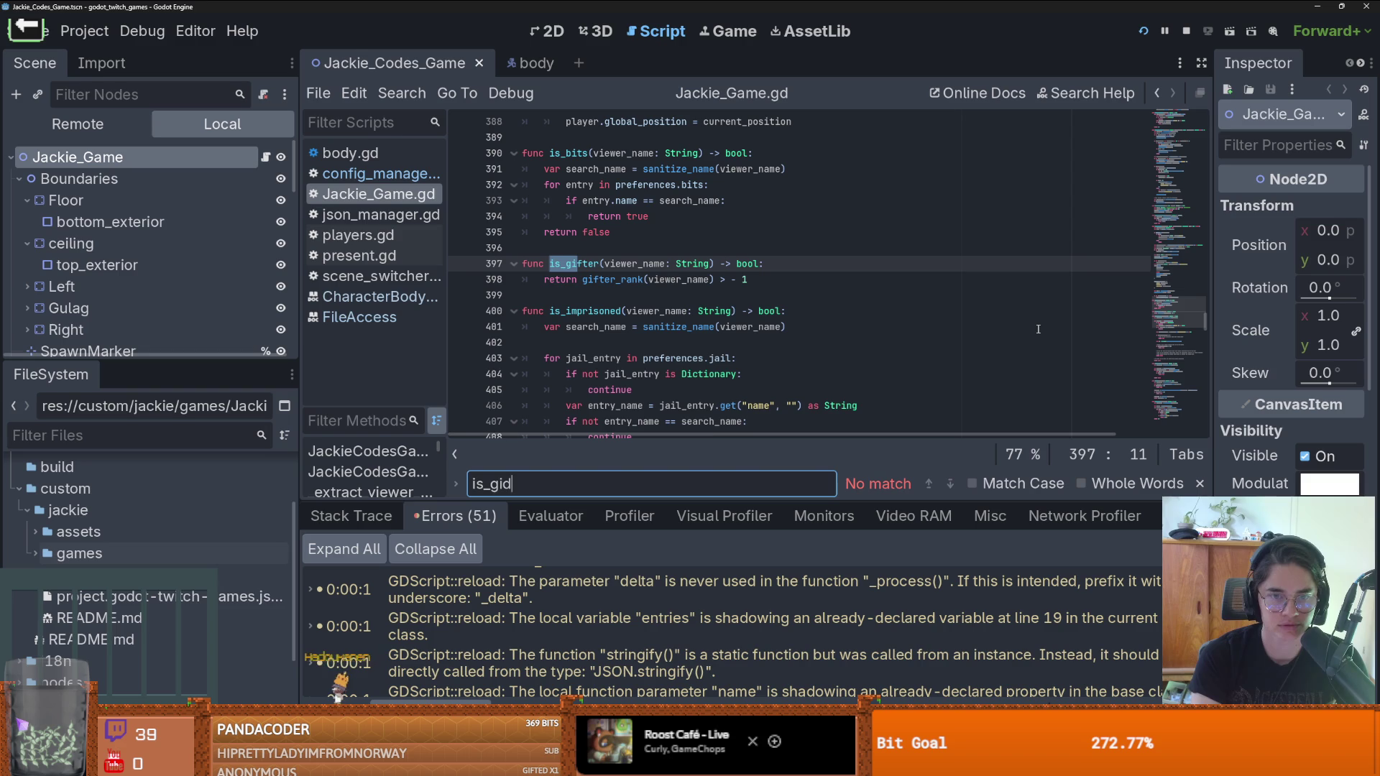
key("BackSpace")
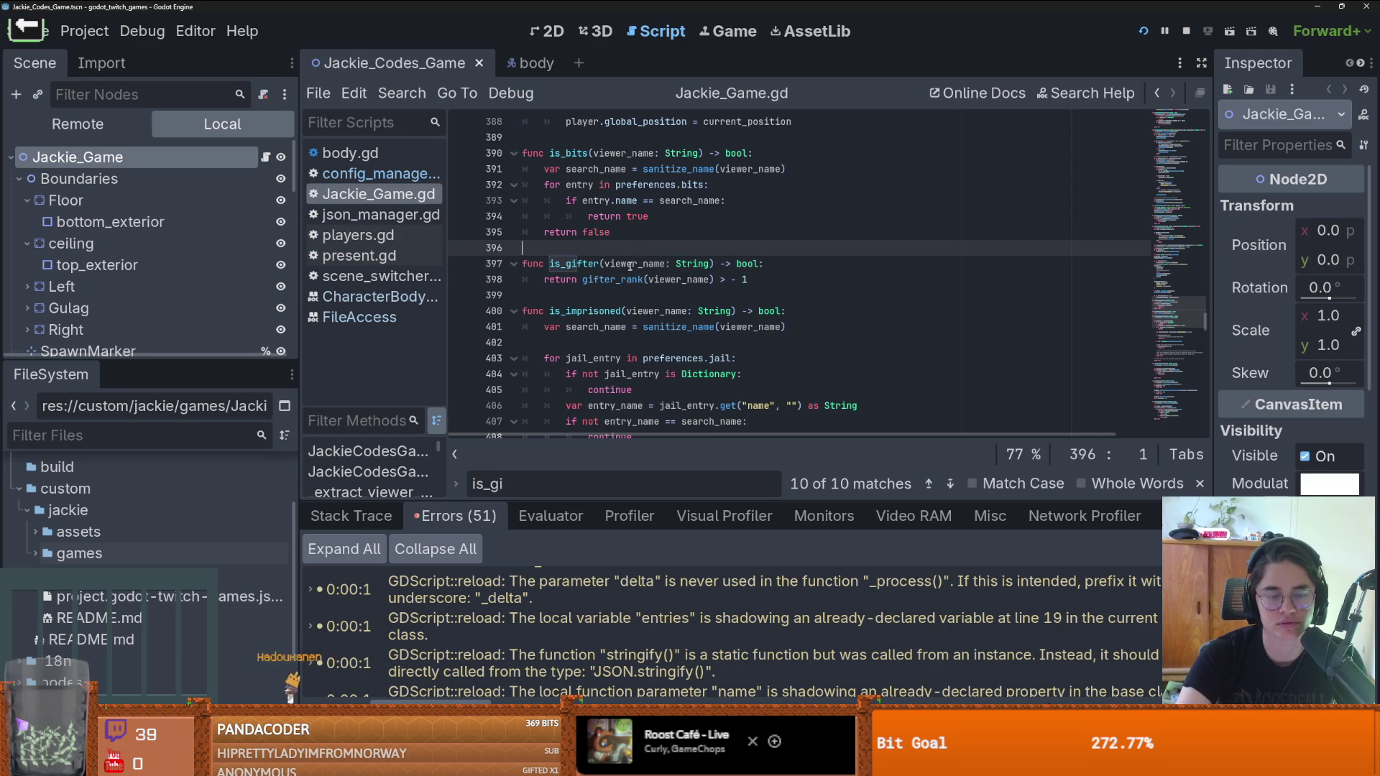
Step: Inspect the is_gifter definition, its viewer_name parameter, and the commented-out call on line 371
double_click(633, 264)
double_click(568, 264)
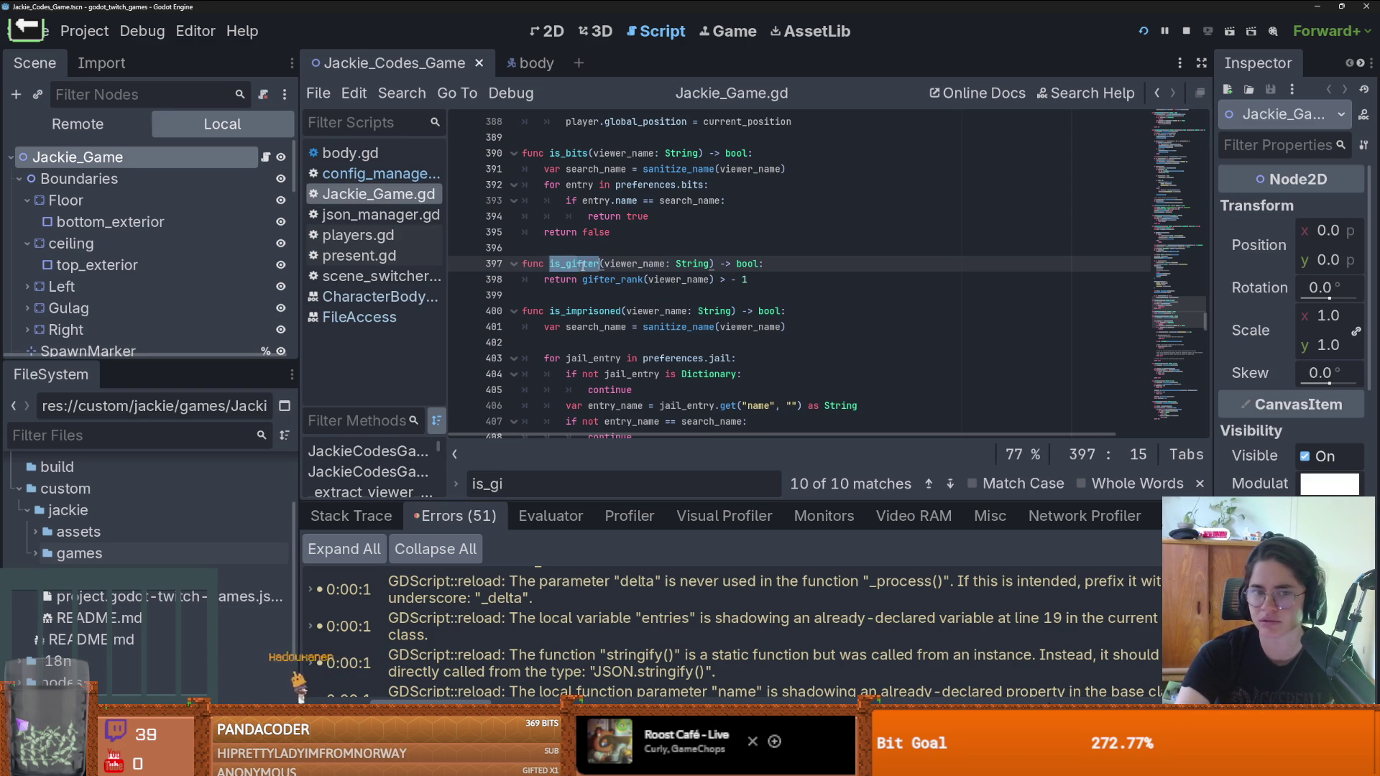
double_click(633, 265)
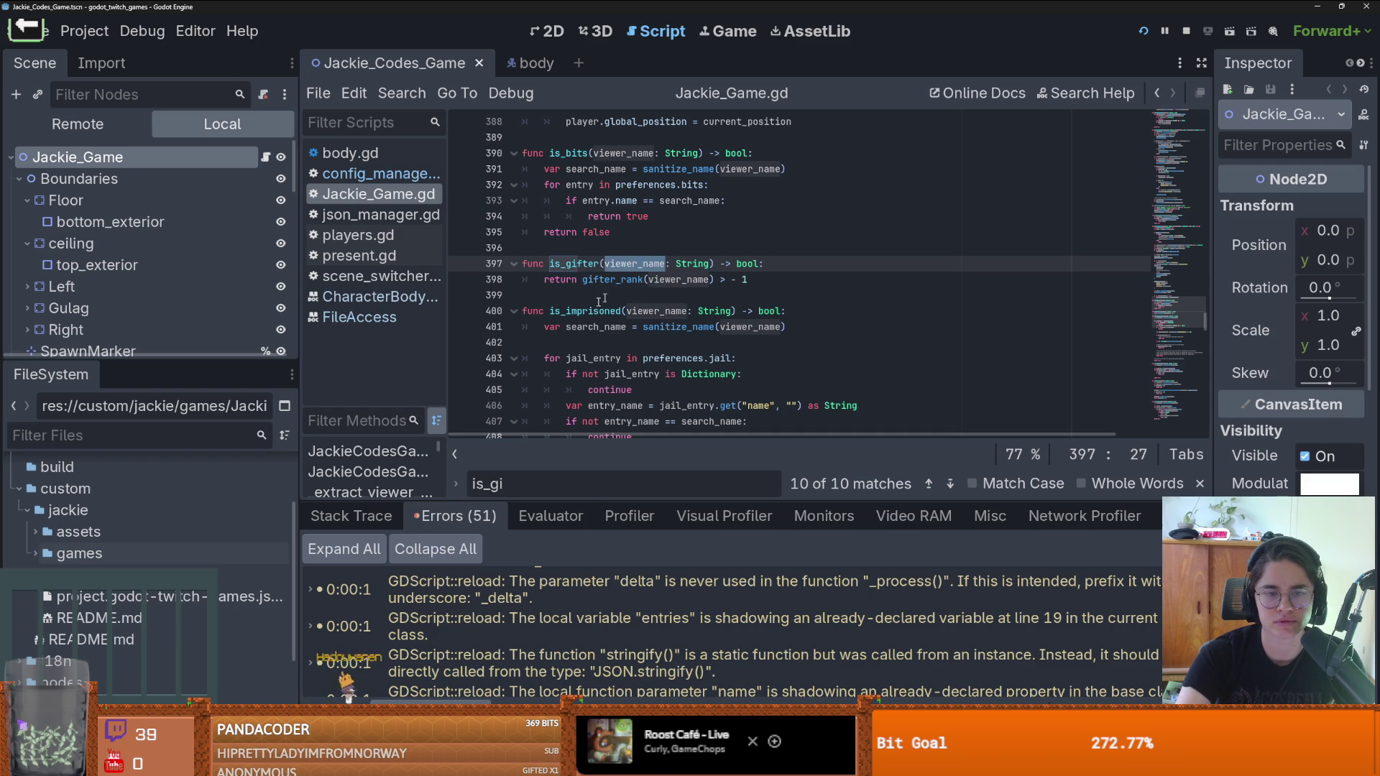
left_click(928, 484)
left_click(579, 264)
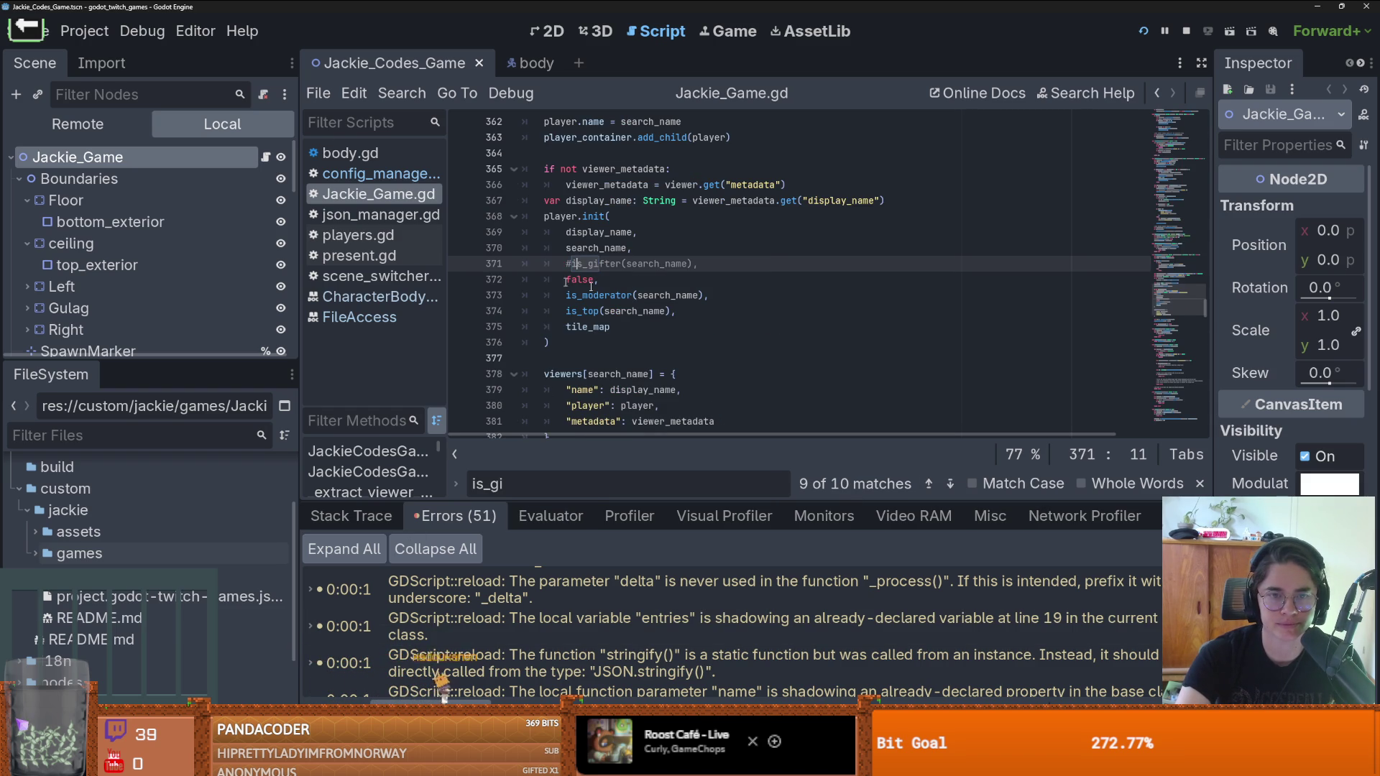
scroll(635, 263, "up", 1)
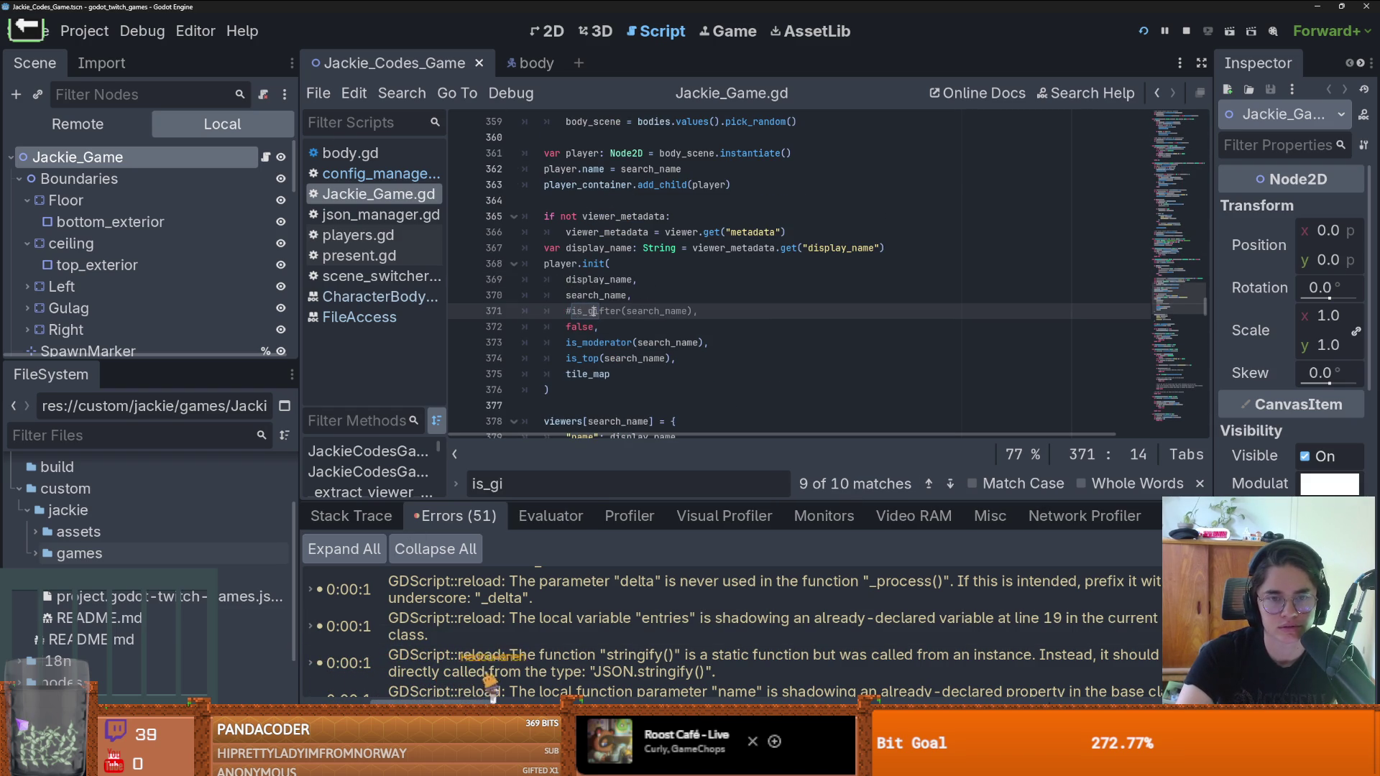
left_click(705, 317, "shift")
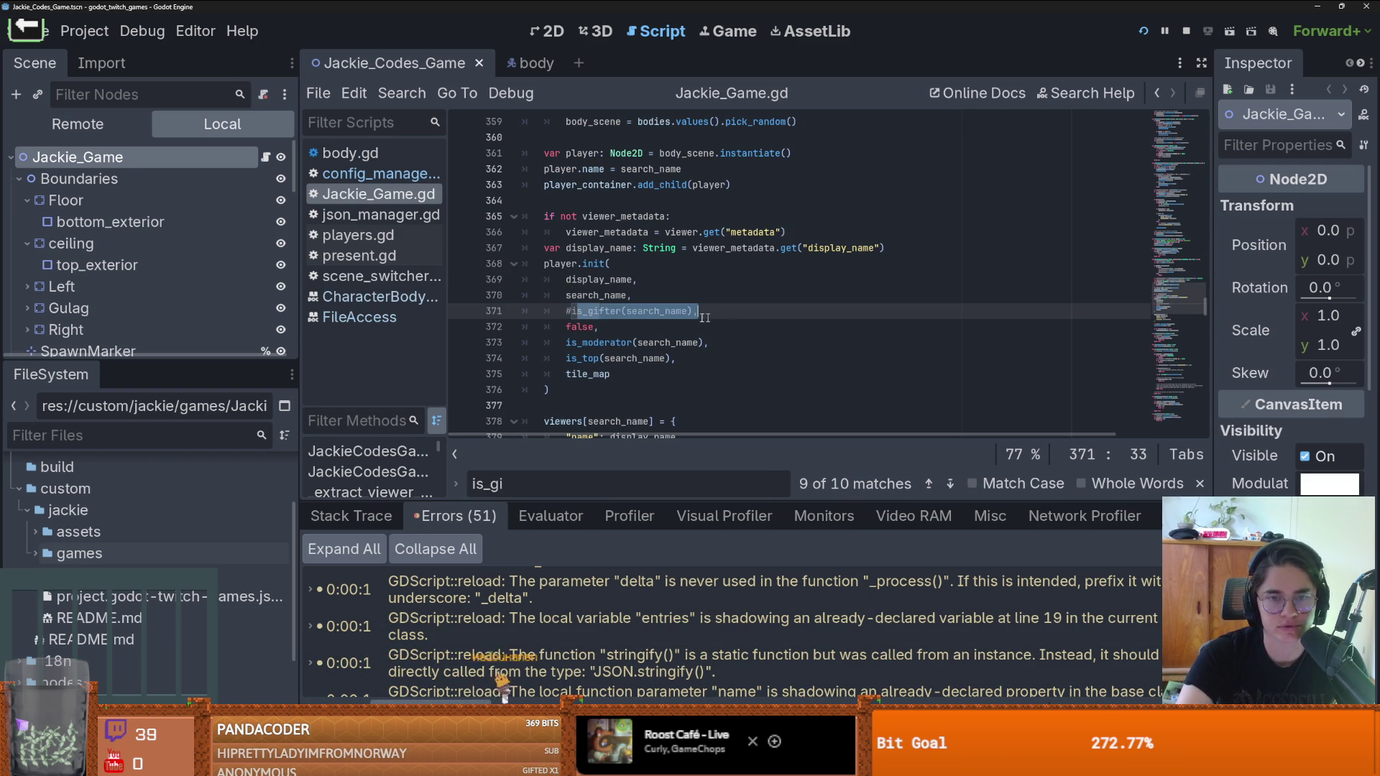
Step: Extend the search to is_gifter and jump to gifter_rank, highlighting viewer_name and search_name
left_click(527, 482)
type("fter")
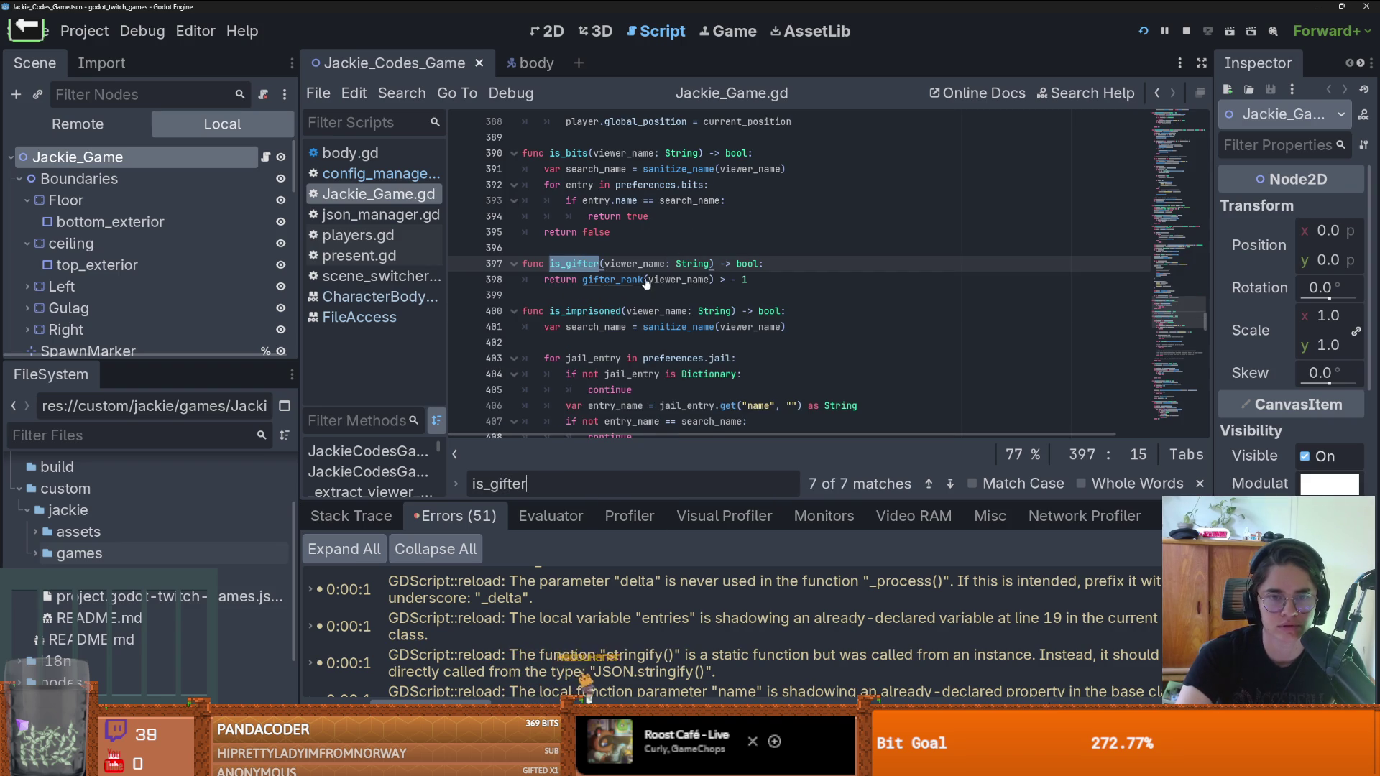
left_click(611, 282, "ctrl")
scroll(611, 282, "down", 2)
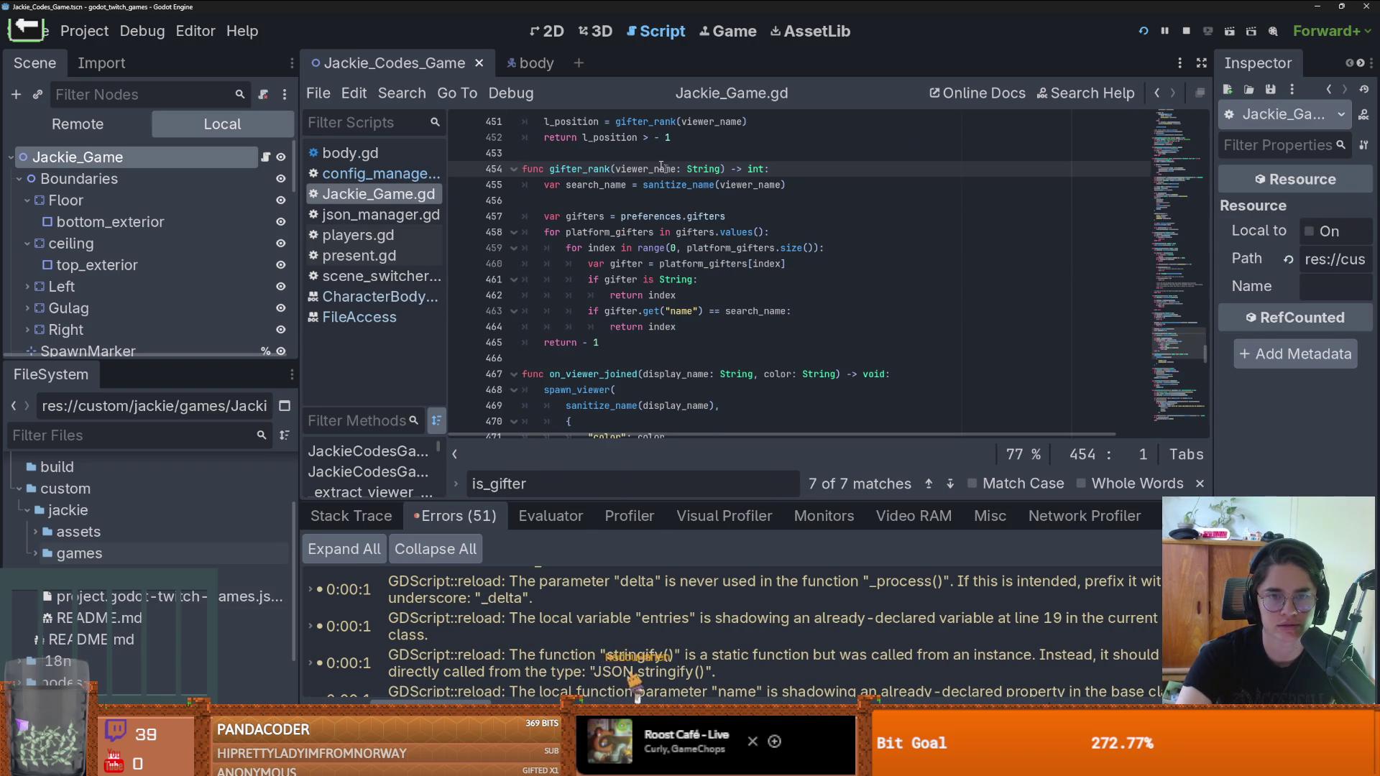
left_click(640, 169)
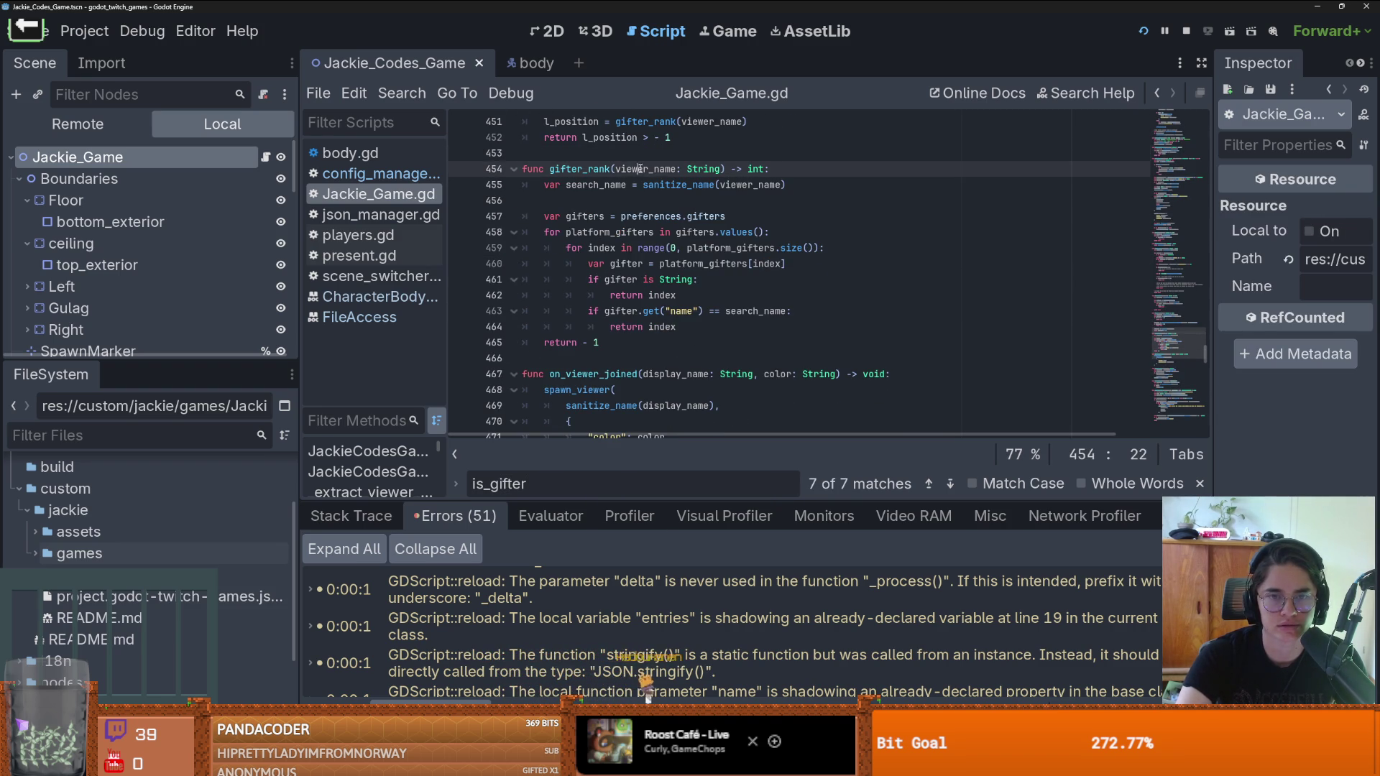
double_click(730, 185)
double_click(595, 184)
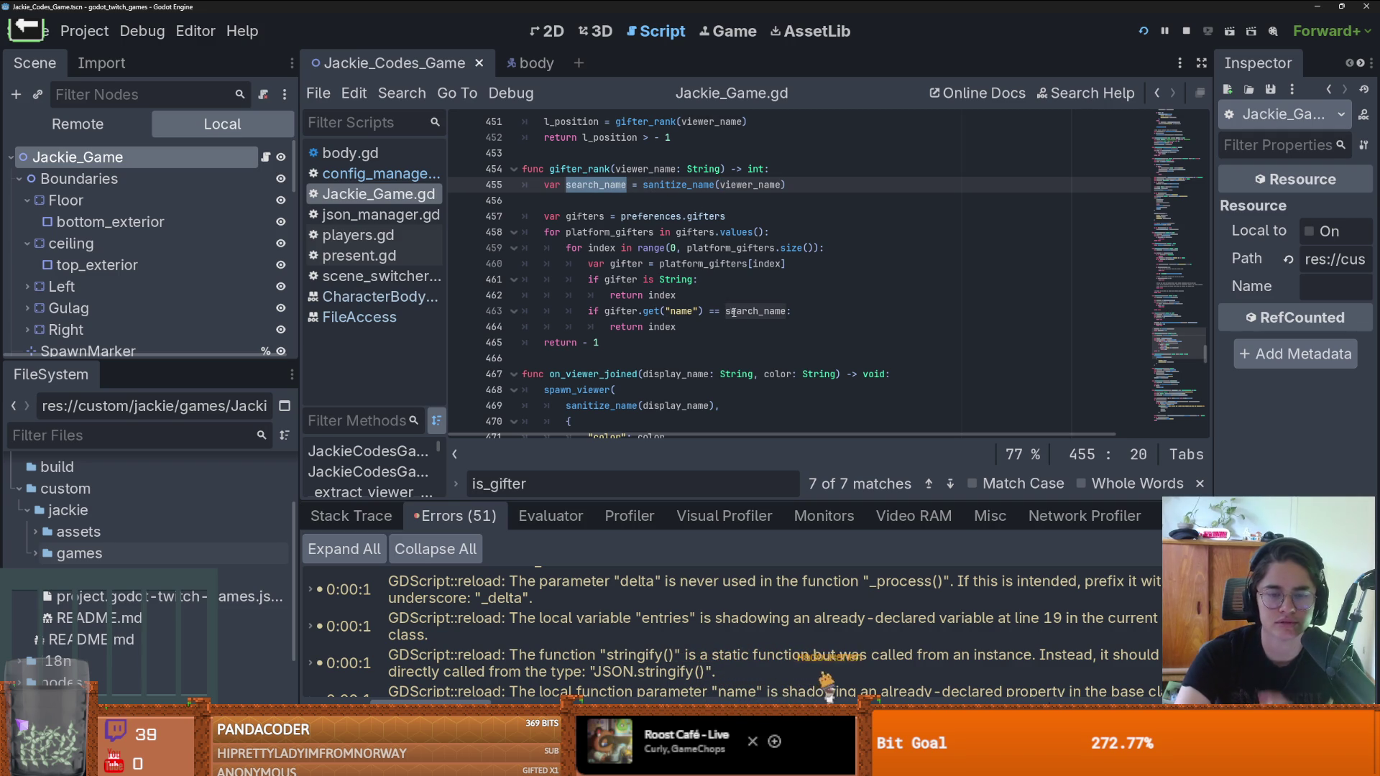
Step: Highlight the gifter and platform_gifters uses in gifter_rank's loops on lines 458-460
double_click(621, 311)
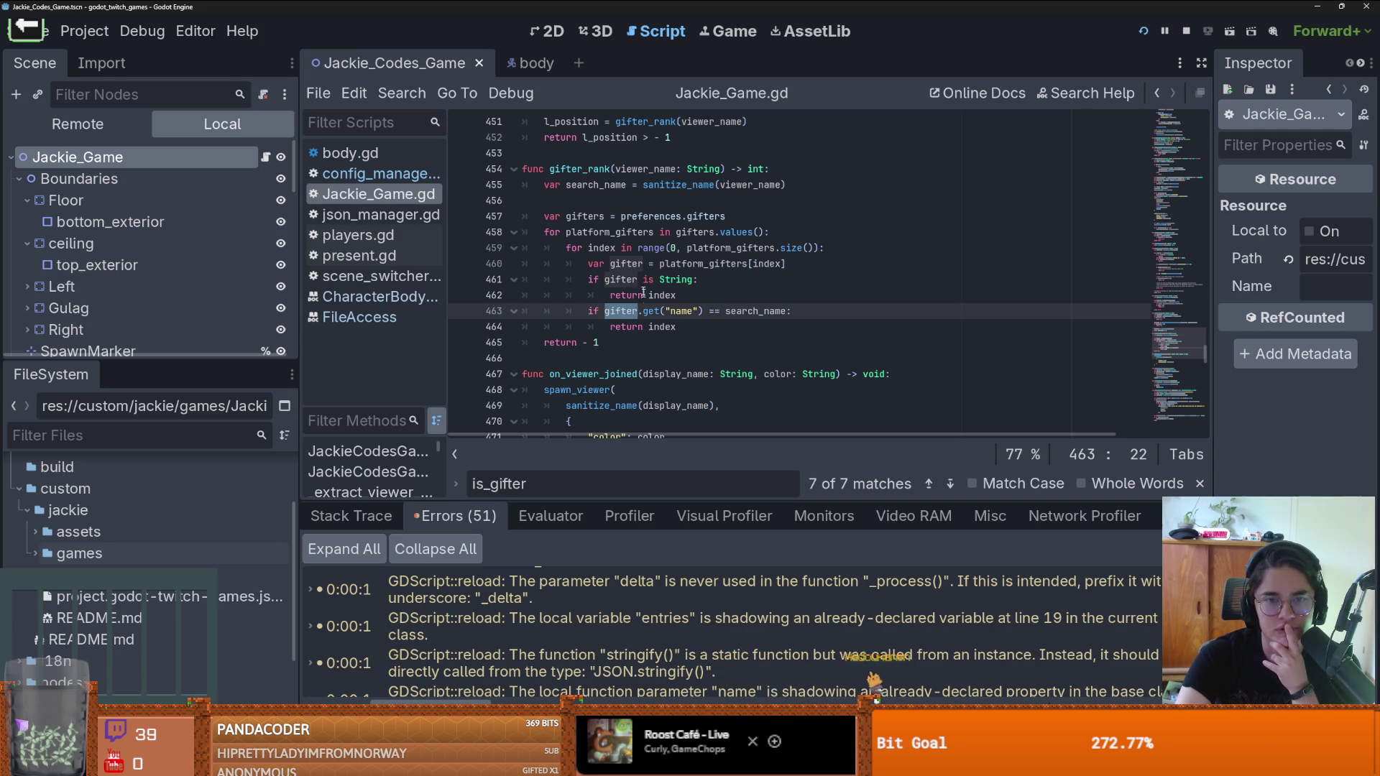
double_click(712, 265)
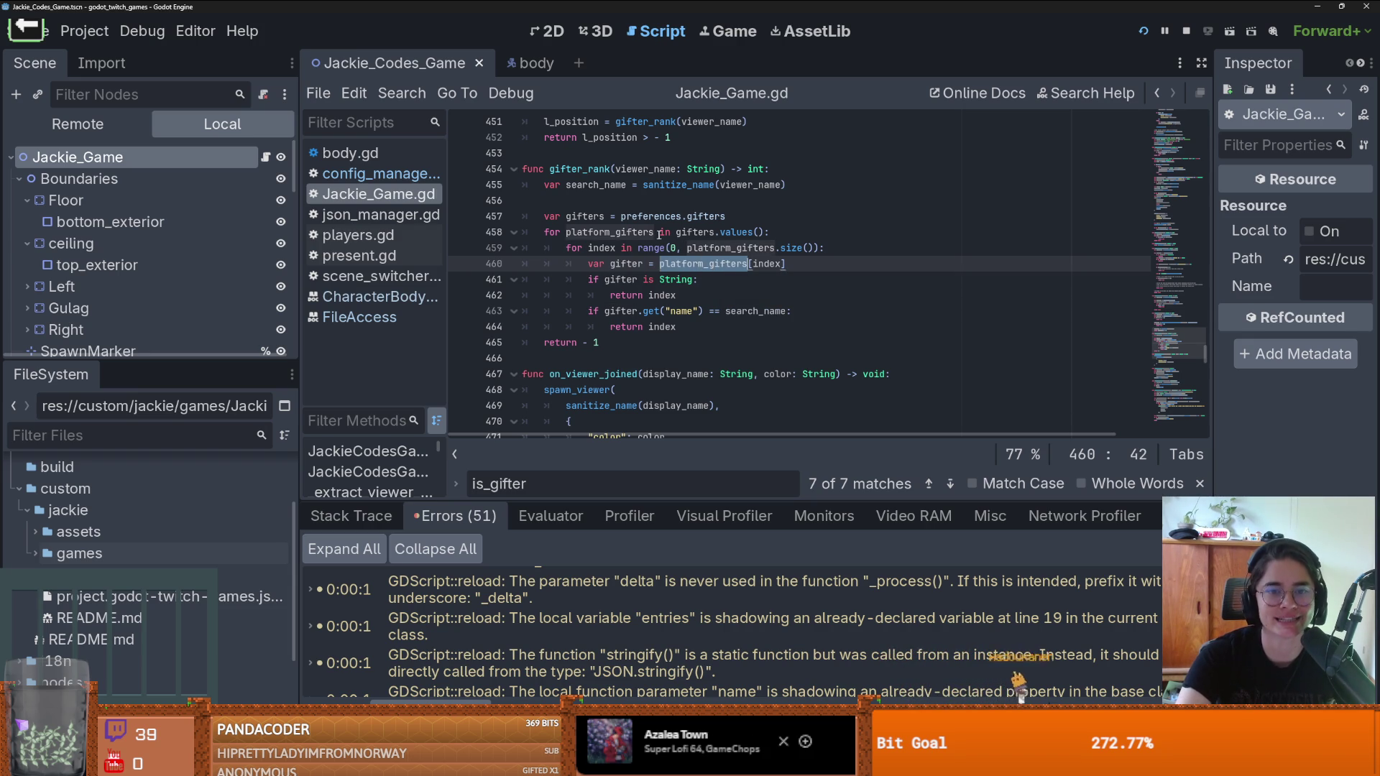
left_click(695, 233)
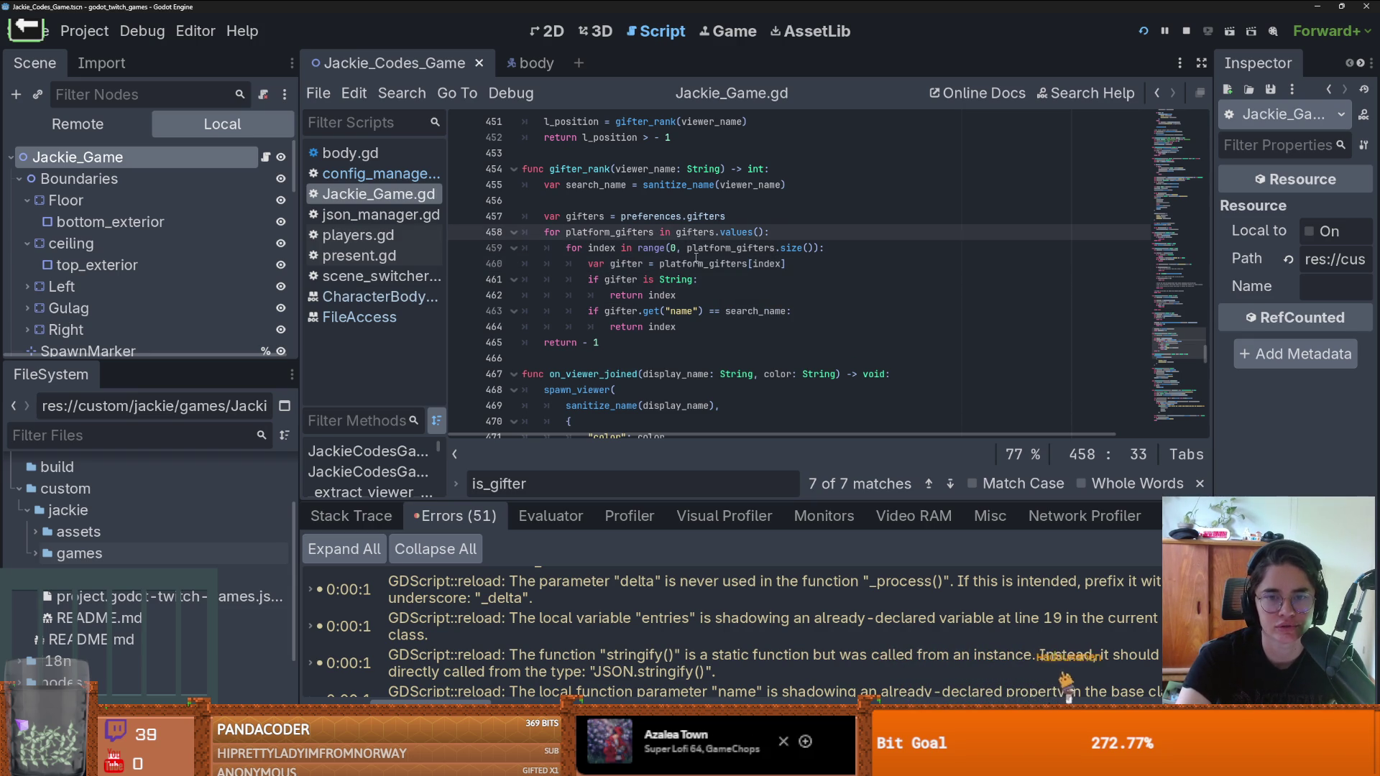
double_click(695, 257)
double_click(610, 232)
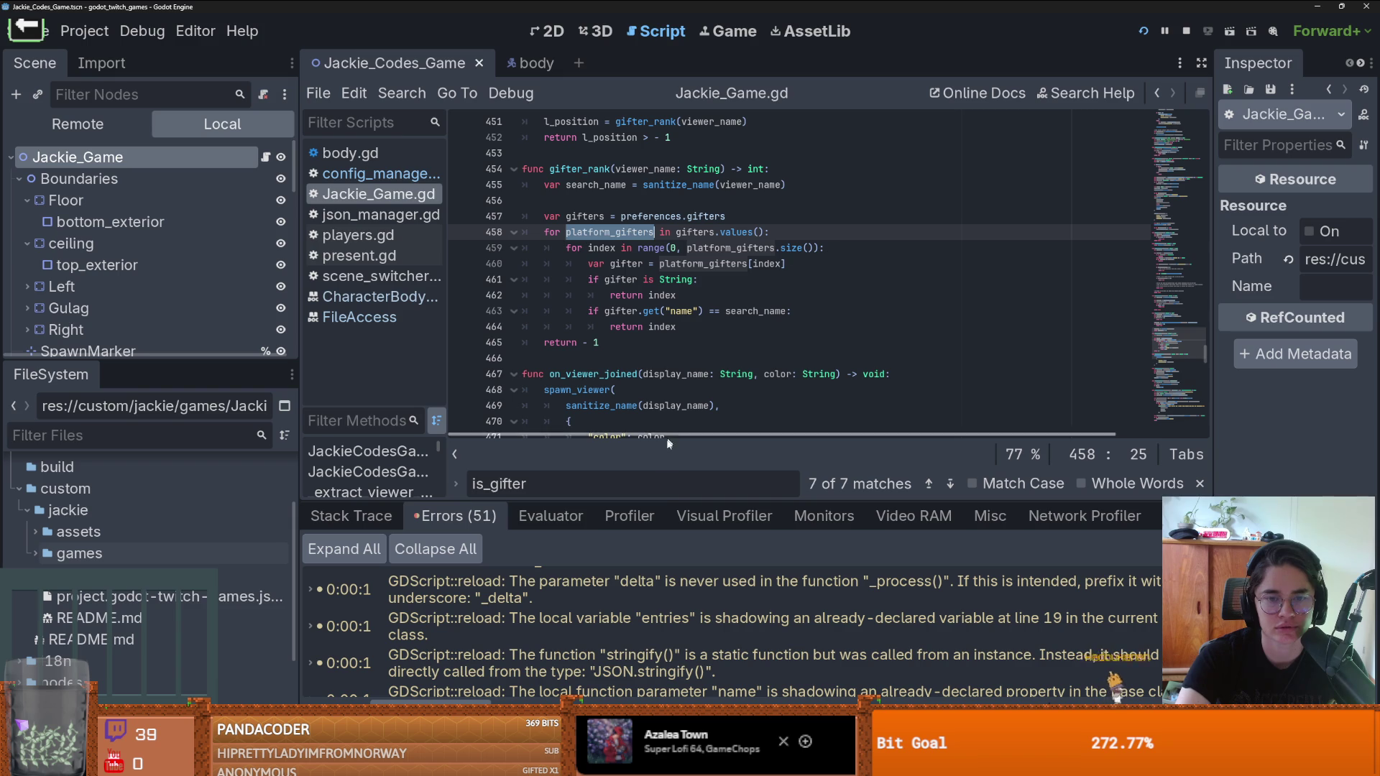
left_click_drag(668, 501, 669, 534)
scroll(673, 360, "up", 2)
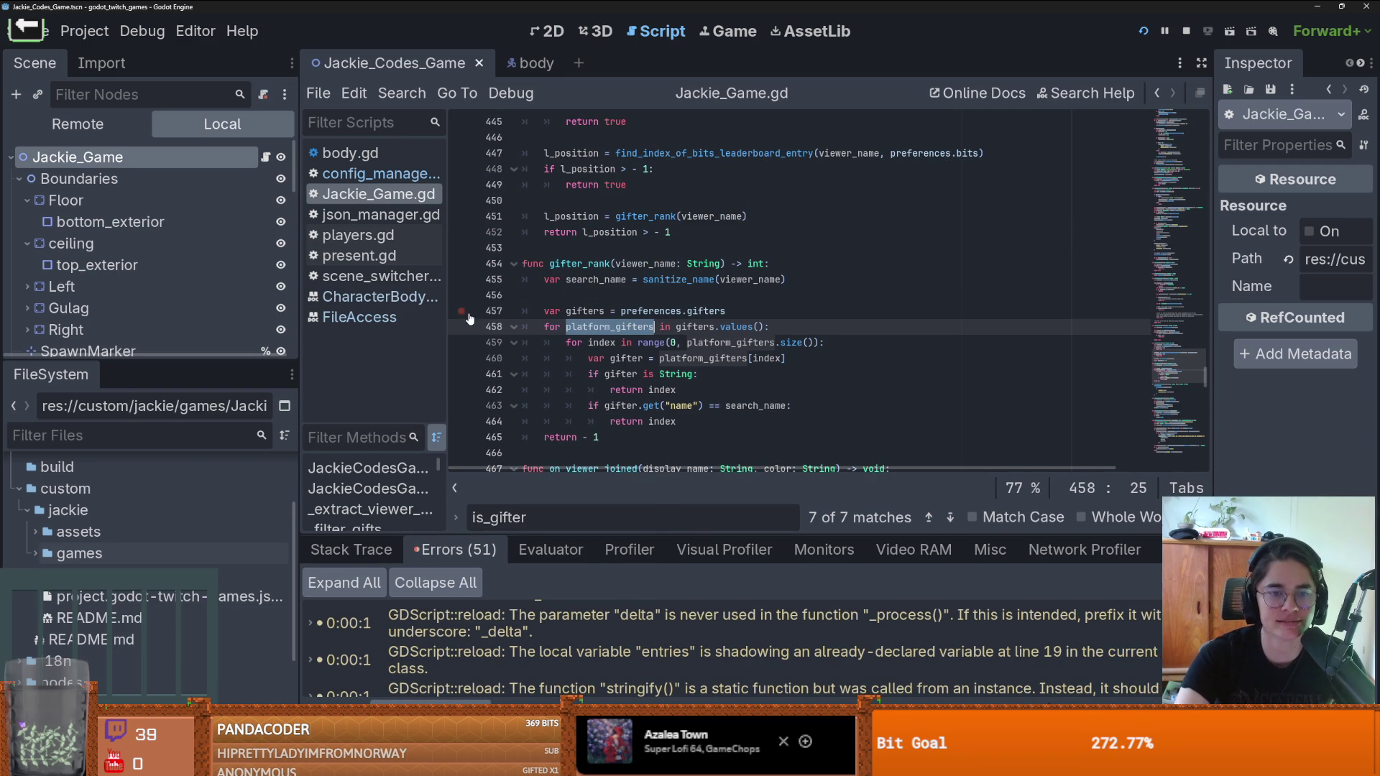
Step: Run the project and launch Jackie's Lemmings so it stops at the line 457 breakpoint
left_click(1144, 31)
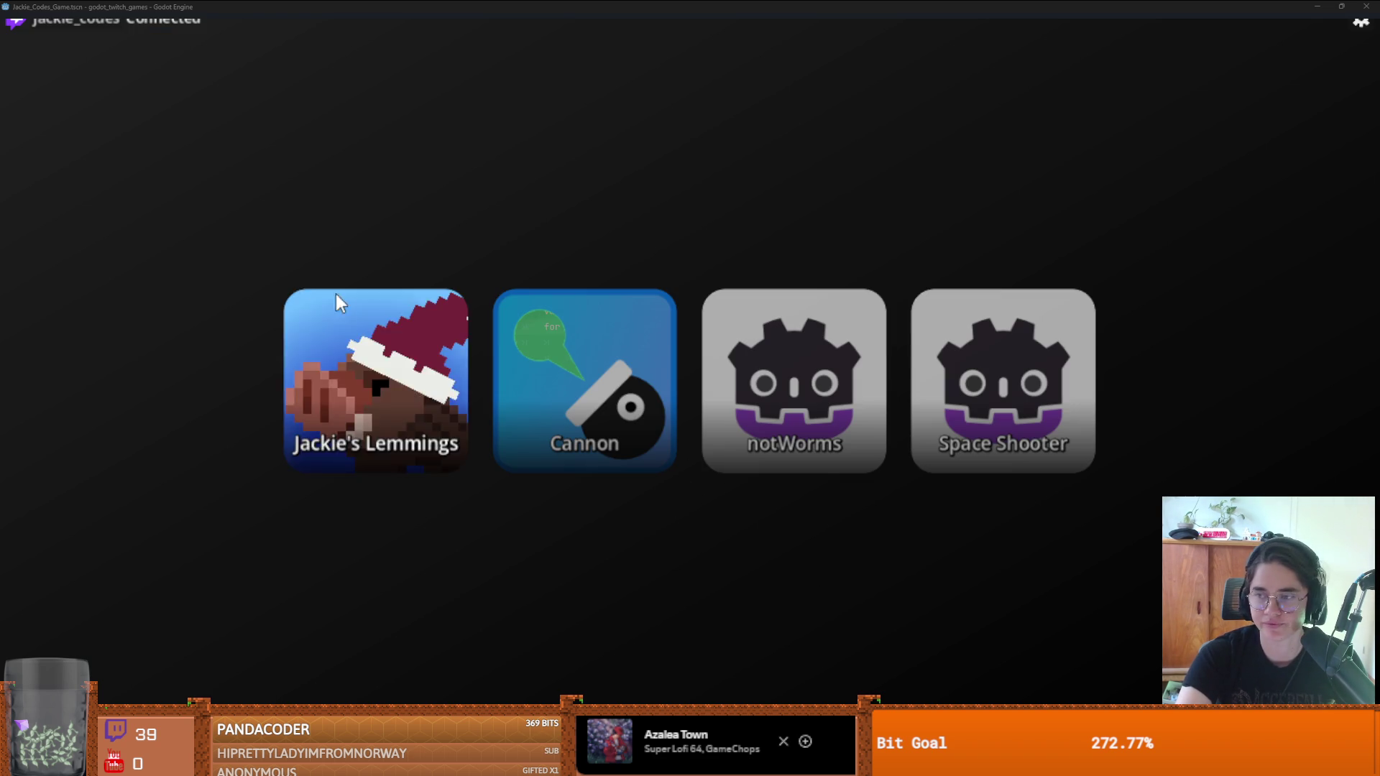
left_click(286, 329)
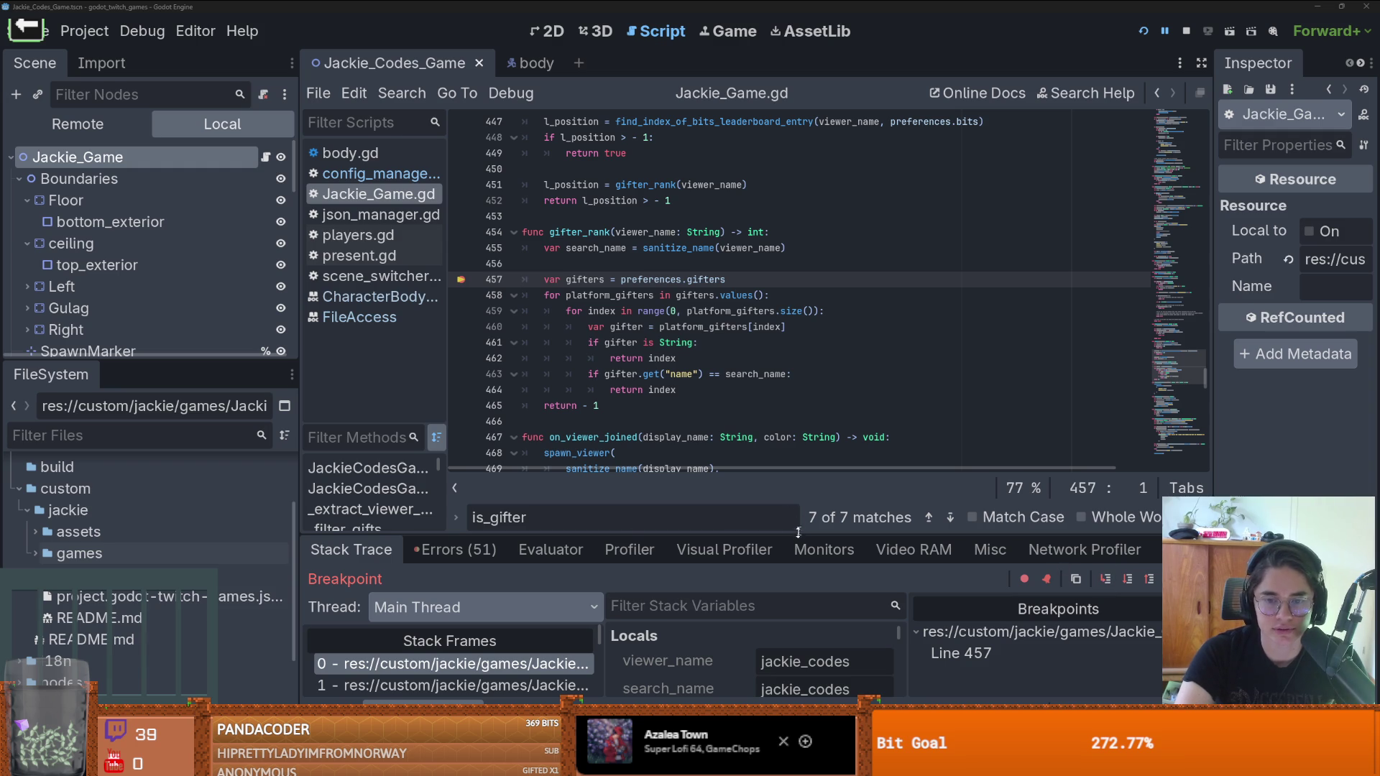
Step: Step over line 457 and expand gifters to see its manual and twitch arrays
left_click_drag(797, 532, 797, 428)
scroll(725, 566, "down", 3)
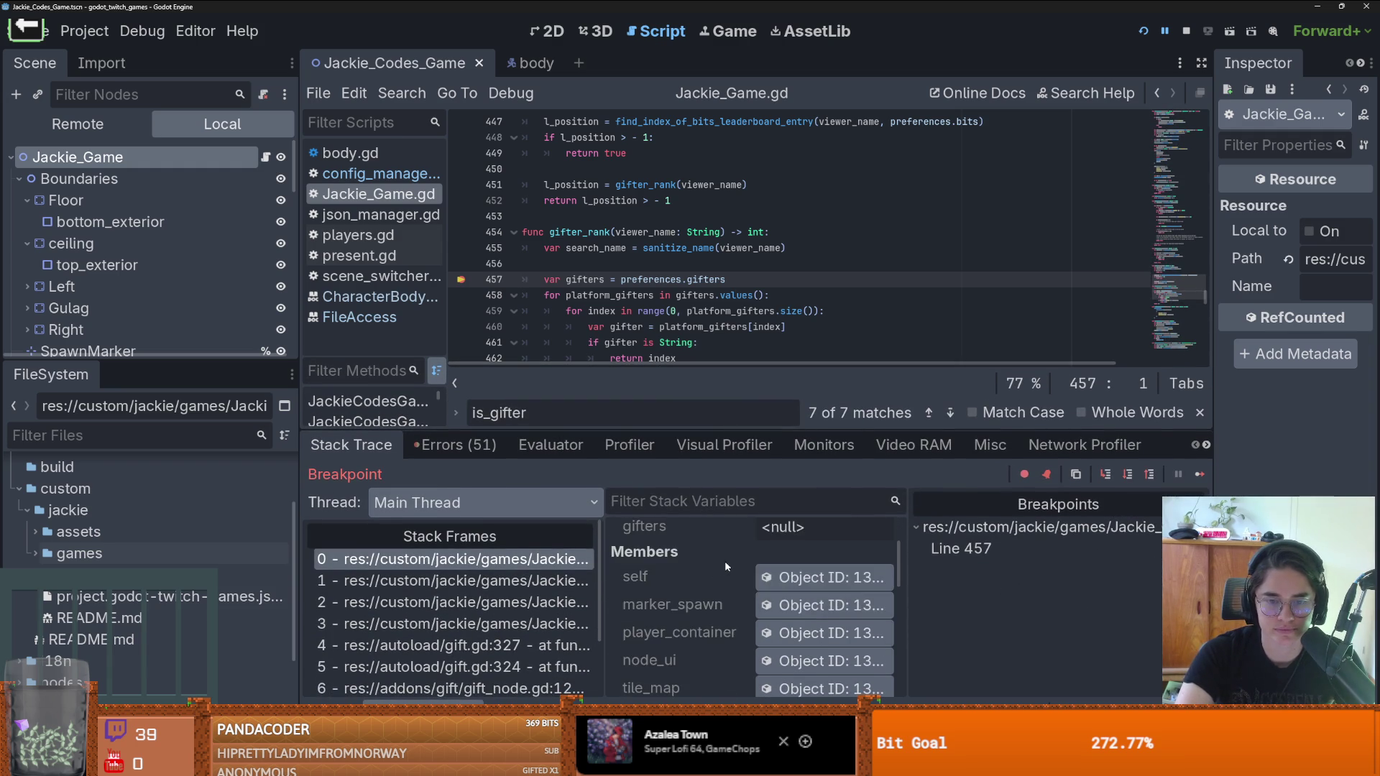
scroll(724, 567, "up", 2)
left_click(1105, 474)
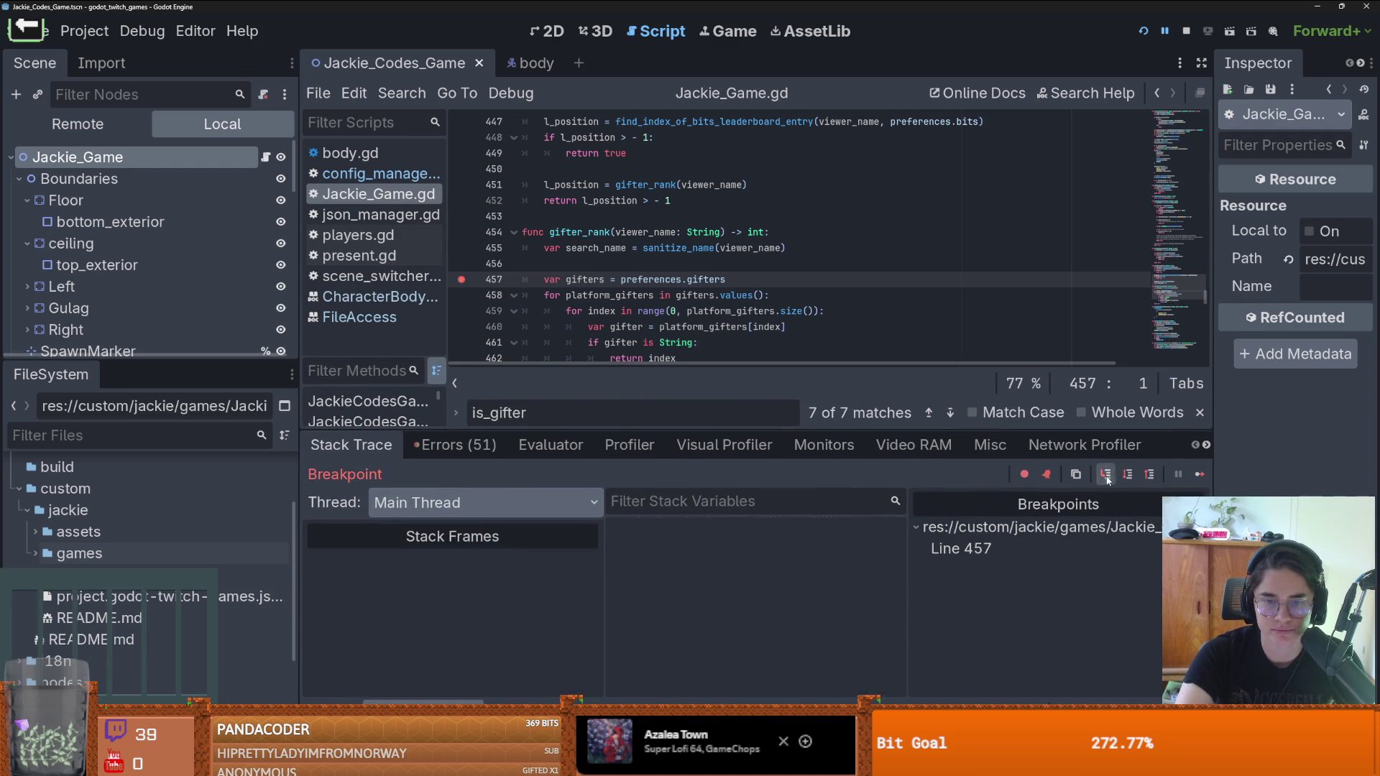
left_click(795, 613)
Step: Begin typing a Dictionary type annotation after var gifters on line 457
scroll(795, 623, "down", 1)
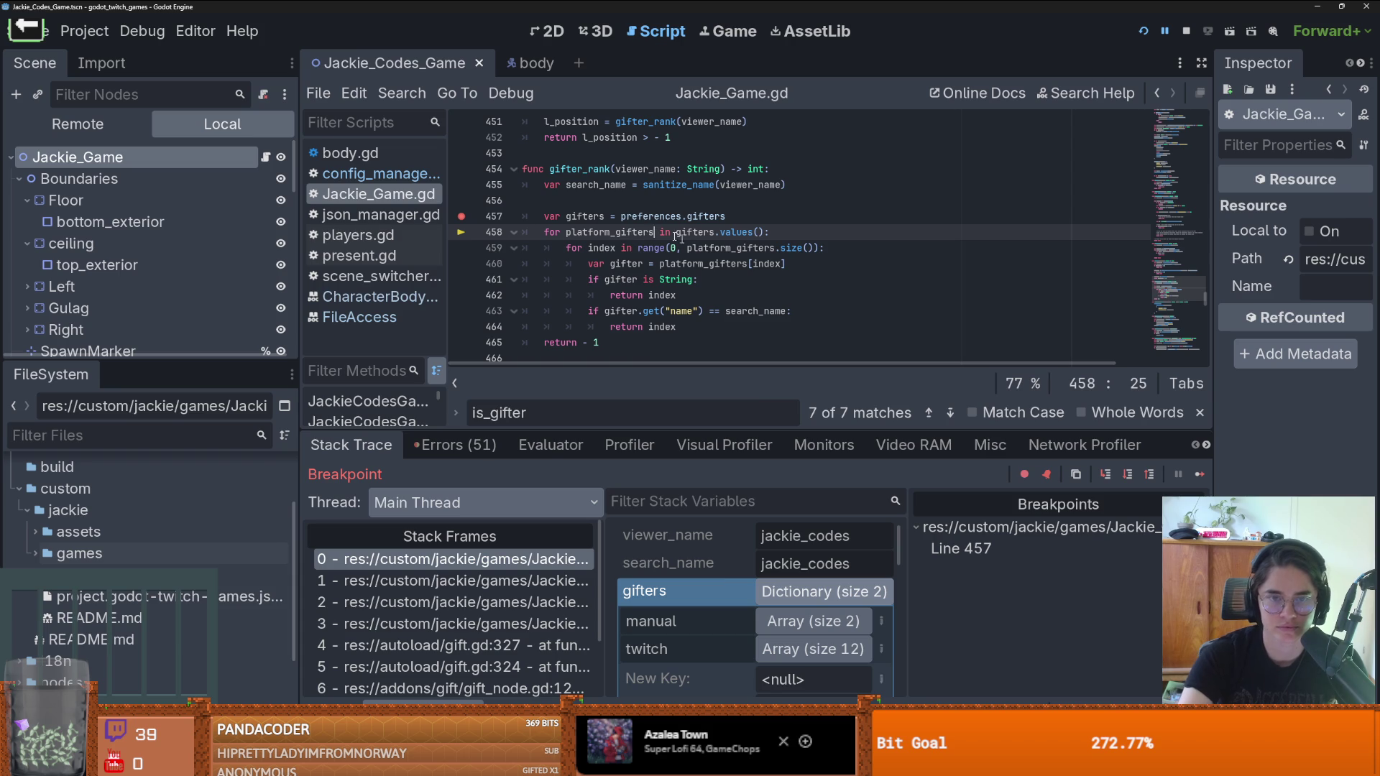
left_click(608, 217)
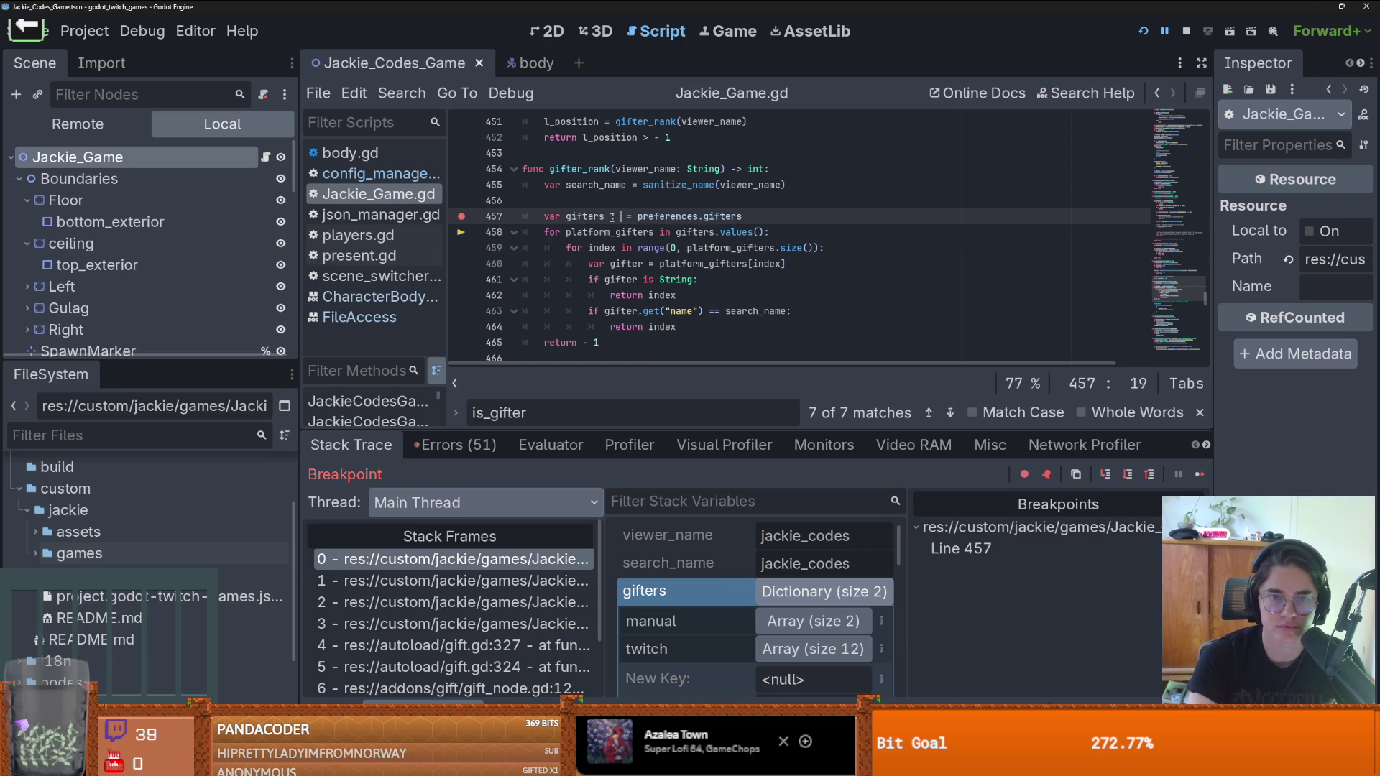
type("Dictionary[")
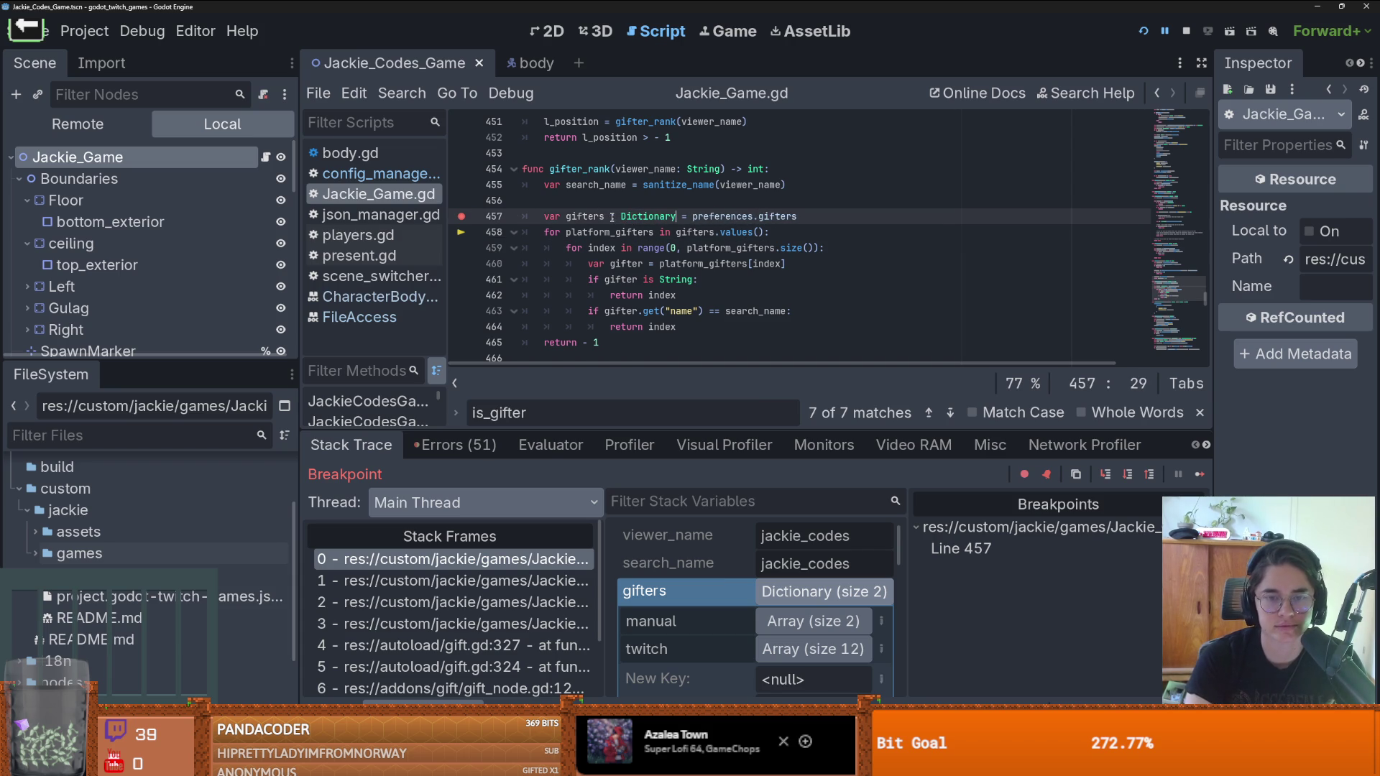
Step: Inspect the manual array inside gifters in the debugger's stack variables
double_click(669, 621)
left_click(672, 620)
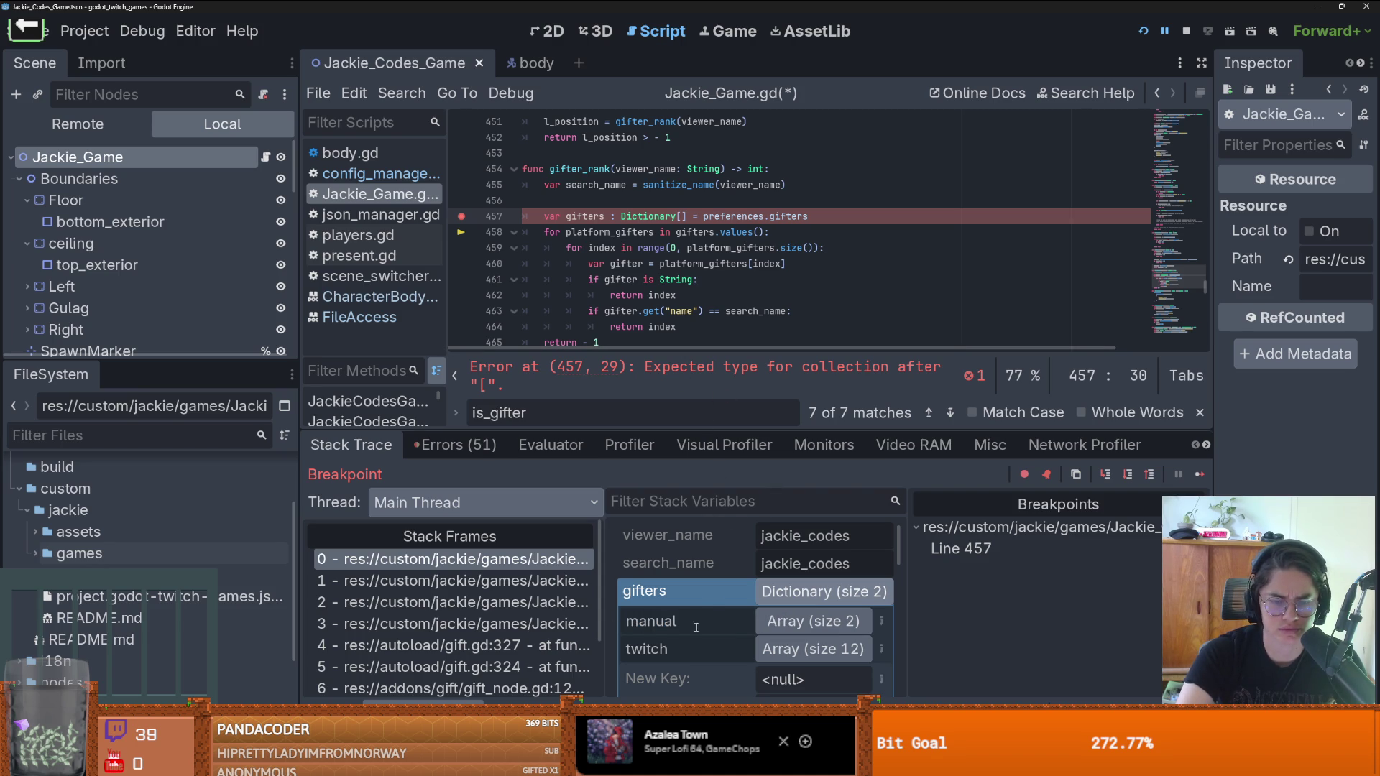
left_click(812, 621)
left_click(813, 621)
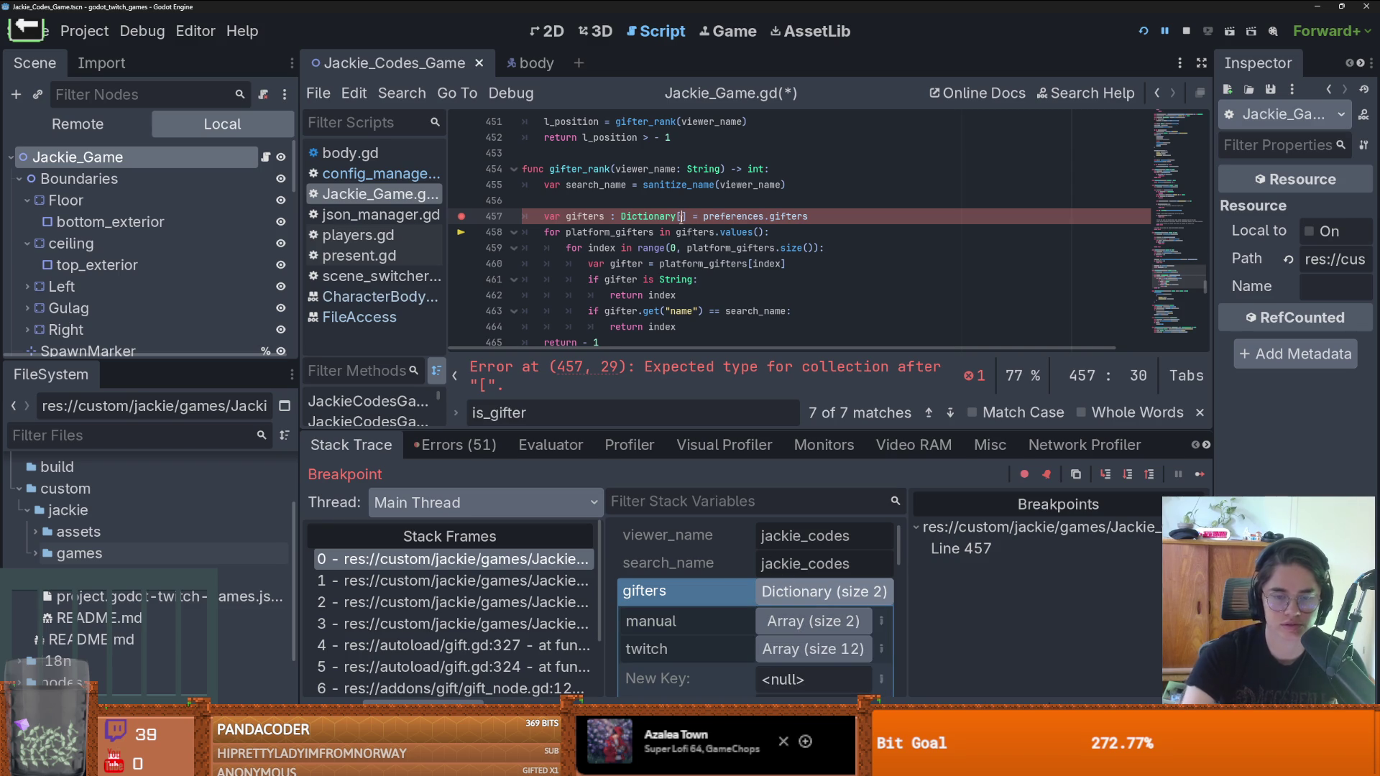
Step: Type gifters as Dictionary[String, Array], then undo the unsupported nested [int, String] types
type("tring, A")
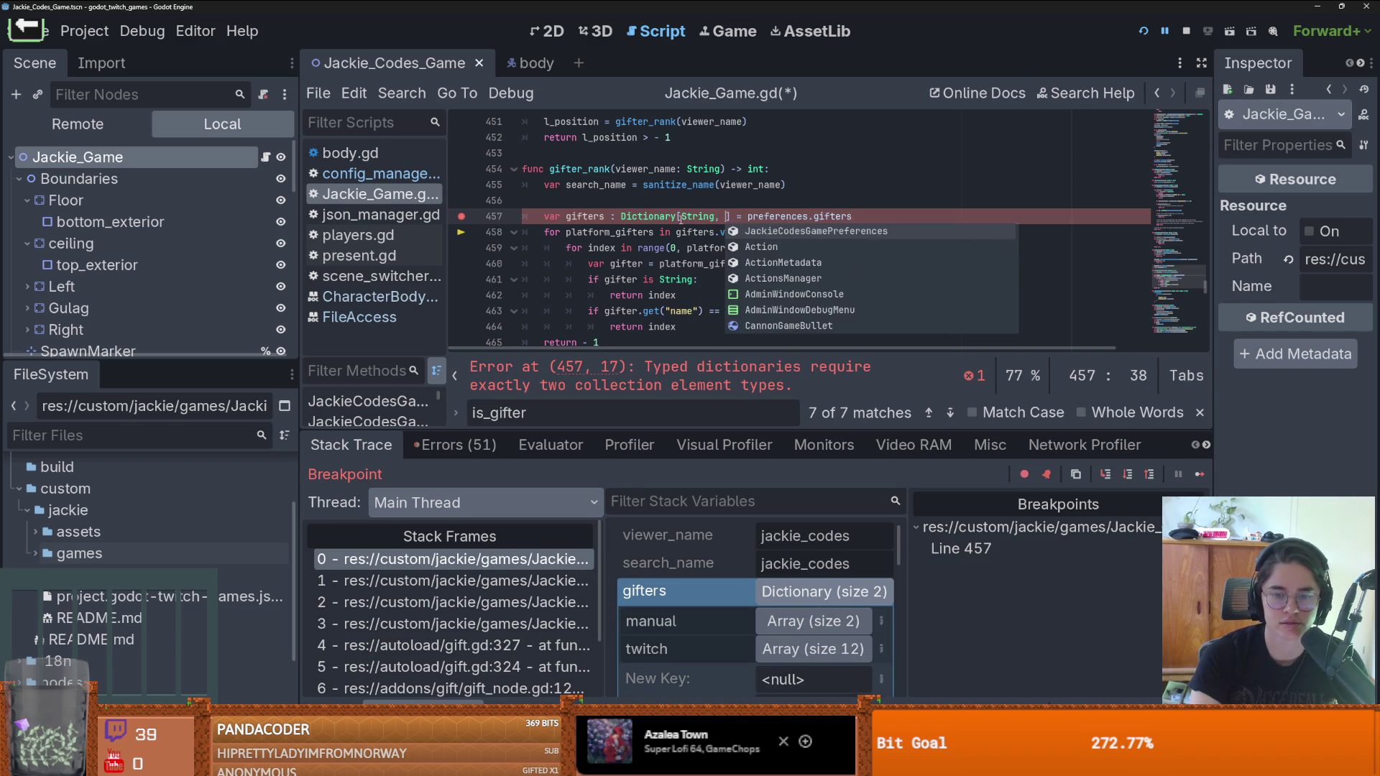
type("rryay")
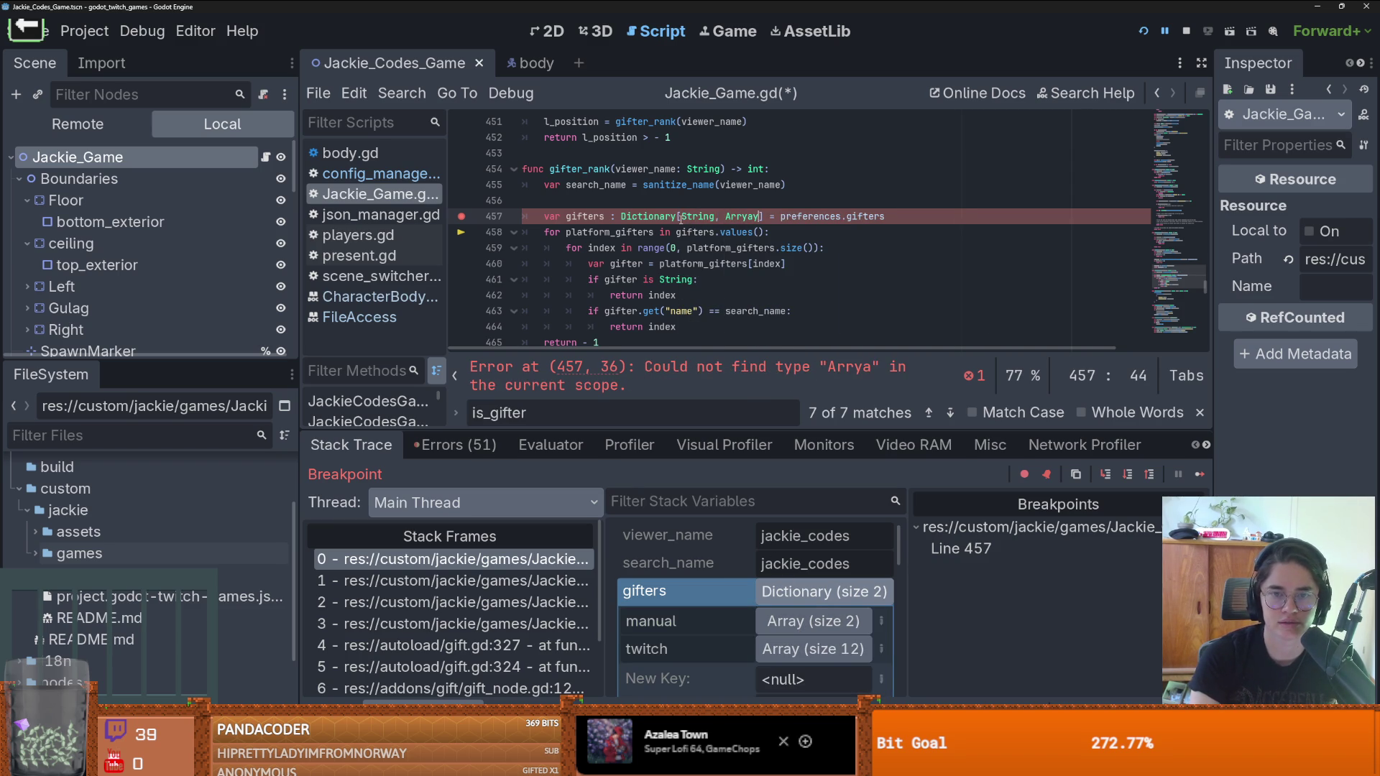
type("y")
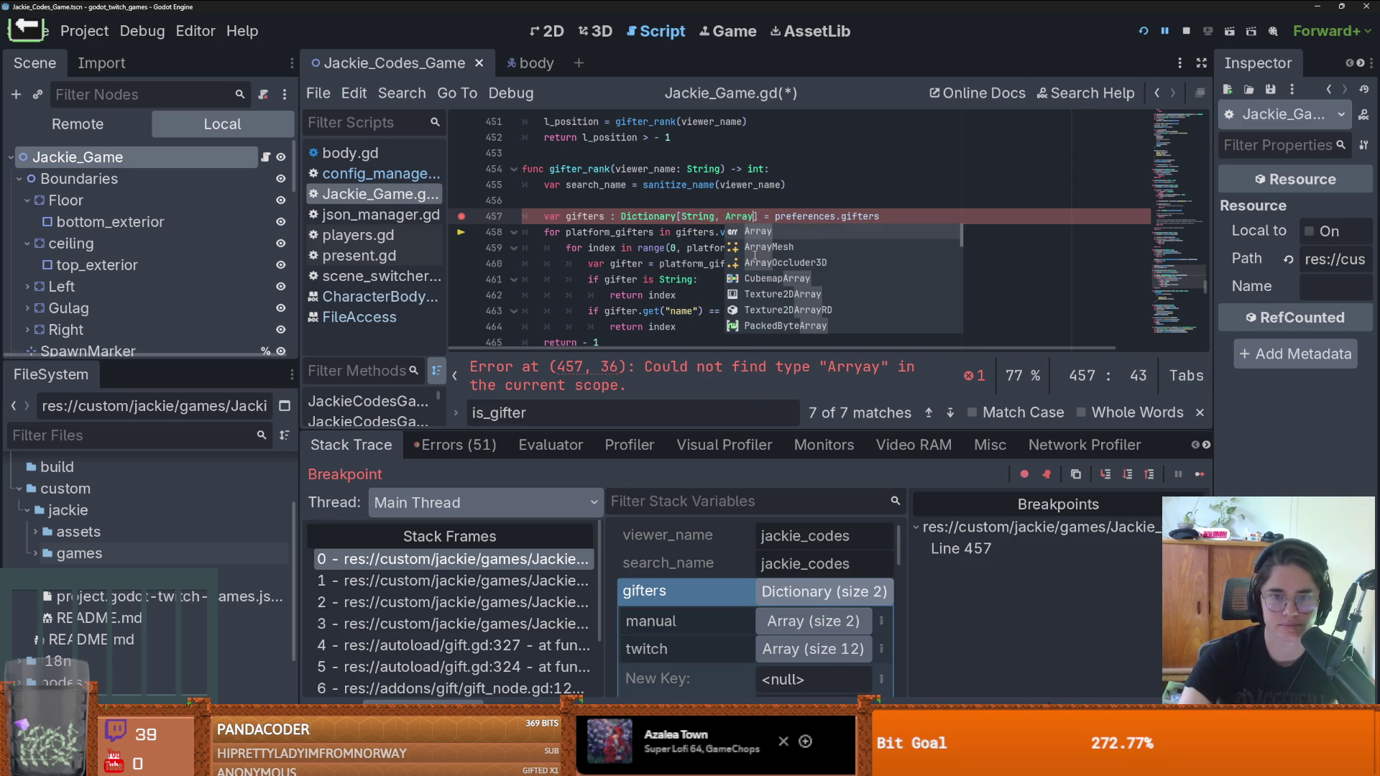
left_click(791, 622)
scroll(785, 631, "down", 2)
scroll(785, 630, "down", 1)
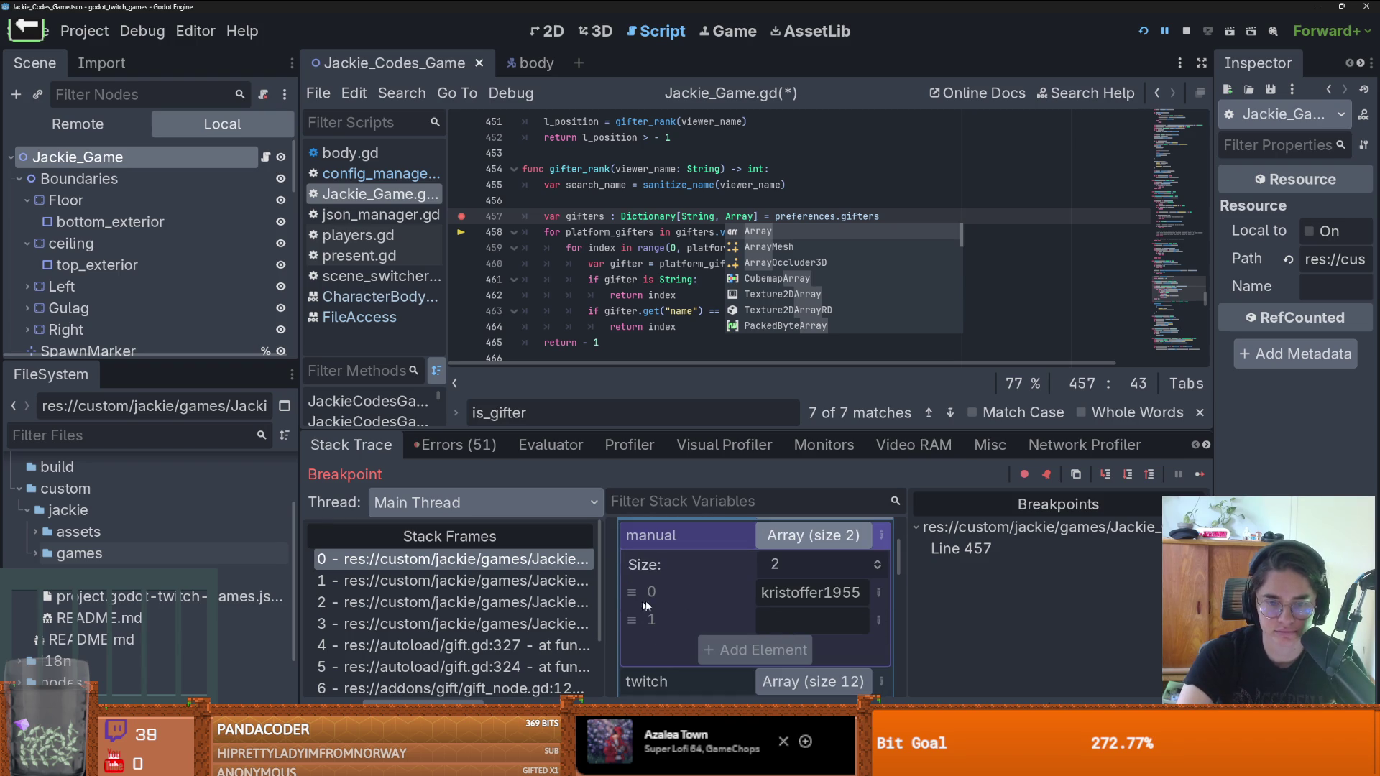
left_click(755, 215)
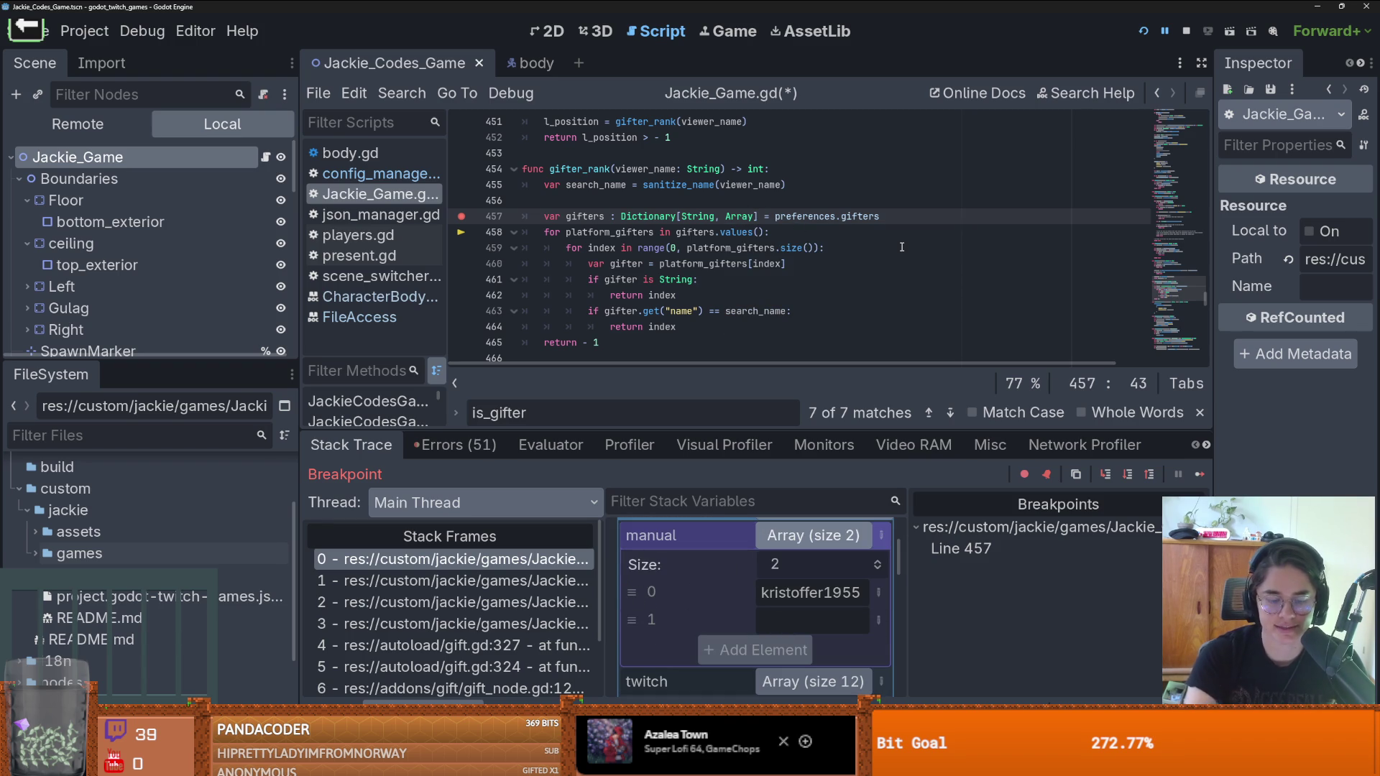
type("[i")
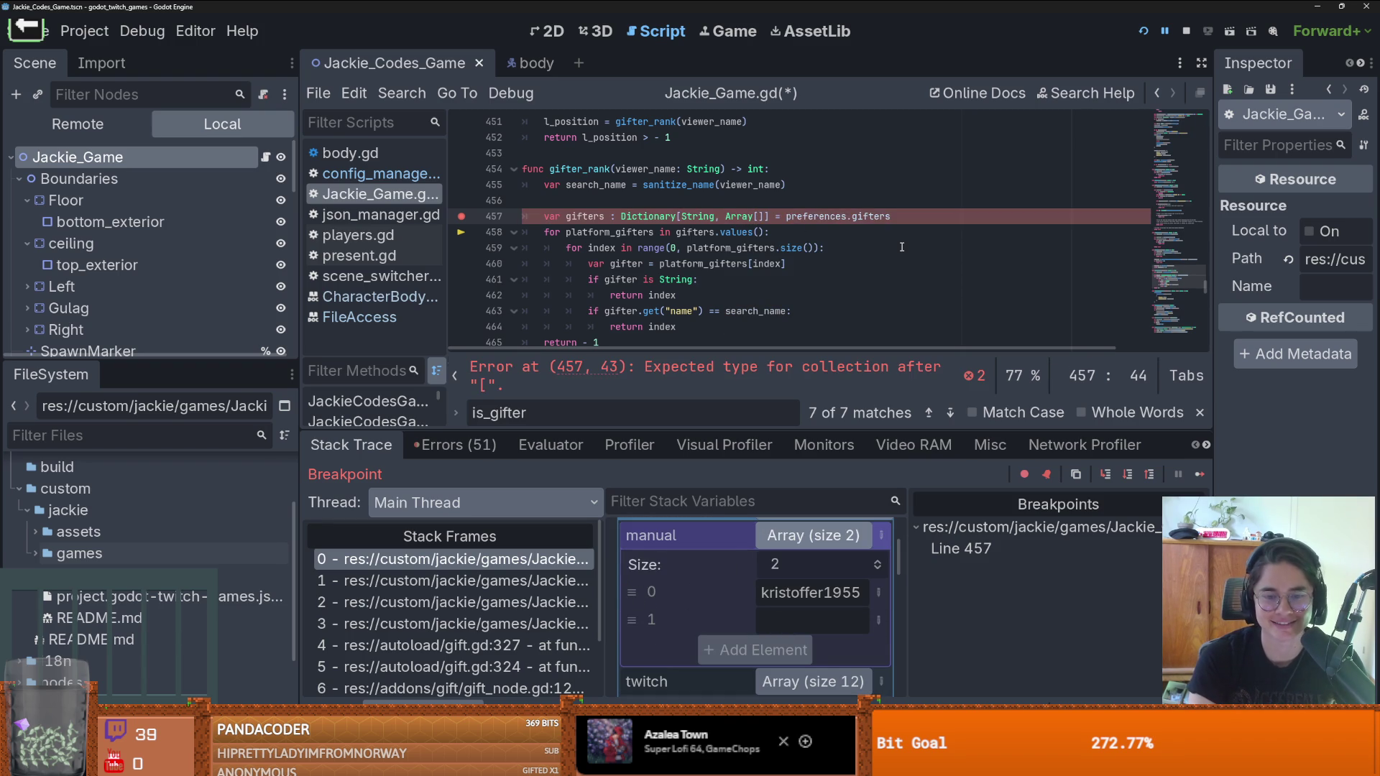
type("nt, String")
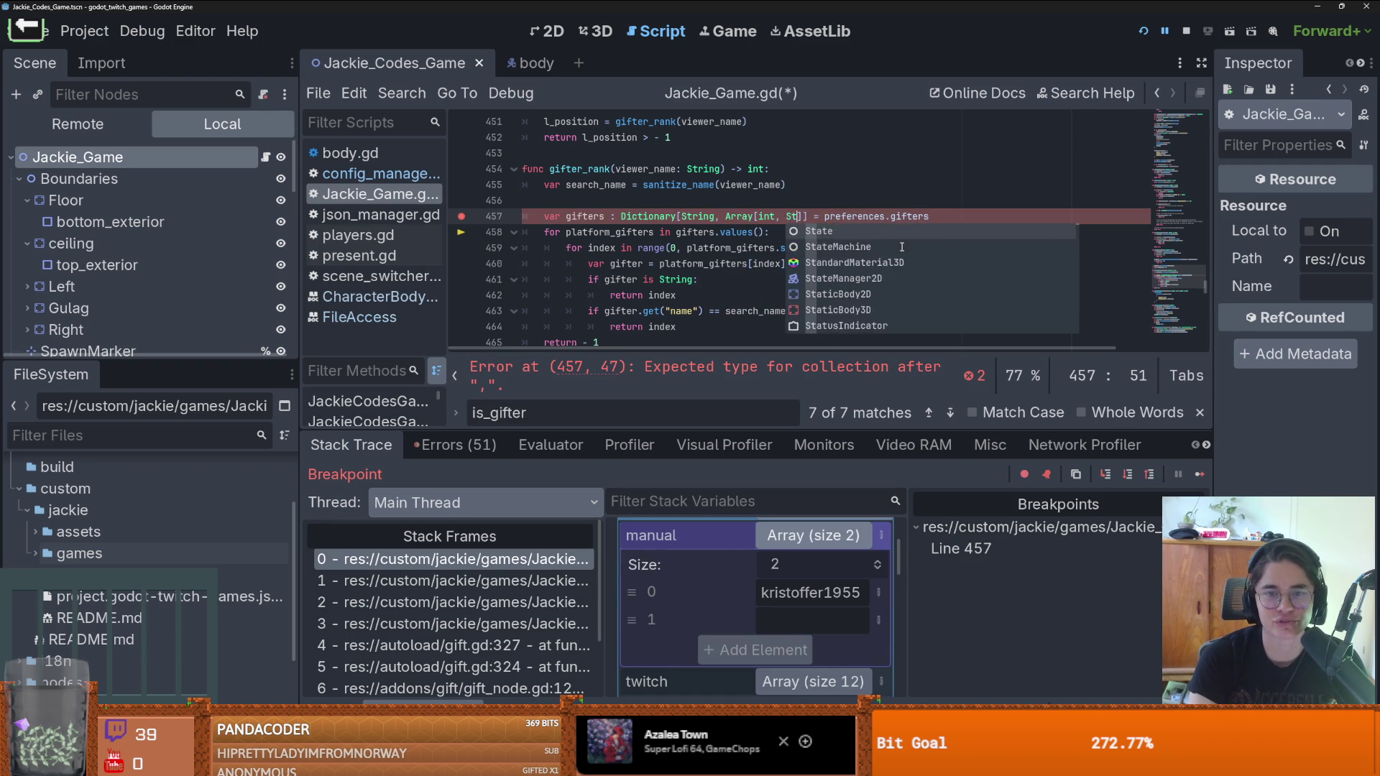
key("Escape")
key("Up")
key("Up")
key("Up")
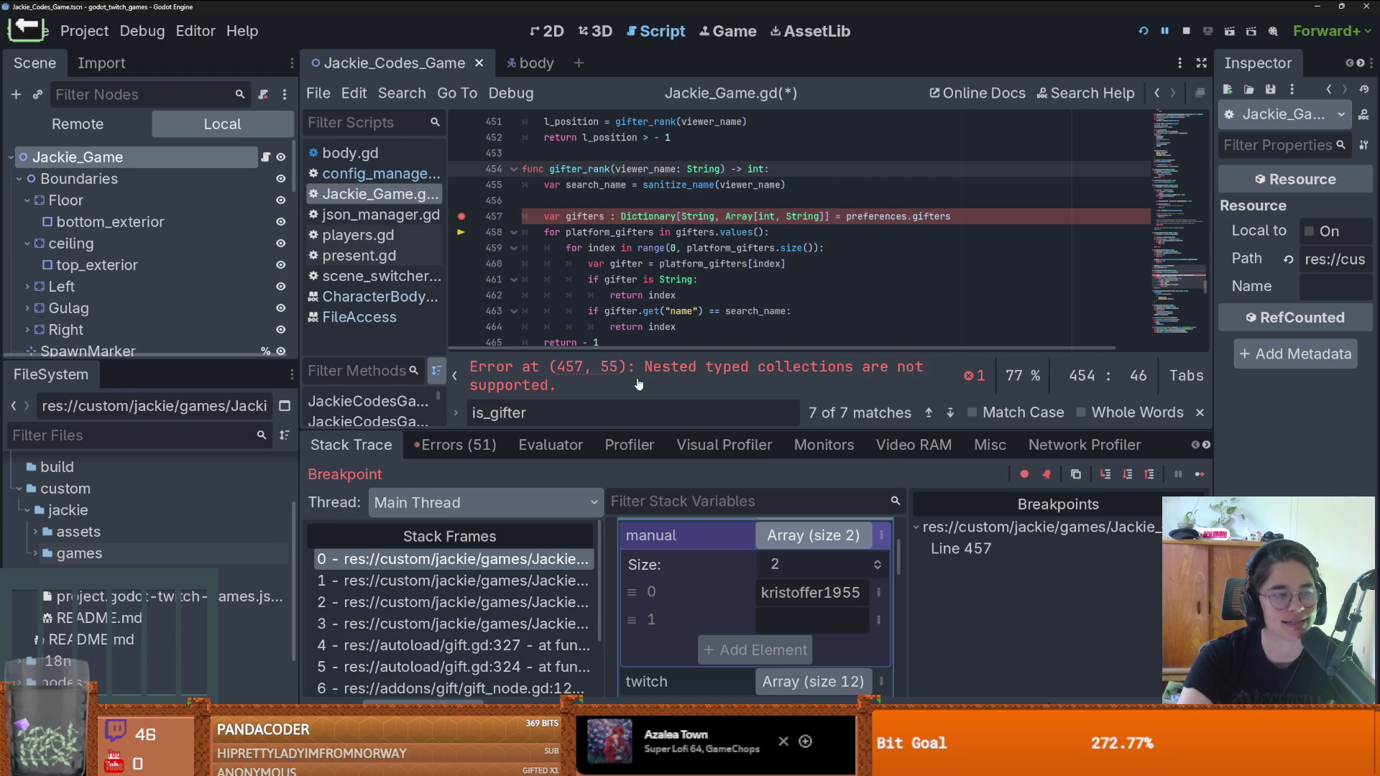
left_click(760, 221)
key("ctrl+z")
key("ctrl+z")
key("ctrl+z")
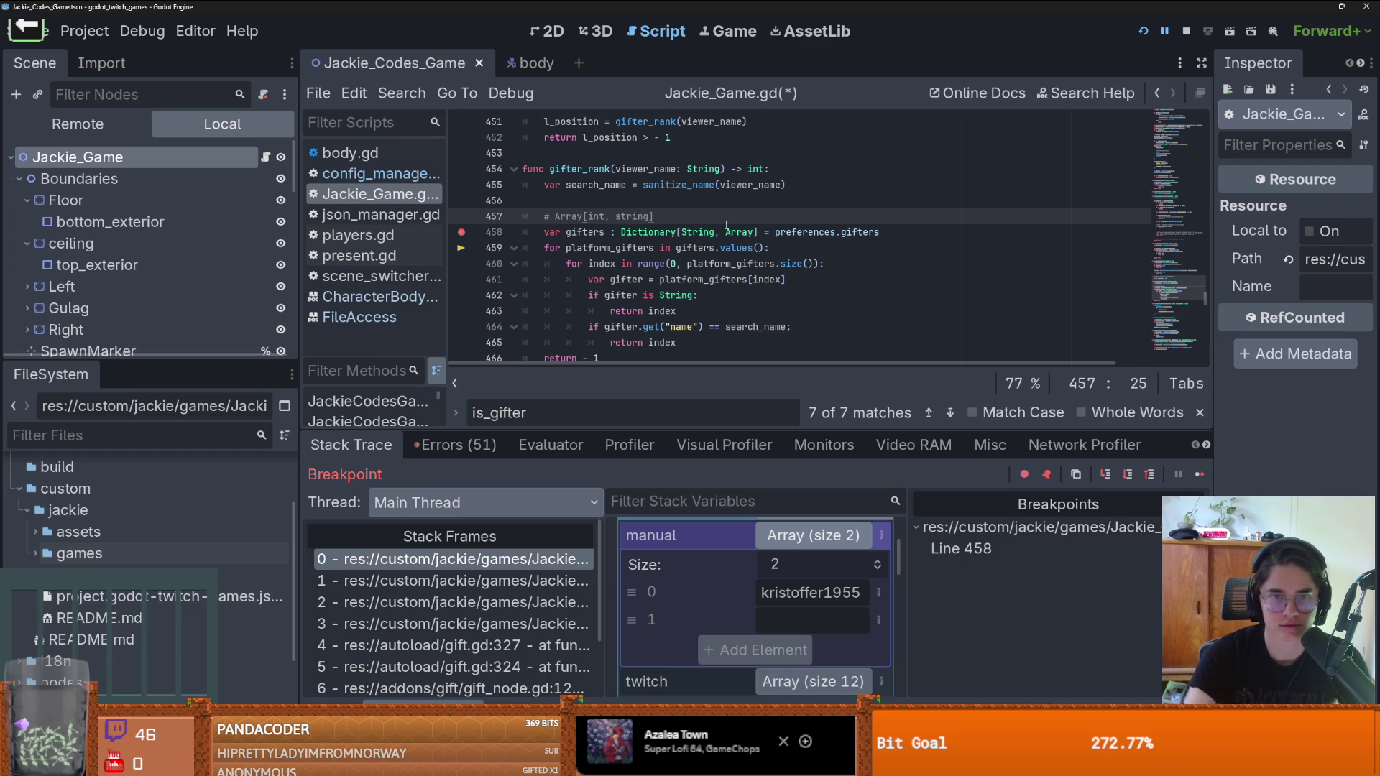
Step: Remove the gifters breakpoint and highlight gifters and platform_gifters uses in the loop
left_click(459, 235)
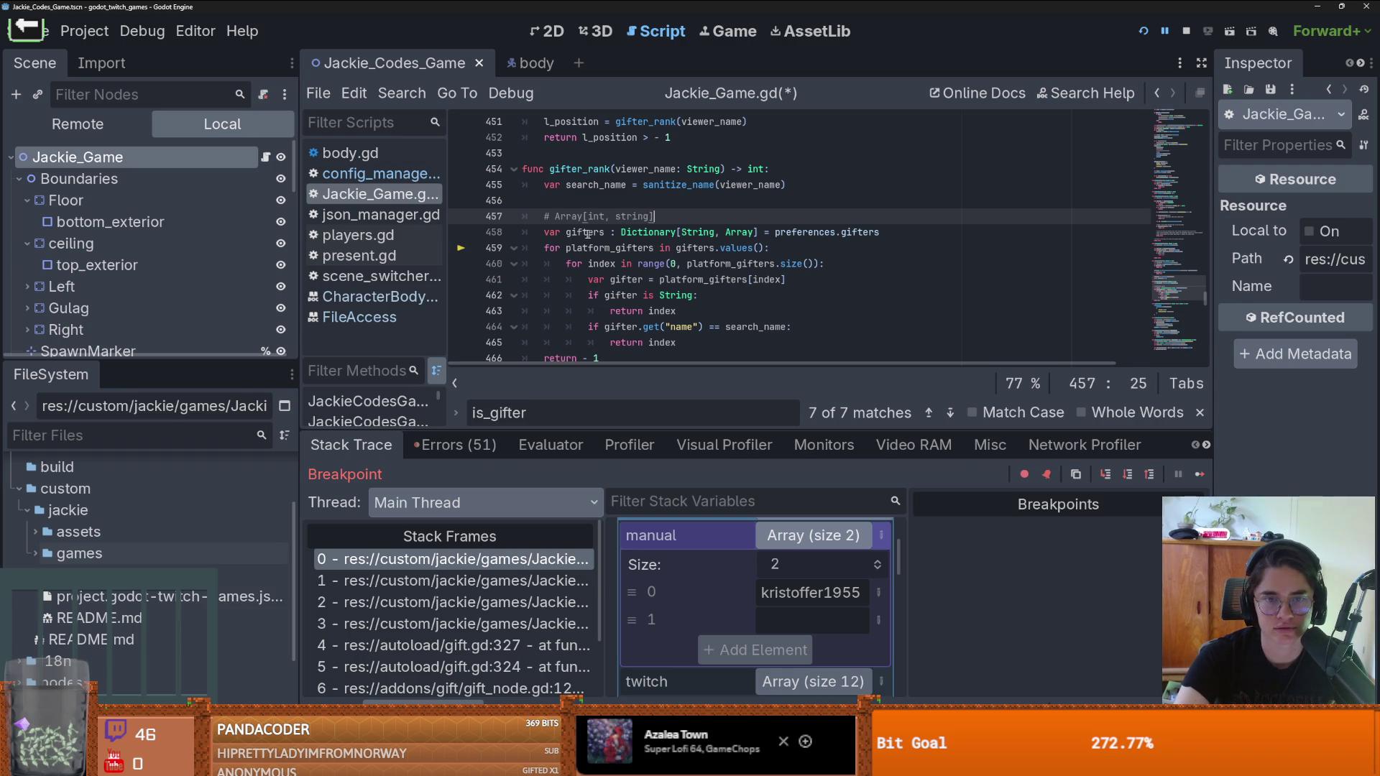
double_click(586, 233)
double_click(695, 247)
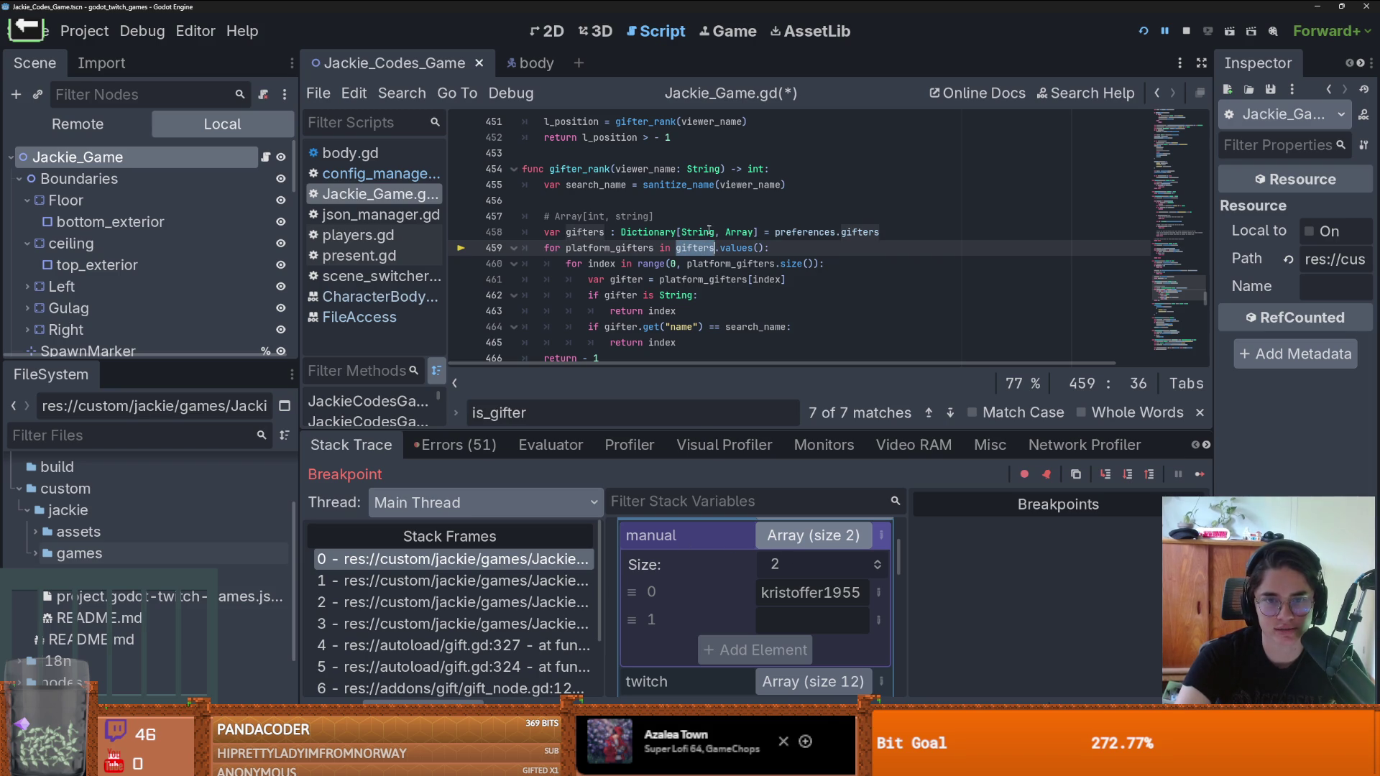
left_click(646, 535)
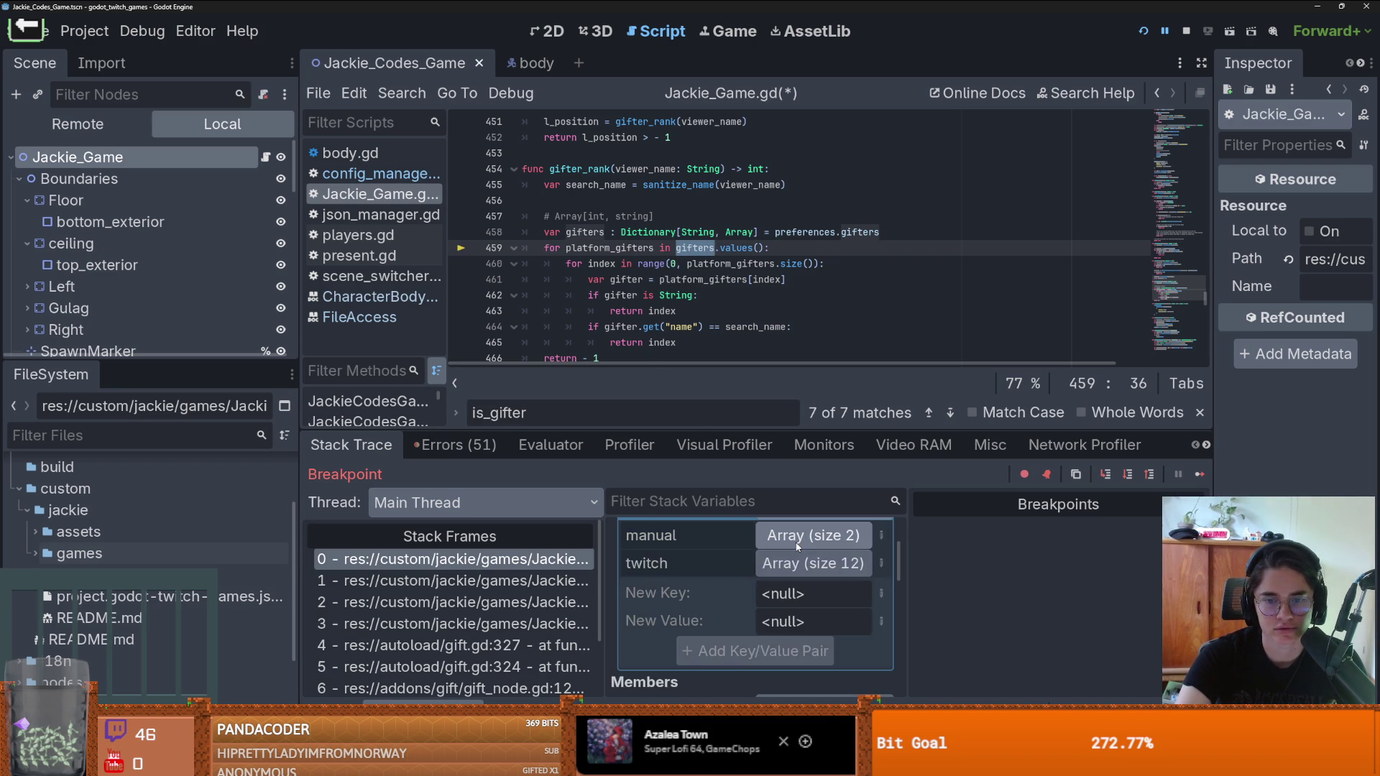
scroll(646, 546, "up", 1)
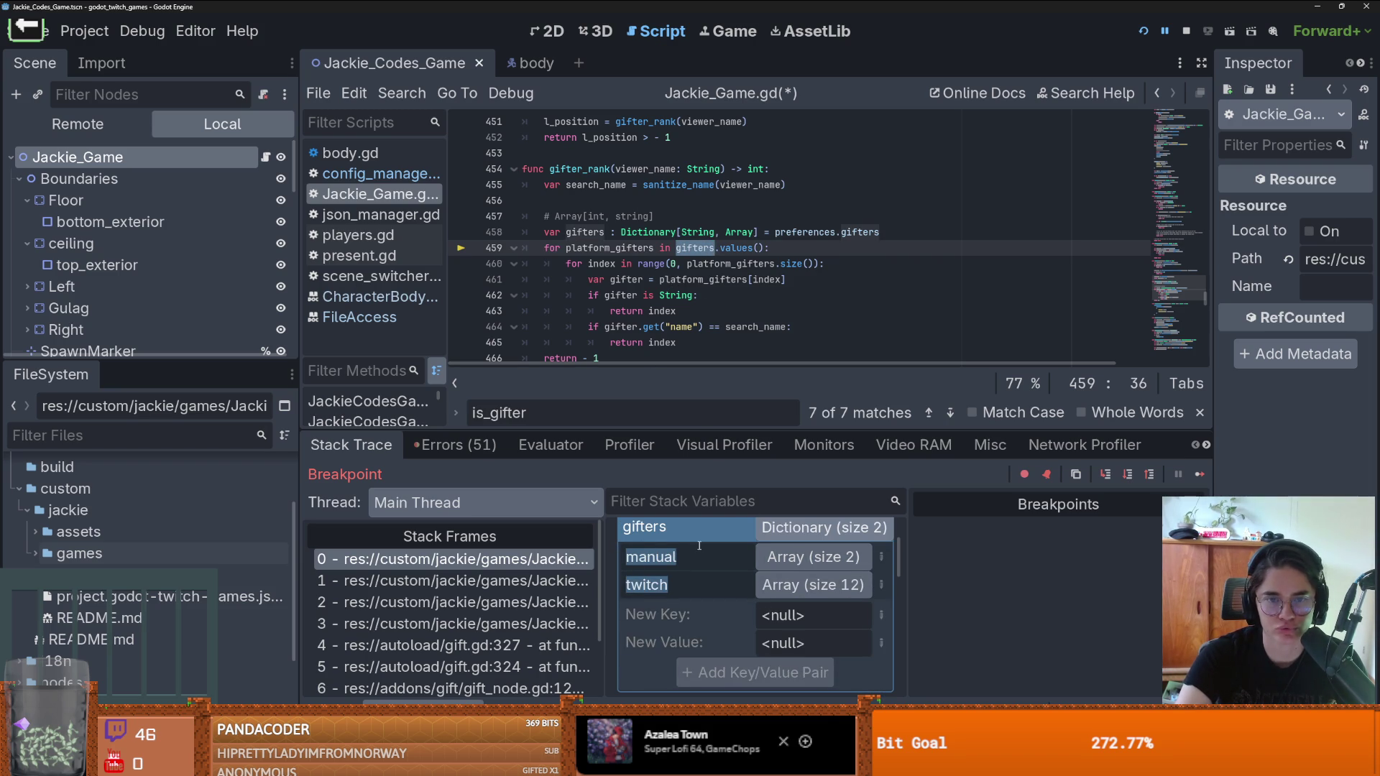
double_click(606, 247)
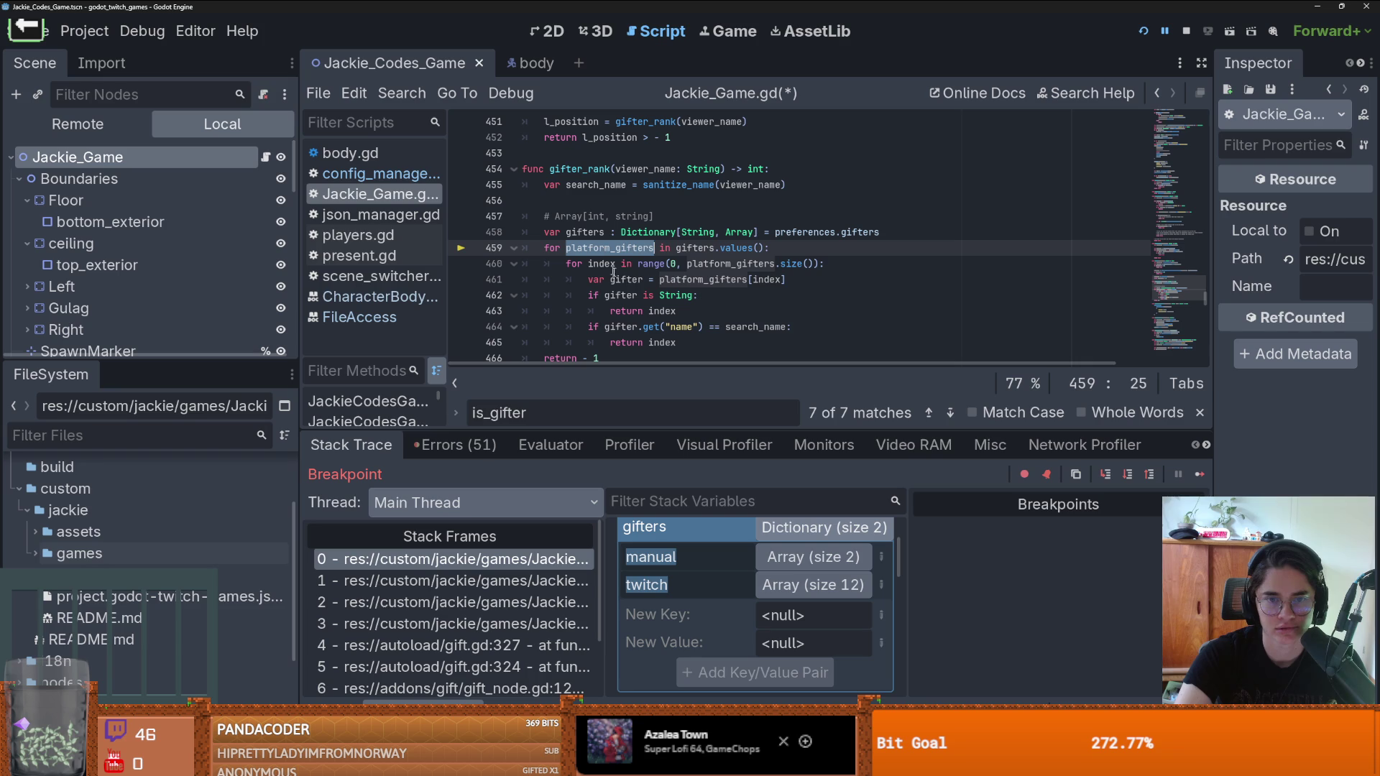
left_click(657, 249)
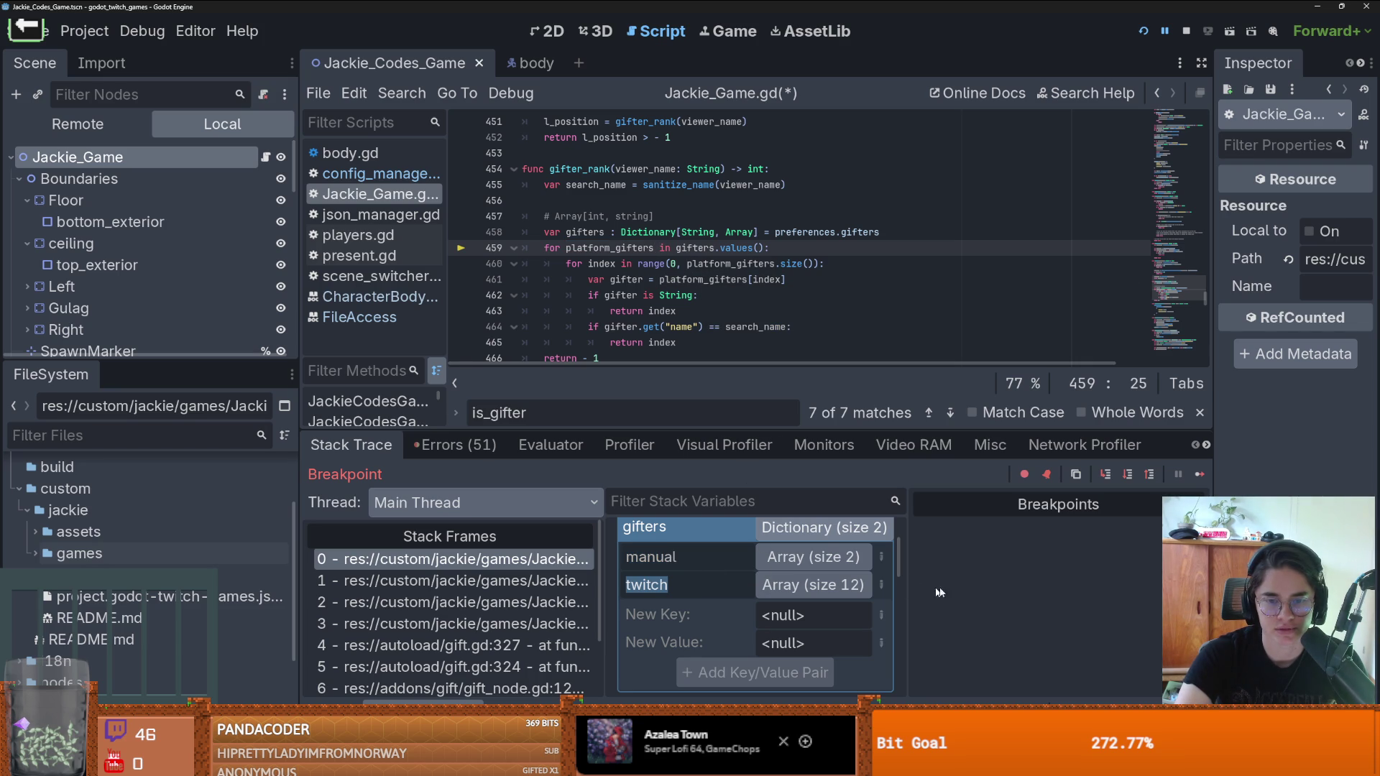
Step: Enlarge the debugger panel and highlight index and platform_gifters in the range call
left_click_drag(785, 431, 733, 255)
scroll(677, 451, "up", 1)
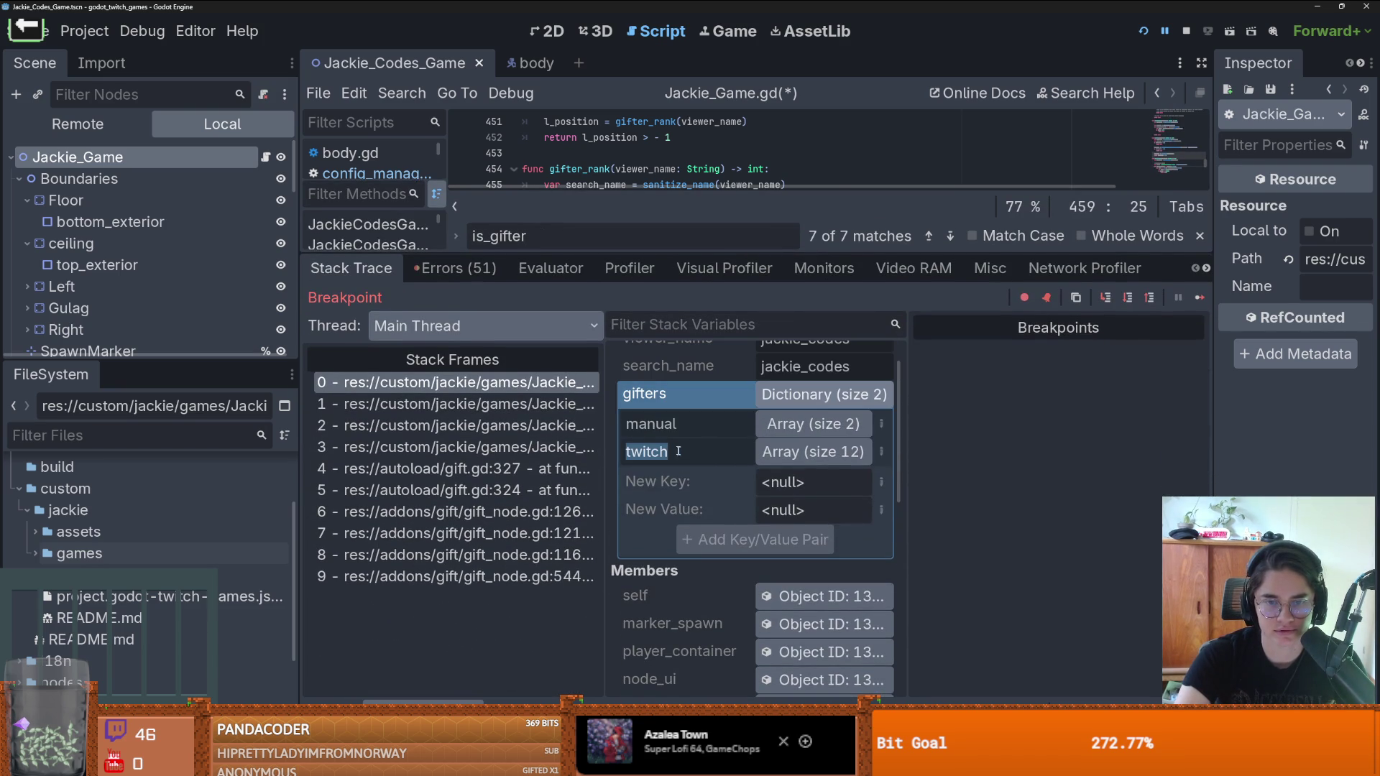
left_click_drag(679, 424, 648, 424)
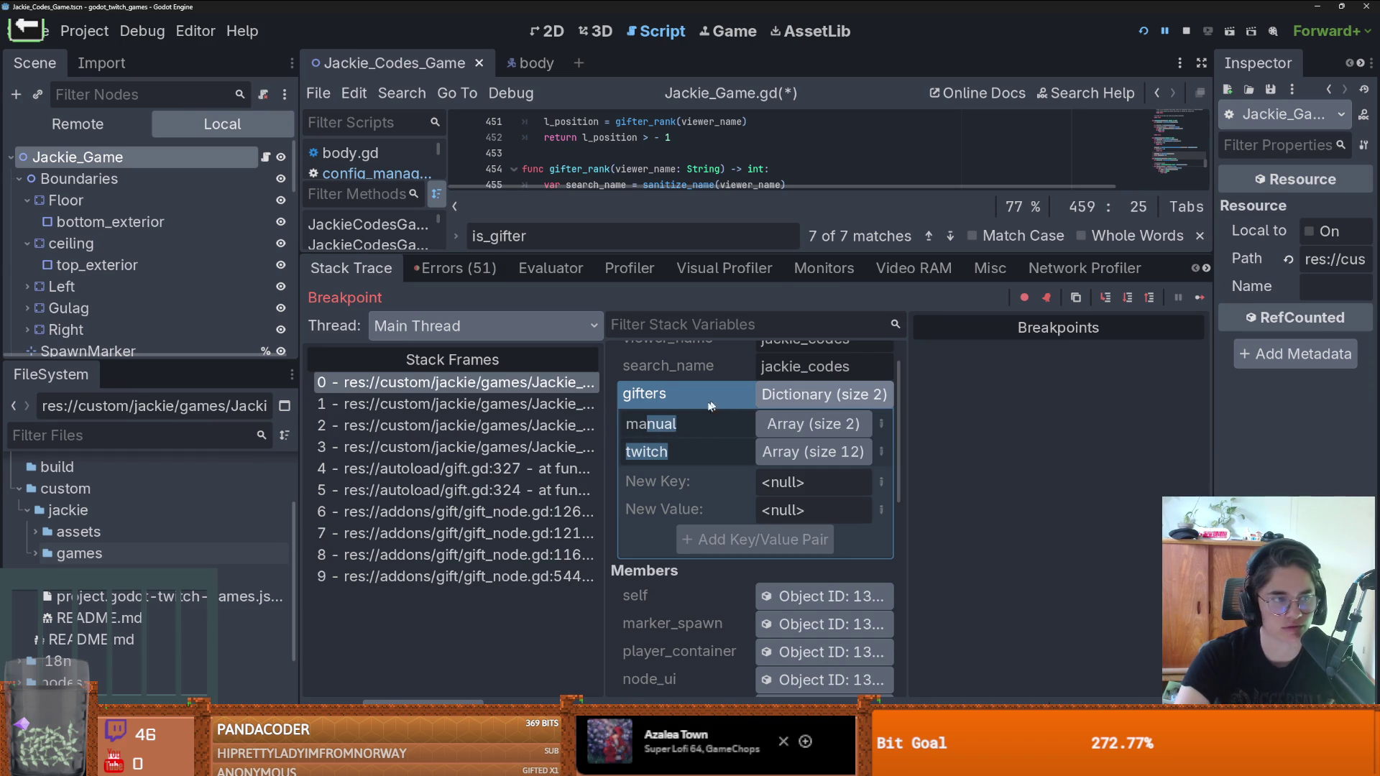
double_click(601, 264)
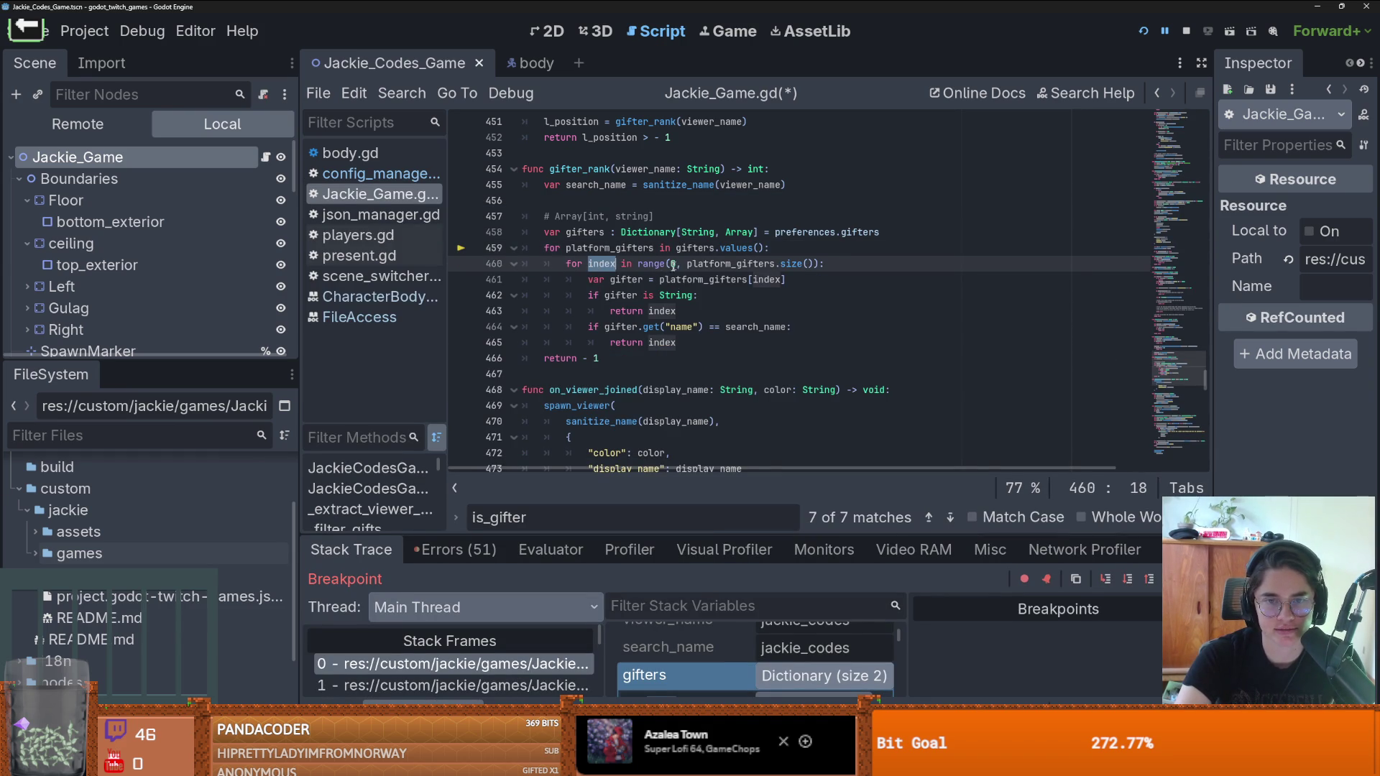
double_click(750, 264)
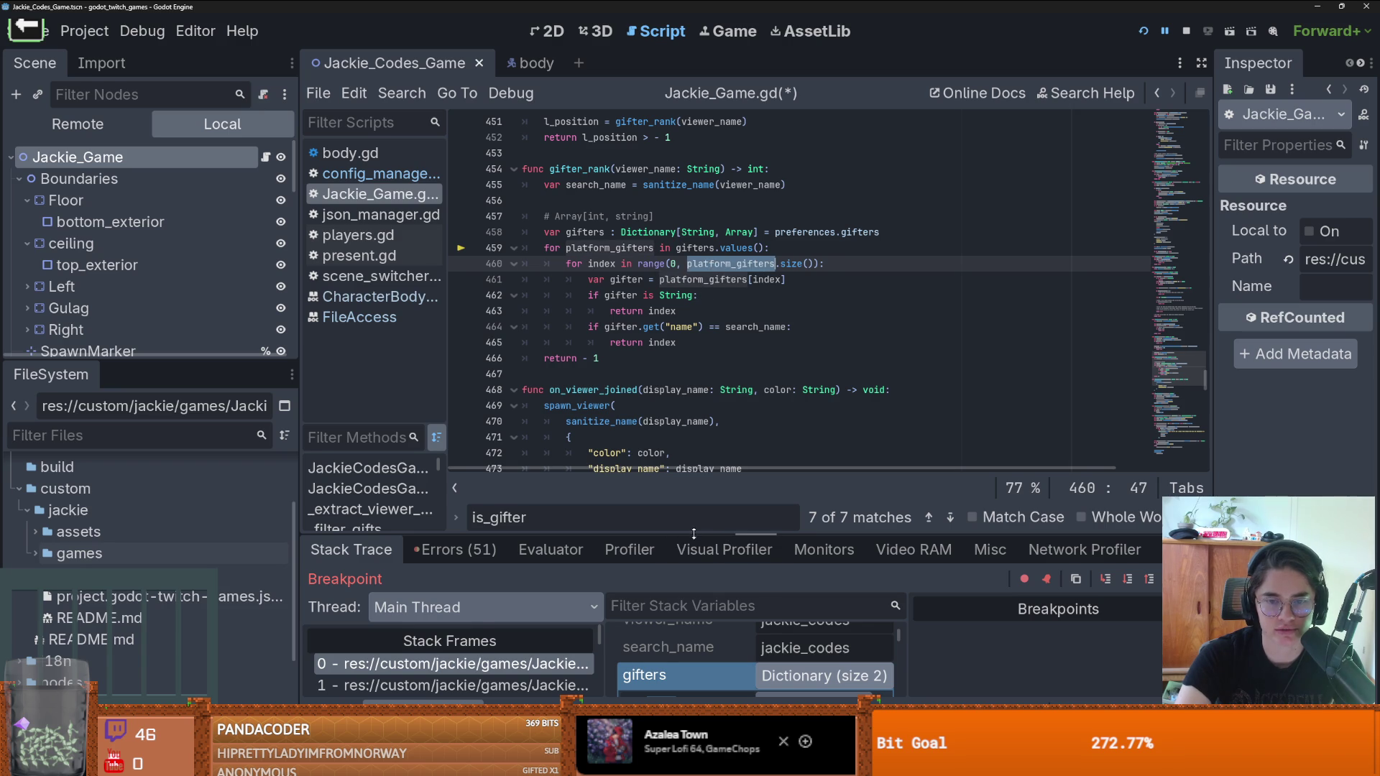
left_click_drag(693, 534, 693, 423)
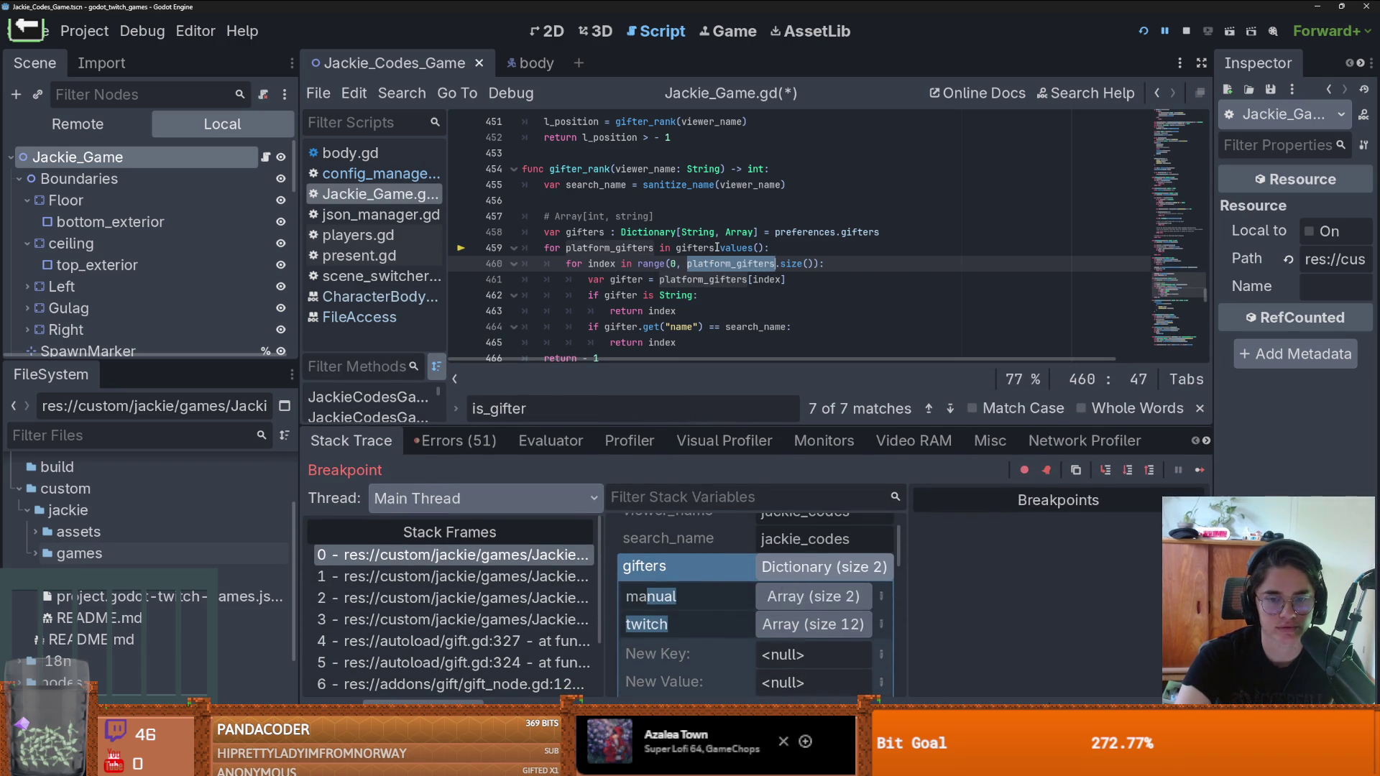
mouse_move(707, 244)
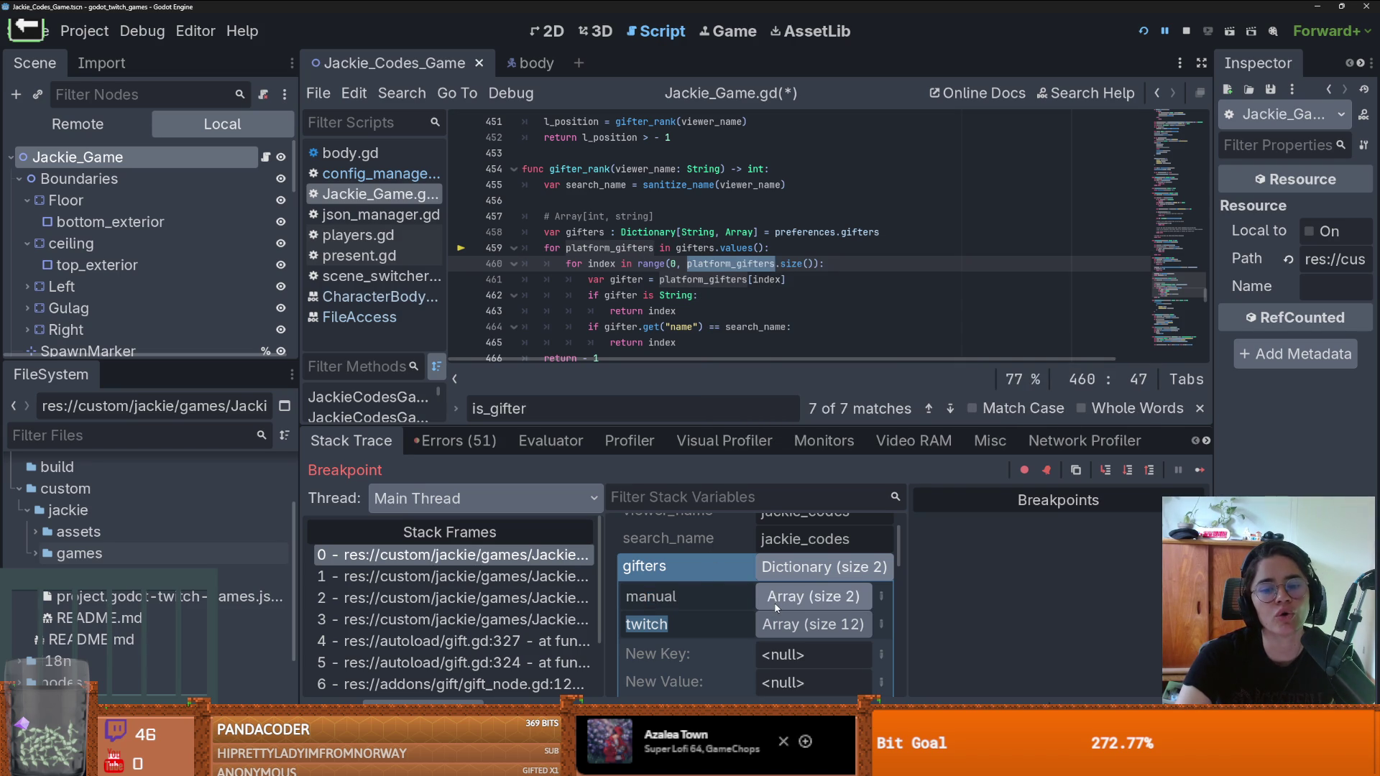
Step: Widen the Stack Variables column, review the 51 errors, then bring the game window forward
left_click_drag(909, 575, 946, 571)
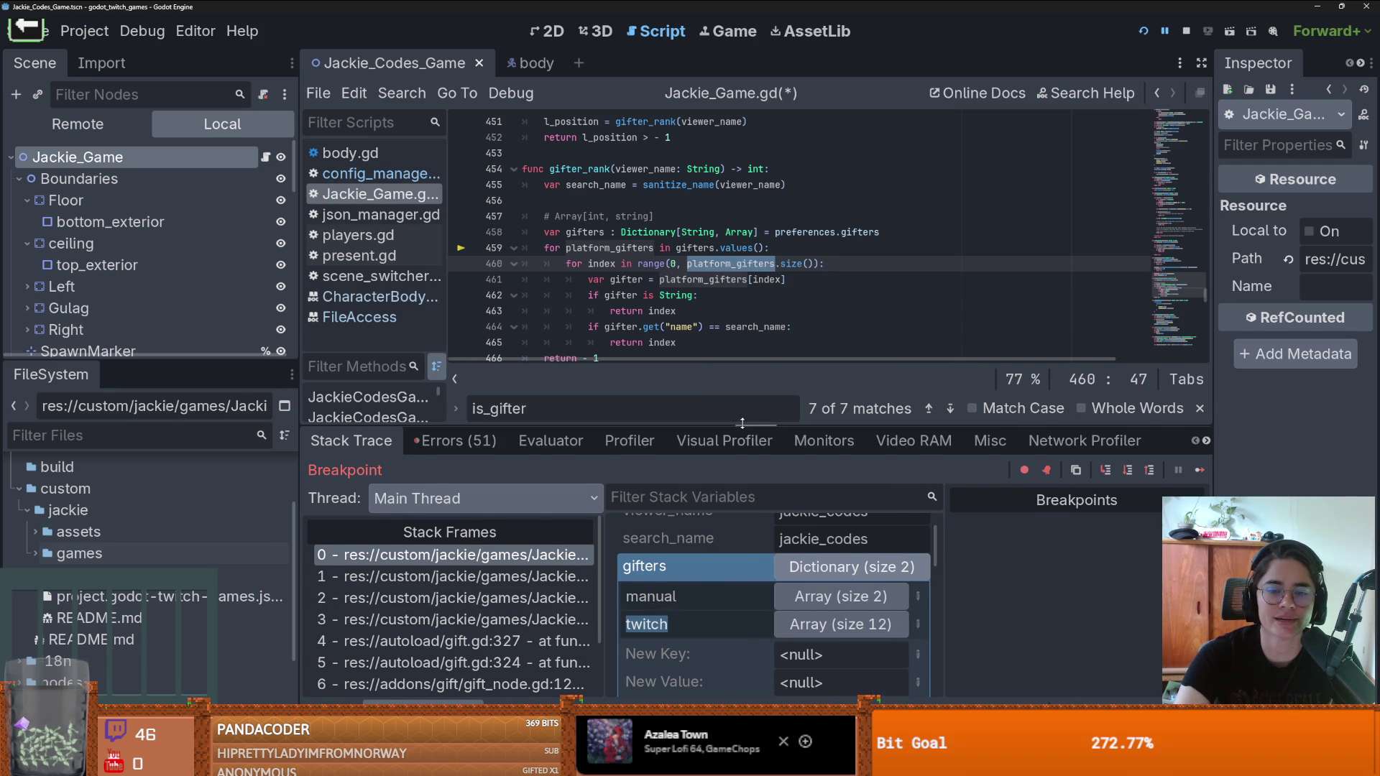
left_click_drag(742, 423, 723, 273)
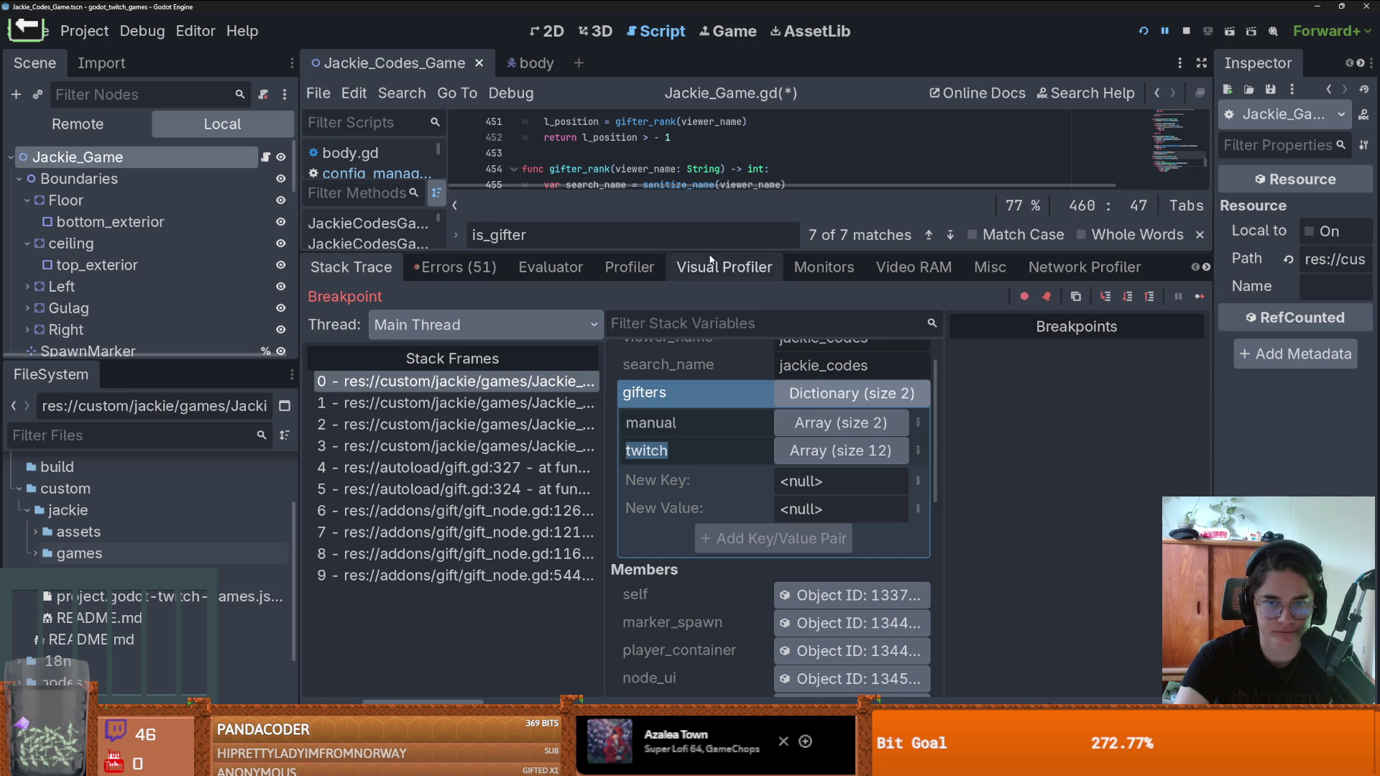
left_click(710, 262)
left_click(455, 266)
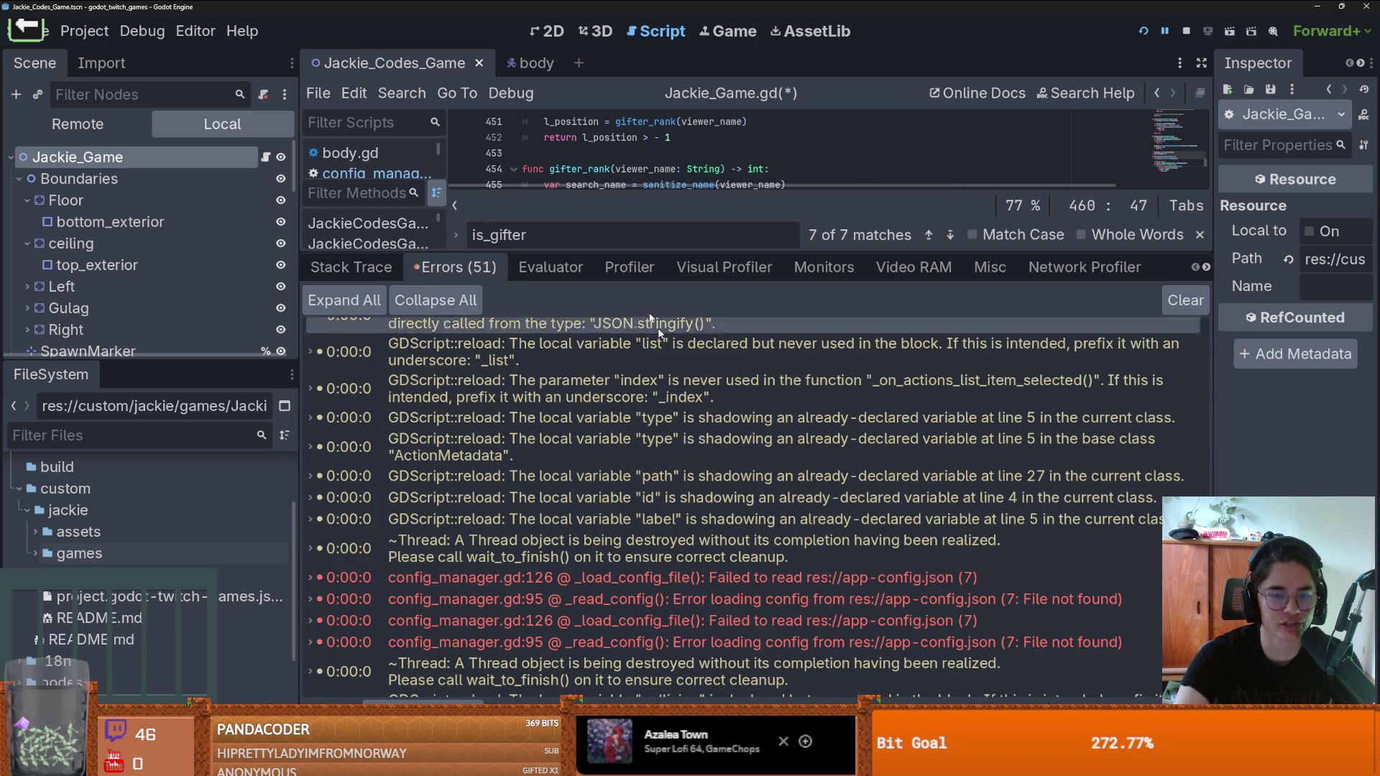
left_click(352, 267)
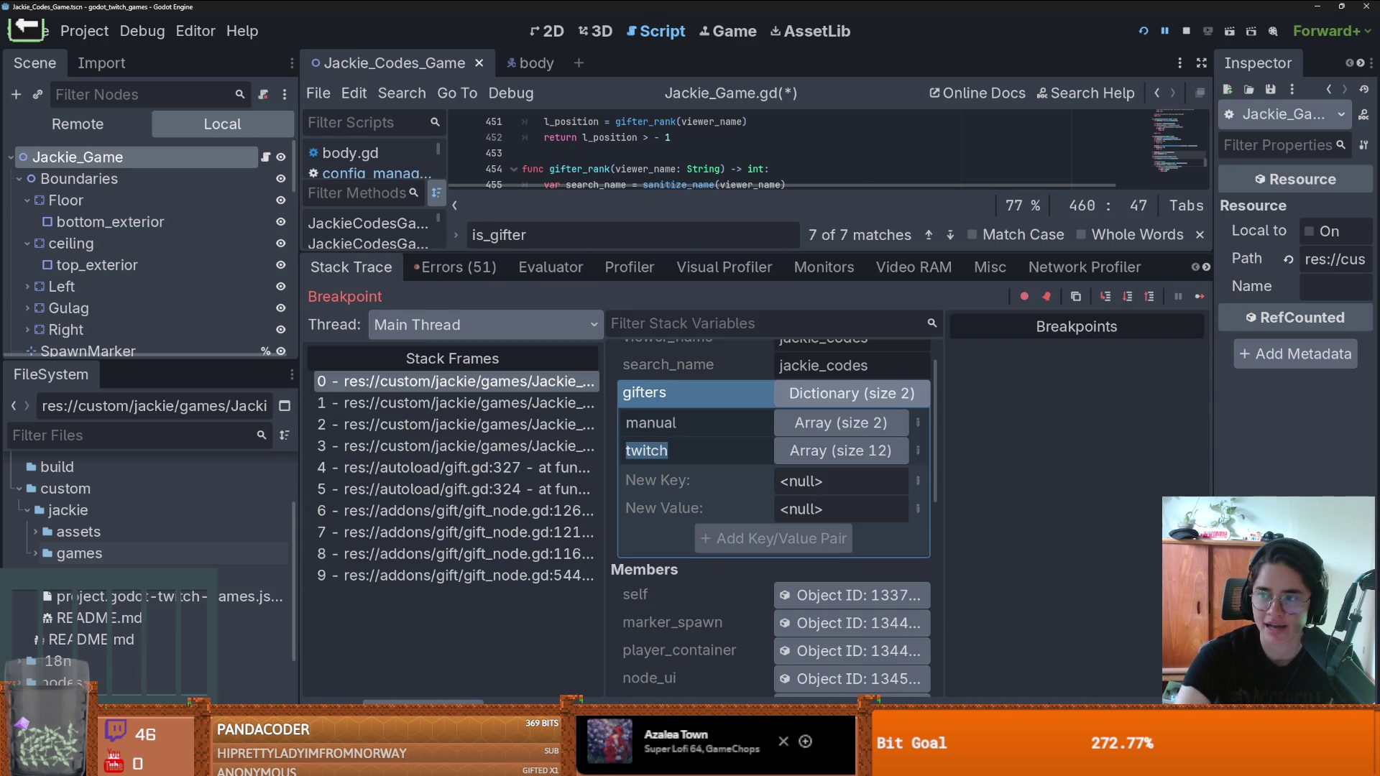
key("alt+Tab")
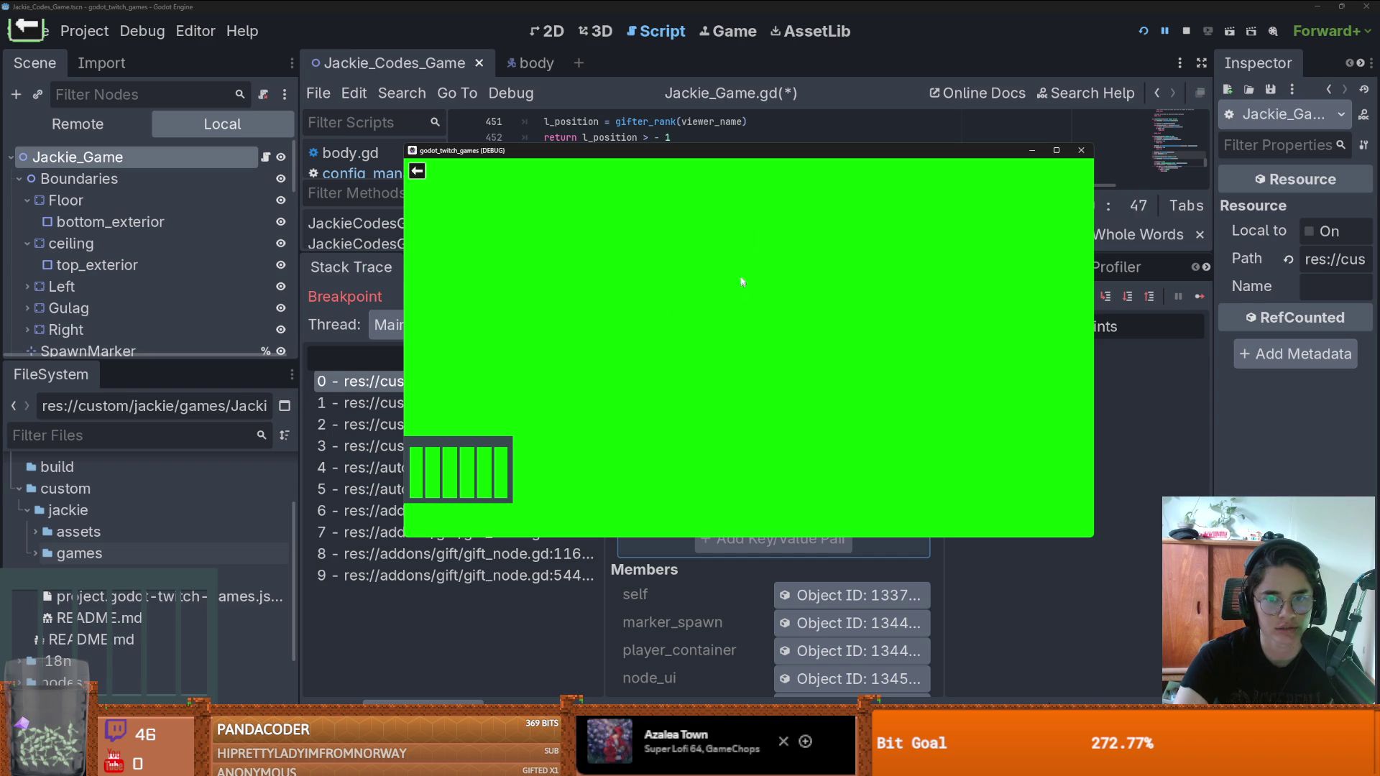
Step: Move the game window lower and briefly expand the manual gifters list
mouse_move(782, 159)
left_mouse_down()
mouse_move(783, 256)
mouse_move(765, 263)
left_mouse_up()
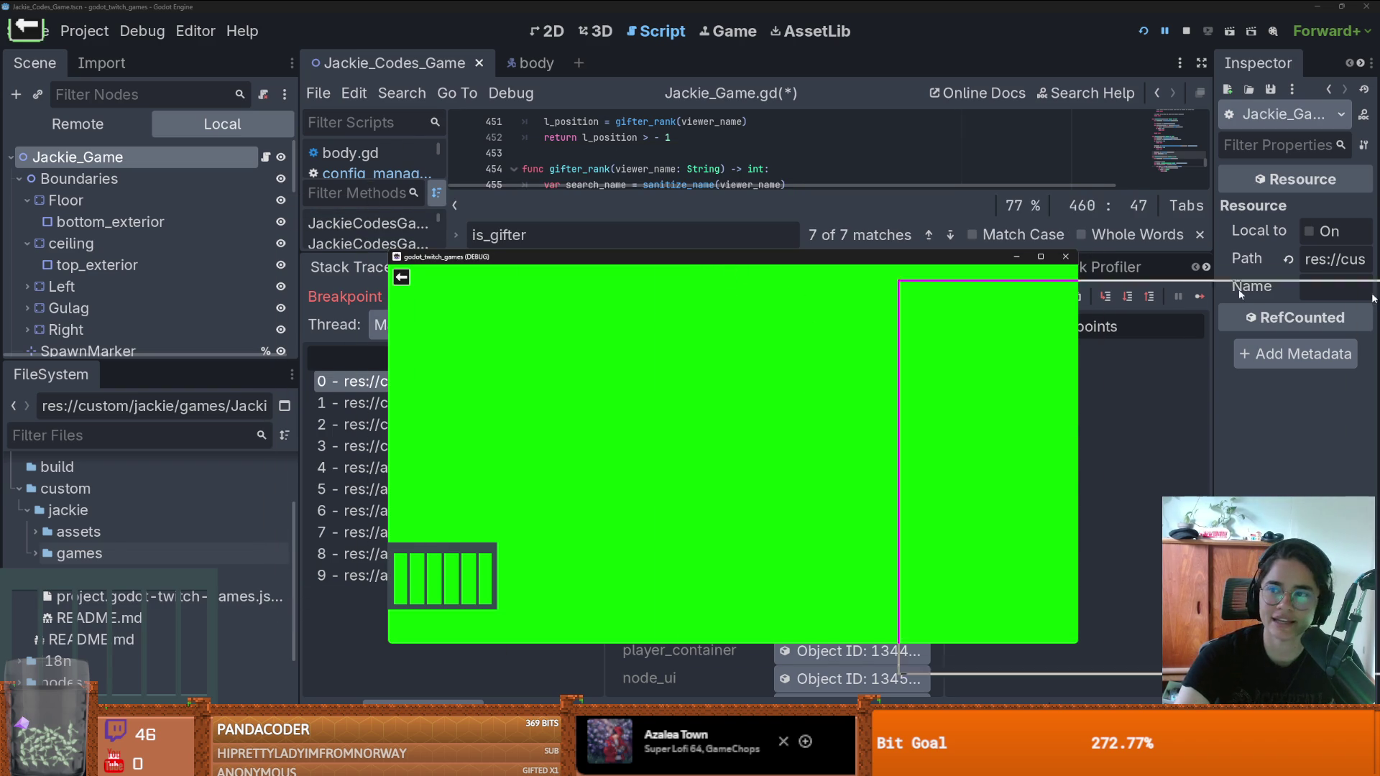
left_click(841, 423)
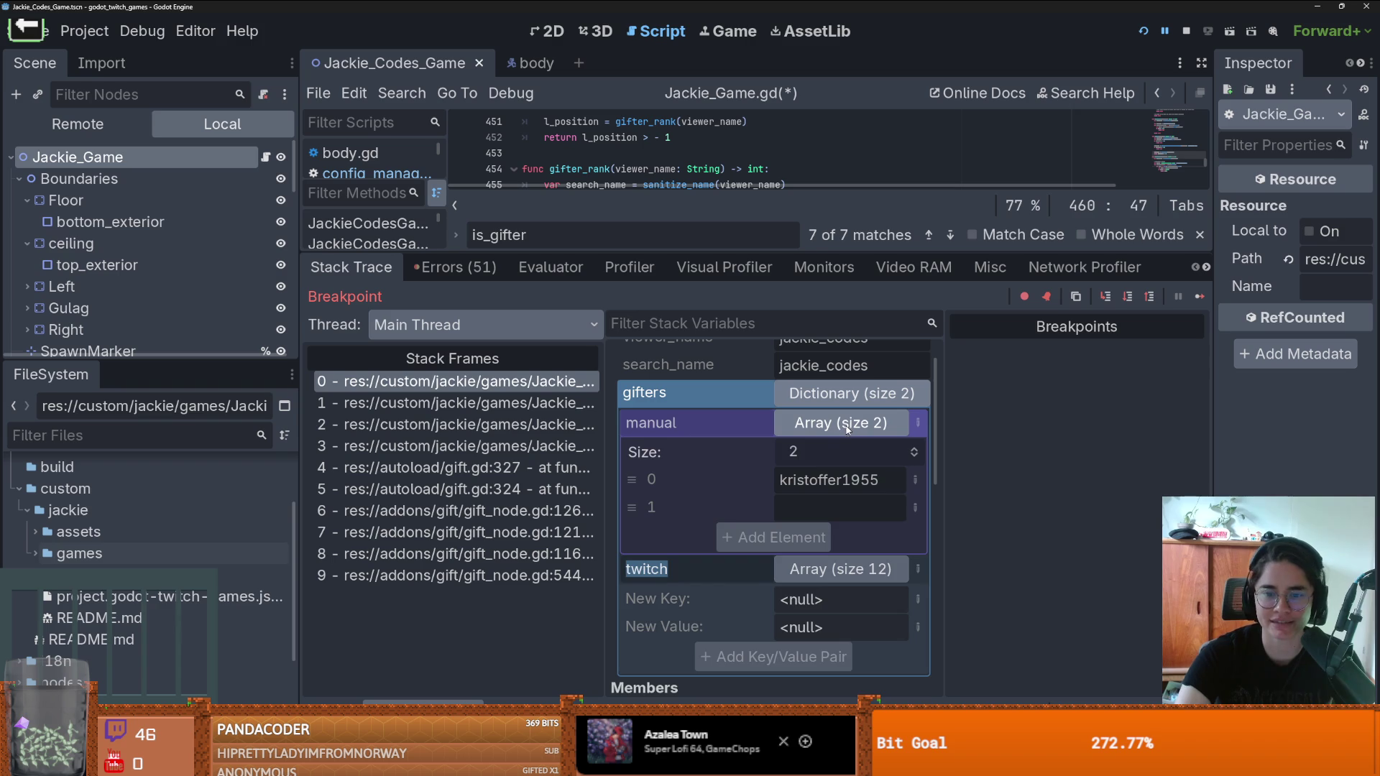
left_click(841, 422)
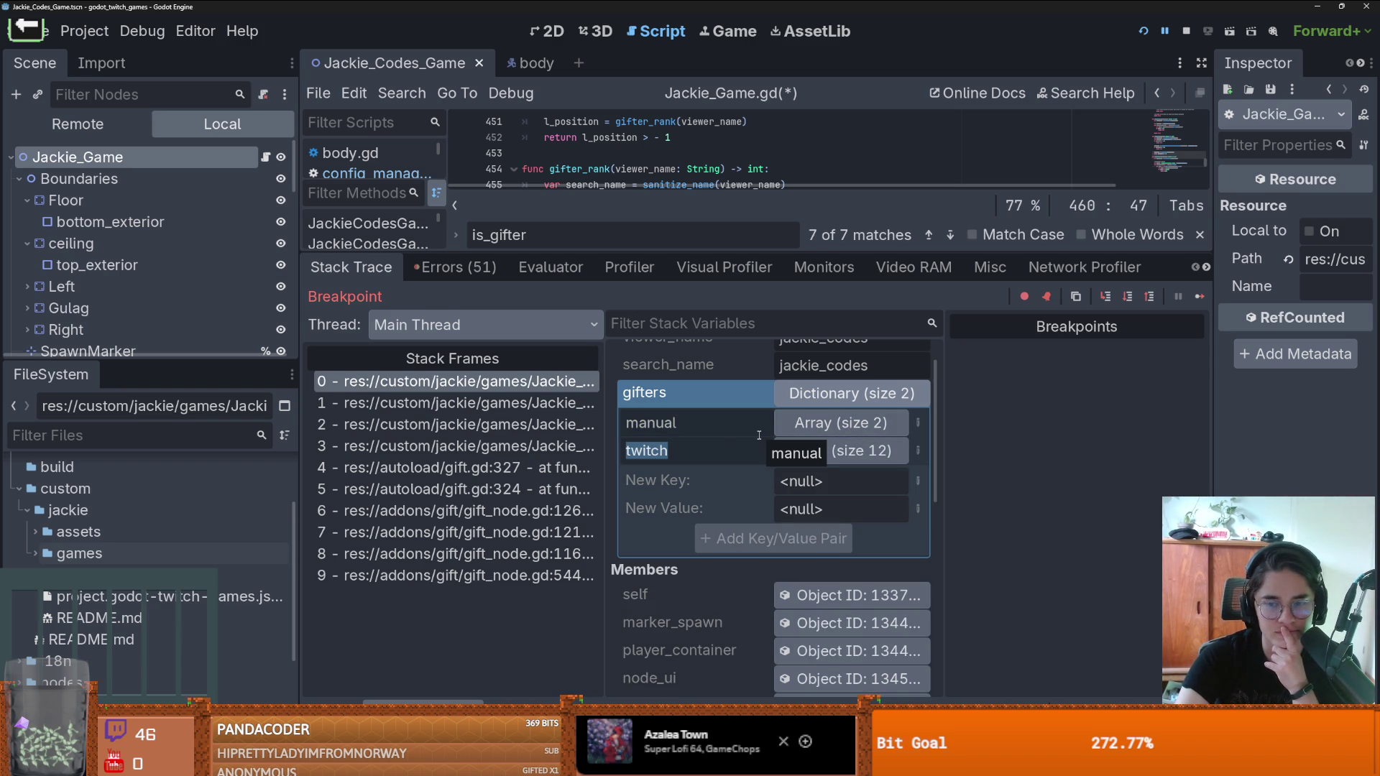
Step: Resize the code and debugger areas to compare gifter_rank with the twitch entry
left_click_drag(722, 252, 724, 359)
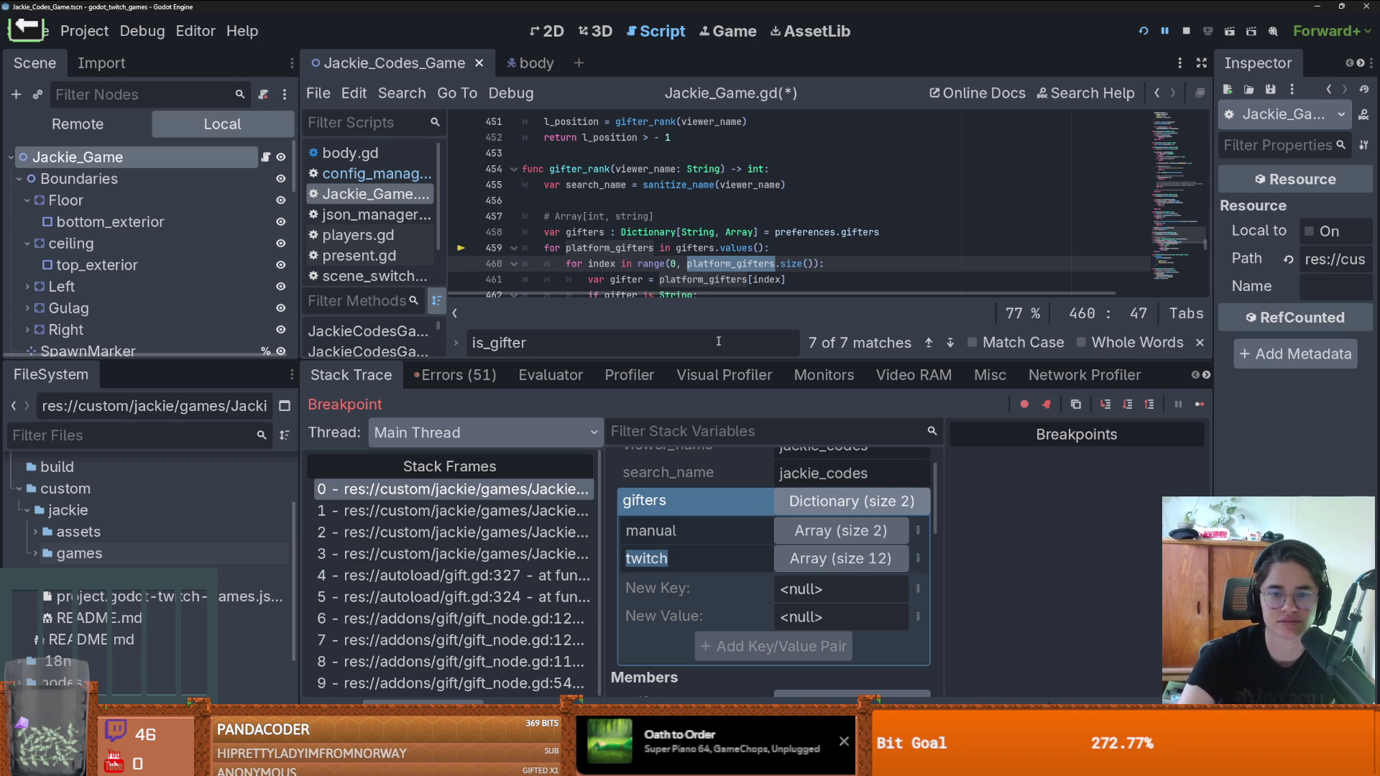
left_click_drag(717, 362, 718, 520)
key("ctrl+z")
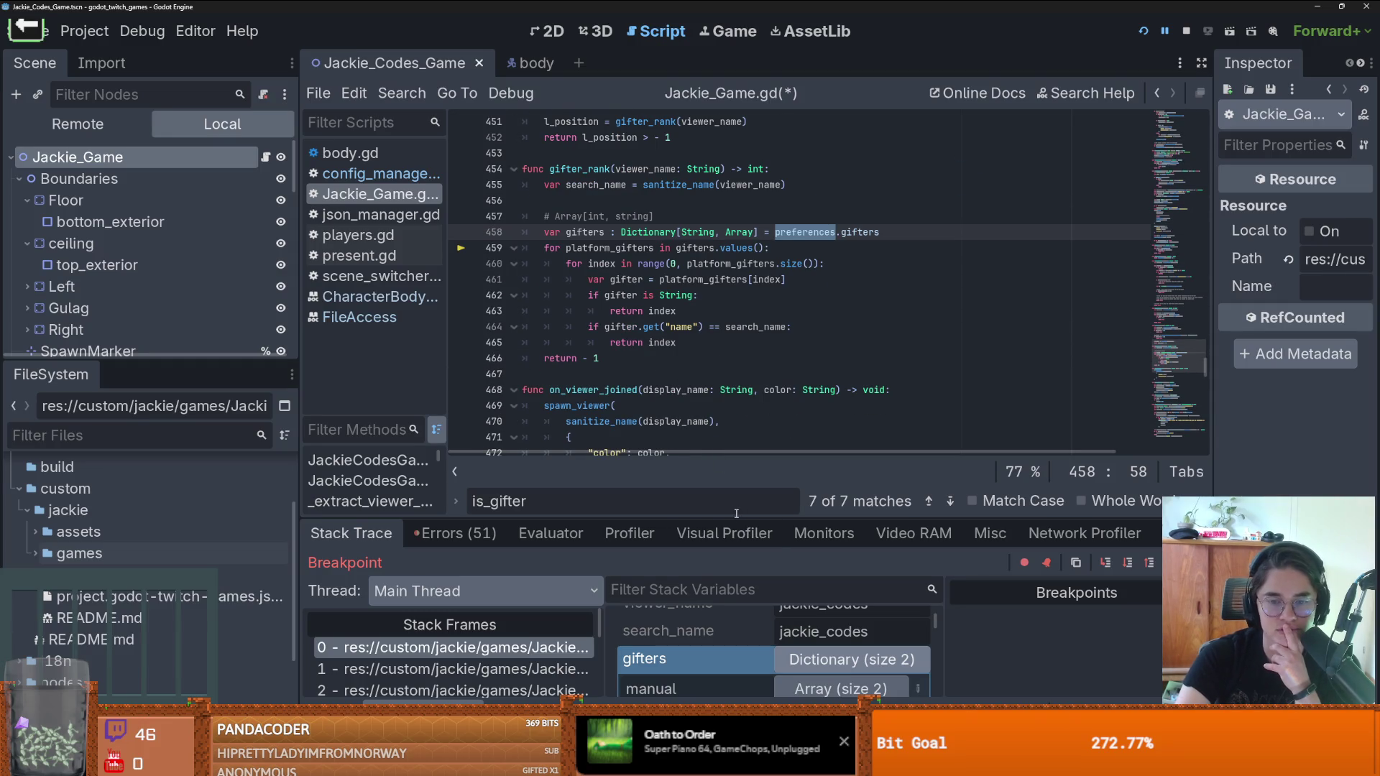
mouse_move(752, 517)
left_mouse_down()
mouse_move(753, 332)
mouse_move(749, 518)
left_mouse_up()
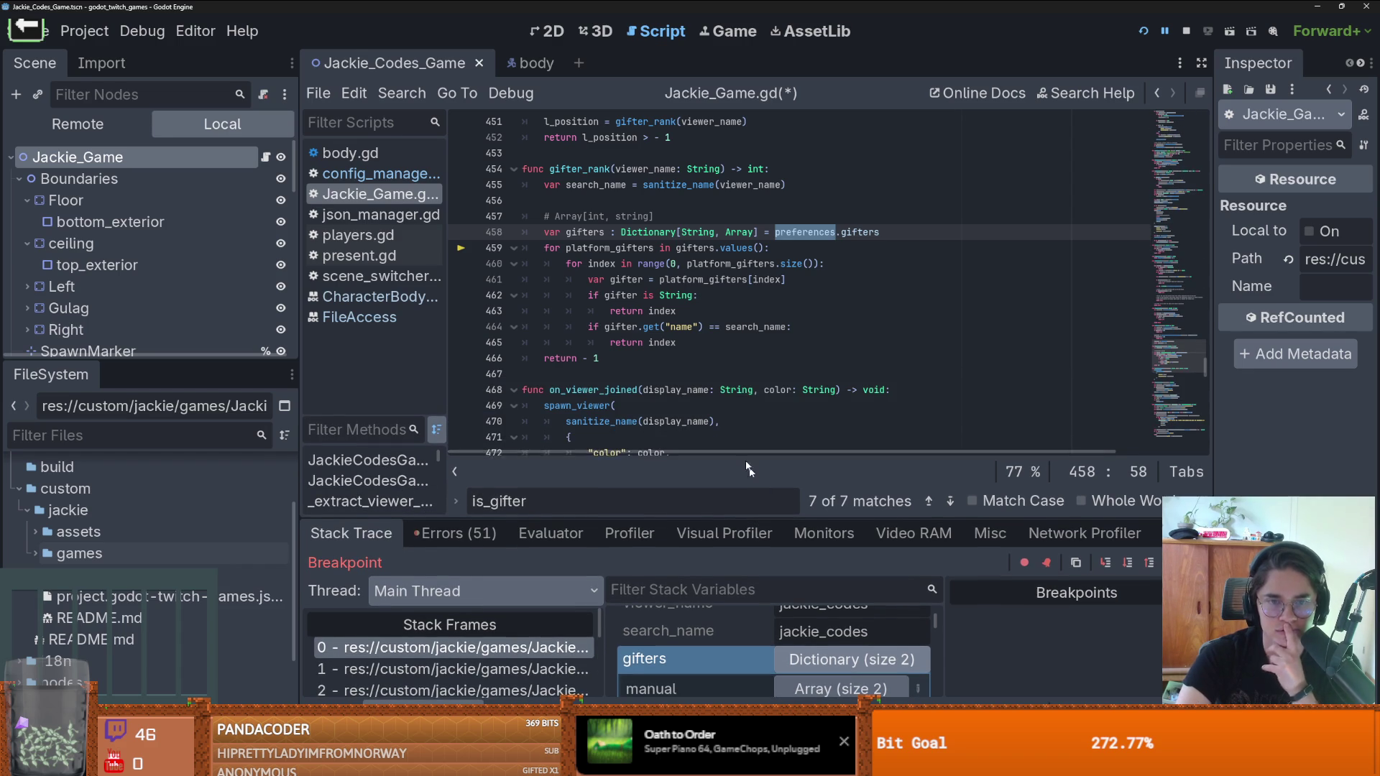
scroll(654, 368, "up", 1)
Step: Save Jackie_Game.gd and trace gifters back to the is_gifter function on line 397
left_click(655, 358)
key("ctrl+s")
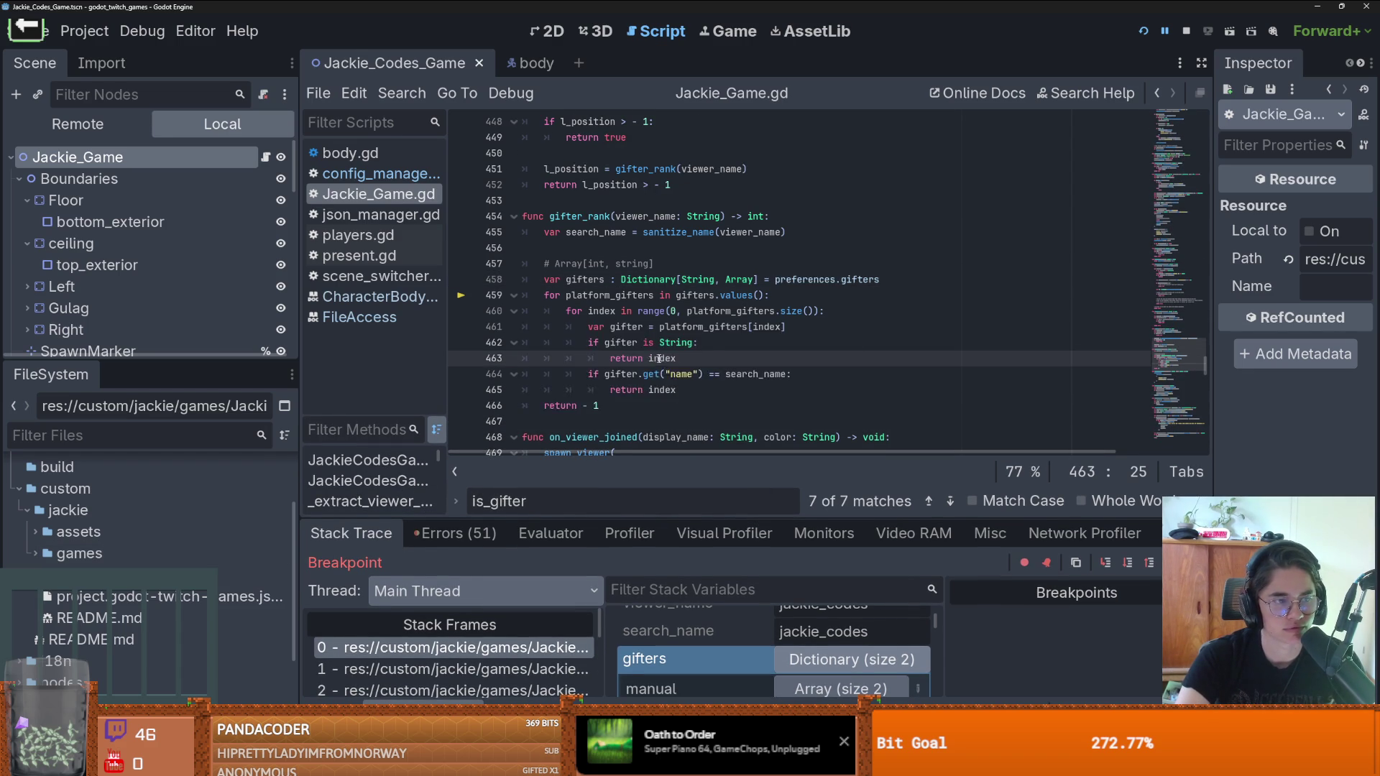
scroll(647, 352, "up", 1)
double_click(588, 343)
double_click(585, 327)
scroll(625, 374, "up", 8)
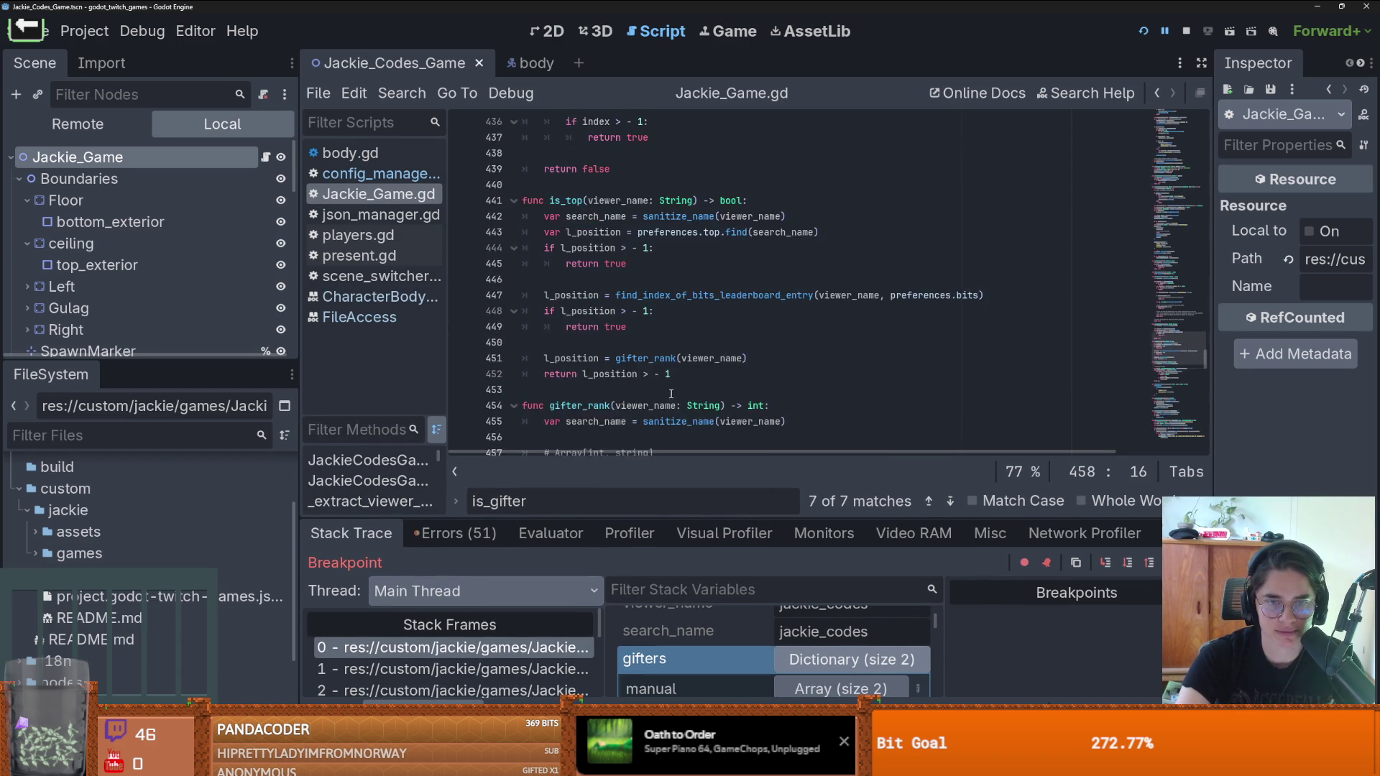
scroll(625, 374, "up", 10)
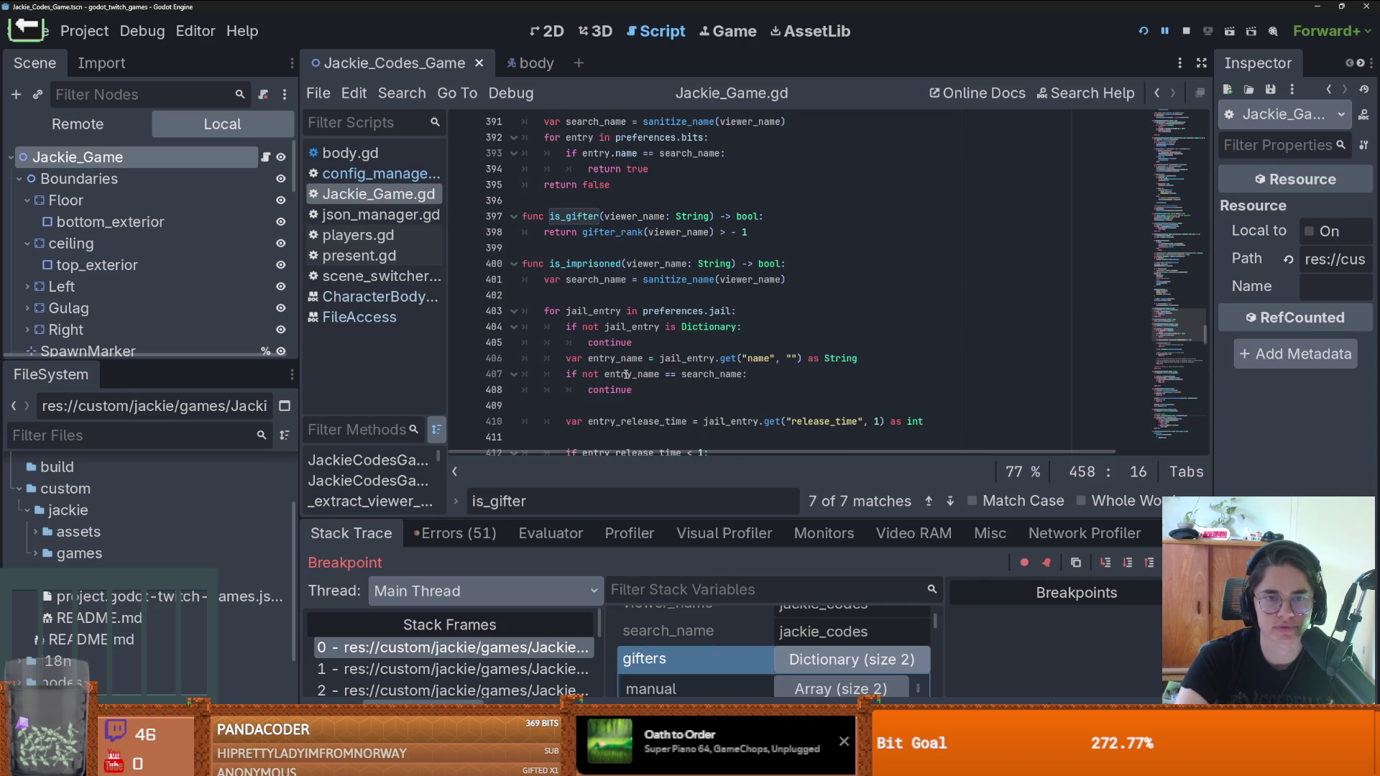
scroll(596, 271, "up", 3)
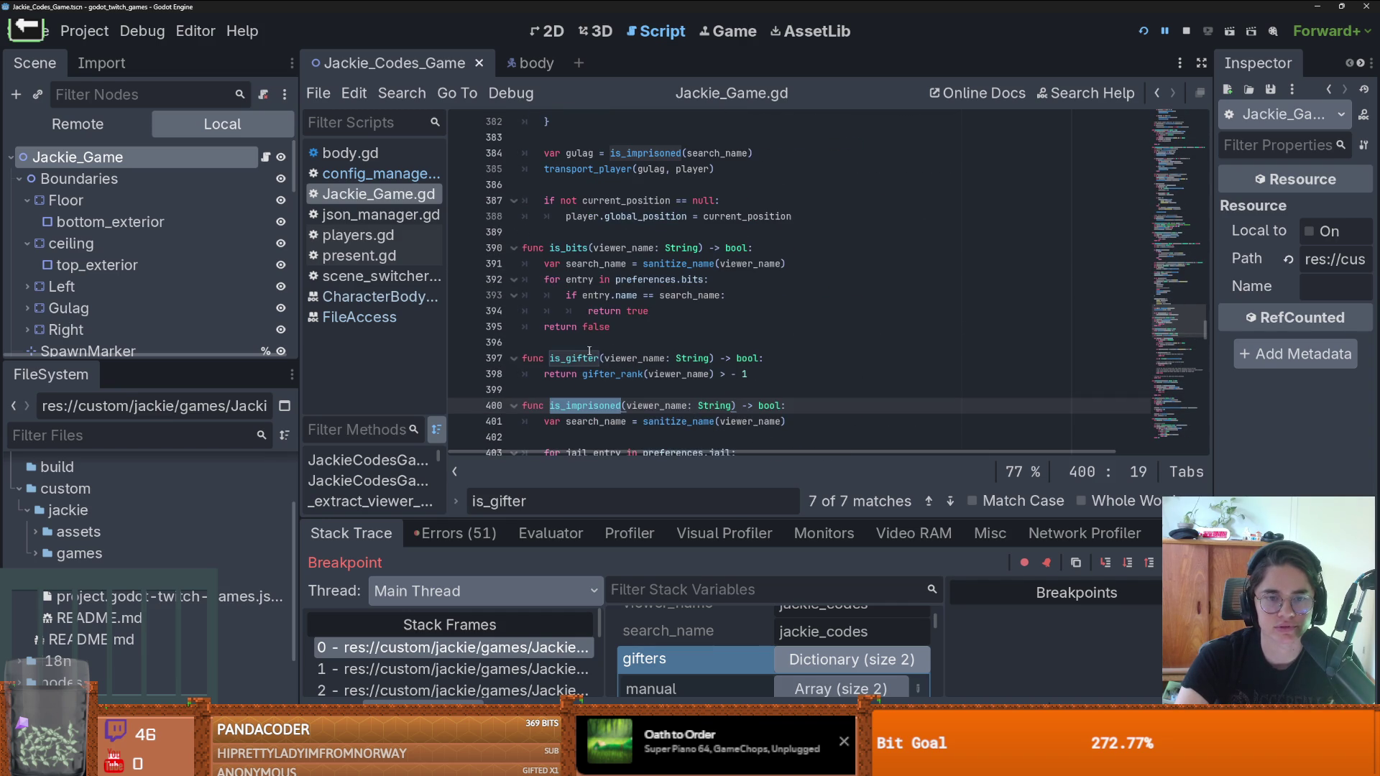
double_click(581, 357)
Step: Review the gifters dictionary in a taller debugger, then resume execution with F12
left_click(851, 658)
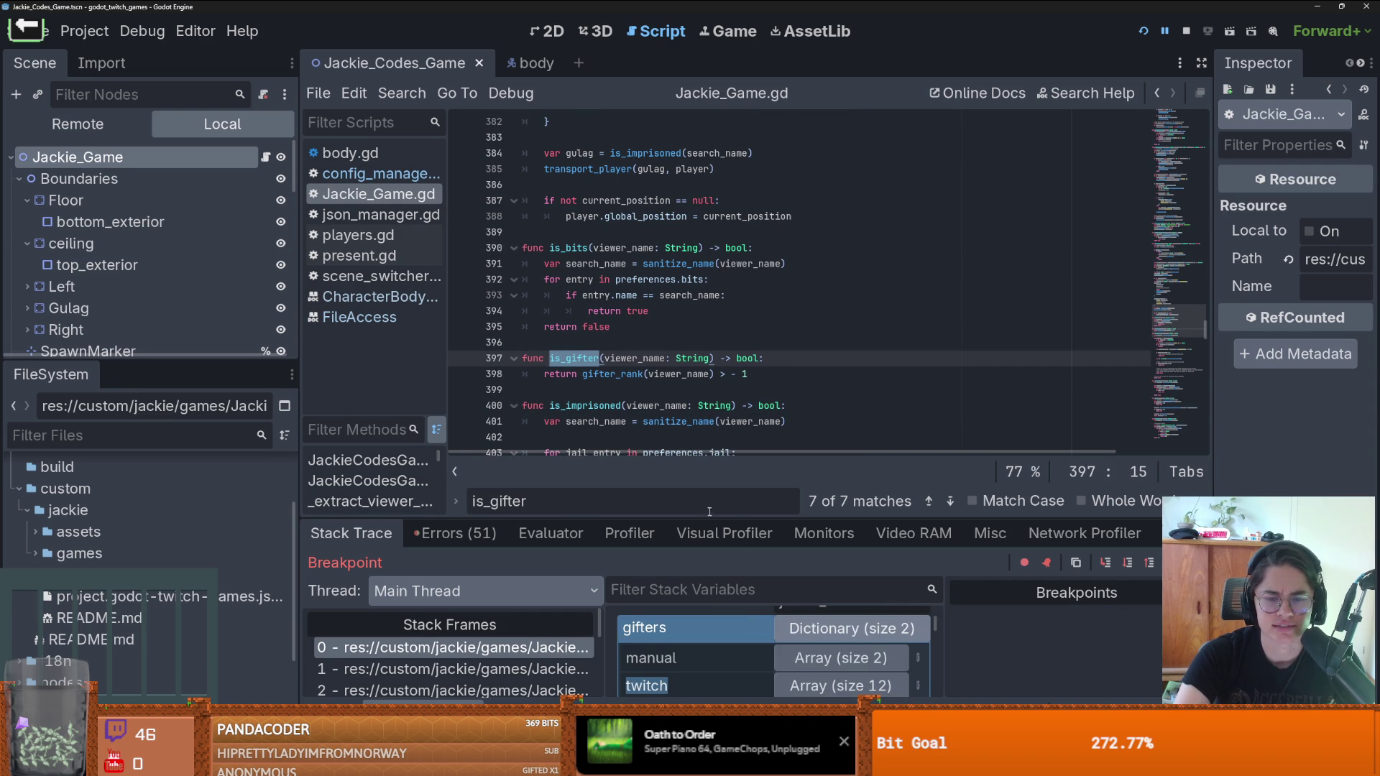
left_click_drag(709, 516, 712, 252)
left_click(839, 369)
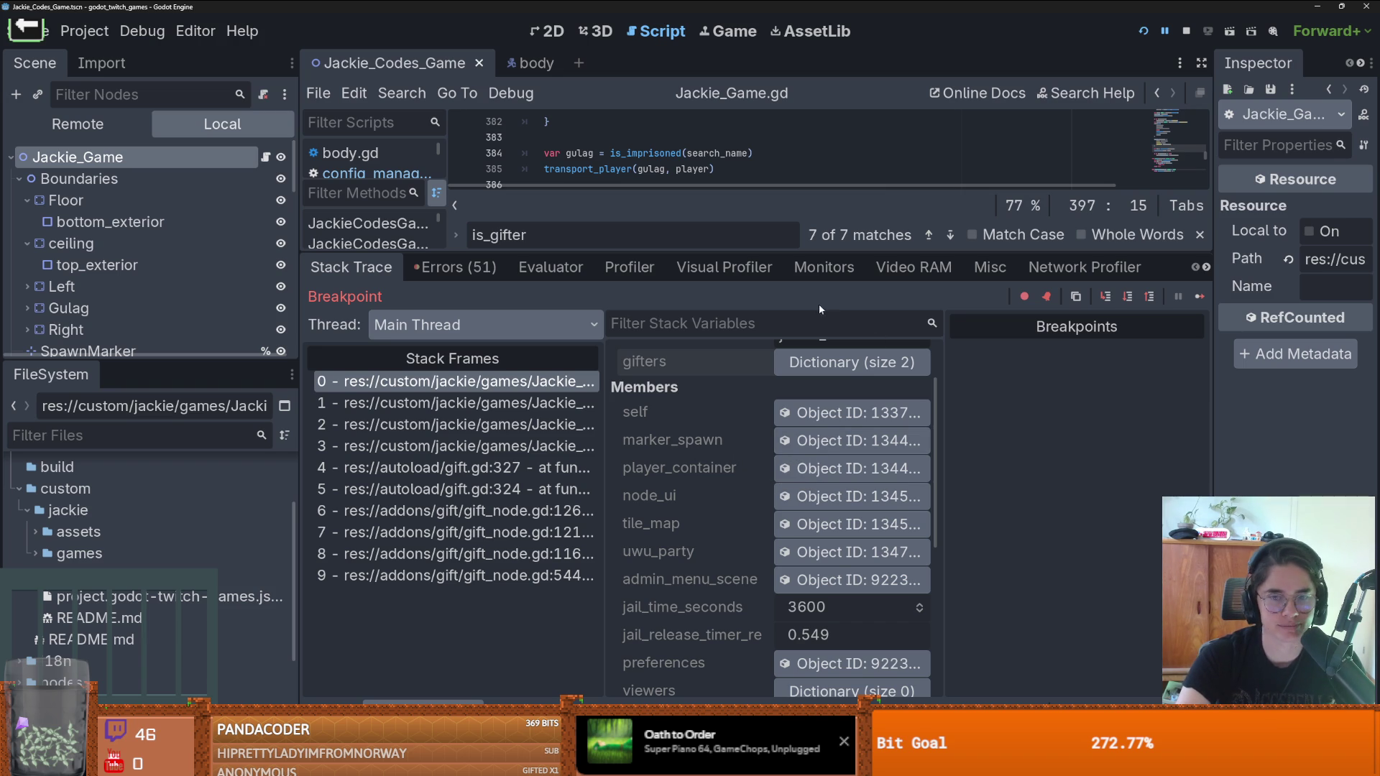
scroll(758, 457, "up", 2)
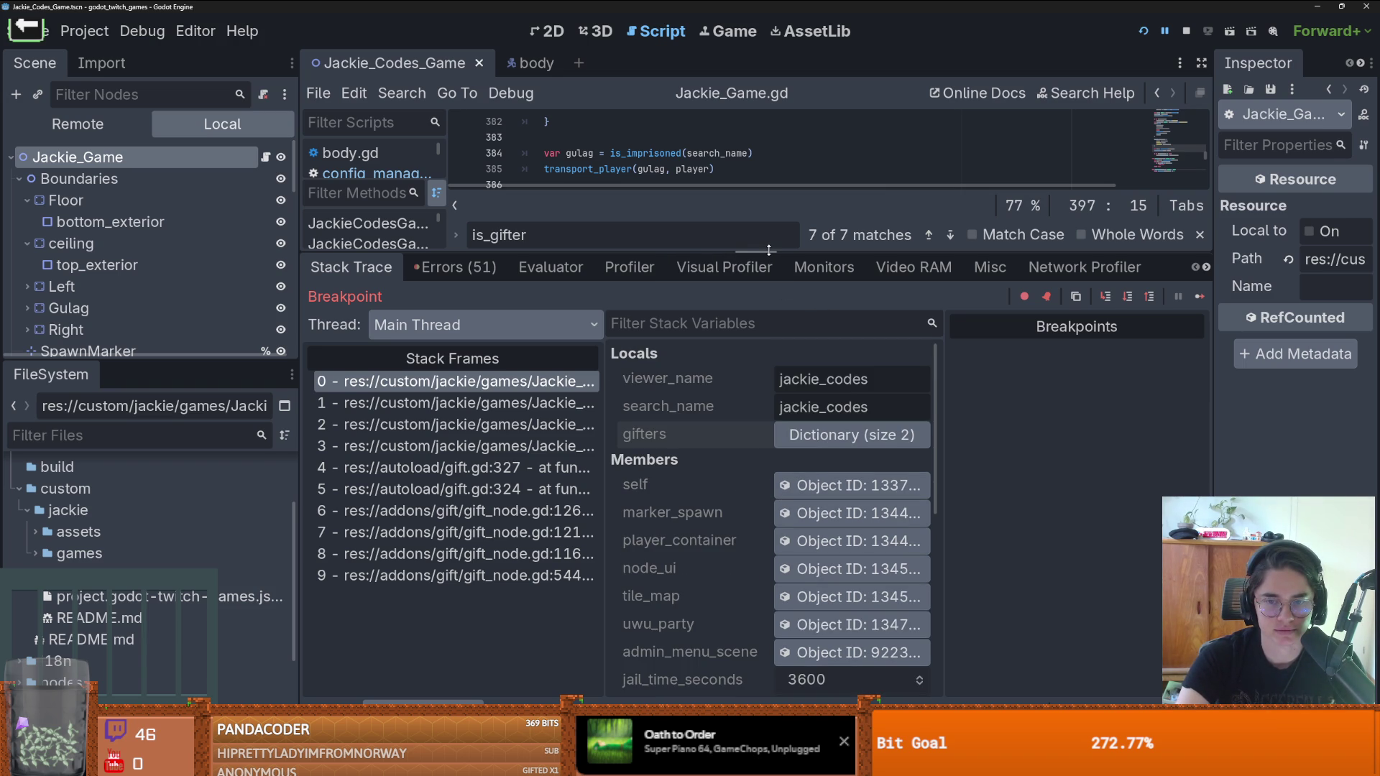
left_click_drag(768, 250, 777, 458)
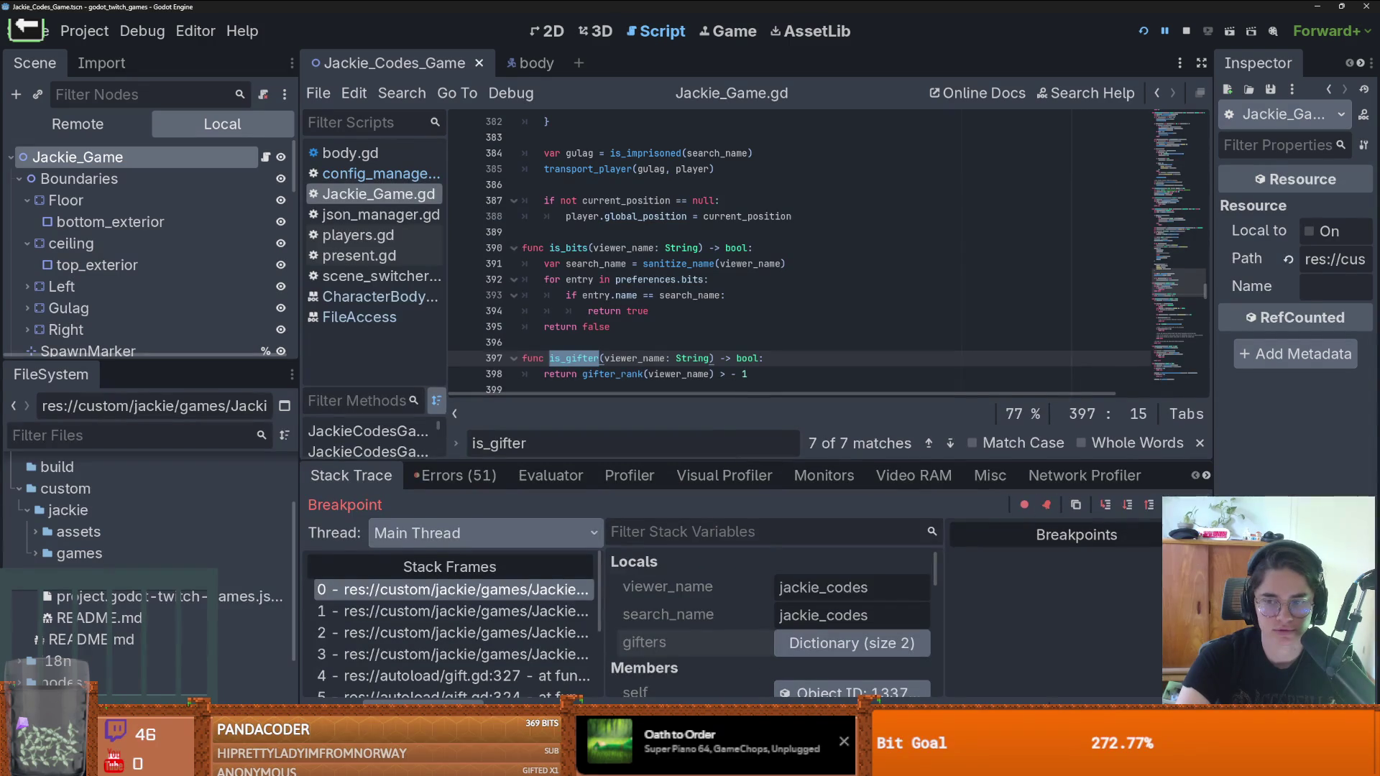
key("F12")
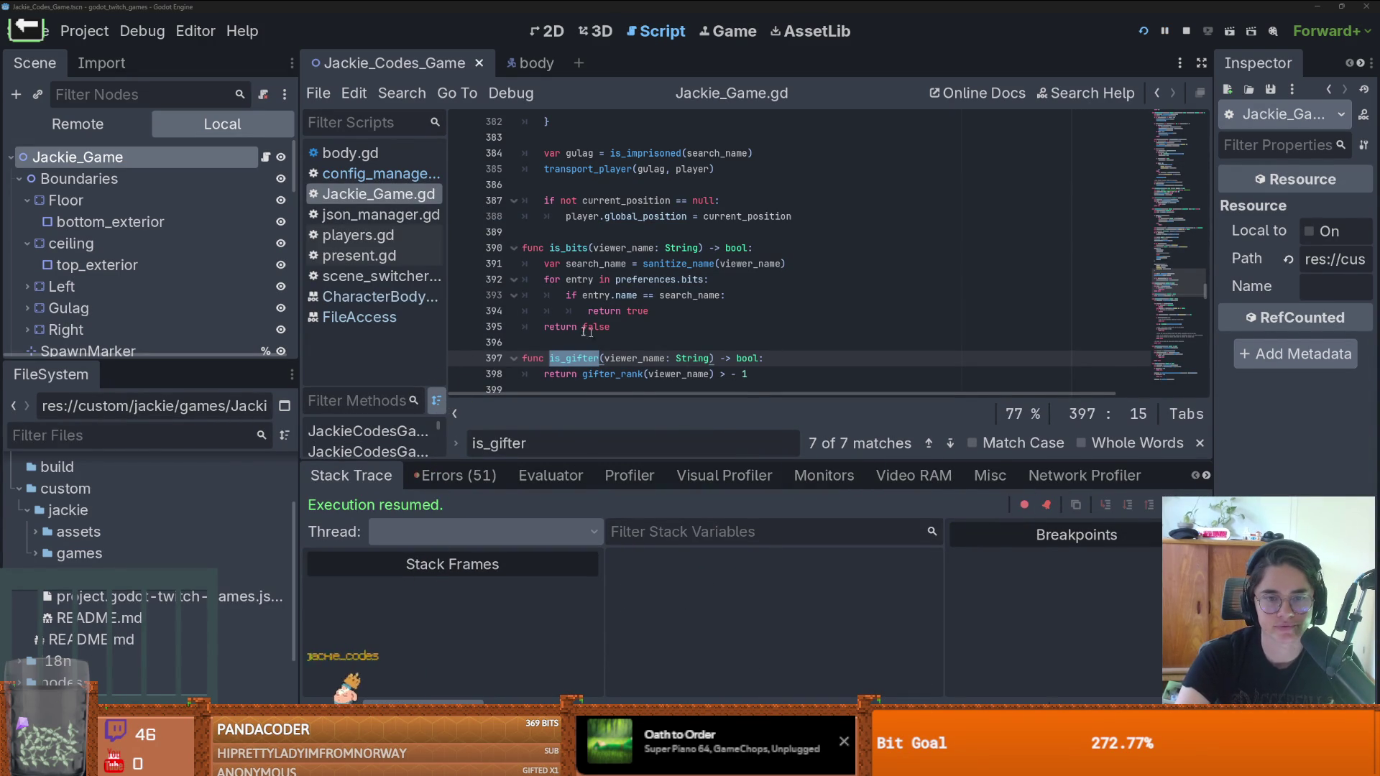
Step: Scroll to the is_top code, then use and close the running game's admin console
scroll(587, 331, "down", 5)
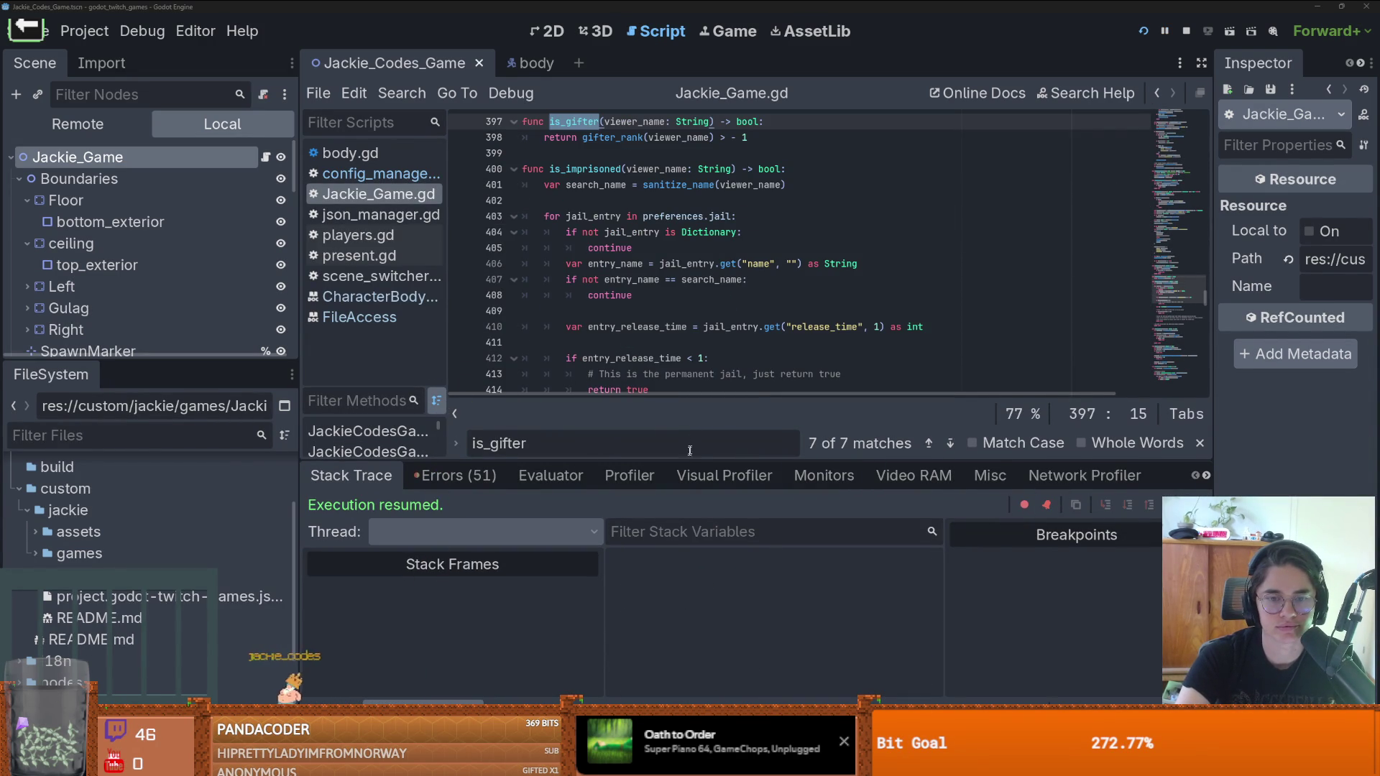
scroll(686, 414, "down", 8)
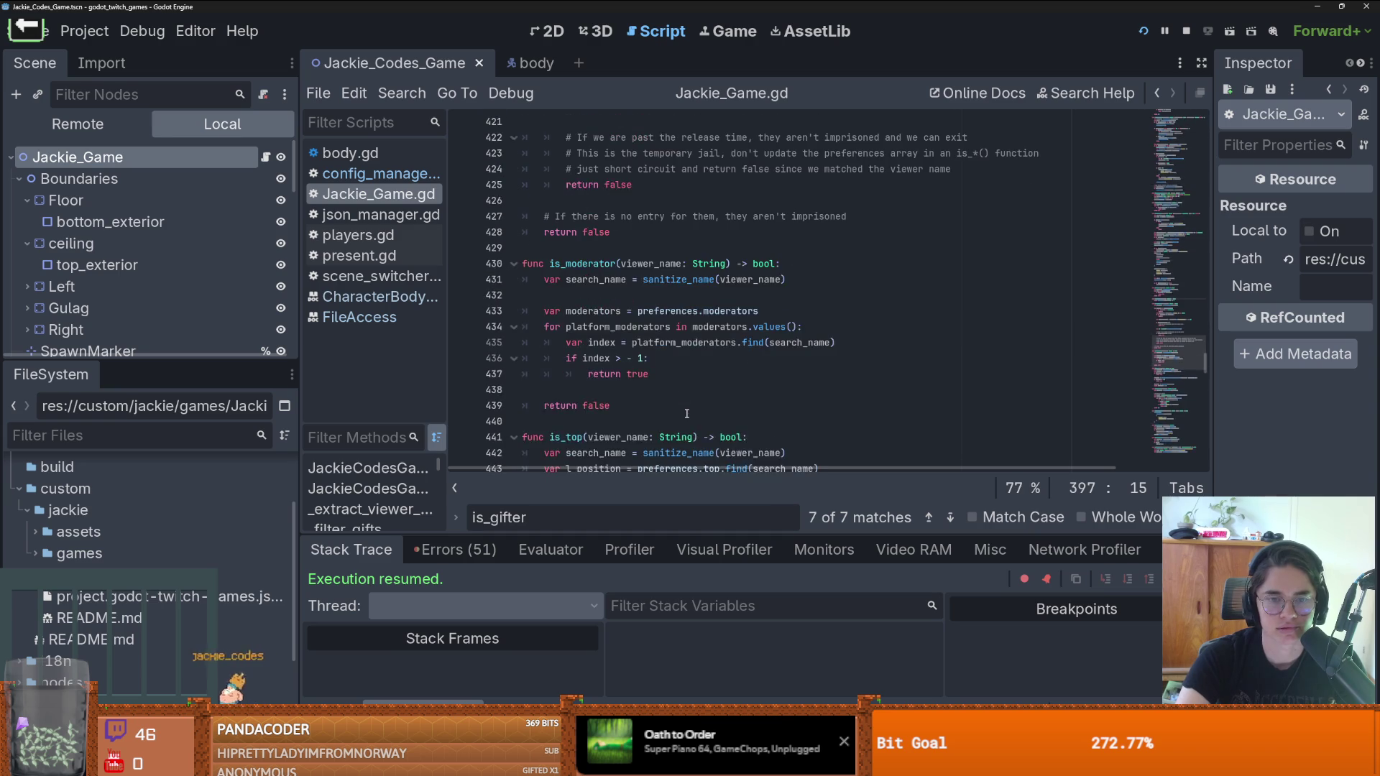
scroll(687, 414, "down", 3)
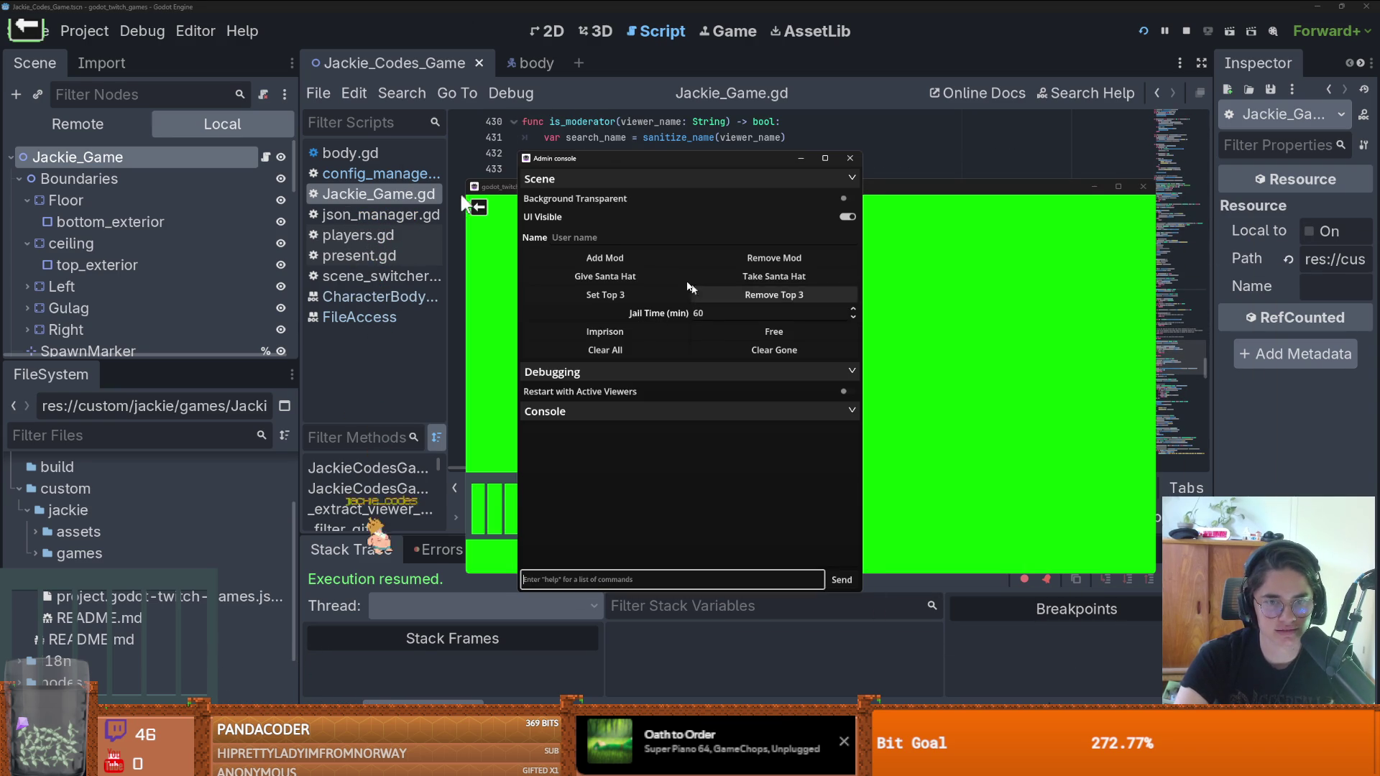
left_click(597, 237)
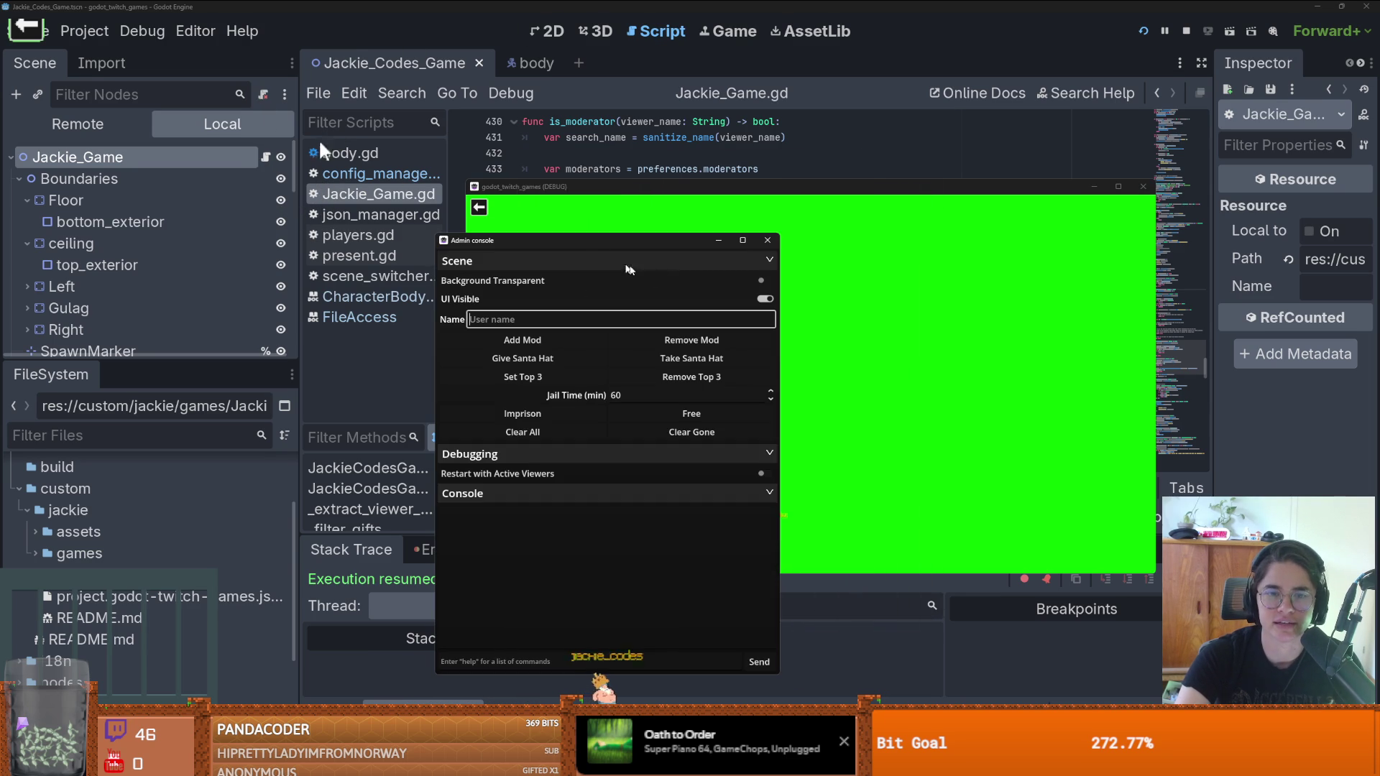
left_click(766, 240)
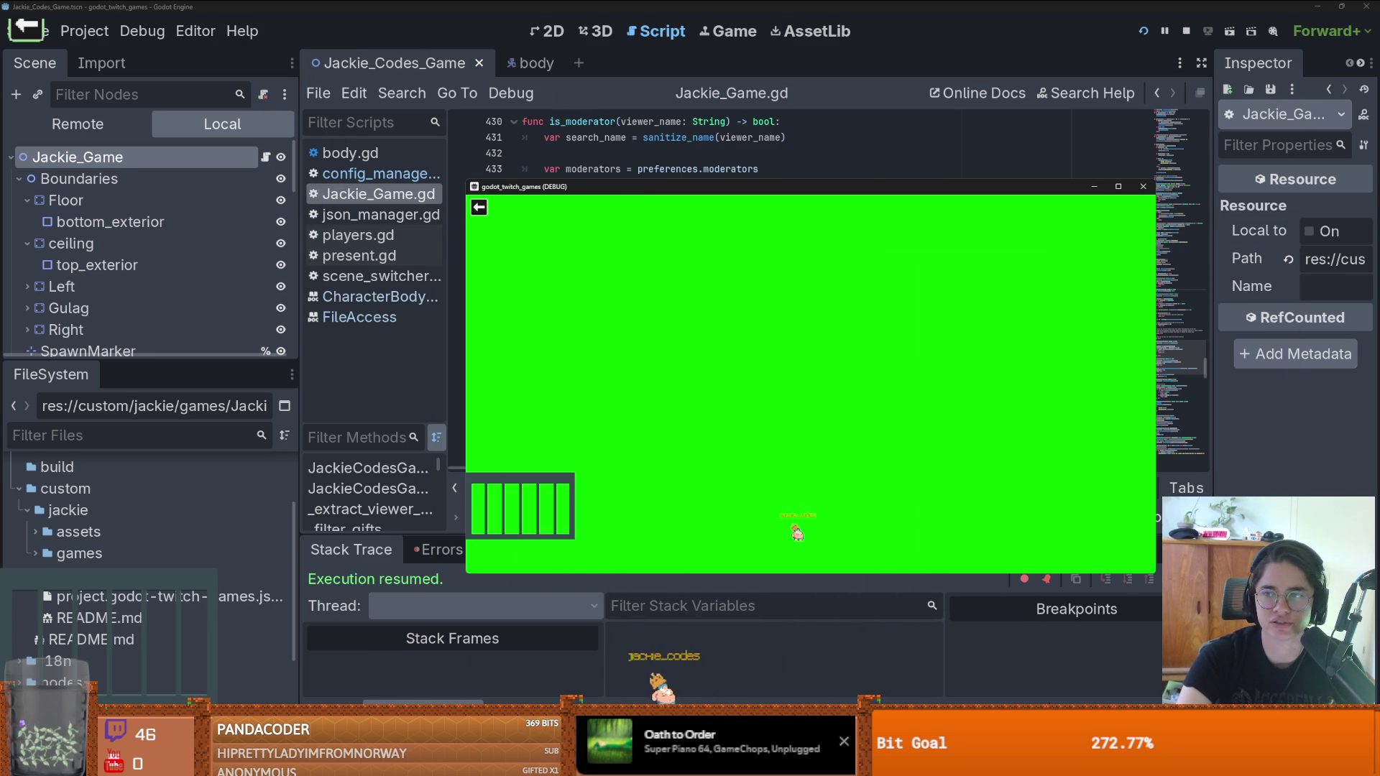
Step: Rerun and stop the project, then enlarge the FileSystem dock and collapse the custom folder
key("F5")
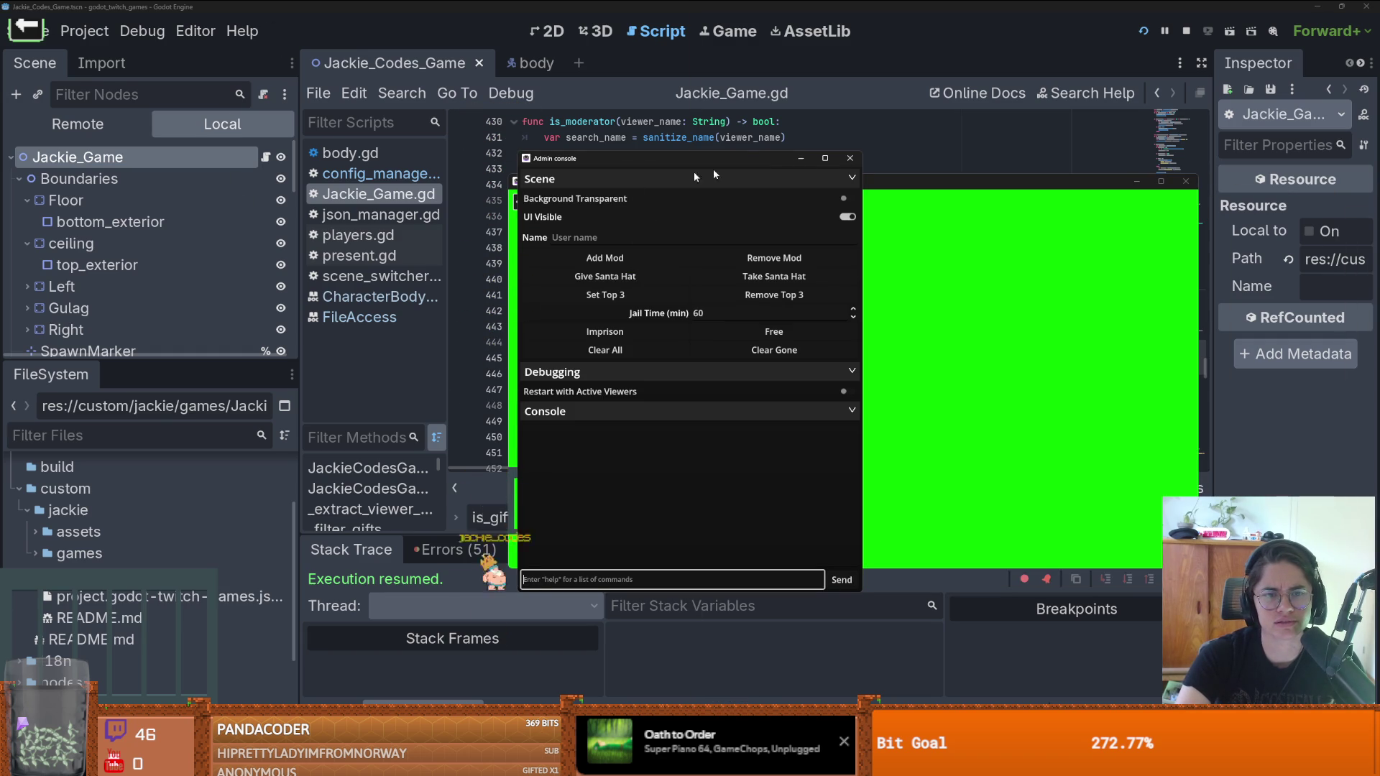
left_click(850, 158)
key("F8")
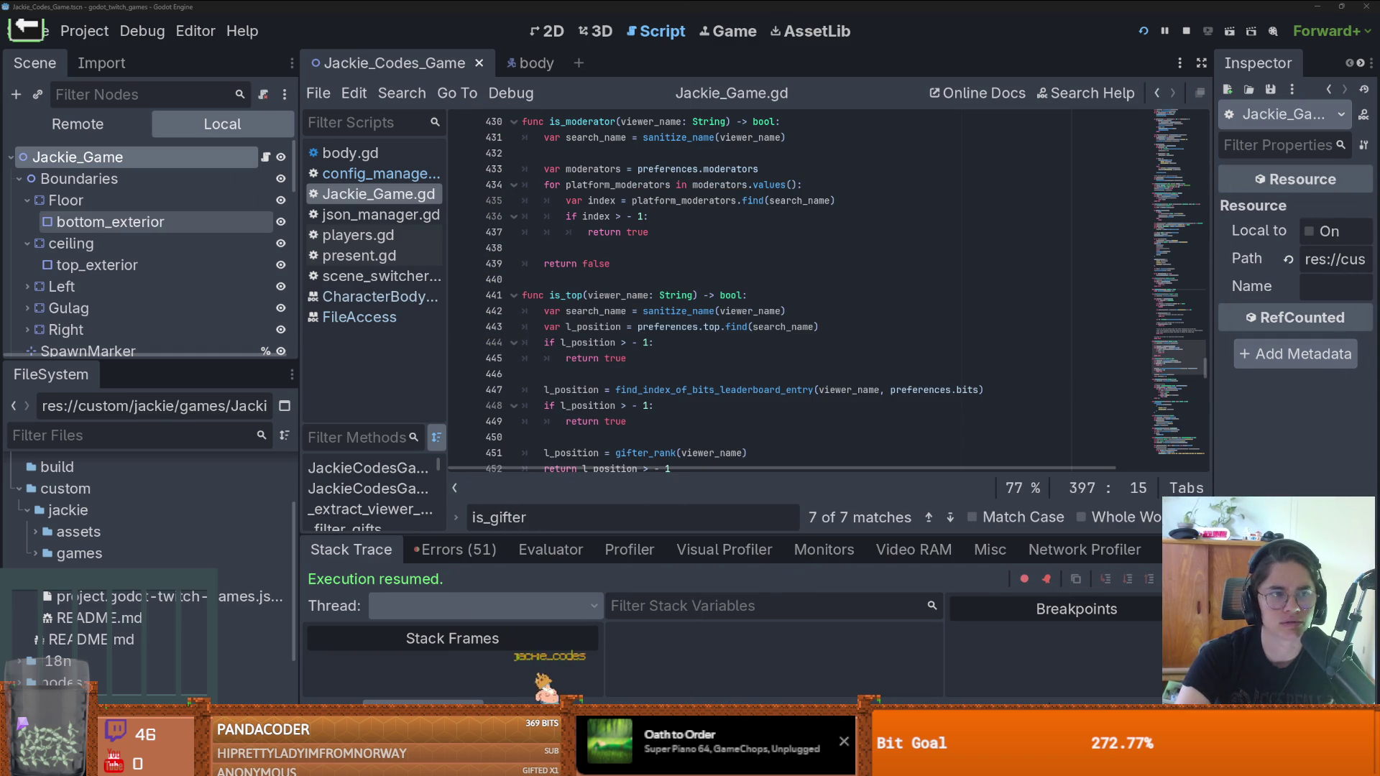
left_click_drag(111, 359, 111, 143)
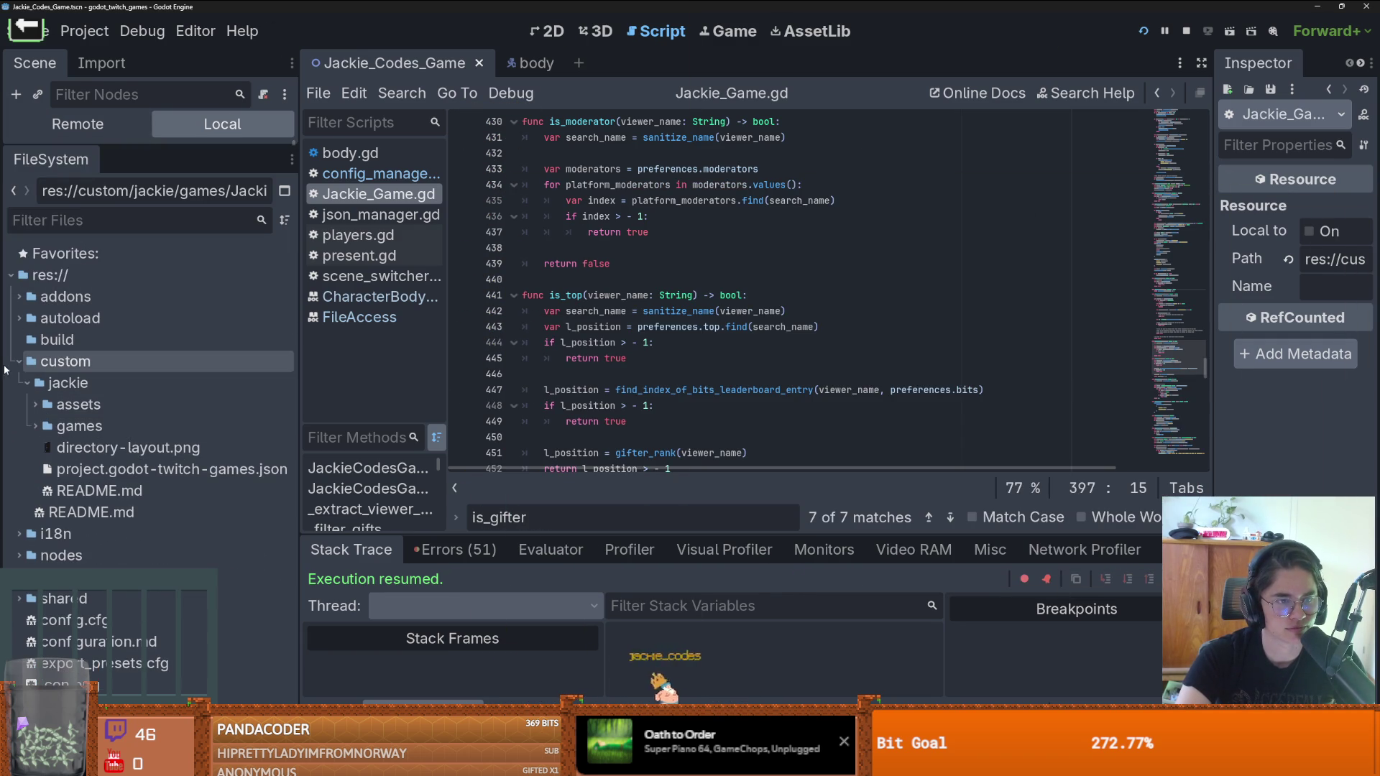
double_click(130, 368)
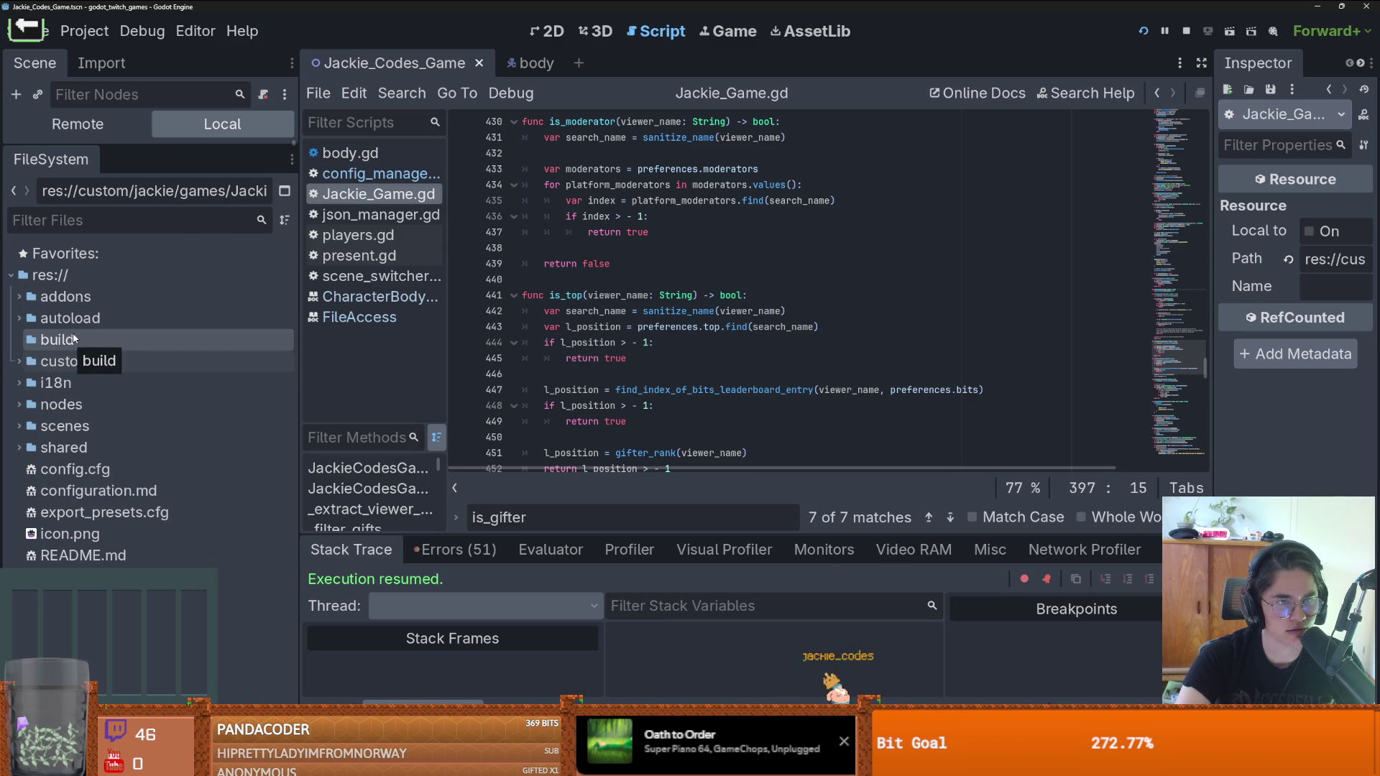
Step: Confirm in Project Settings' Input Map that admin is bound to QuoteLeft (Physical)
left_click(84, 31)
left_click(94, 62)
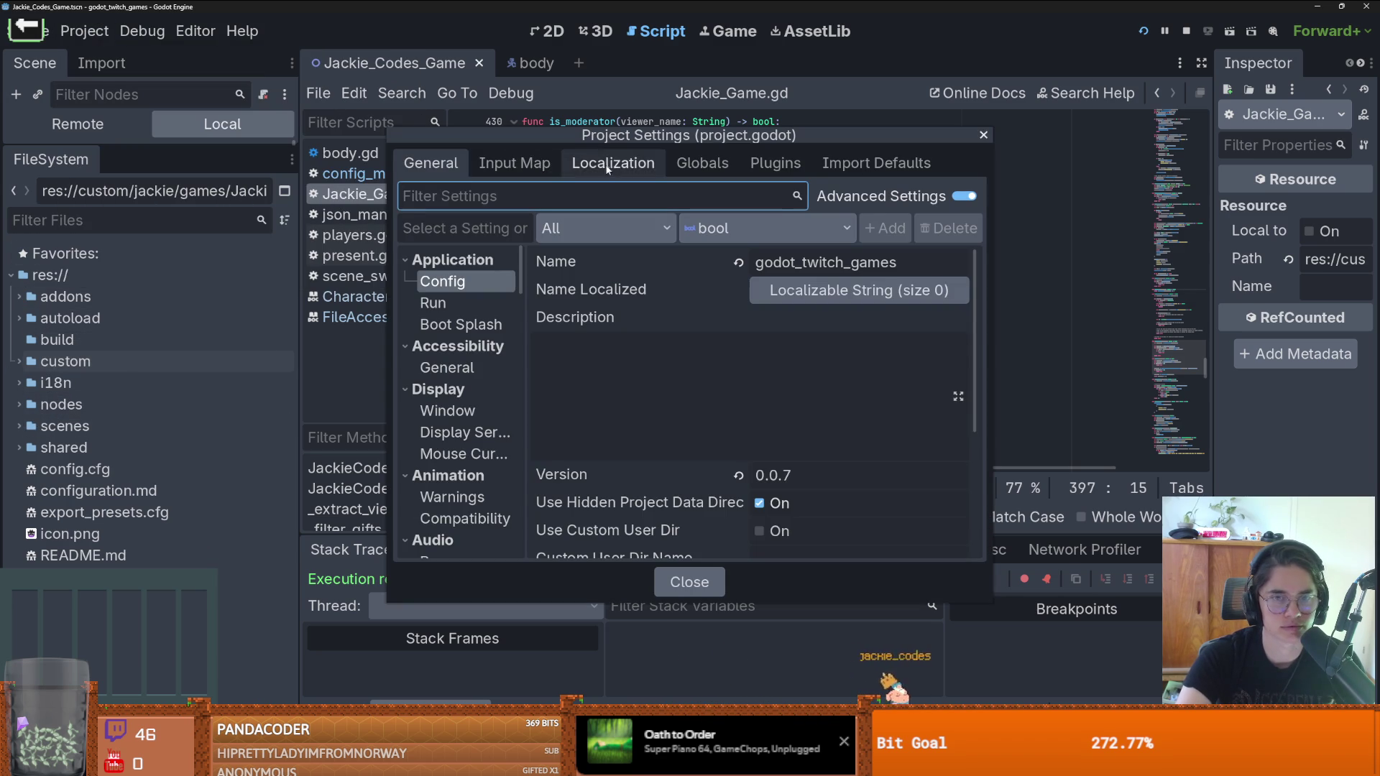
left_click(514, 163)
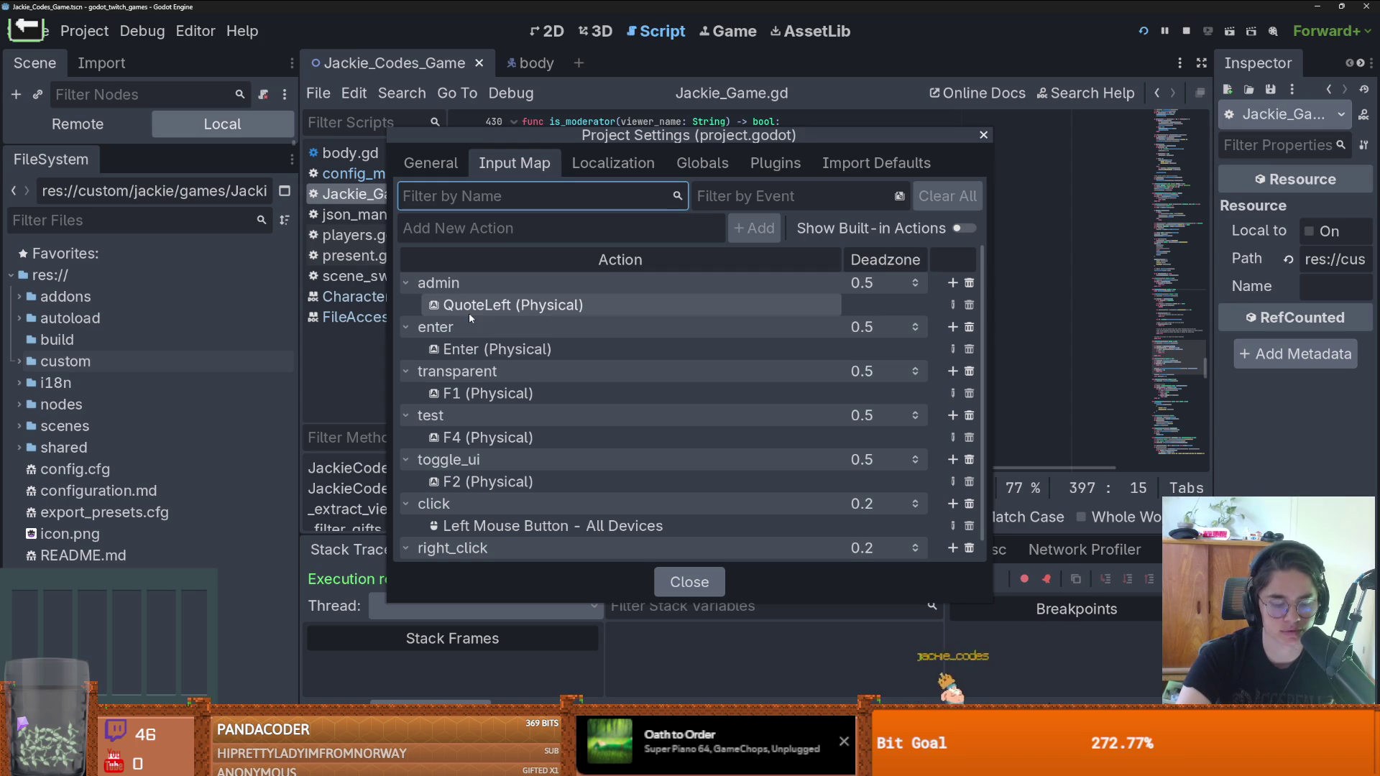
scroll(493, 424, "down", 1)
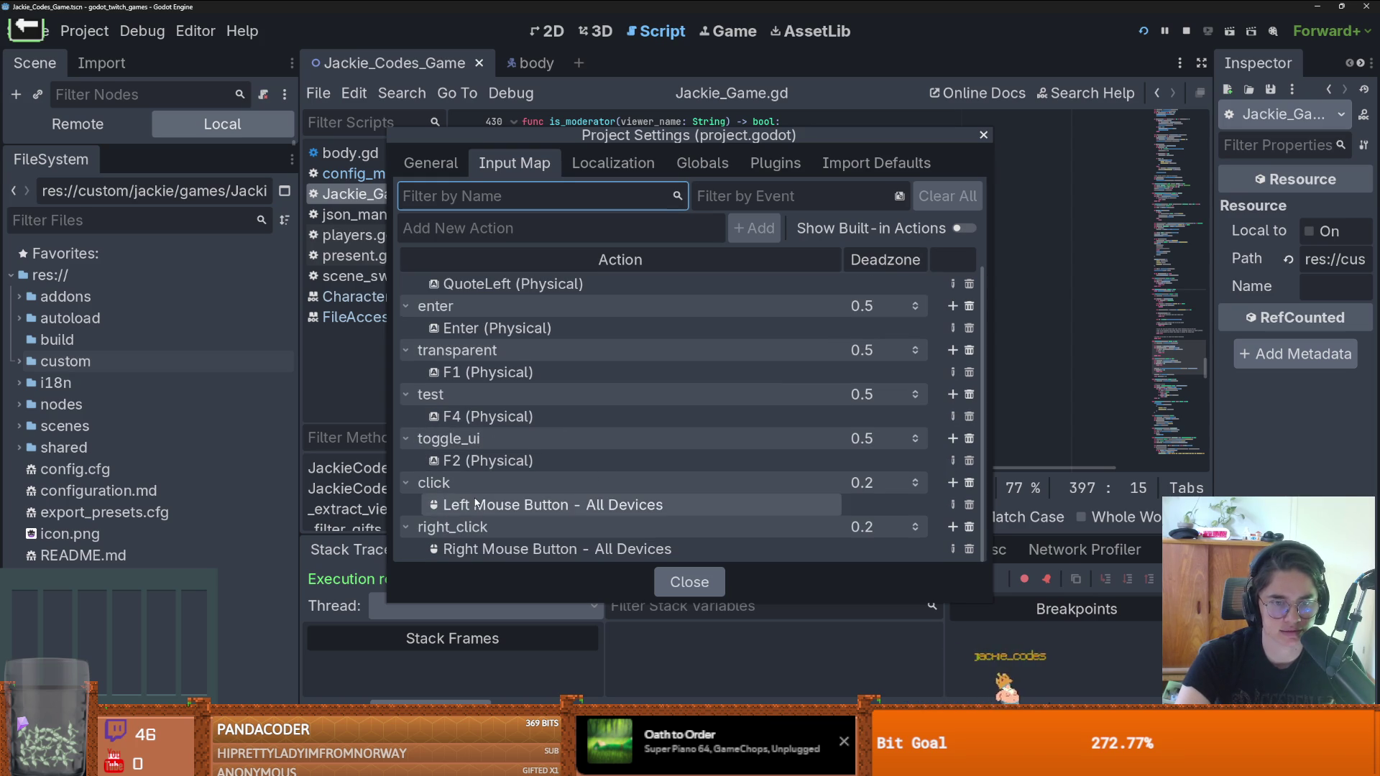
scroll(468, 468, "up", 1)
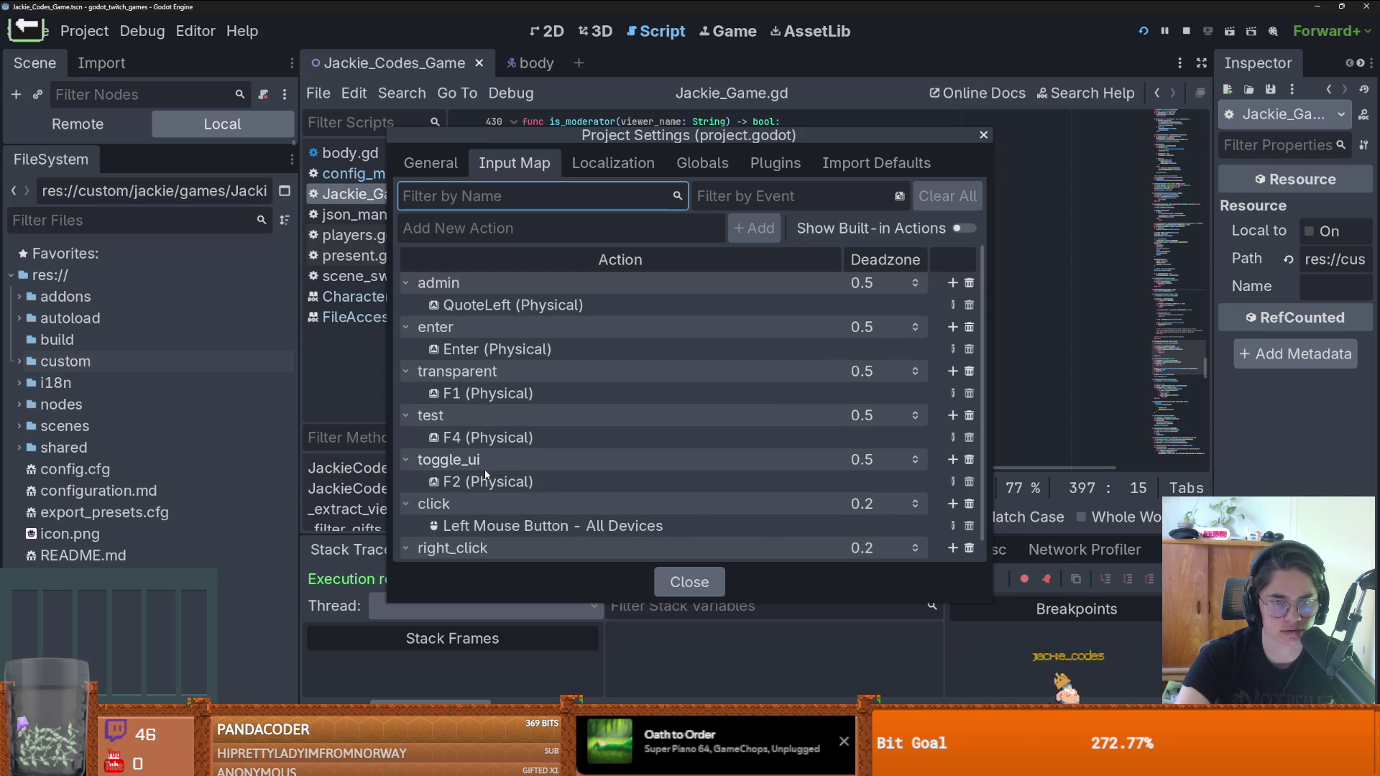
scroll(503, 451, "down", 1)
scroll(516, 418, "up", 1)
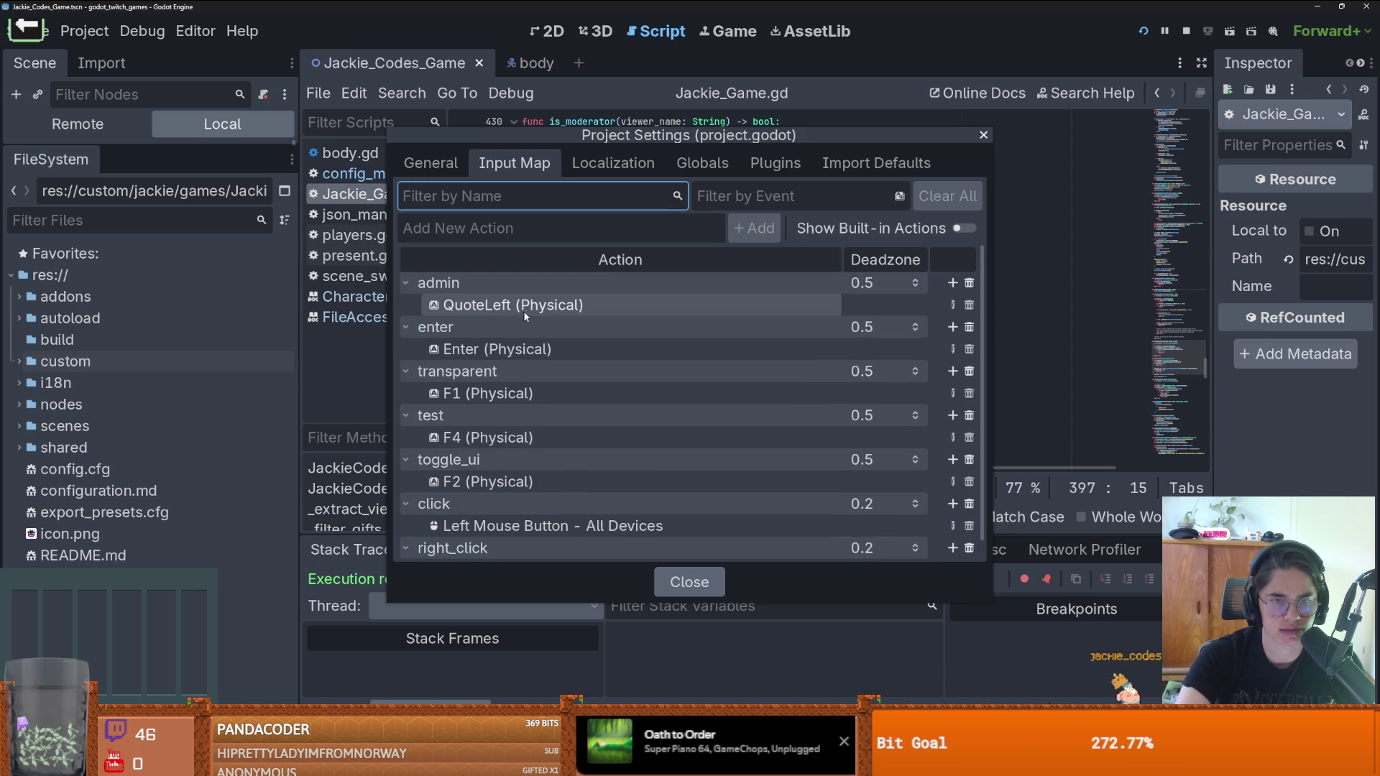
double_click(463, 284)
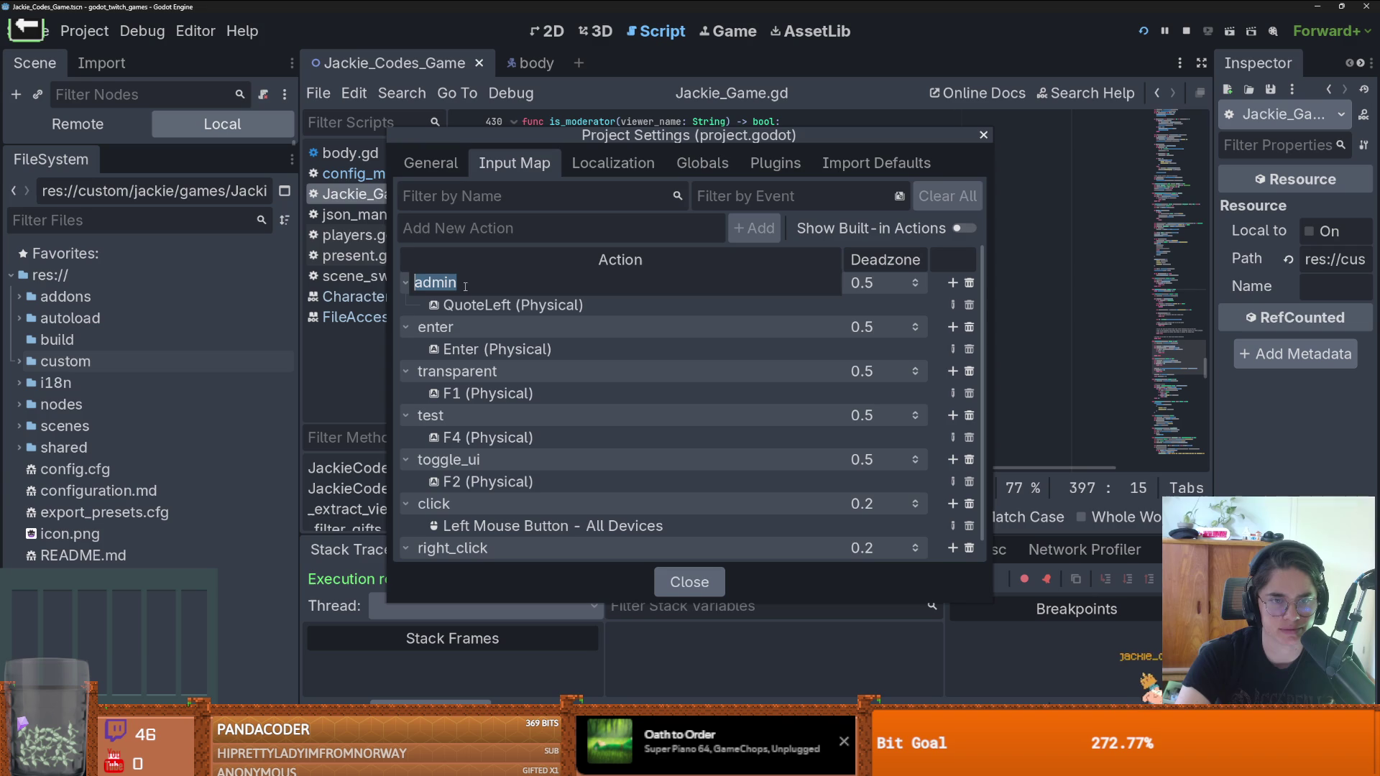
left_click(984, 135)
Step: Search all project files for the string "admin
left_click(402, 93)
left_click(431, 213)
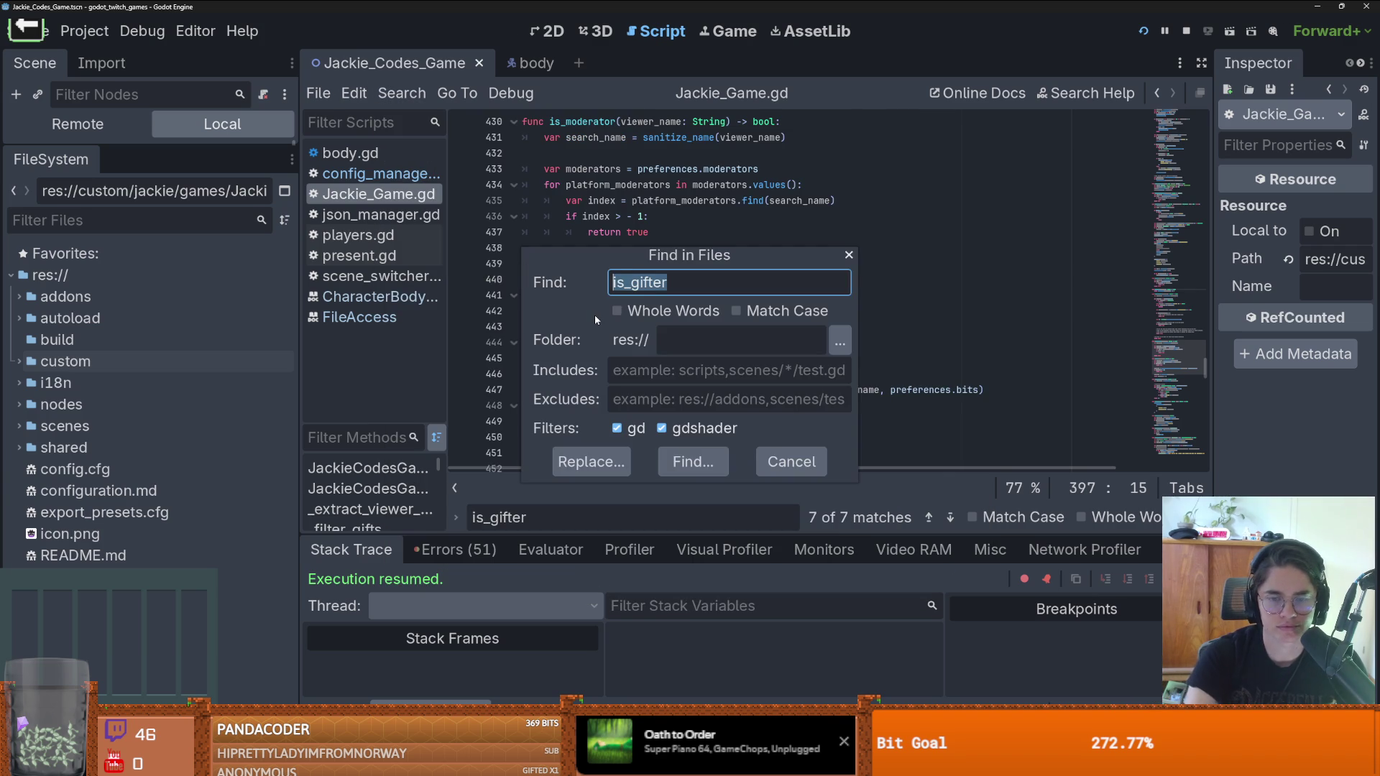
type("\"admin")
key("Return")
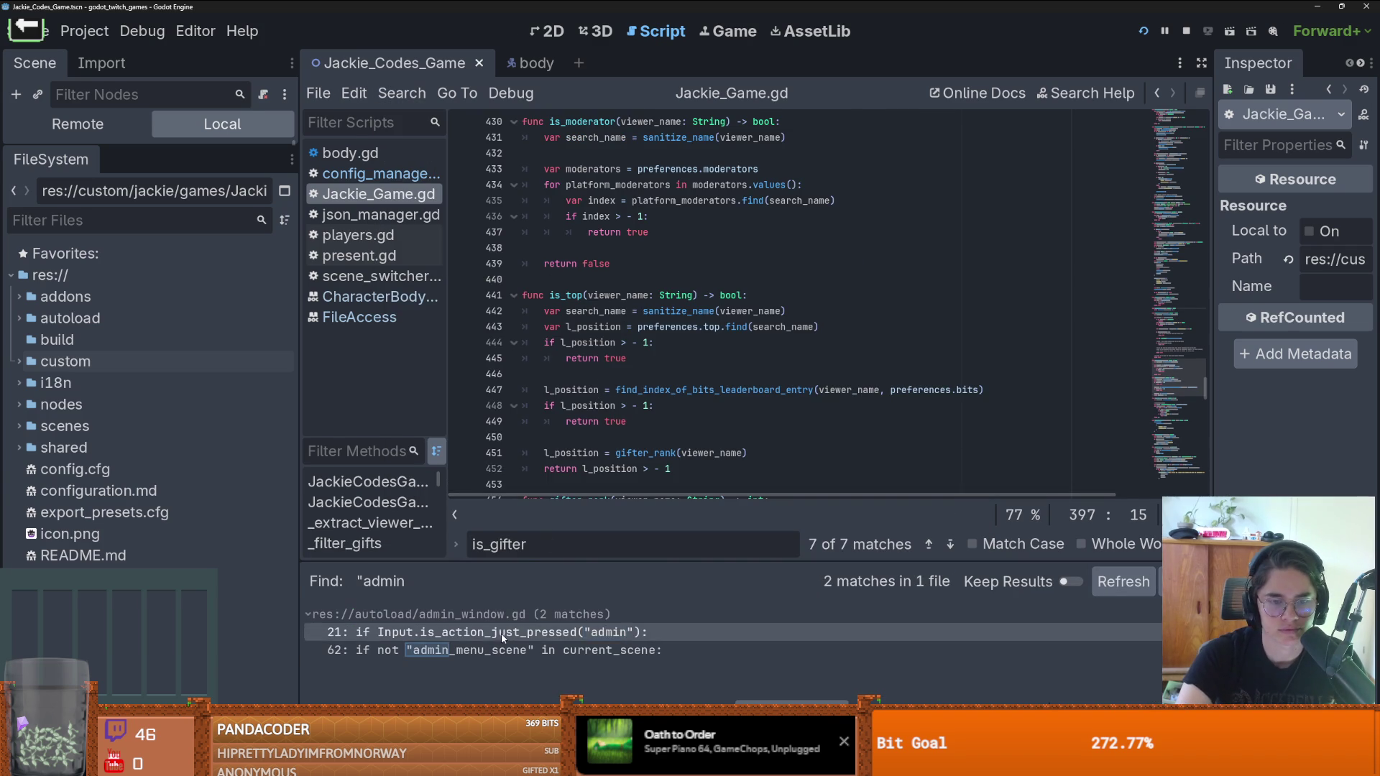
Step: Open admin_window.gd at its admin input check and filter the FileSystem by 'admin'
left_click(479, 634)
scroll(716, 241, "up", 3)
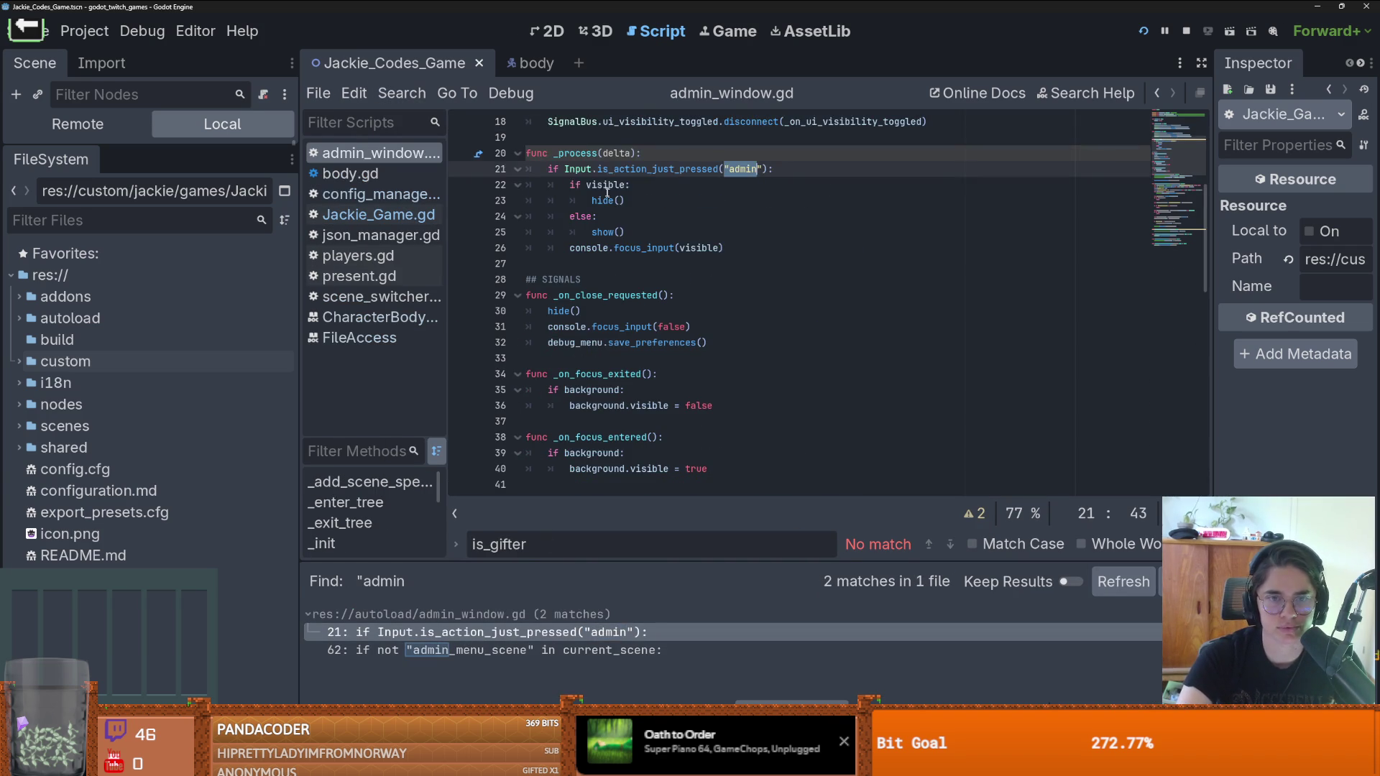
double_click(604, 185)
scroll(610, 216, "up", 3)
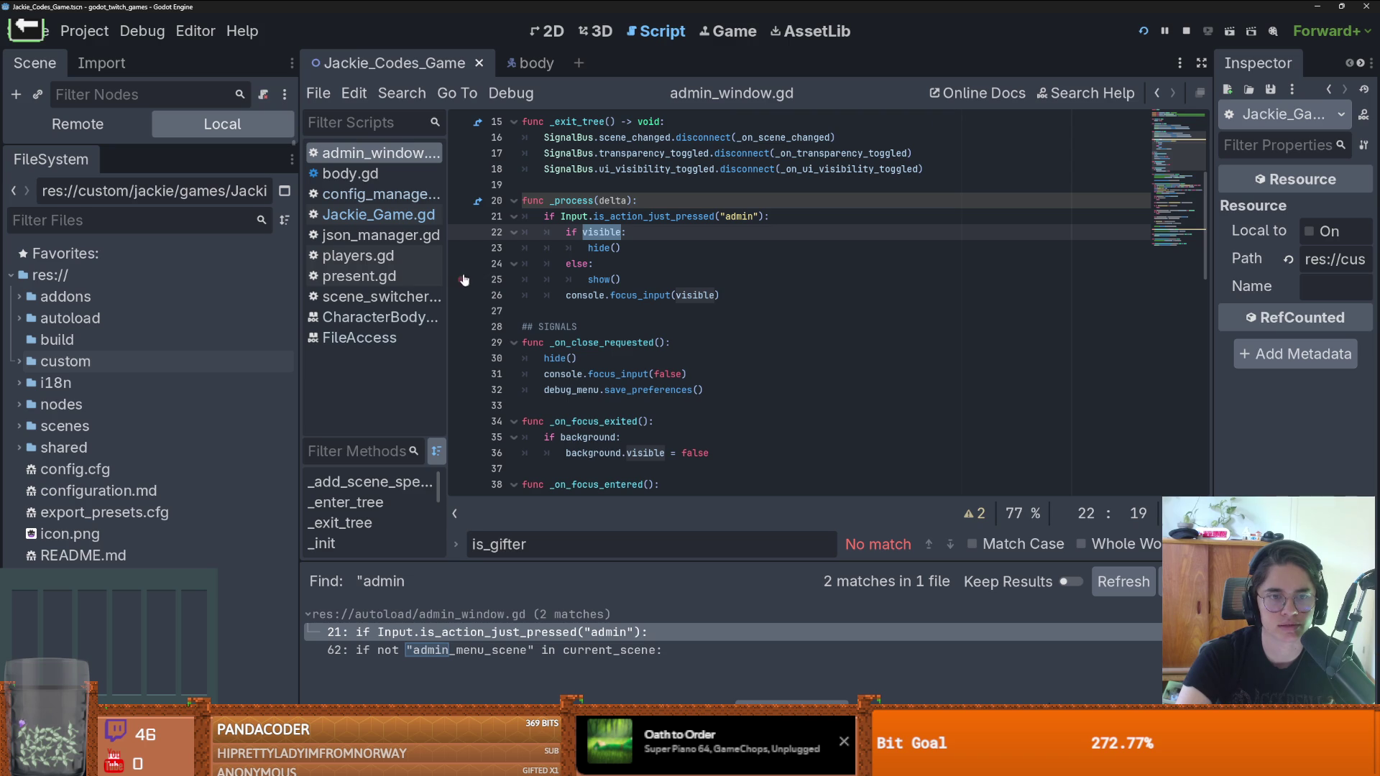
left_click(138, 221)
type("admin")
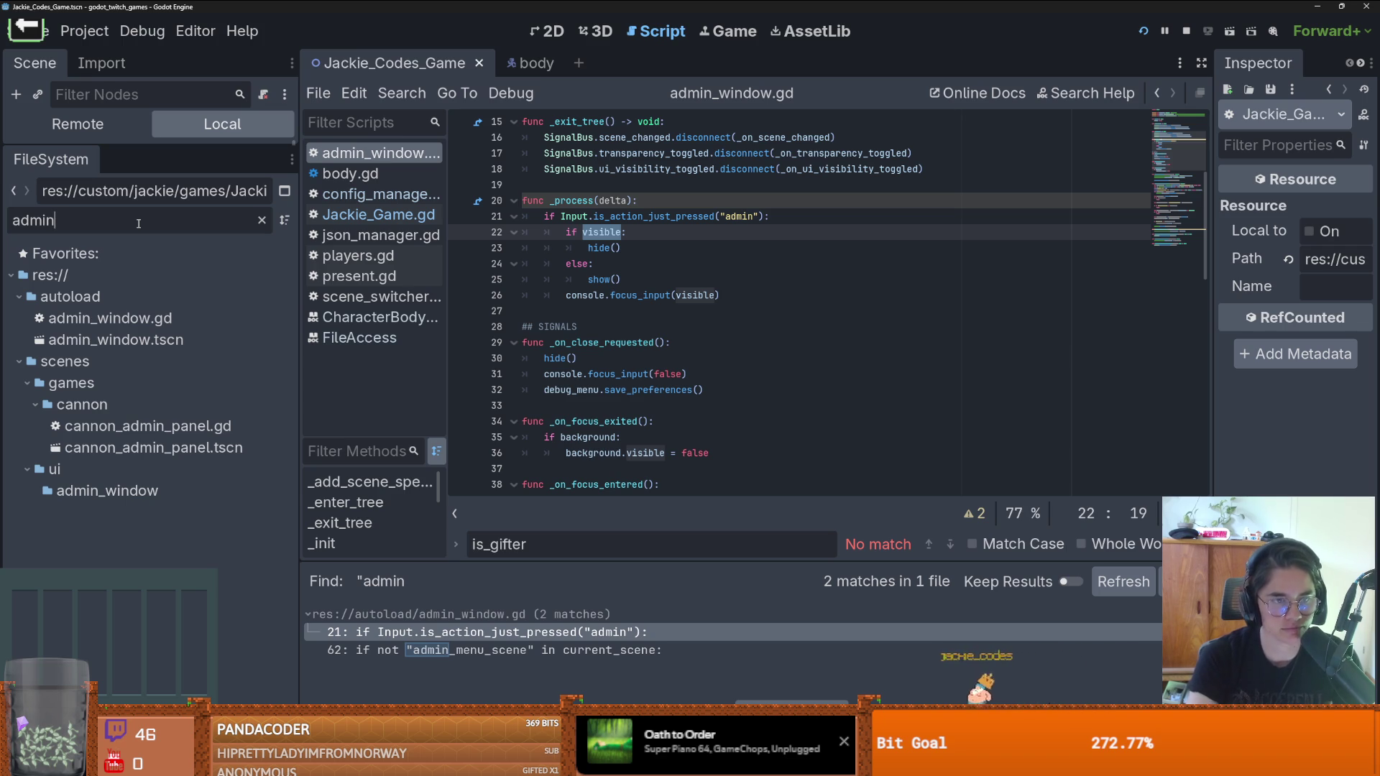
Step: Open admin_window.tscn and inspect its console section and the Console node's properties
double_click(107, 338)
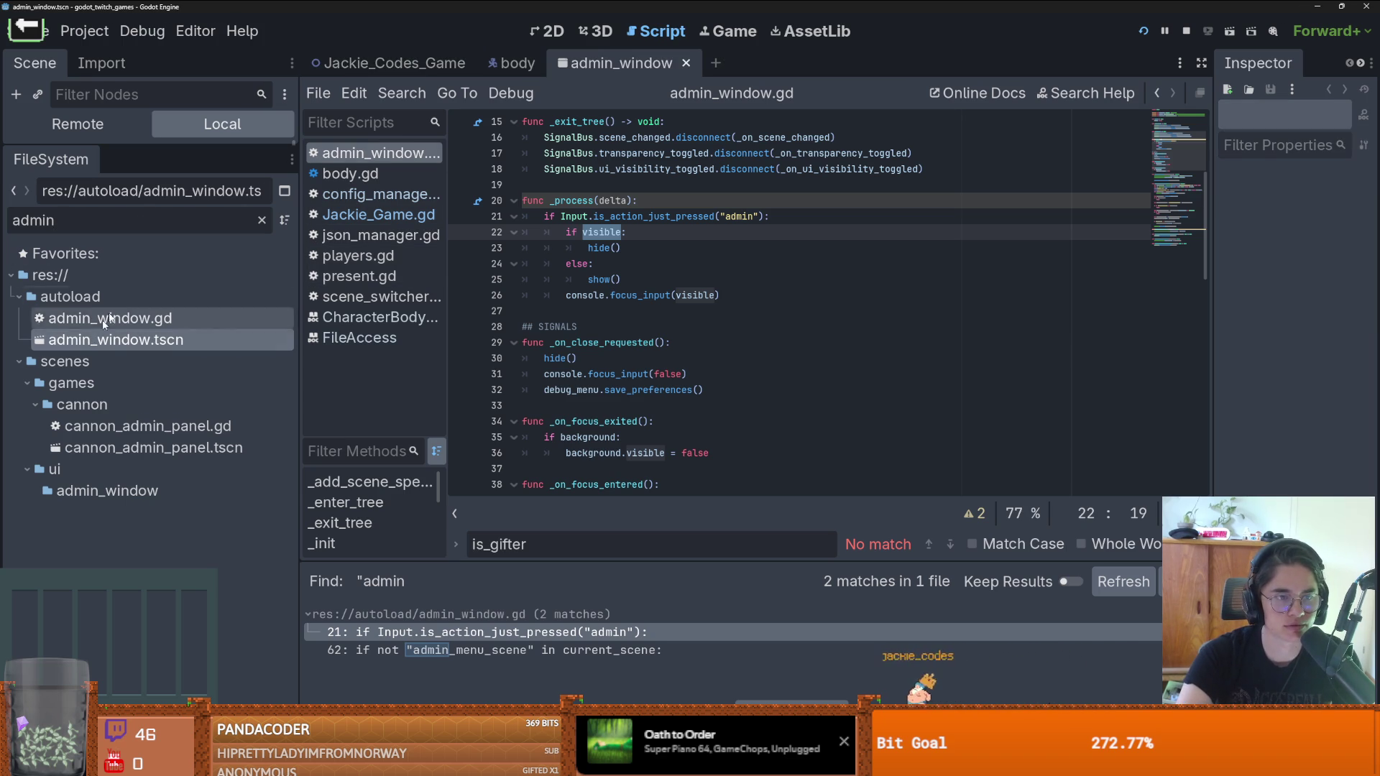
left_click(548, 31)
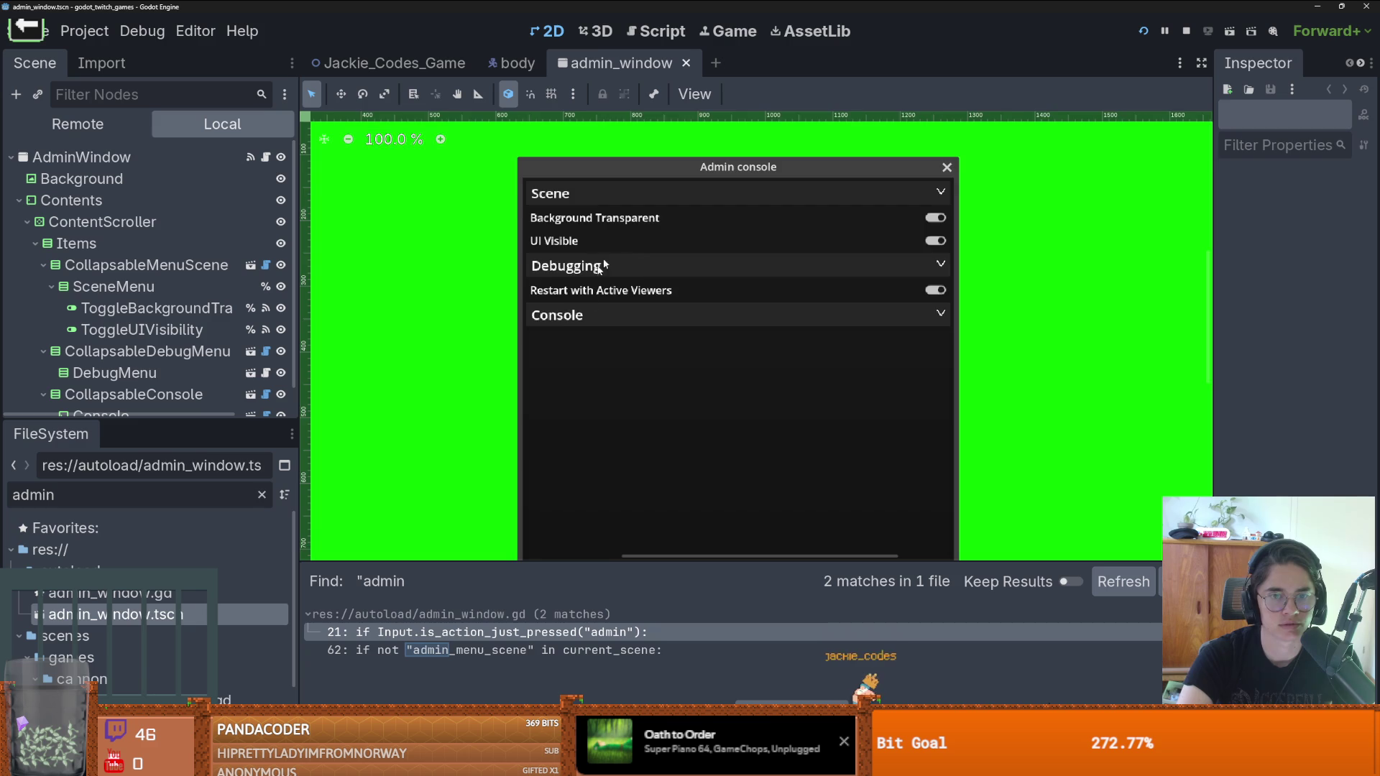
scroll(603, 266, "down", 3)
left_click_drag(158, 424, 158, 632)
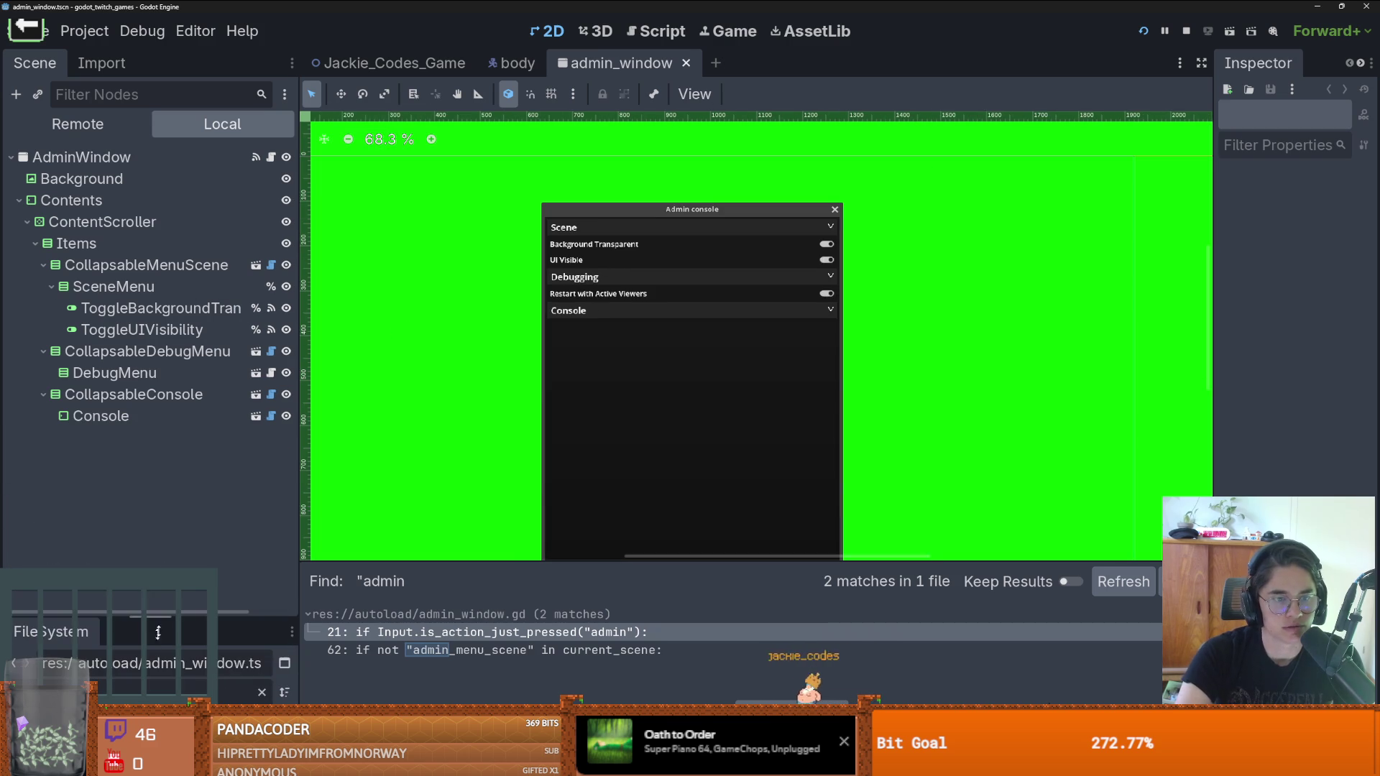
left_click(44, 394)
left_click(45, 395)
left_click(230, 415)
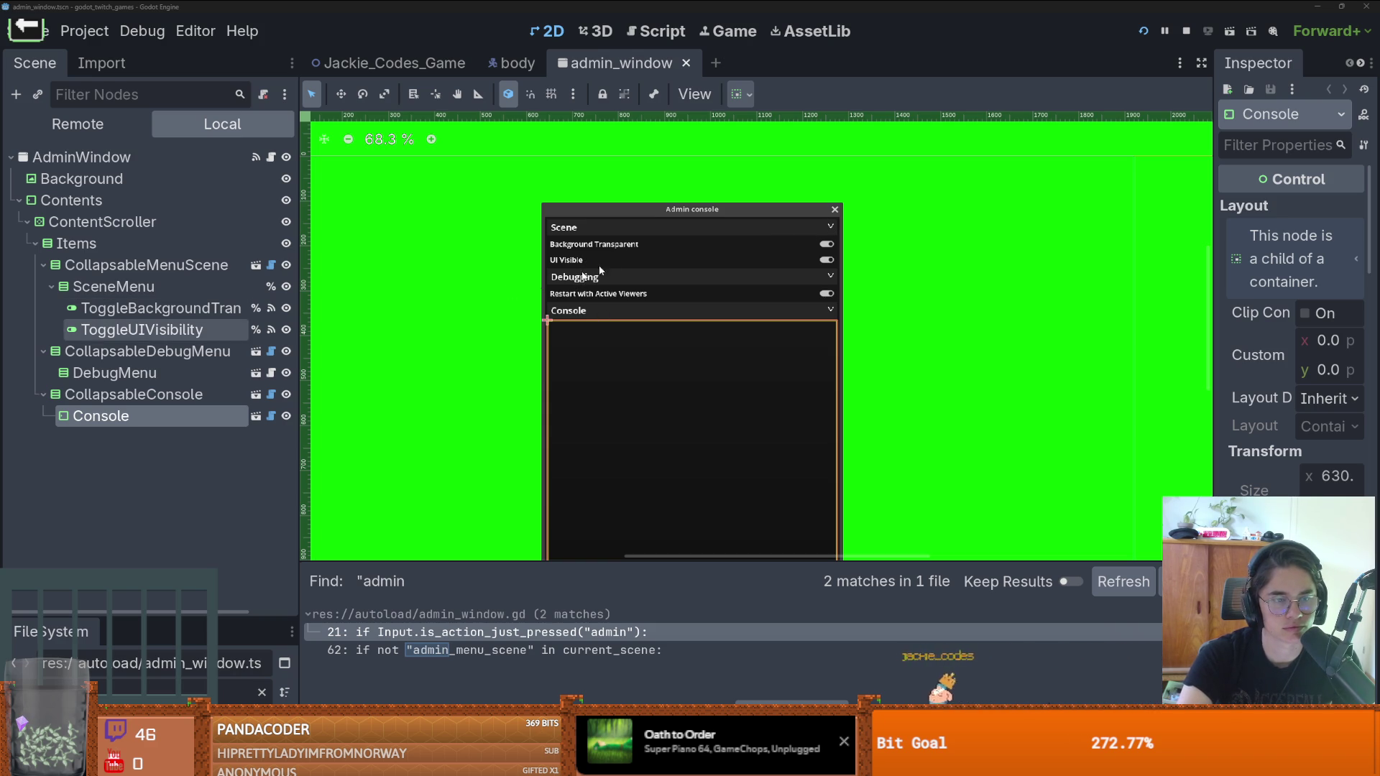
left_click(833, 208)
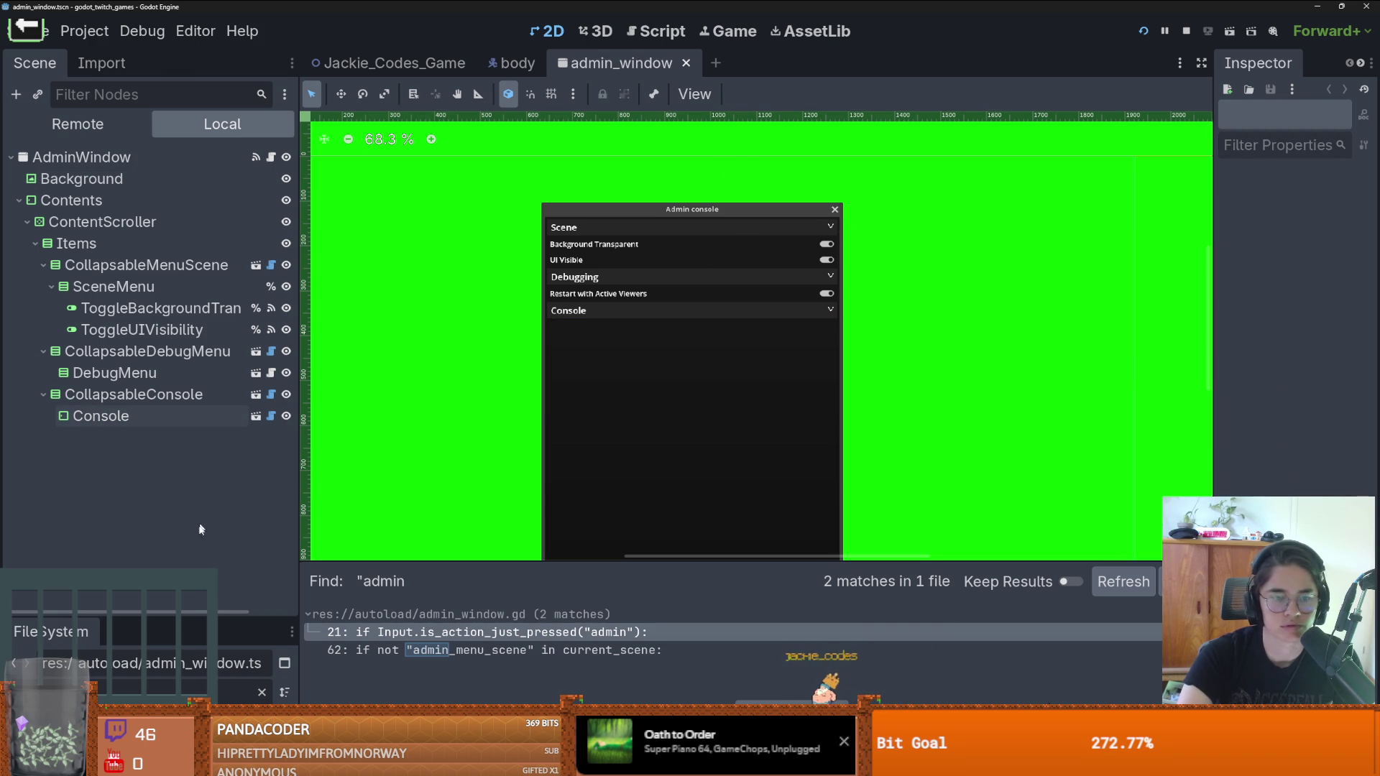
Step: Clear the file filter, browse custom/jackie/games/Jackie_Codes_Game, and open debug_panel.tscn
left_click_drag(151, 617, 332, 97)
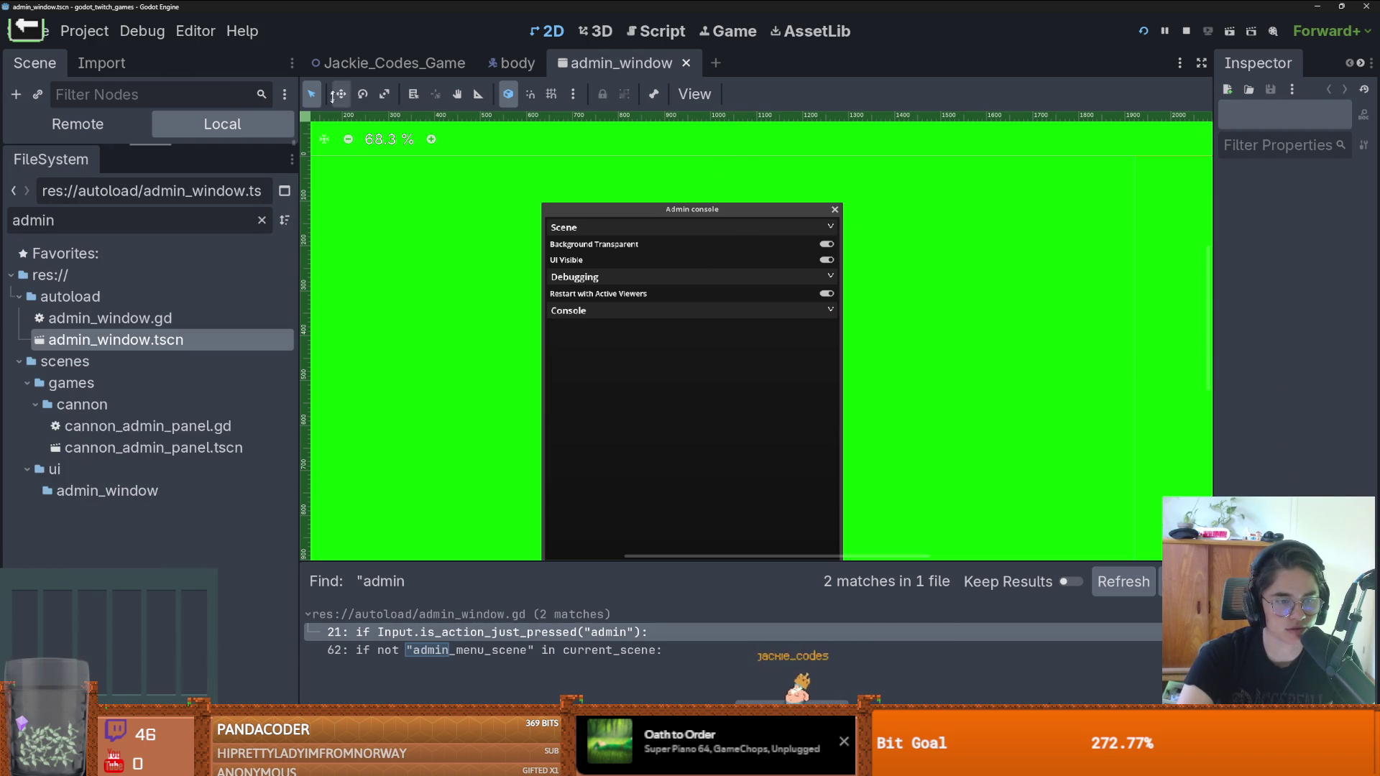
left_click(262, 220)
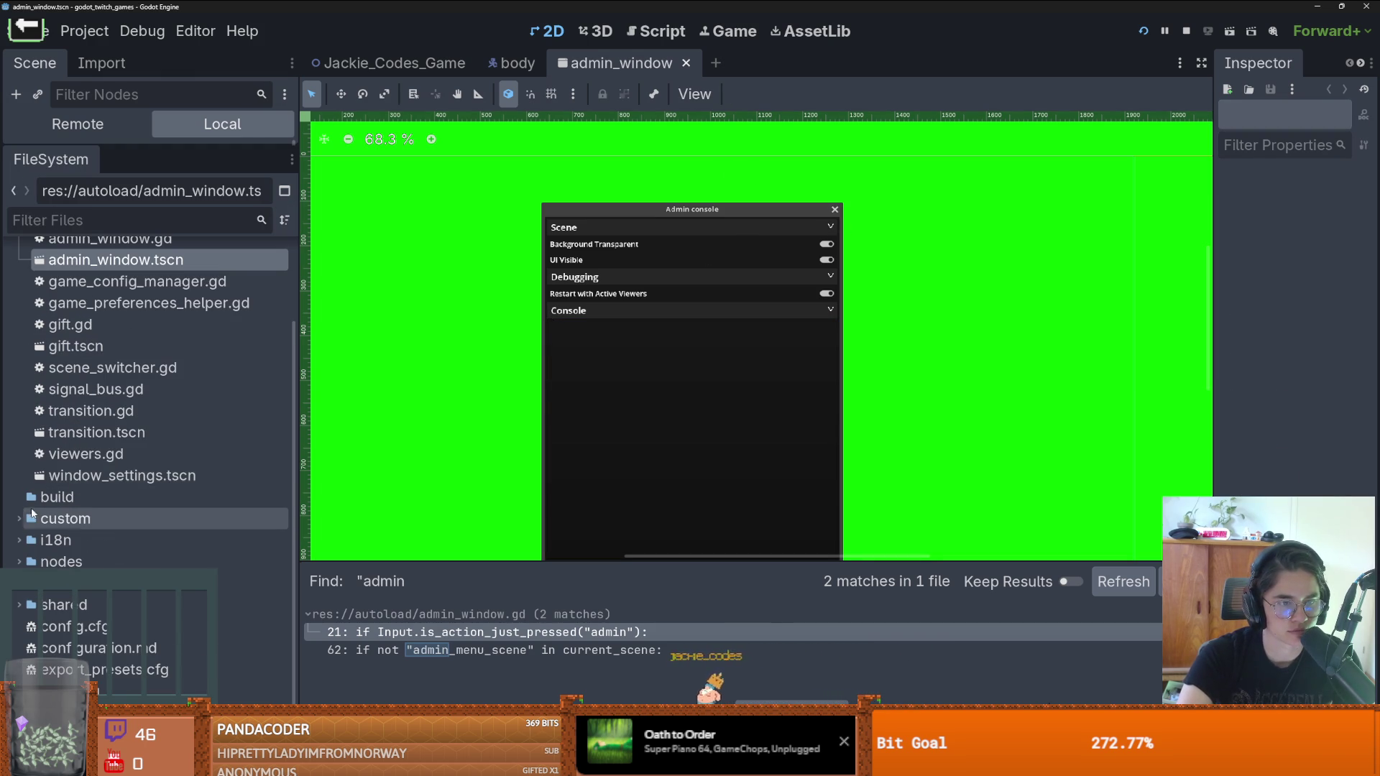
left_click(19, 518)
scroll(90, 522, "down", 3)
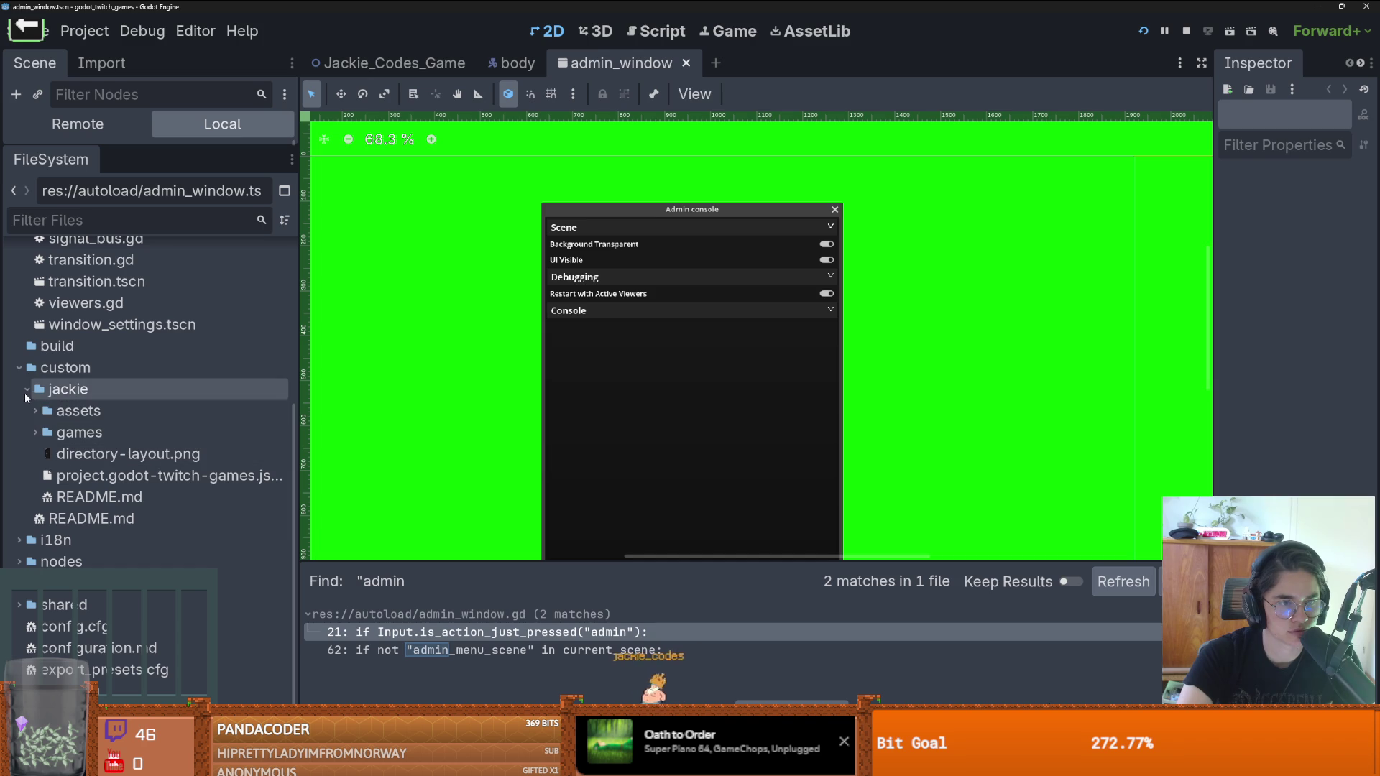
left_click(34, 430)
scroll(71, 434, "down", 3)
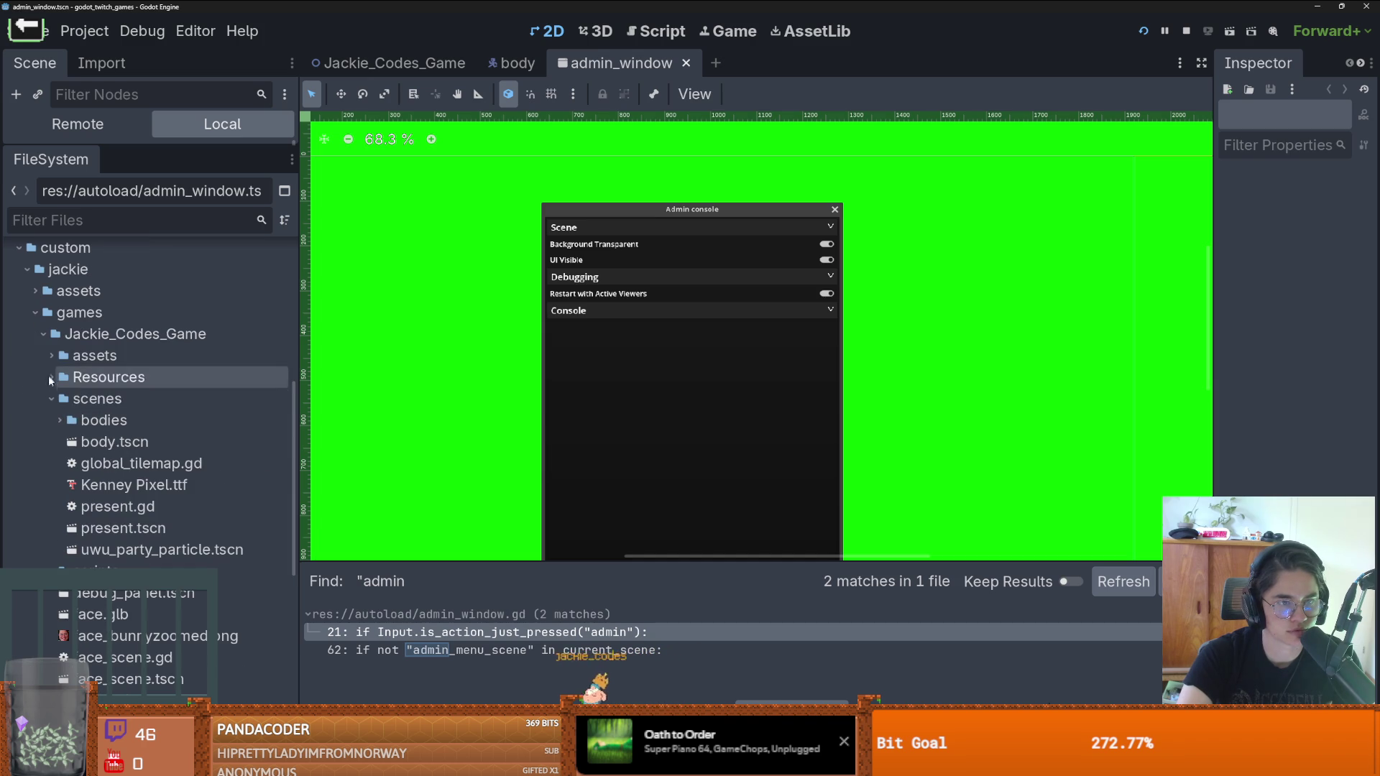
left_click(49, 396)
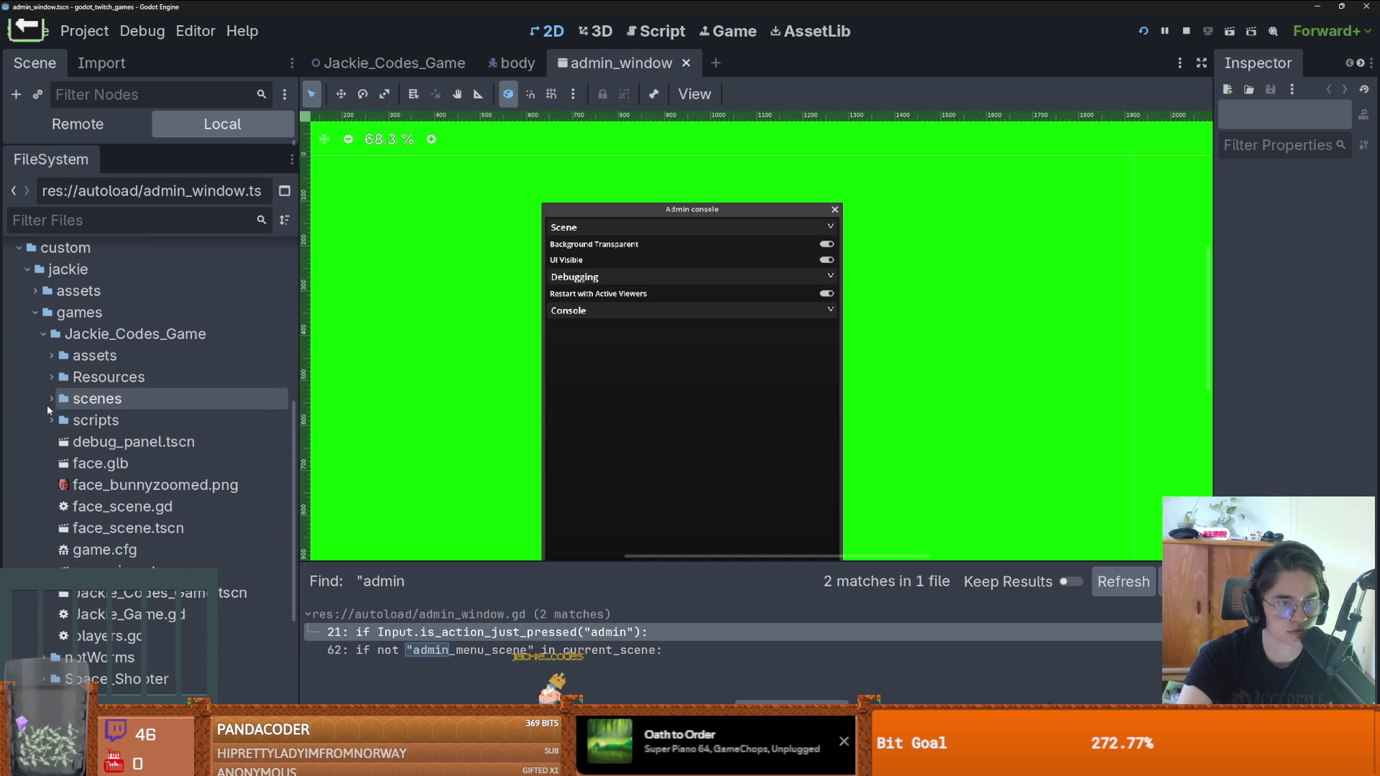
double_click(115, 441)
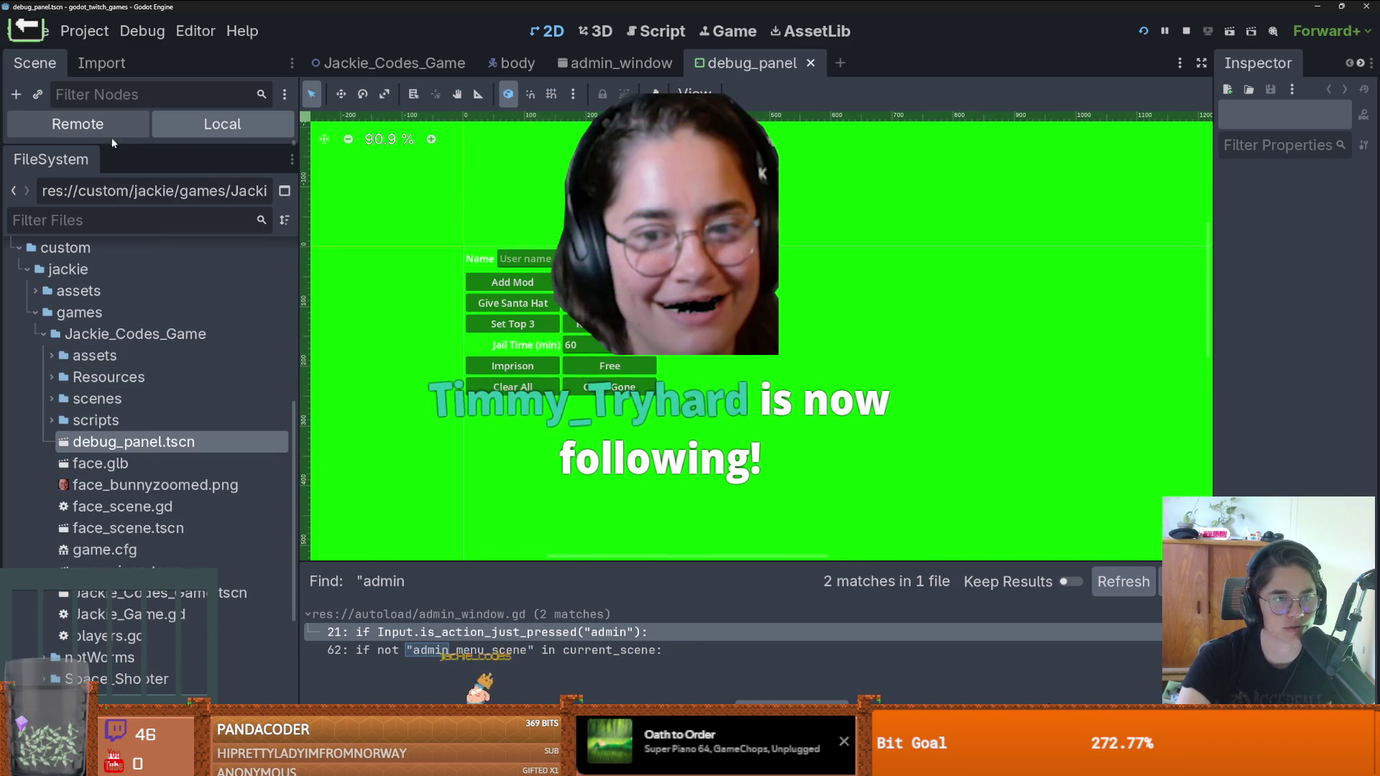
Step: Expand the debug panel's node tree and select the ButtonAddTop (Set Top 3) node to view its properties
left_click_drag(112, 143, 128, 405)
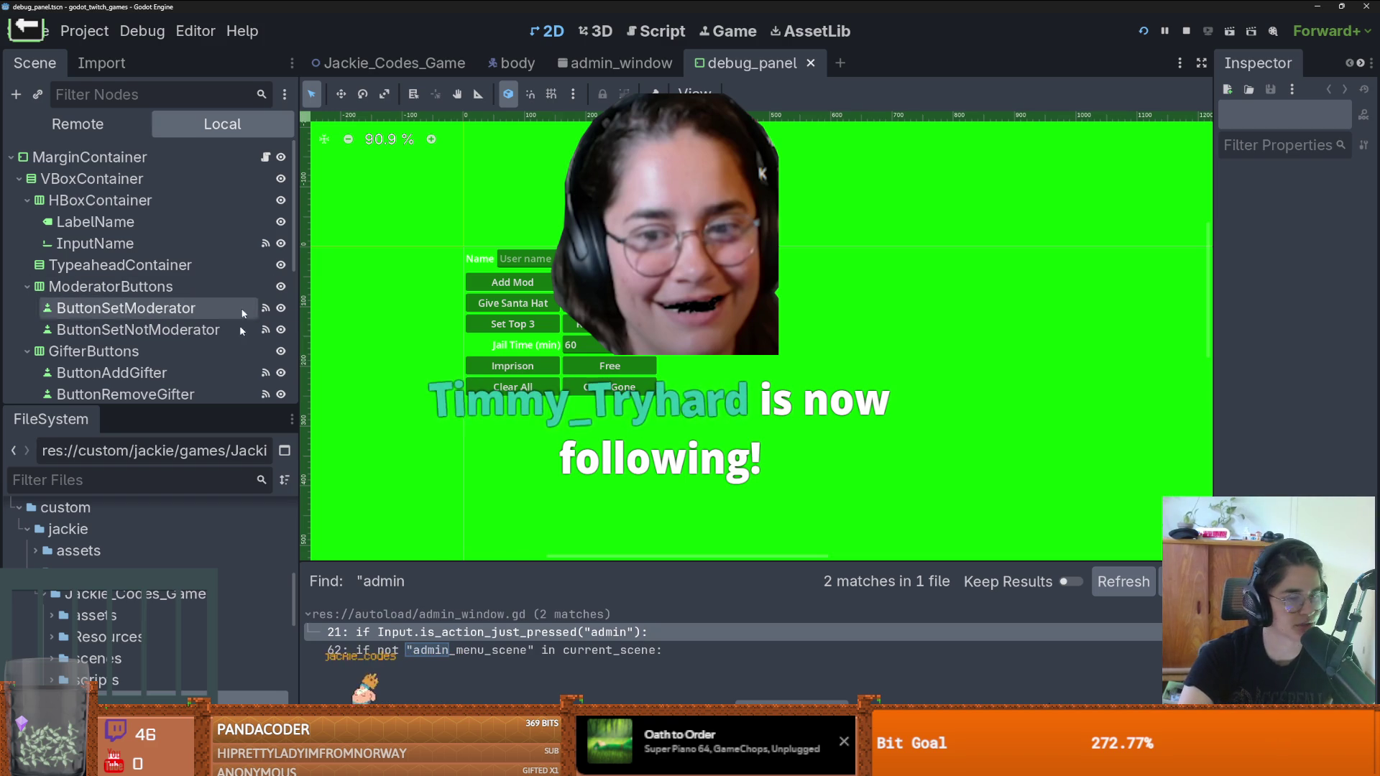
left_click_drag(222, 407, 171, 589)
scroll(494, 344, "up", 3)
scroll(495, 345, "up", 1)
left_click(494, 345)
left_click(217, 436)
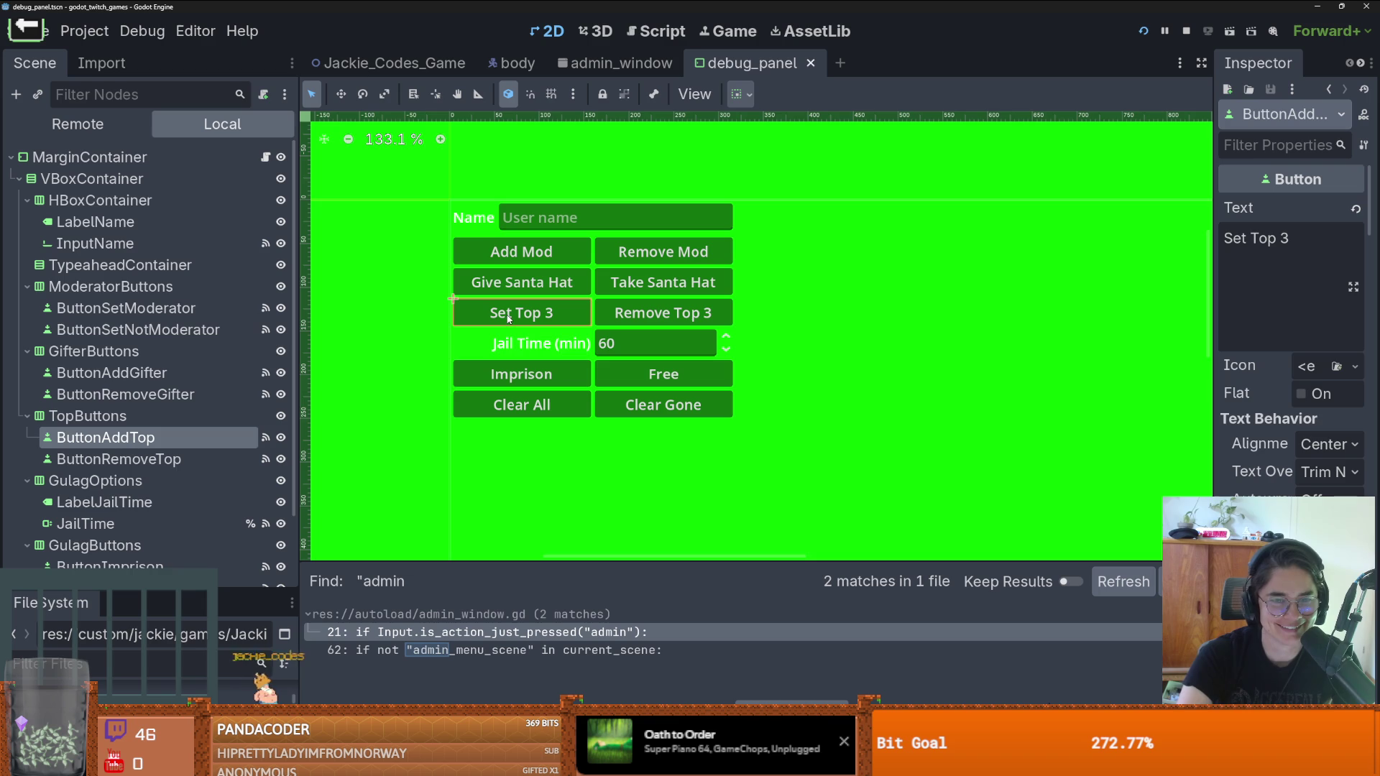
right_click(217, 436)
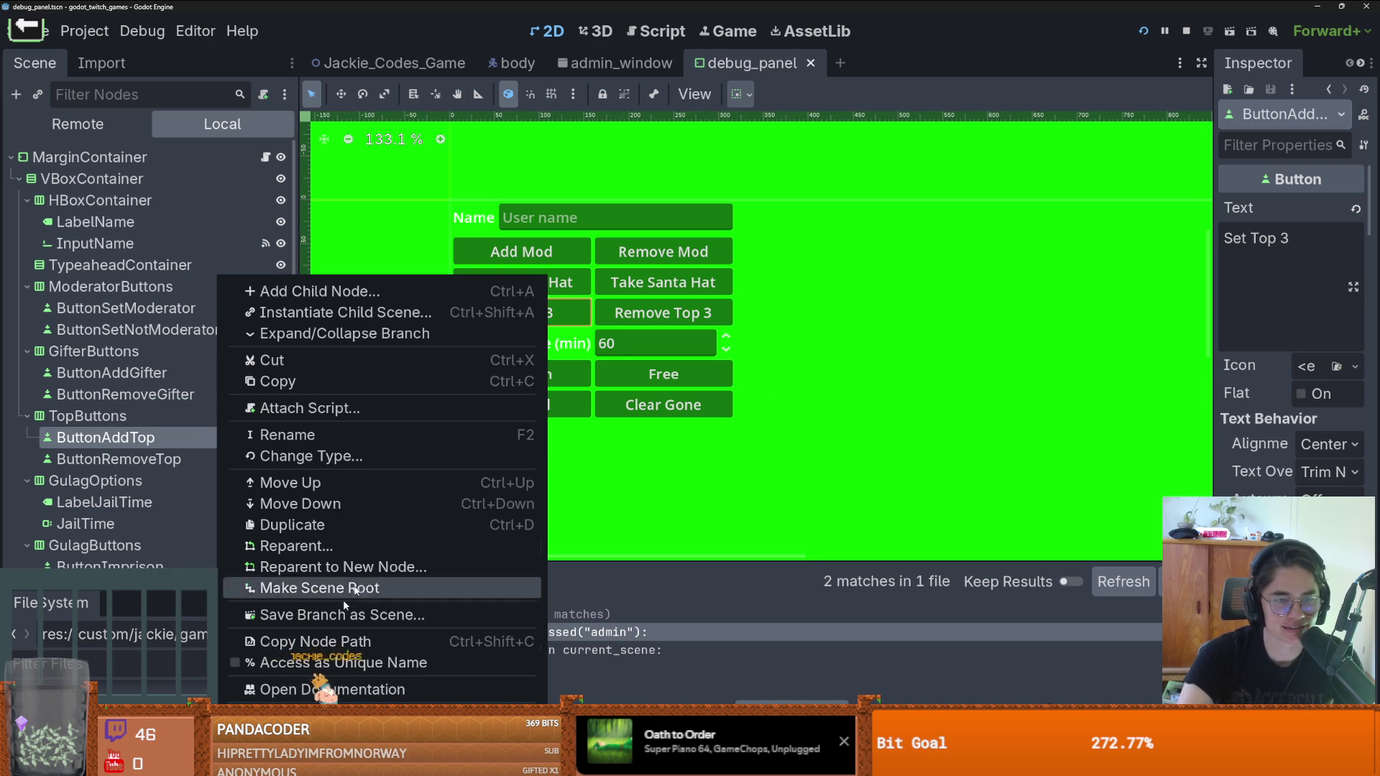
left_click(1226, 115)
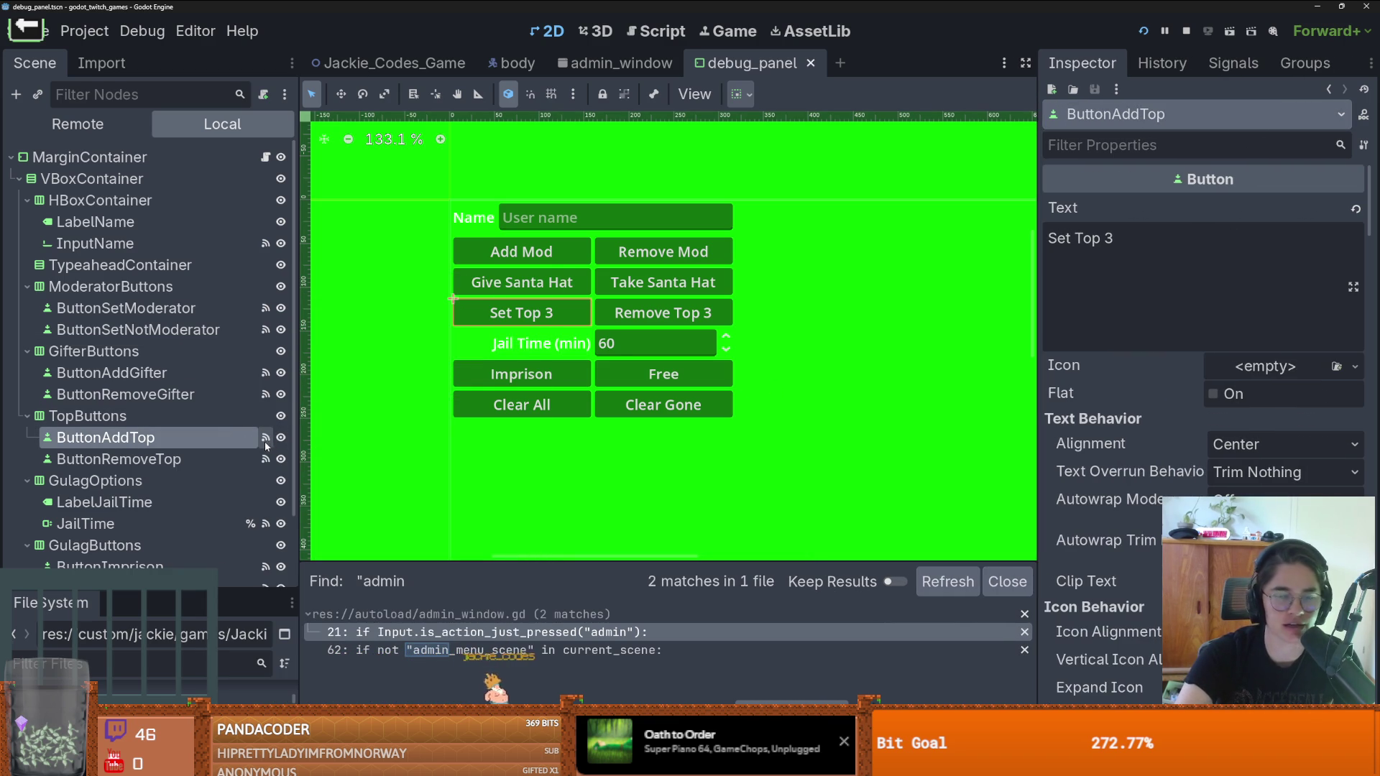
Step: Follow the Set Top 3 button's pressed signal into Debug.gd, then to set_top in Jackie_Game.gd
left_click(1233, 63)
double_click(1123, 213)
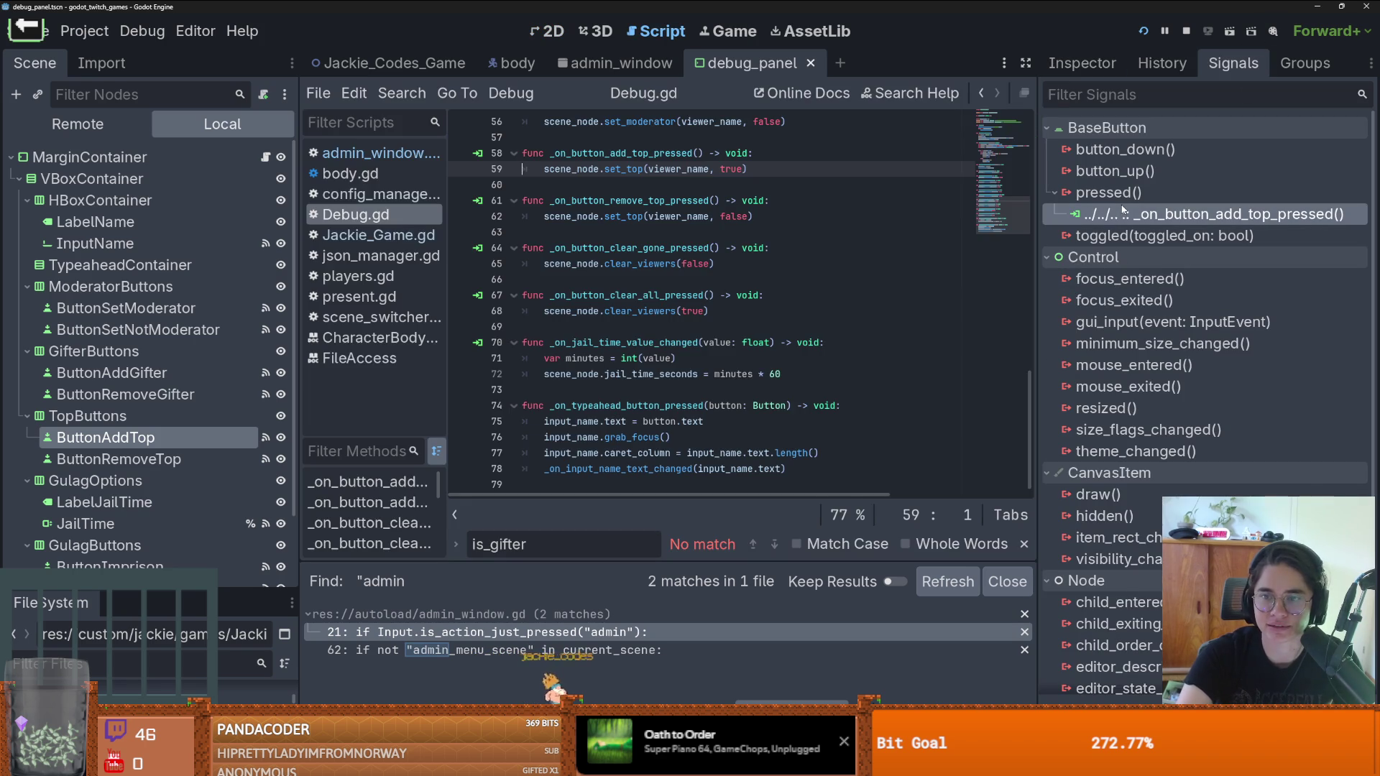
scroll(717, 287, "up", 2)
triple_click(602, 263)
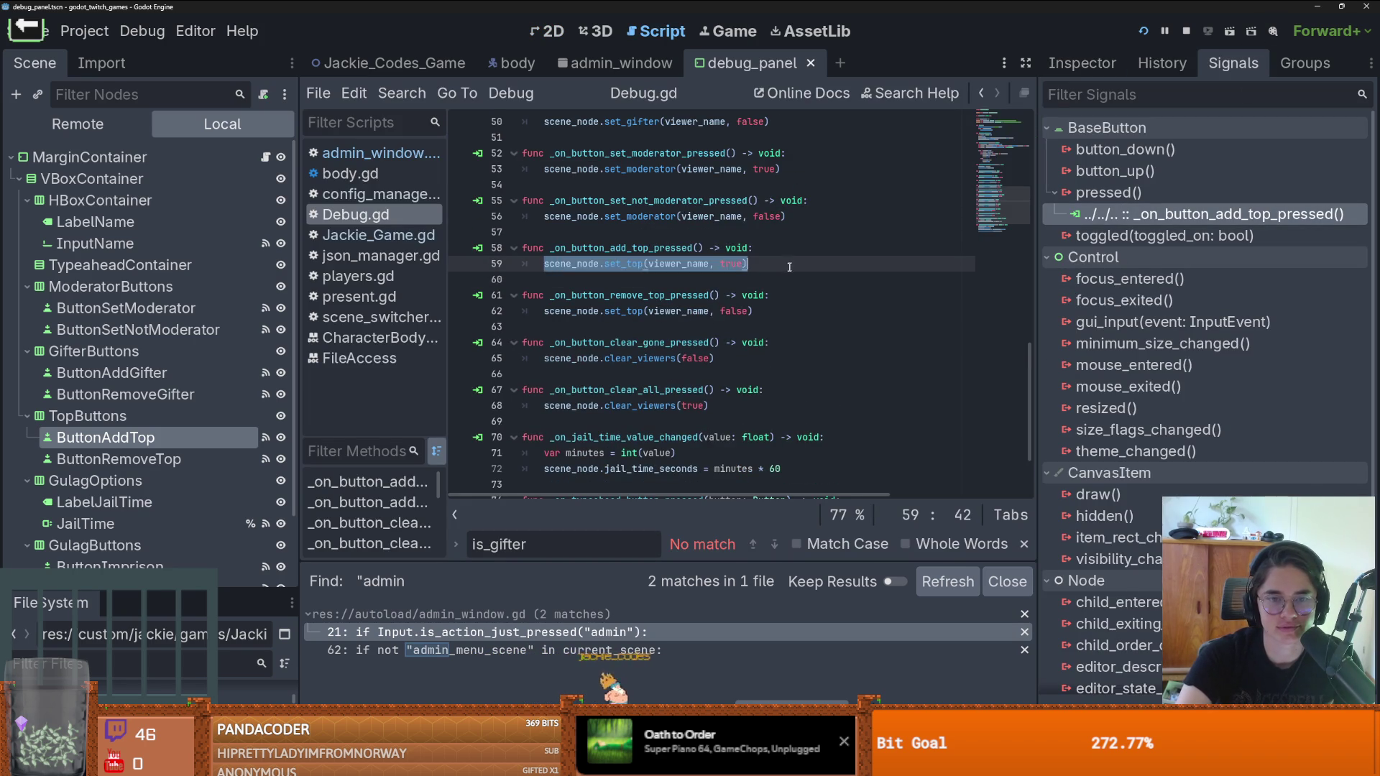
left_click(603, 264, "ctrl")
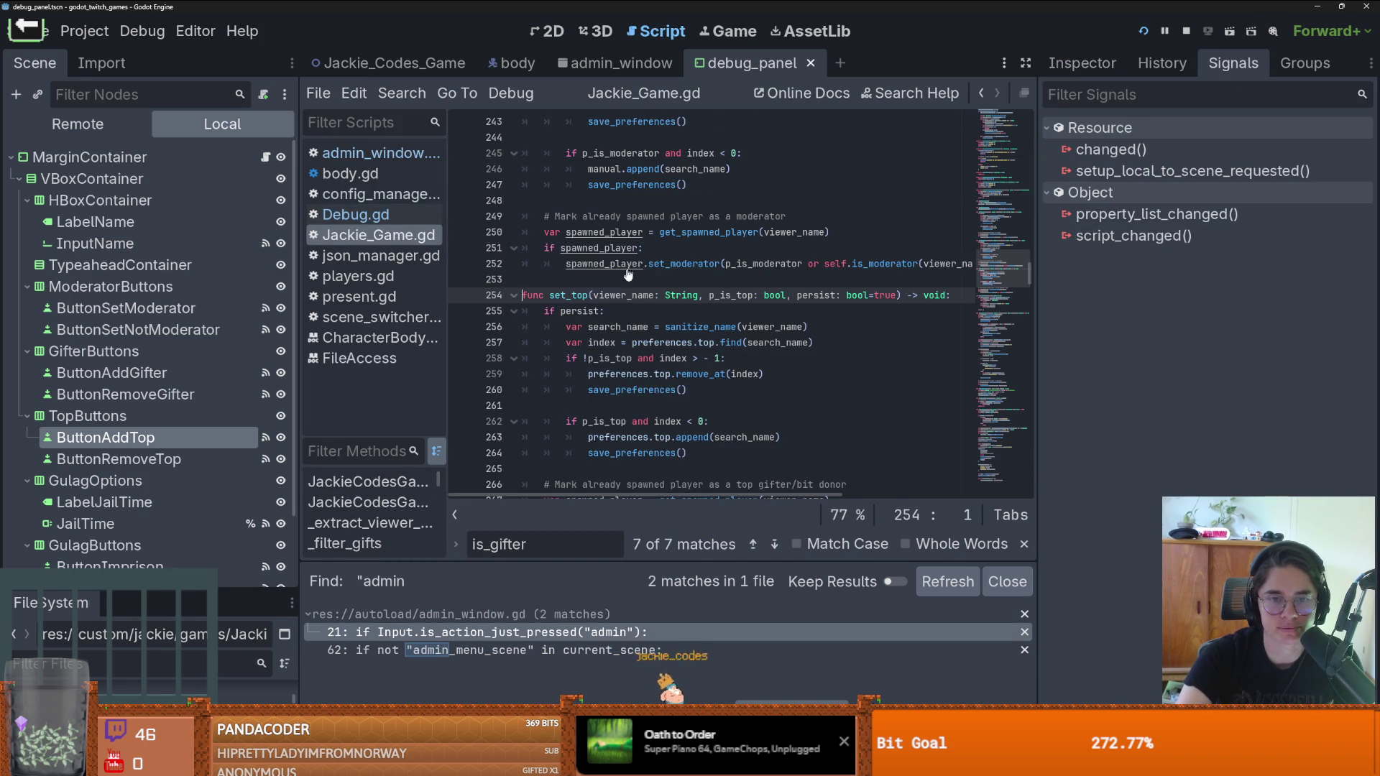
Step: Highlight the persist parameter, sanitize_name and preferences uses inside set_top
double_click(578, 310)
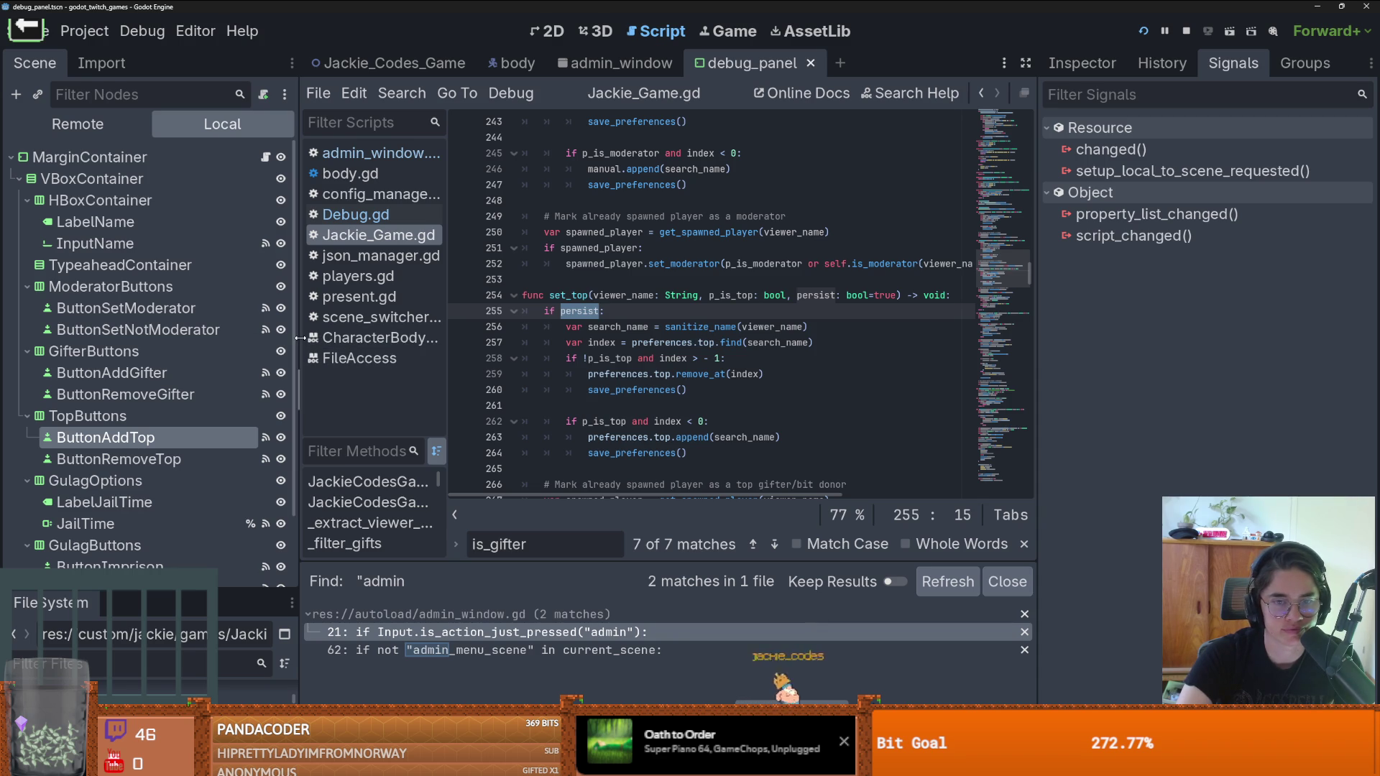
left_click_drag(301, 338, 215, 338)
double_click(612, 327)
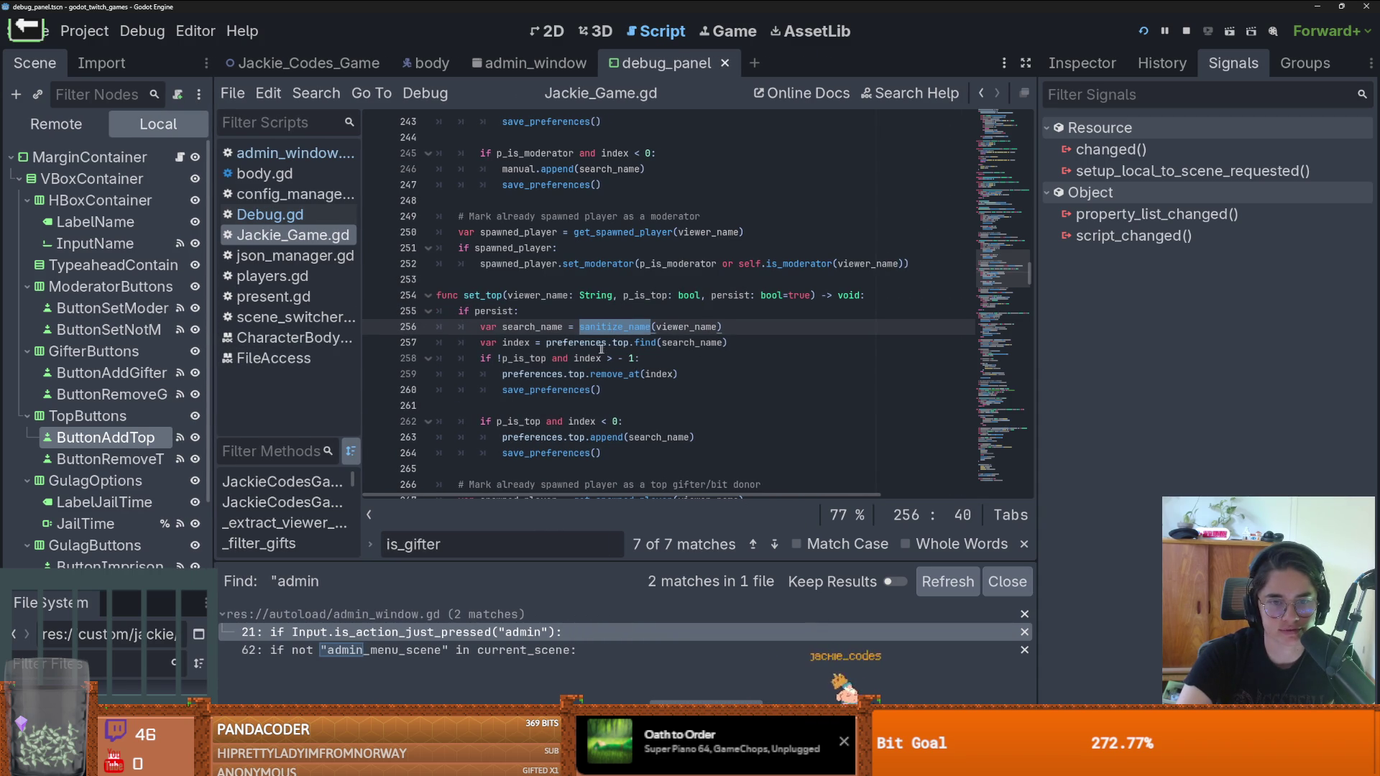
double_click(592, 343)
scroll(594, 348, "down", 1)
left_click(532, 327)
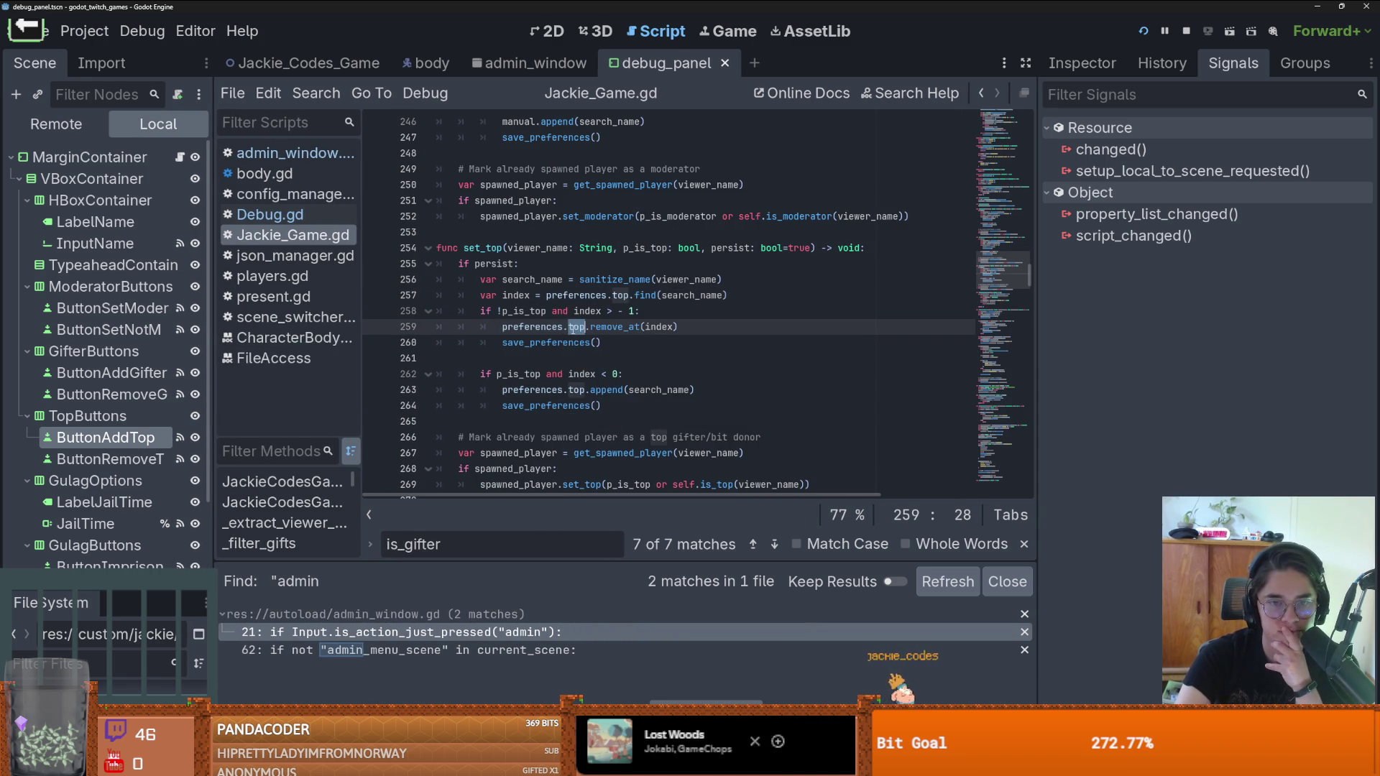
double_click(532, 327)
Step: Re-examine search_name, sanitize_name, the persist default true and preferences.top on lines 254-257
double_click(531, 279)
double_click(615, 280)
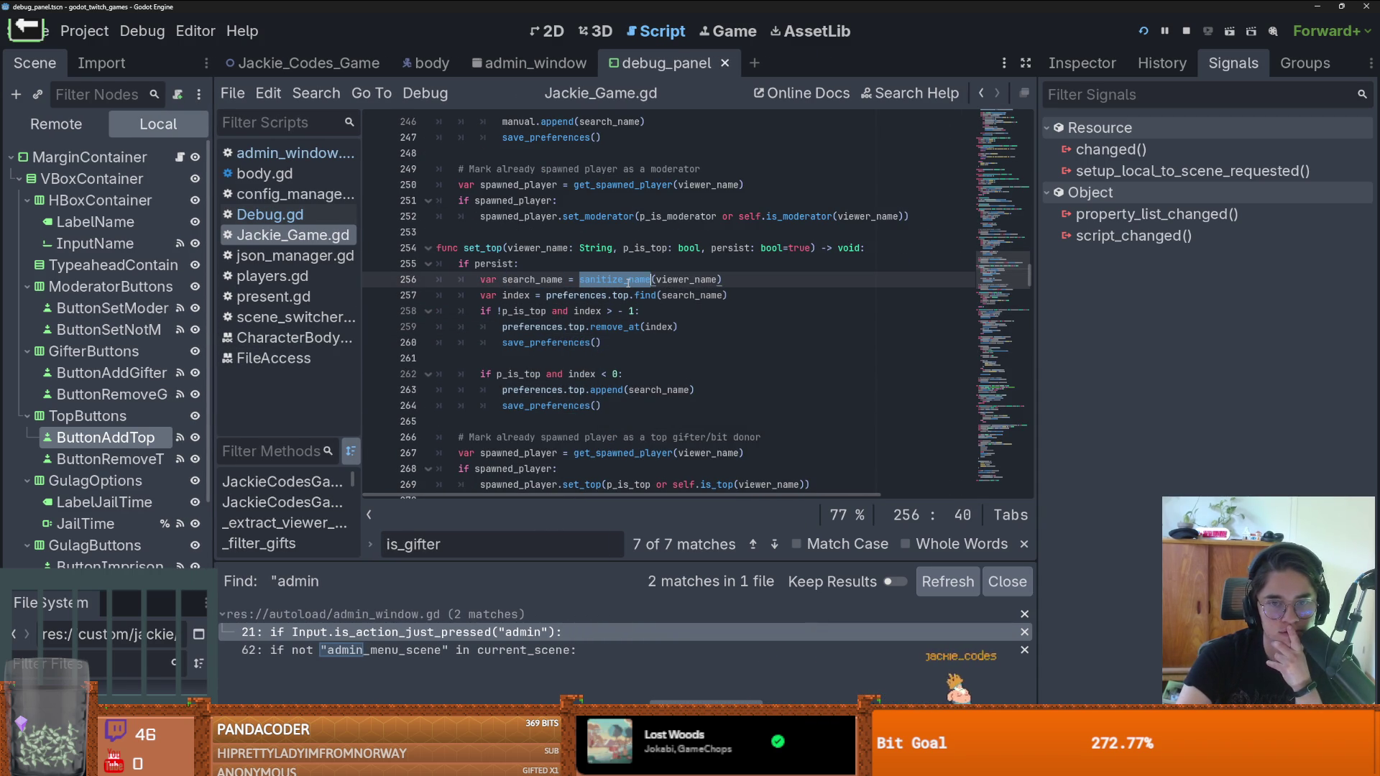
double_click(799, 248)
double_click(615, 282)
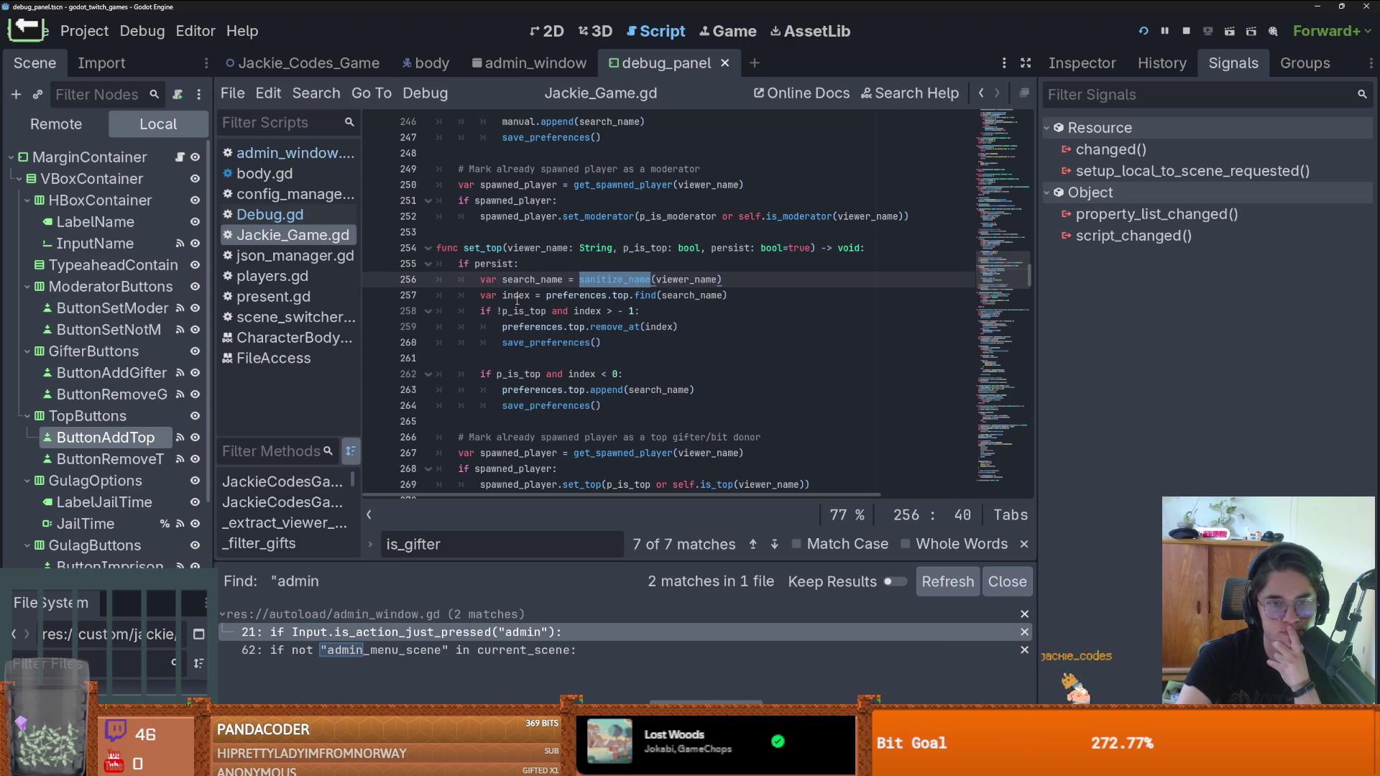
left_click(591, 295)
double_click(592, 295)
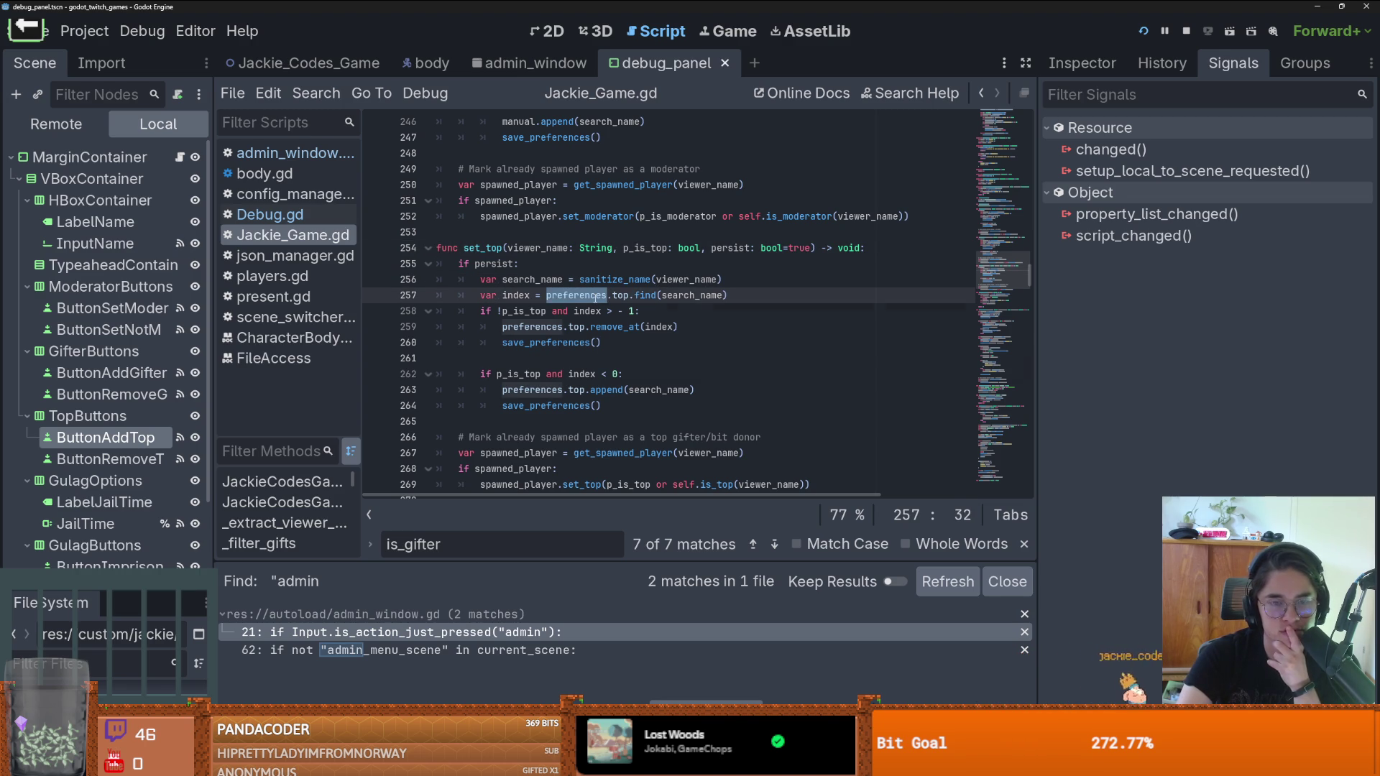
mouse_move(595, 296)
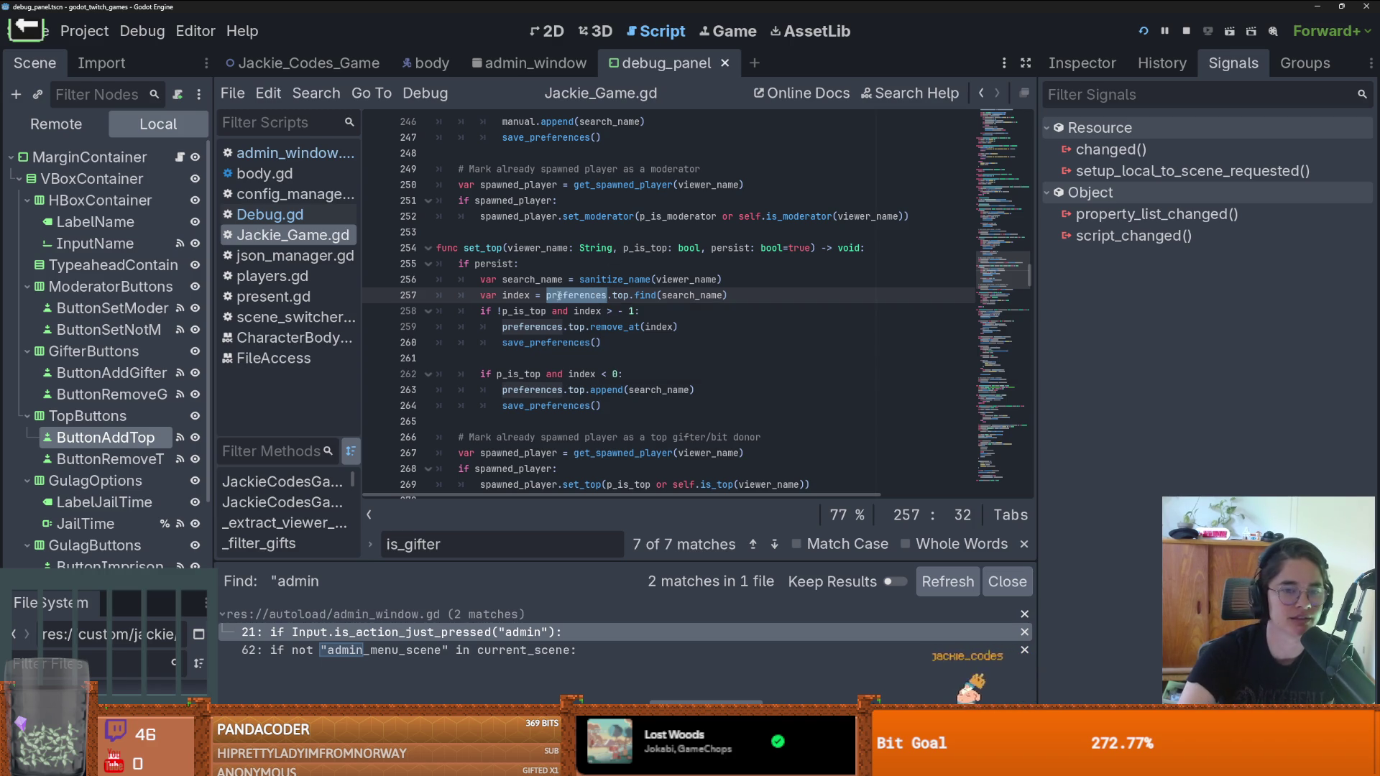
left_click(580, 296)
double_click(579, 297)
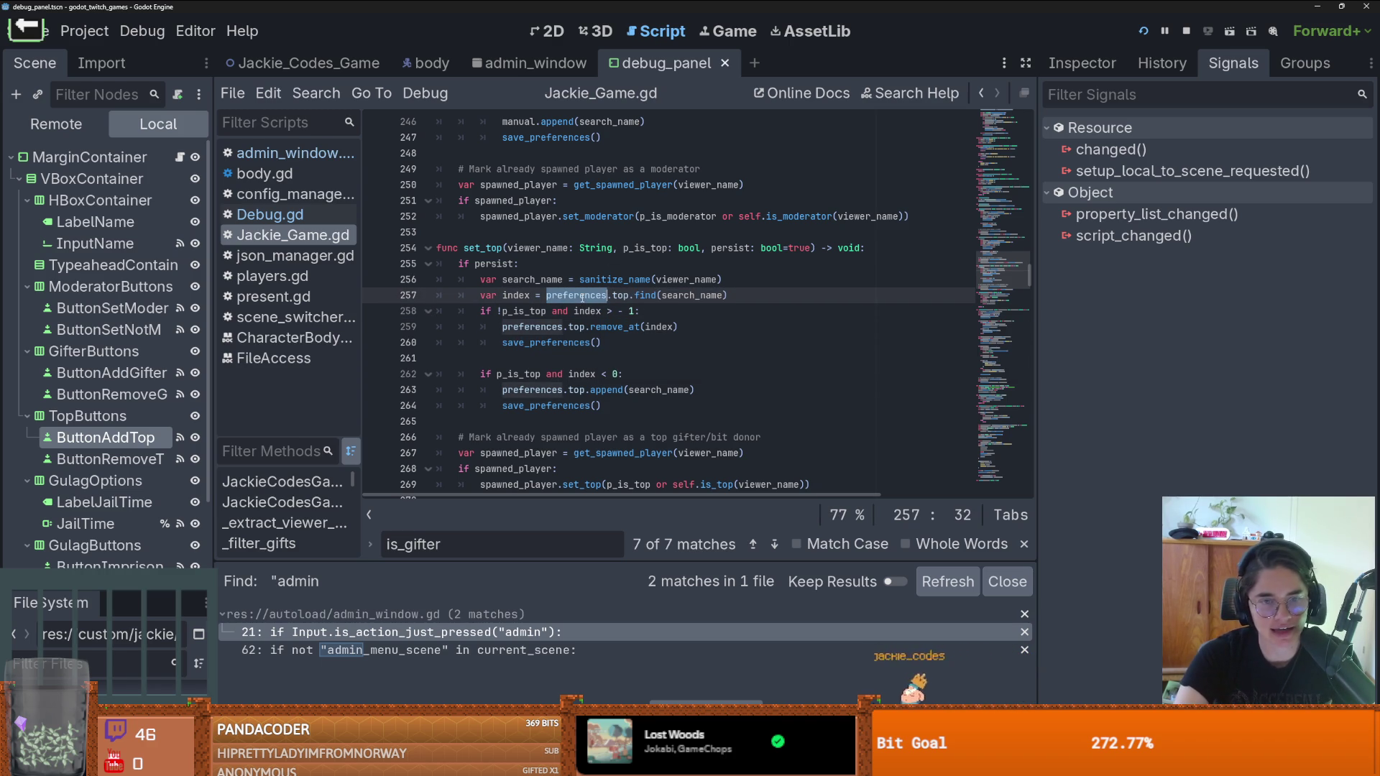
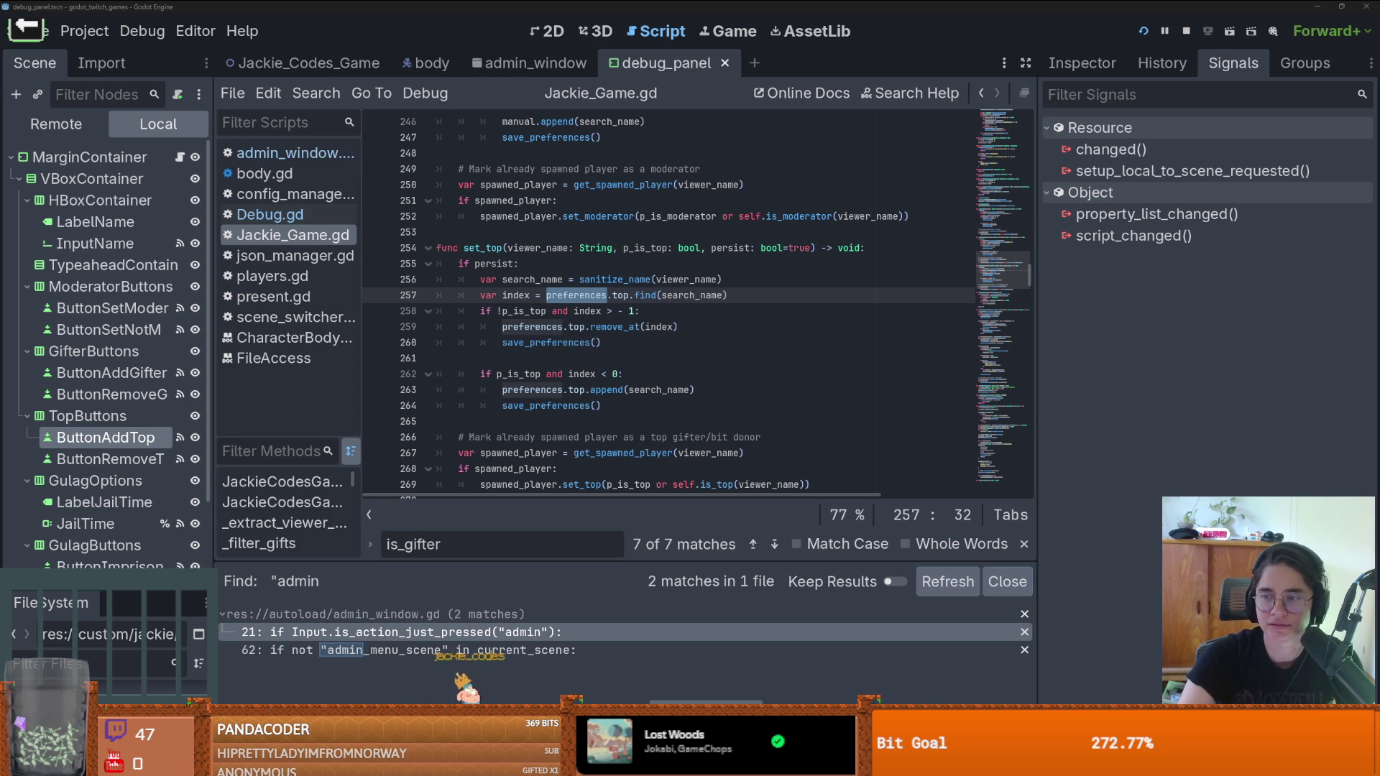
Step: Save the scene, then jump from 'preferences' on line 257 to its declaration on line 34
left_click(554, 389)
key("ctrl+s")
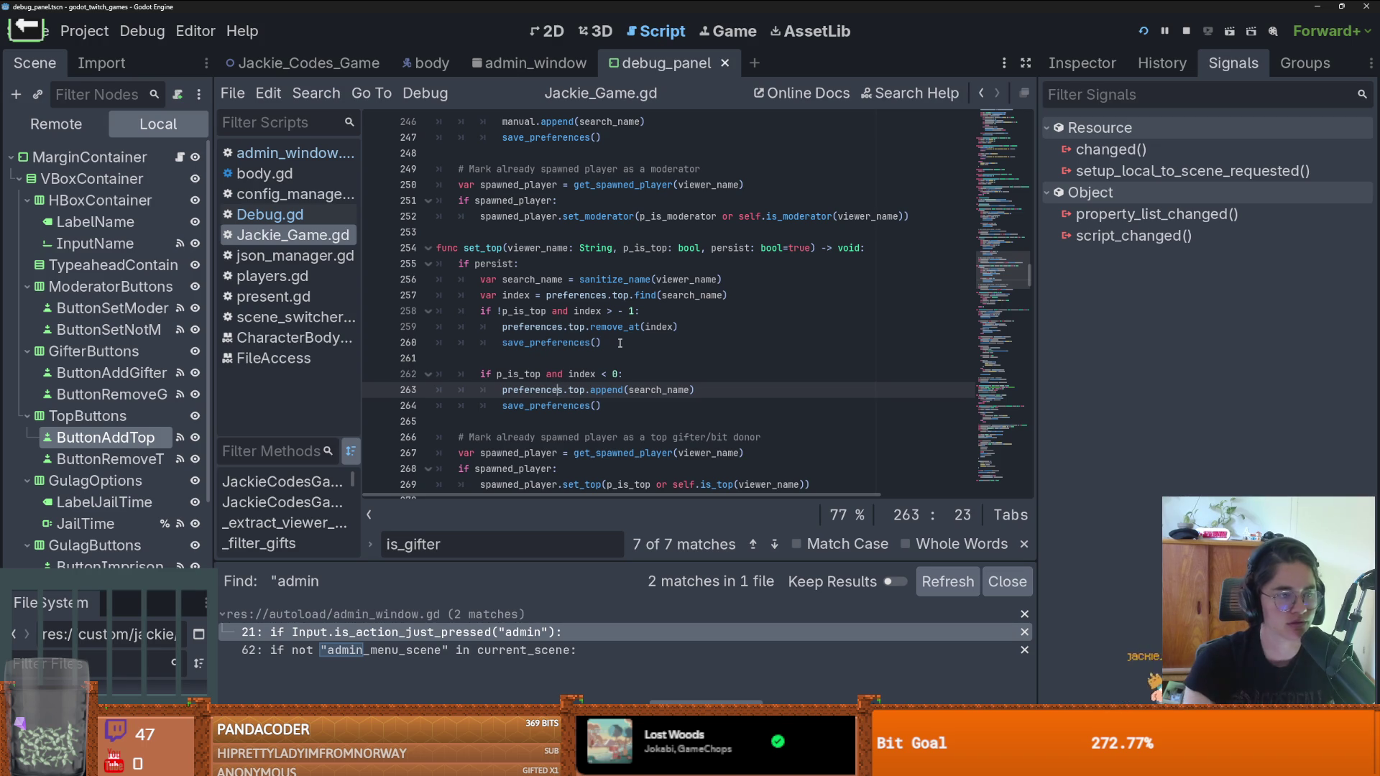
left_click(546, 344)
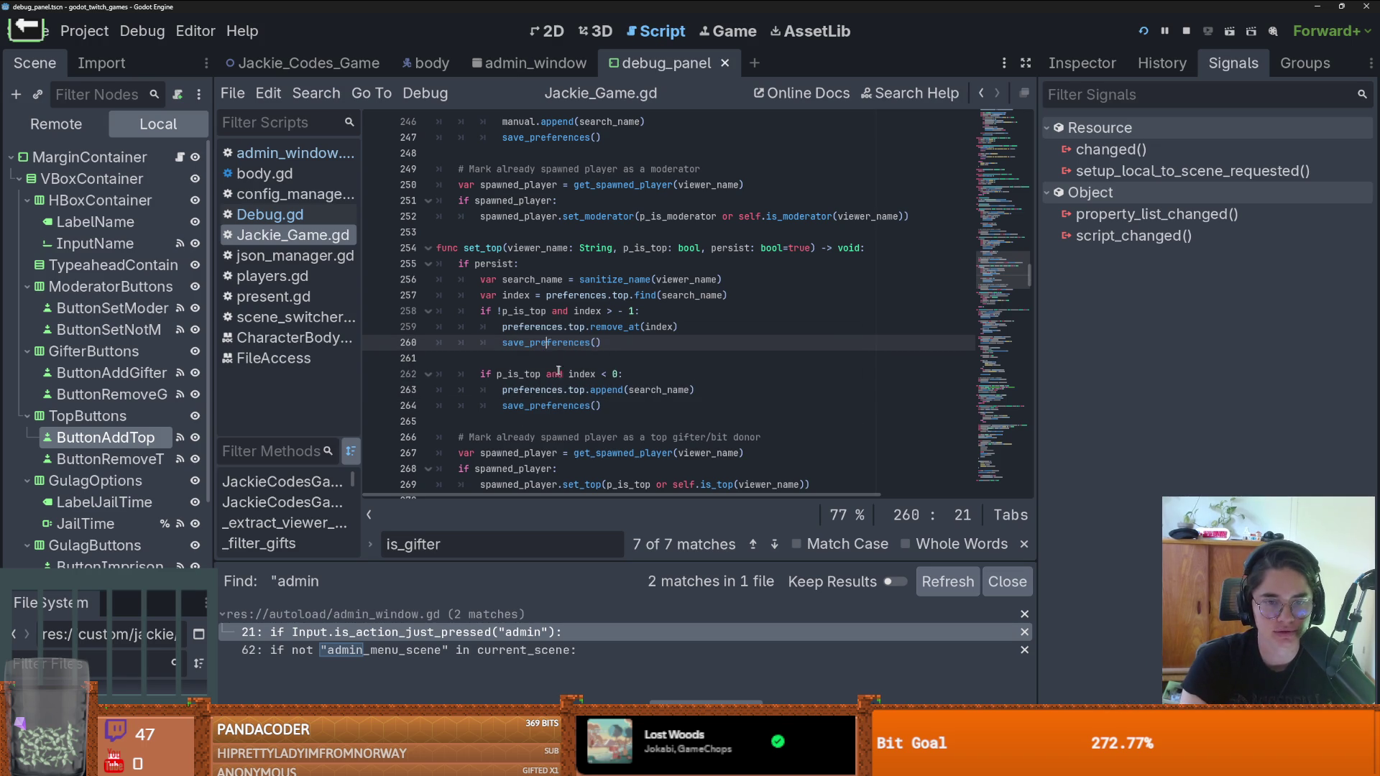
scroll(579, 375, "up", 1)
double_click(548, 373)
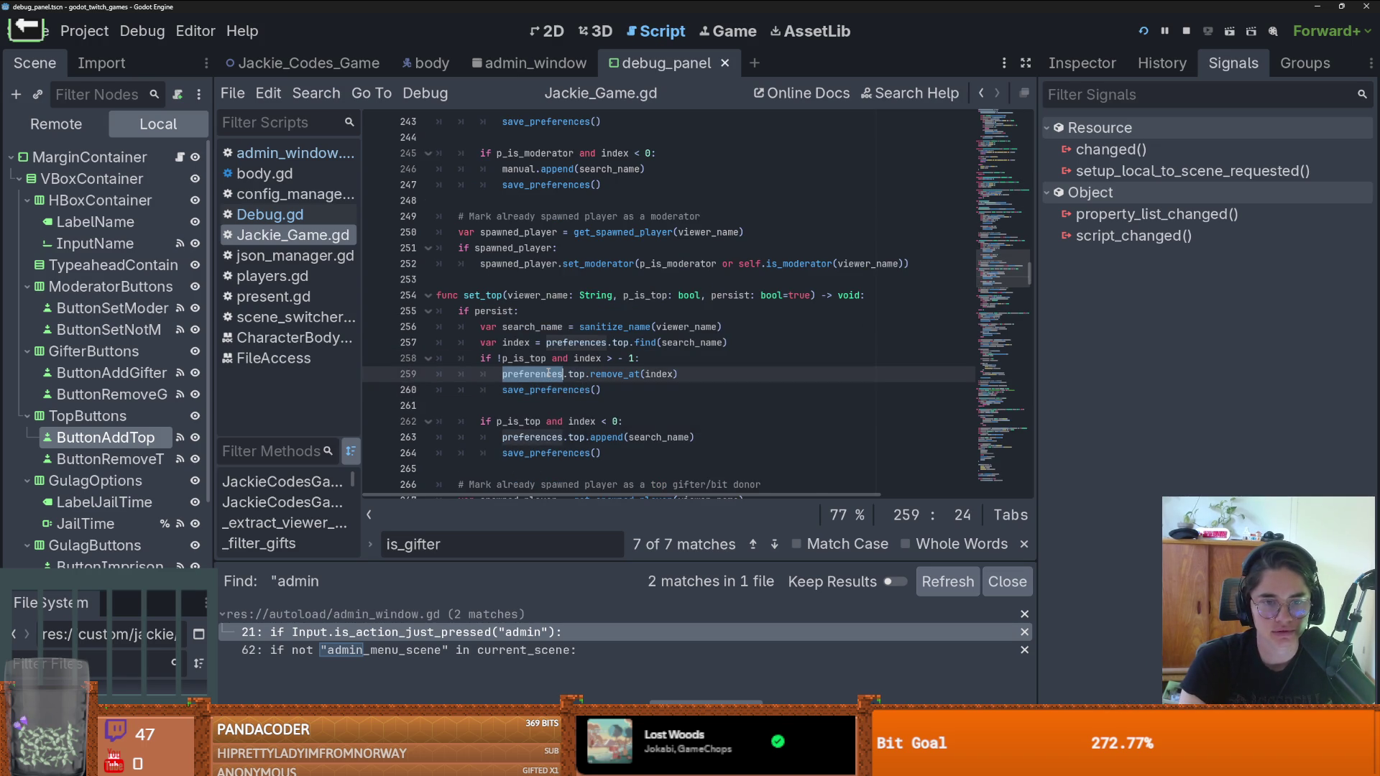
double_click(553, 344)
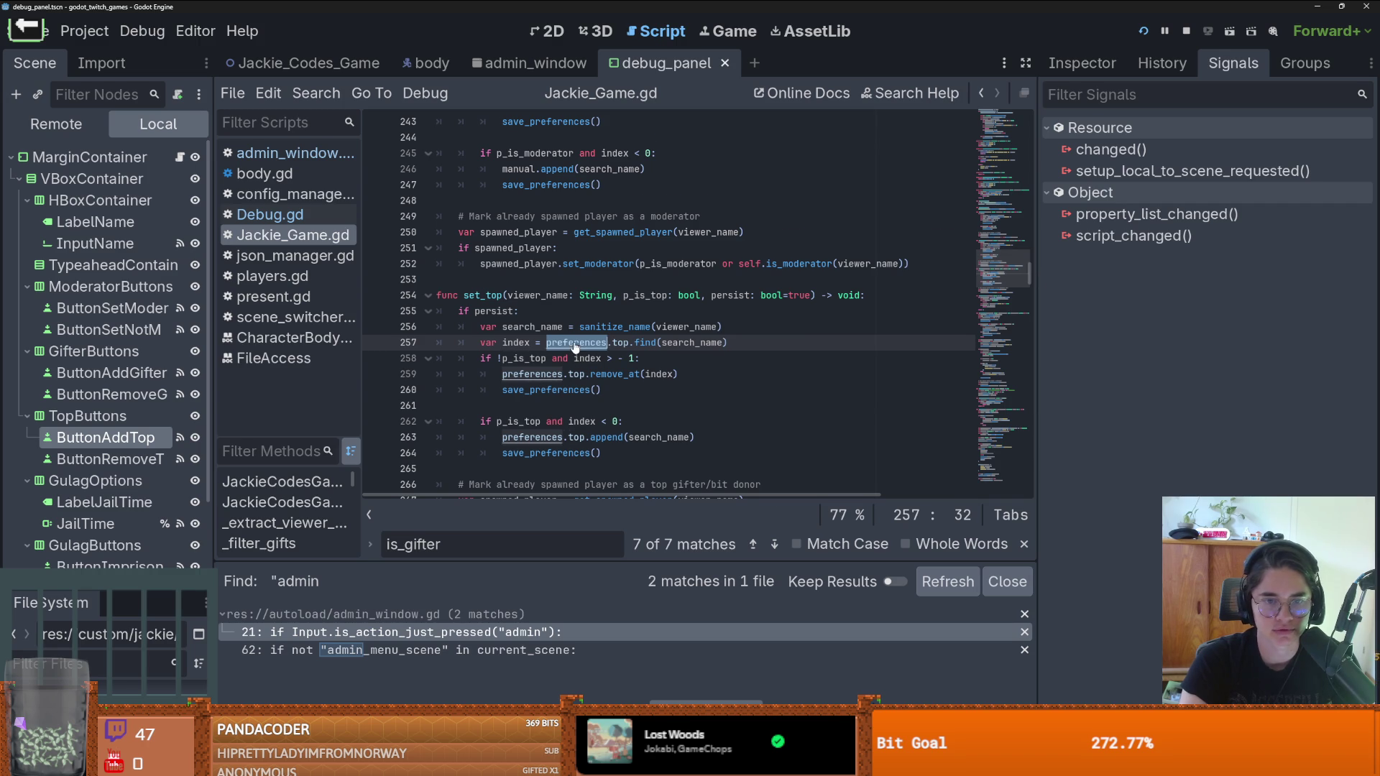
left_click(575, 343, "ctrl")
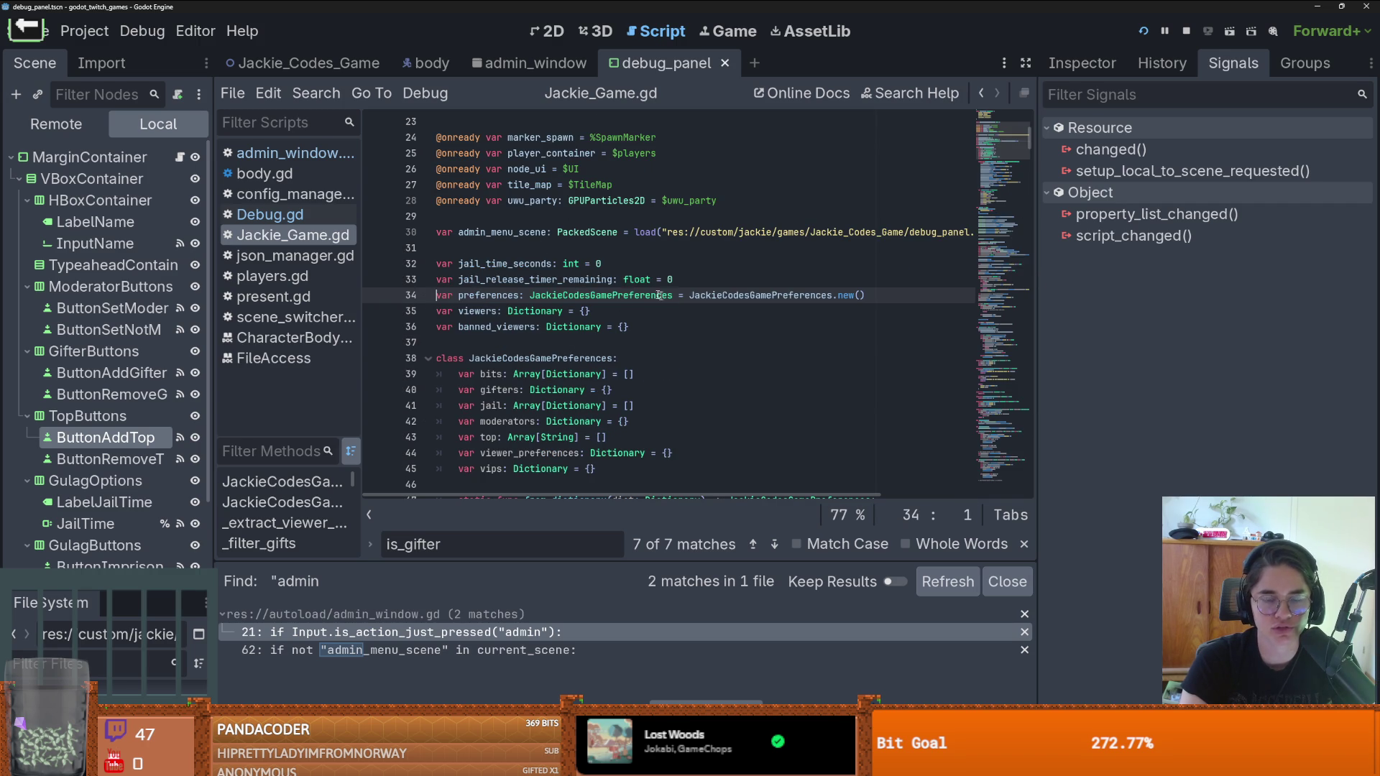
Step: Inspect the viewer_preferences, gifters and jail fields of JackieCodesGamePreferences
key("Down")
key("Down")
key("Down")
scroll(606, 310, "down", 1)
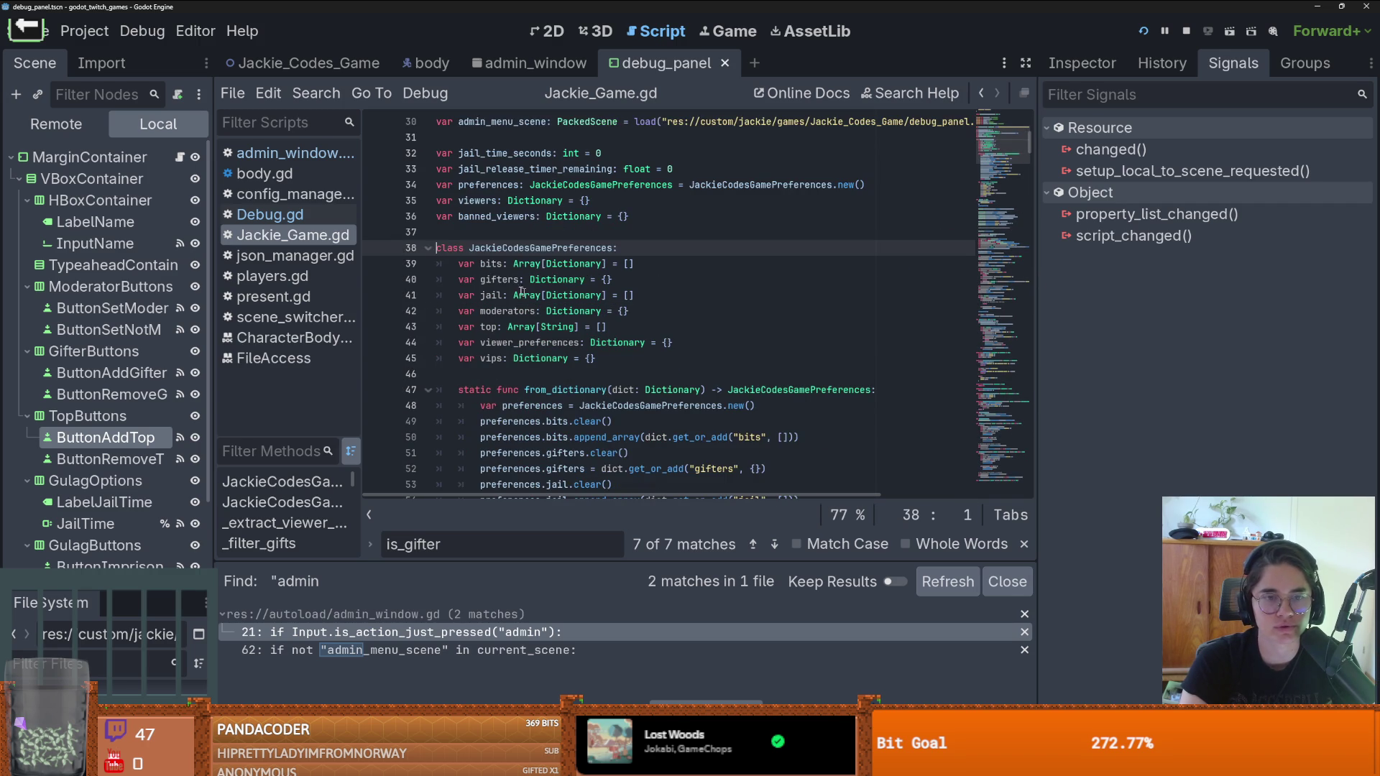
left_click(593, 342)
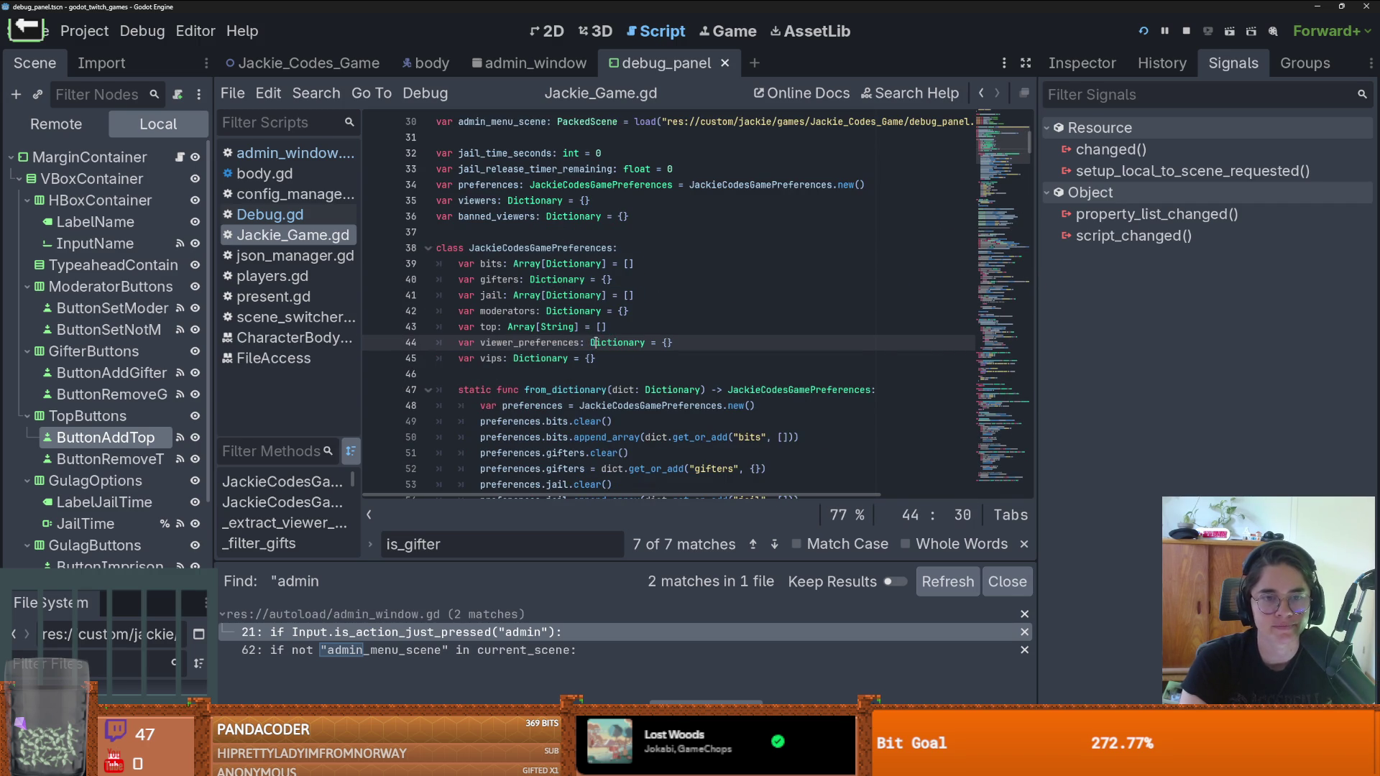
left_click(501, 279)
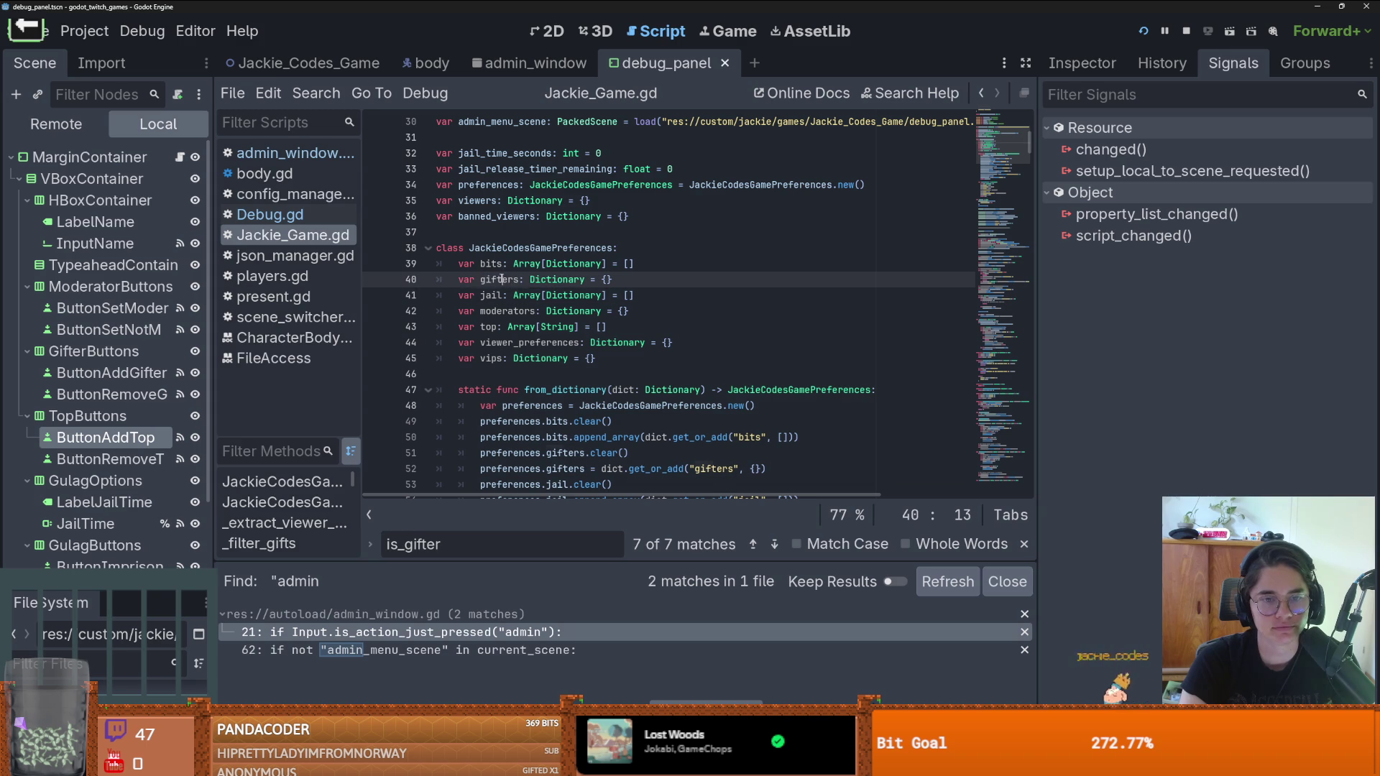
double_click(496, 279)
left_click(584, 282)
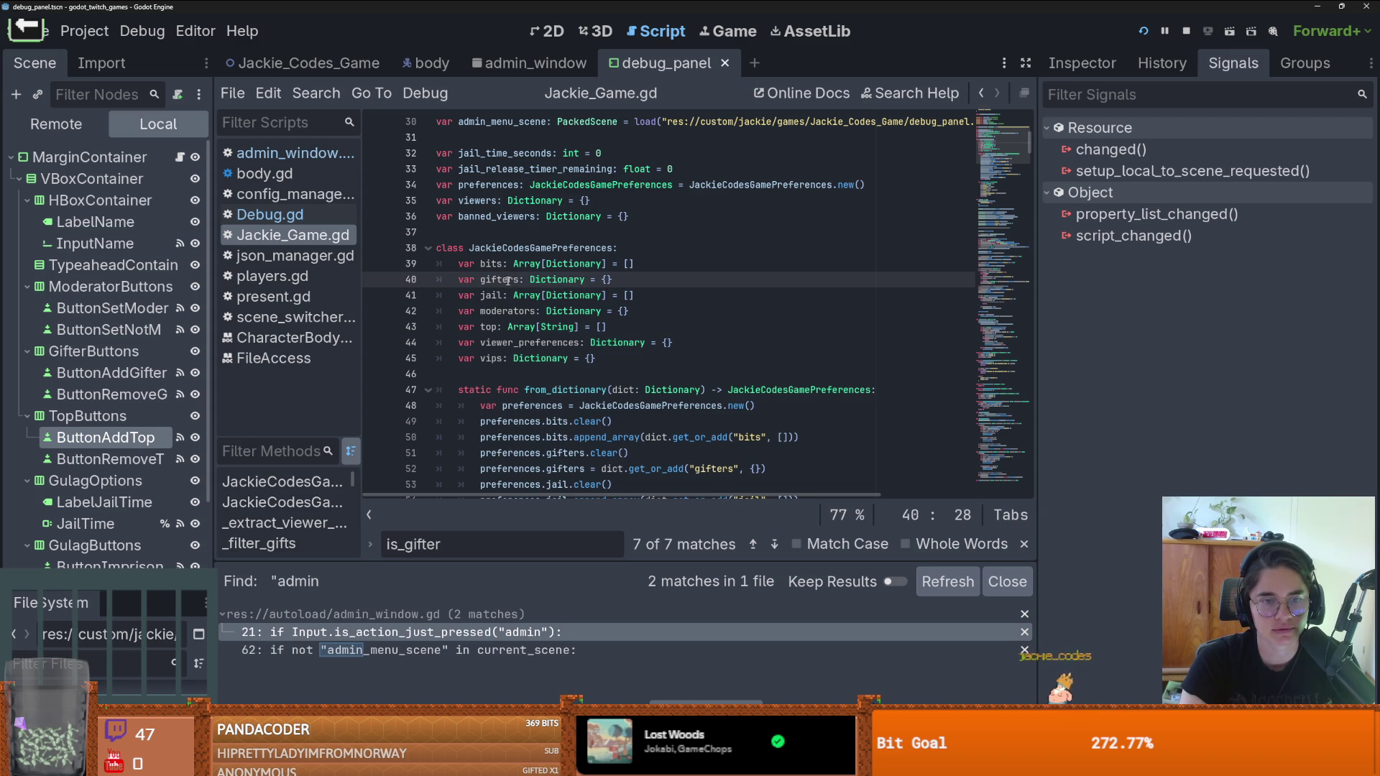
key("Down")
Step: Scroll through the rest of the class, then navigate back to set_top at line 257
scroll(591, 311, "down", 1)
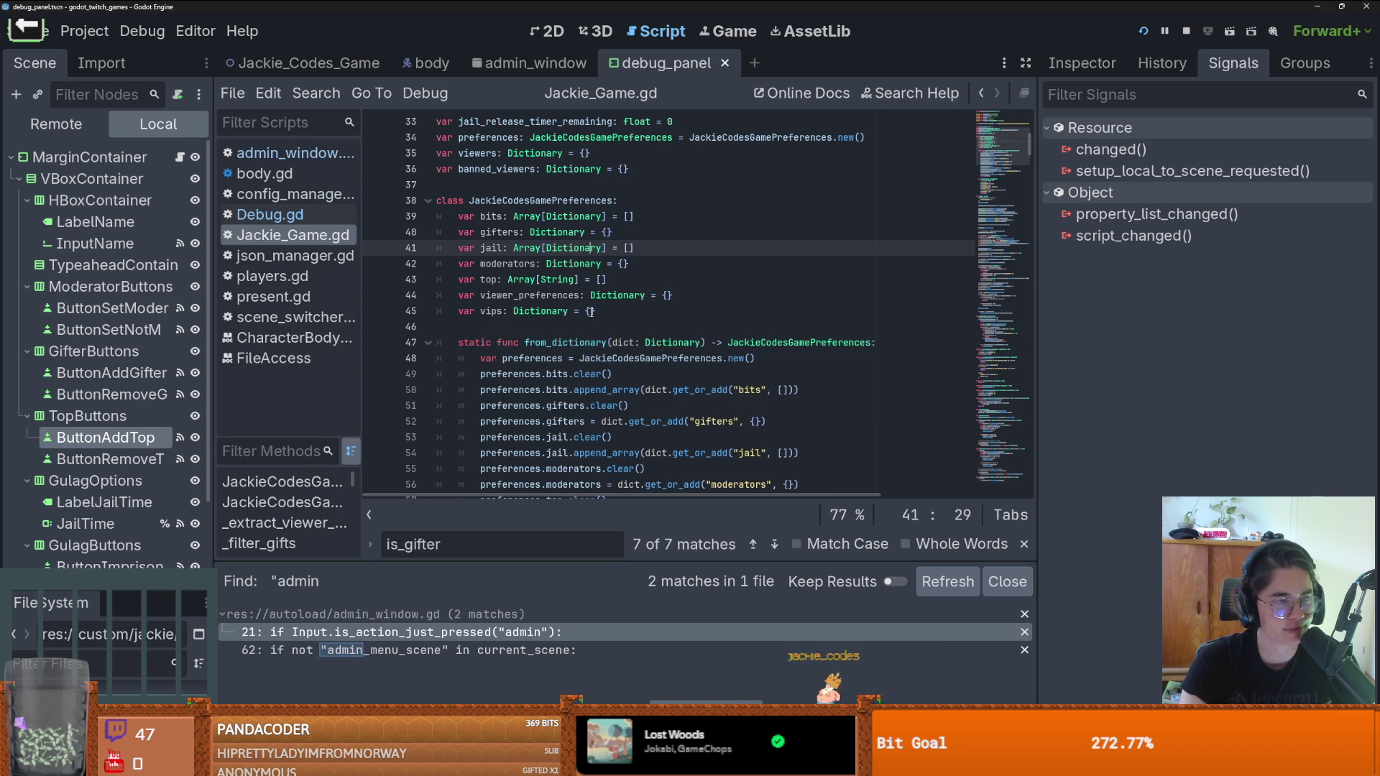
scroll(591, 311, "down", 5)
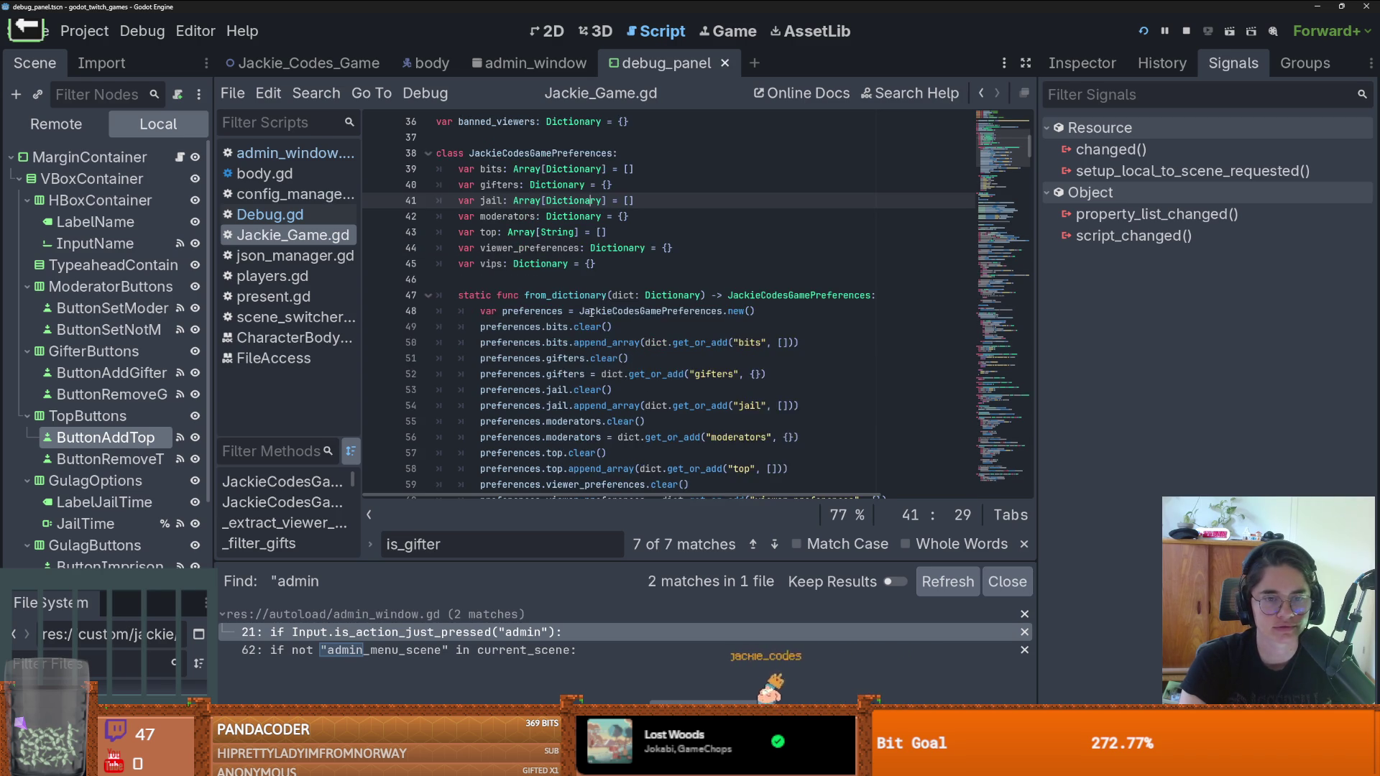
scroll(591, 312, "up", 2)
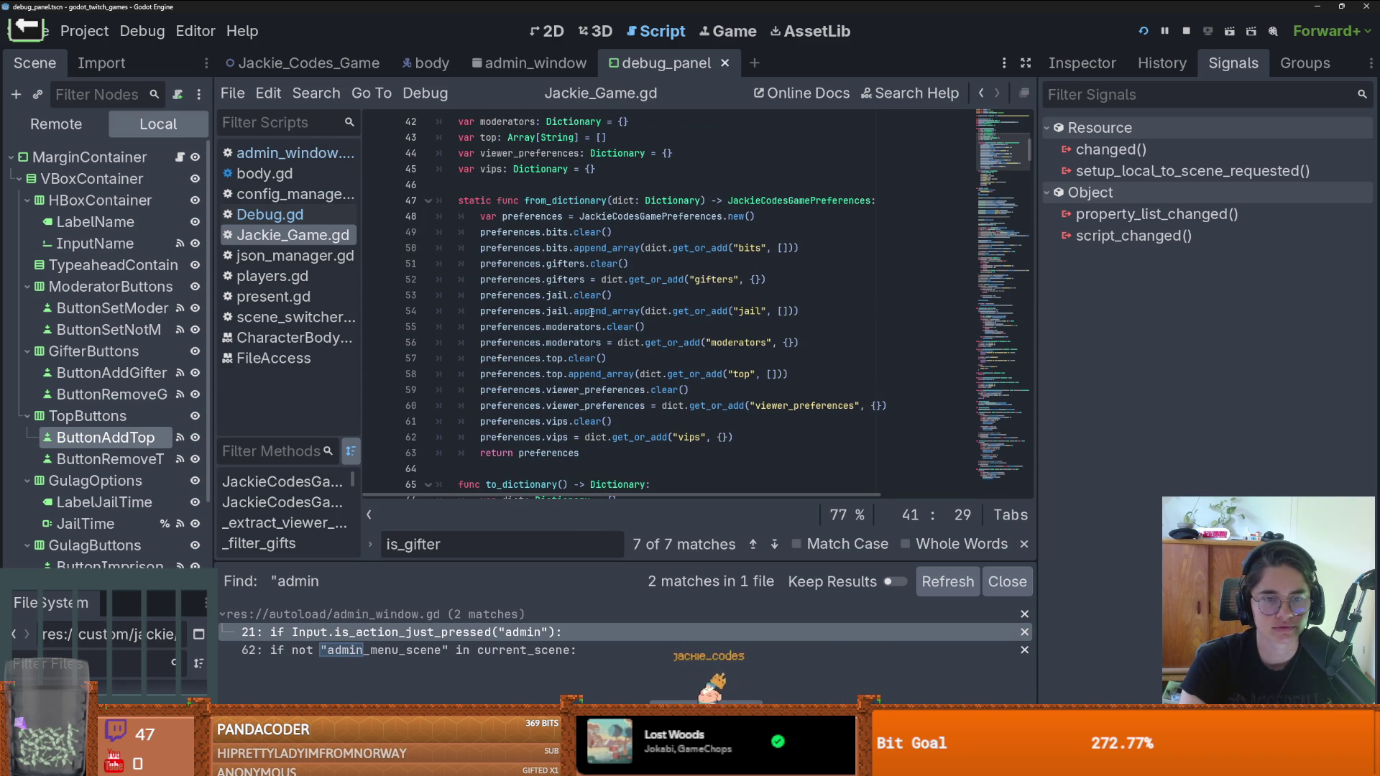
left_click(982, 93)
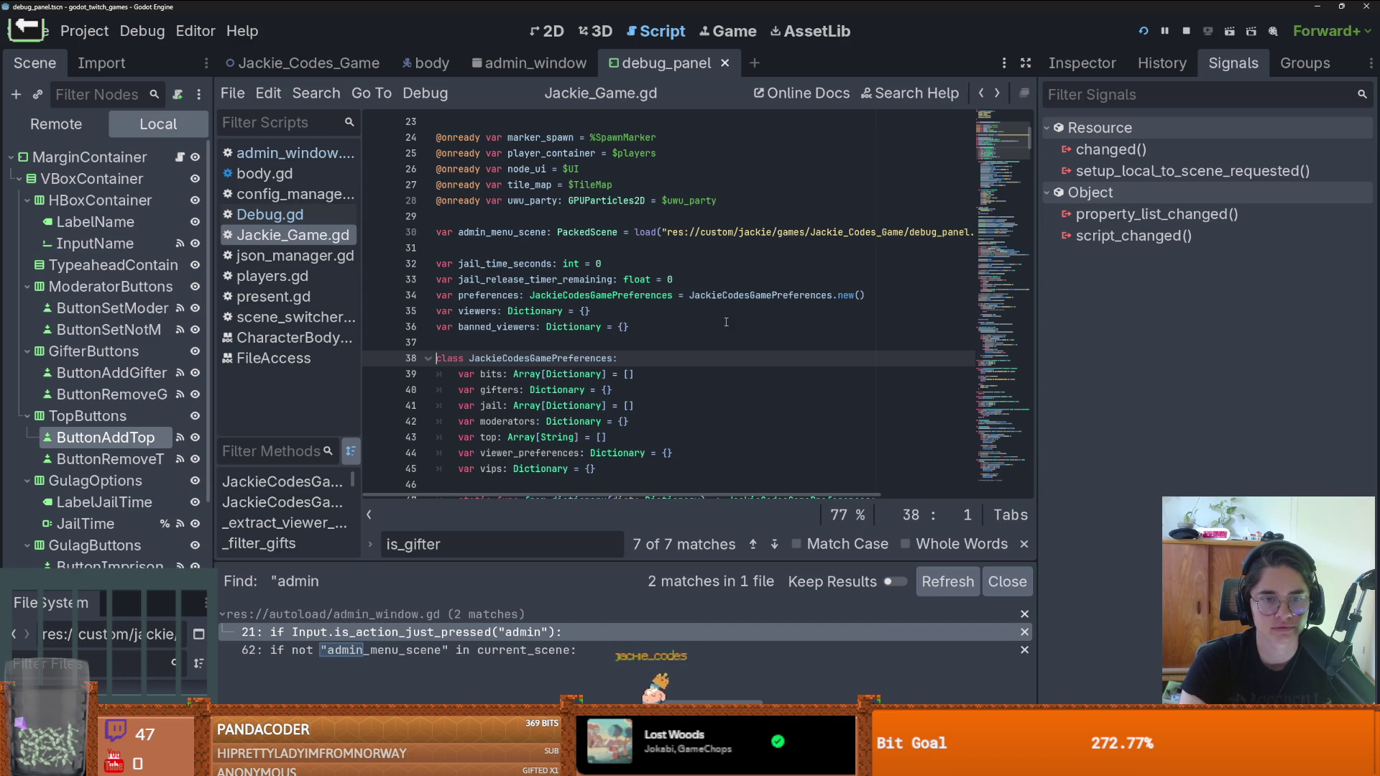
left_click(981, 92)
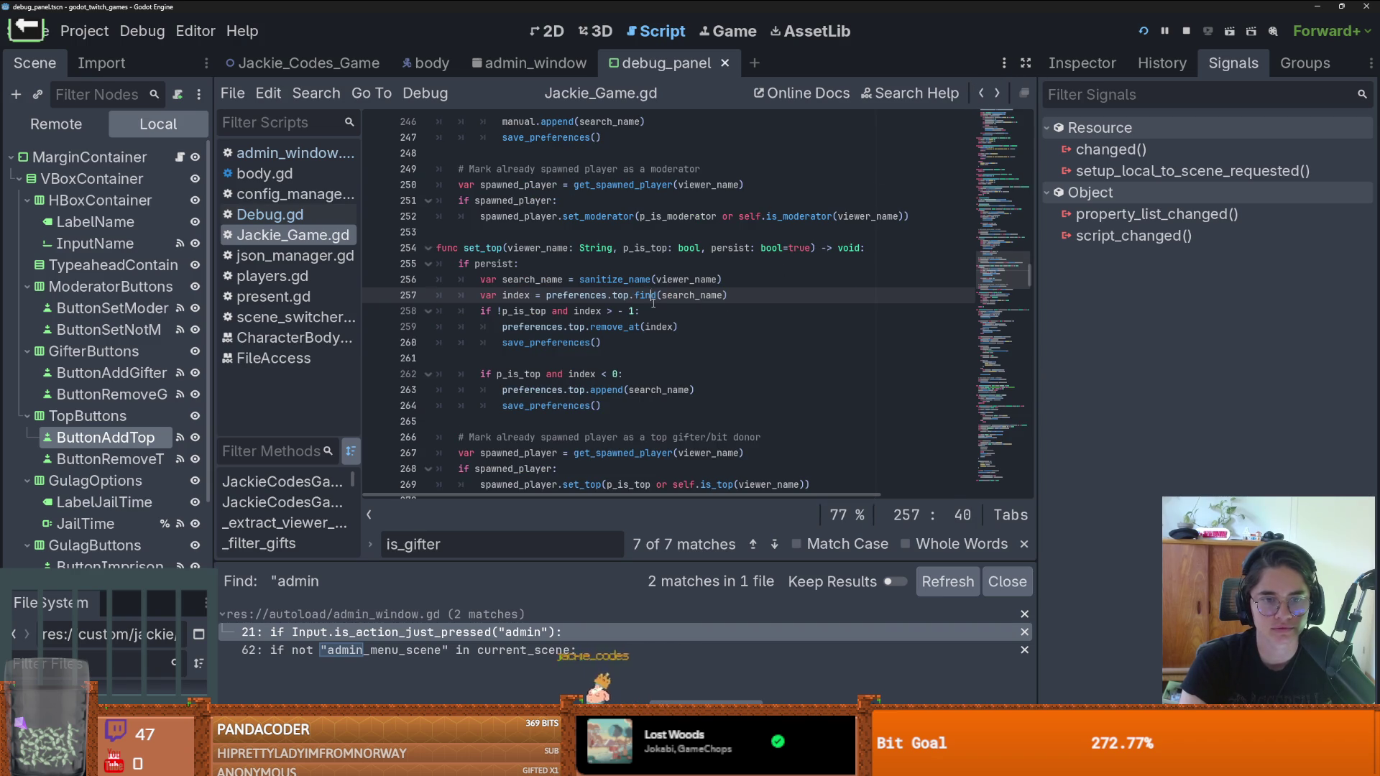
double_click(486, 248)
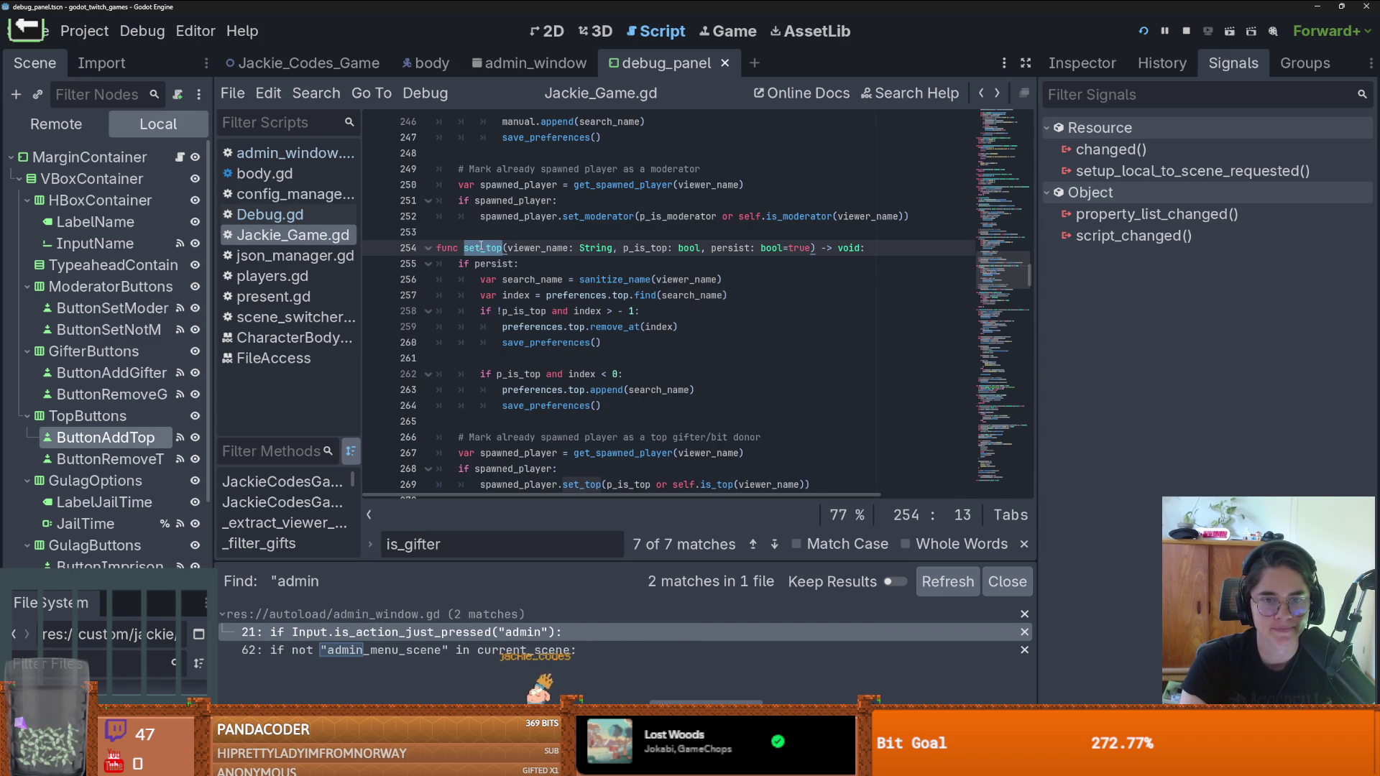
double_click(730, 248)
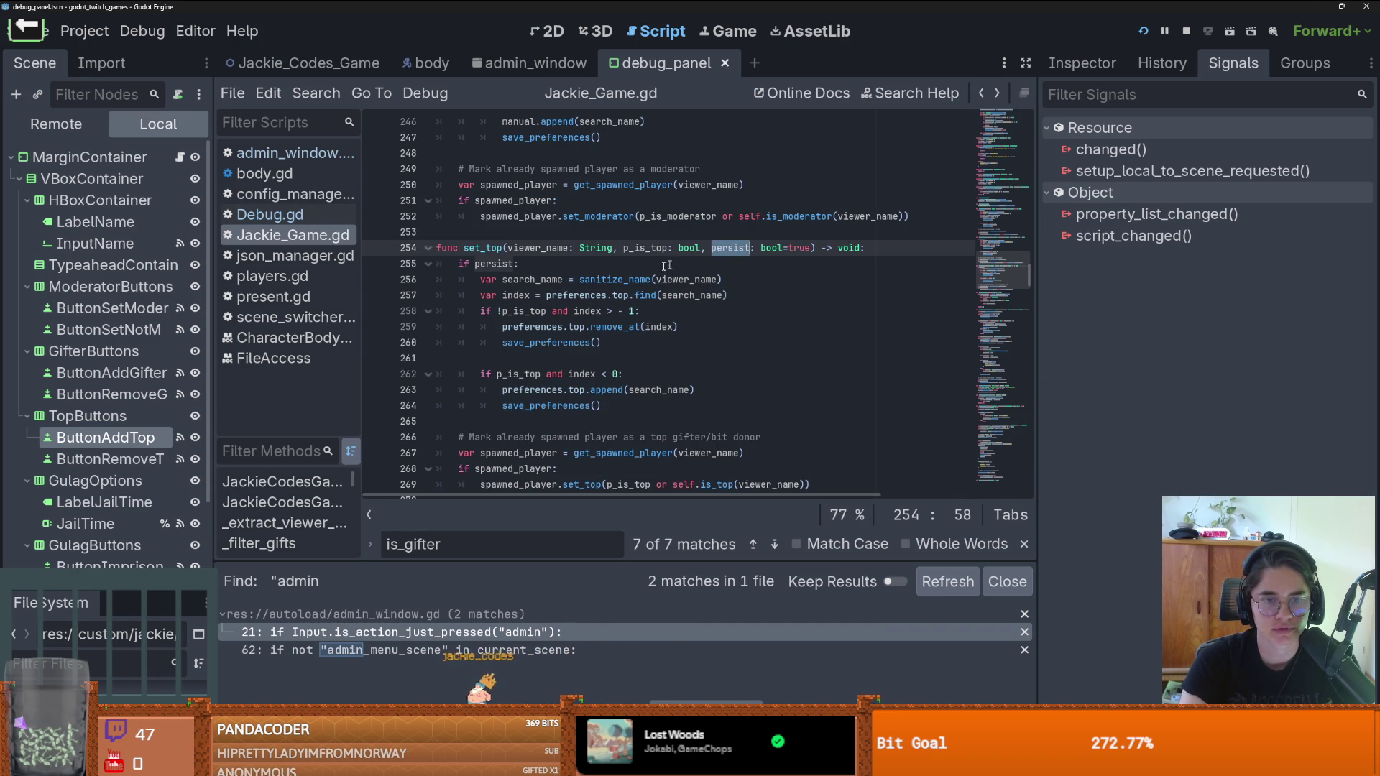
scroll(512, 276, "down", 1)
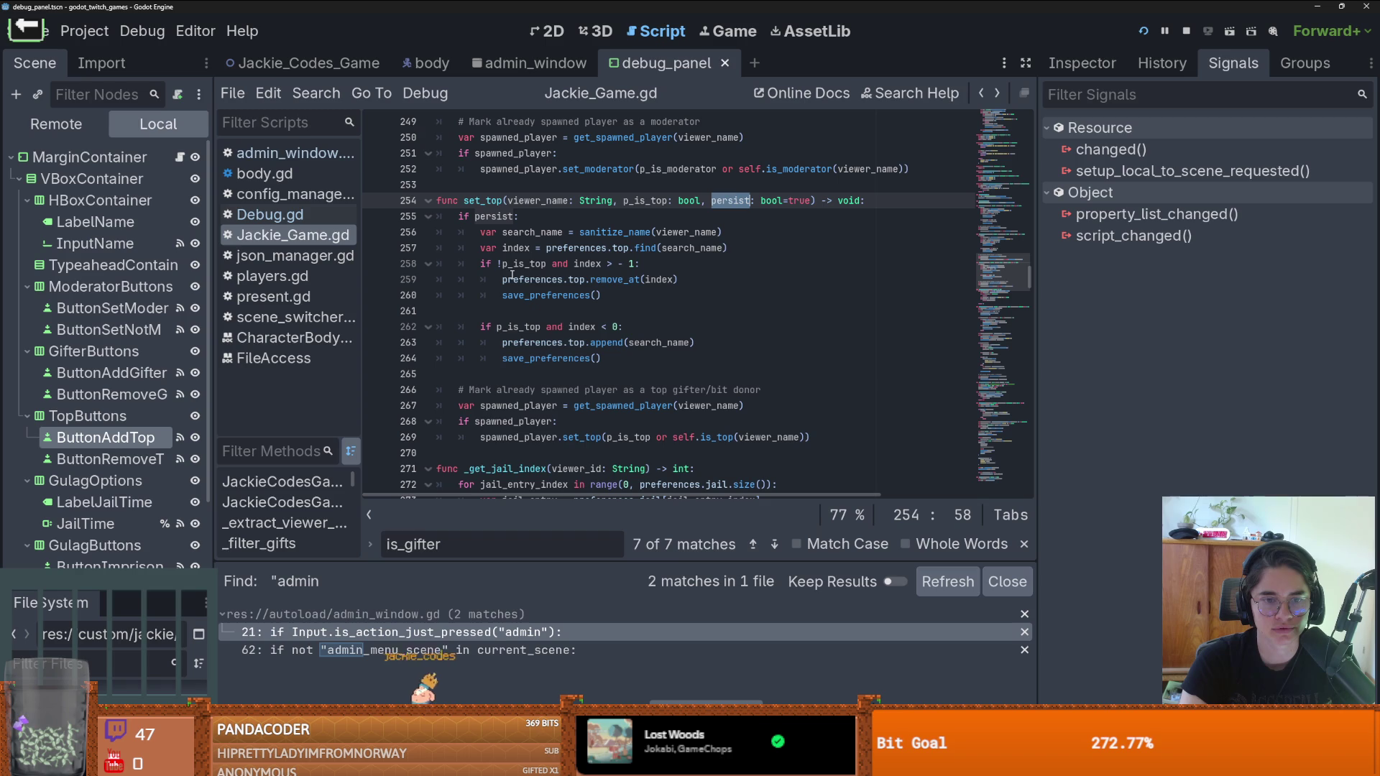
double_click(532, 263)
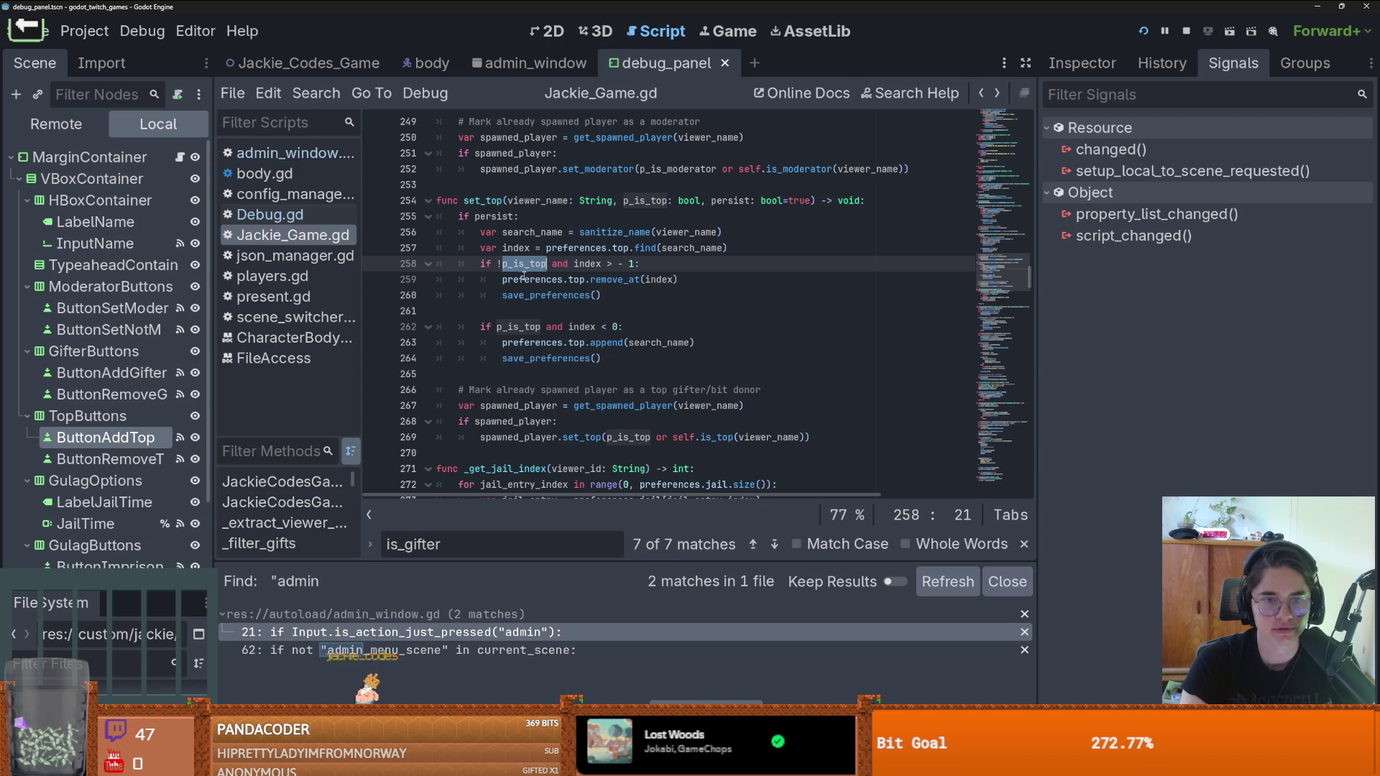
double_click(523, 279)
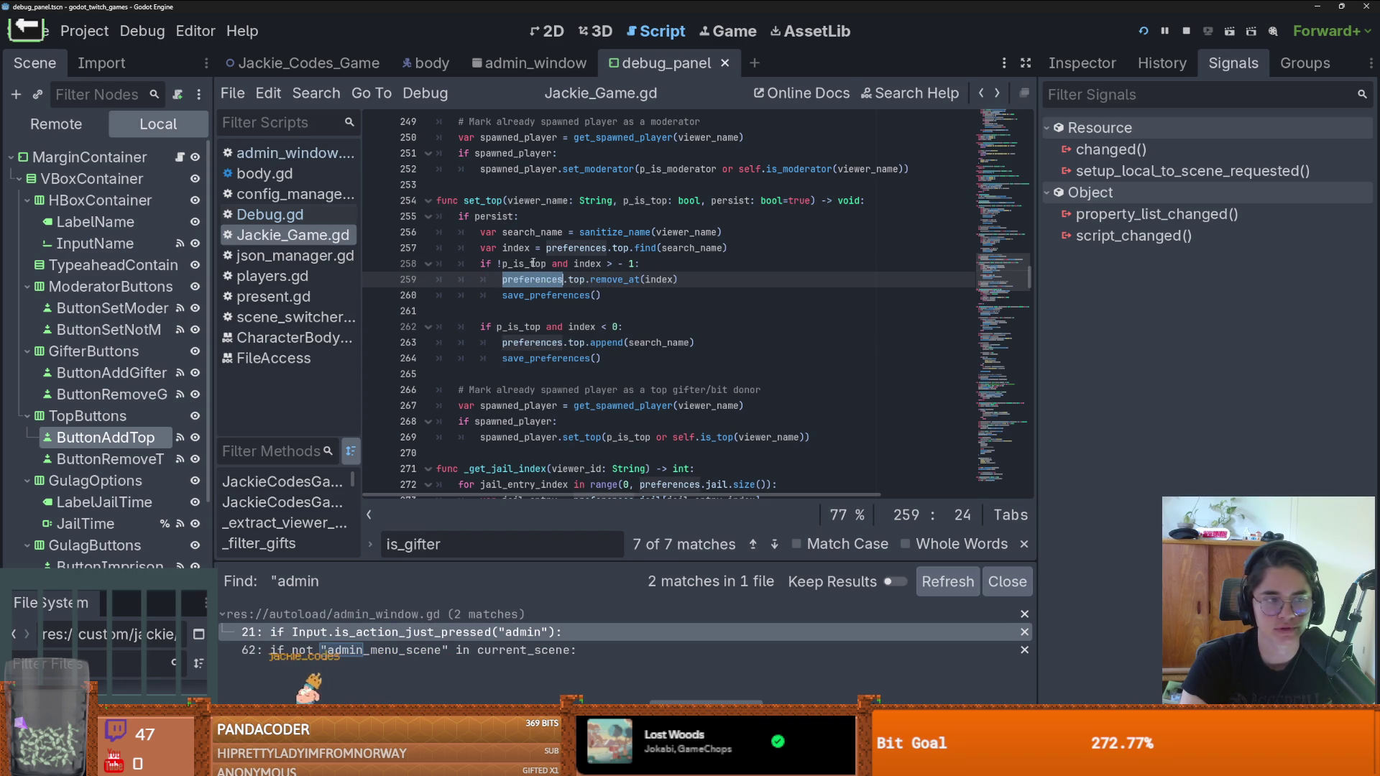
mouse_move(530, 267)
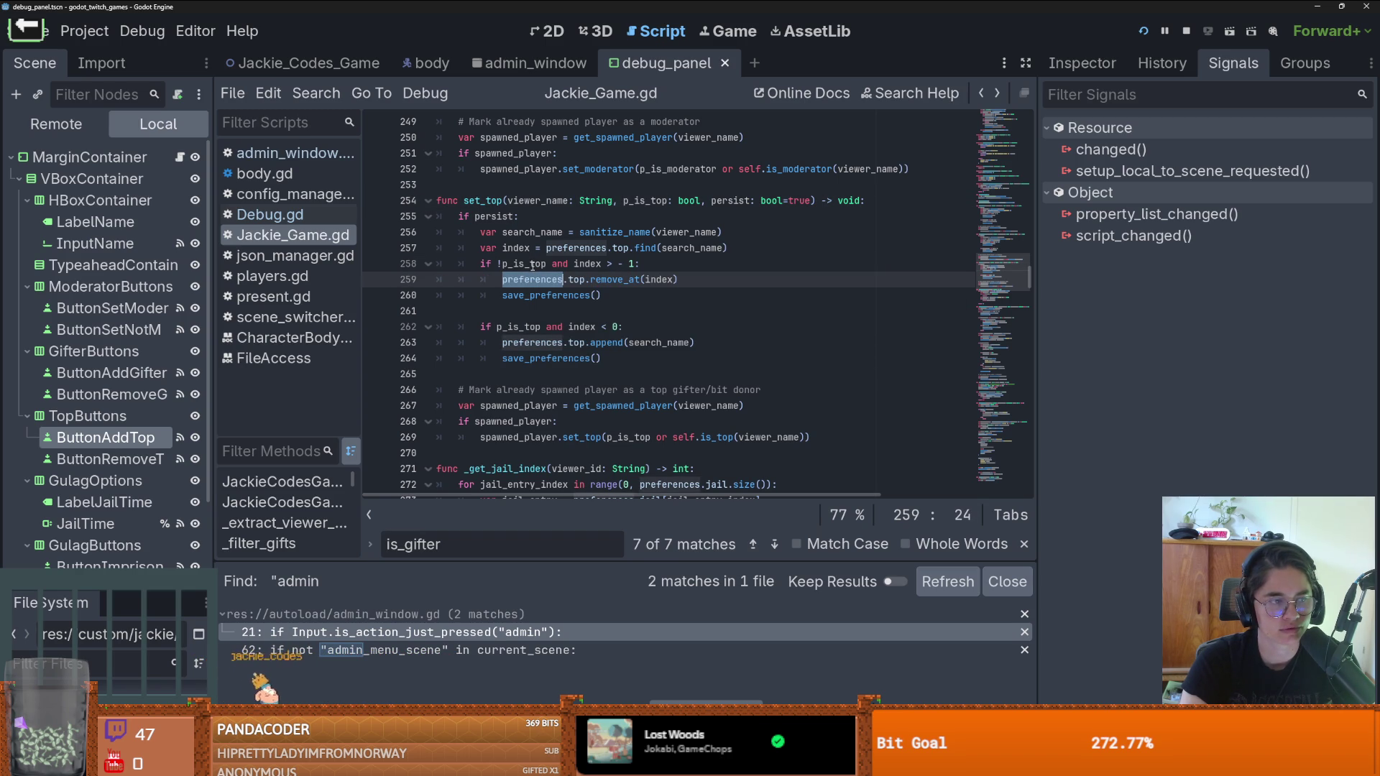
double_click(552, 265)
key("ctrl+s")
double_click(532, 279)
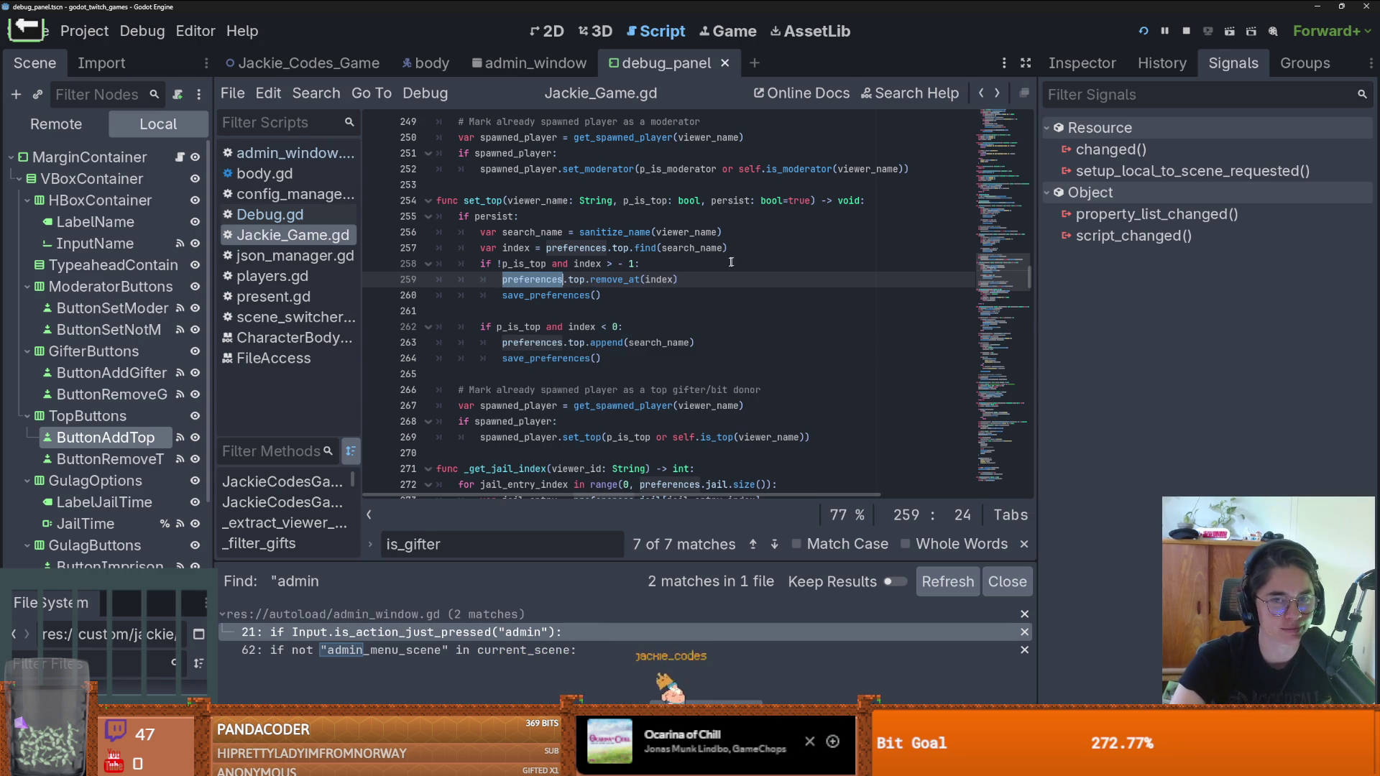
left_click(750, 248)
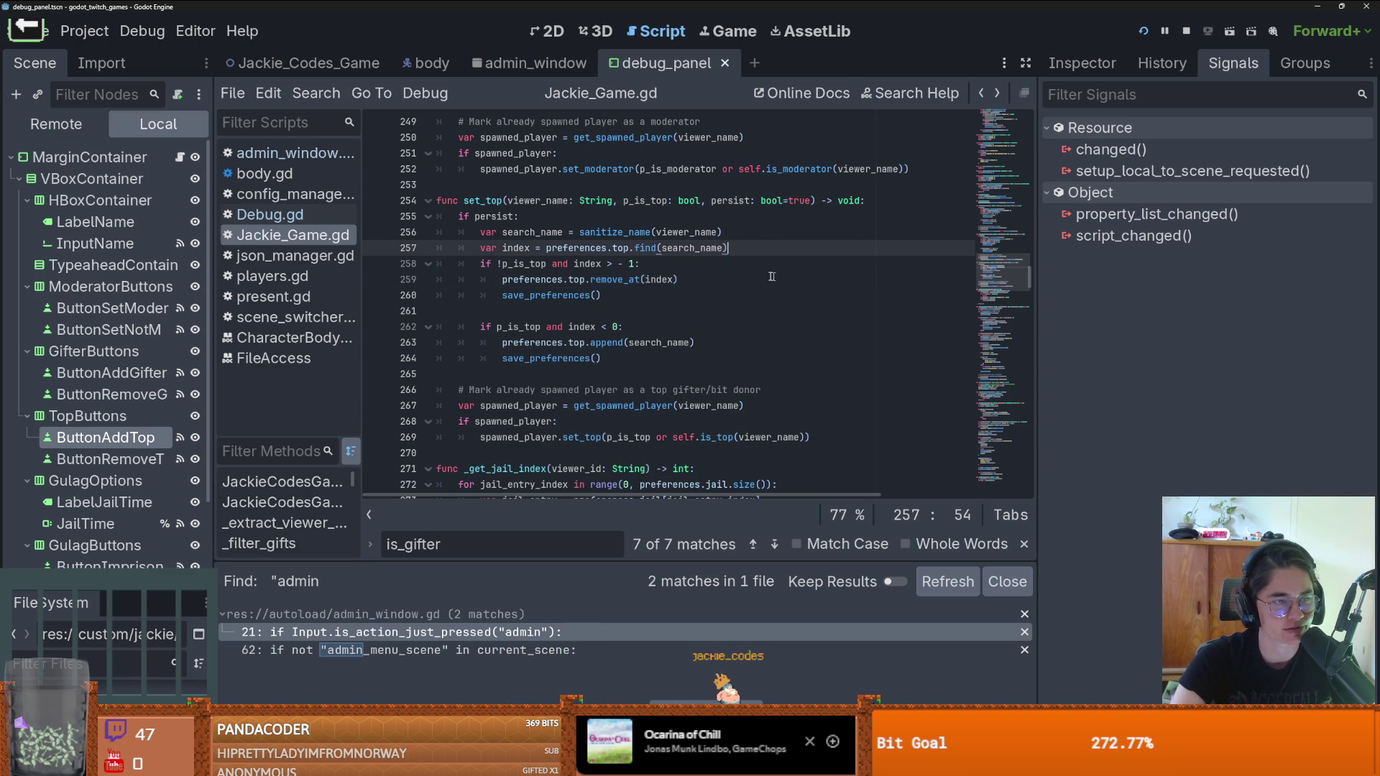
scroll(602, 301, "up", 1)
scroll(602, 301, "up", 1)
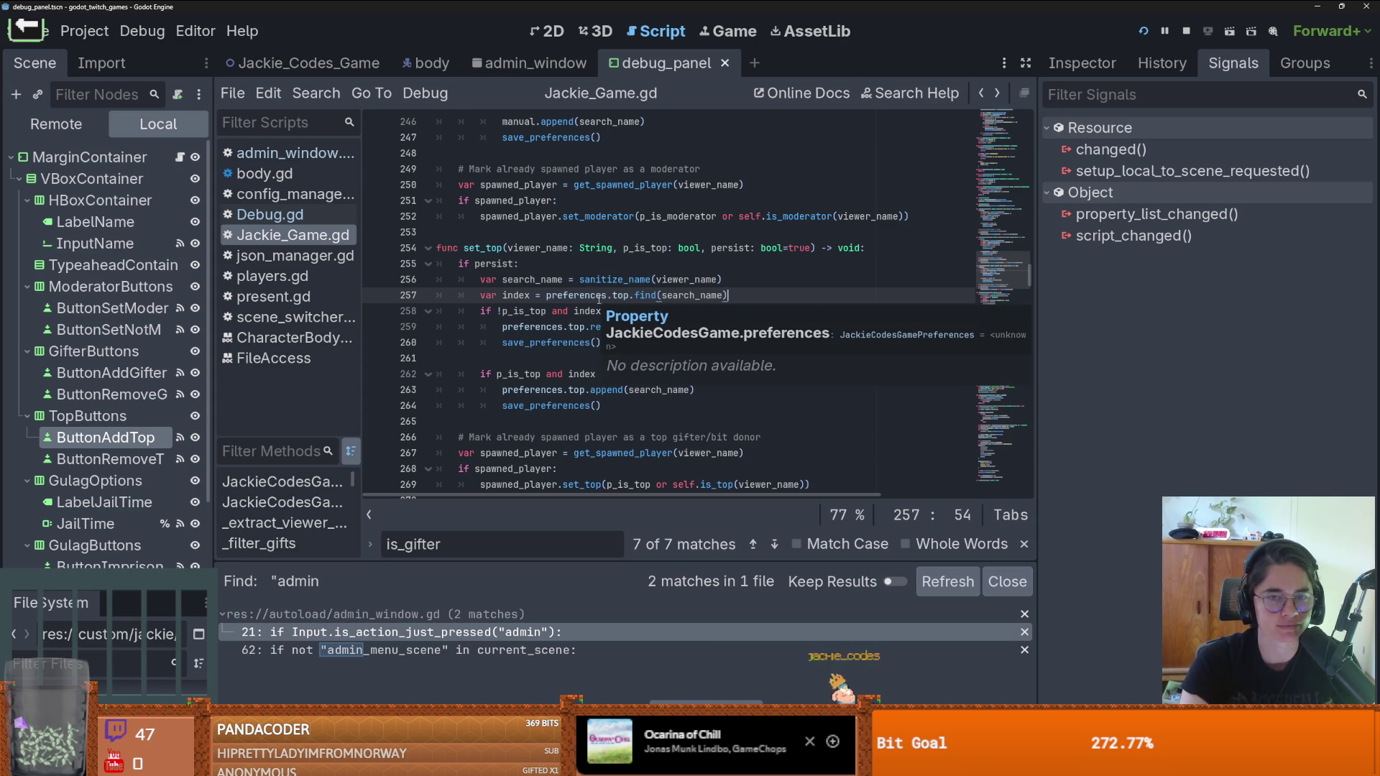
left_click(601, 295)
double_click(602, 295)
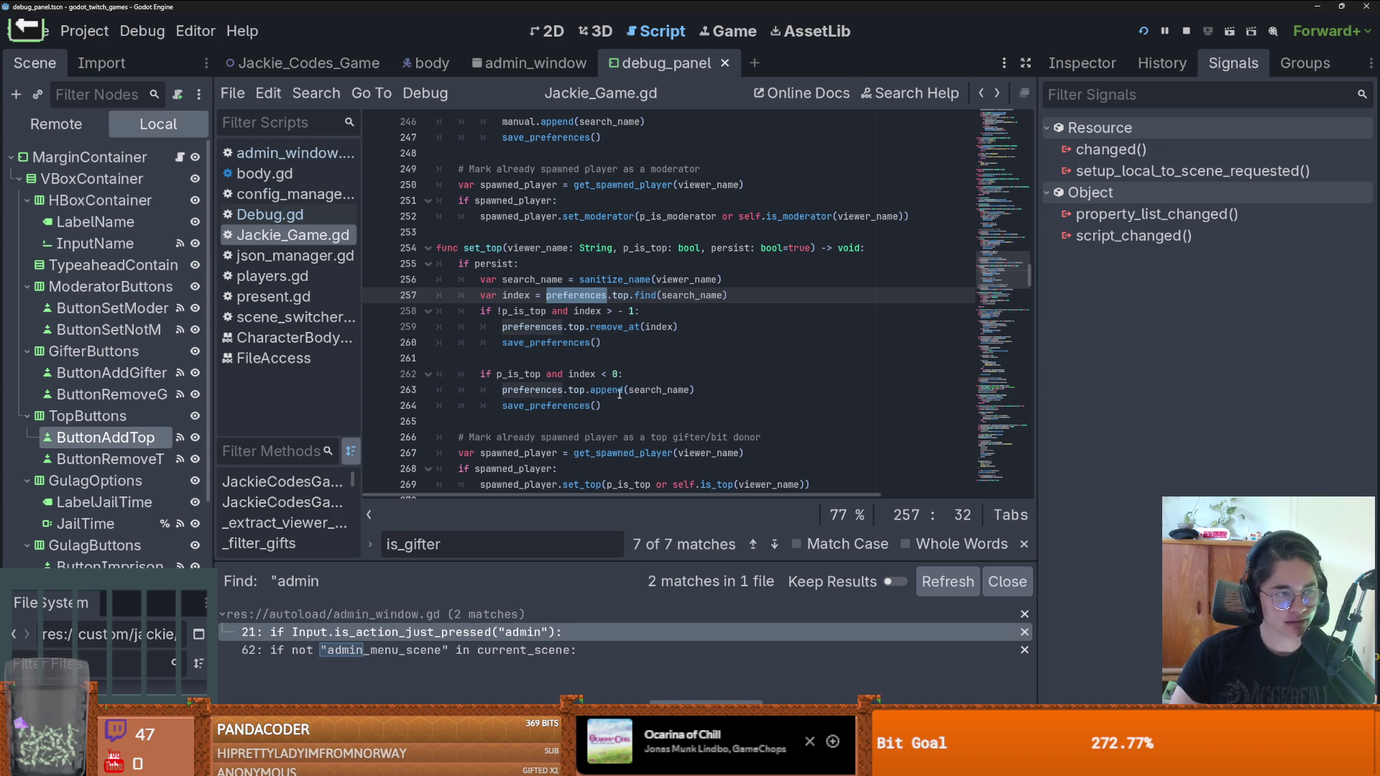
left_click(589, 327)
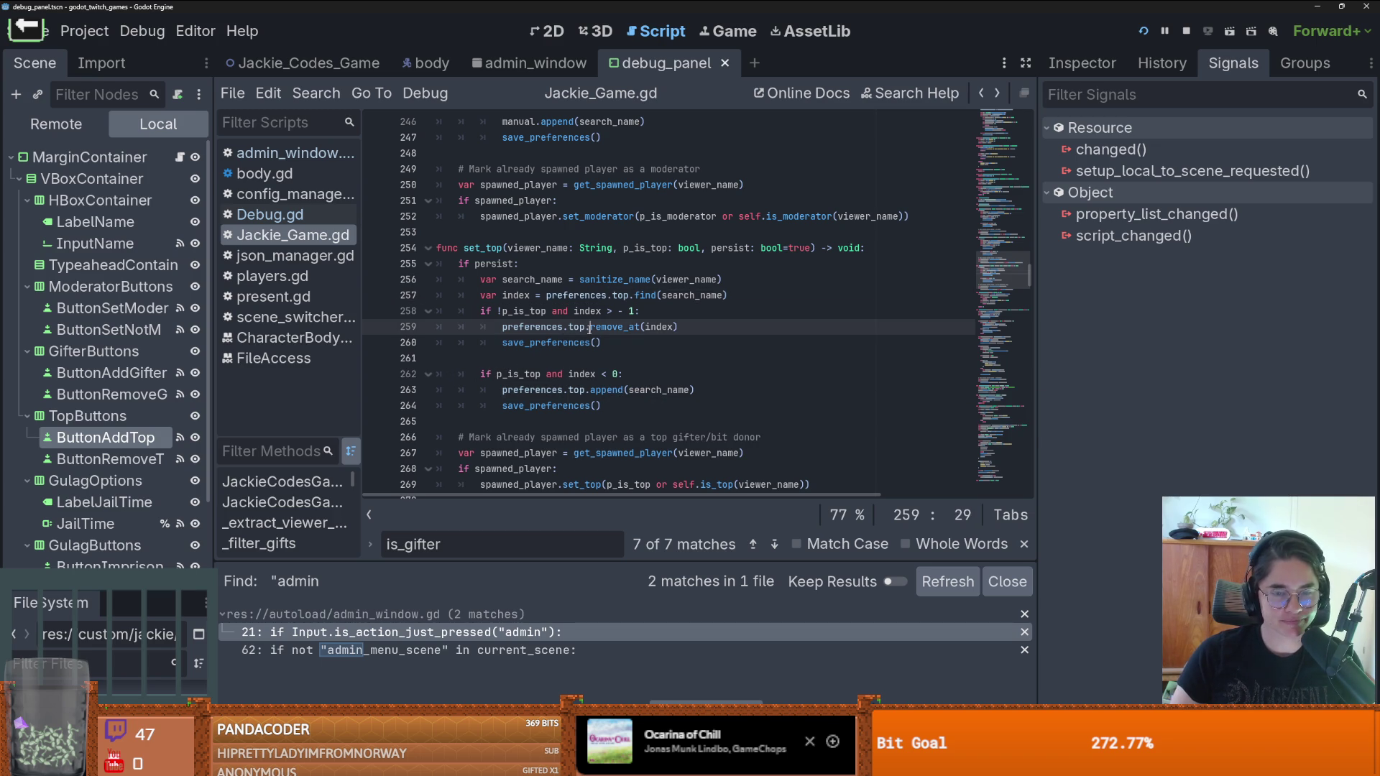
mouse_move(589, 327)
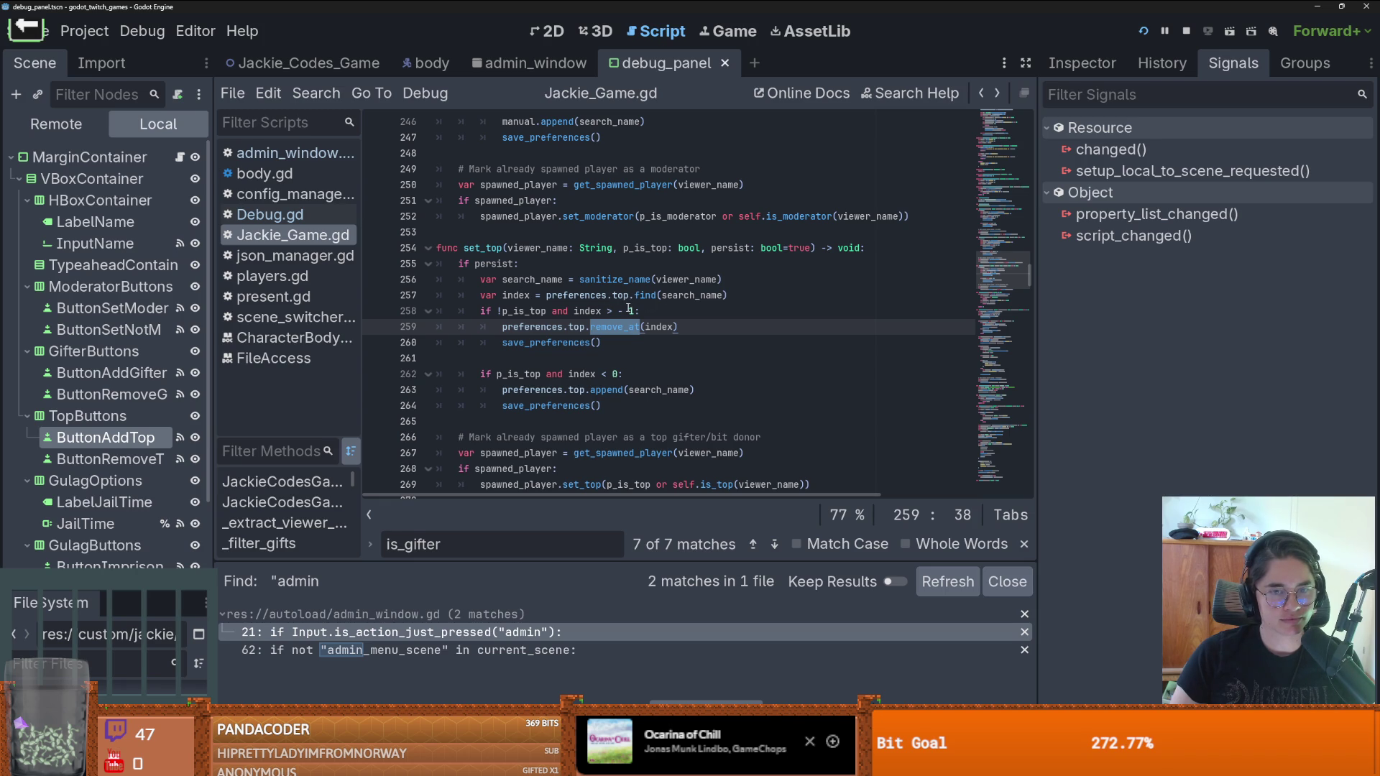
mouse_move(595, 300)
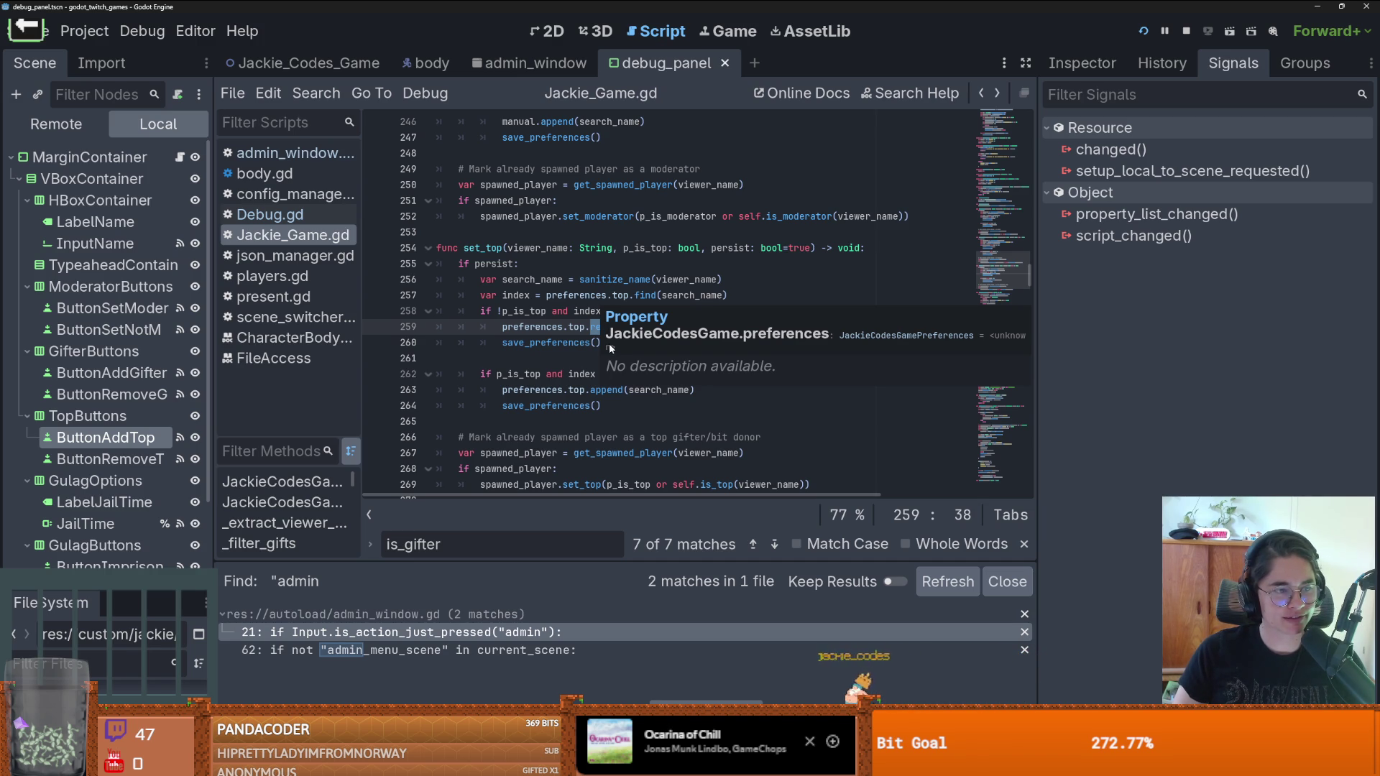
double_click(532, 327)
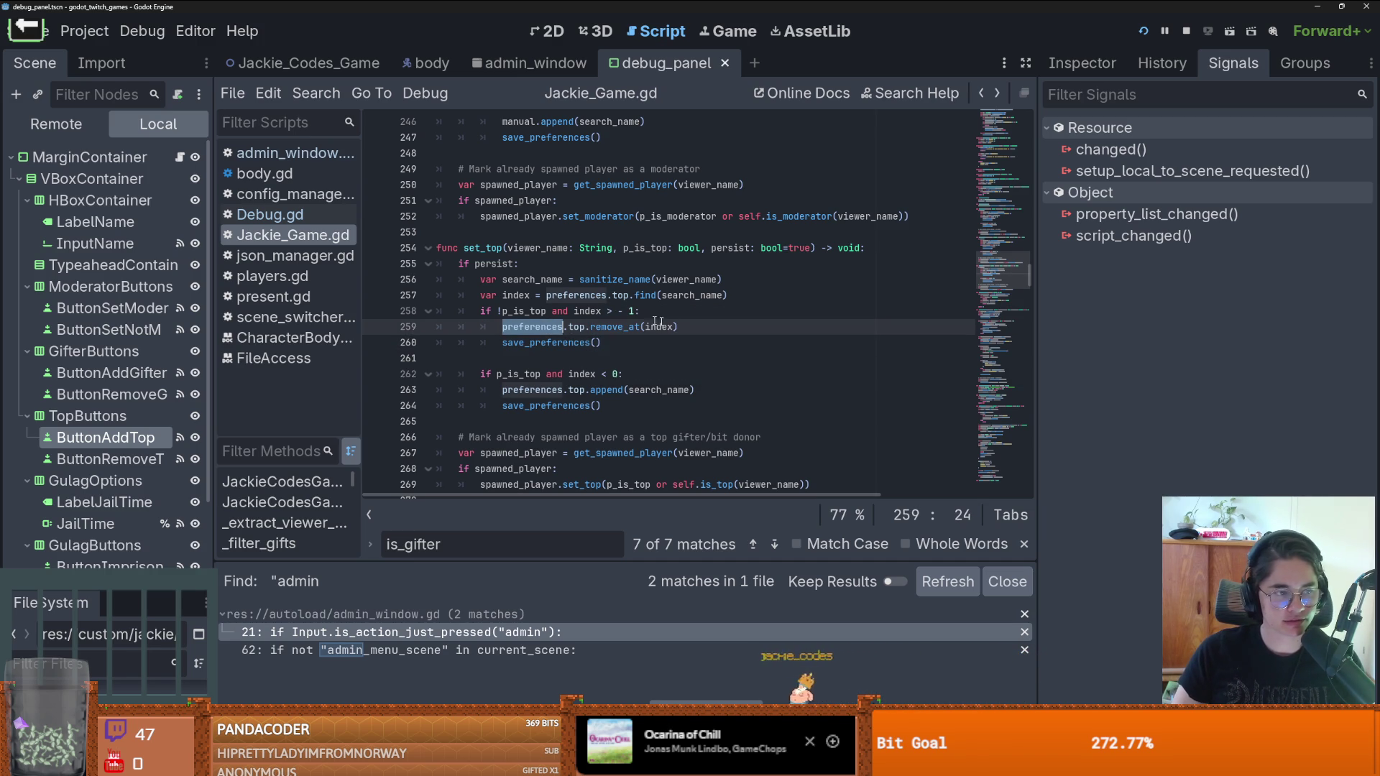
scroll(603, 330, "up", 1)
scroll(575, 335, "down", 1)
key("ctrl+s")
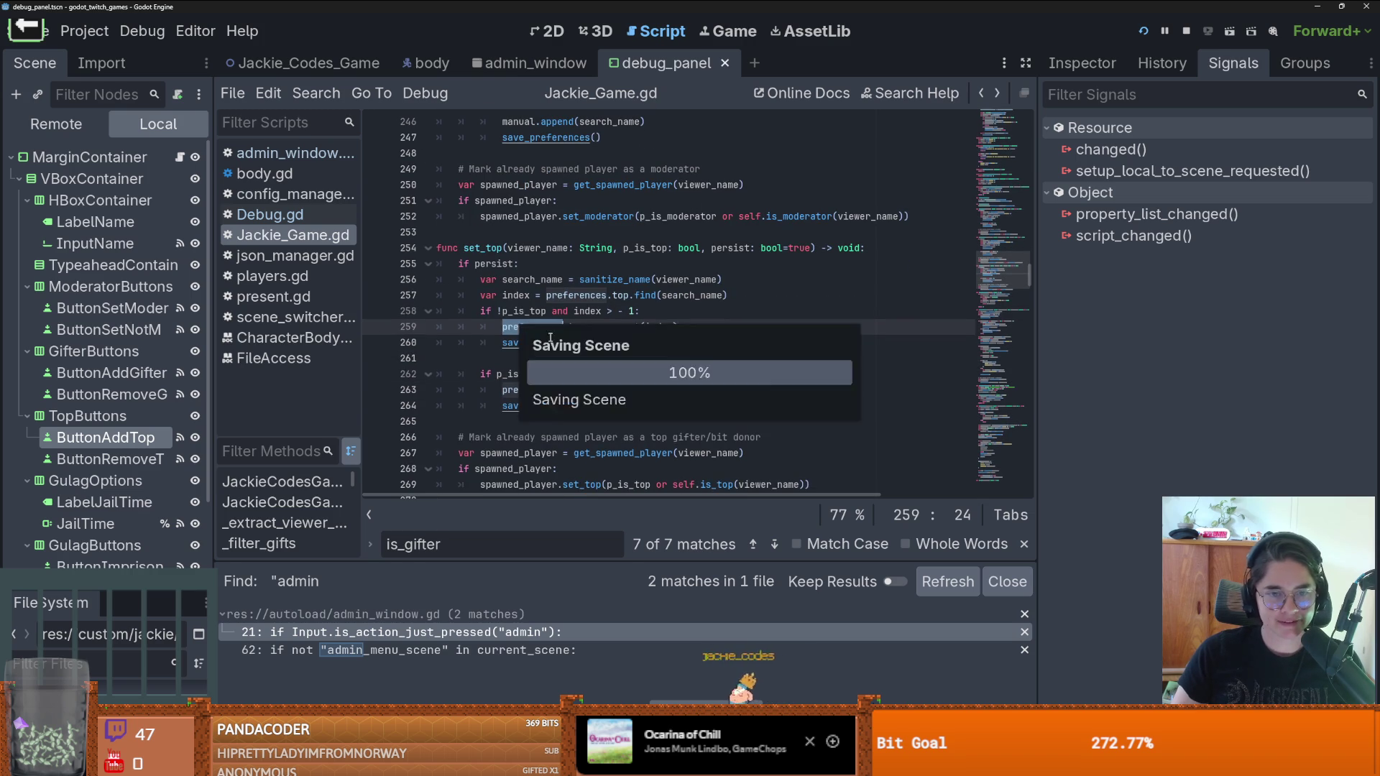
left_click(533, 342)
scroll(532, 343, "down", 2)
scroll(528, 345, "up", 1)
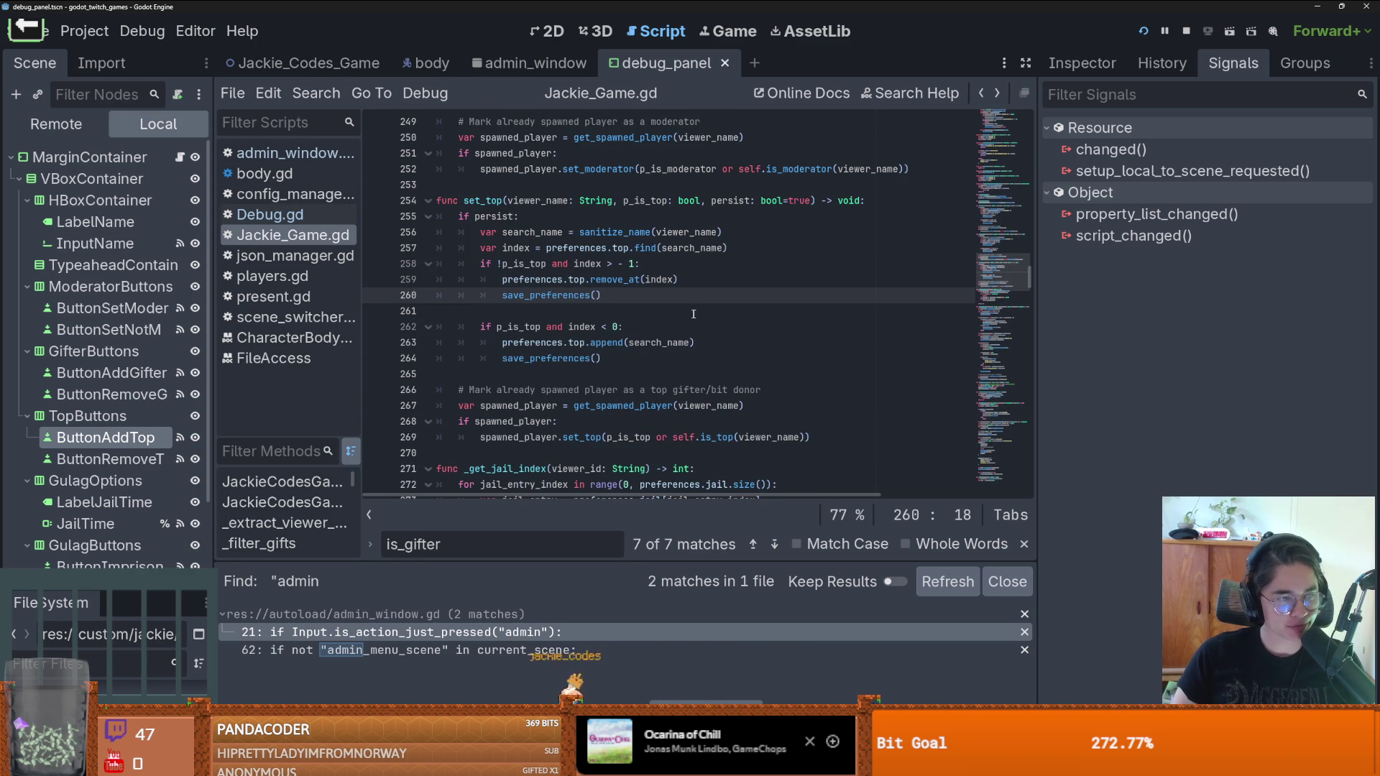
left_click(652, 302)
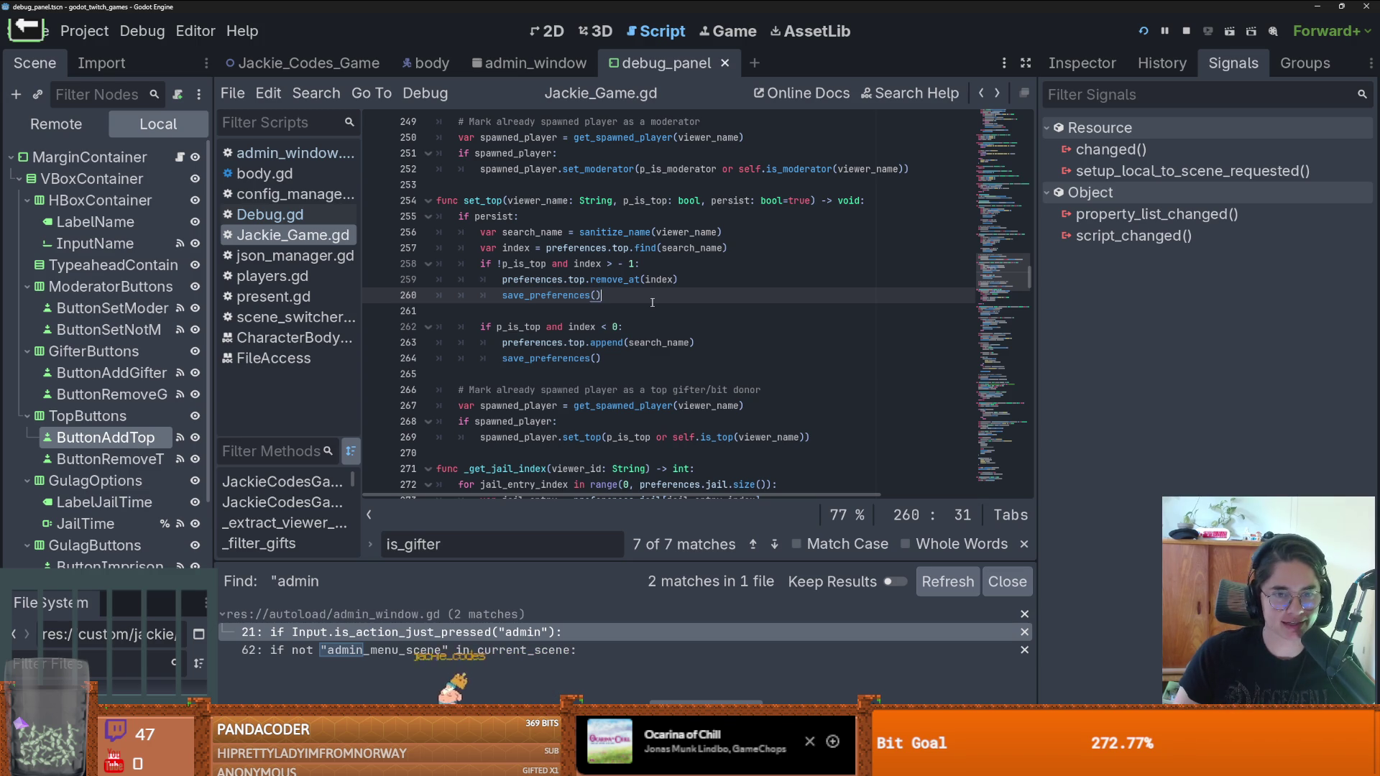
key("ctrl+s")
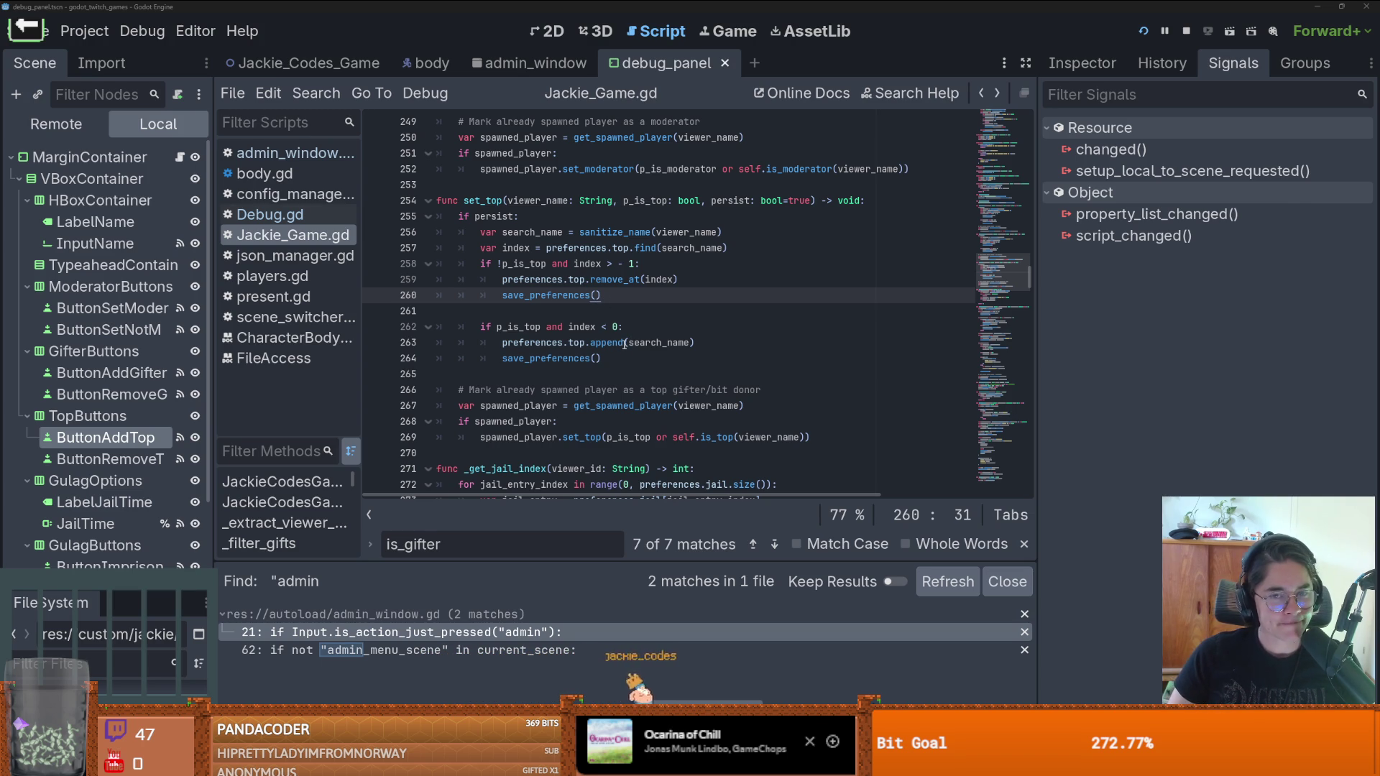
mouse_move(627, 338)
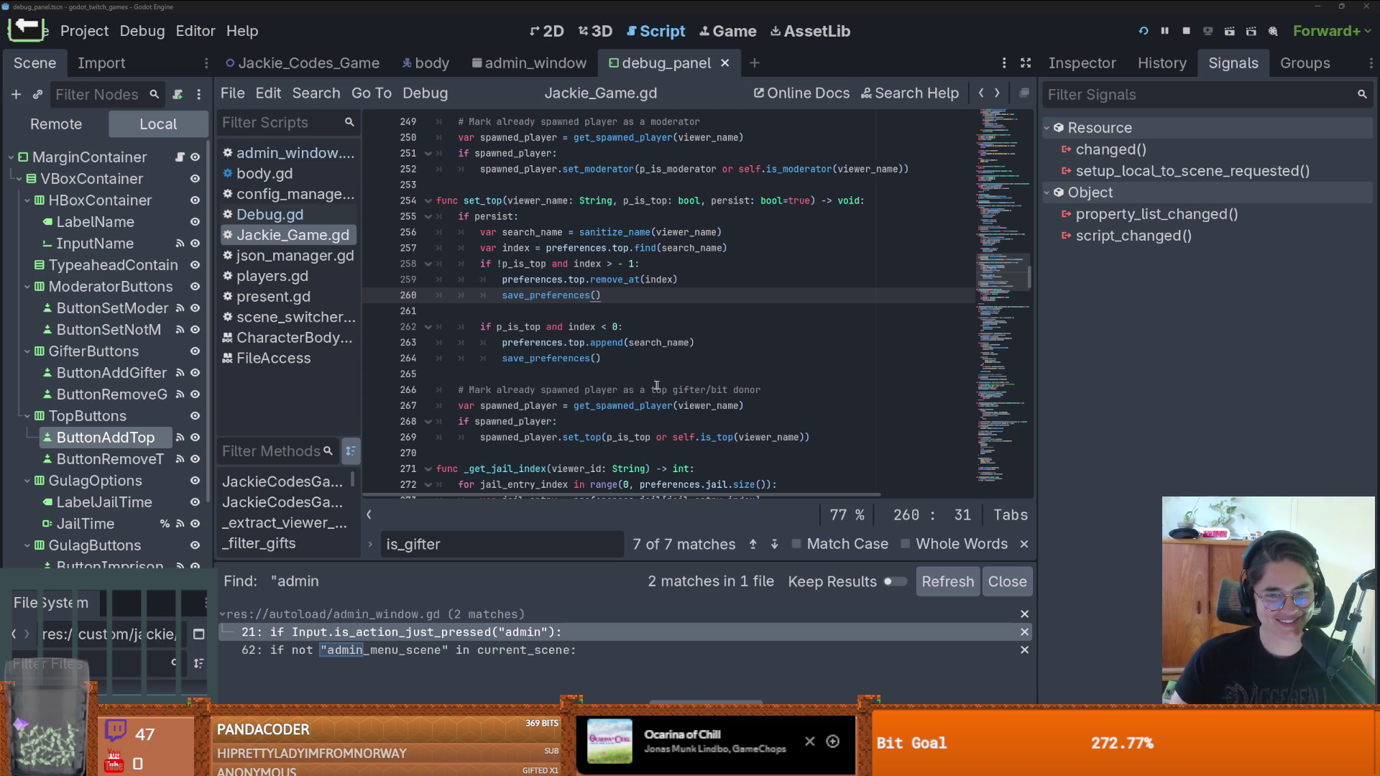
left_click(623, 372)
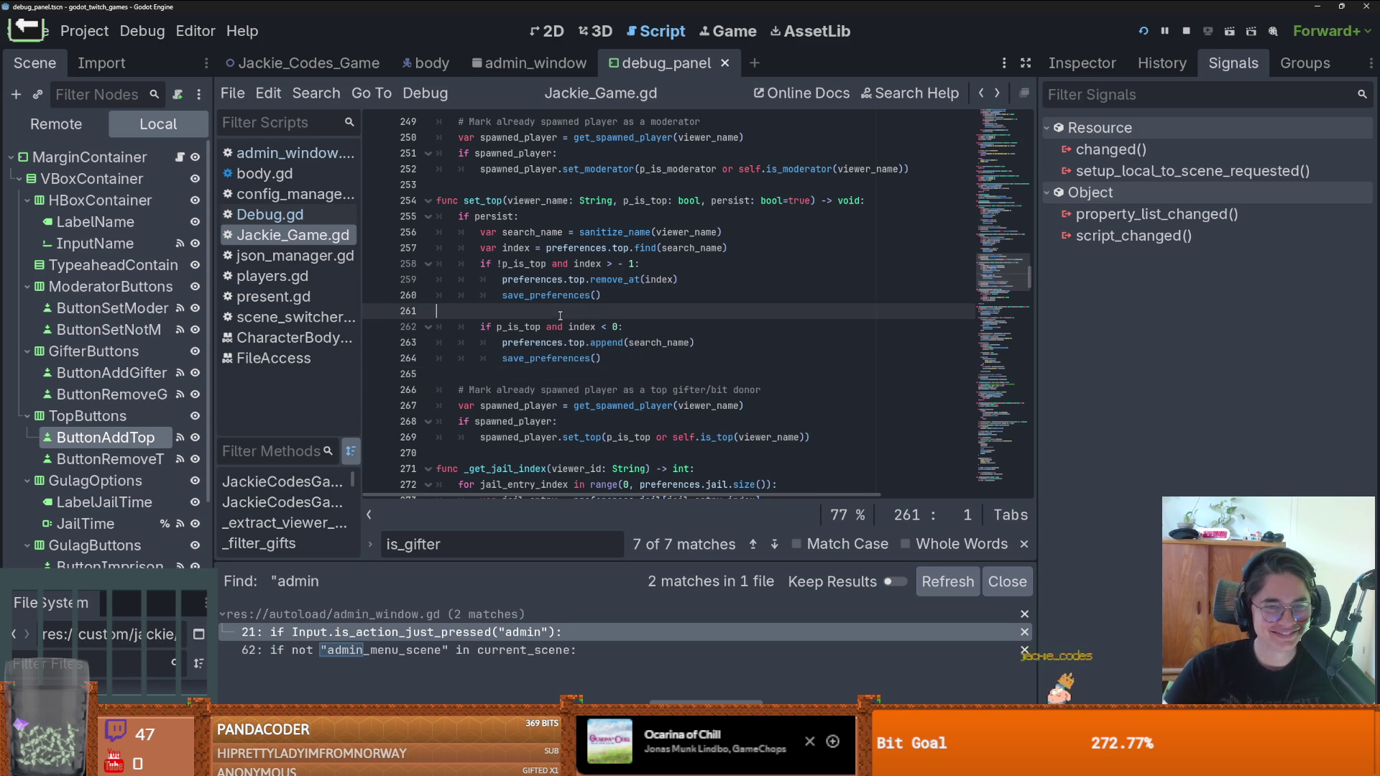
left_click(617, 313)
scroll(574, 322, "up", 1)
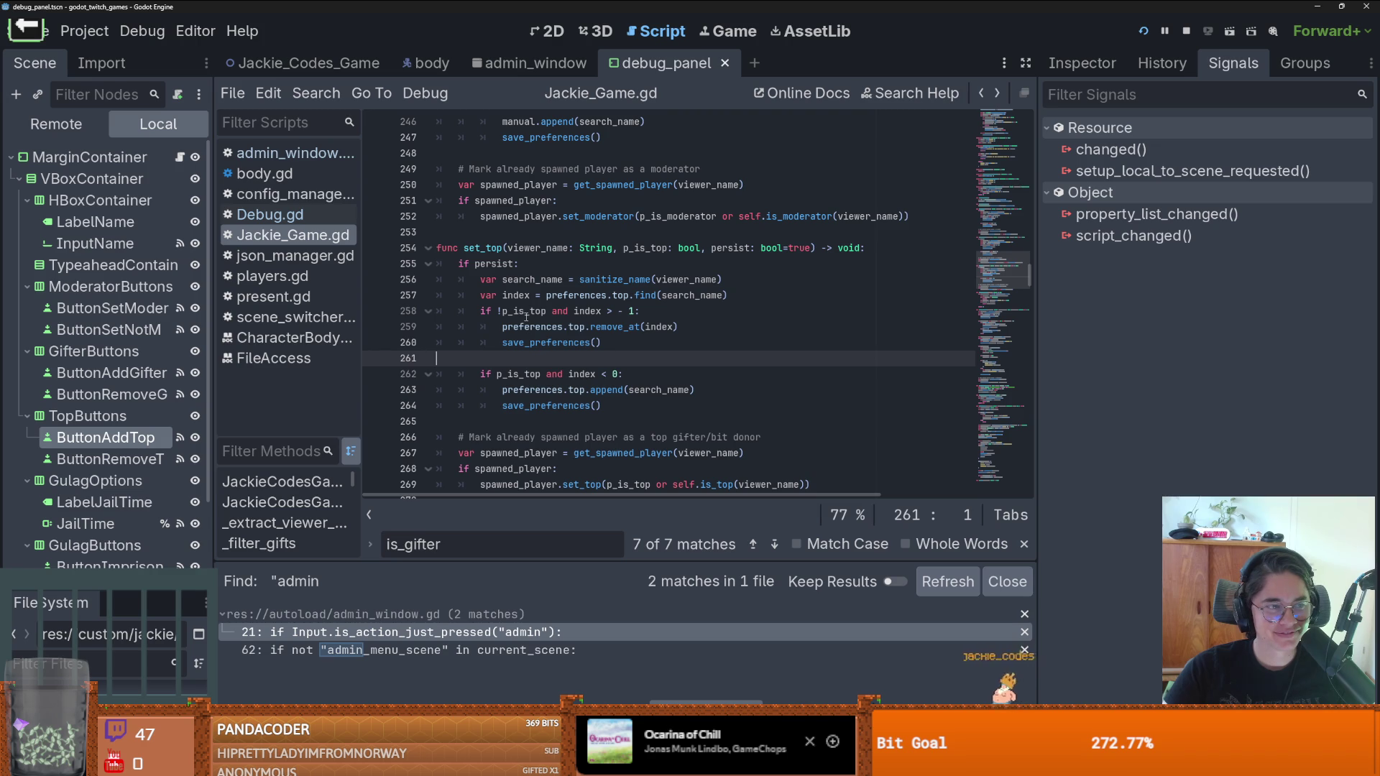
mouse_move(526, 316)
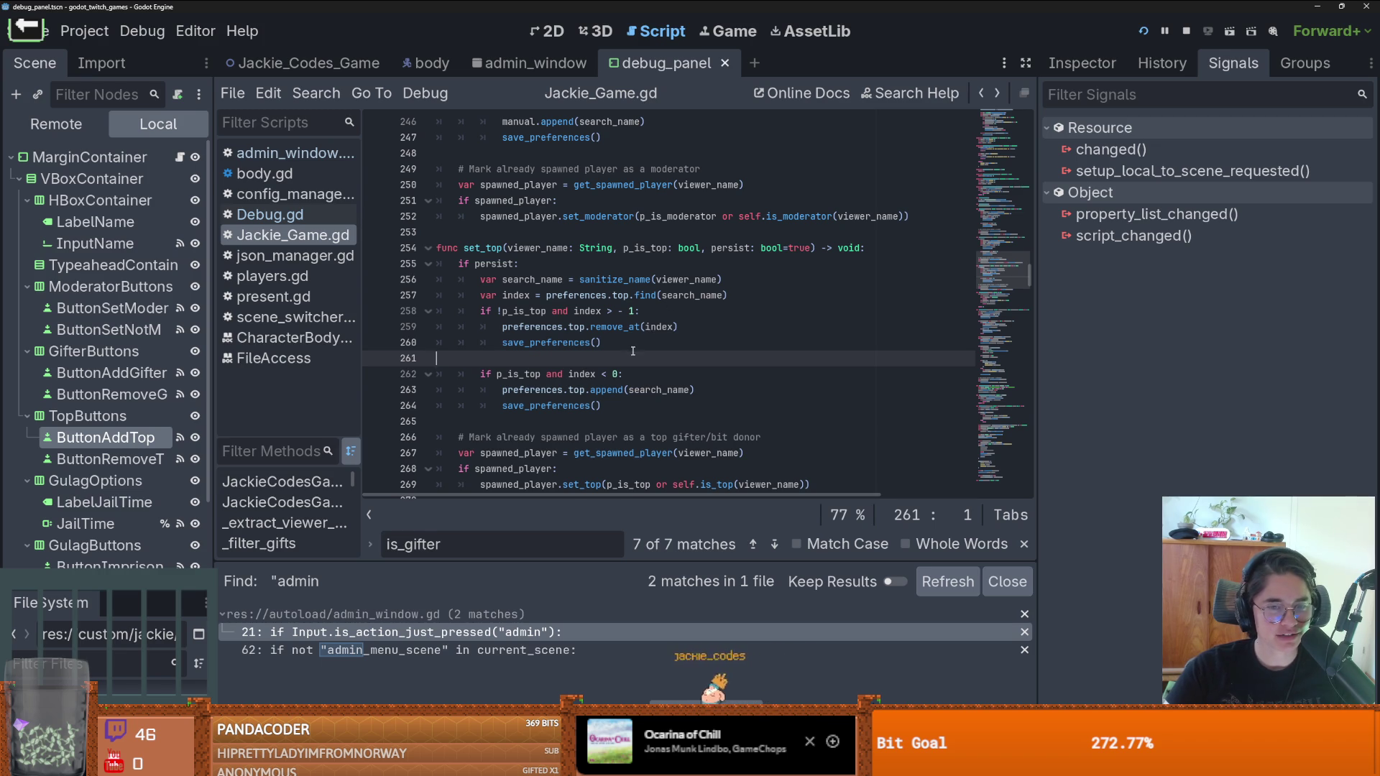
scroll(546, 398, "up", 1)
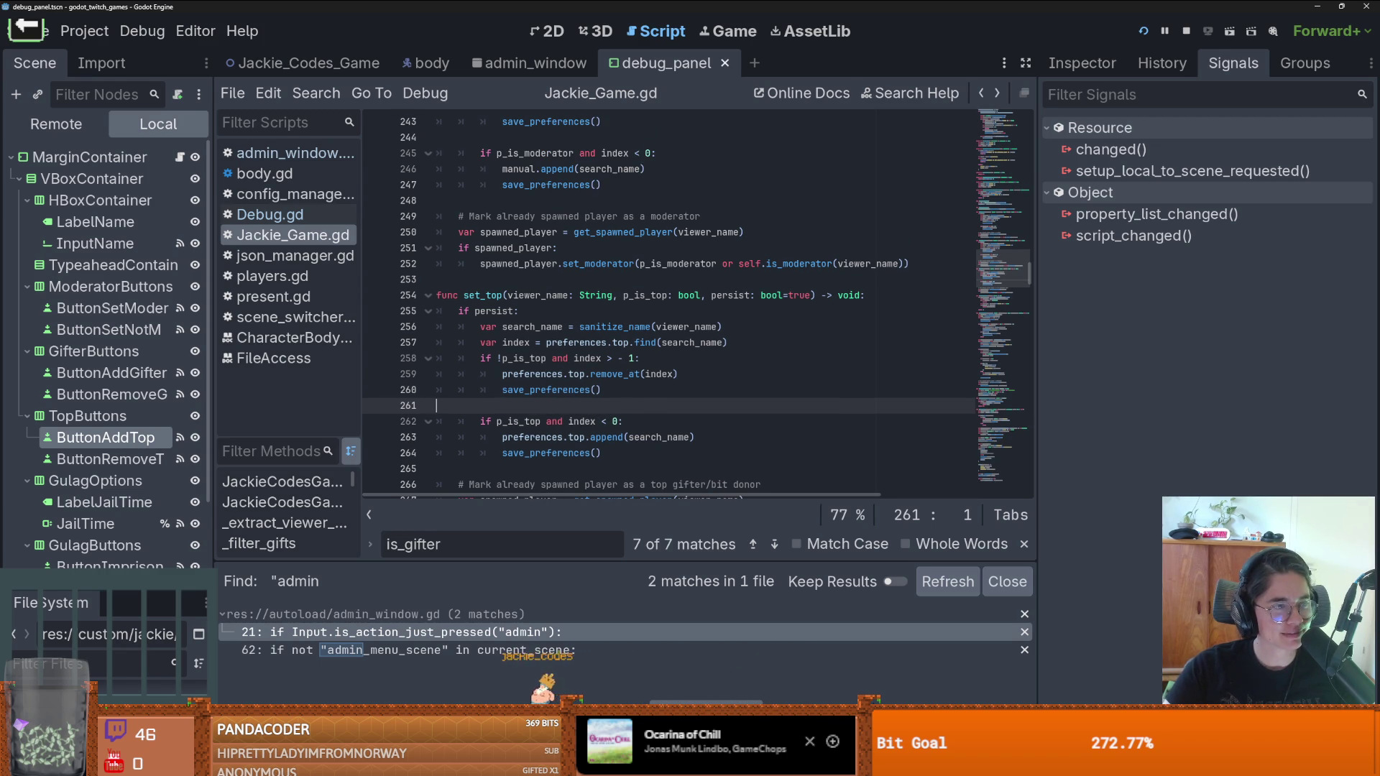
left_click(597, 311)
scroll(597, 375, "down", 1)
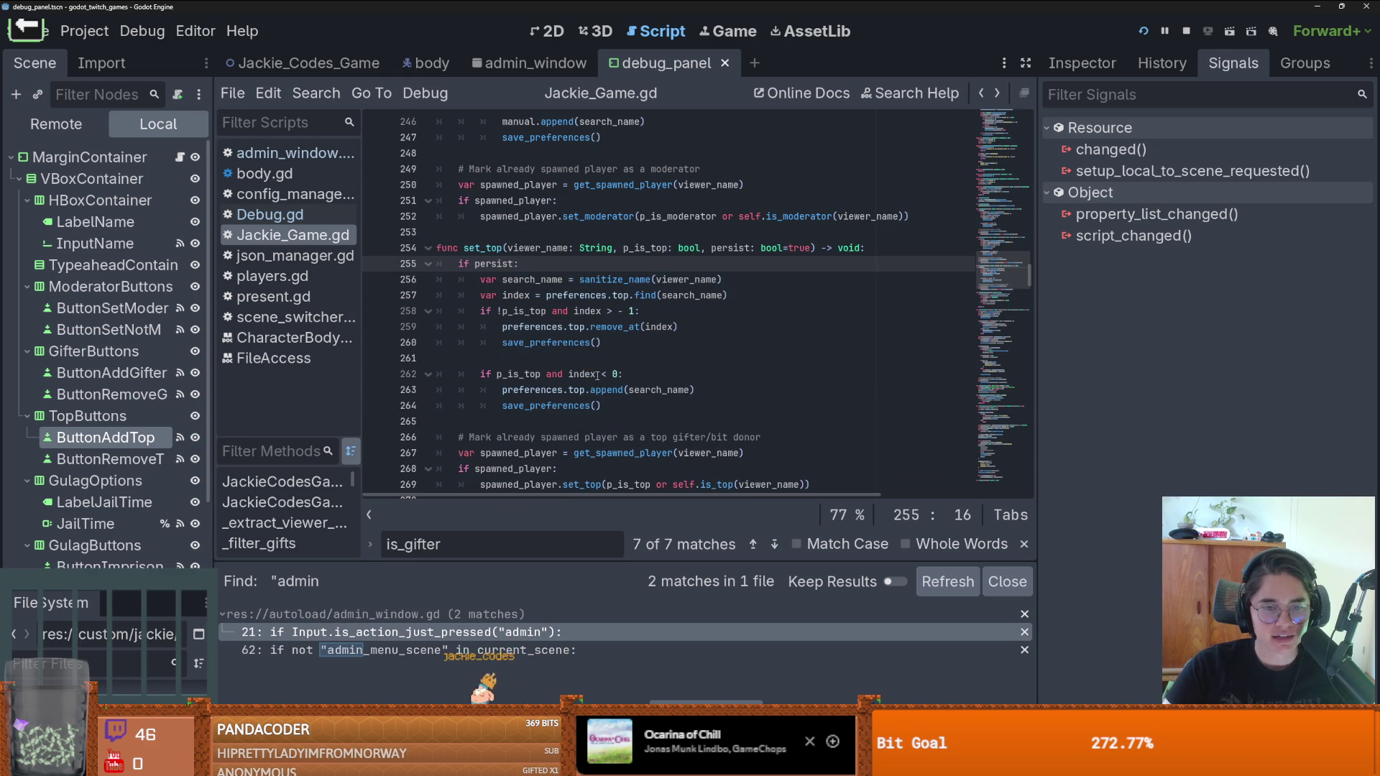
key("Down")
key("ctrl+d")
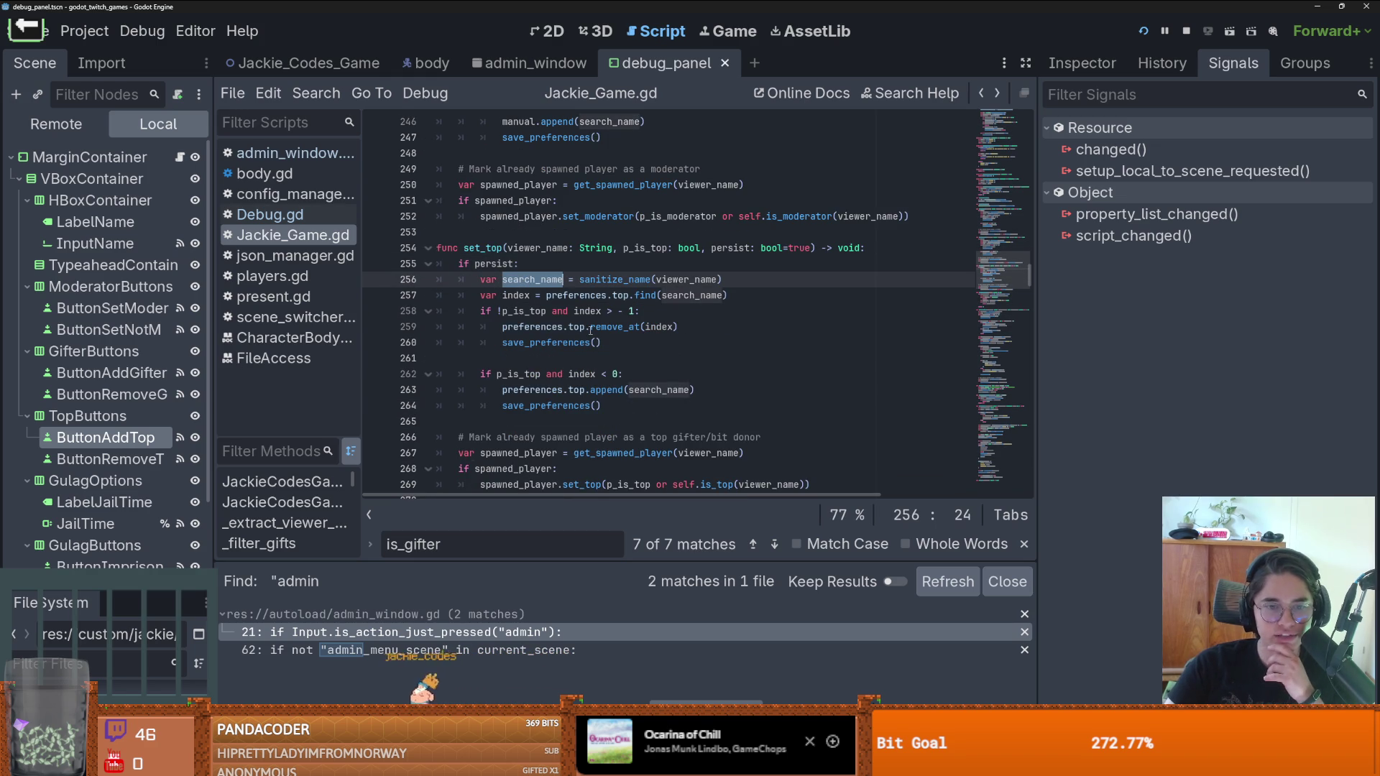
double_click(698, 296)
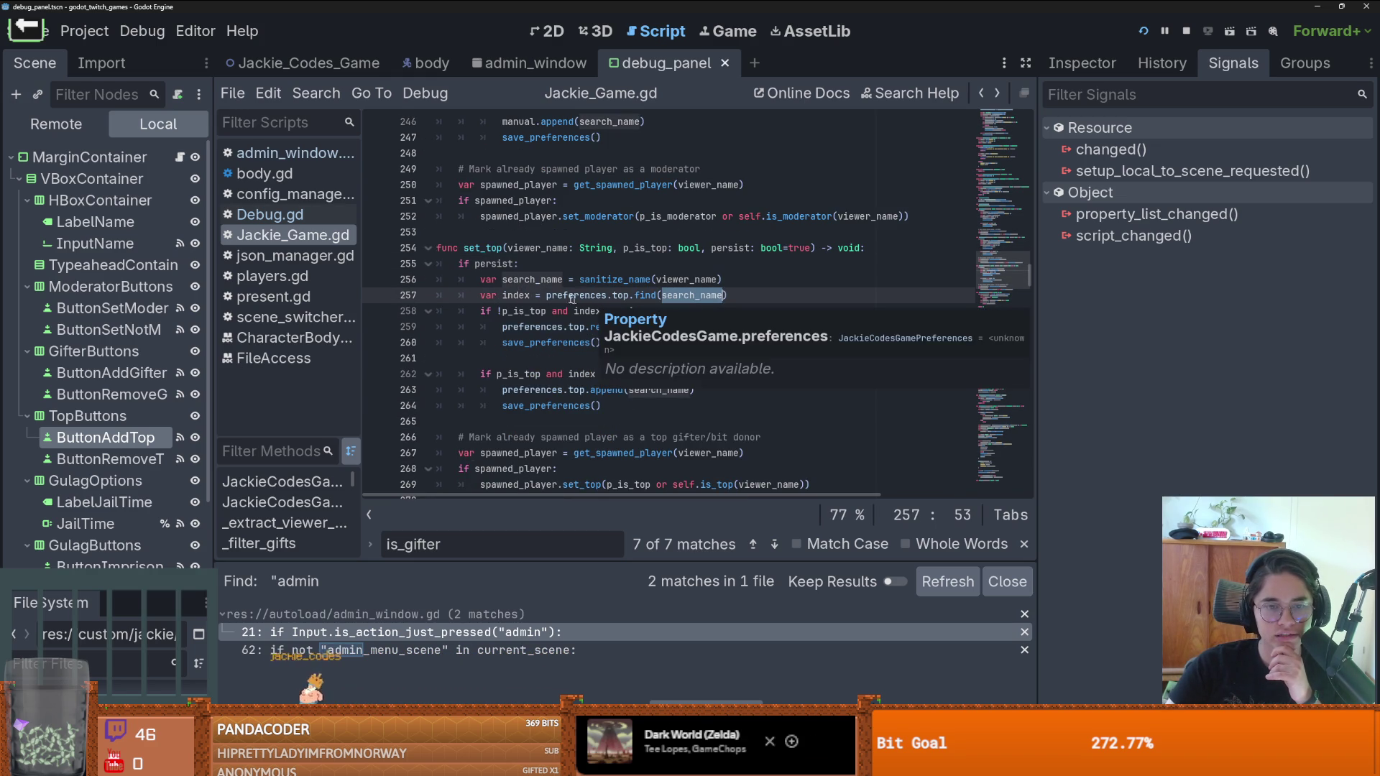
left_click(513, 295)
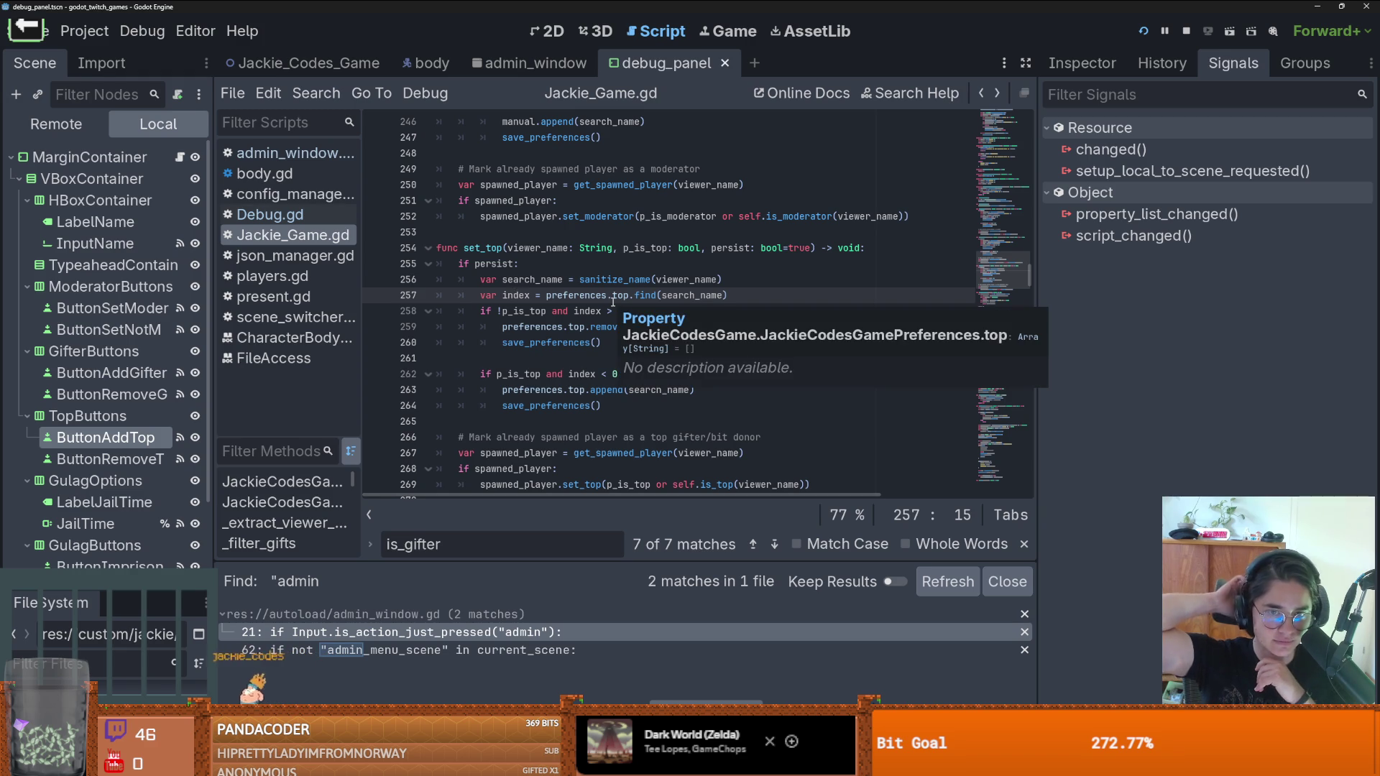
left_click(590, 297)
left_click(502, 311)
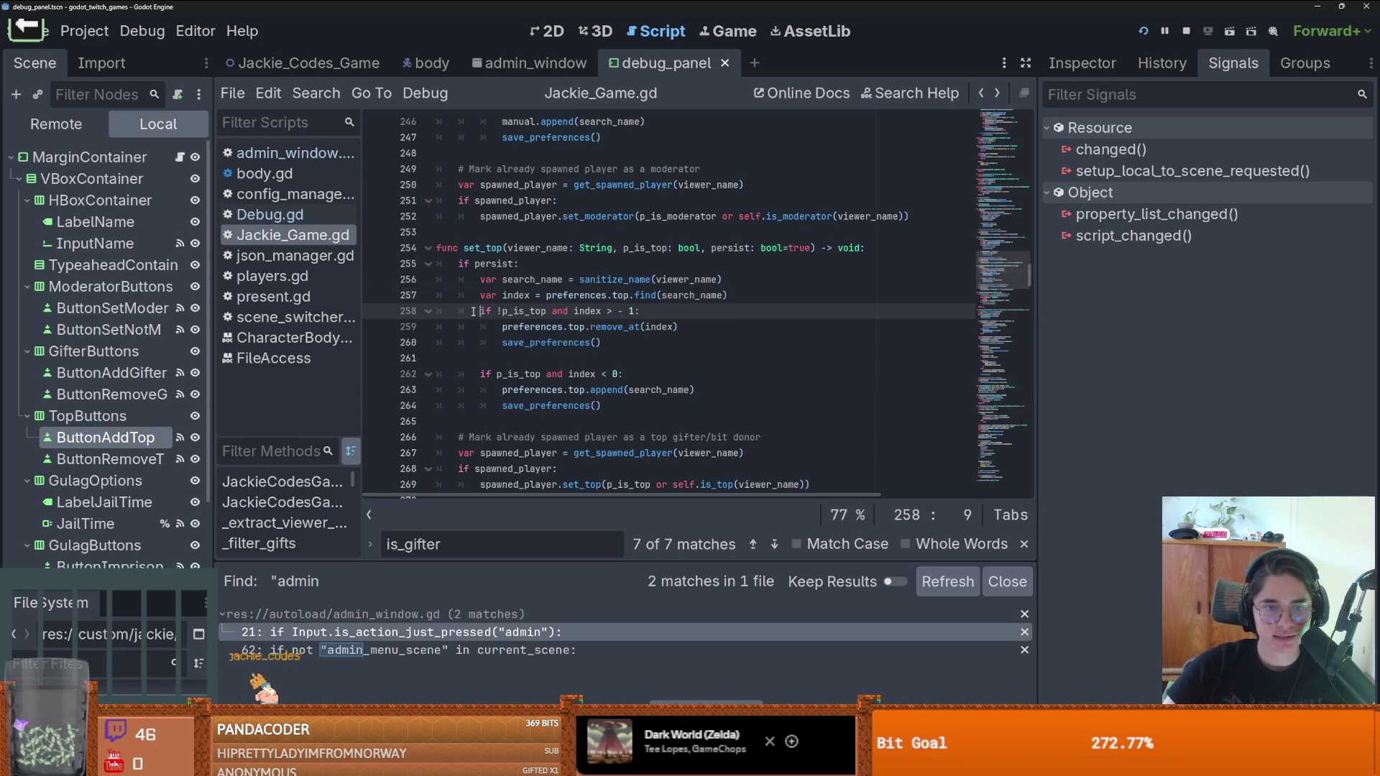
double_click(502, 311)
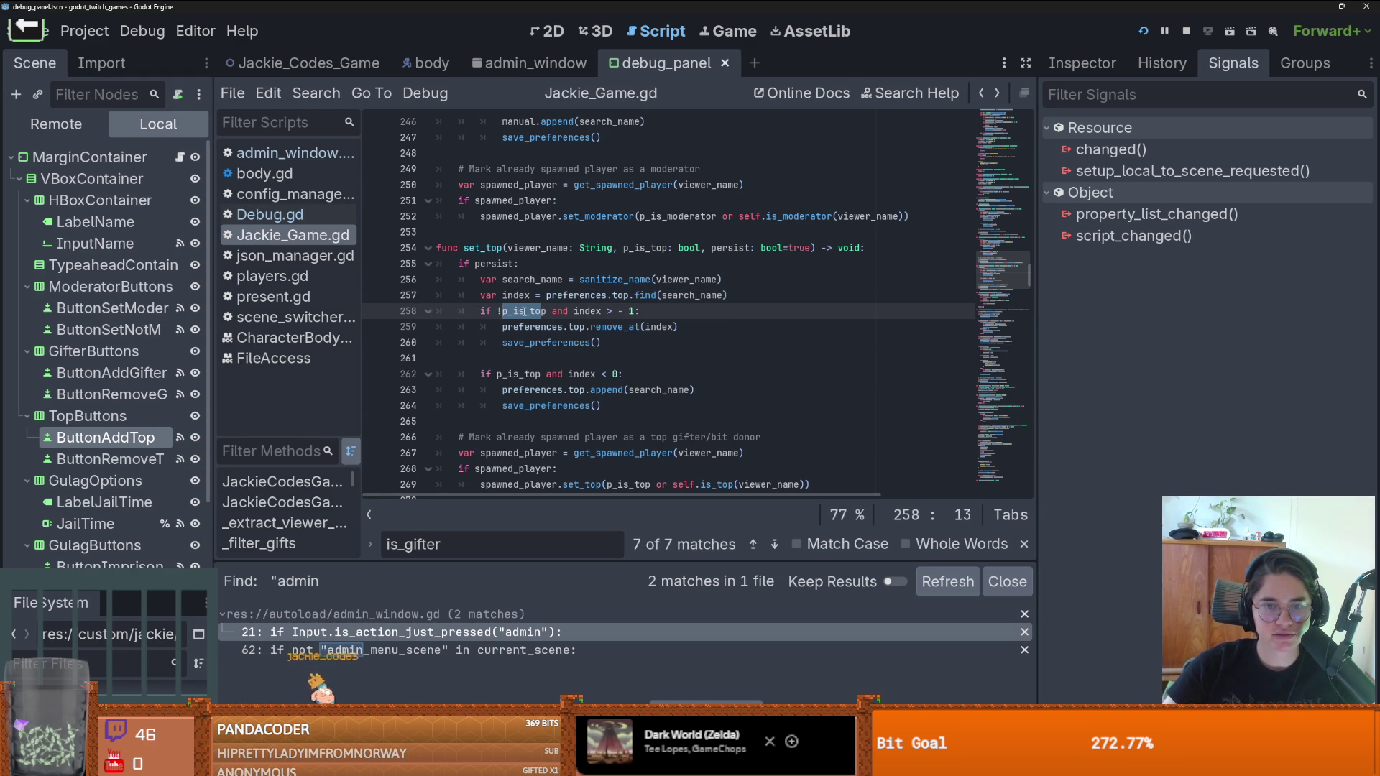
type("!")
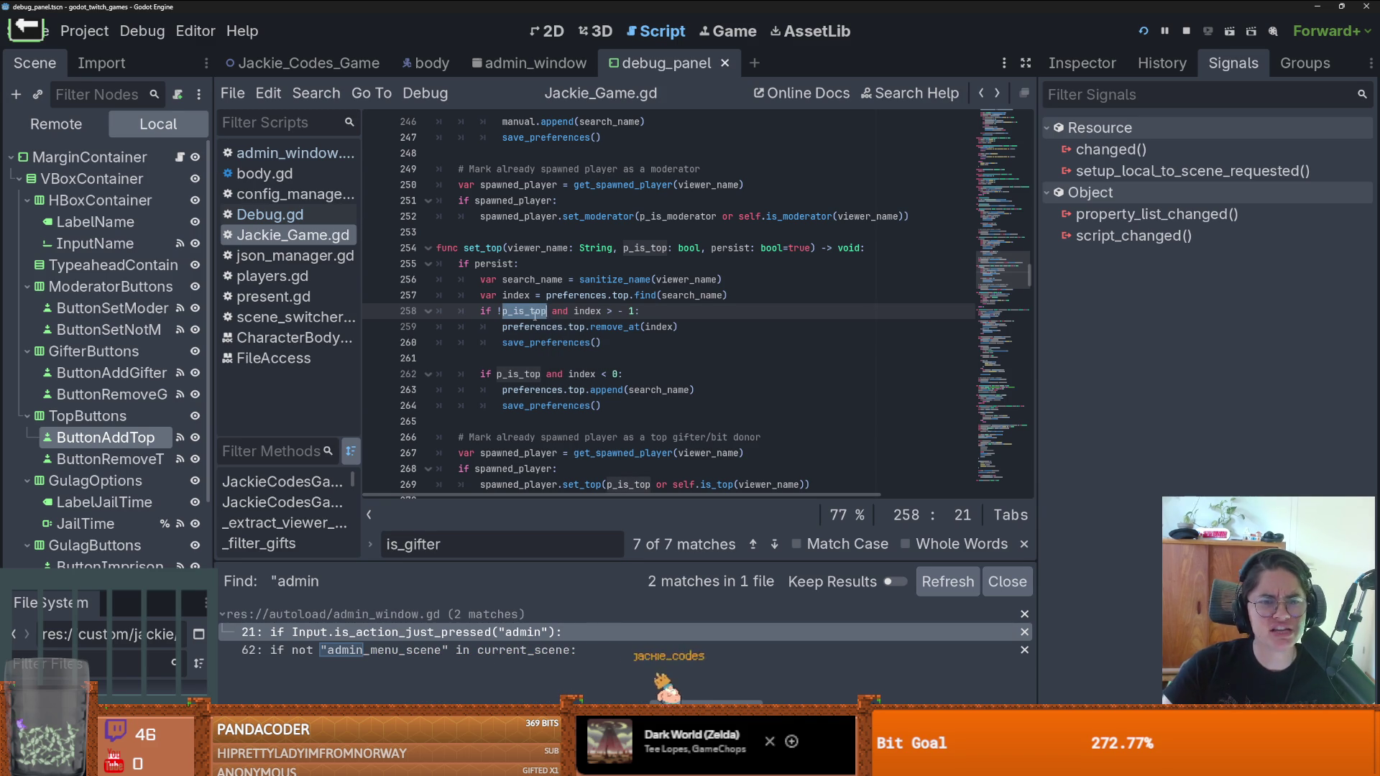
left_click(536, 311)
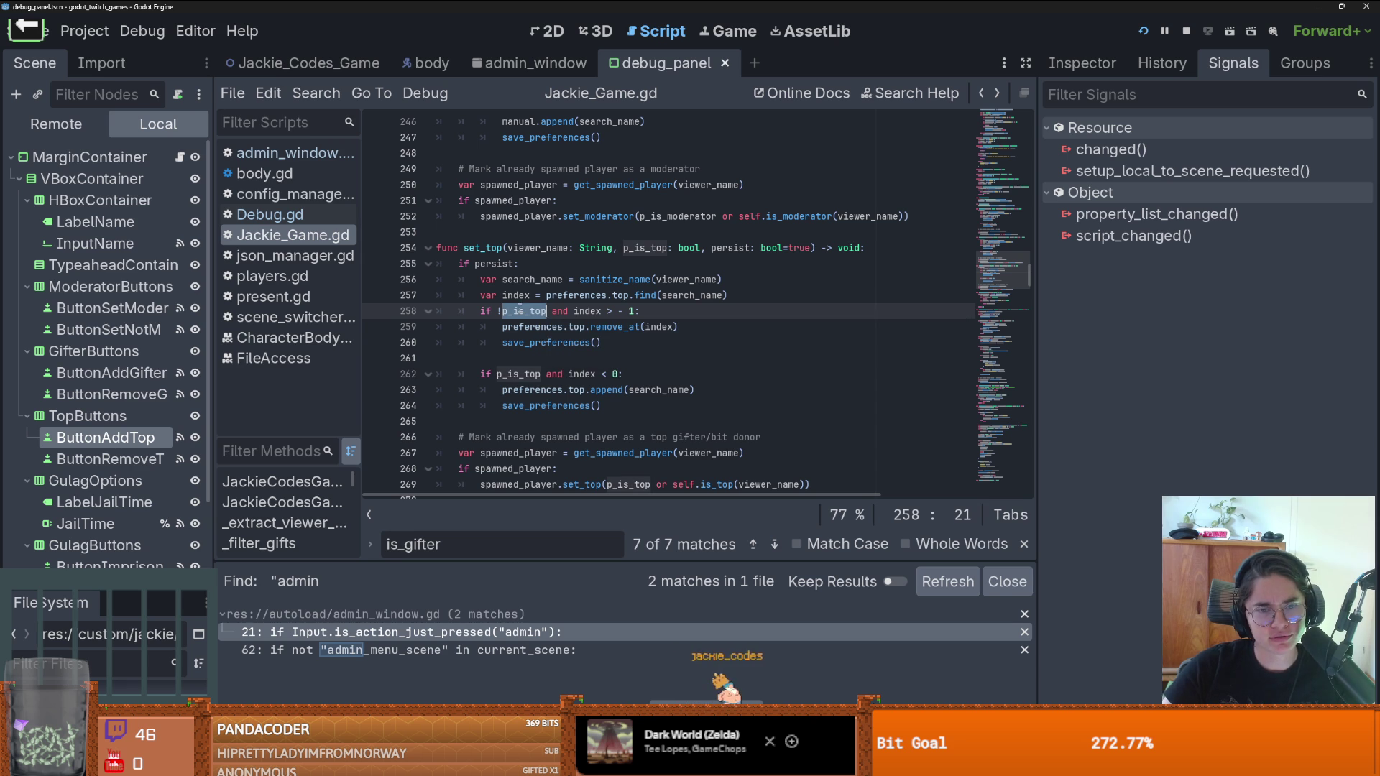
double_click(551, 327)
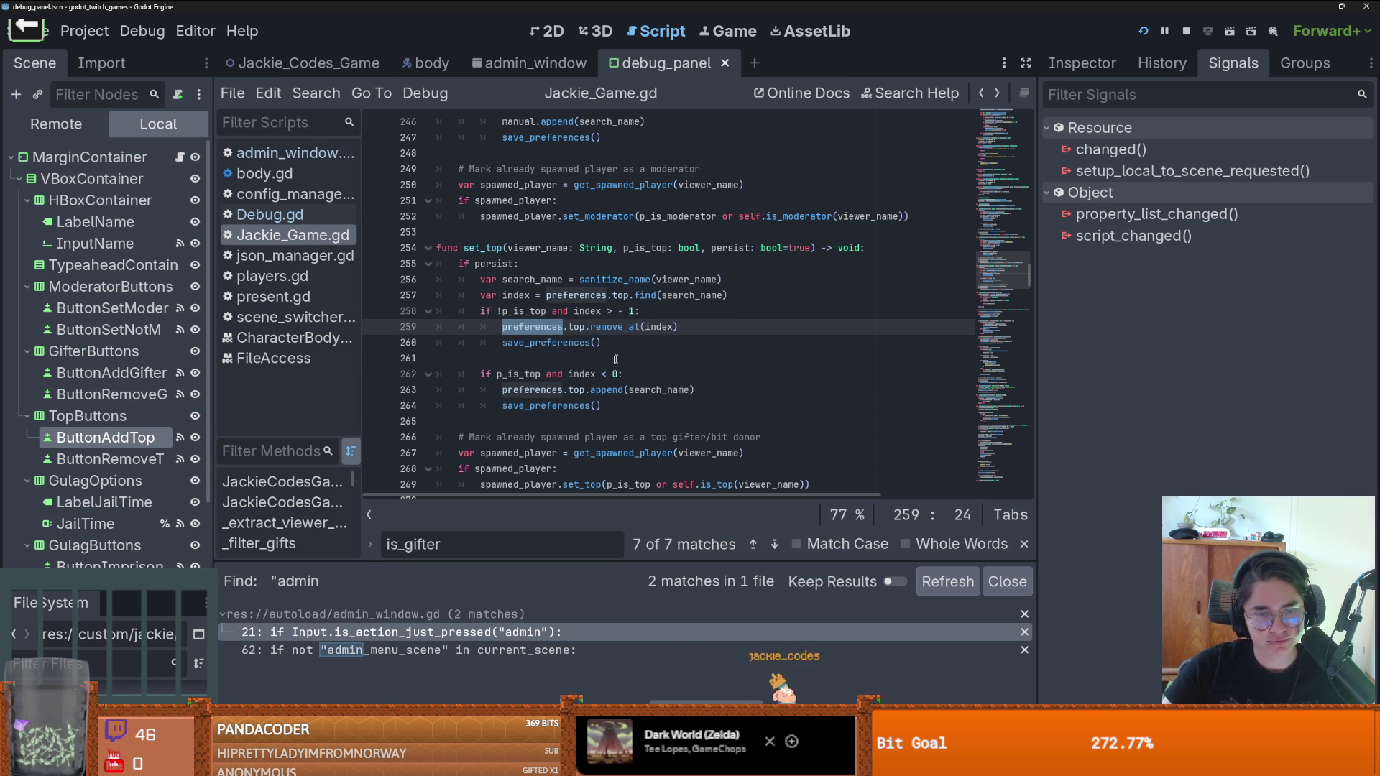
double_click(528, 311)
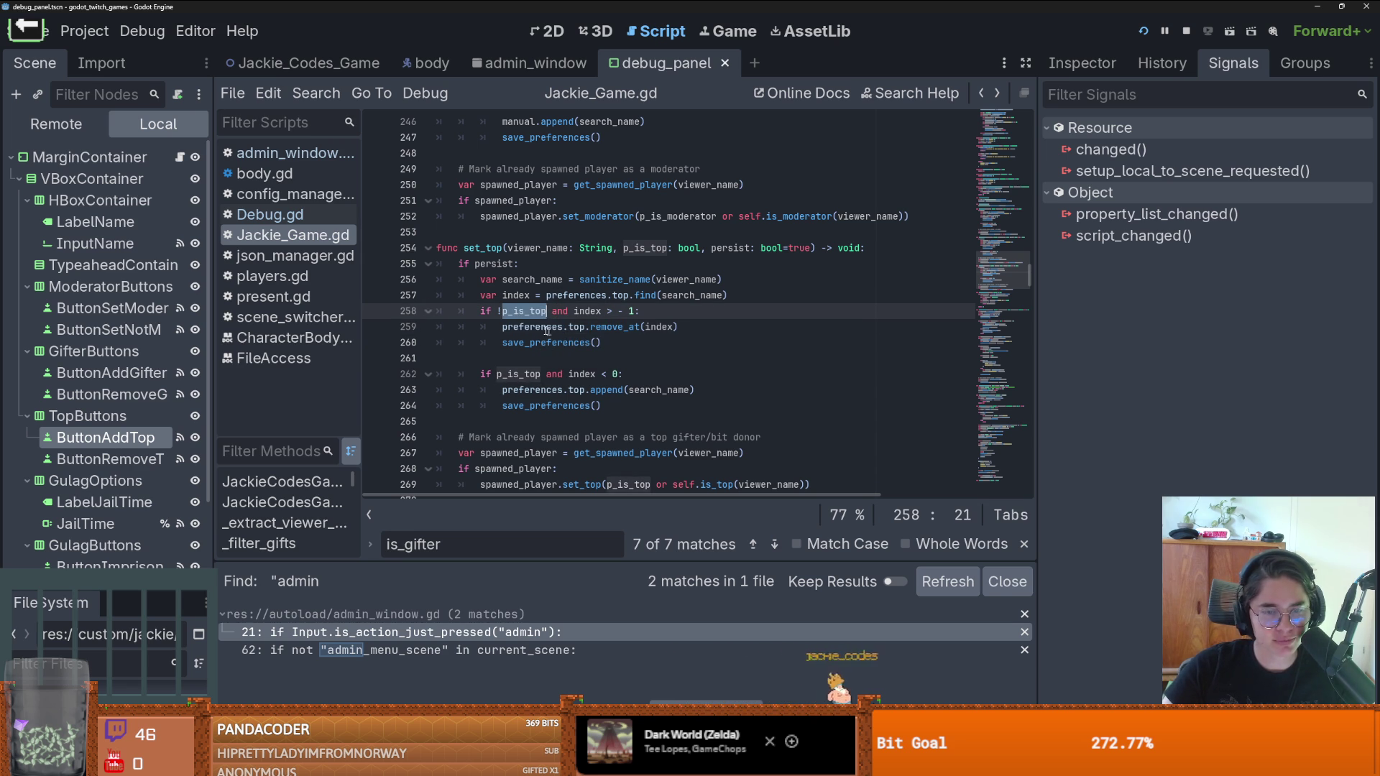
mouse_move(525, 311)
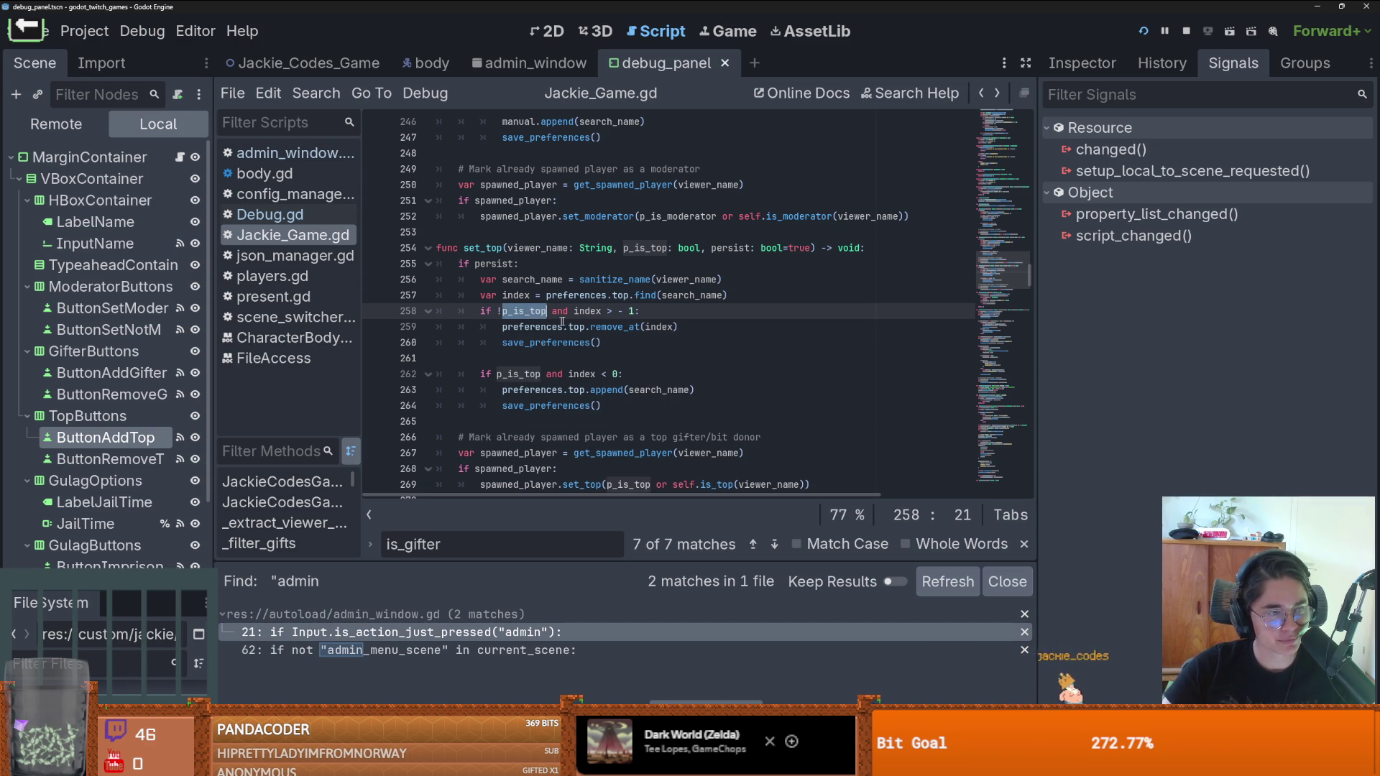
mouse_move(573, 317)
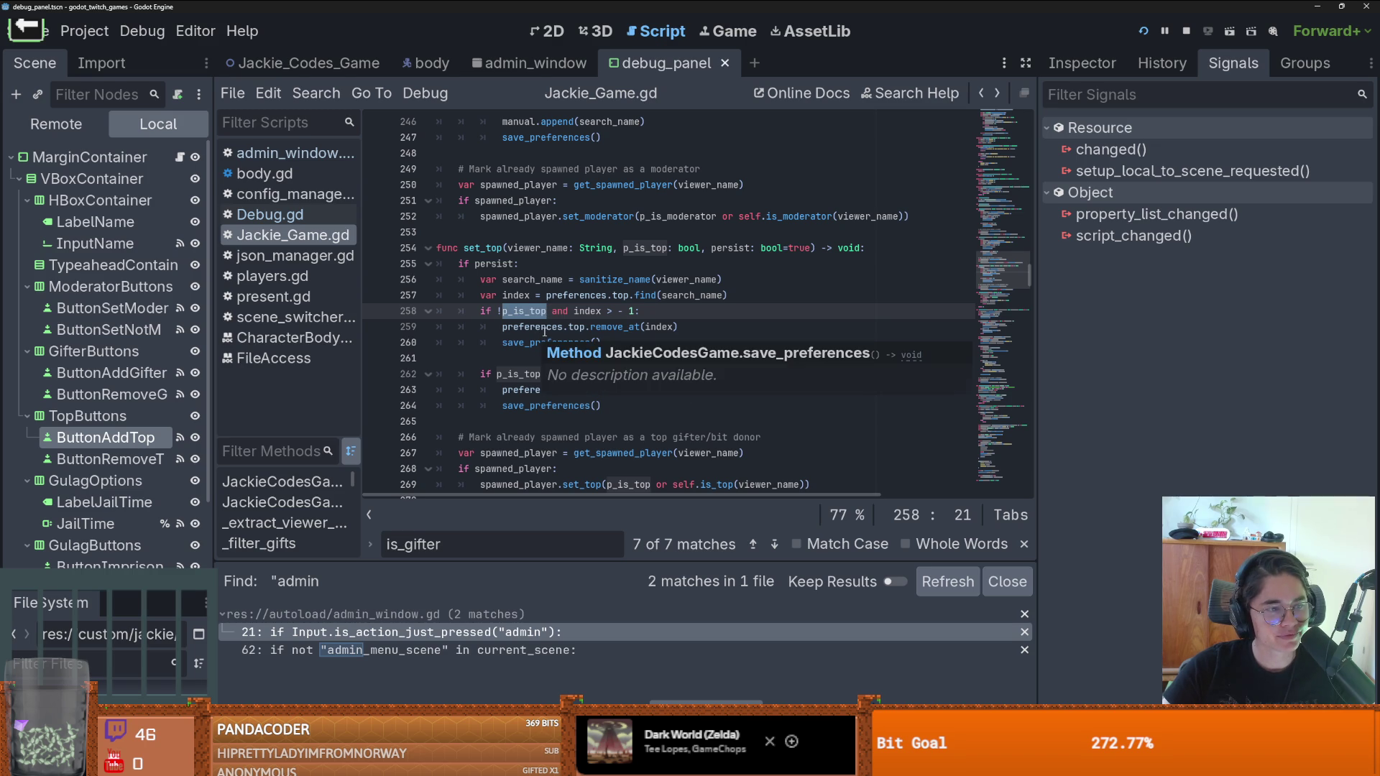
left_click(518, 296)
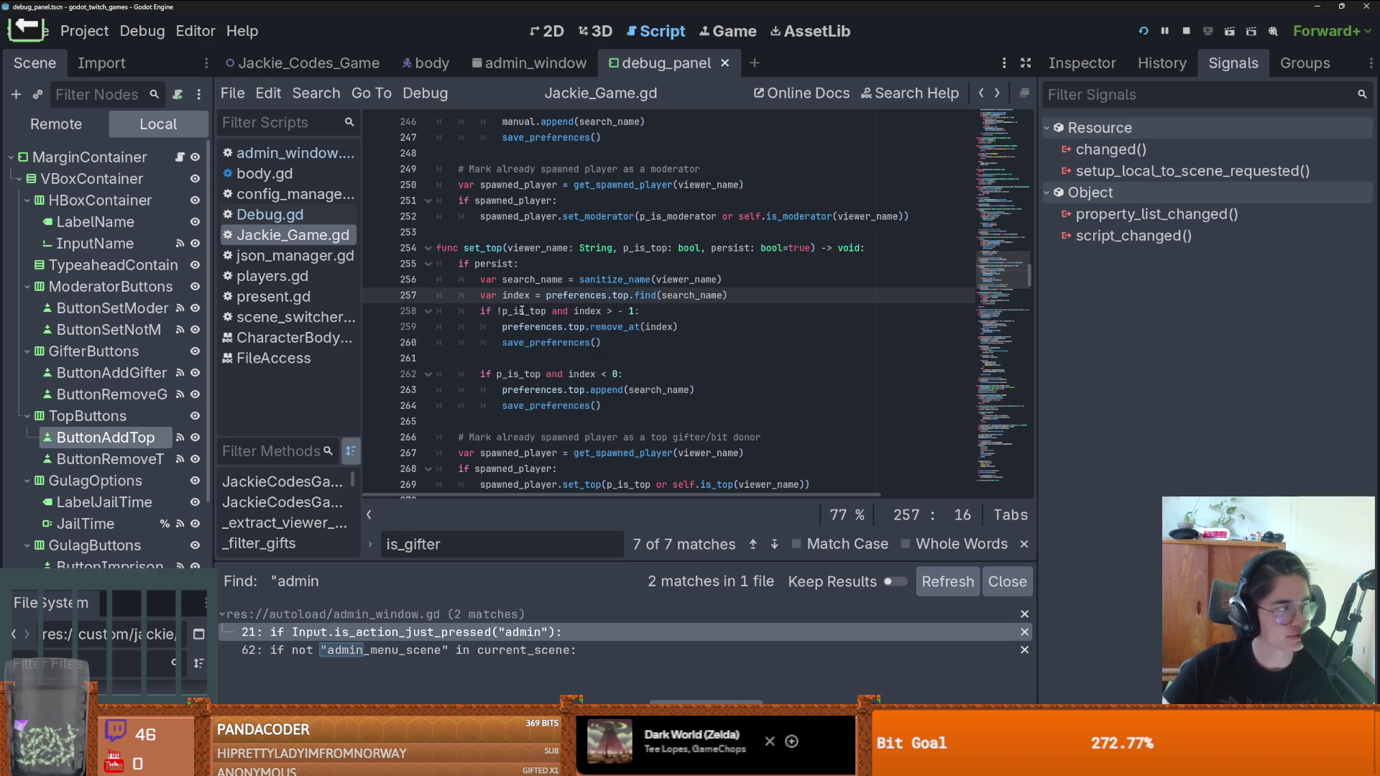
left_click(522, 310)
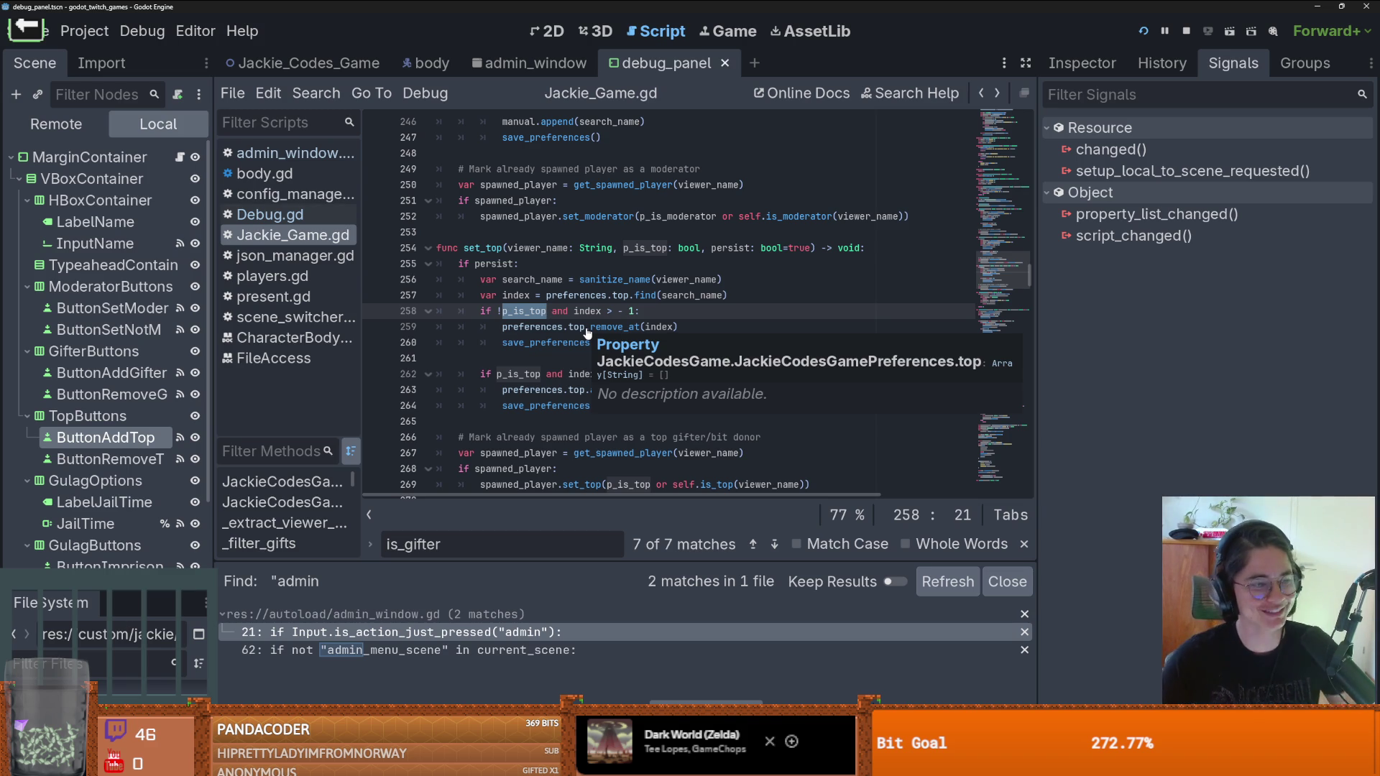
left_click(567, 342)
key("ctrl+s")
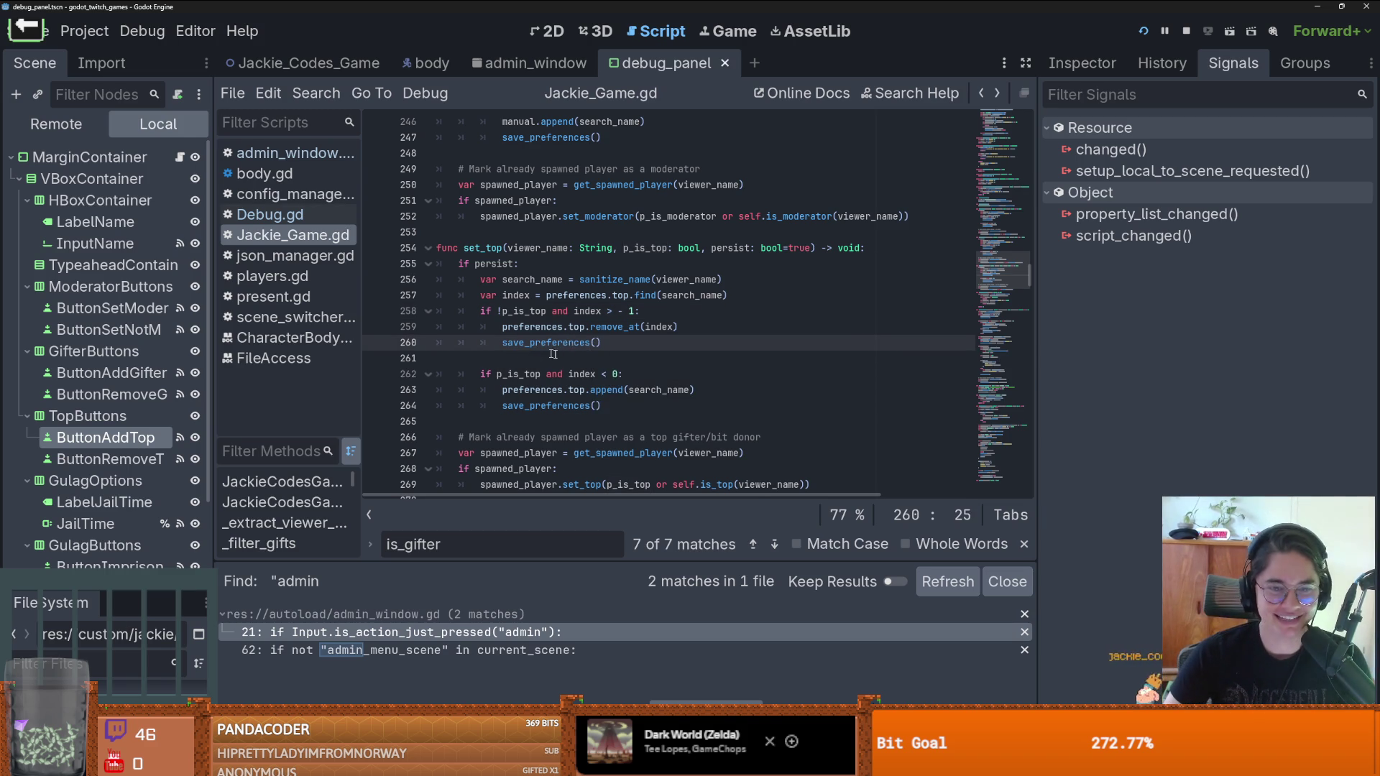
scroll(530, 301, "down", 1)
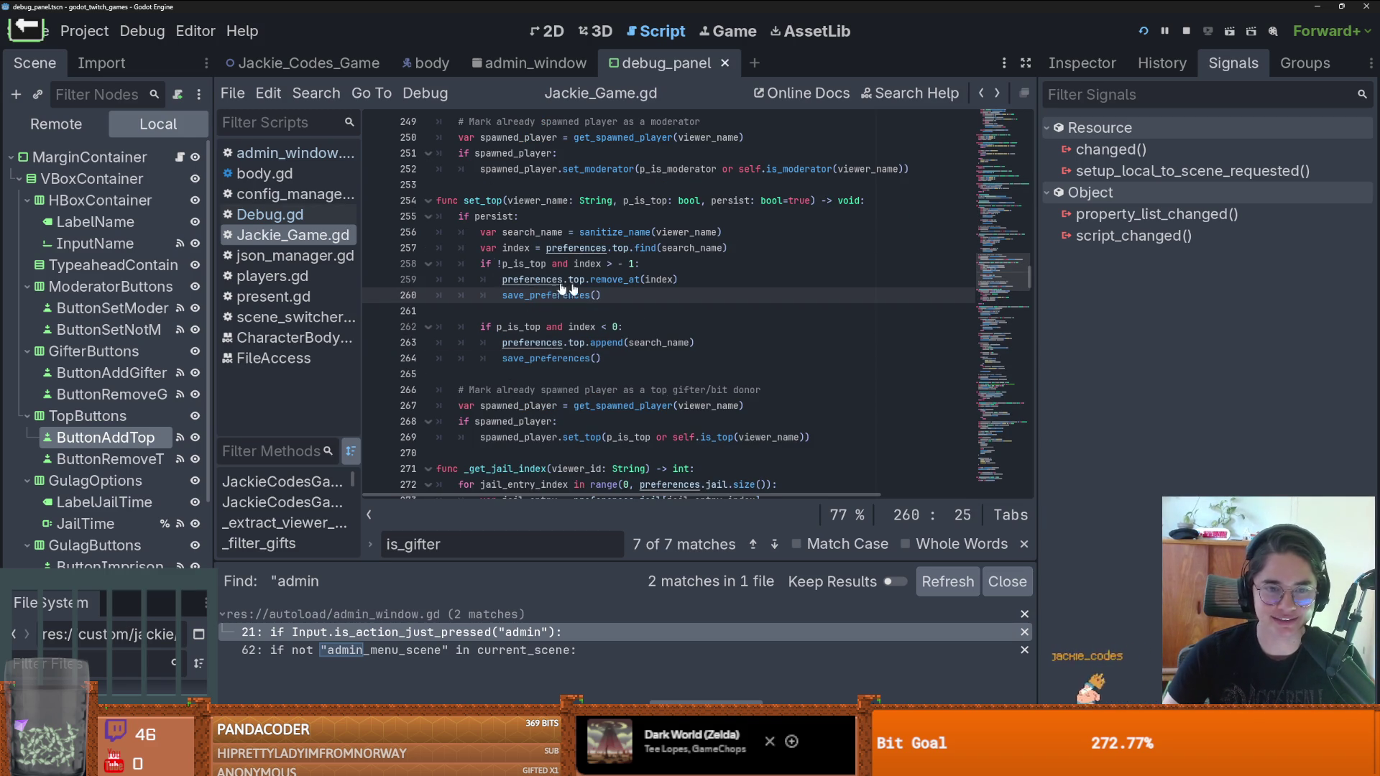
key("BackSpace")
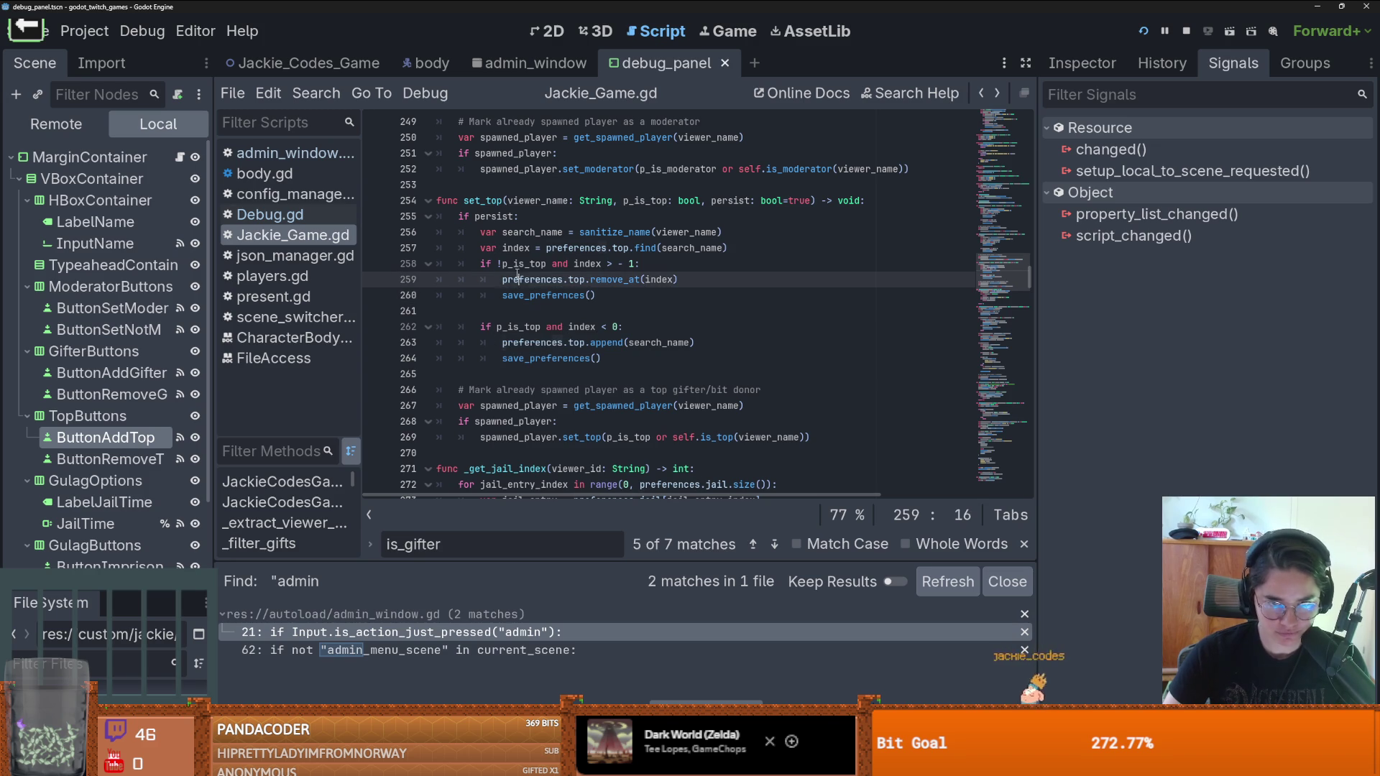
double_click(518, 264)
left_click(480, 294)
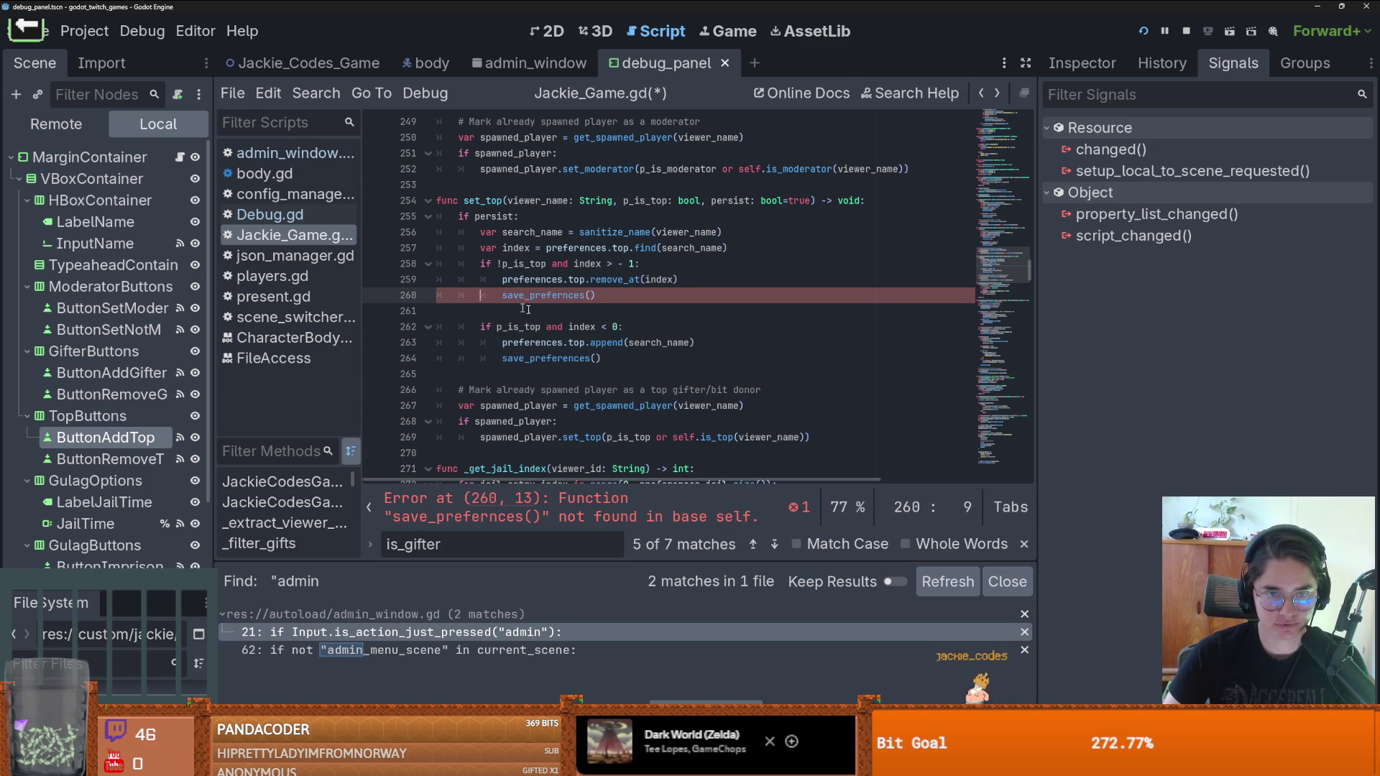
key("ctrl+s")
left_click(583, 316)
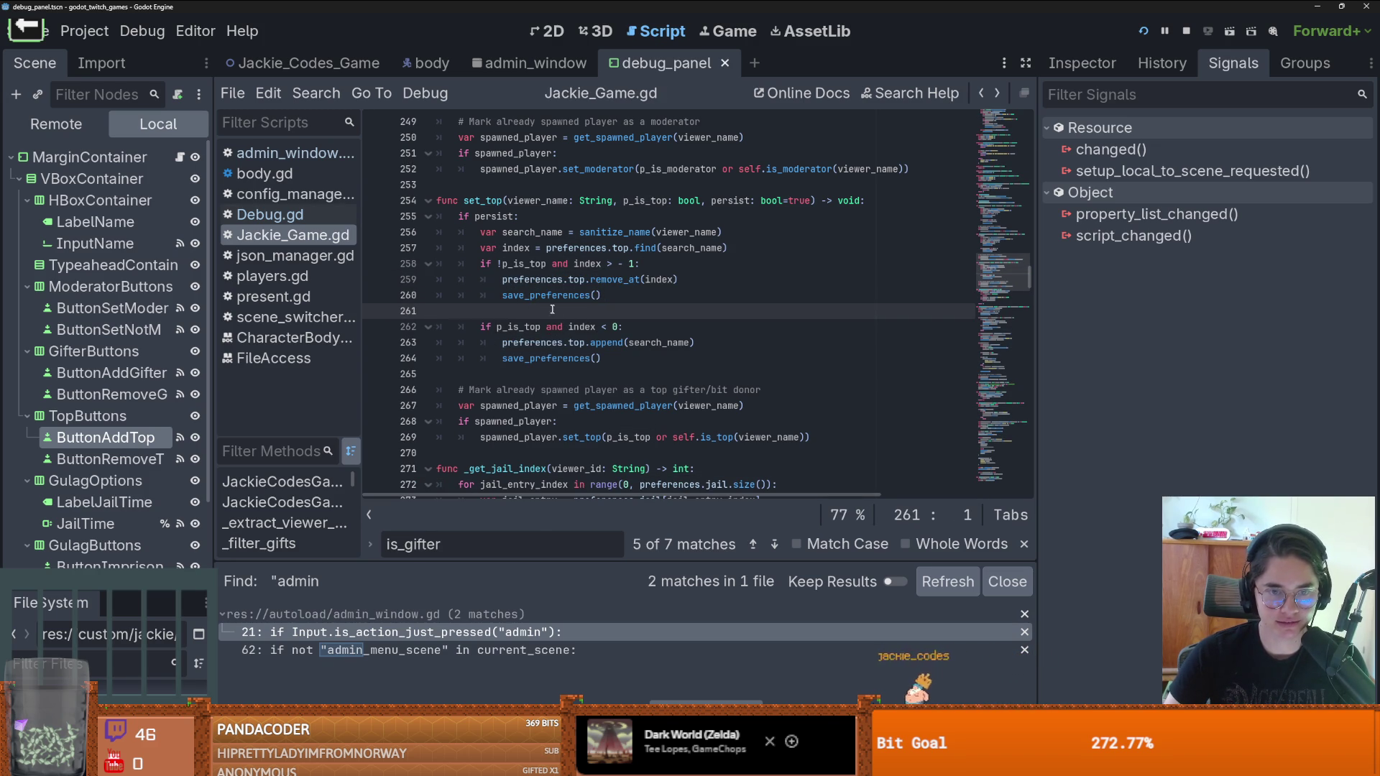
left_click(656, 278)
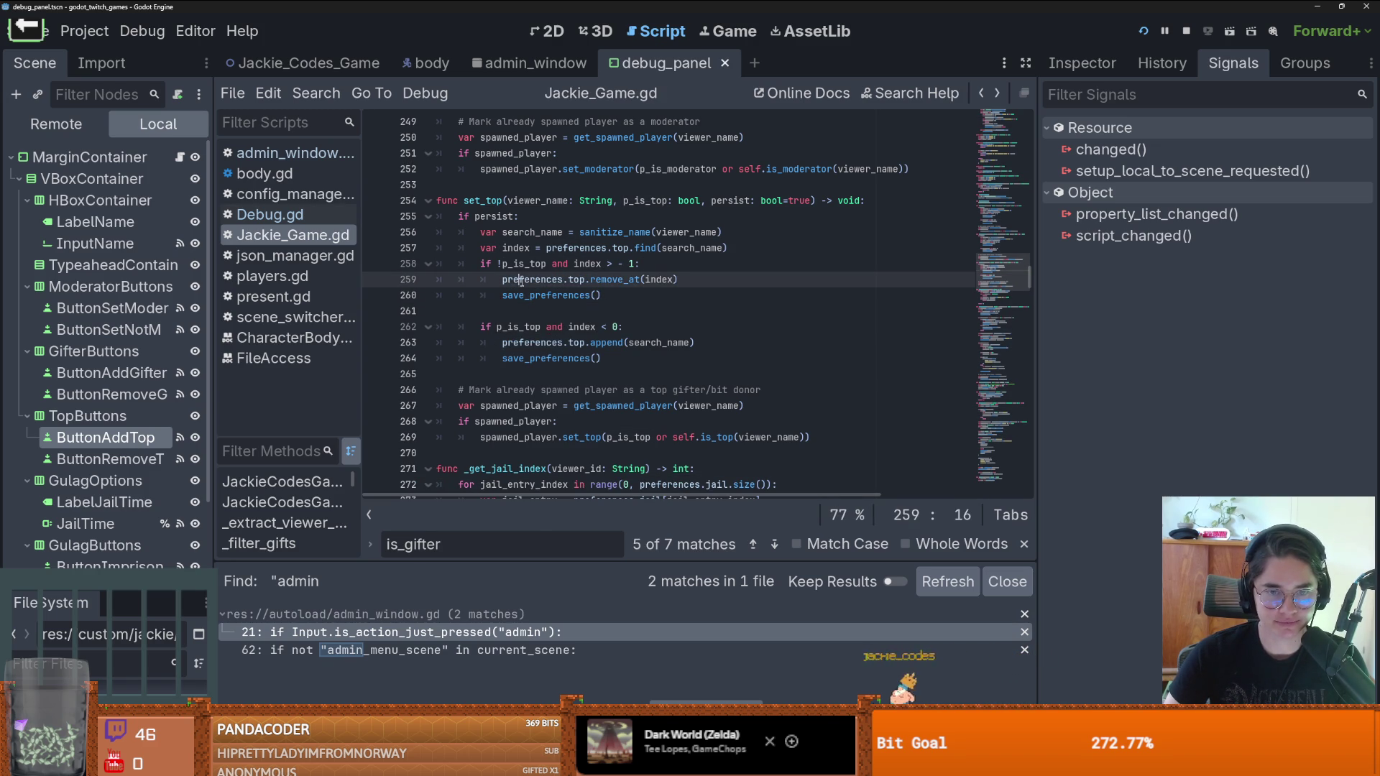
Step: Highlight the uses of index and save_preferences, and check the remove_at documentation popup
double_click(656, 279)
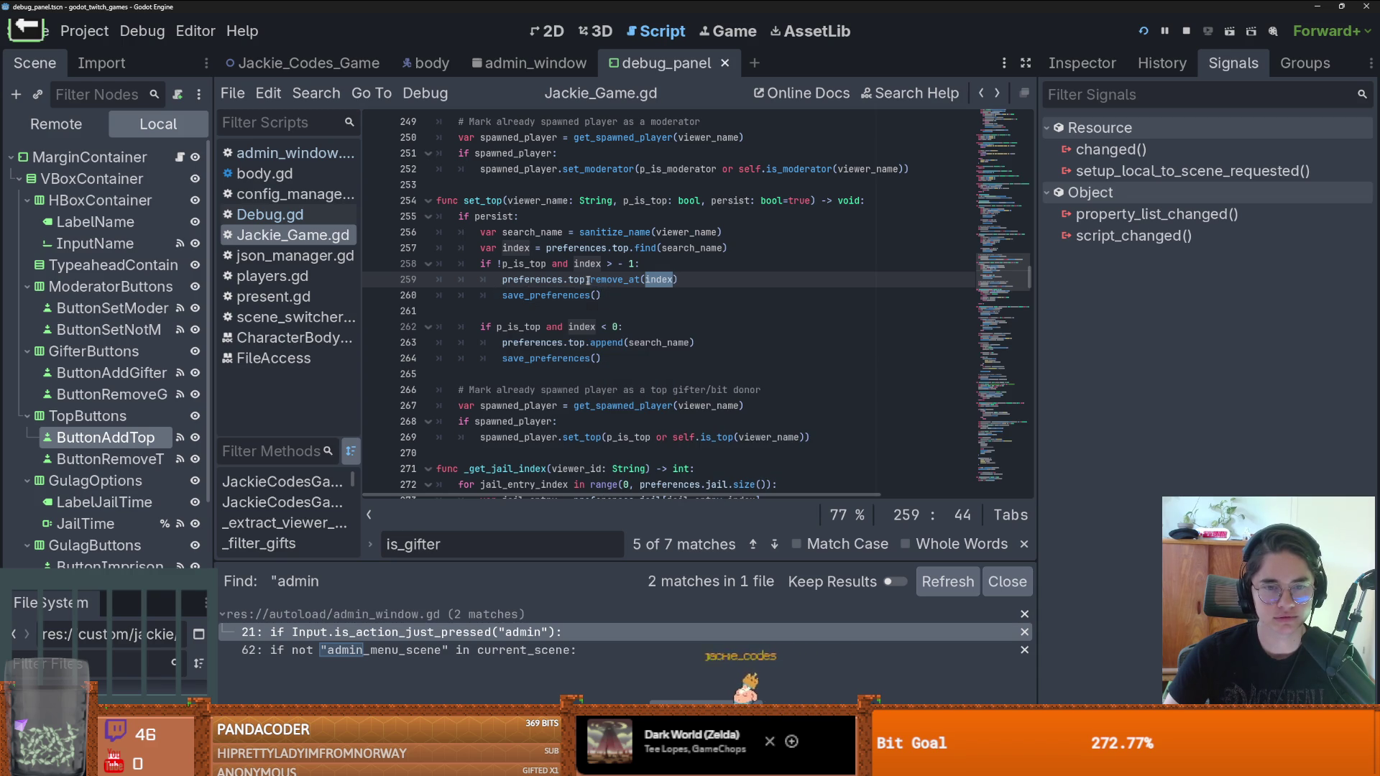
scroll(546, 345, "down", 1)
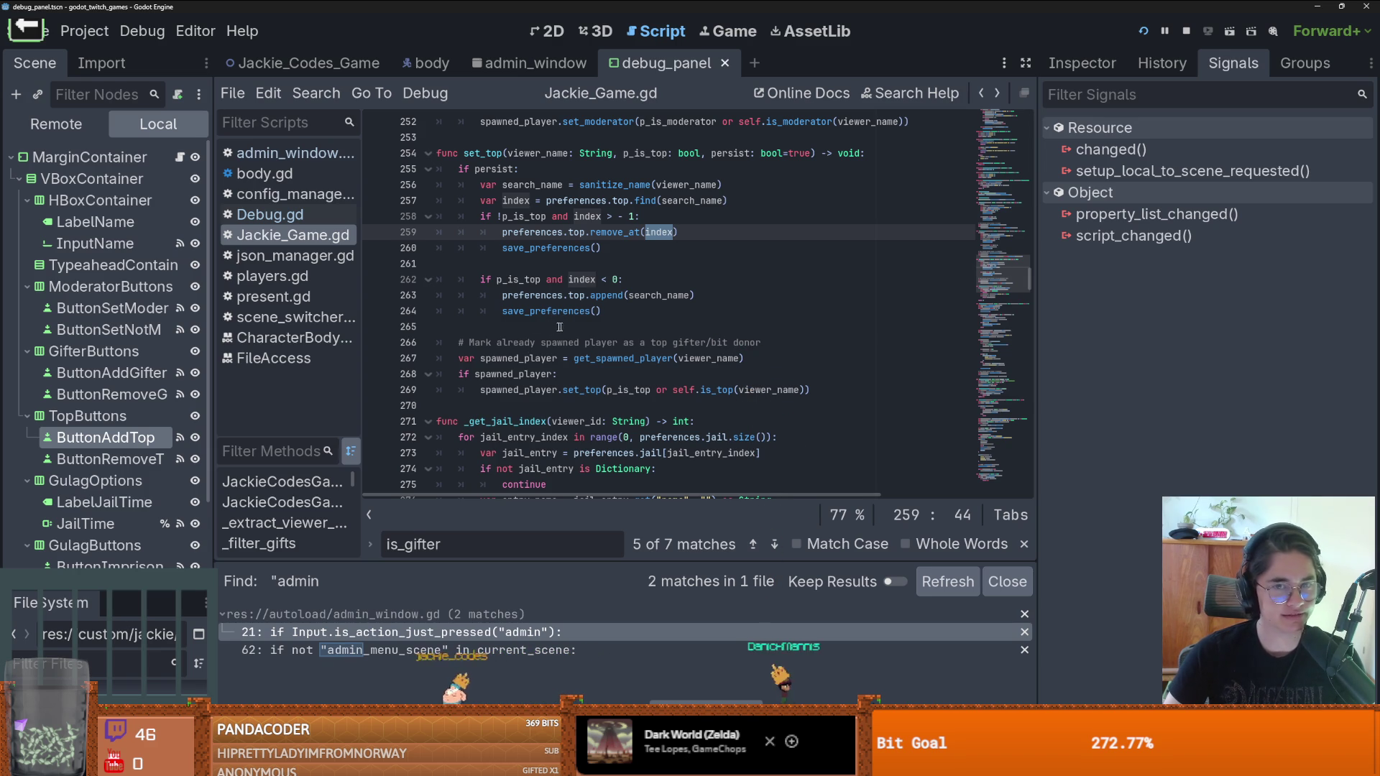
scroll(487, 285, "up", 1)
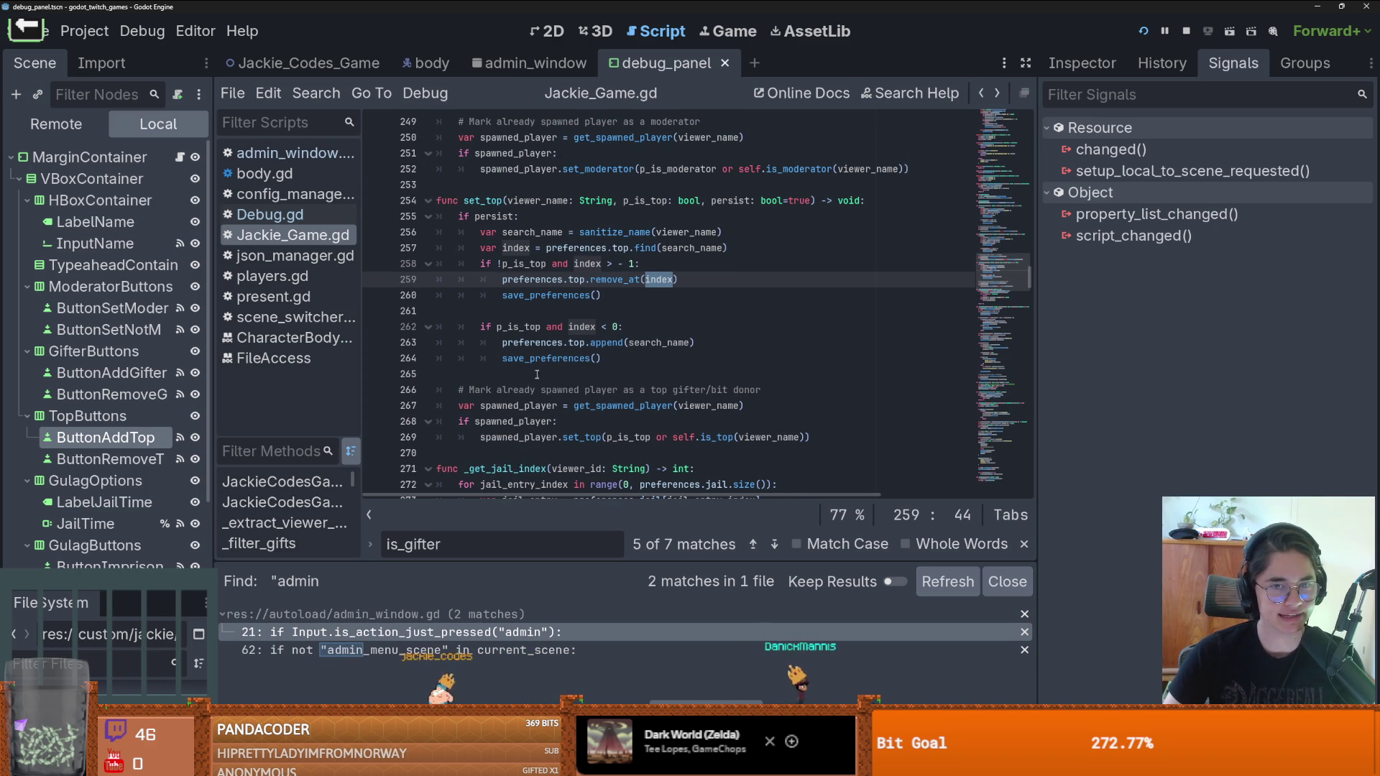
double_click(573, 295)
scroll(600, 374, "up", 2)
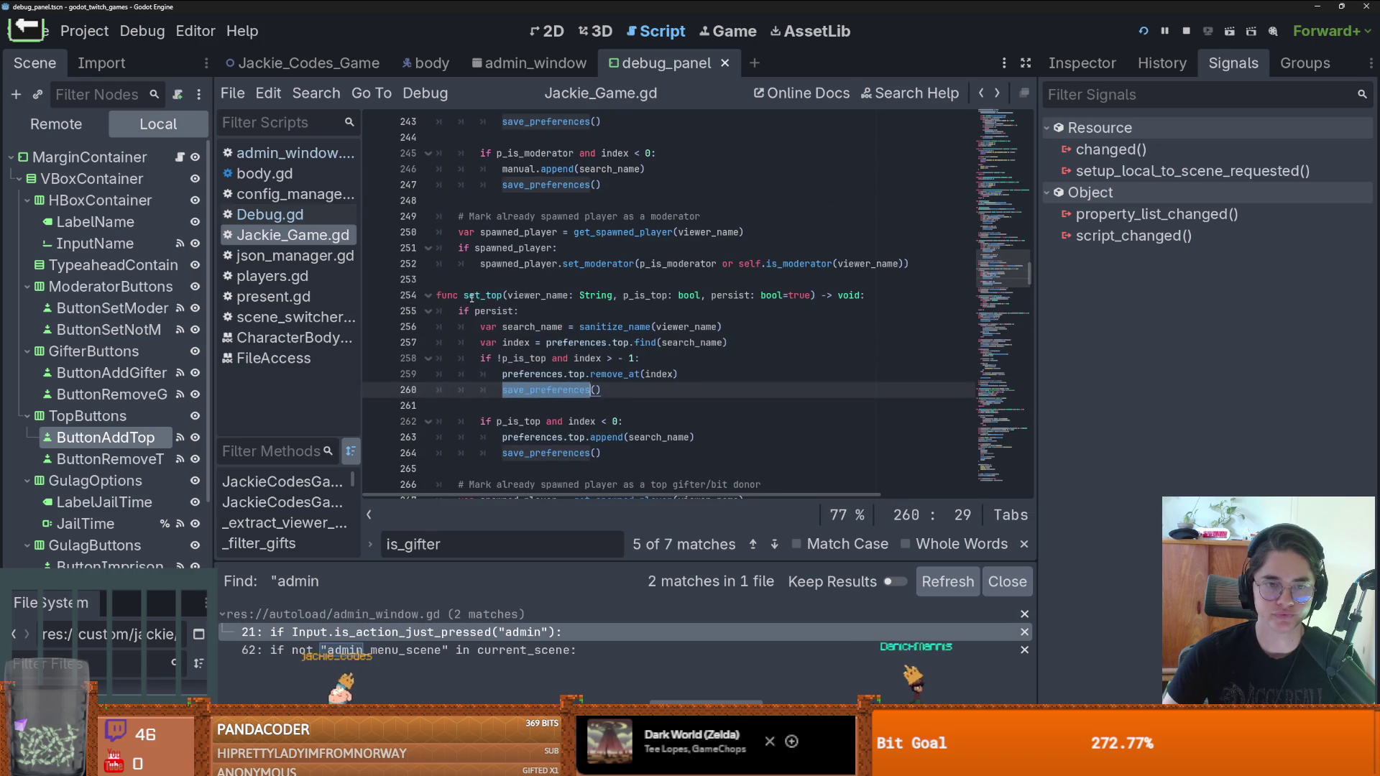
mouse_move(600, 374)
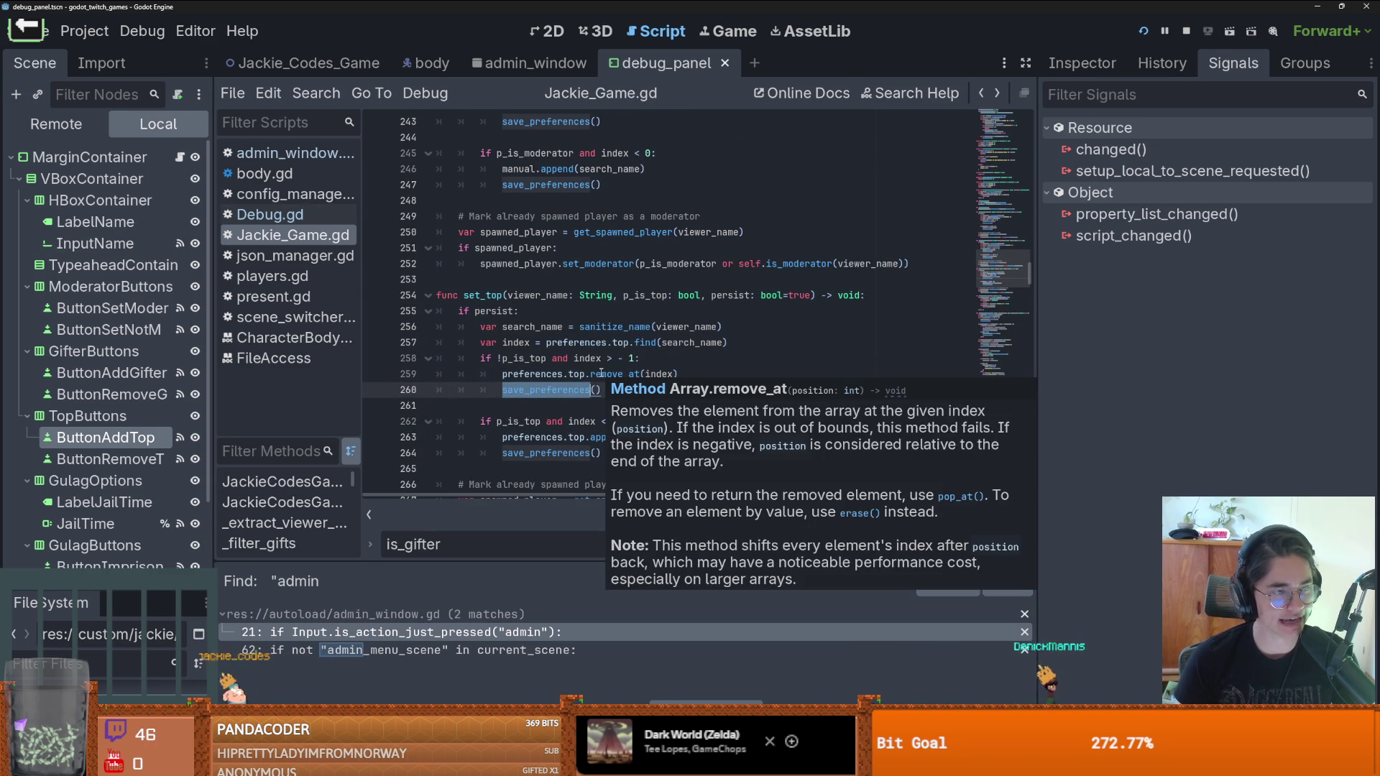
left_click(612, 310)
scroll(612, 317, "down", 2)
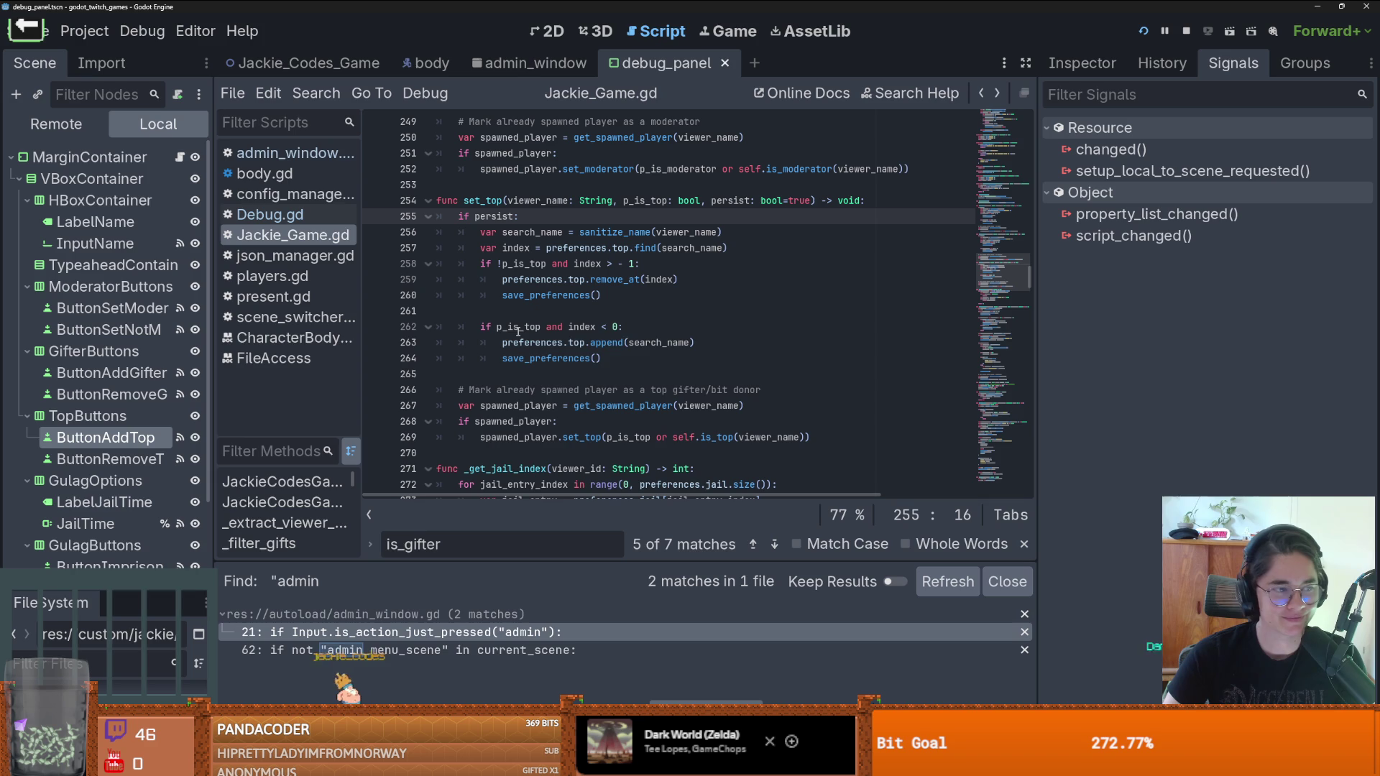
Step: Highlight search_name, then go to the preferences declaration on line 34
mouse_move(517, 331)
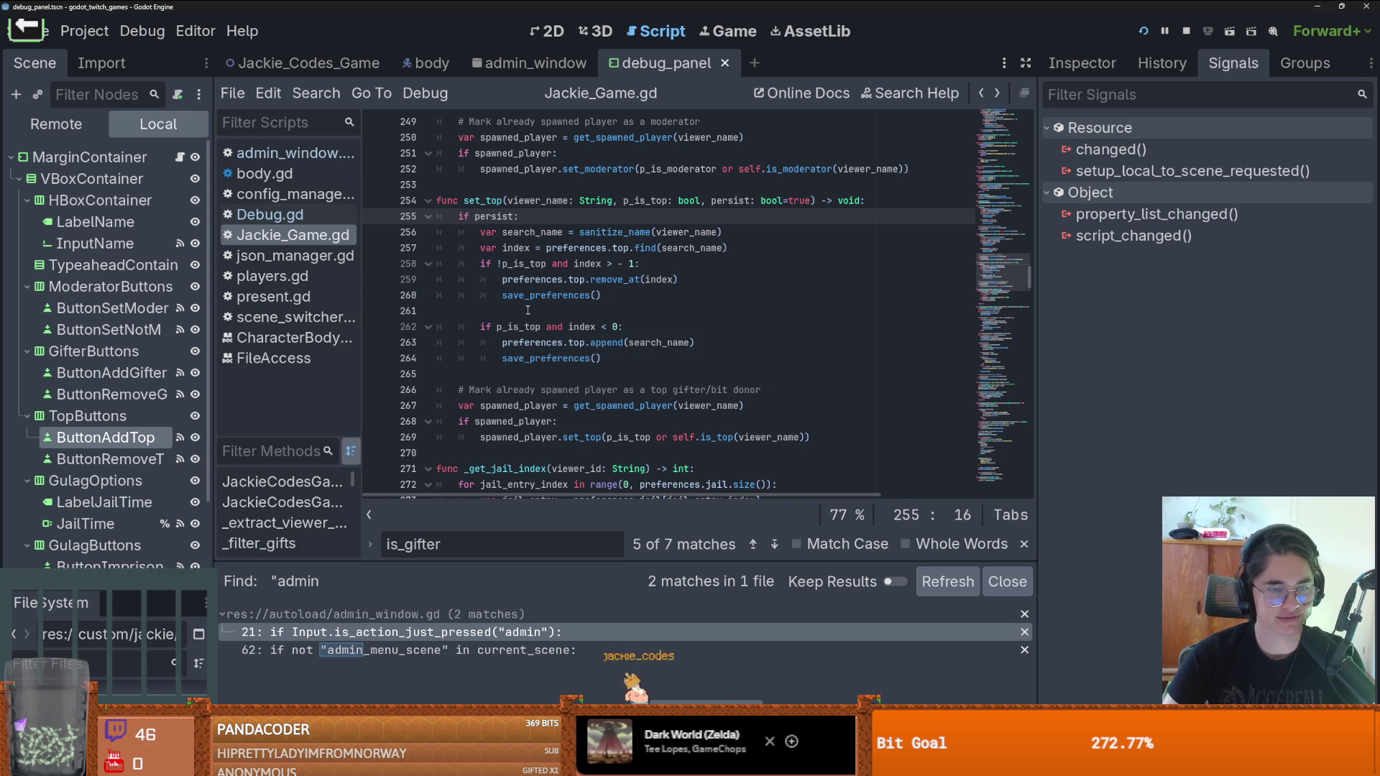
scroll(524, 324, "up", 1)
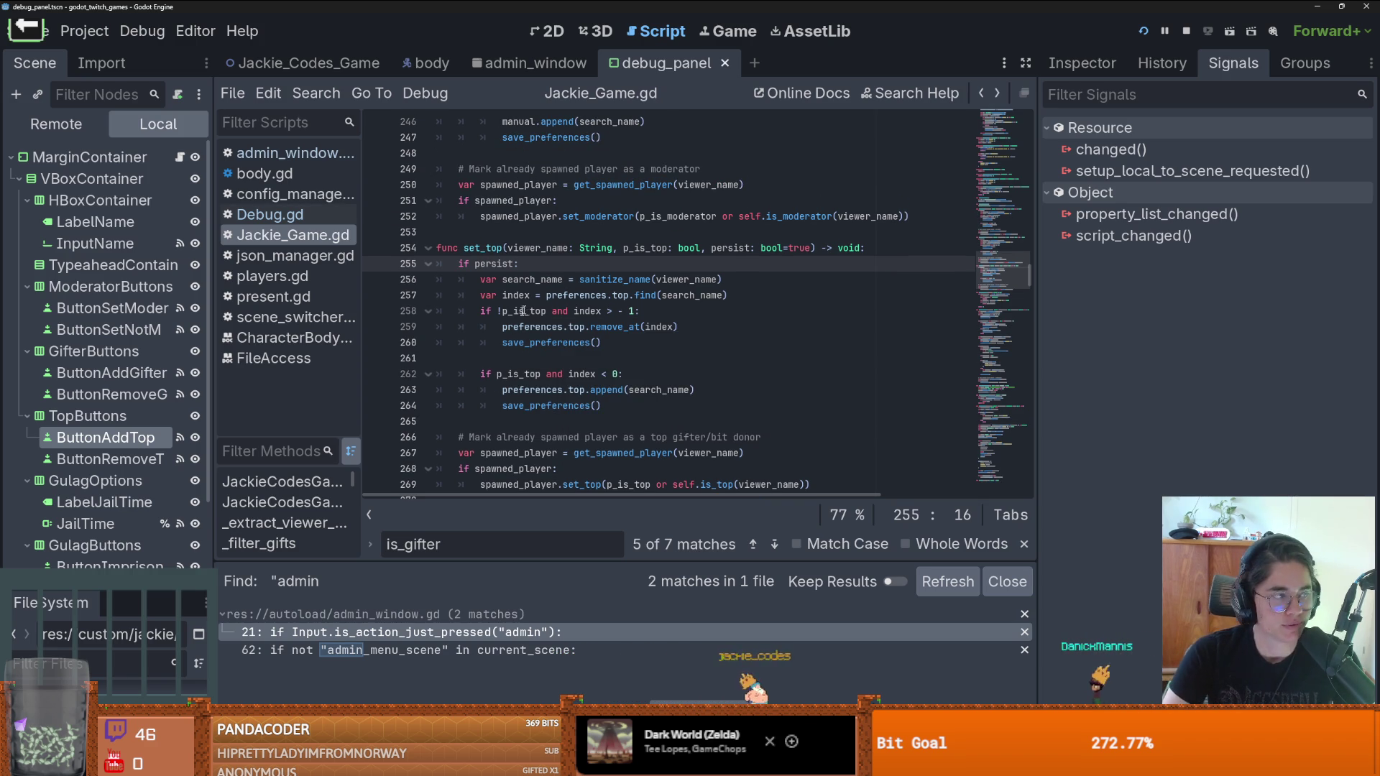
double_click(546, 280)
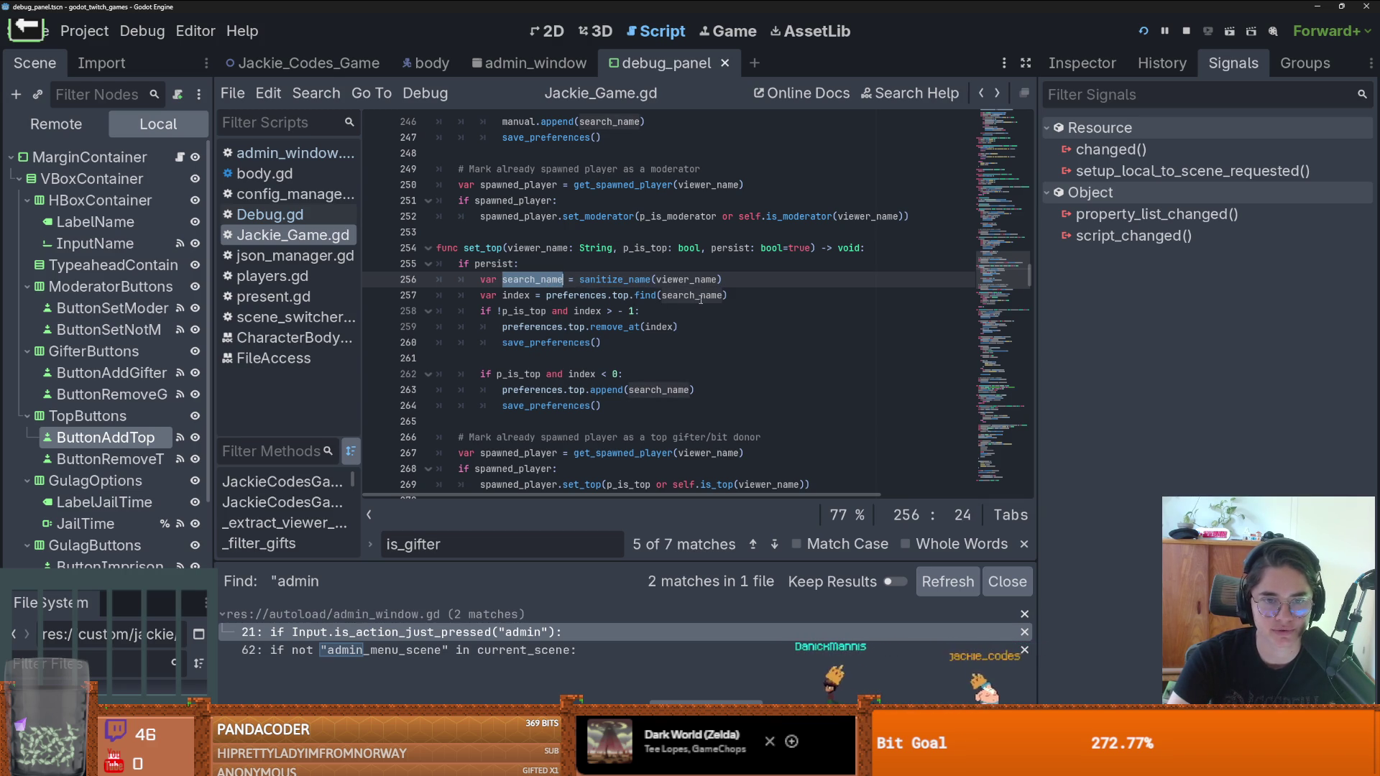
left_click(576, 300, "ctrl")
Step: Highlight the top field and JackieCodesGamePreferences uses, then scroll down to to_dictionary
scroll(578, 324, "down", 1)
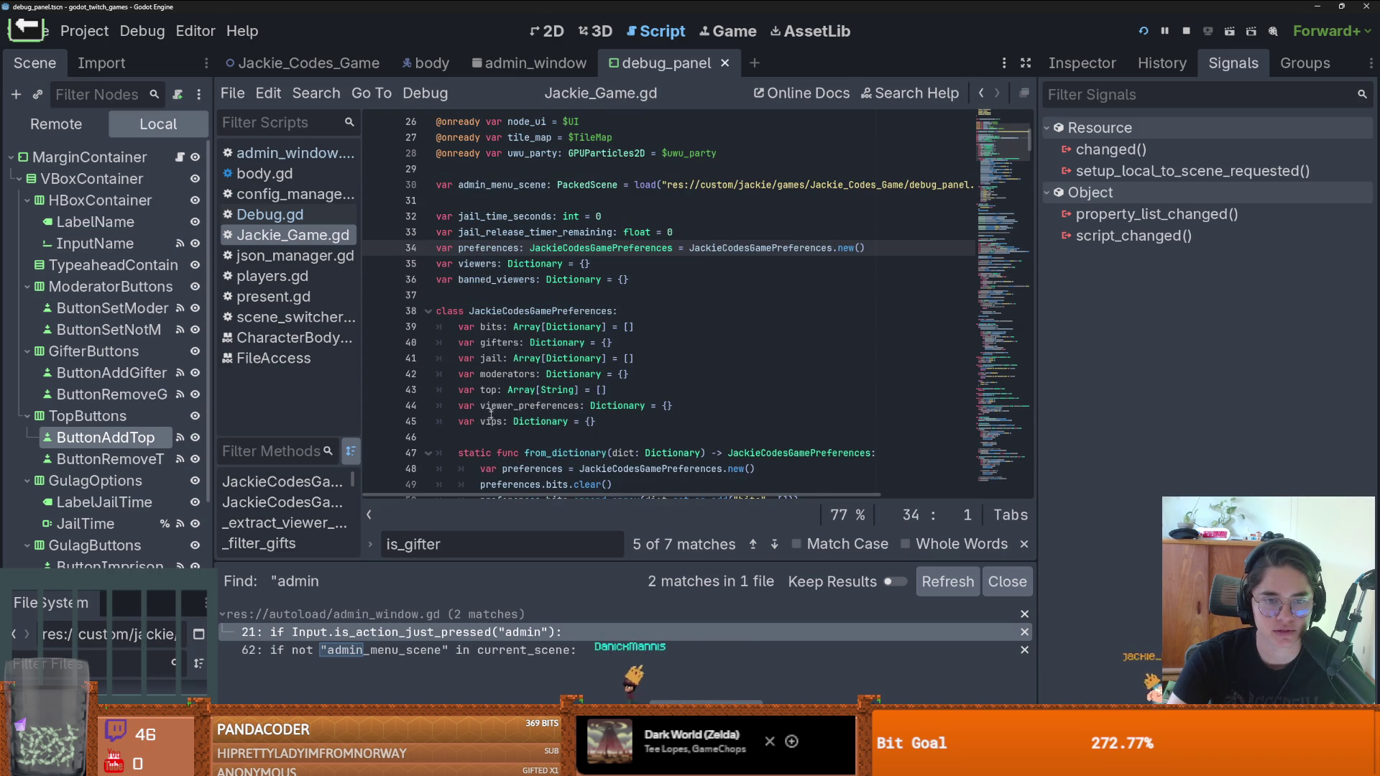
double_click(488, 389)
scroll(515, 380, "down", 2)
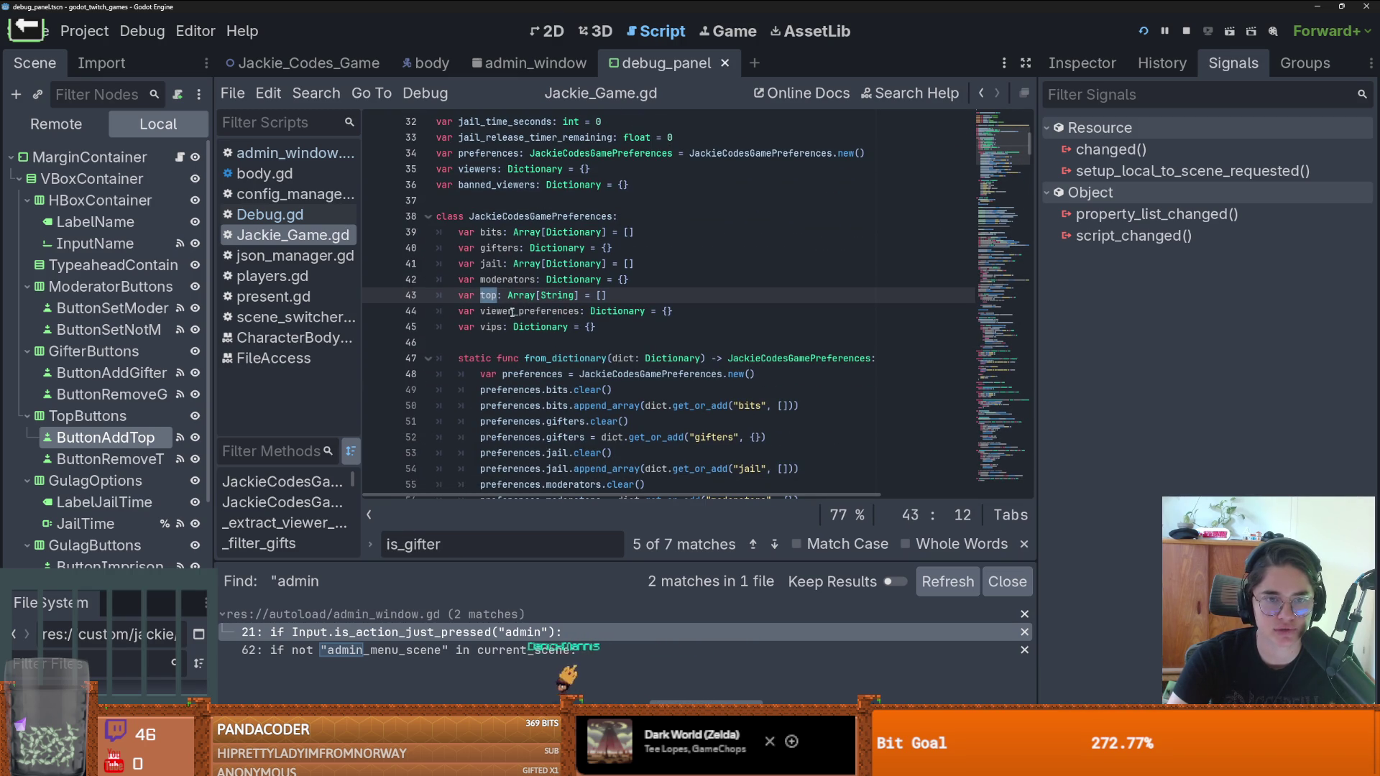
double_click(523, 217)
scroll(584, 360, "down", 2)
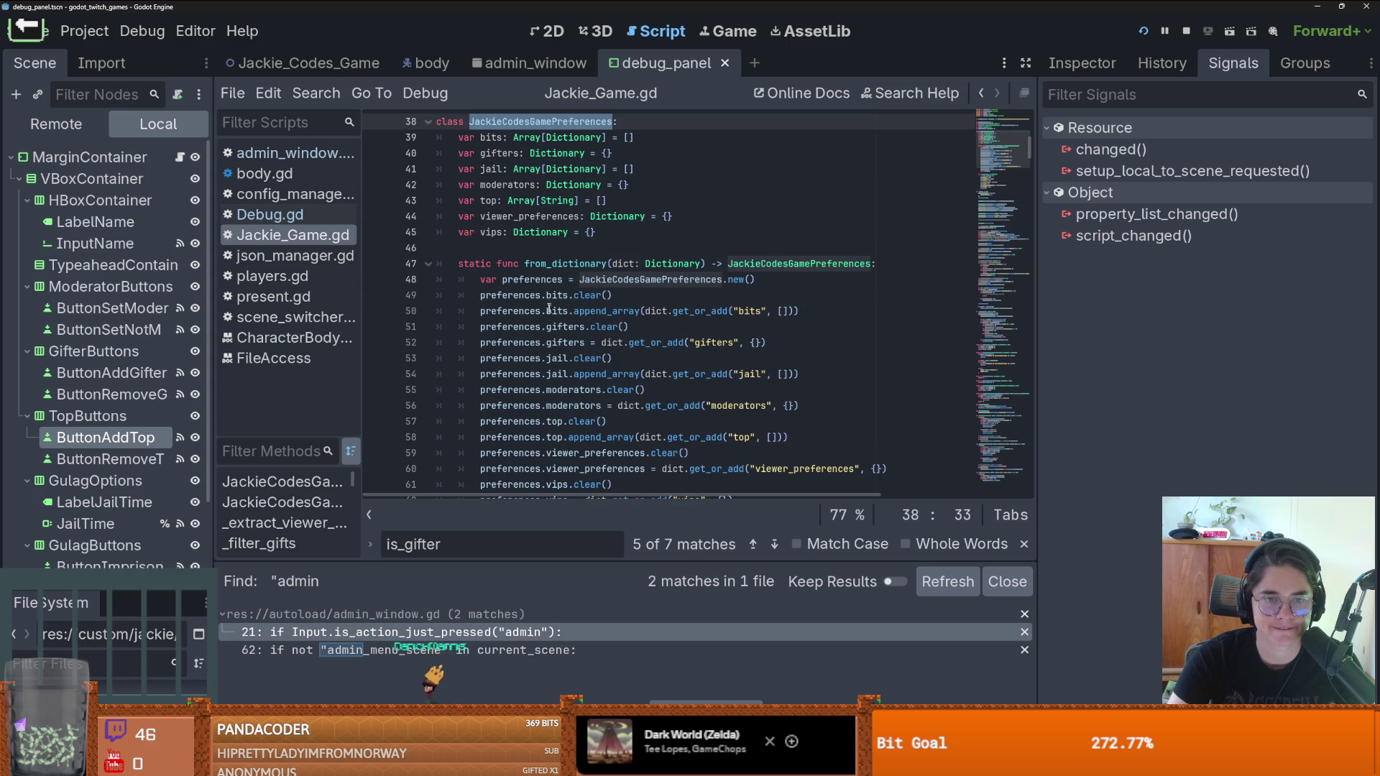
scroll(571, 308, "down", 1)
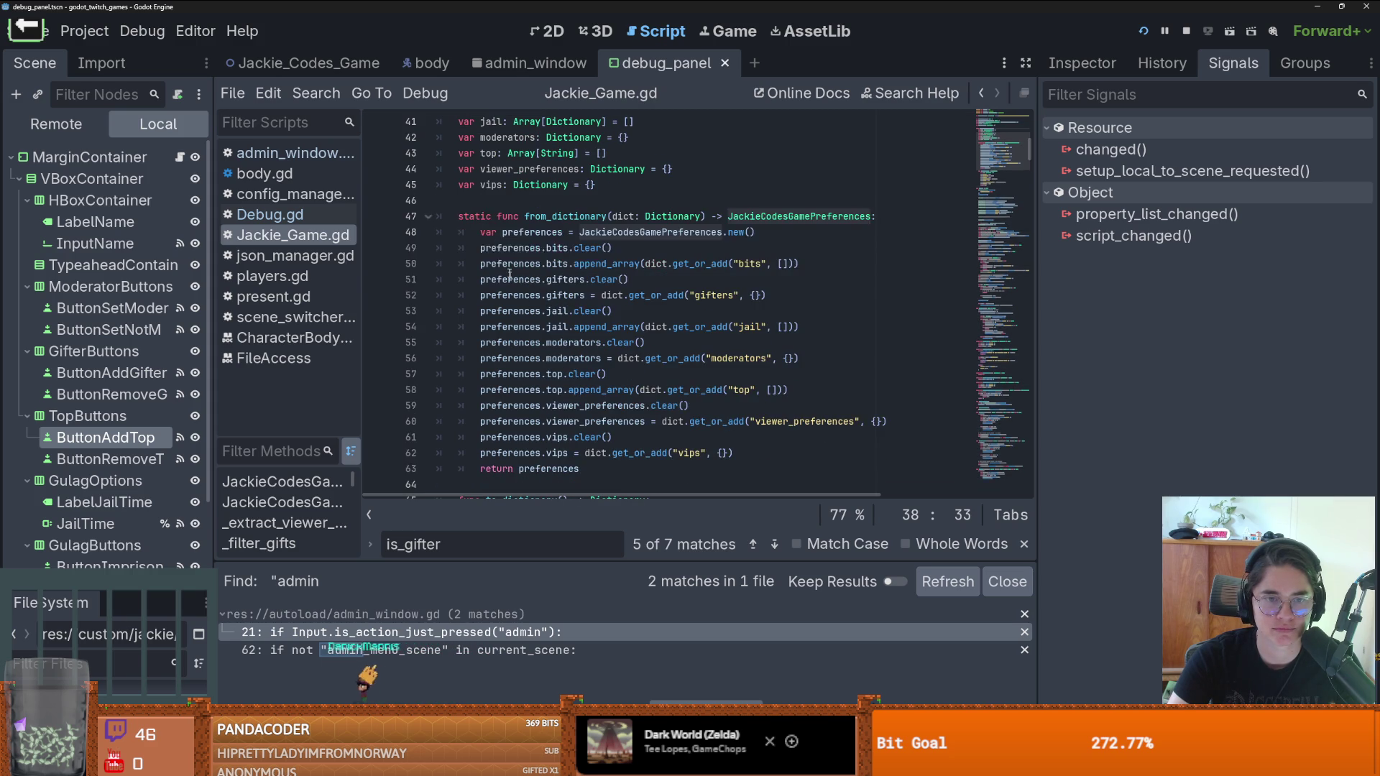
mouse_move(492, 264)
left_mouse_down()
mouse_move(612, 251)
mouse_move(575, 263)
mouse_move(675, 263)
left_mouse_up()
left_click(675, 262)
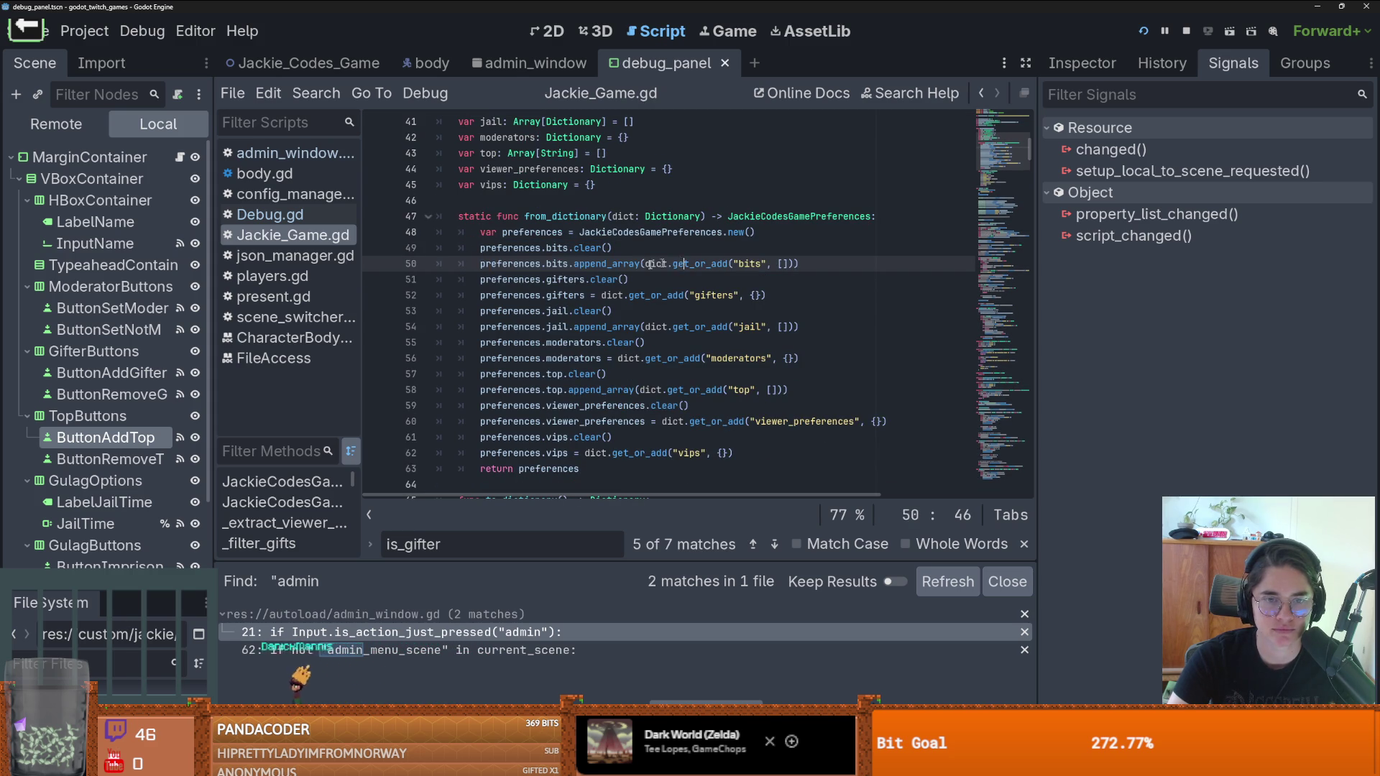
scroll(554, 361, "down", 6)
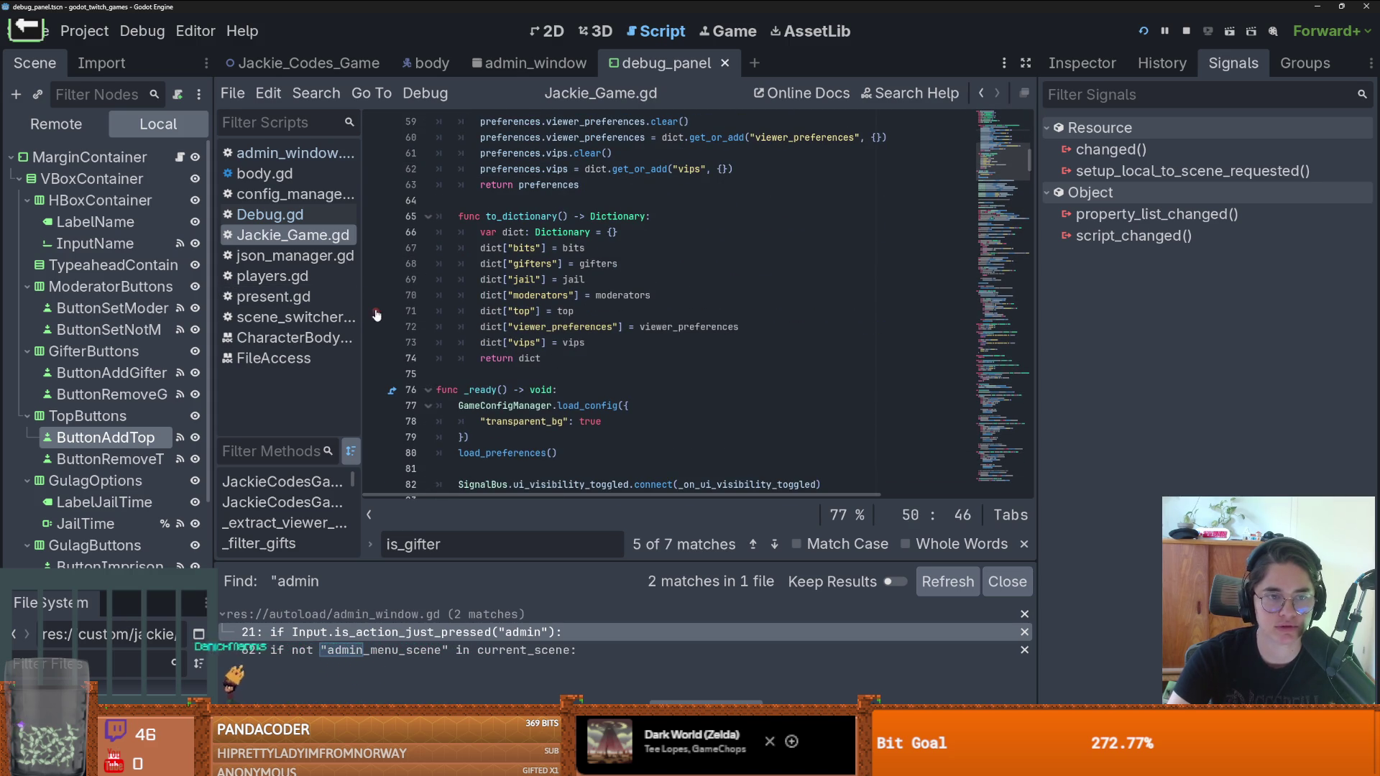
Step: Widen the code editor by narrowing the script list and moving the right dock splitter
left_click_drag(364, 316, 321, 316)
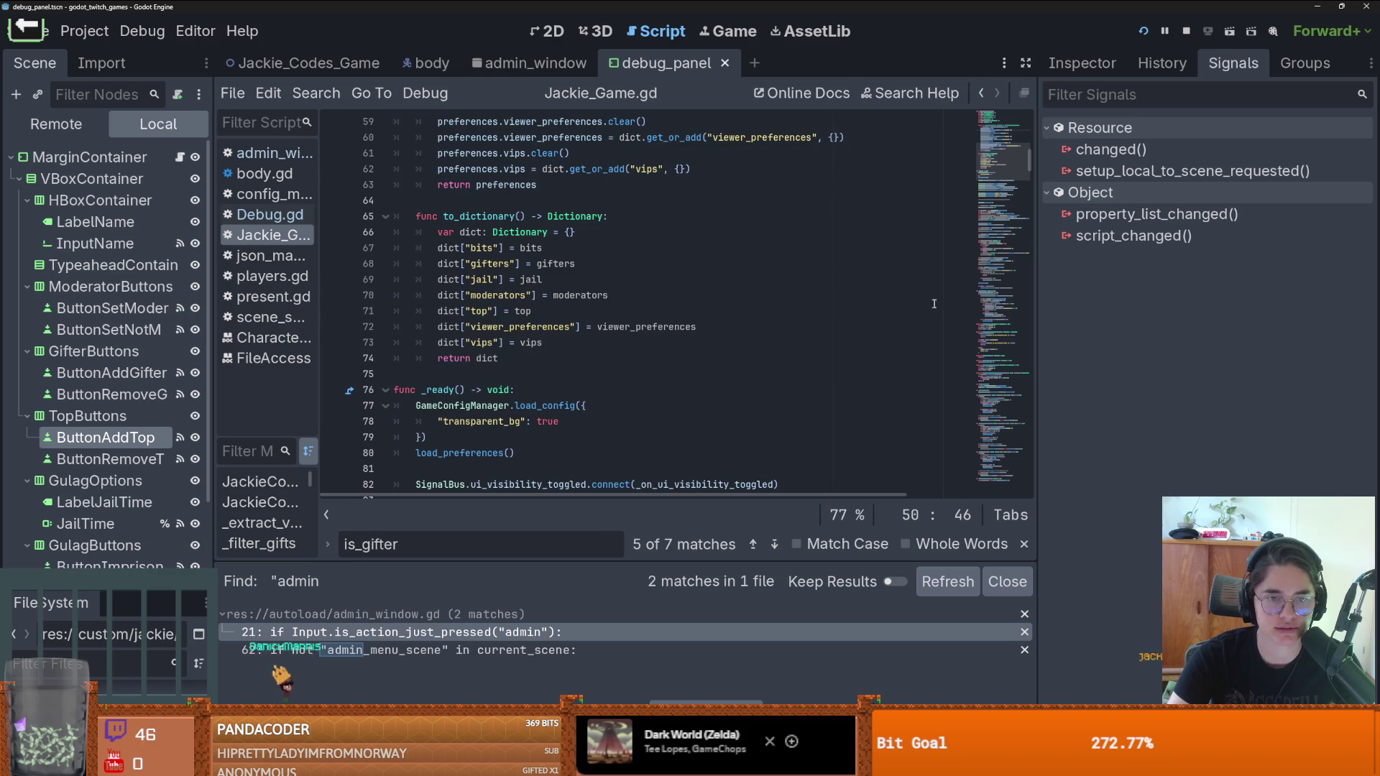
left_click_drag(1037, 319, 1193, 318)
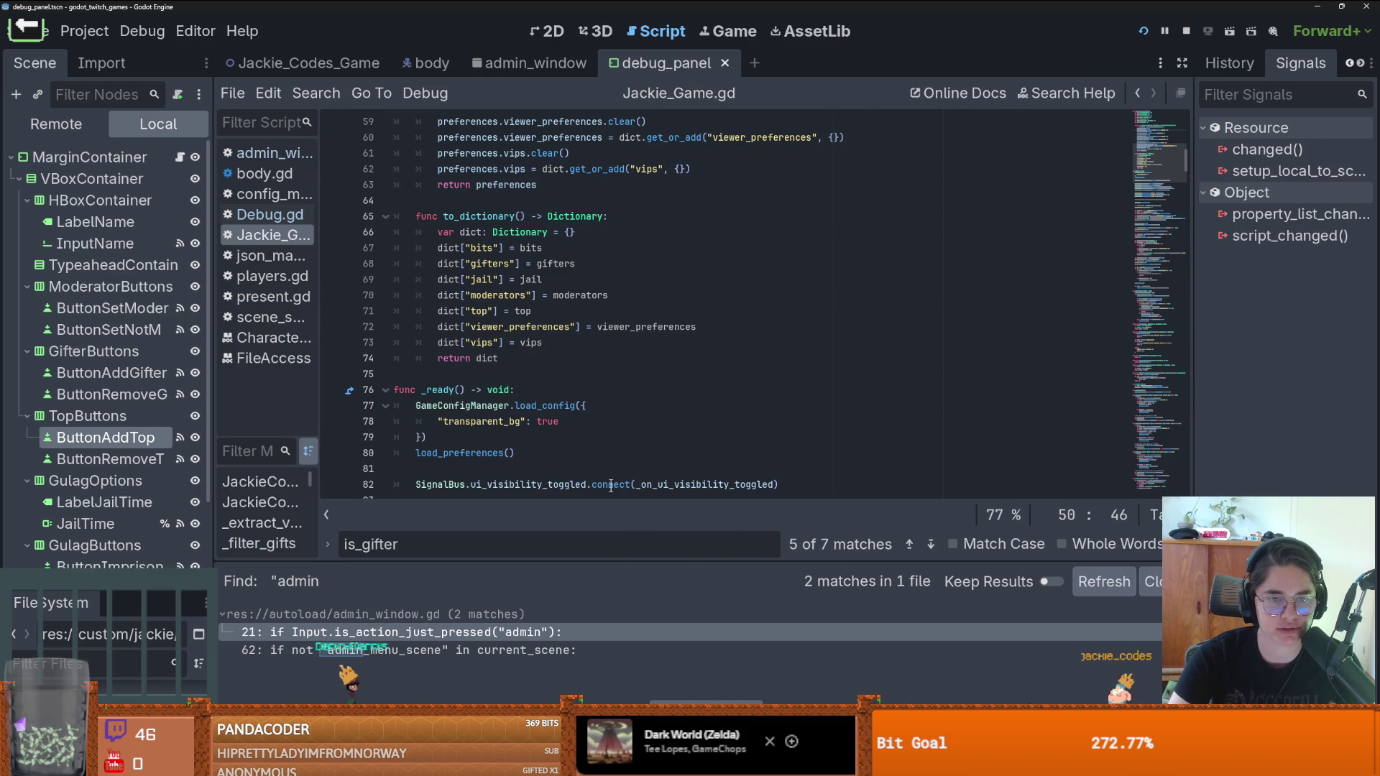
scroll(551, 378, "down", 4)
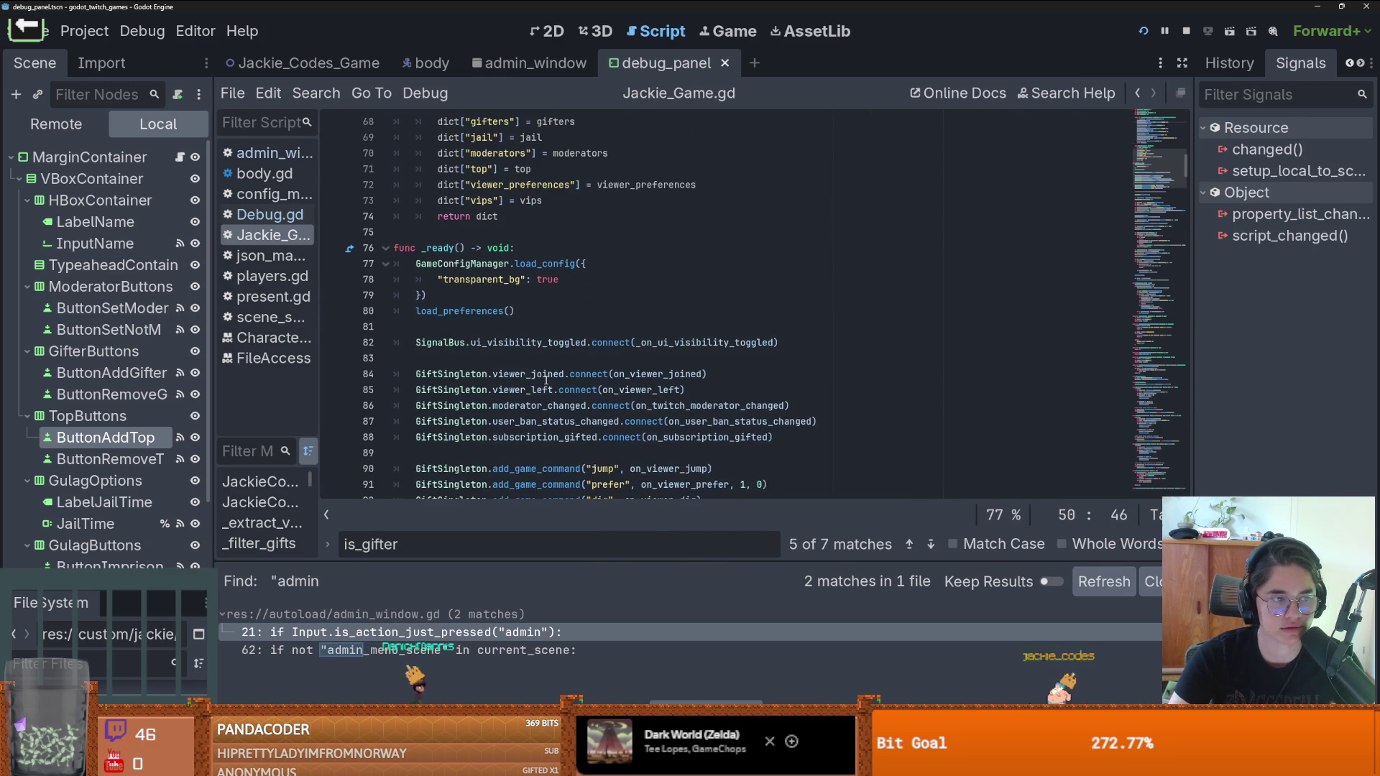
scroll(551, 377, "up", 10)
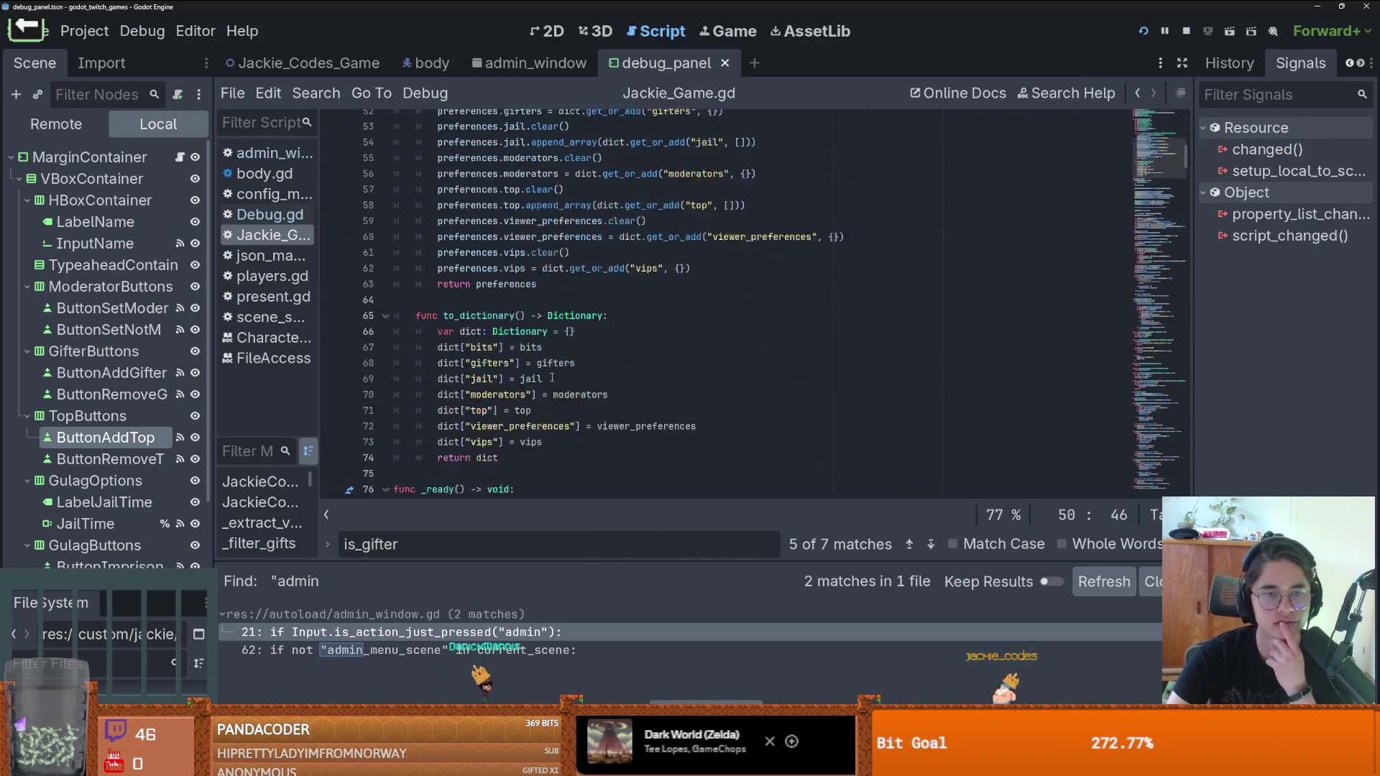
scroll(551, 377, "up", 2)
Step: Highlight every use of JackieCodesGamePreferences and place the caret in its class body
left_click(442, 358)
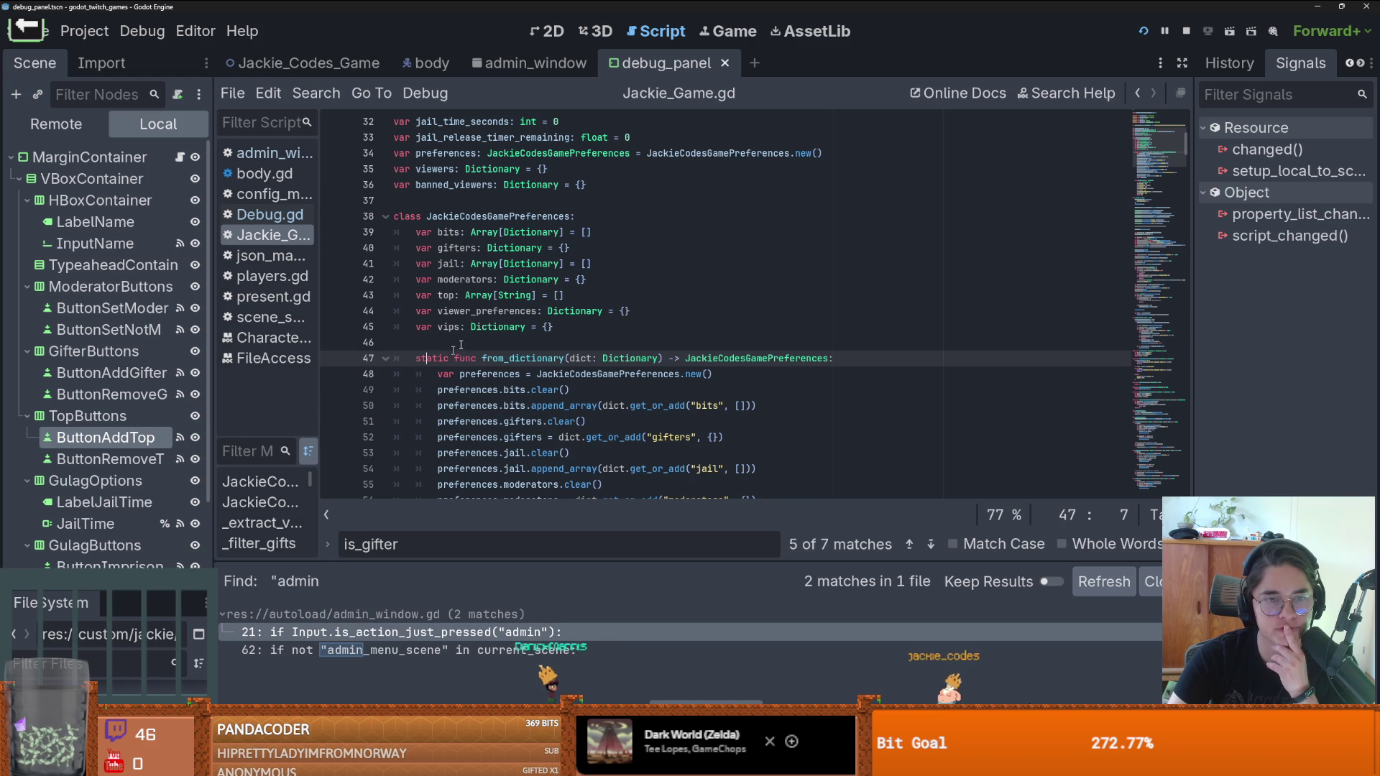
left_click(419, 232)
key("Up")
key("End")
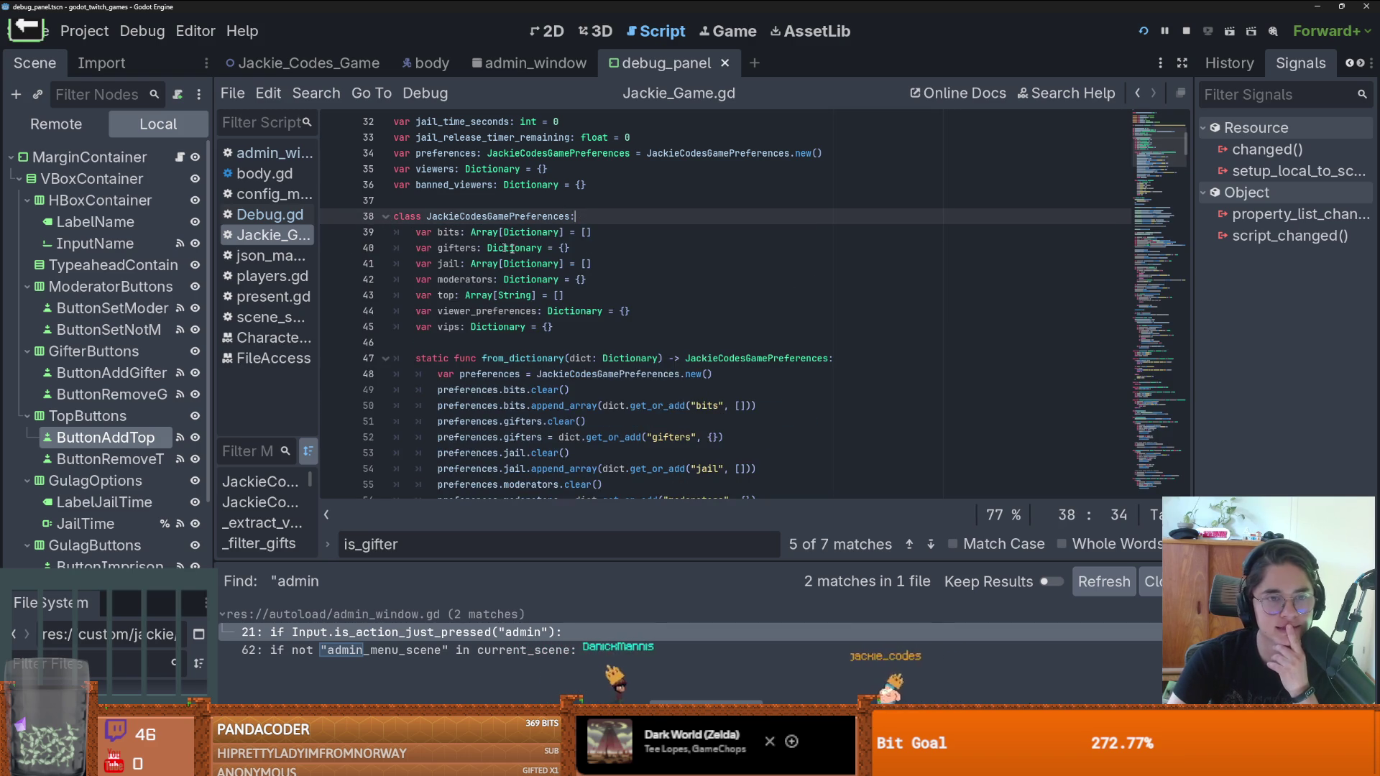
left_click_drag(1180, 125, 1184, 150)
scroll(1184, 150, "up", 2)
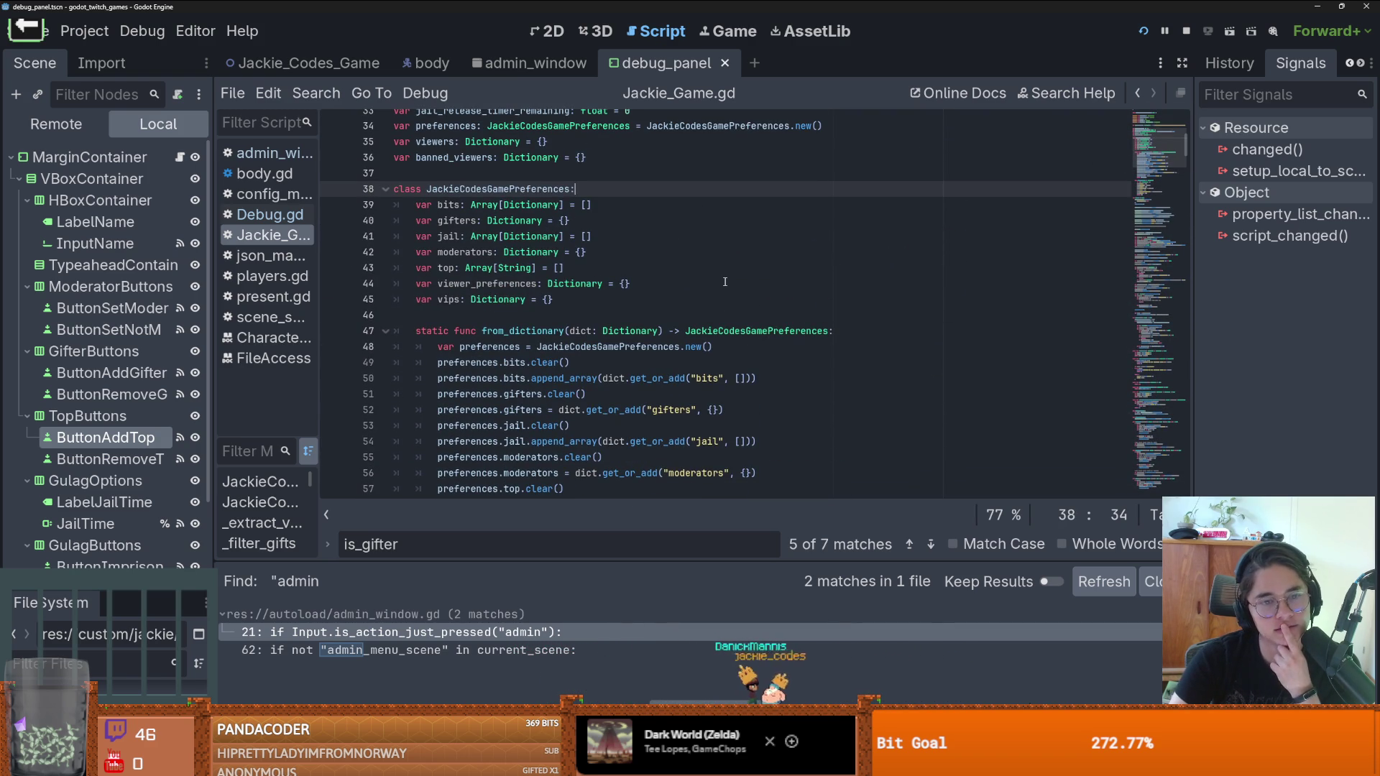
left_click(690, 268)
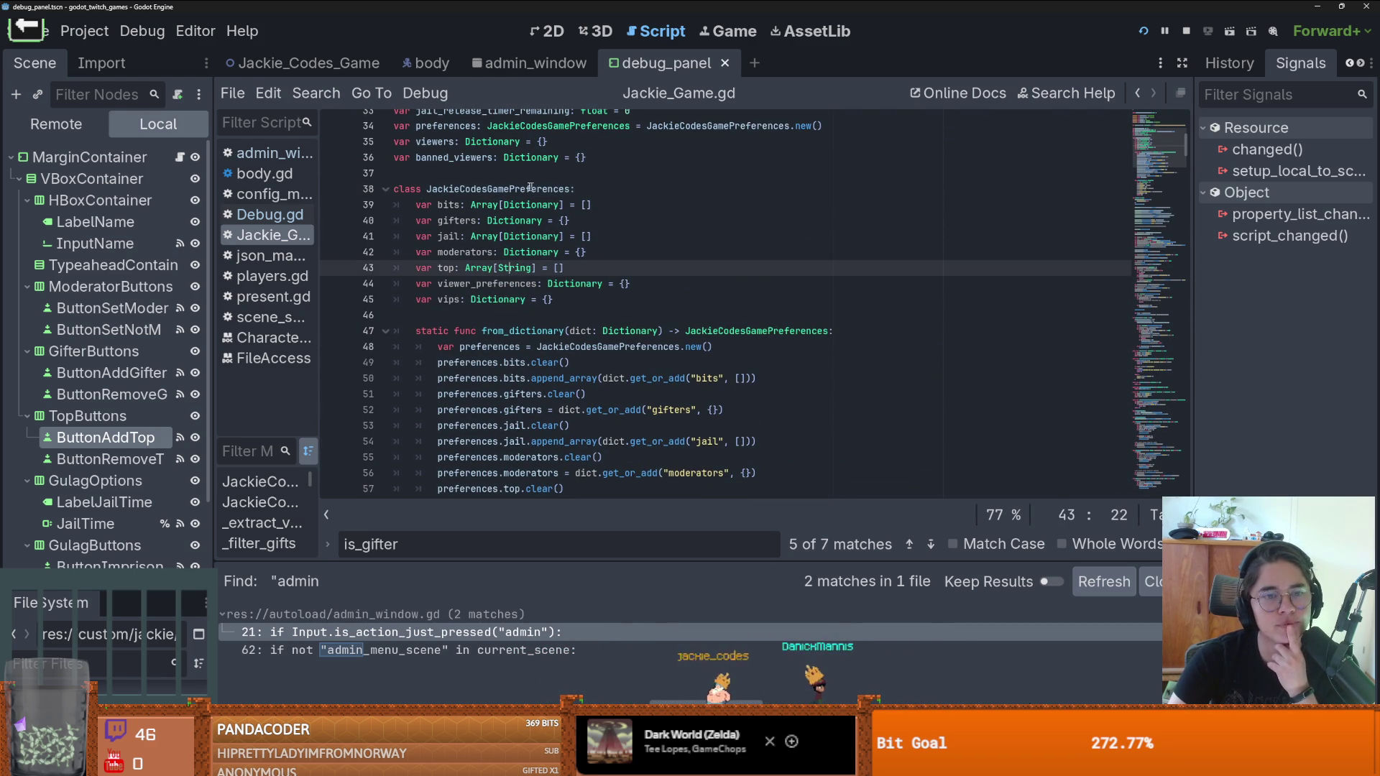
double_click(503, 188)
scroll(611, 287, "down", 2)
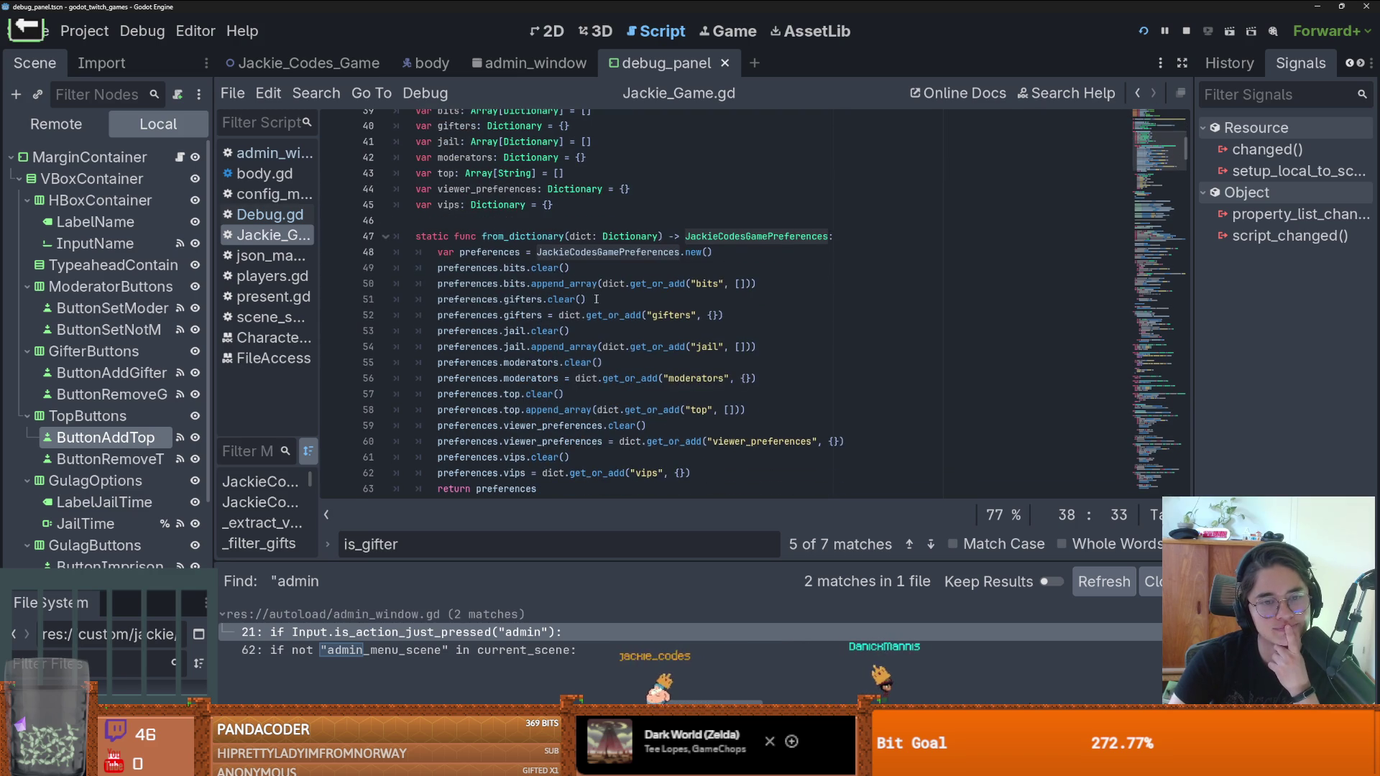
left_click(595, 298)
scroll(600, 302, "up", 2)
left_click(608, 313)
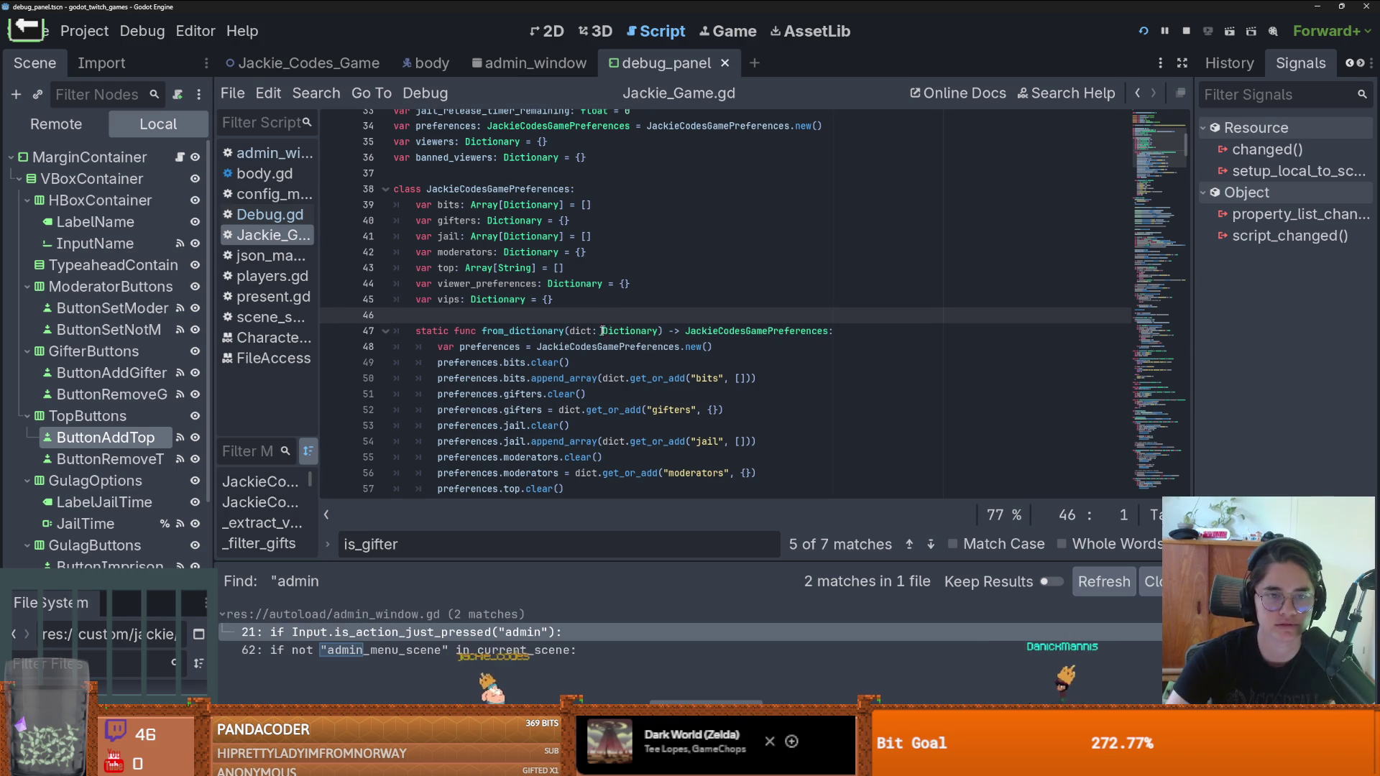
Step: Scroll down to the leaderboard setup and signal connections in _ready
scroll(602, 330, "up", 1)
scroll(603, 336, "up", 2)
scroll(606, 344, "down", 2)
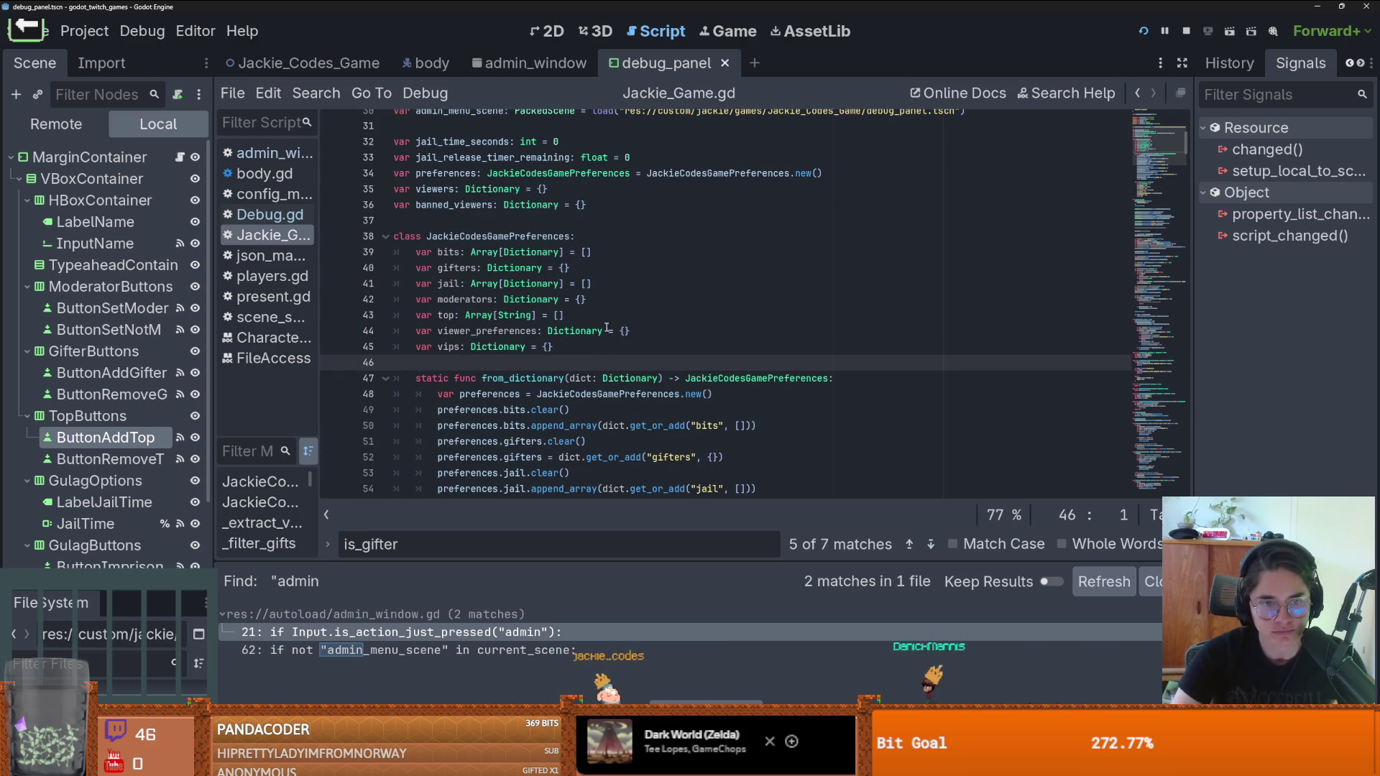
scroll(607, 328, "down", 8)
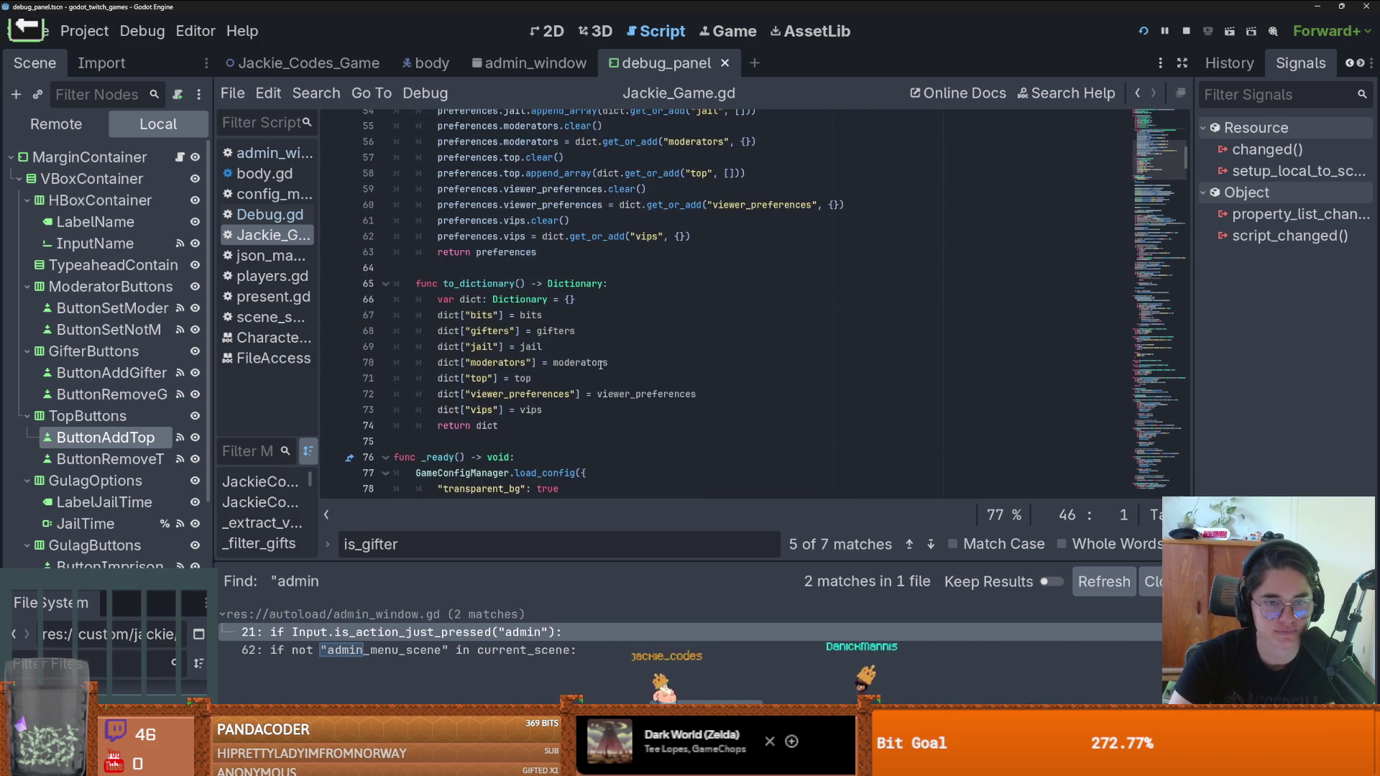
scroll(601, 364, "down", 6)
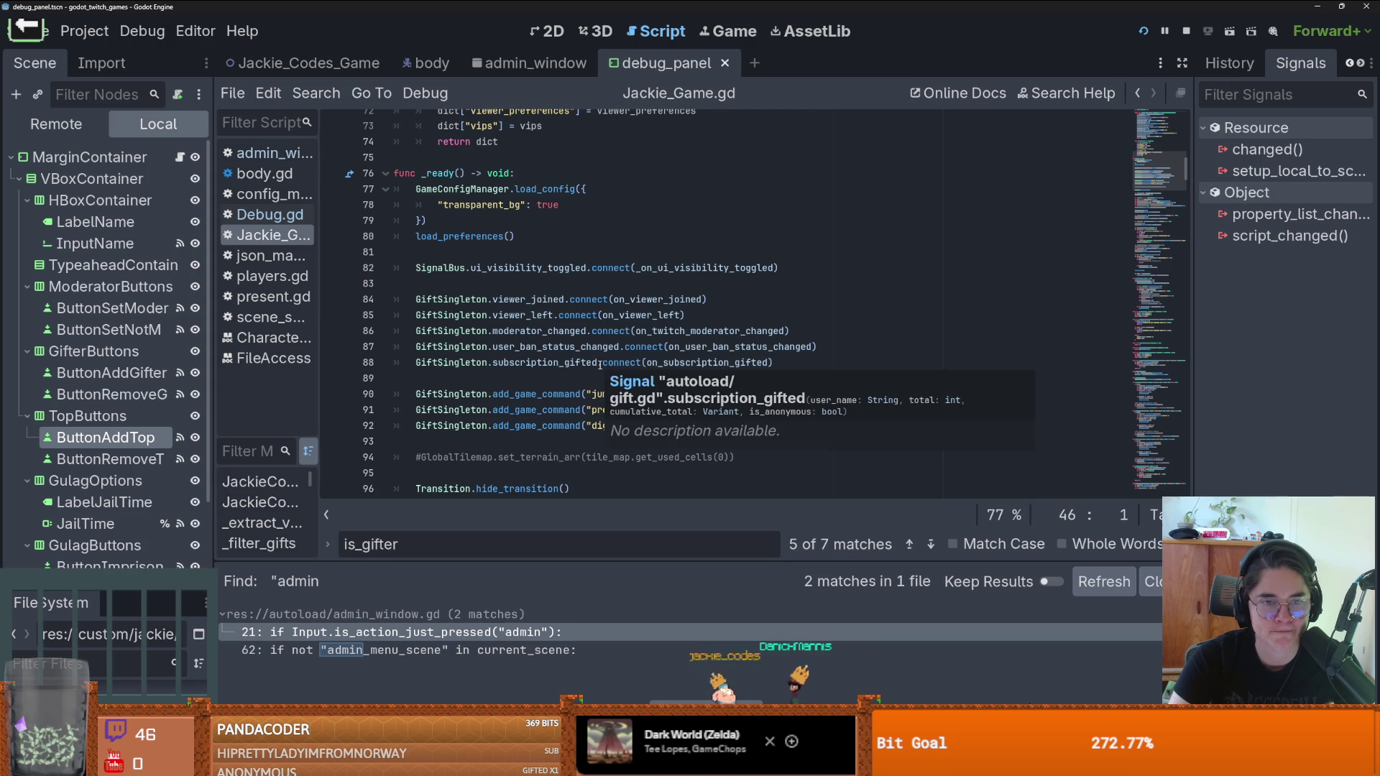
Step: Indent the blank line 169 with a tab
scroll(600, 364, "down", 6)
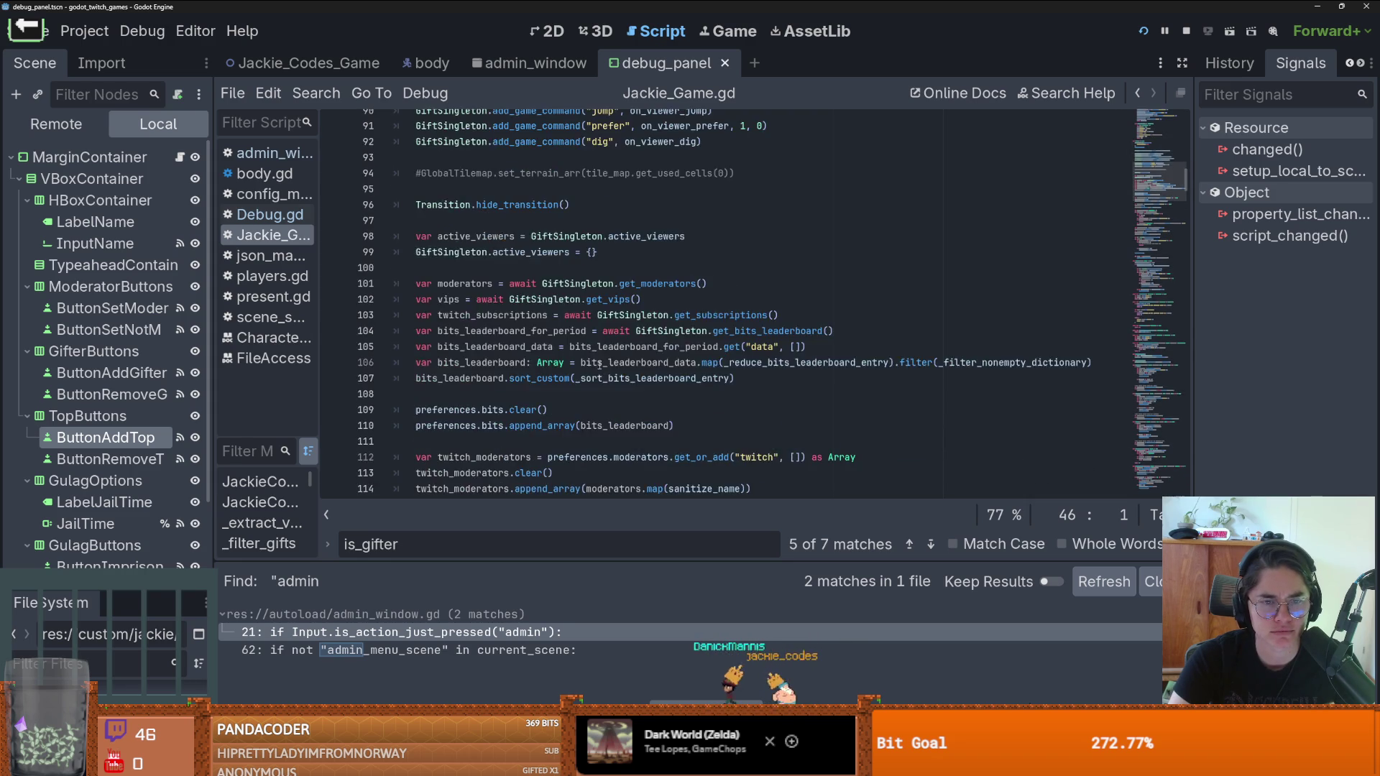
scroll(599, 364, "down", 20)
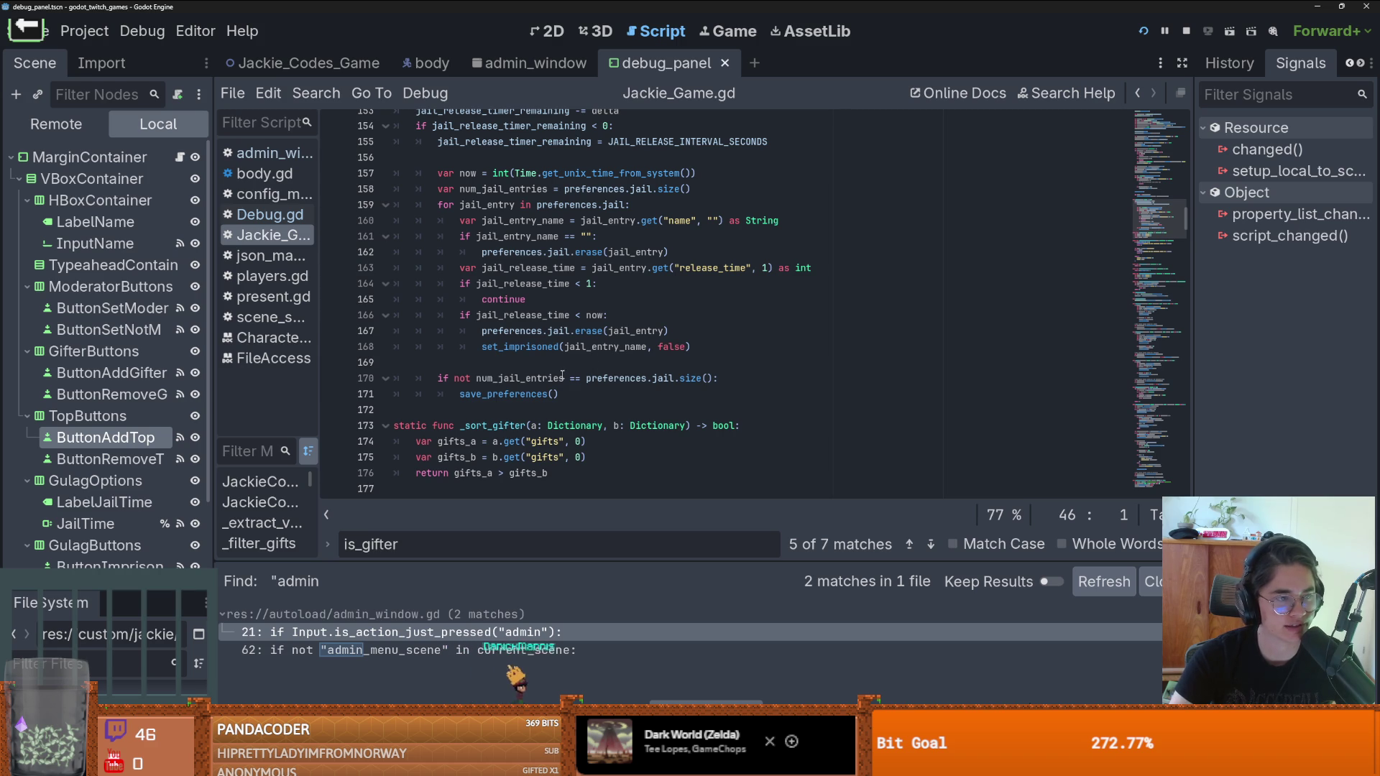
mouse_move(559, 370)
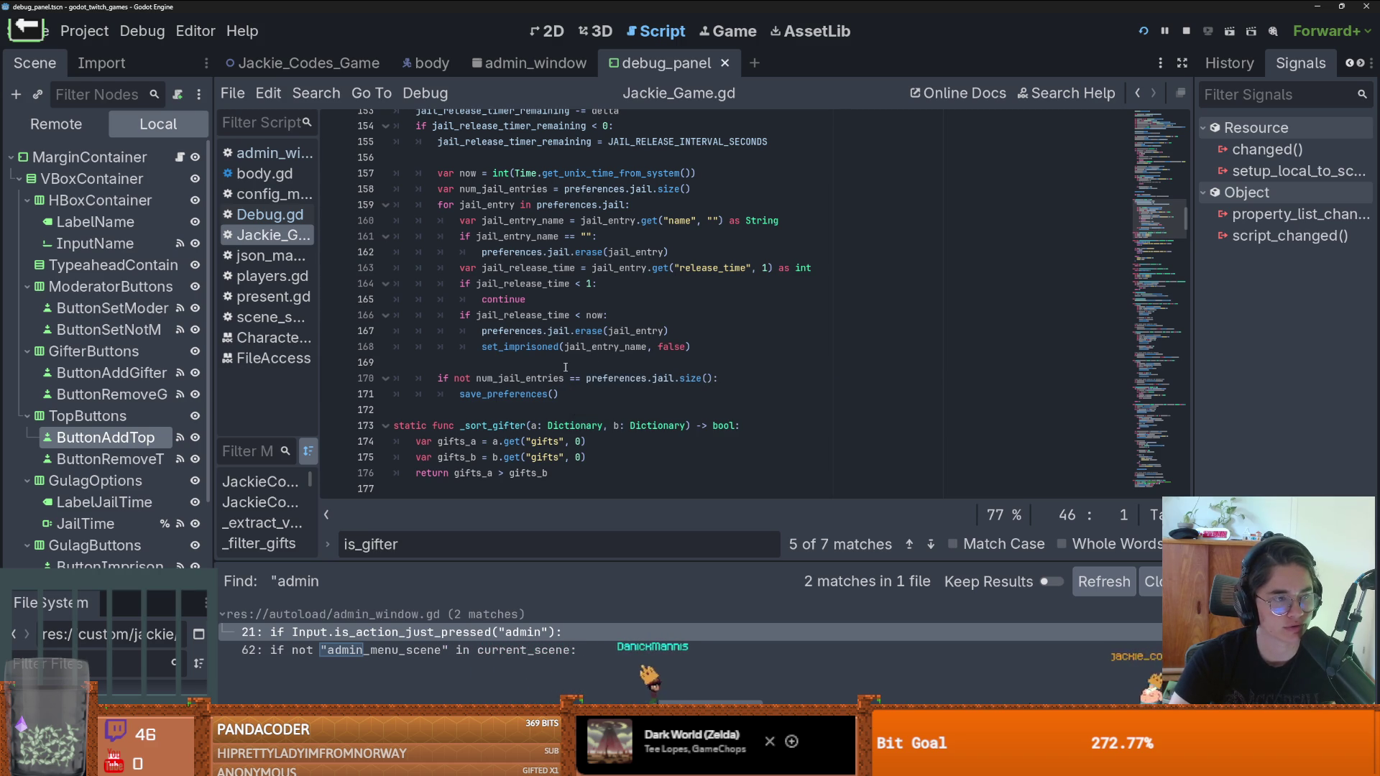
left_click(561, 361)
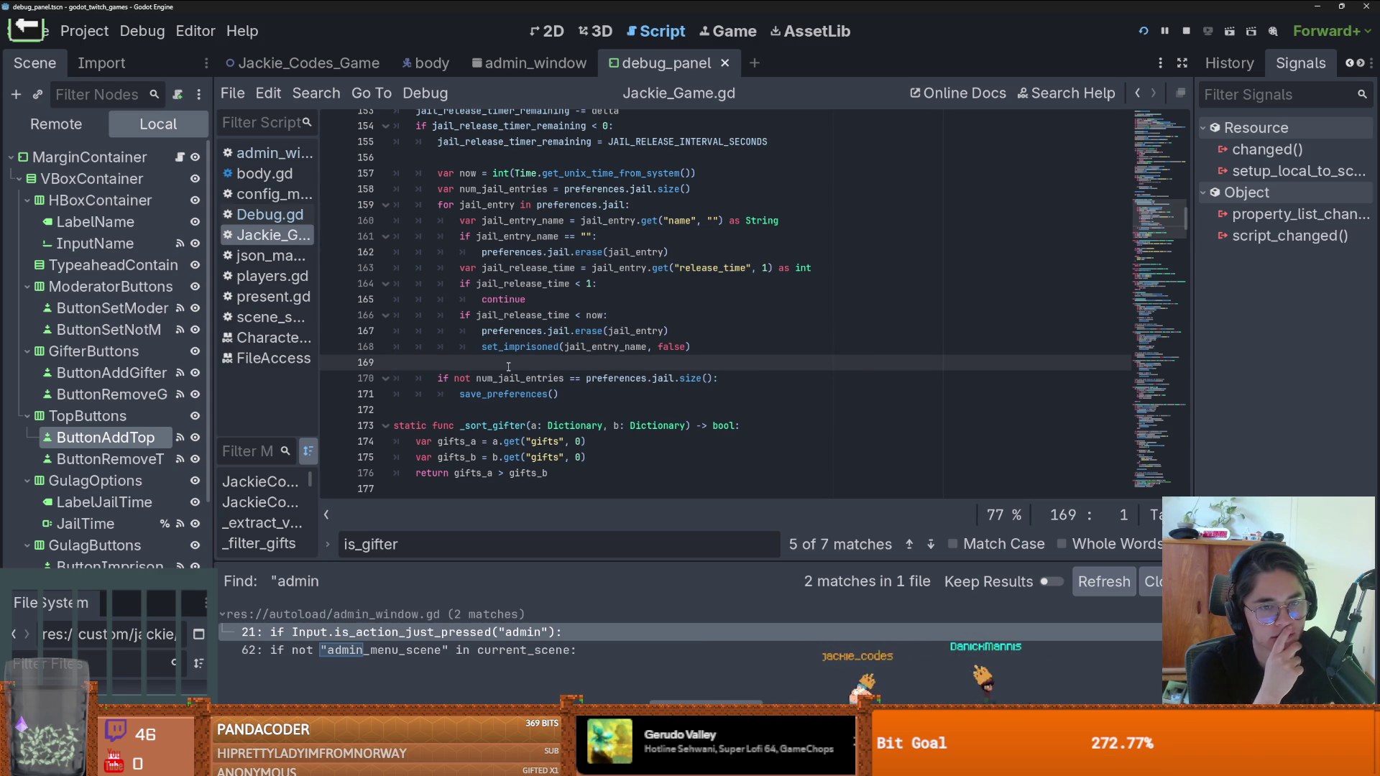
key("Tab")
key("Tab")
key("Tab")
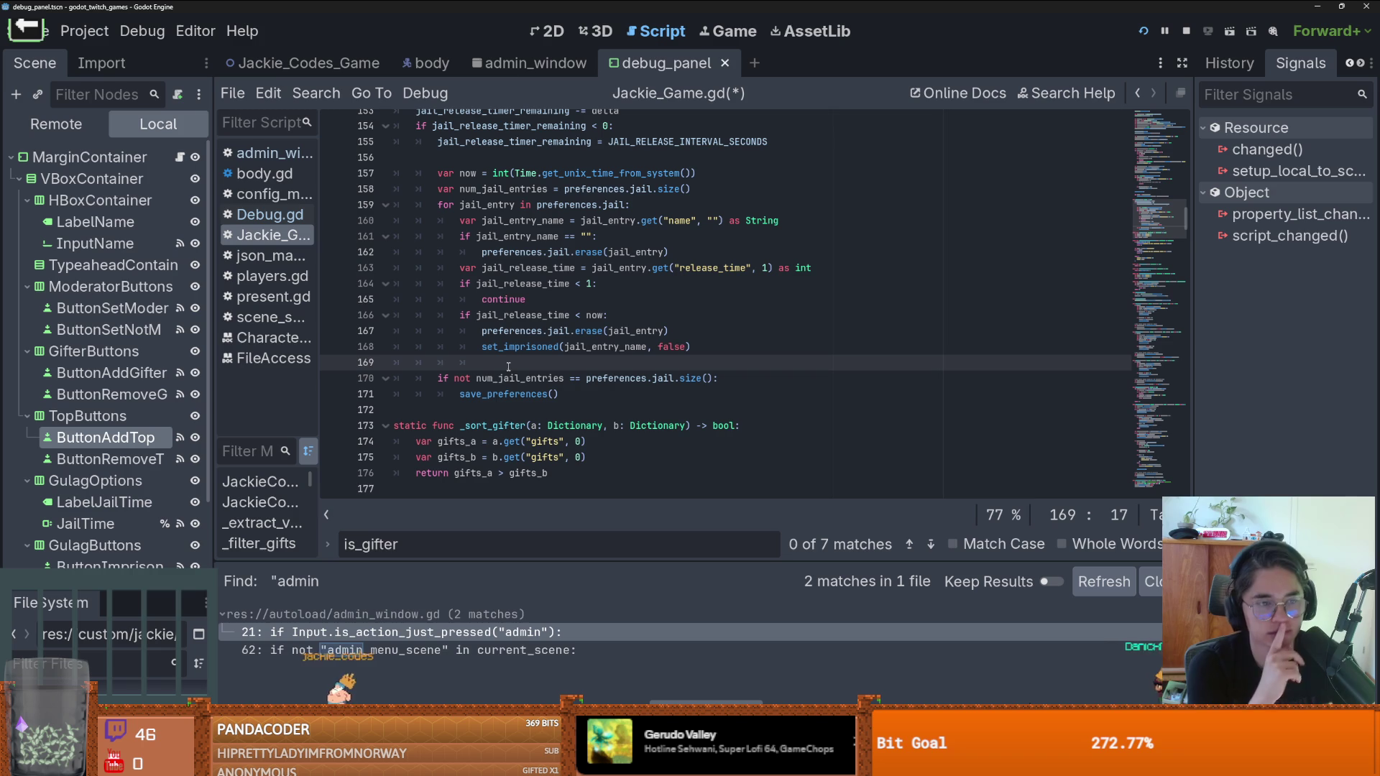
Step: Scroll through the script via the minimap and save Jackie_Game.gd
scroll(508, 367, "up", 7)
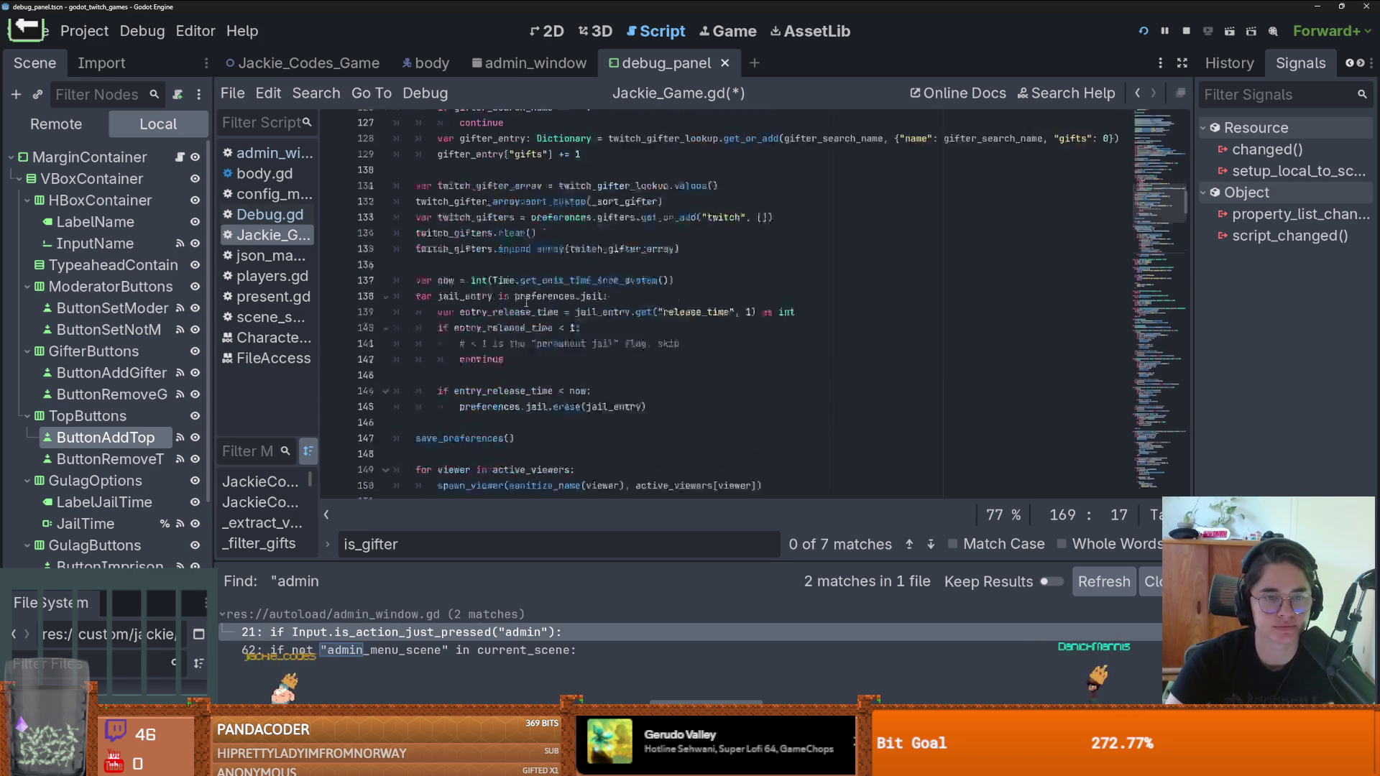
scroll(526, 303, "up", 15)
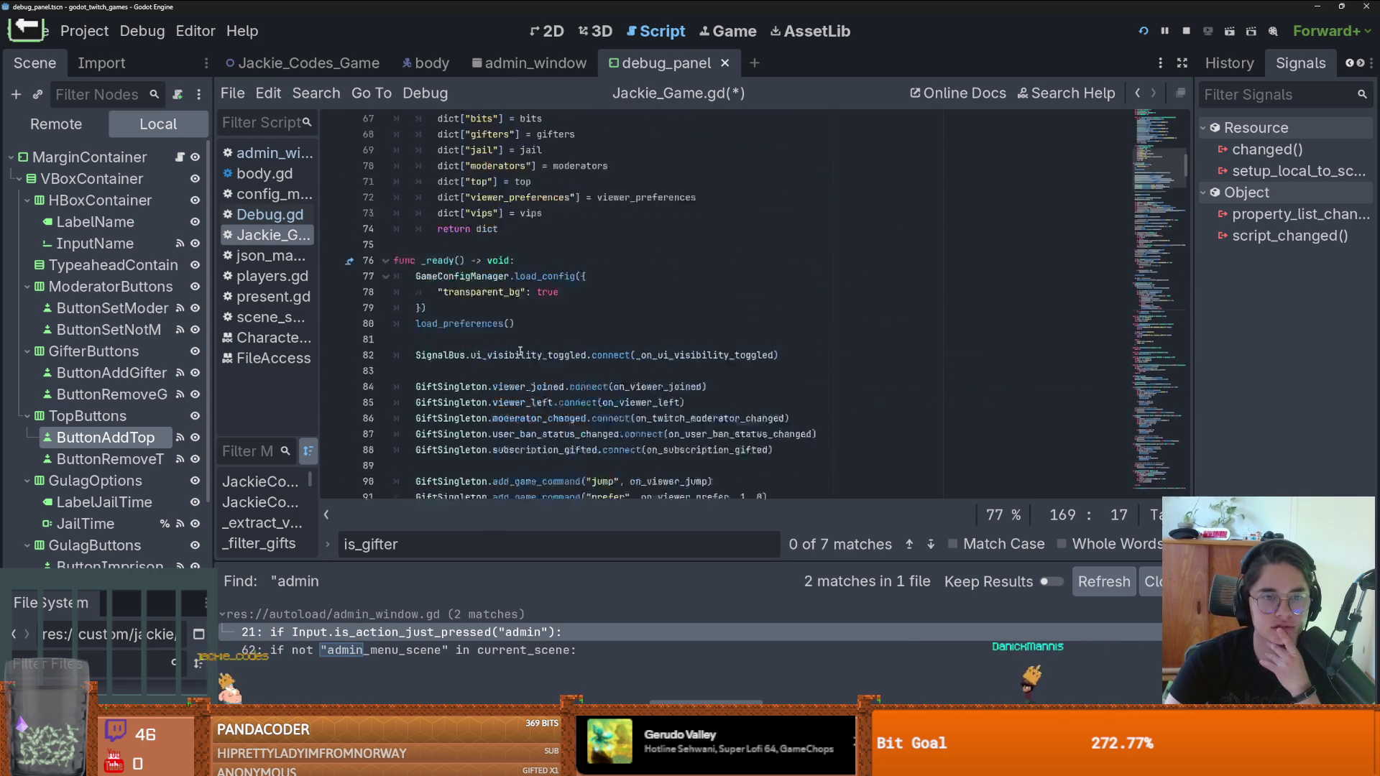
scroll(520, 352, "up", 6)
mouse_move(318, 299)
left_mouse_down()
mouse_move(388, 300)
mouse_move(320, 300)
left_mouse_up()
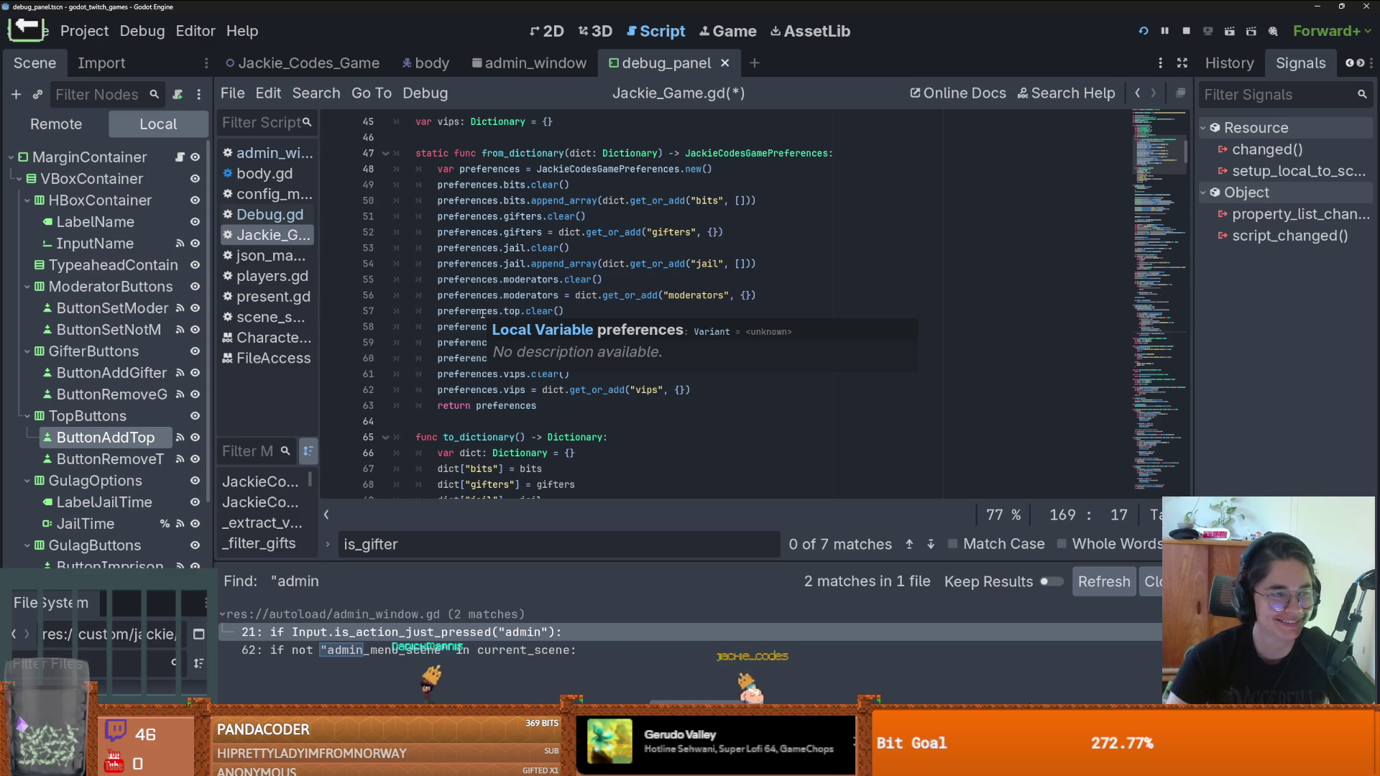
mouse_move(1179, 149)
left_mouse_down()
mouse_move(1162, 355)
mouse_move(1126, 489)
left_mouse_up()
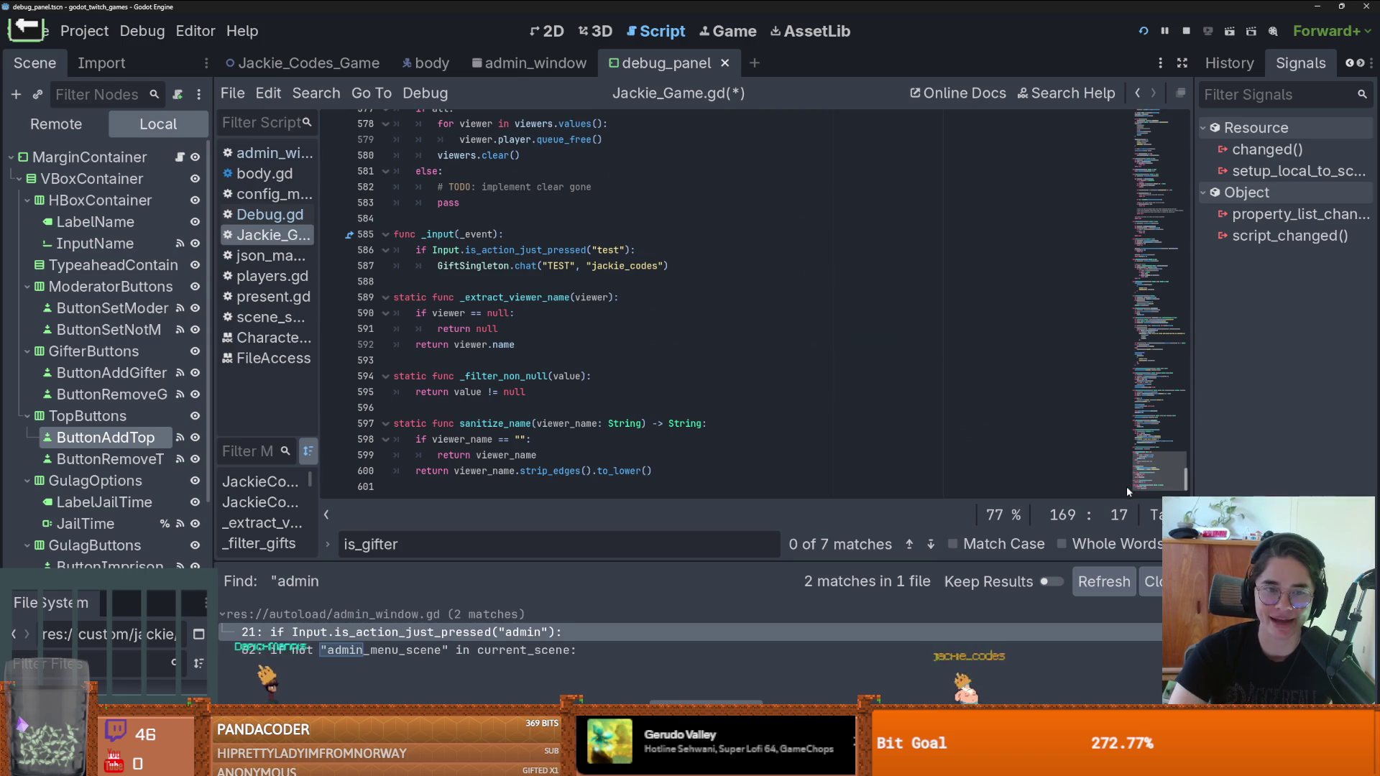
left_click(548, 423)
key("ctrl+s")
Step: Look over the return statement on line 600, then return to the preferences code near the top
left_click(400, 471)
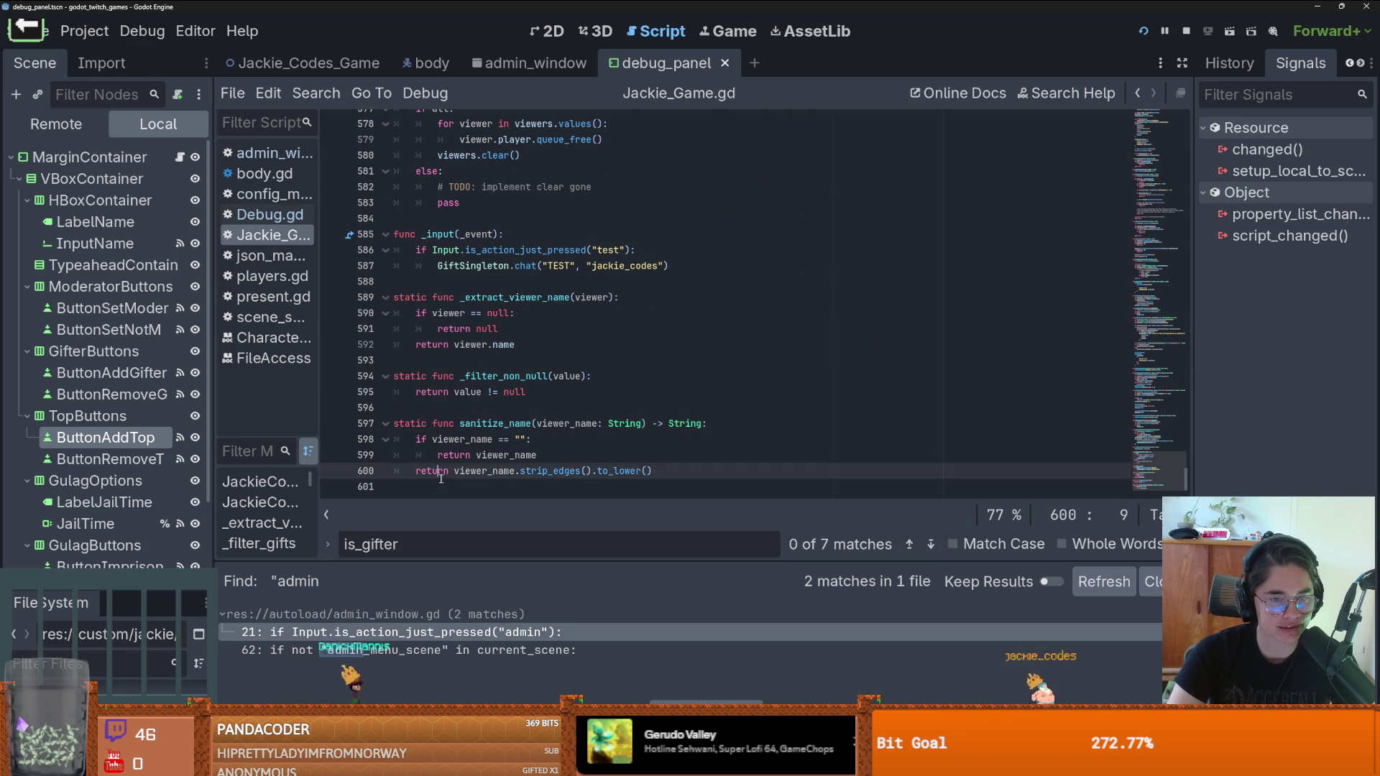
left_click_drag(446, 470, 647, 470)
left_click(514, 438)
scroll(934, 434, "up", 10)
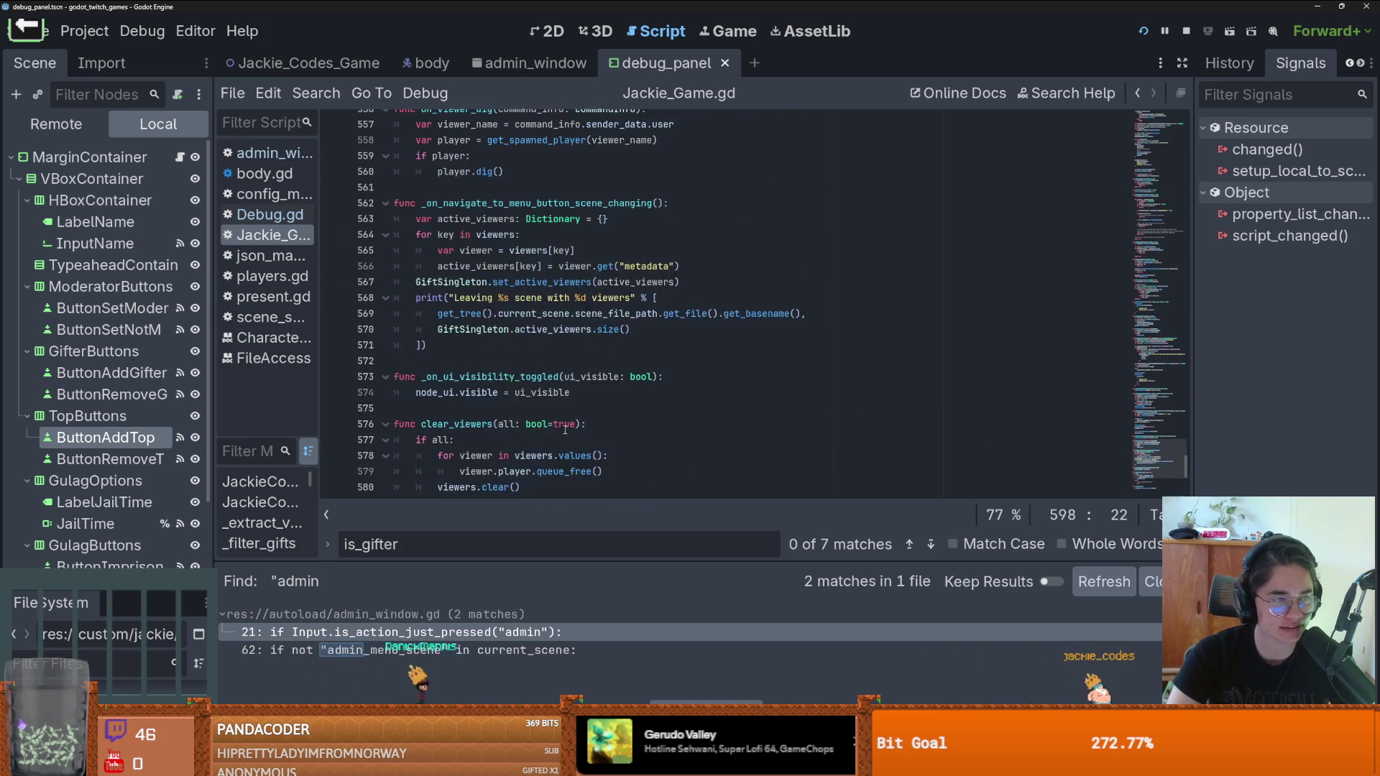
left_click_drag(1187, 458, 1187, 137)
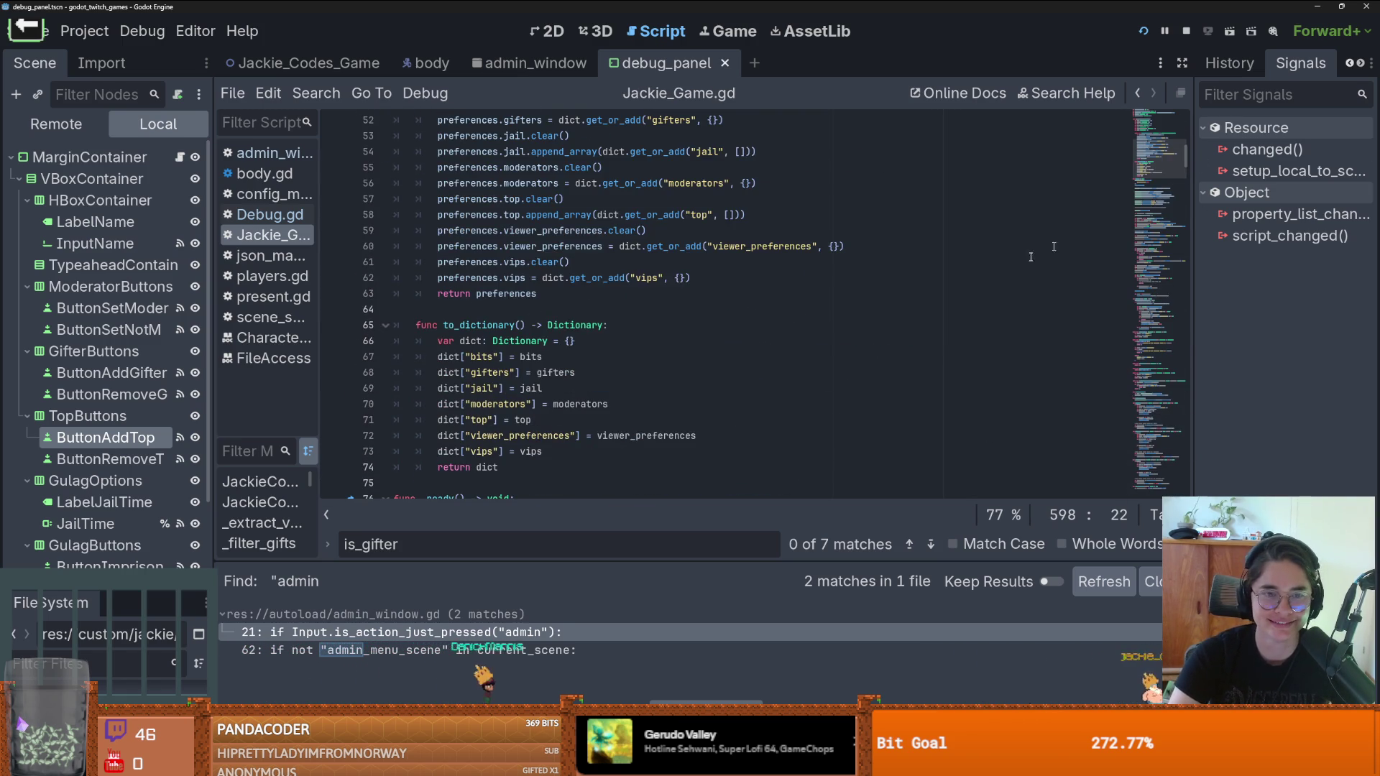
left_click(431, 312)
scroll(394, 437, "up", 4)
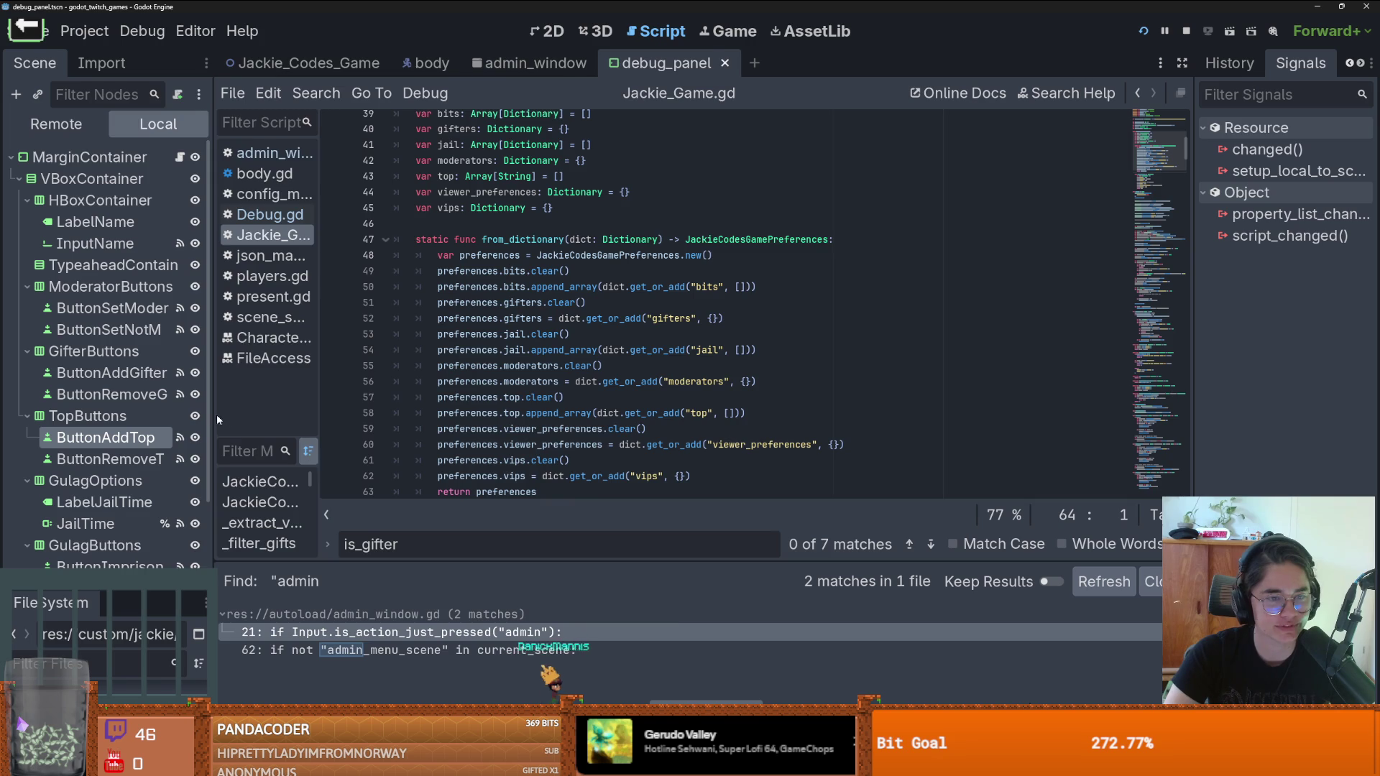
Step: Widen the Scene dock, collapse MarginContainer, and show the admin_window scene script
left_click_drag(217, 418, 332, 419)
left_click(11, 157)
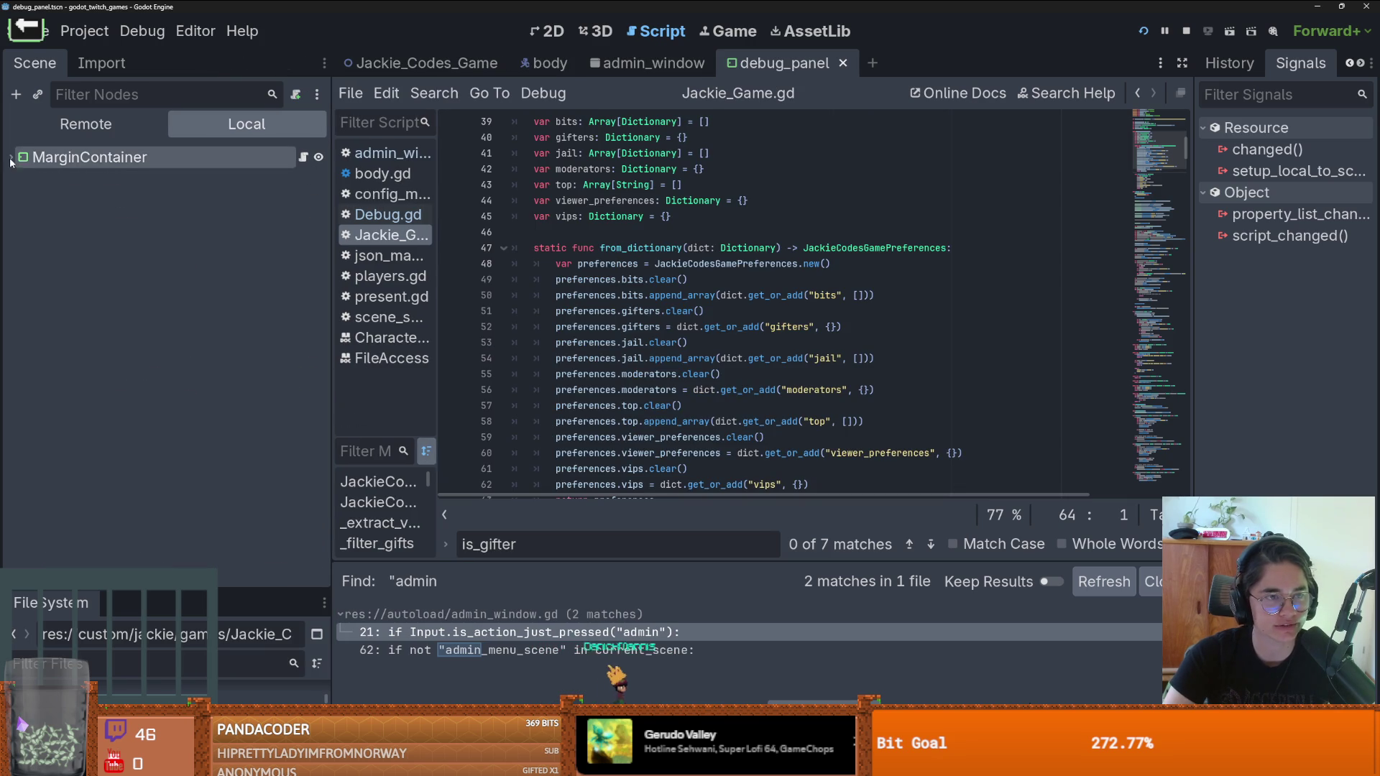
left_click(647, 63)
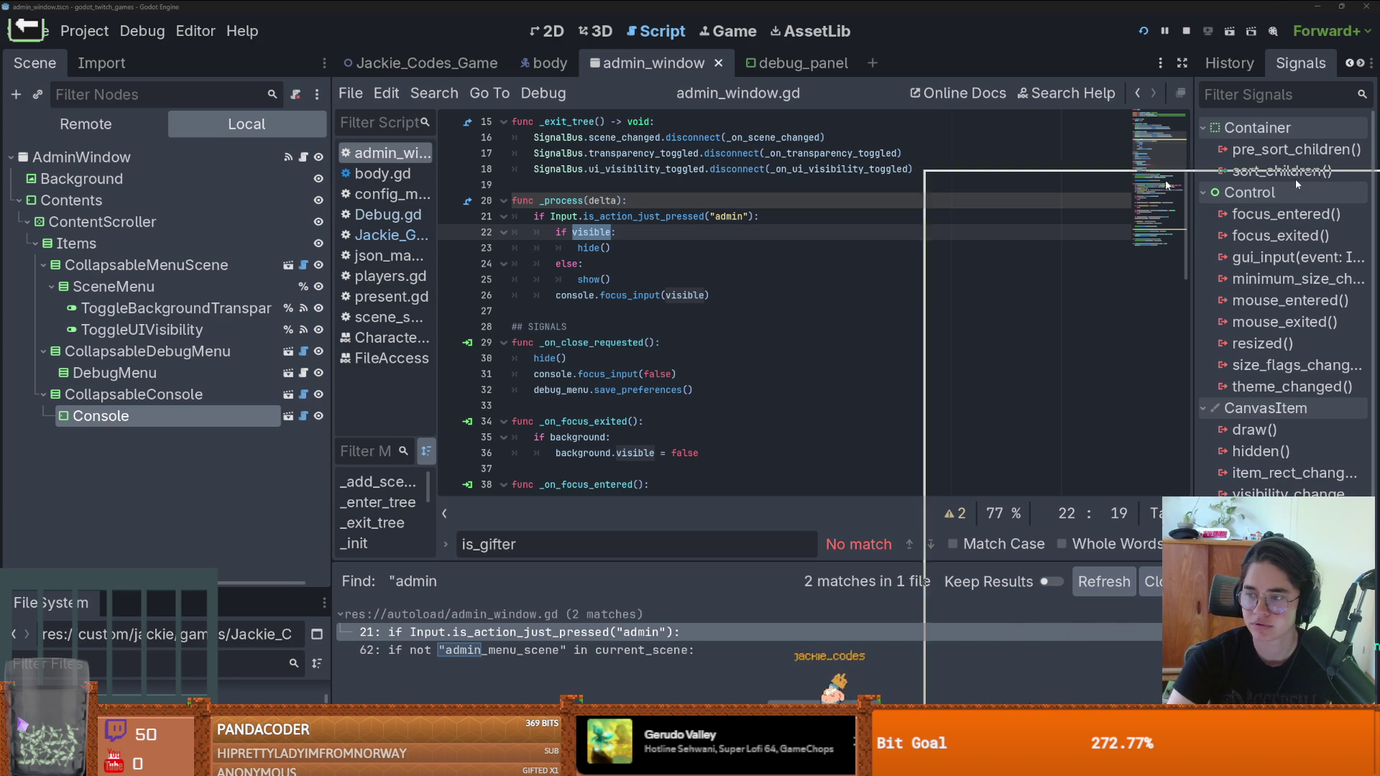
key("alt+Tab")
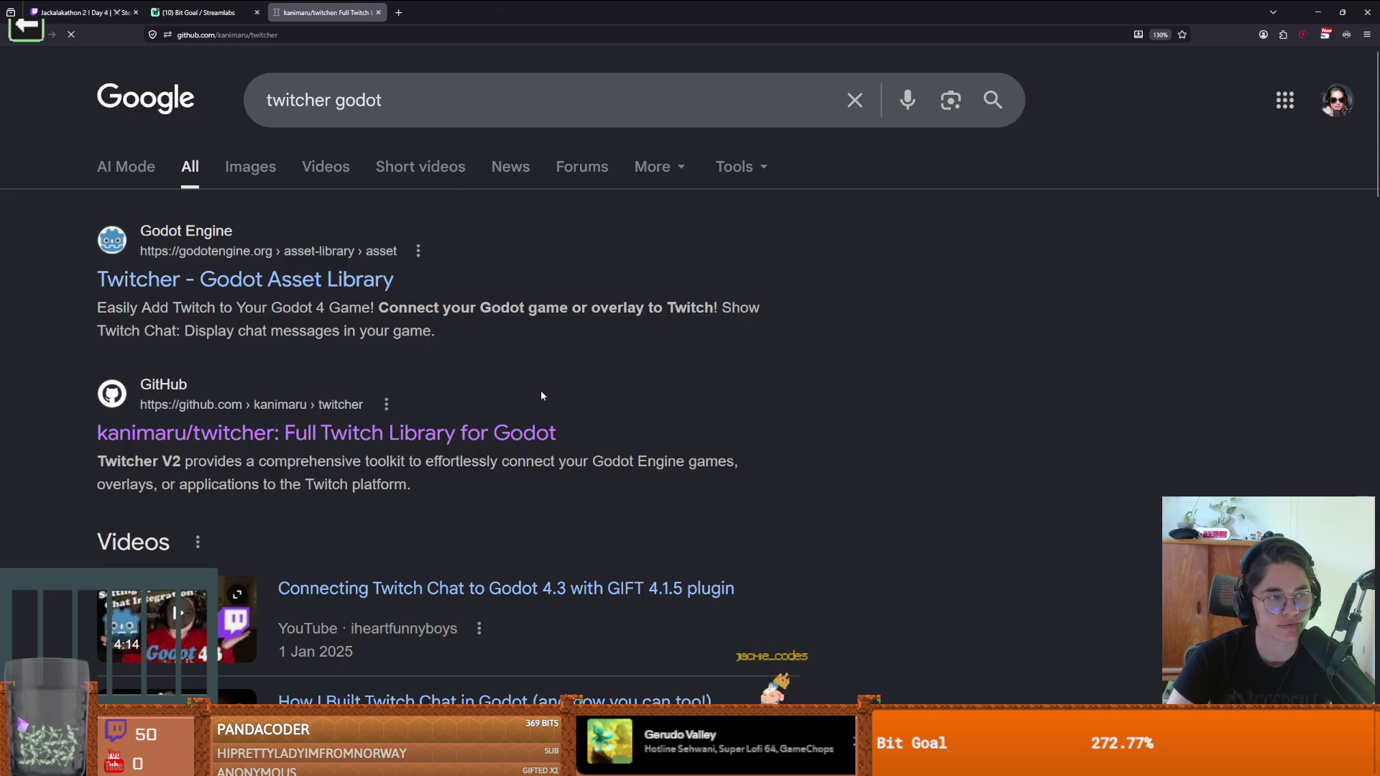
Step: Skim the Twitcher README's key features and installation notes, briefly returning to Godot
scroll(187, 424, "down", 5)
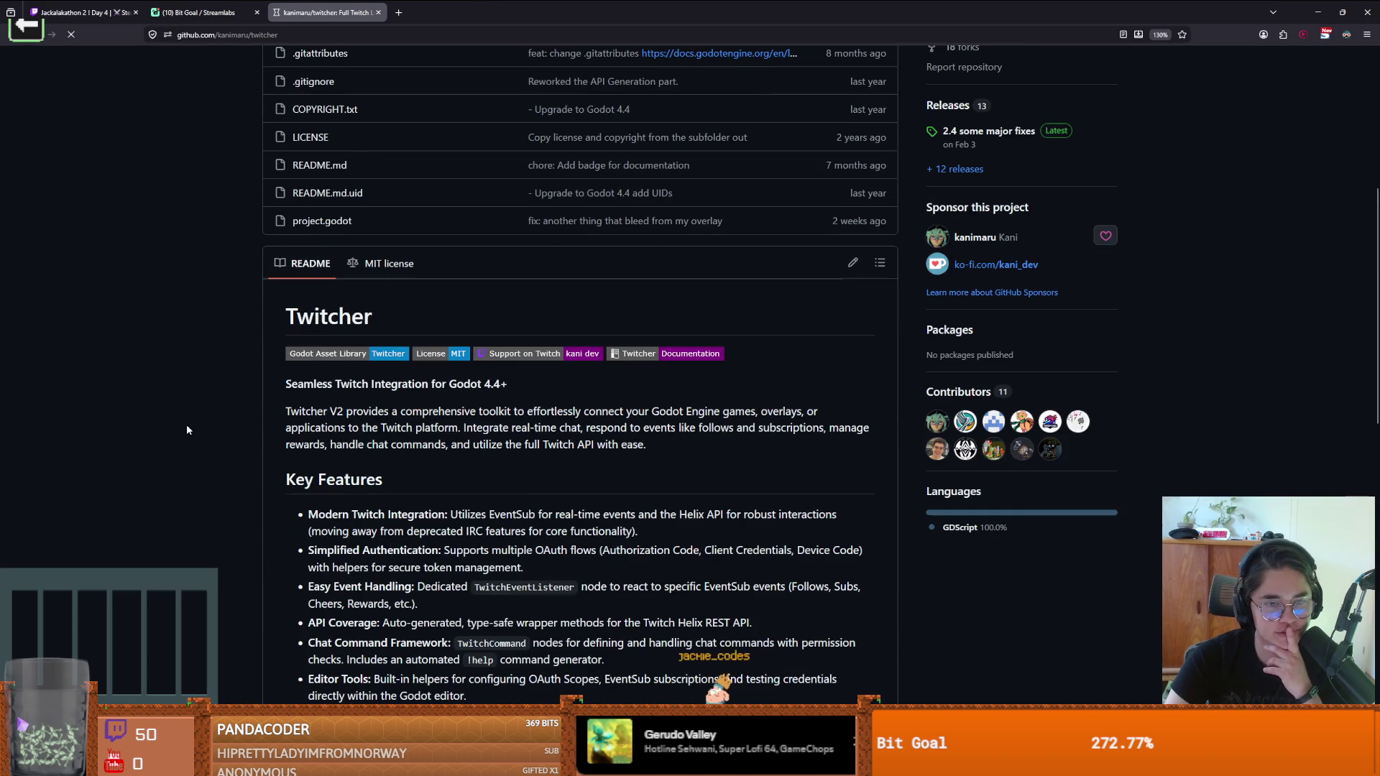
scroll(208, 425, "up", 5)
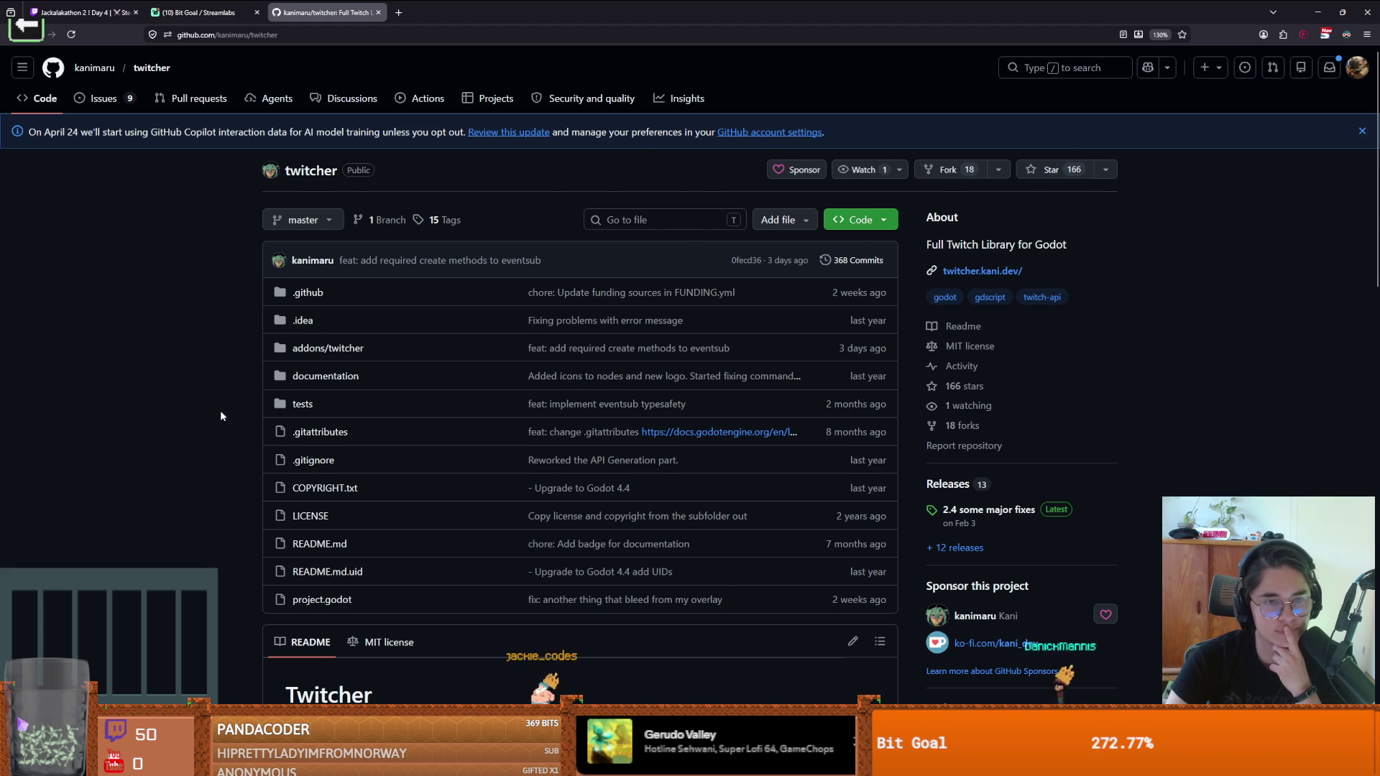
scroll(220, 417, "down", 8)
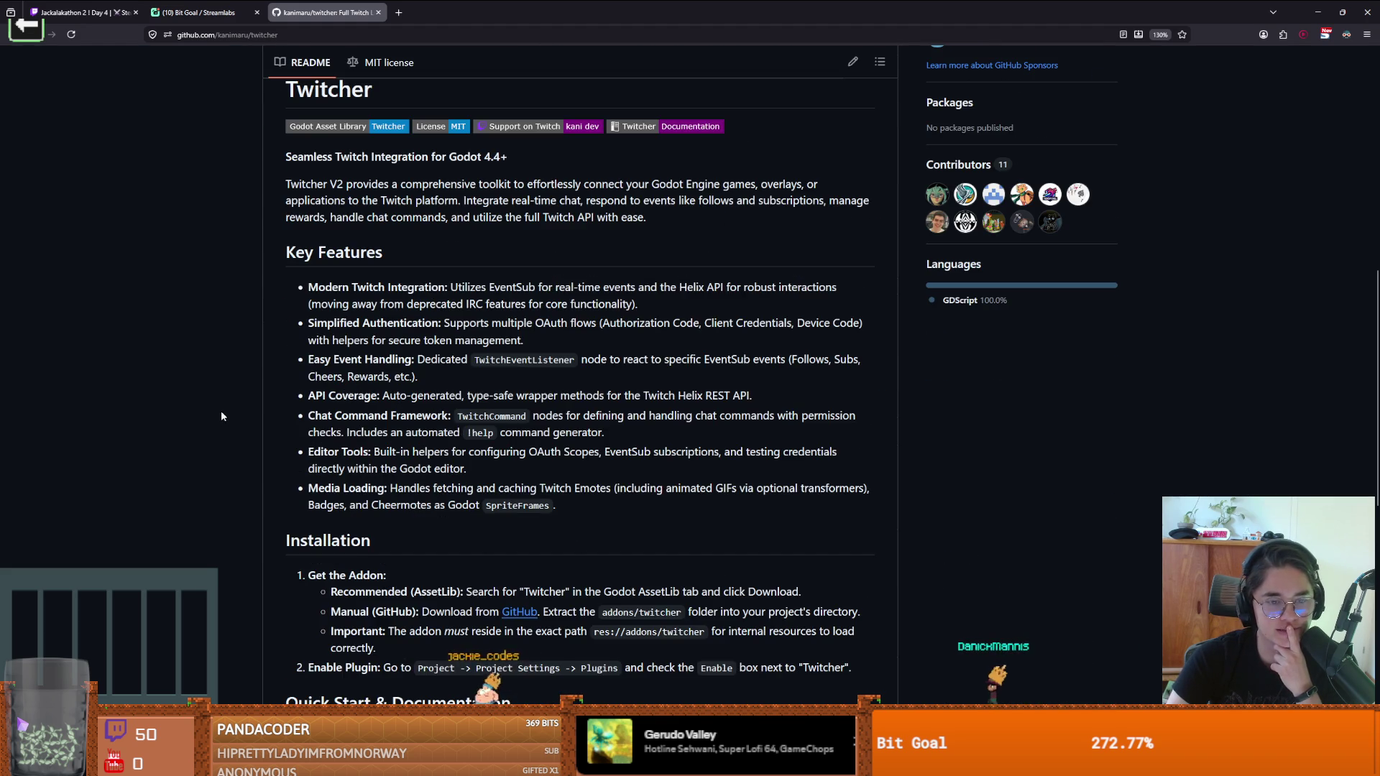
scroll(221, 416, "up", 3)
key("alt+Tab")
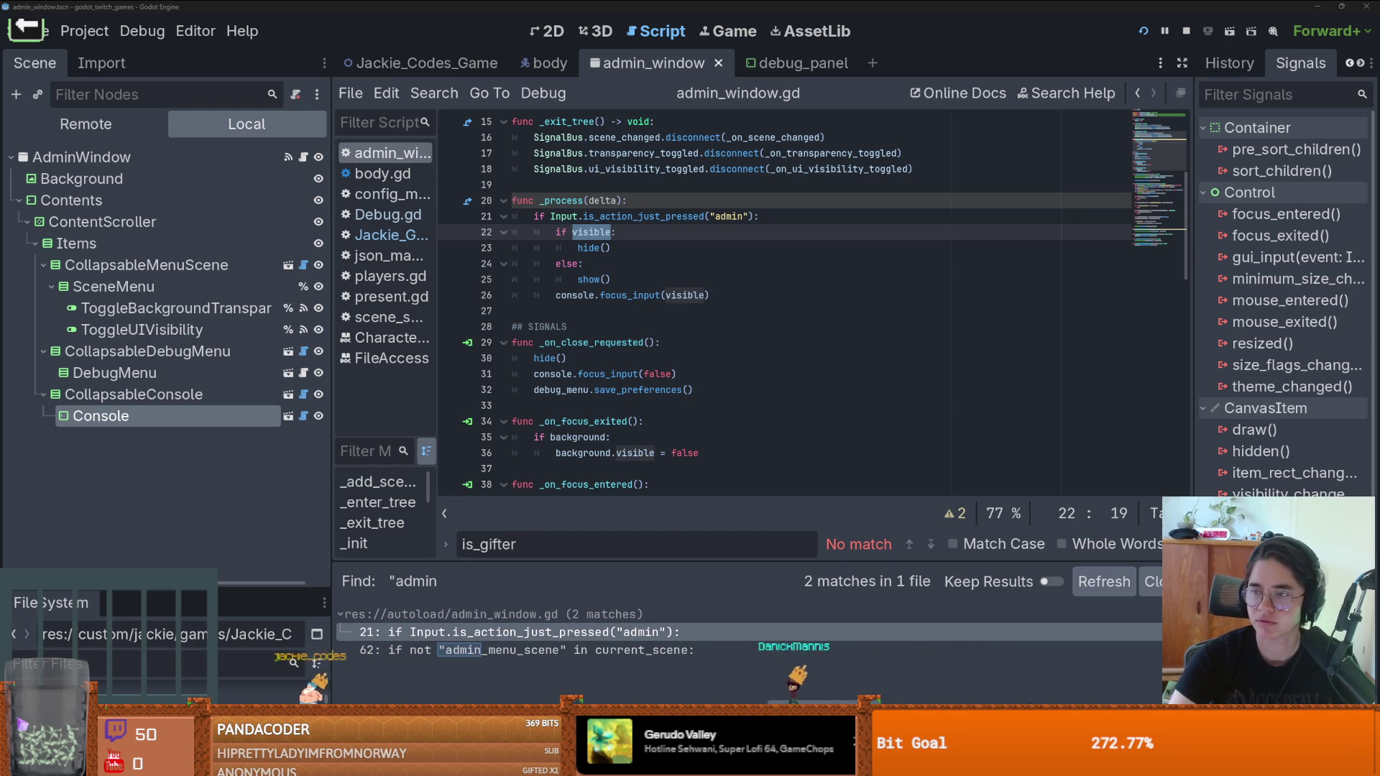
key("alt+Tab")
Step: Open and skim the Twitch EventSub documentation page
left_click(165, 279)
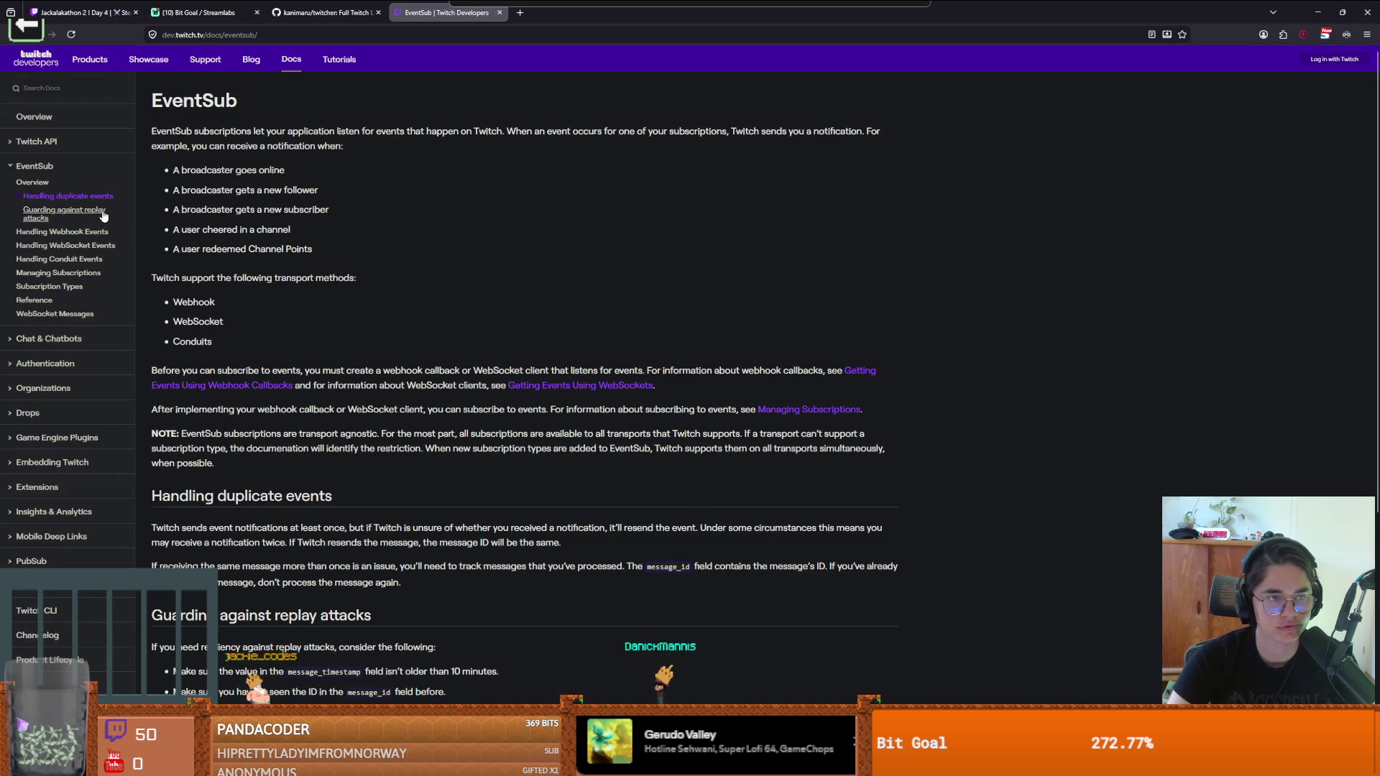
scroll(309, 353, "down", 3)
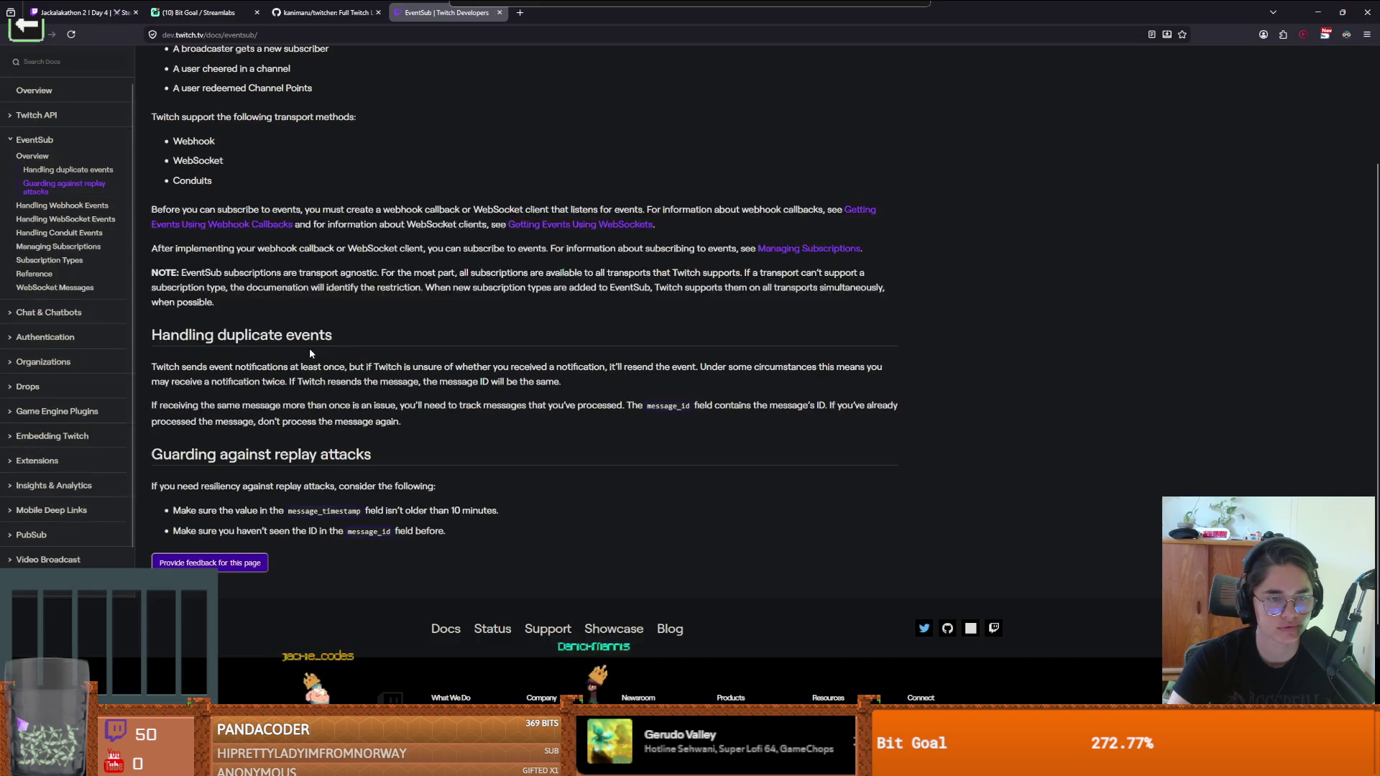
scroll(316, 344, "up", 2)
key("alt+Tab")
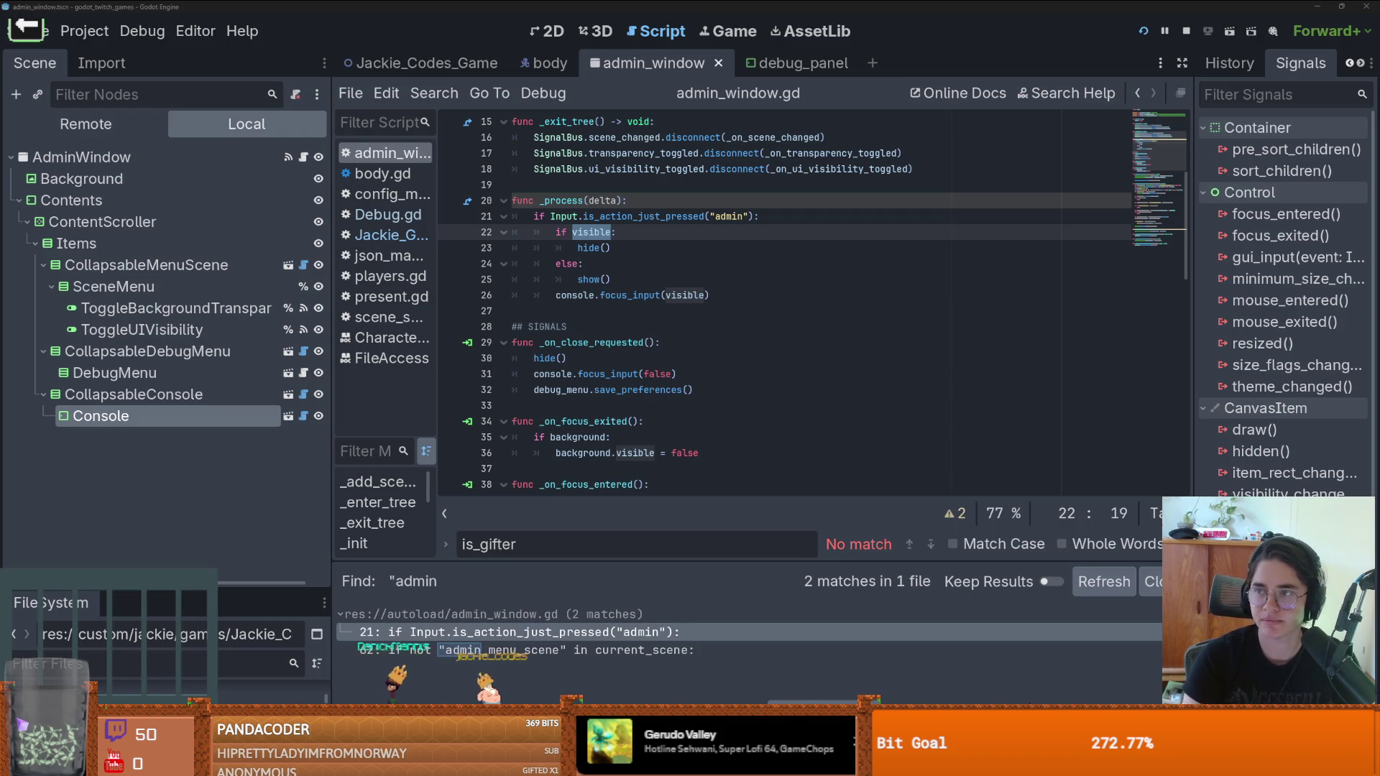
key("alt+Tab")
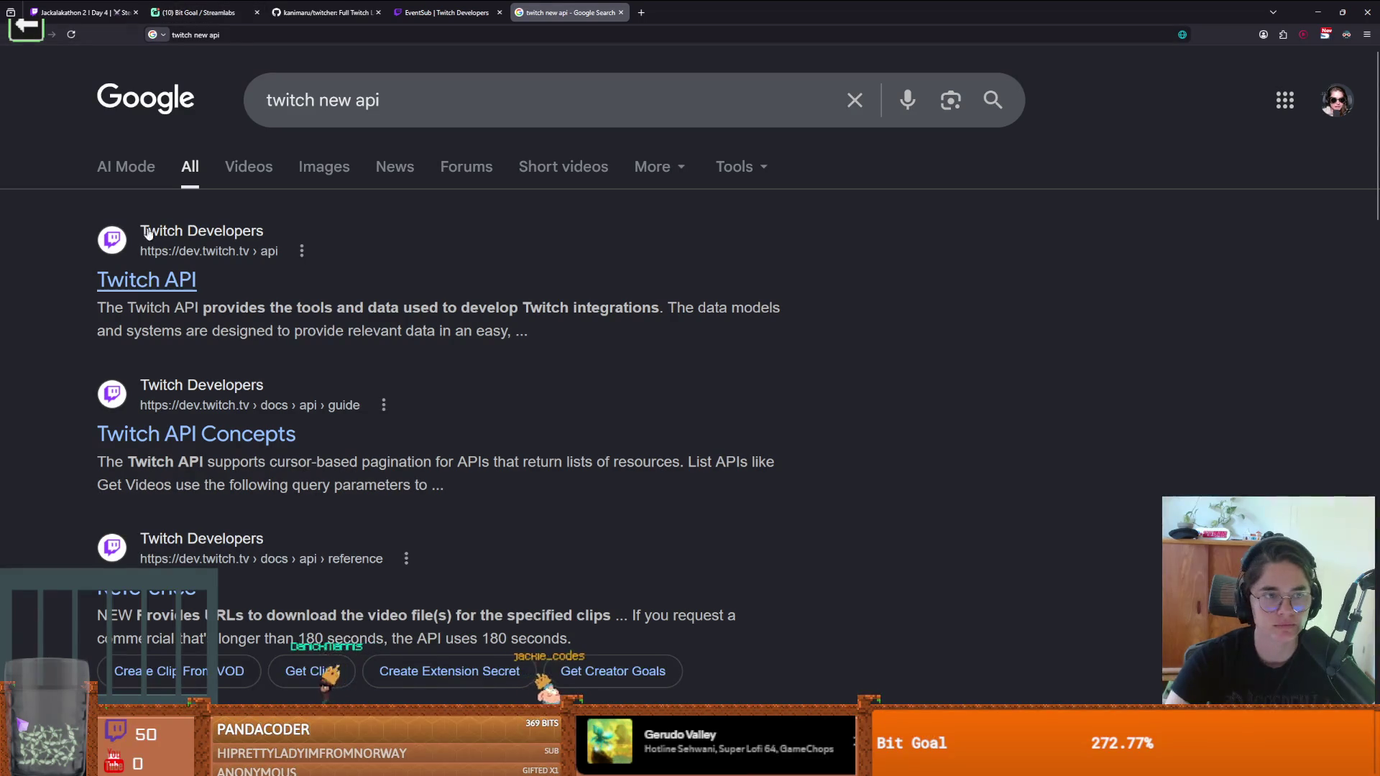
Step: Open the Twitch API documentation and read its intro and EventSub description
left_click(144, 277)
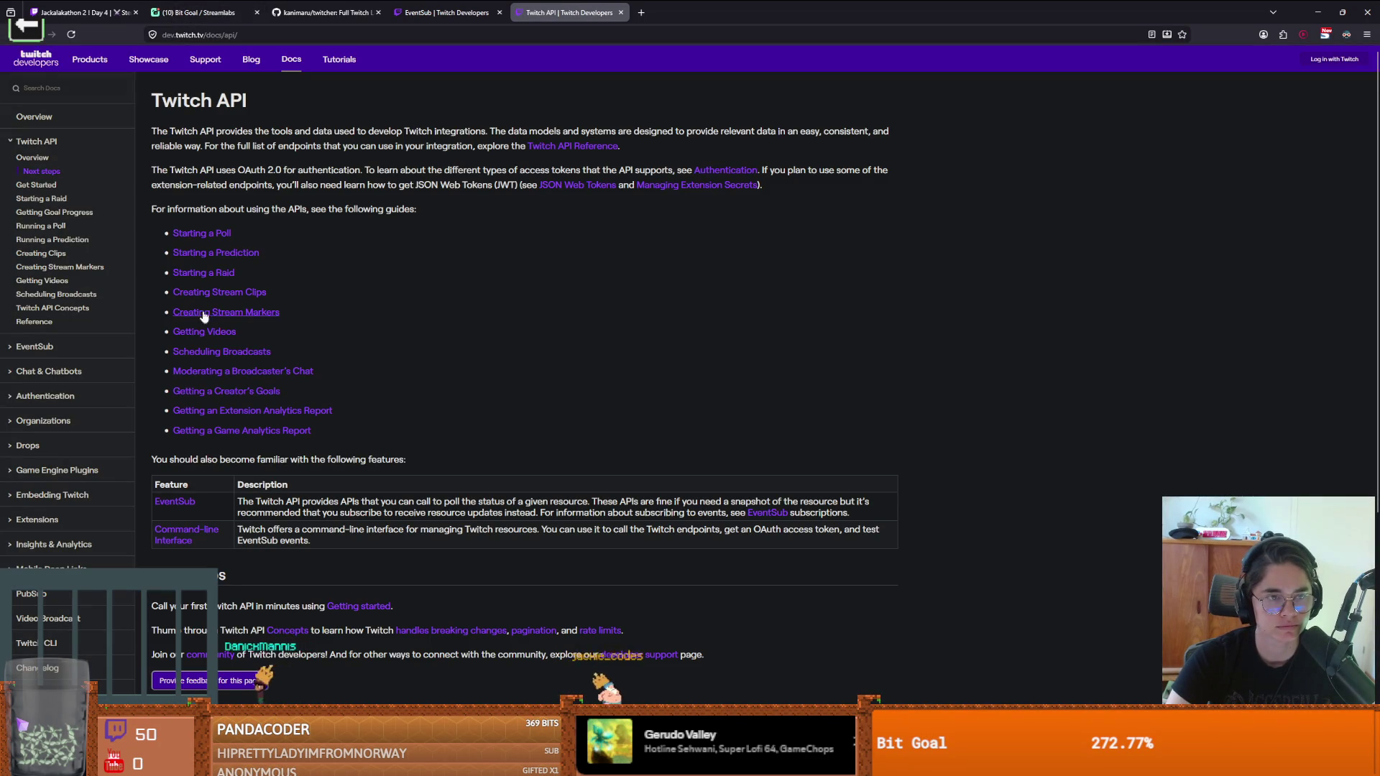
left_click_drag(199, 131, 295, 135)
left_click(294, 135)
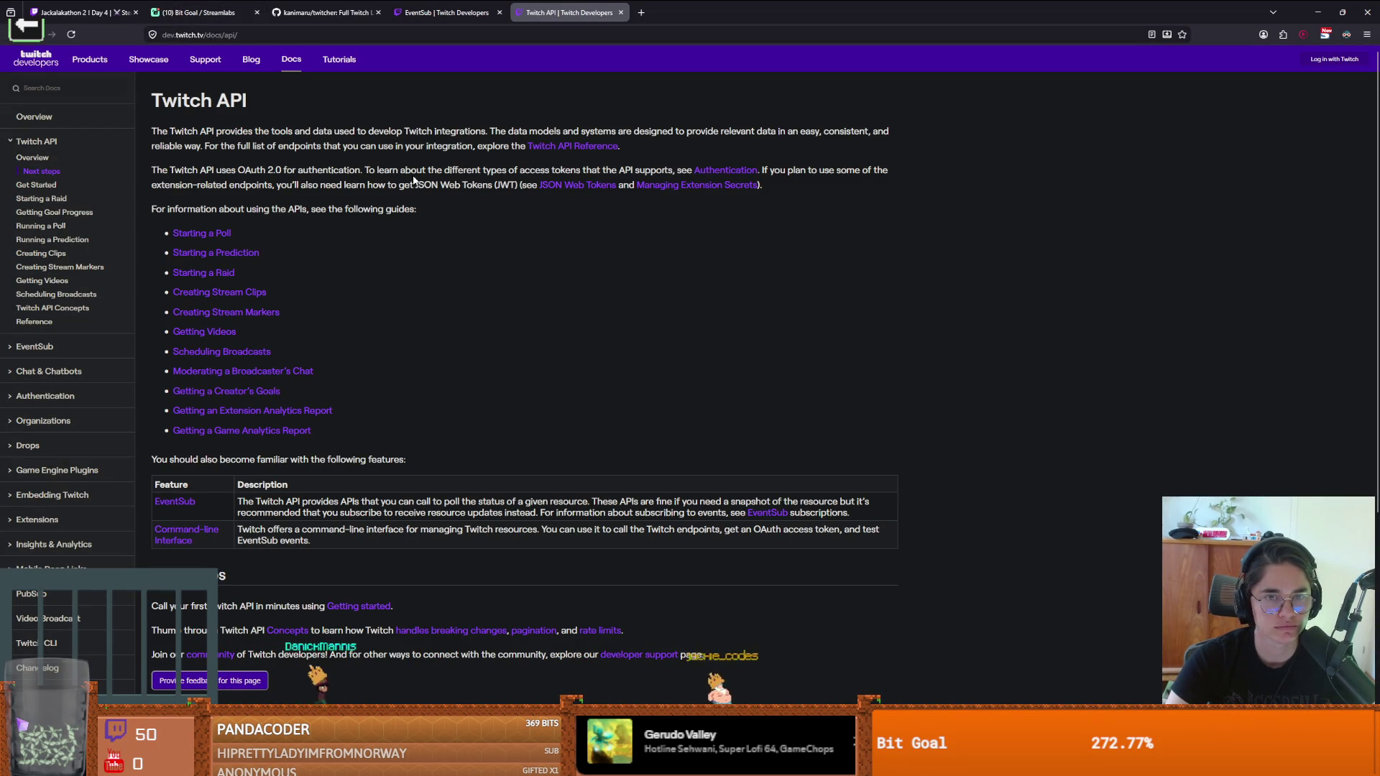
scroll(373, 308, "down", 2)
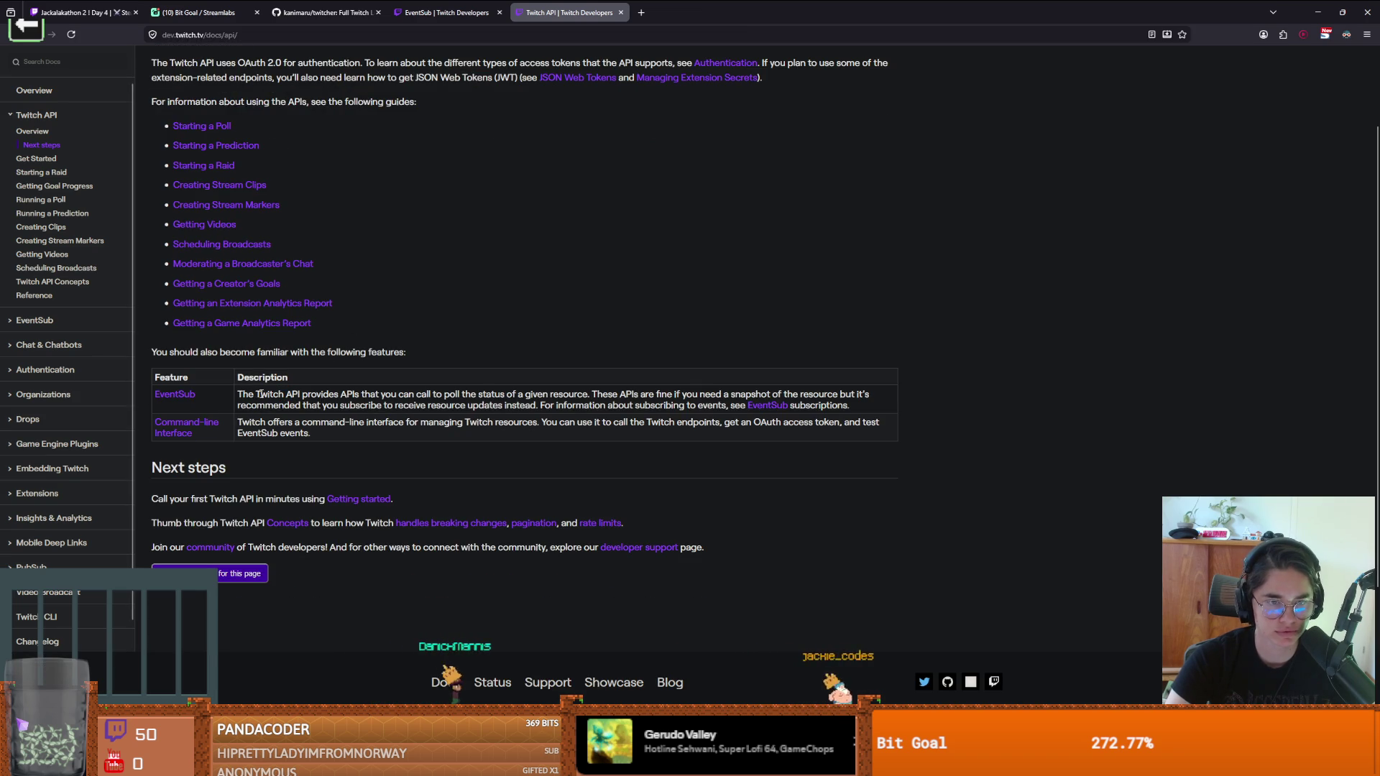
mouse_move(237, 395)
left_mouse_down()
mouse_move(618, 396)
mouse_move(394, 407)
left_mouse_up()
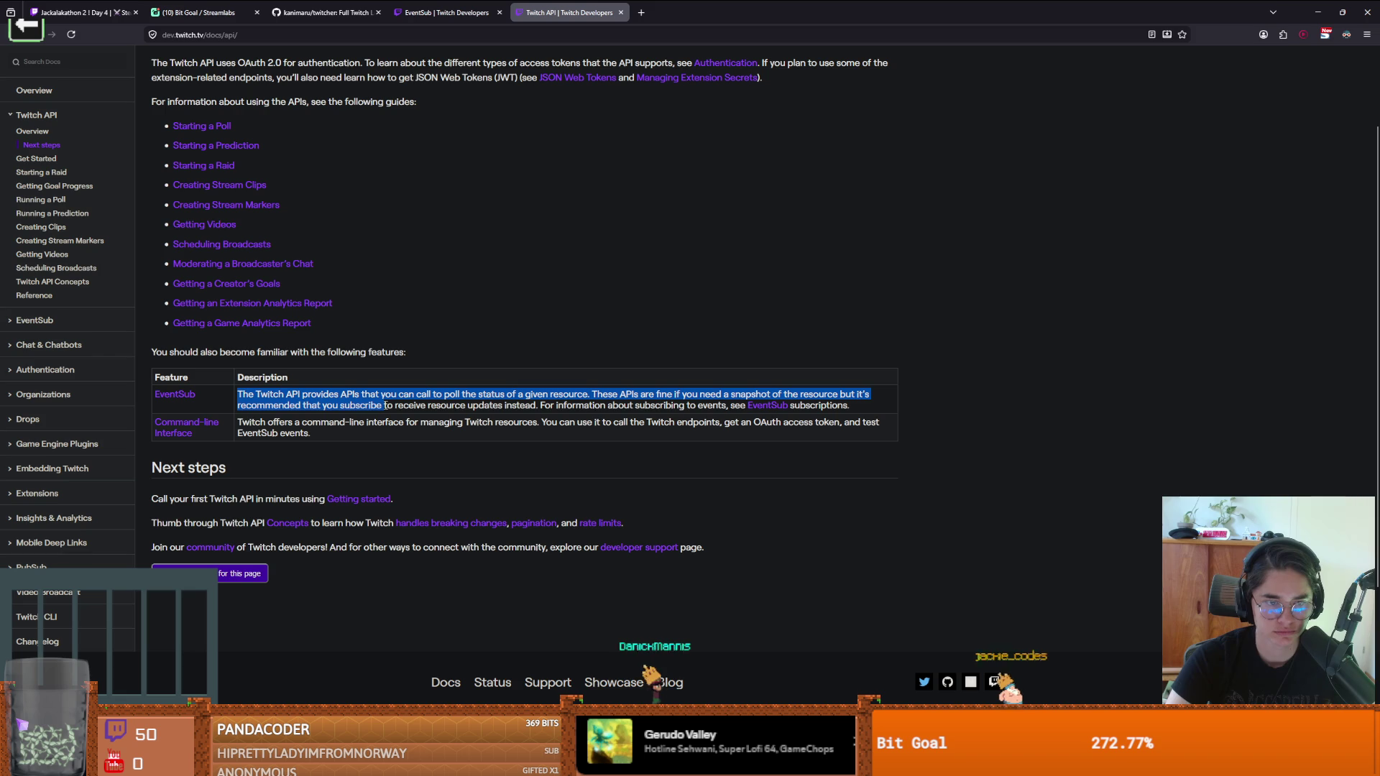
Step: Return to the Twitcher GitHub page and read the Twitcher V2 introduction
left_click(323, 13)
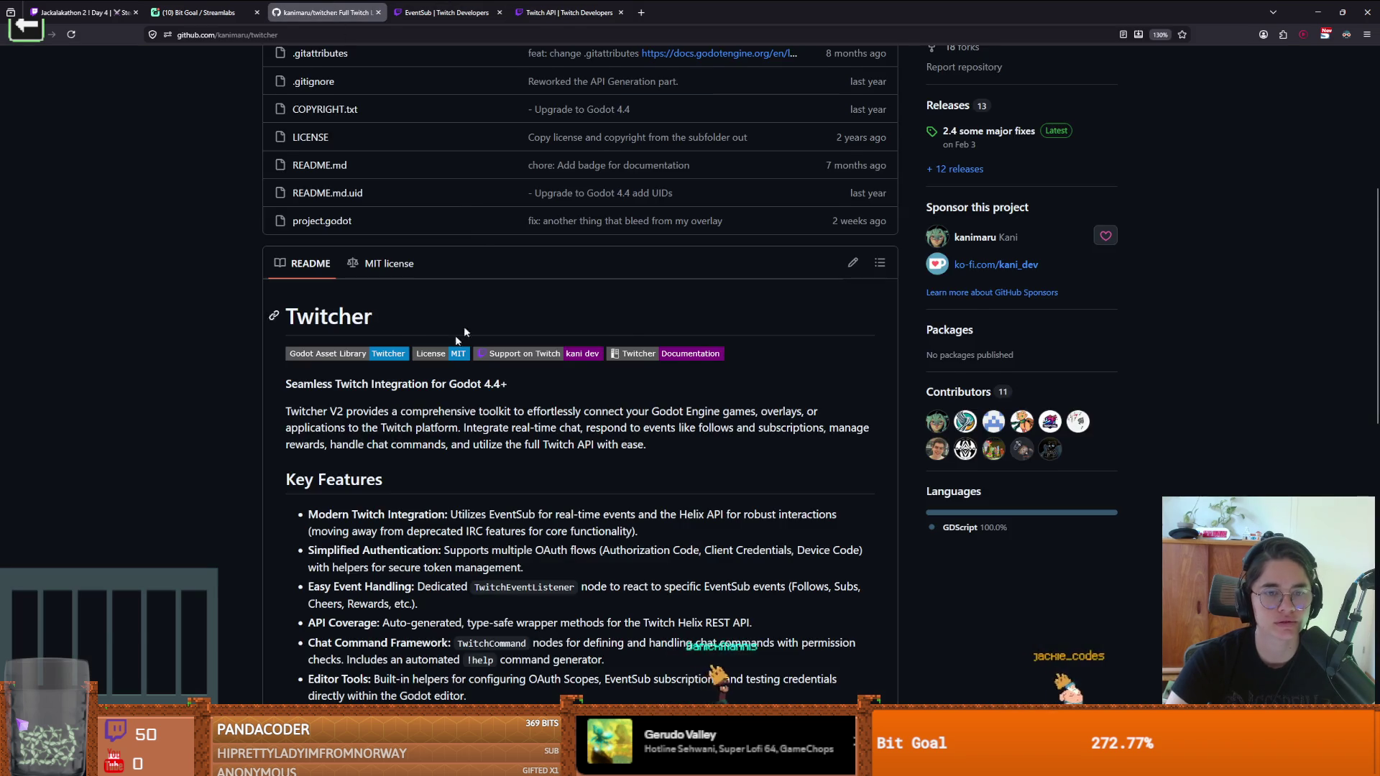
scroll(297, 331, "down", 2)
mouse_move(298, 335)
left_mouse_down()
mouse_move(511, 335)
mouse_move(444, 335)
mouse_move(396, 351)
mouse_move(392, 368)
mouse_move(442, 362)
left_mouse_up()
scroll(373, 383, "down", 2)
left_click(479, 362)
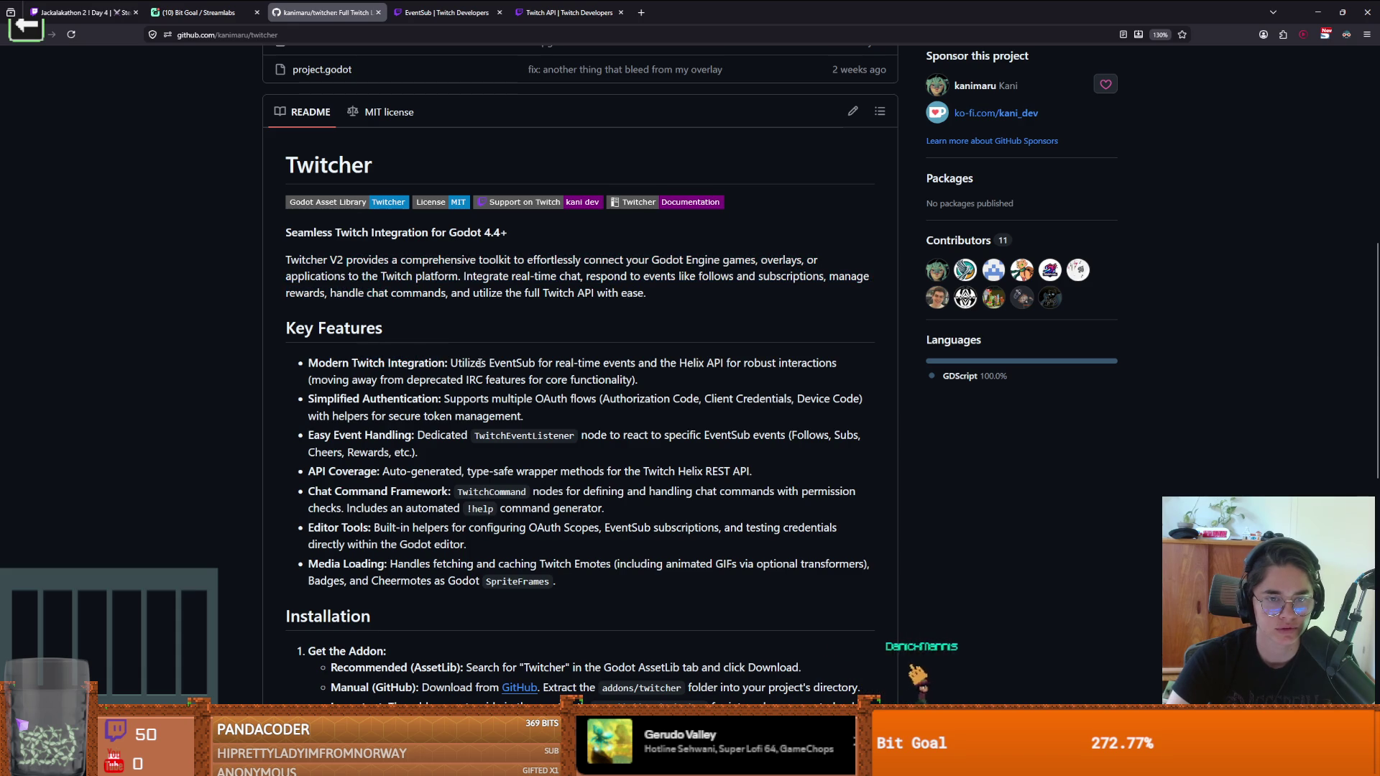
left_click(582, 363)
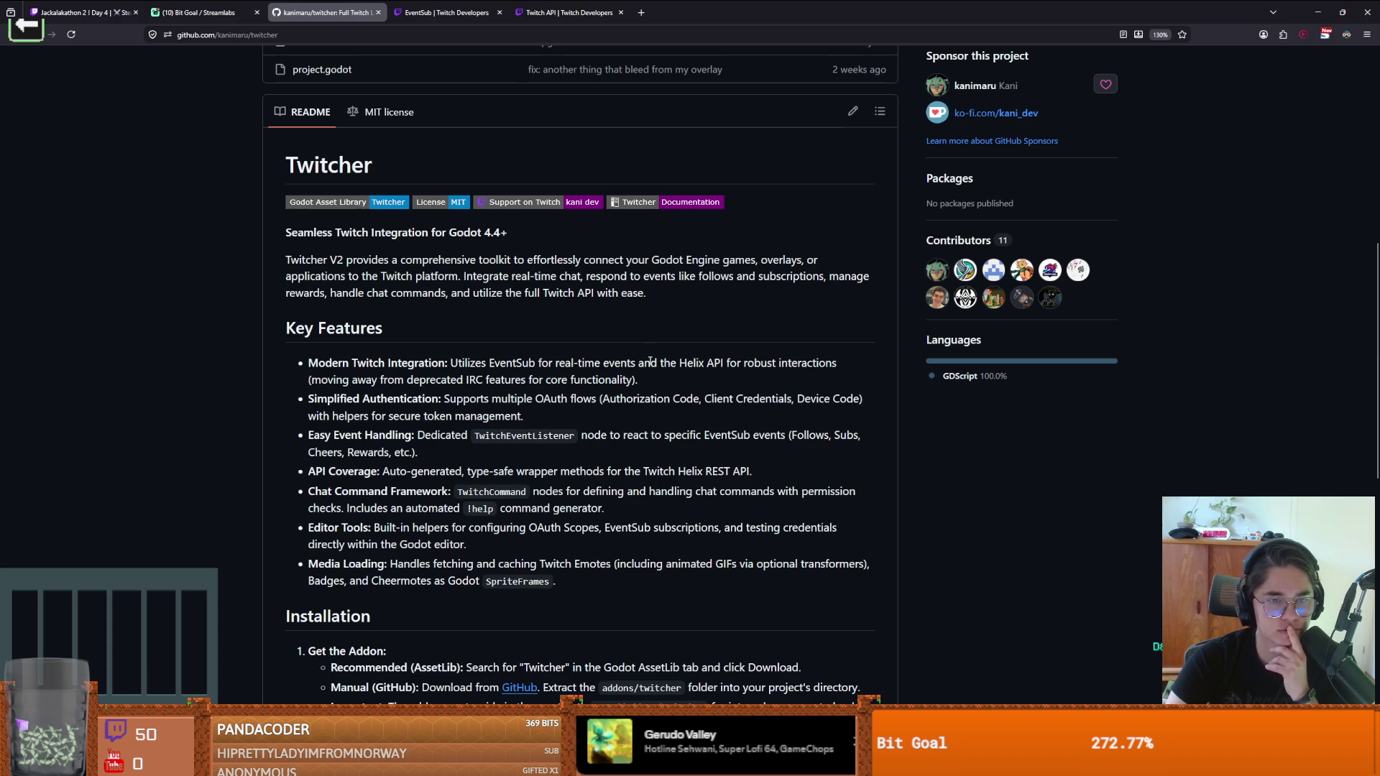
Step: Scroll through the feature list, then reach the 'gift github godot' search results
scroll(650, 386, "down", 1)
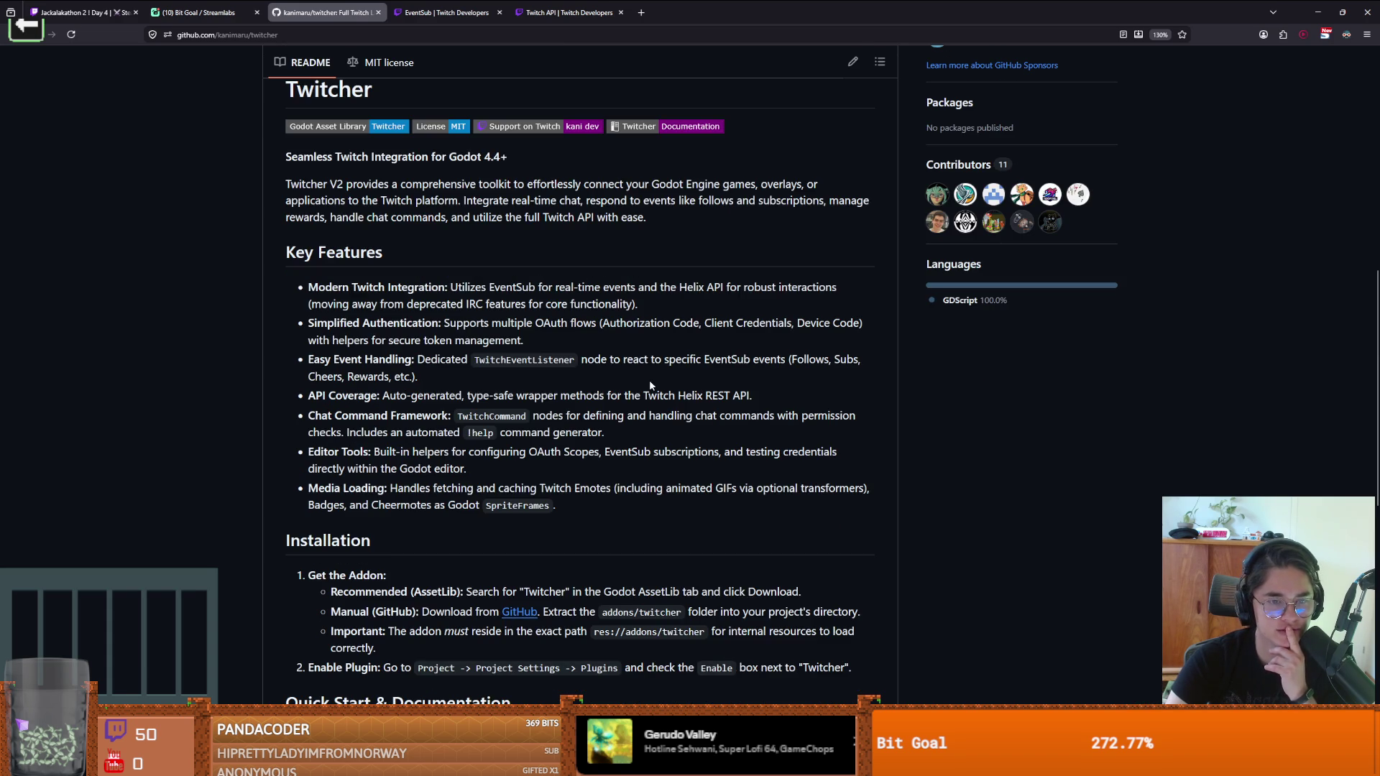
scroll(649, 386, "down", 1)
scroll(650, 385, "up", 2)
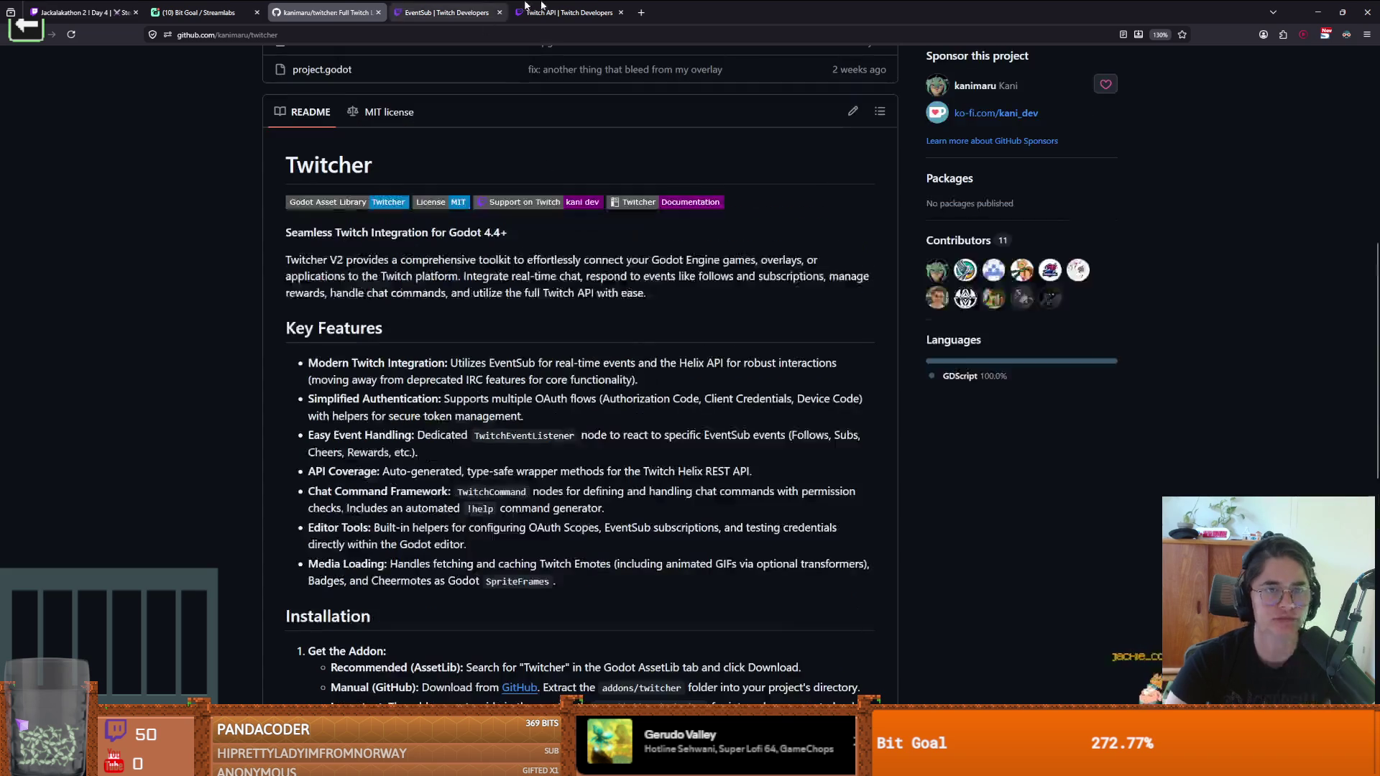
key("alt+Tab")
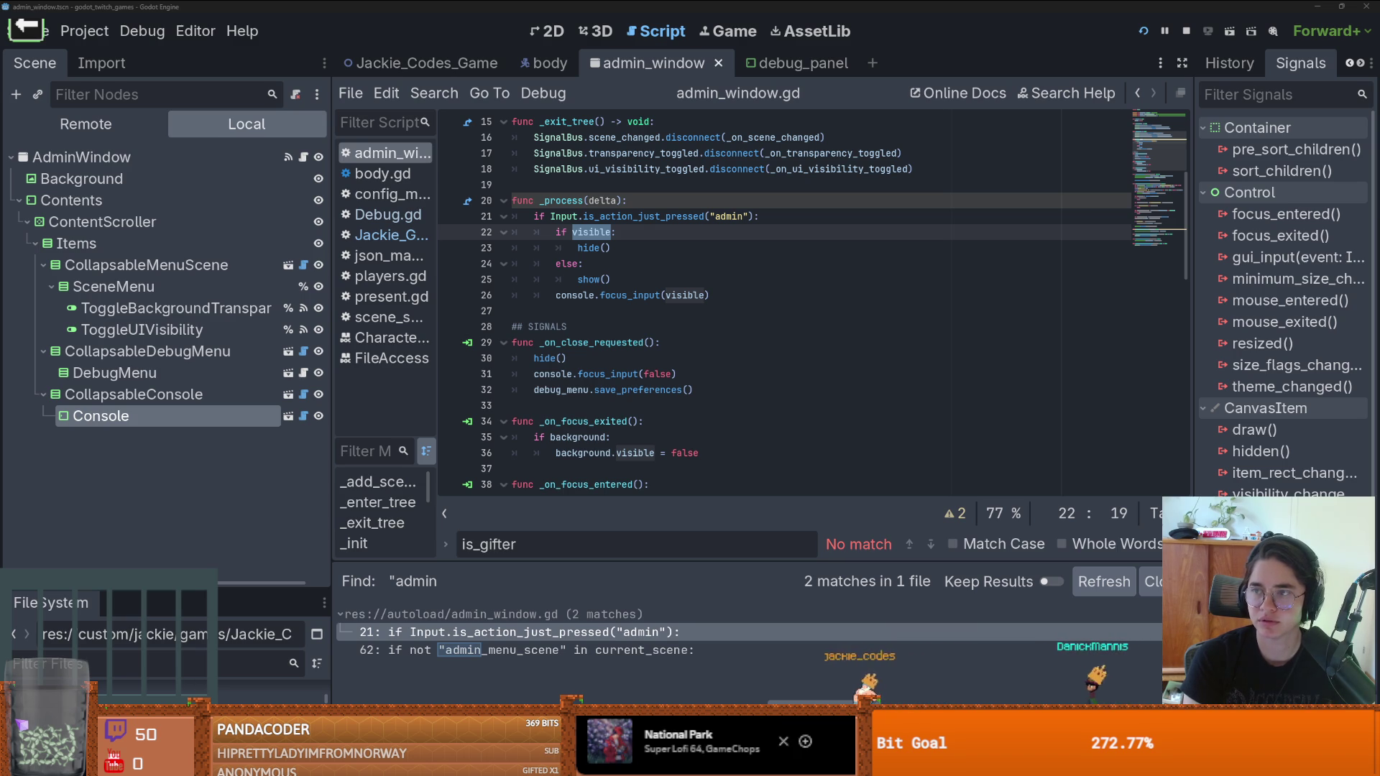
key("alt+Tab")
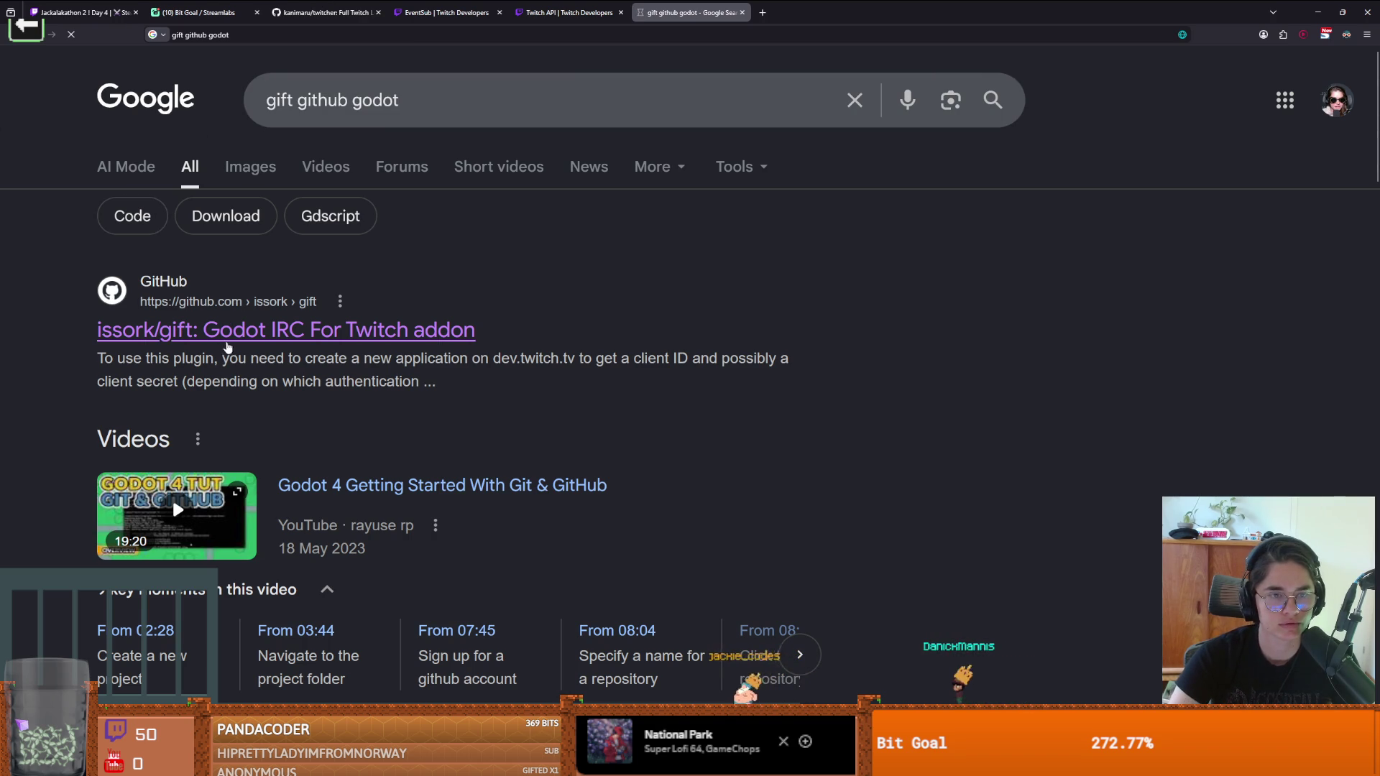
Step: Open the issork/gift repository and select the word 'IRC' in its description
left_click(288, 332)
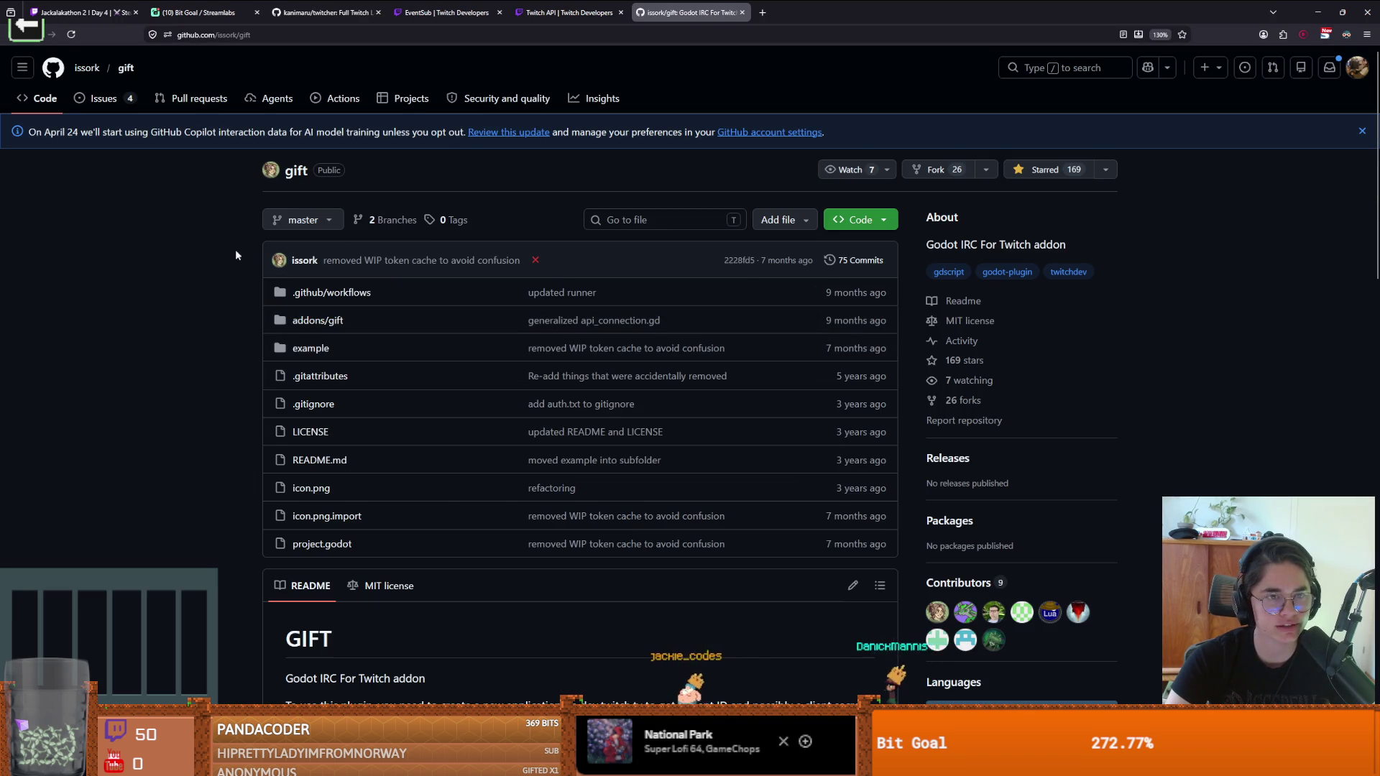
scroll(245, 287, "down", 5)
scroll(248, 296, "down", 2)
left_click_drag(285, 148, 342, 149)
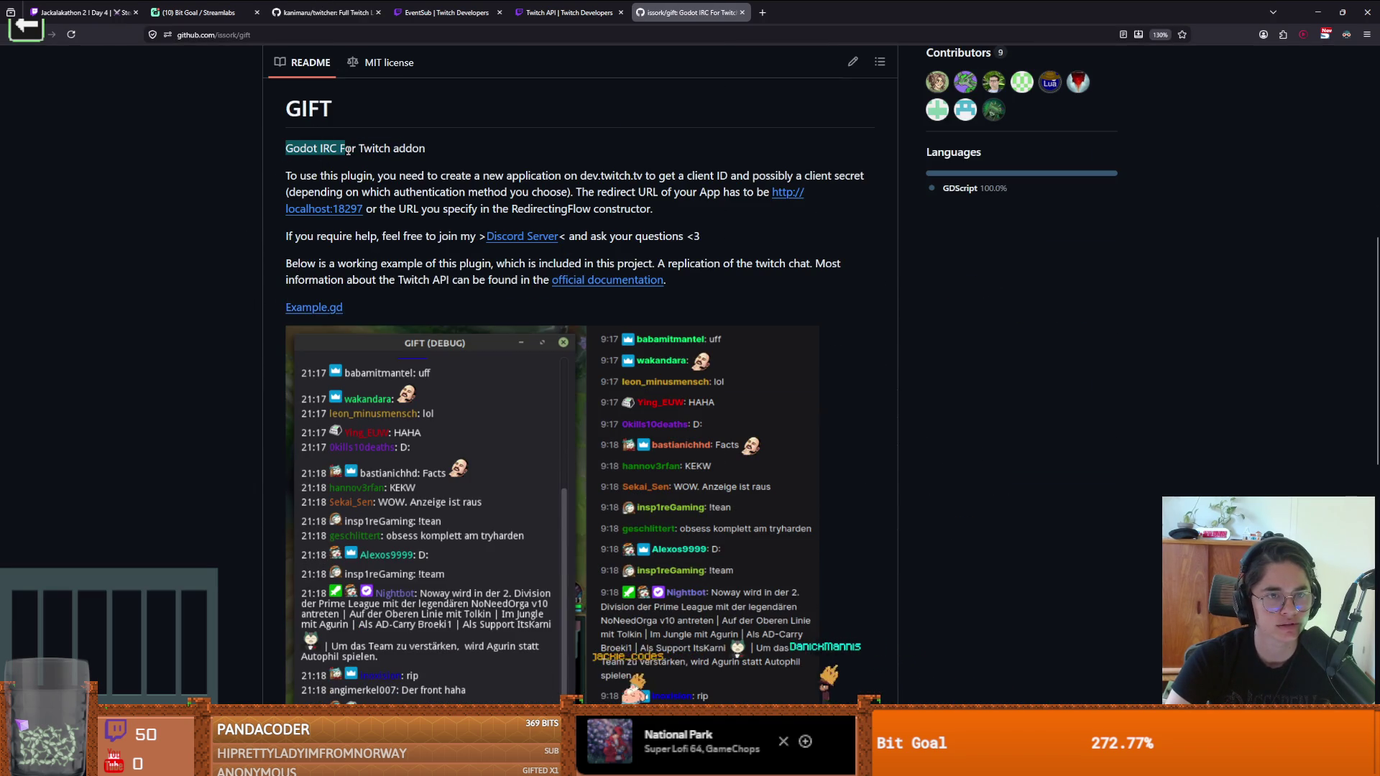
scroll(342, 149, "up", 1)
left_click(337, 235)
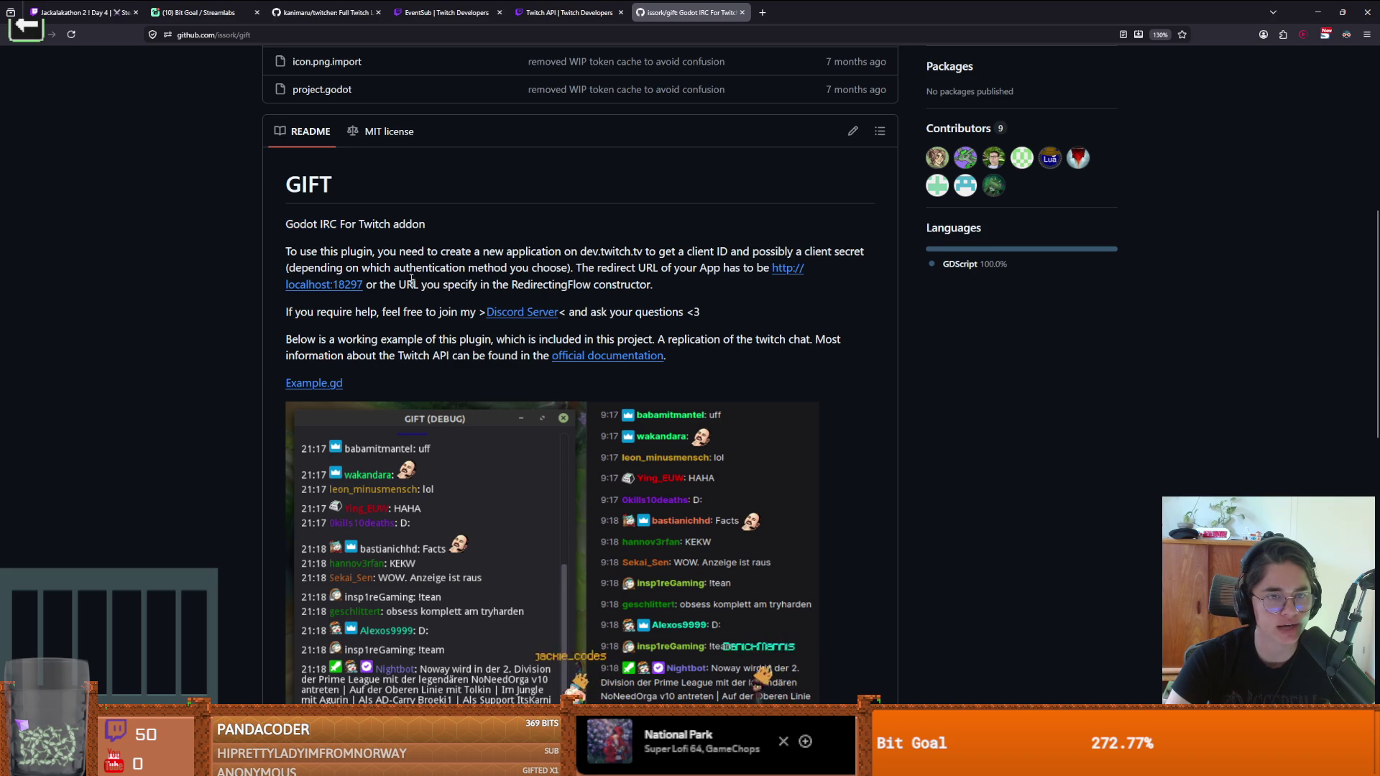
double_click(328, 224)
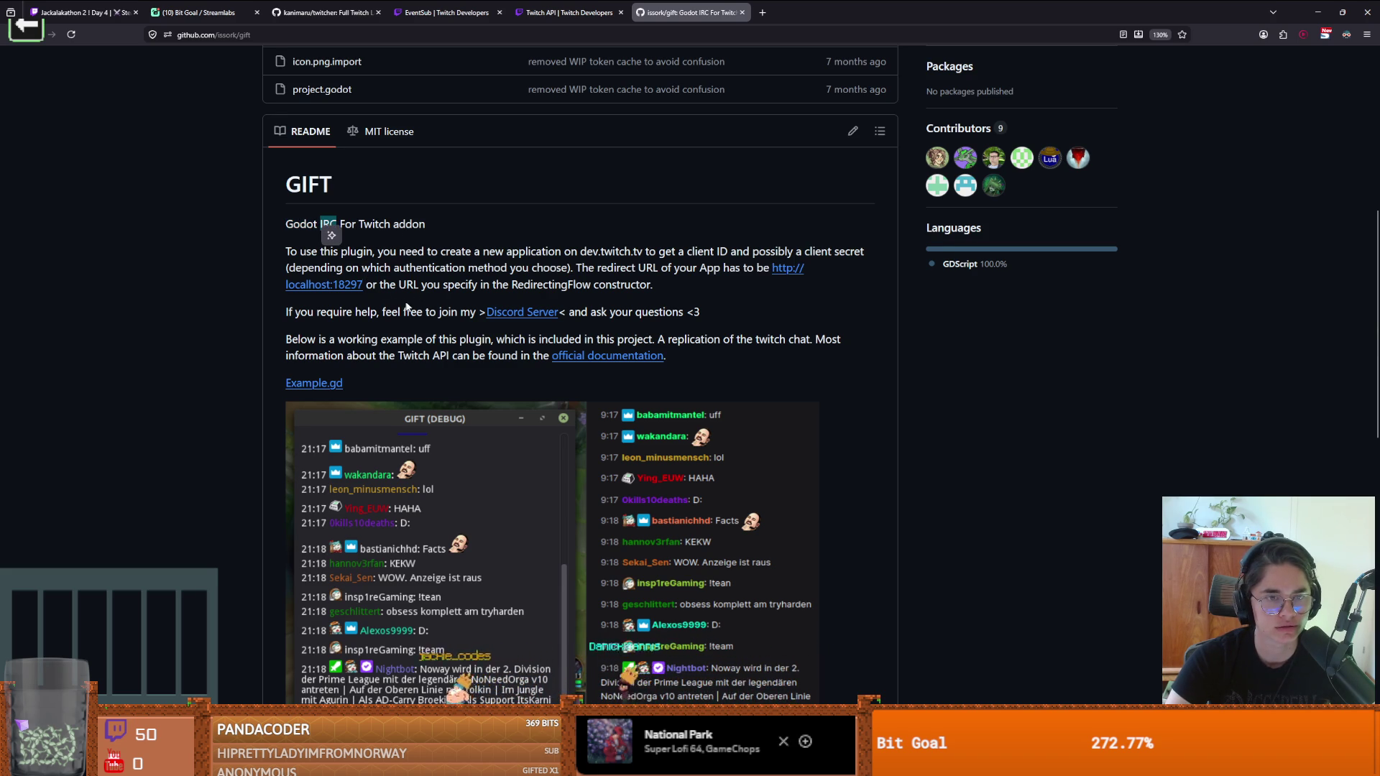
Step: Read through the gift README, then bring up the Godot windows from the taskbar
scroll(412, 318, "up", 5)
scroll(414, 315, "up", 1)
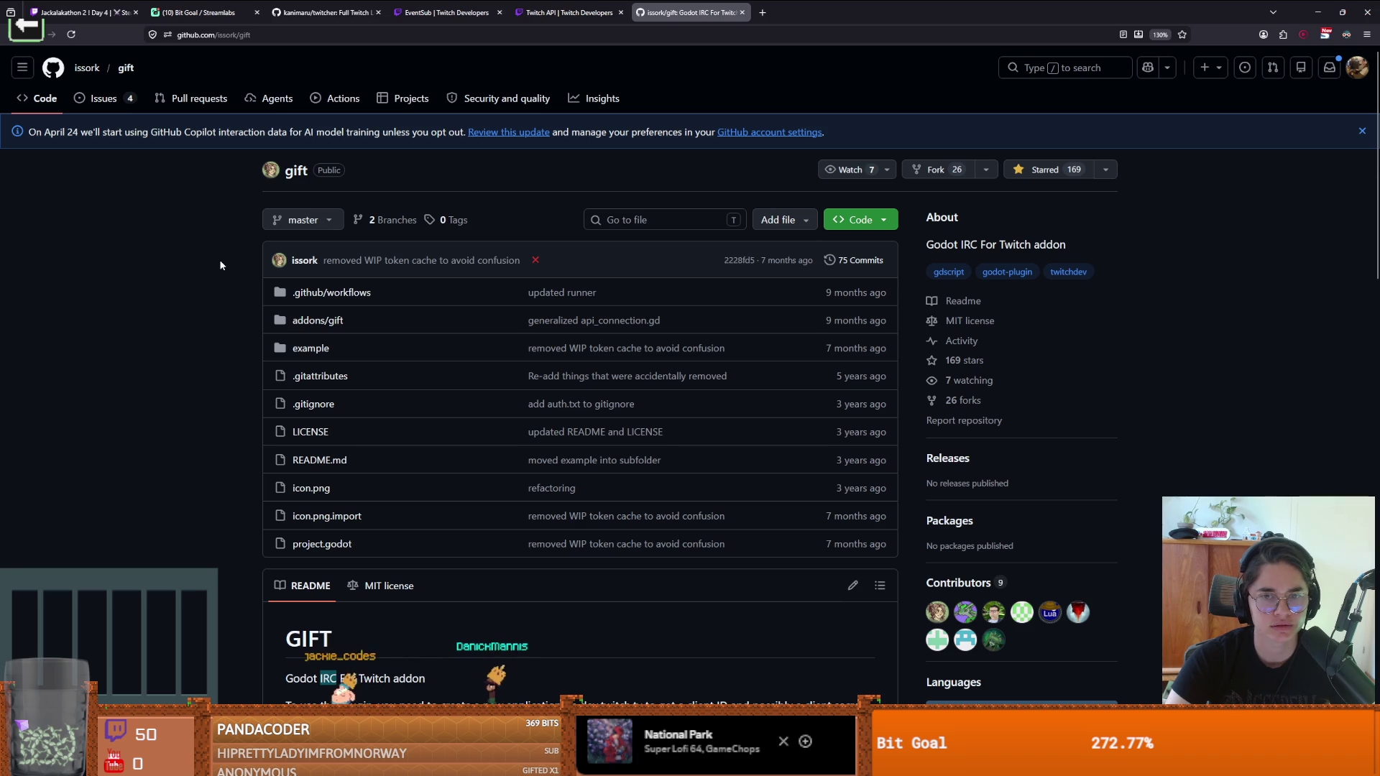
scroll(220, 266, "down", 2)
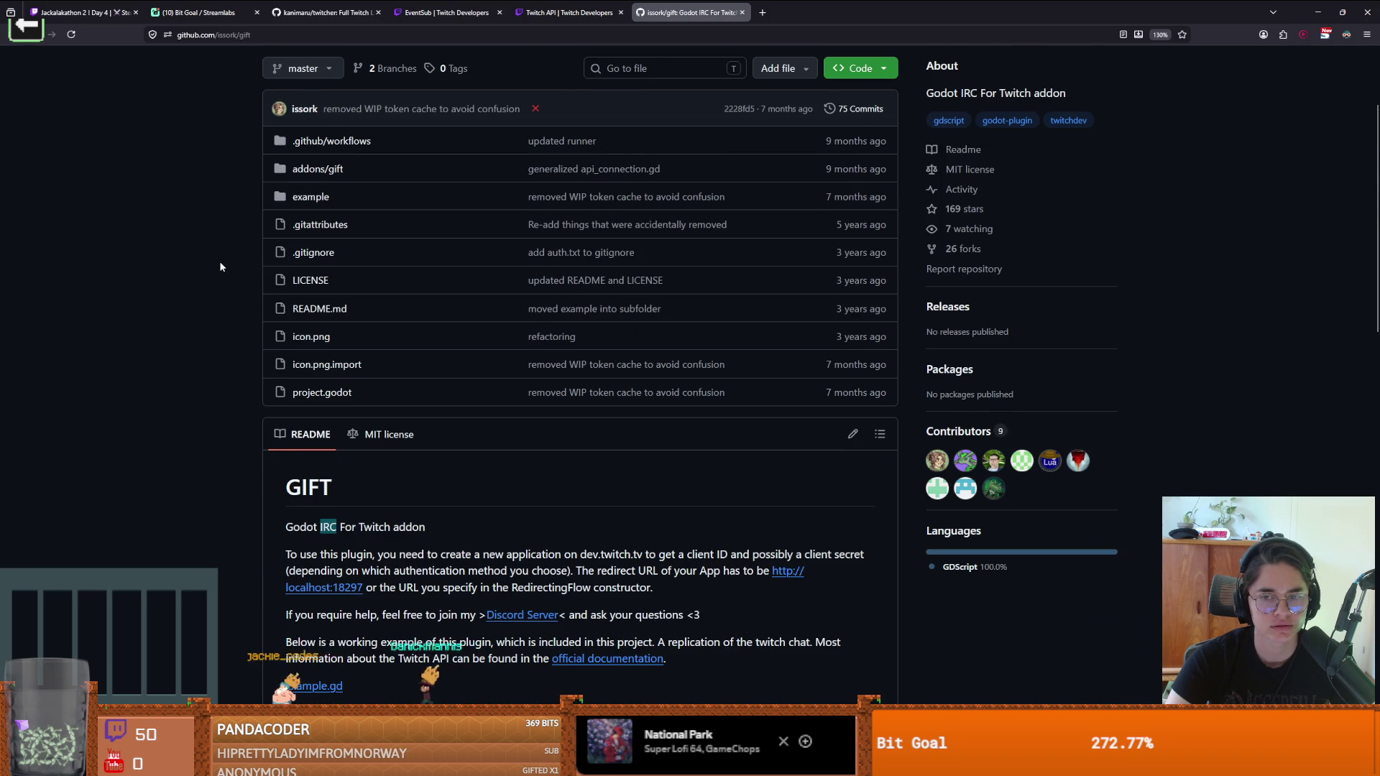
scroll(220, 266, "down", 3)
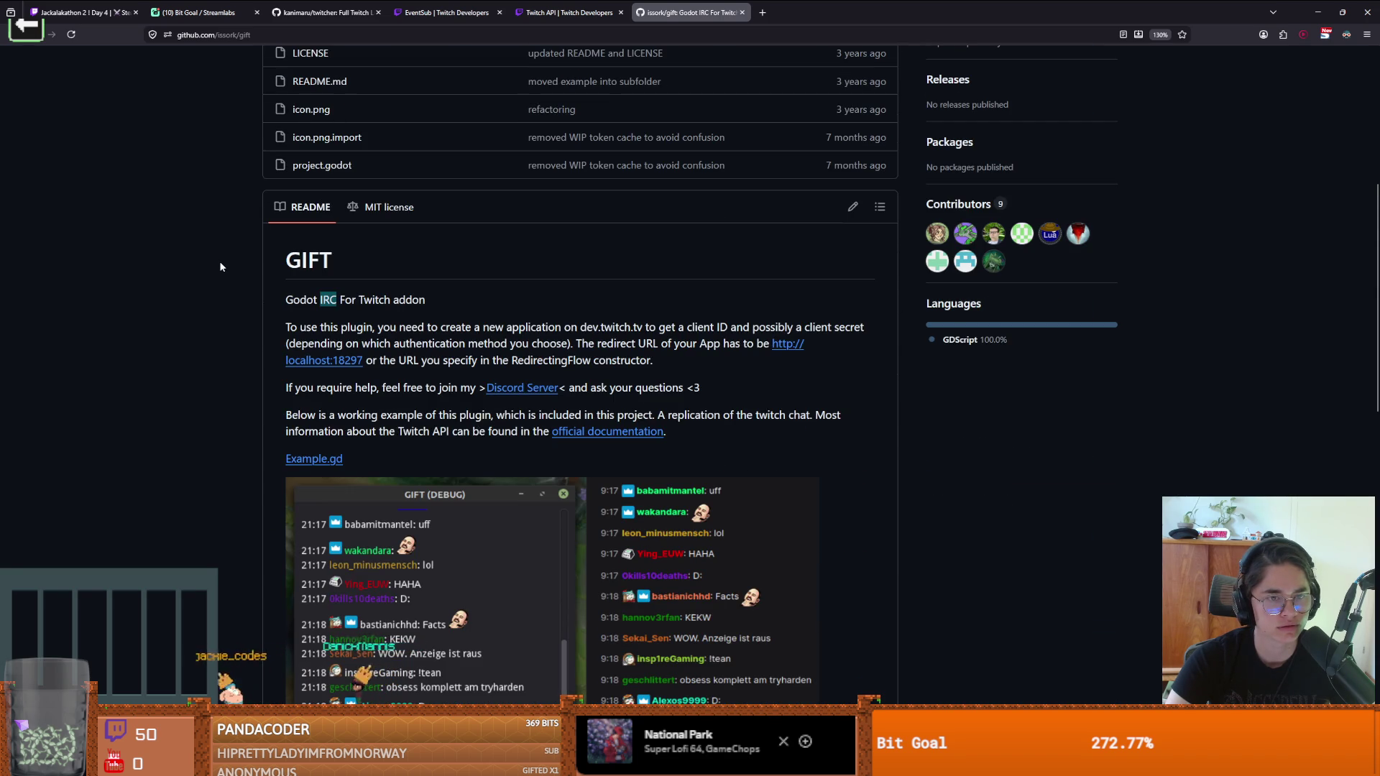
scroll(221, 267, "down", 8)
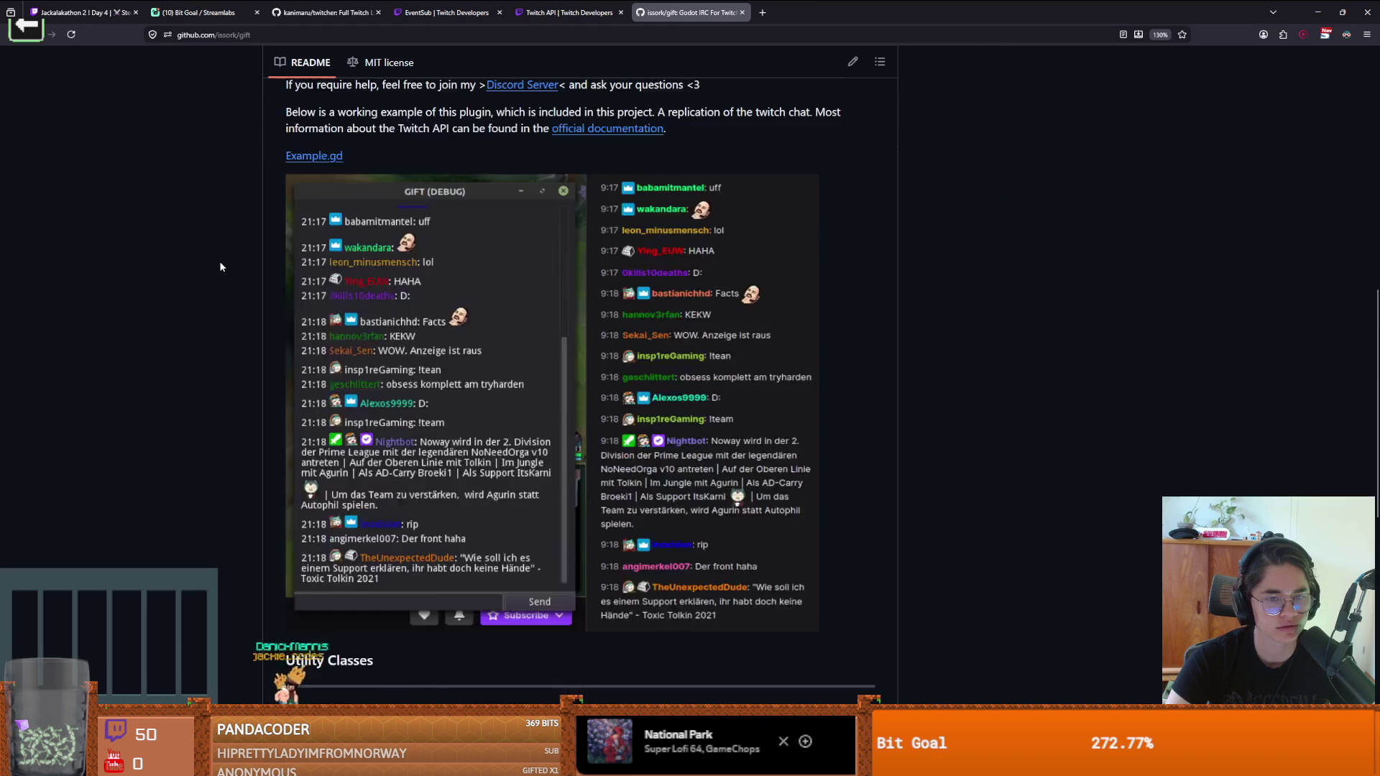
scroll(221, 266, "down", 4)
scroll(220, 266, "up", 12)
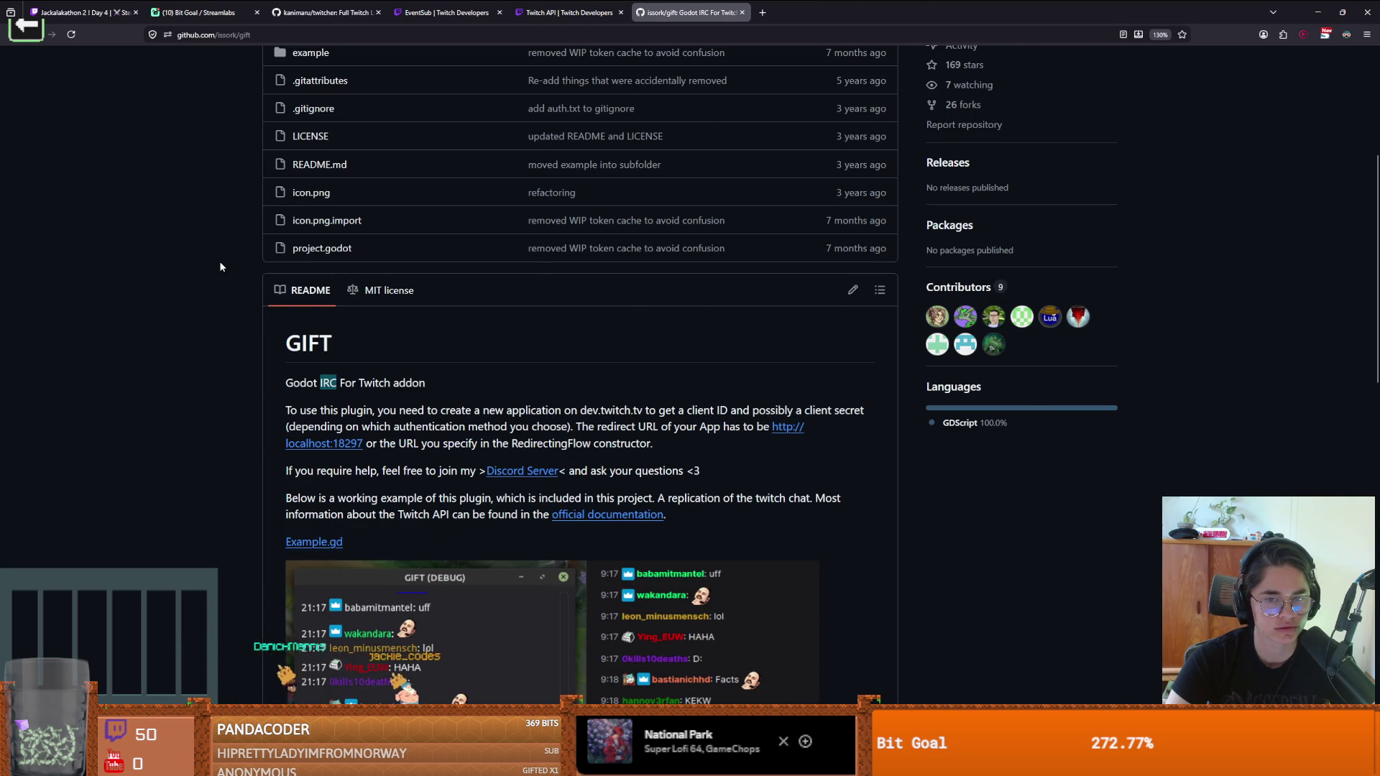
scroll(221, 266, "up", 1)
scroll(220, 266, "up", 3)
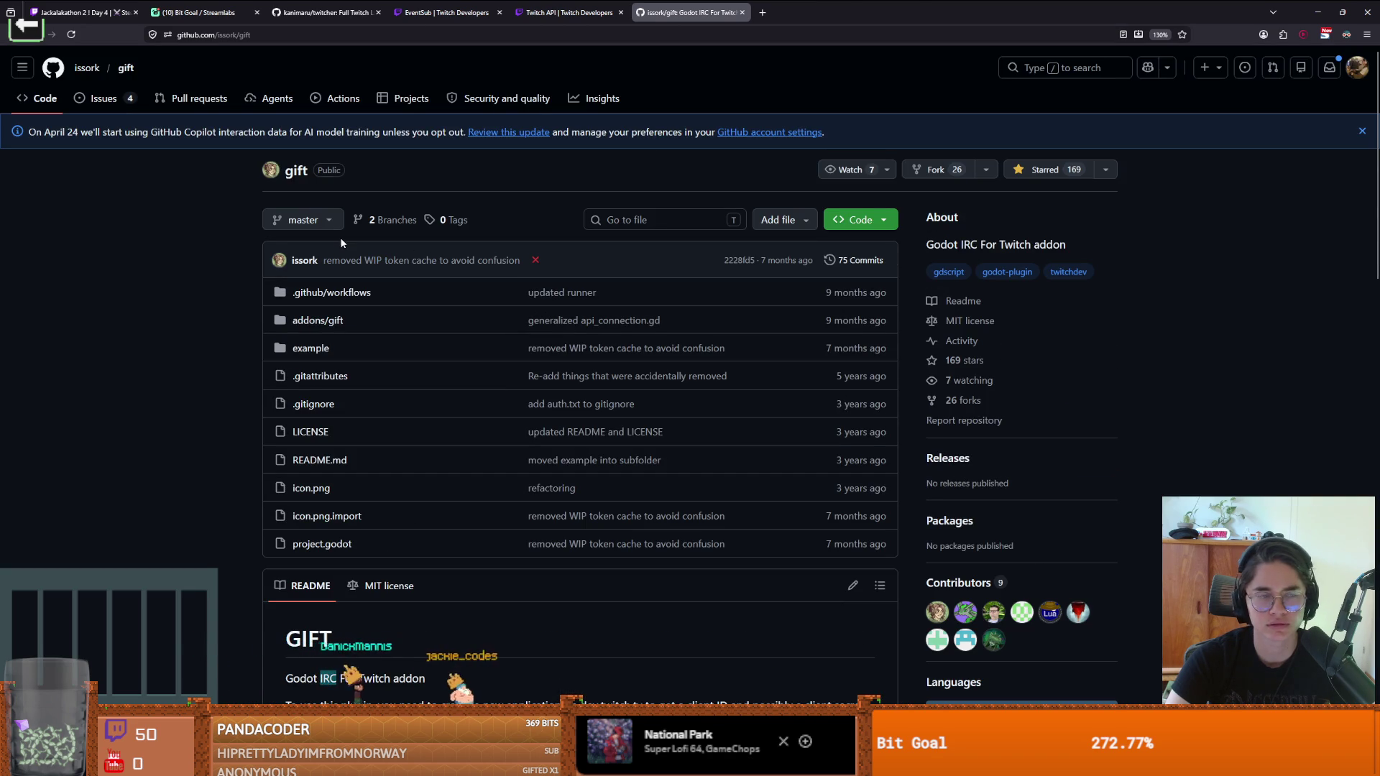
scroll(226, 255, "down", 3)
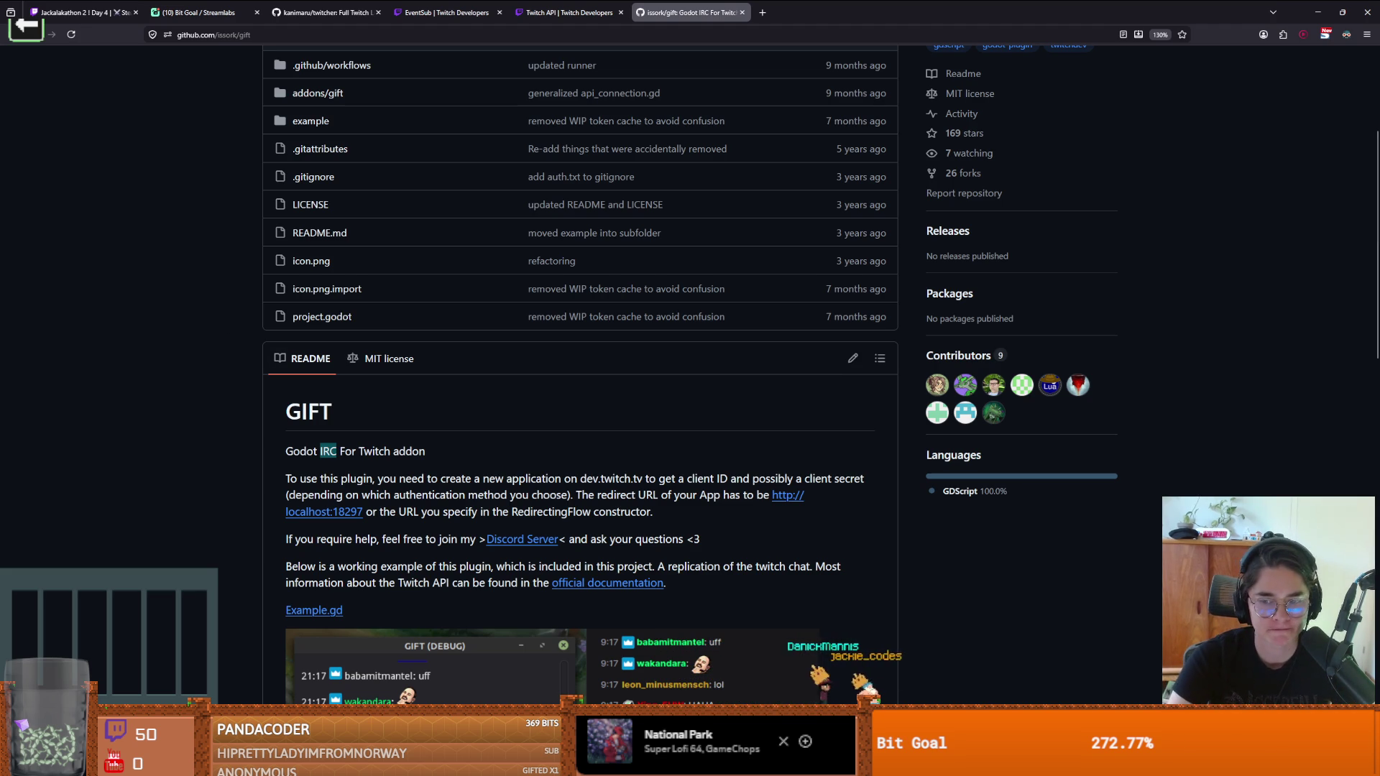
left_click(1149, 763)
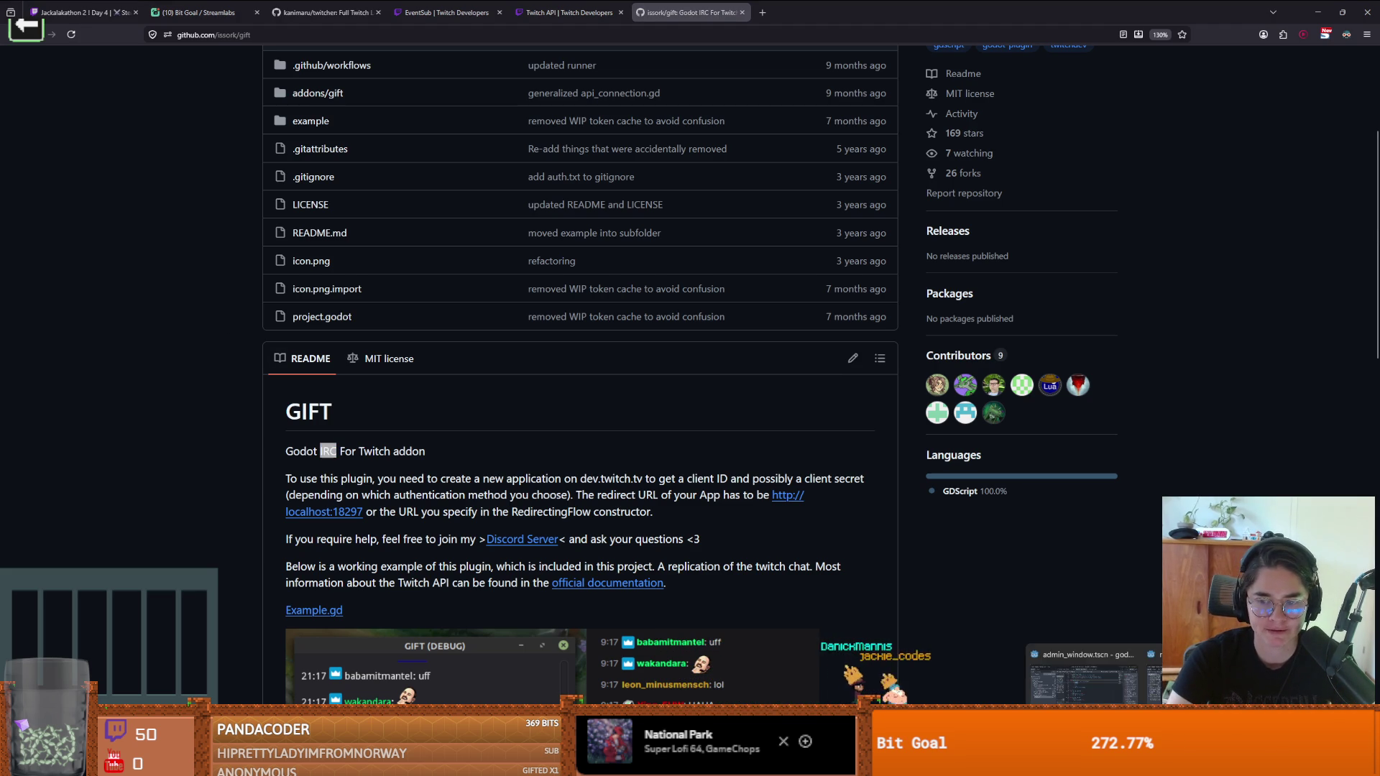
Step: Back in the Godot editor, enlarge the FileSystem dock and save the current scene
left_click(1083, 676)
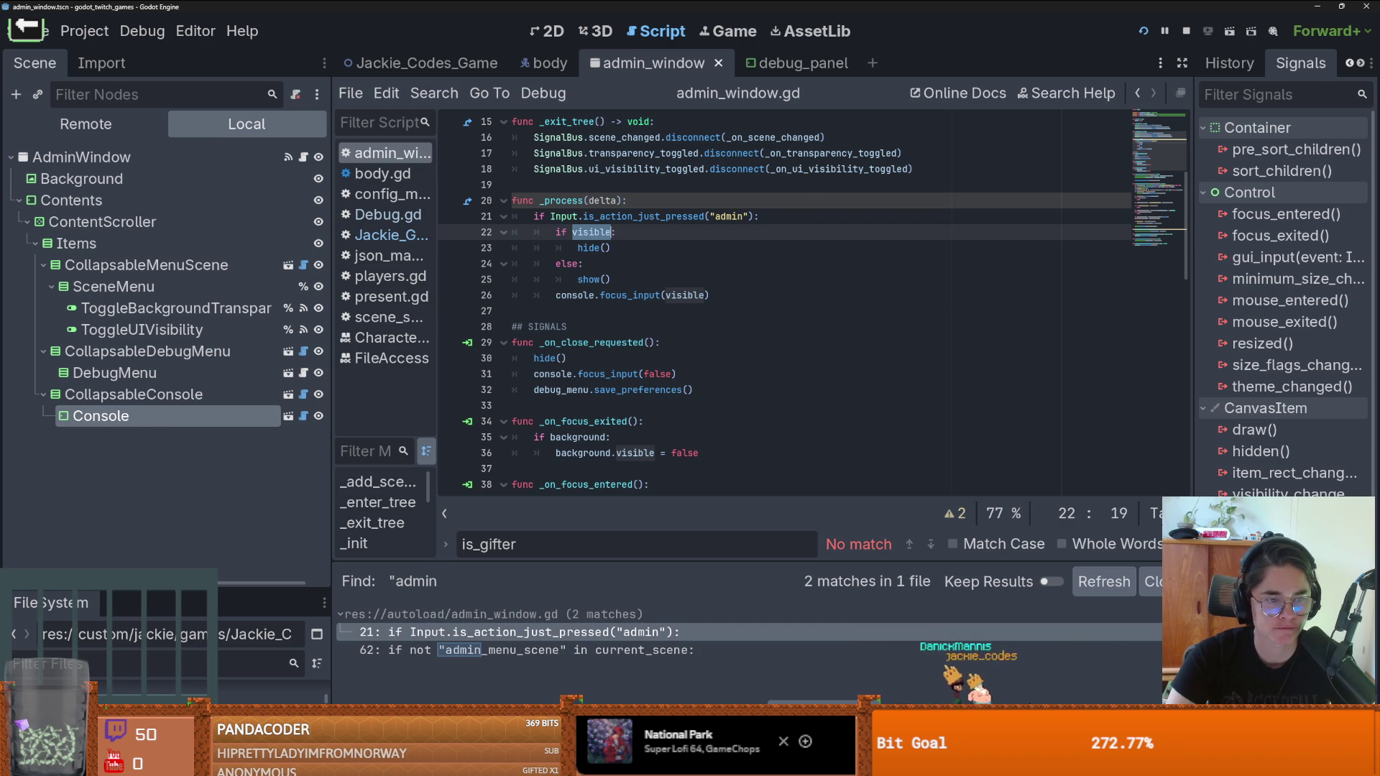
left_click_drag(262, 583, 262, 141)
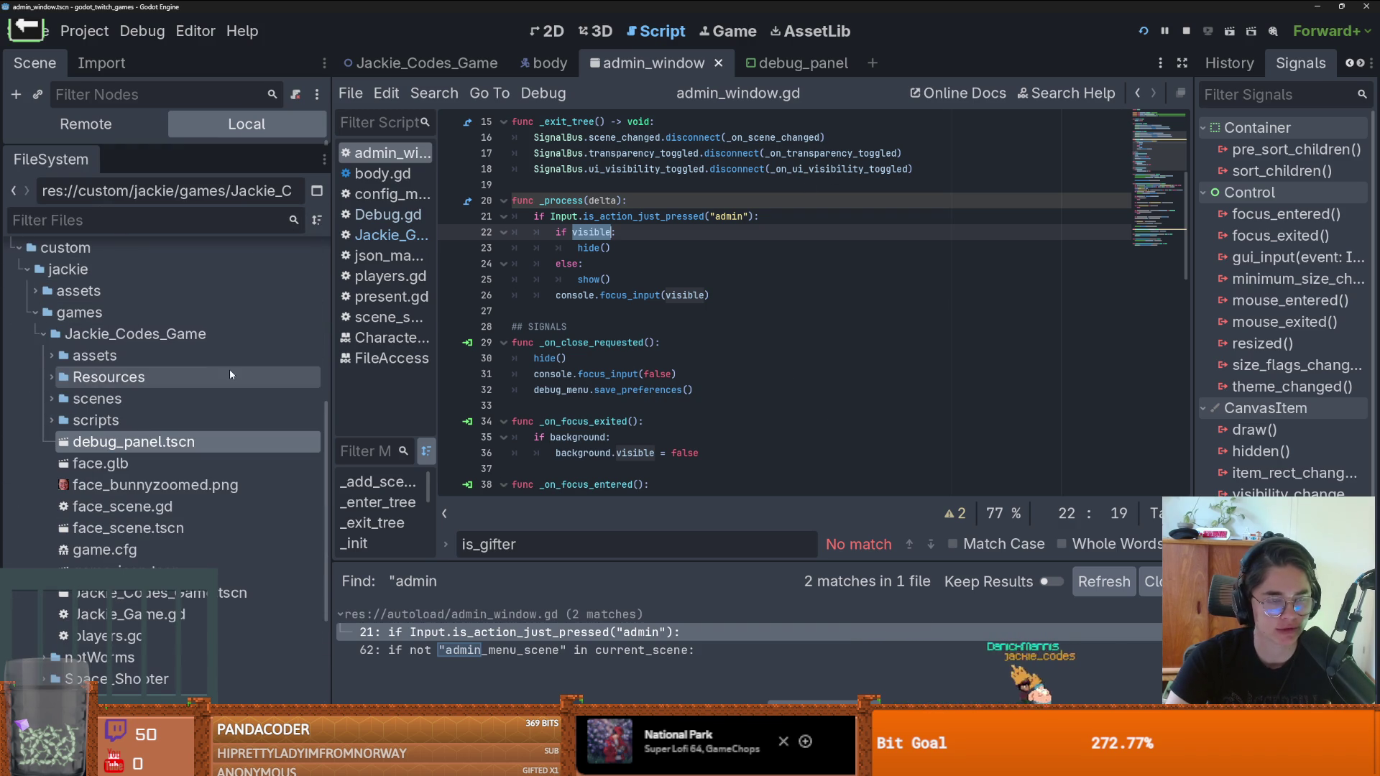
scroll(668, 330, "up", 3)
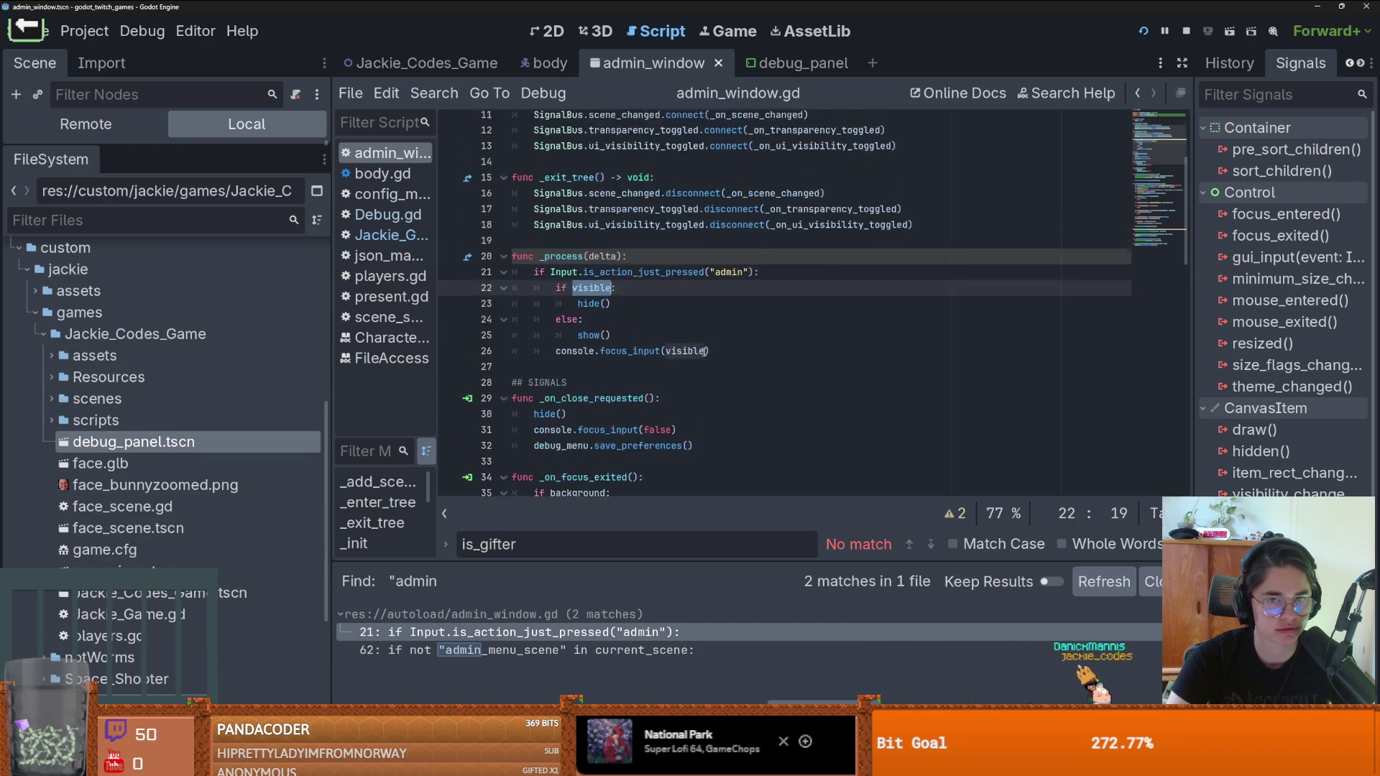
left_click(668, 327)
key("ctrl+s")
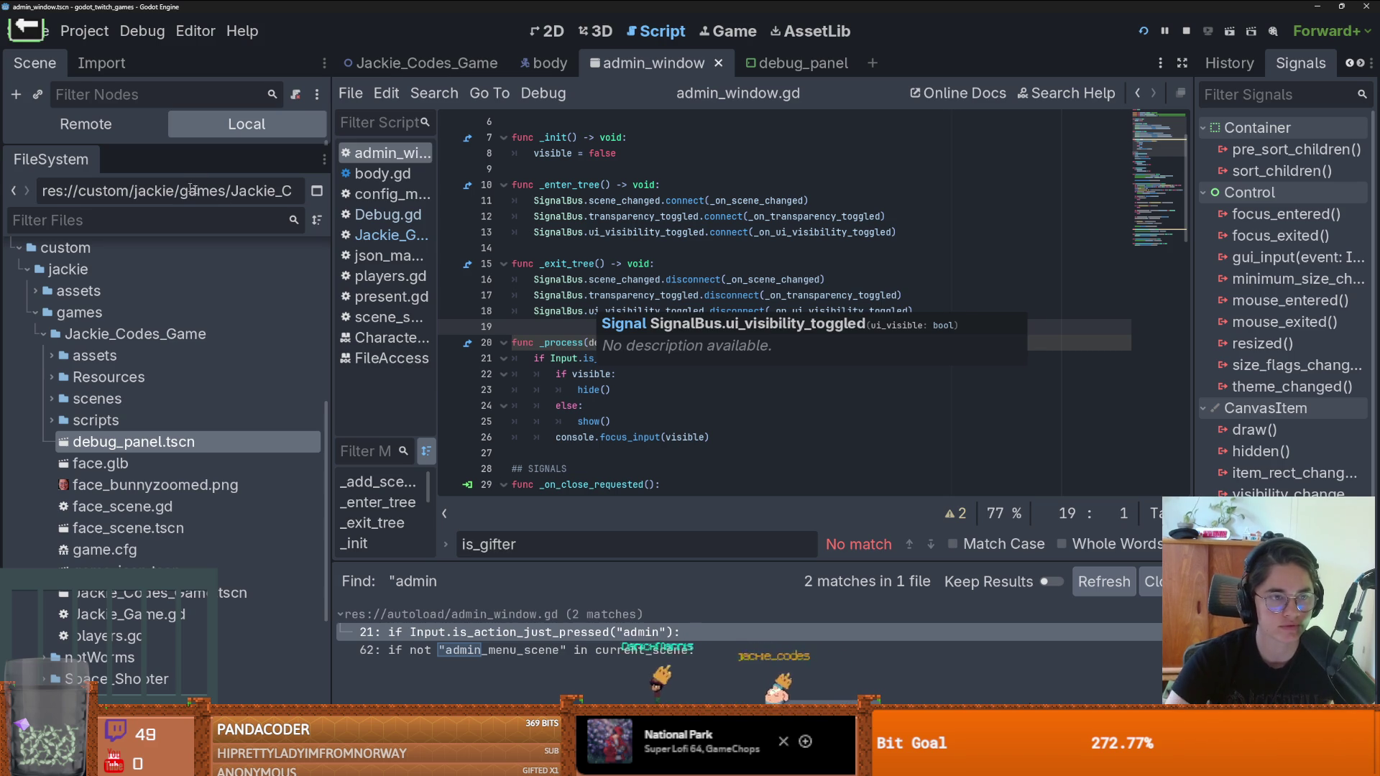
Step: Filter the FileSystem for 'gift', open both gift.gd scripts and gift.tscn, then return to the browser
left_click_drag(227, 145, 223, 181)
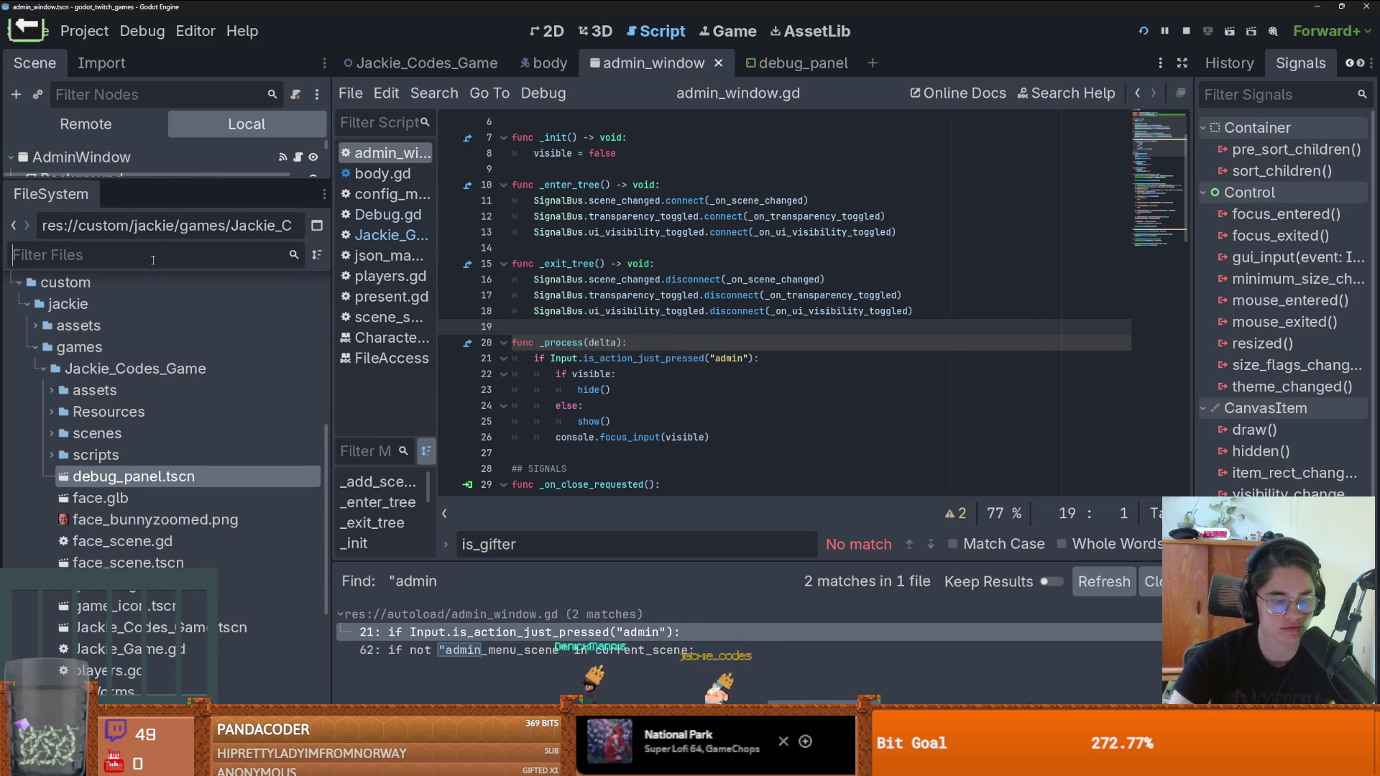
type("gift")
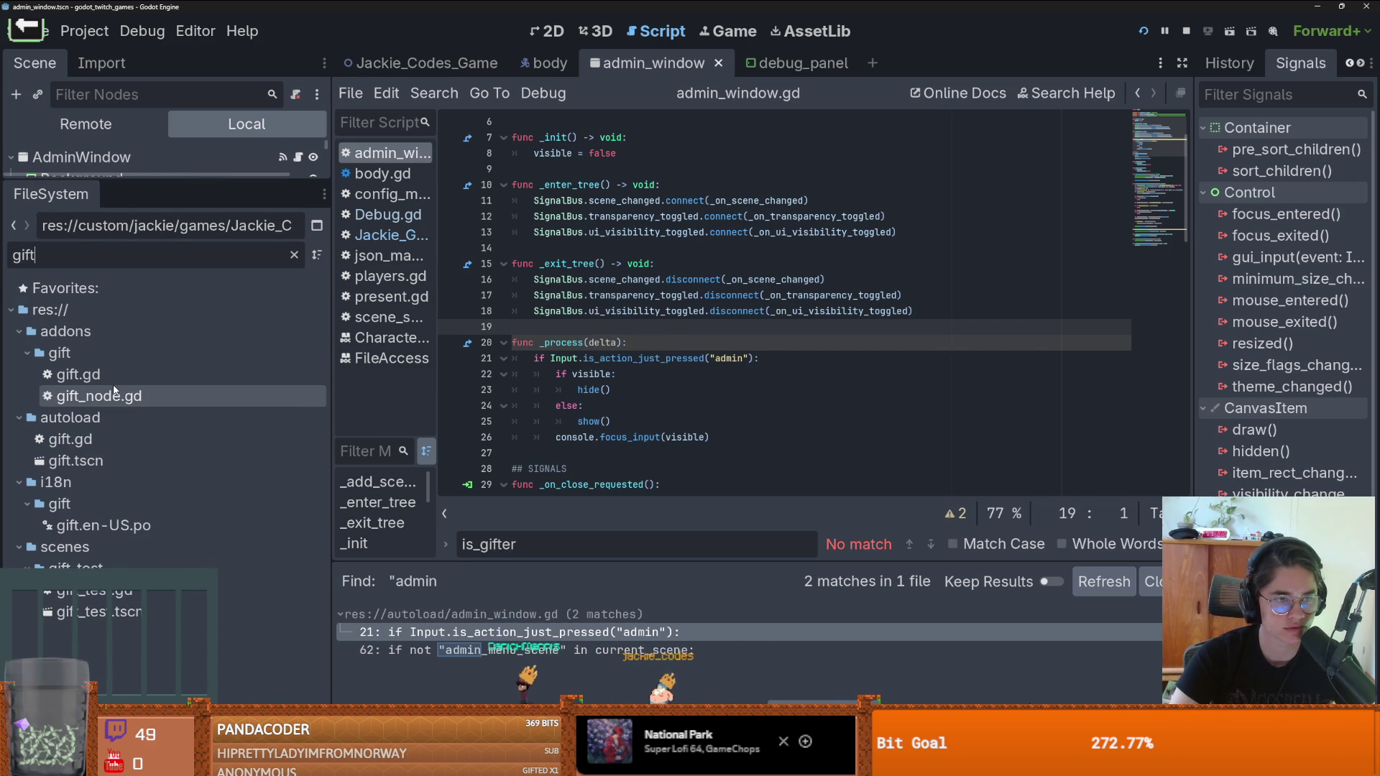
double_click(111, 374)
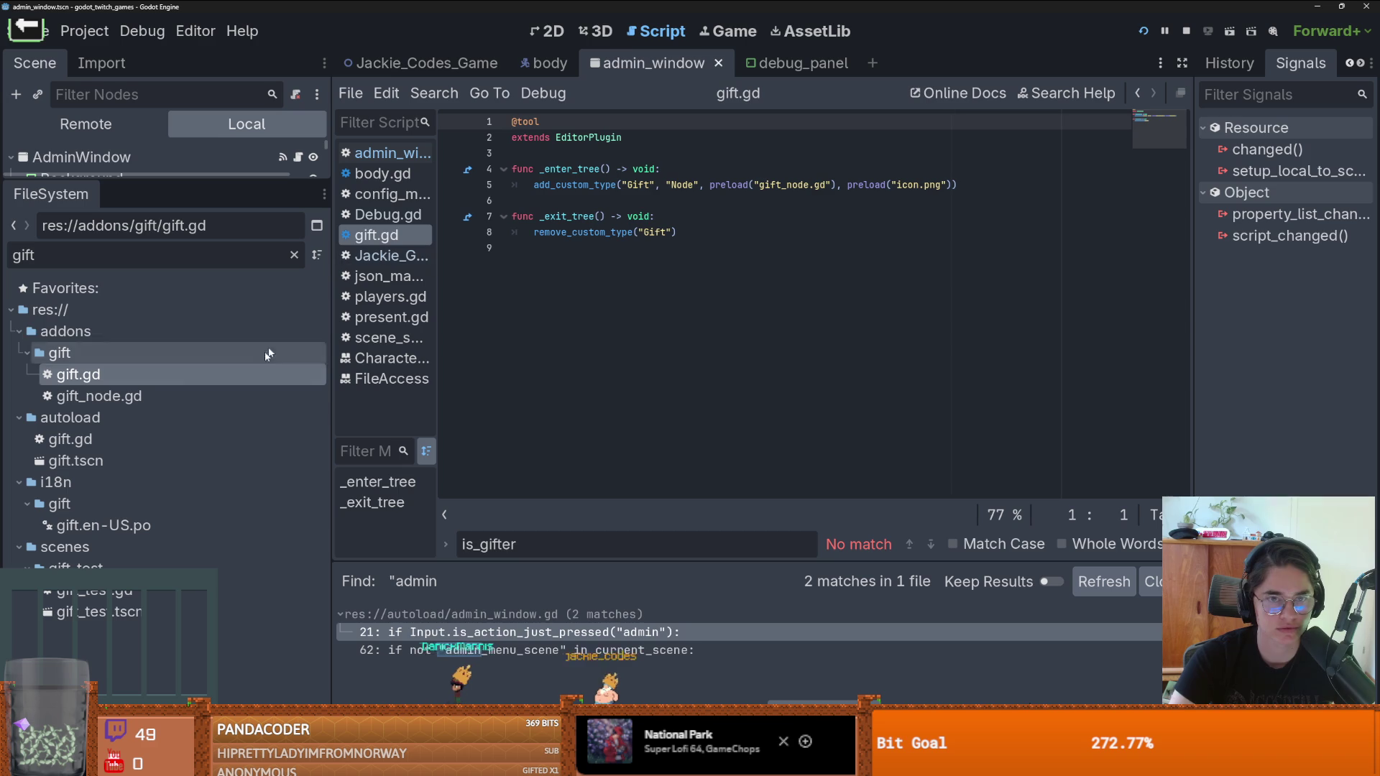
double_click(115, 441)
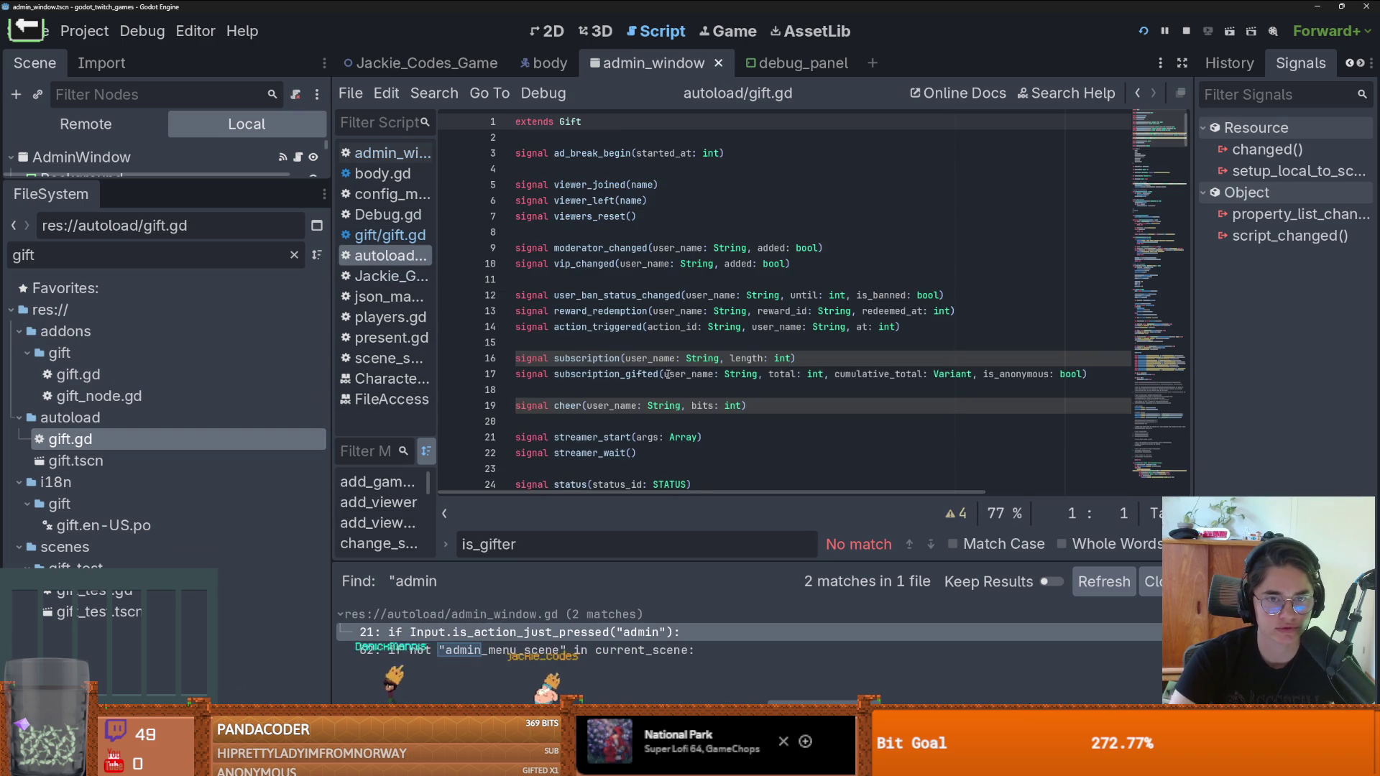
scroll(668, 374, "down", 7)
scroll(667, 378, "up", 5)
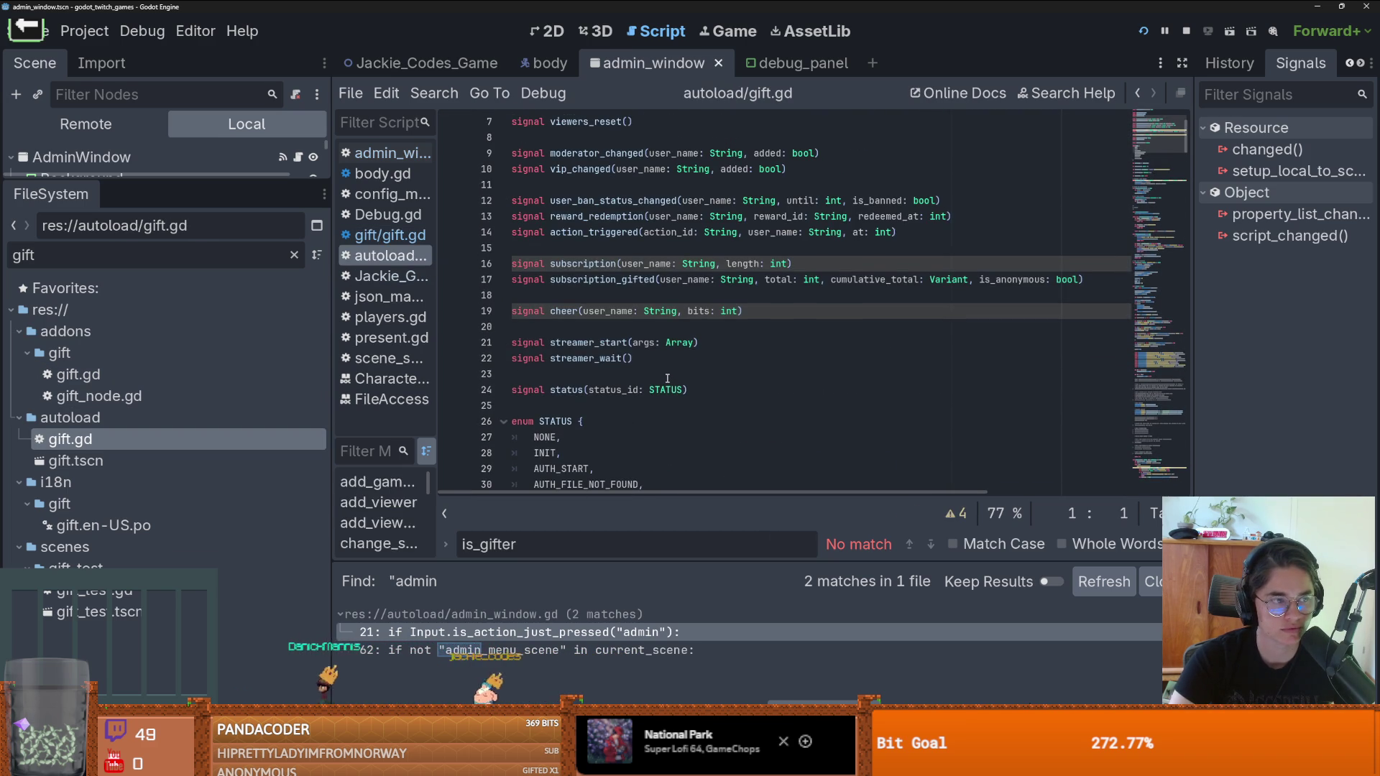
scroll(667, 378, "up", 2)
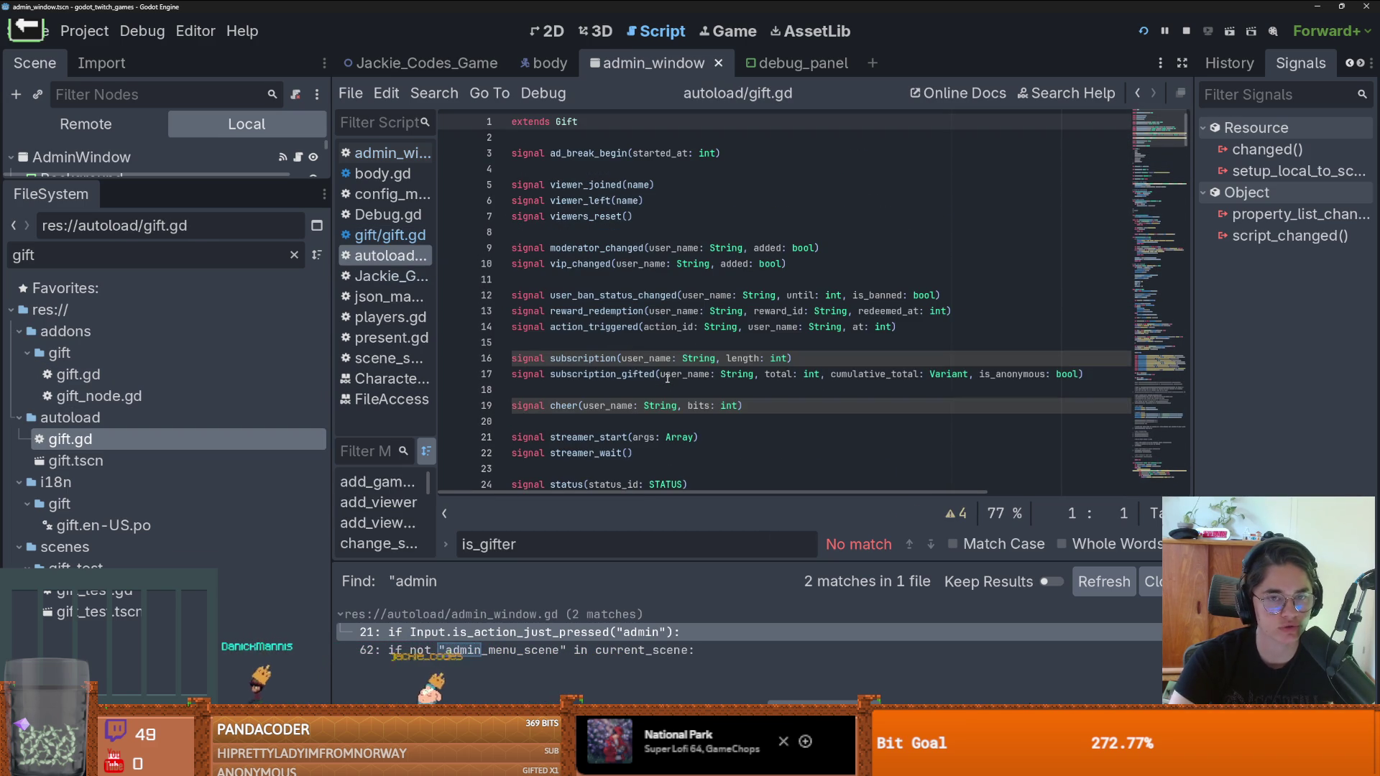
scroll(667, 378, "down", 1)
scroll(667, 377, "down", 1)
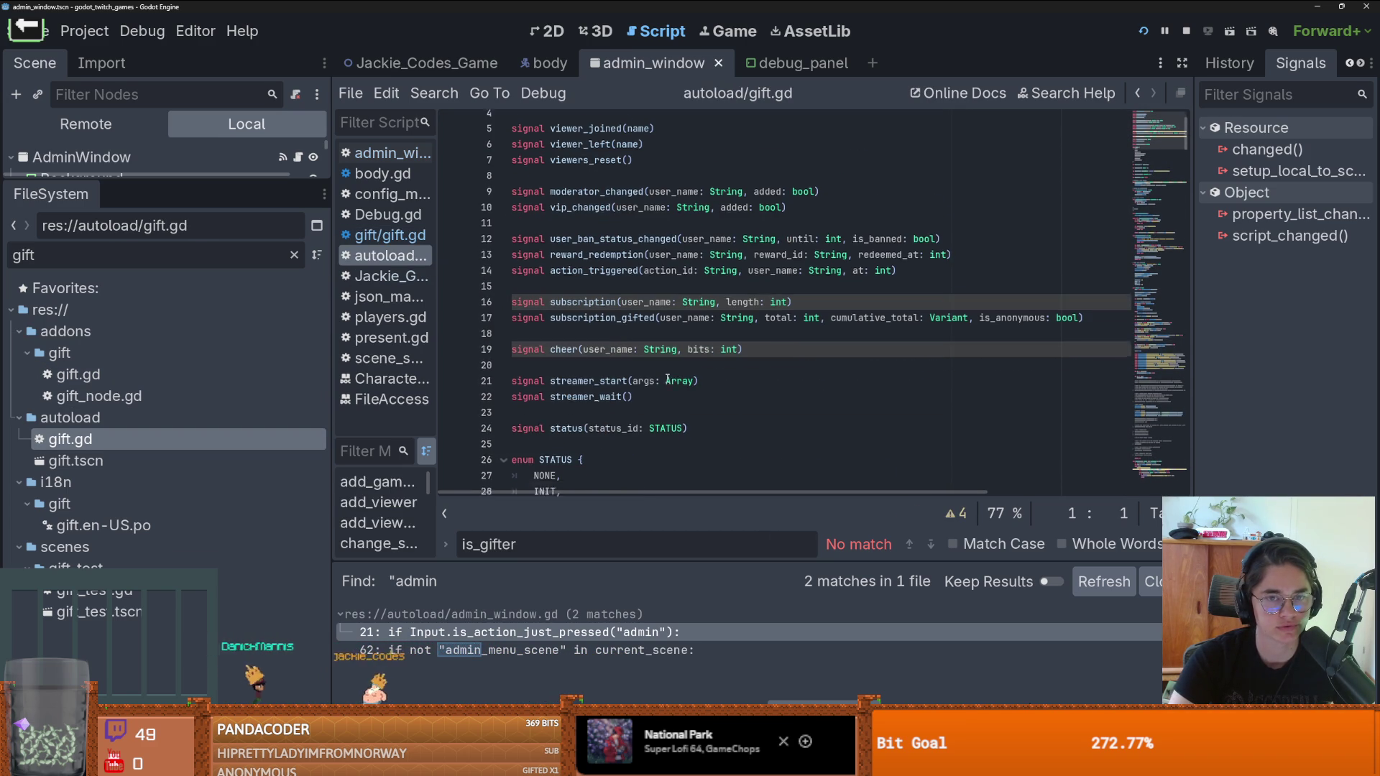
double_click(127, 460)
scroll(608, 381, "down", 8)
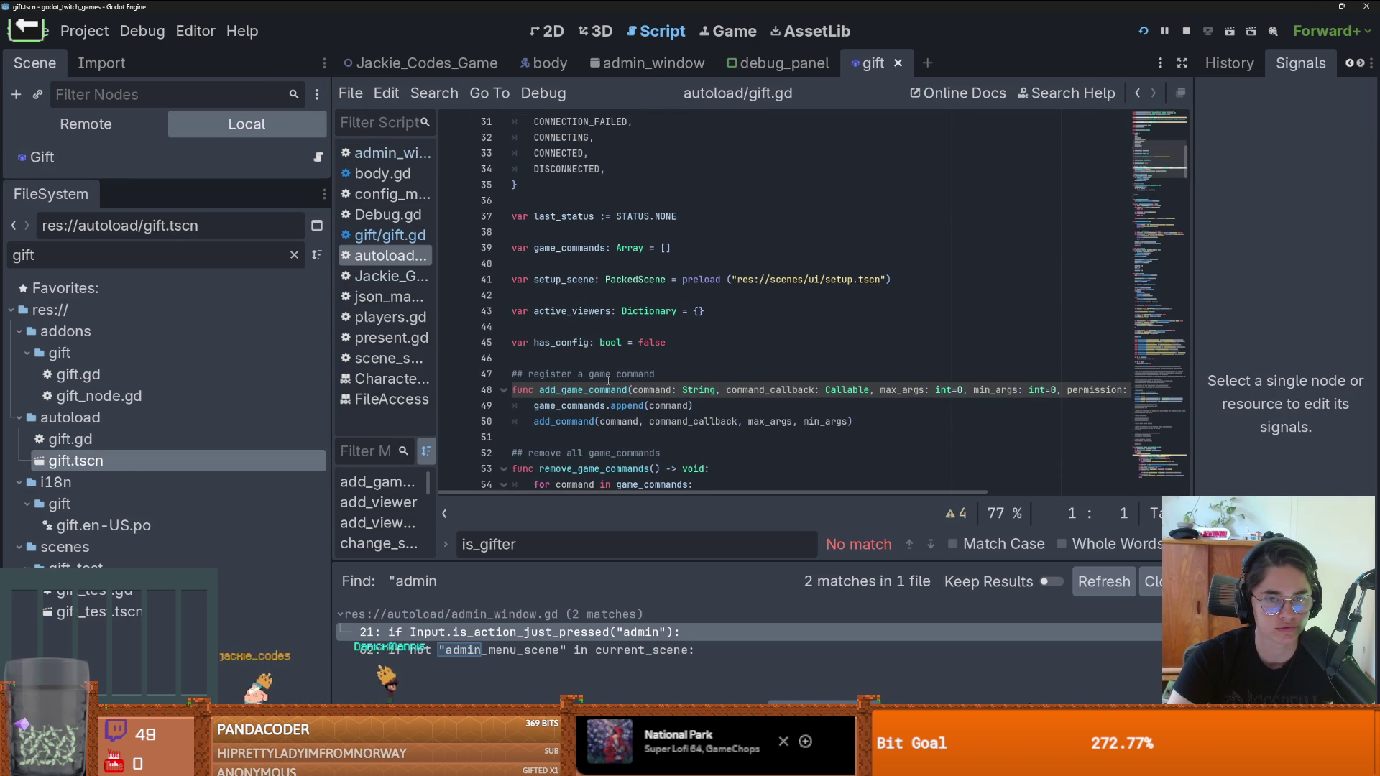
scroll(608, 381, "down", 5)
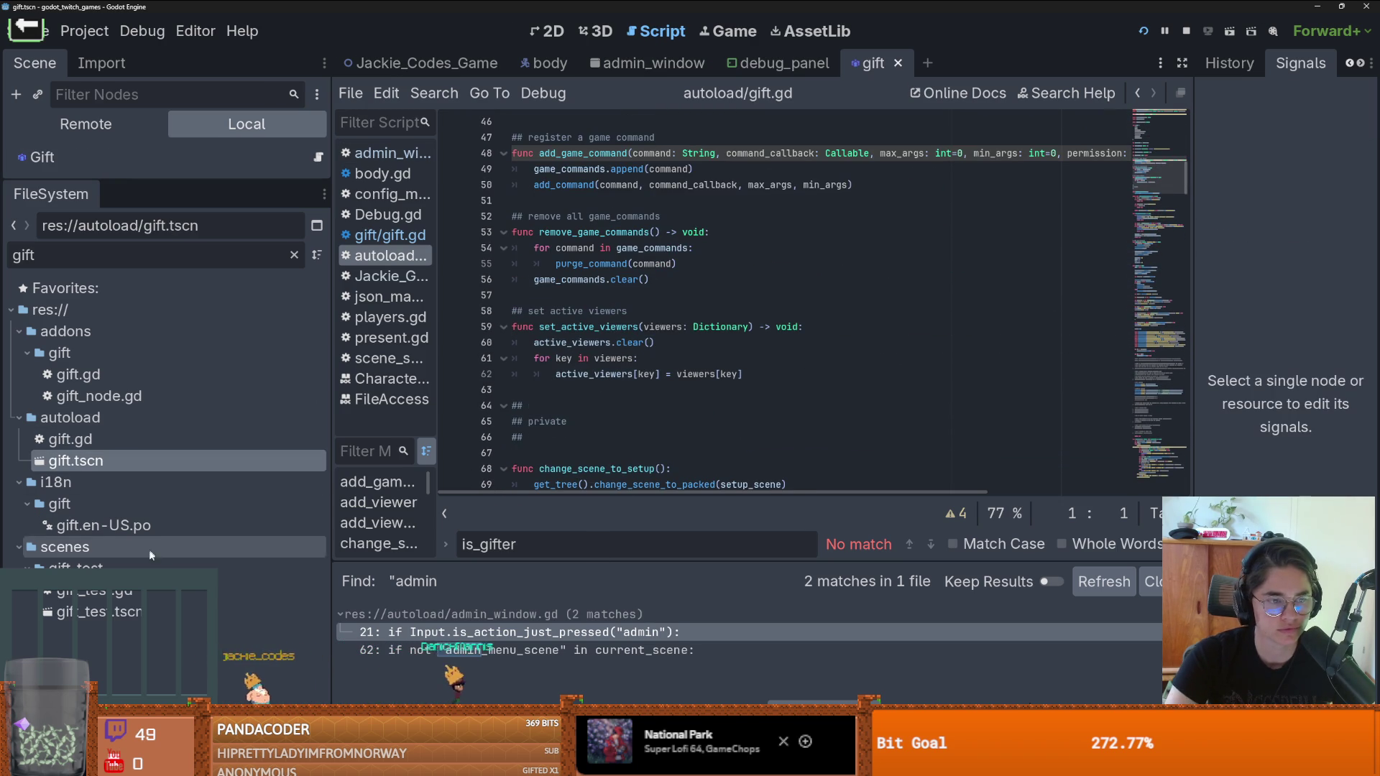
key("alt+Tab")
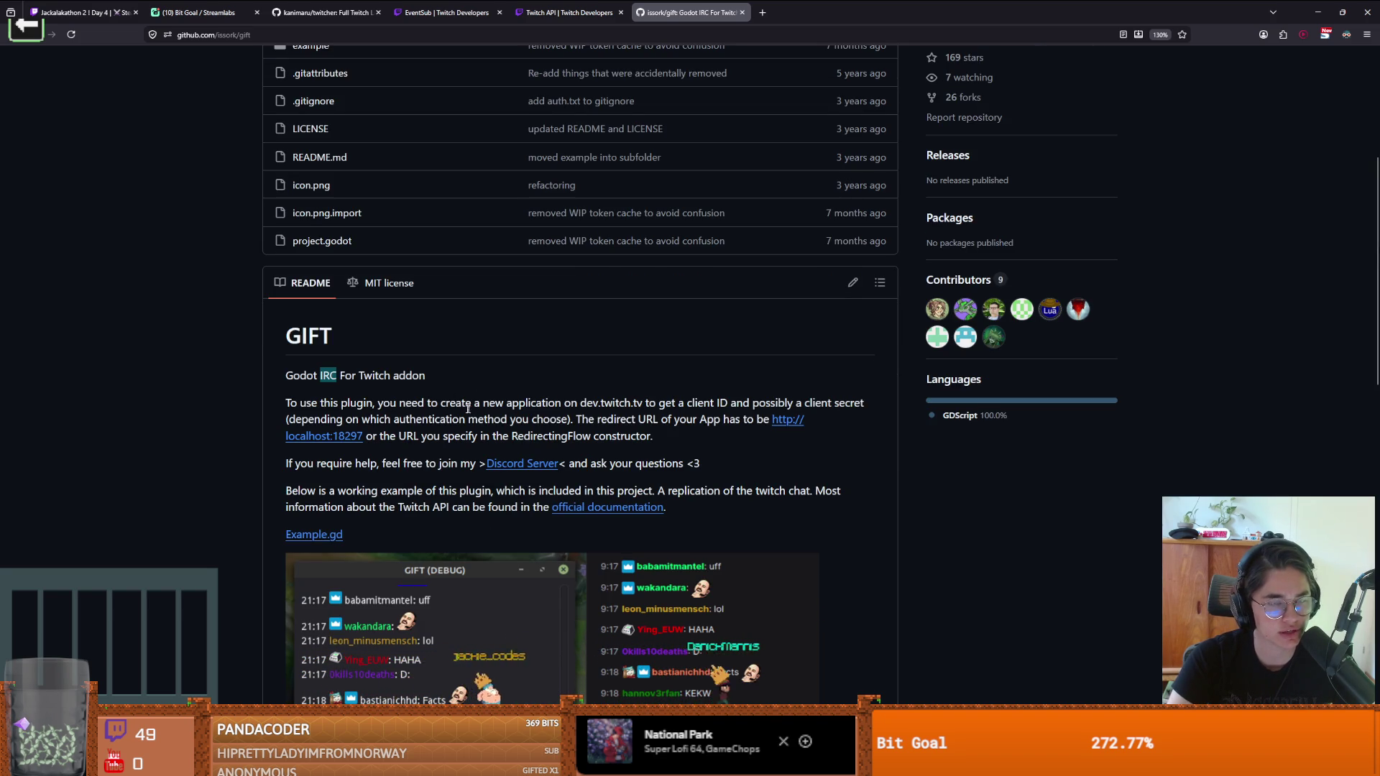
Step: Scroll the GIFT README to Utility Classes and SenderData, then switch back to Godot's autoload gift.gd
scroll(464, 413, "down", 1)
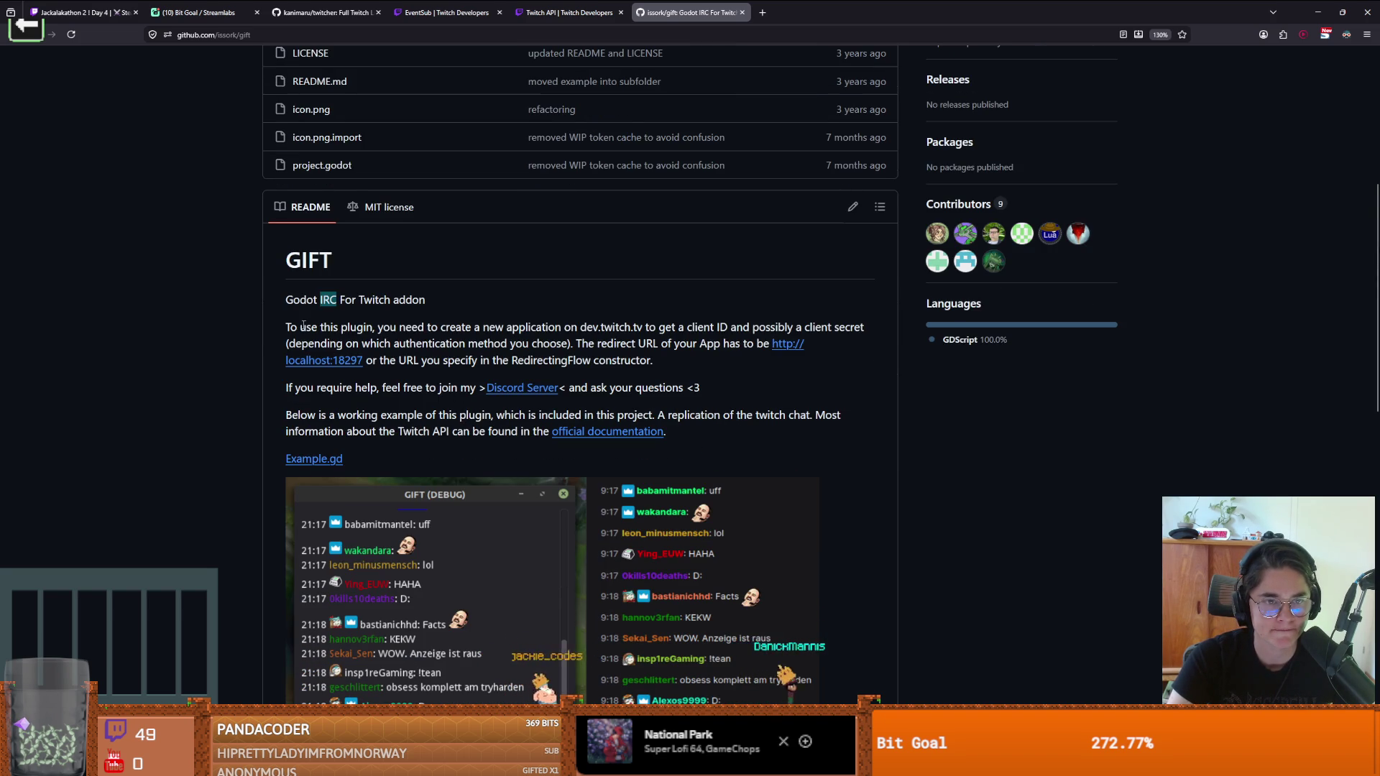
scroll(415, 372, "down", 1)
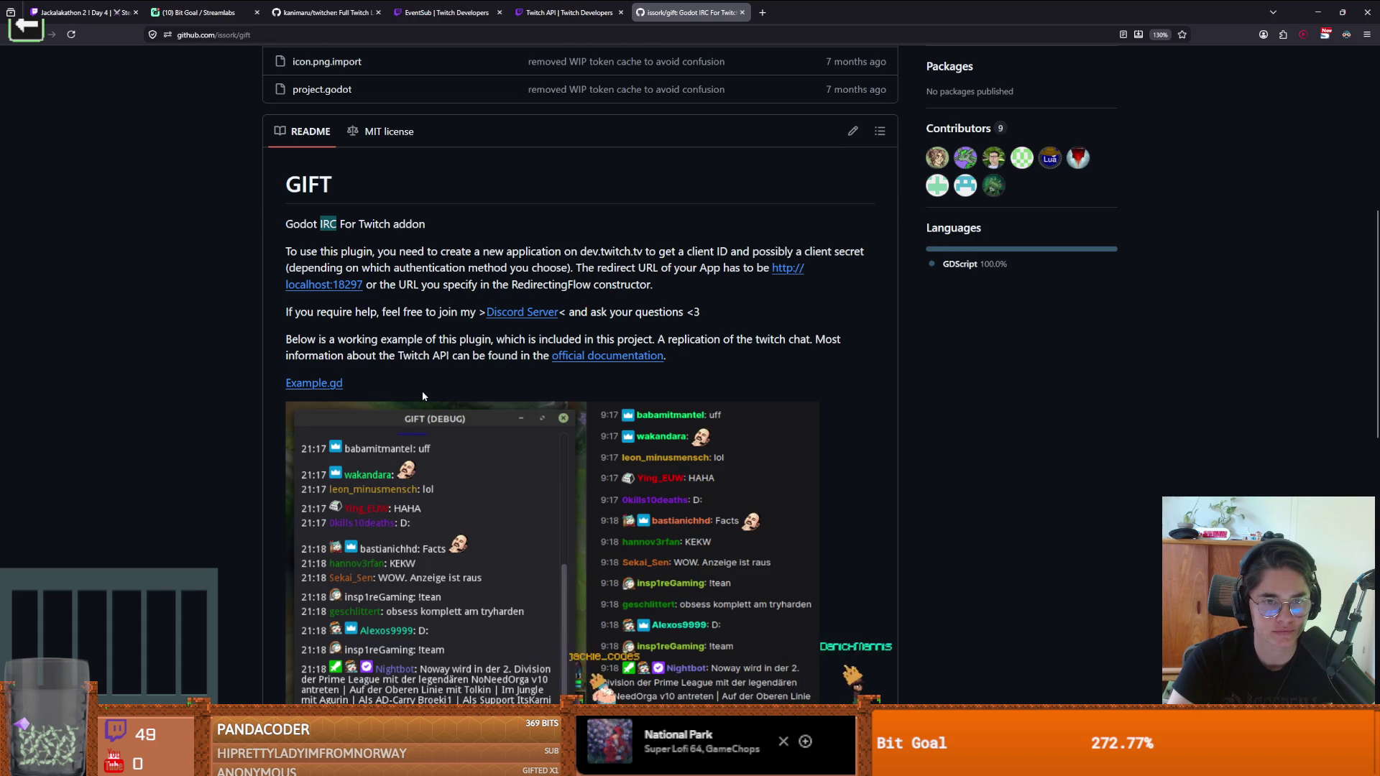
scroll(423, 393, "down", 8)
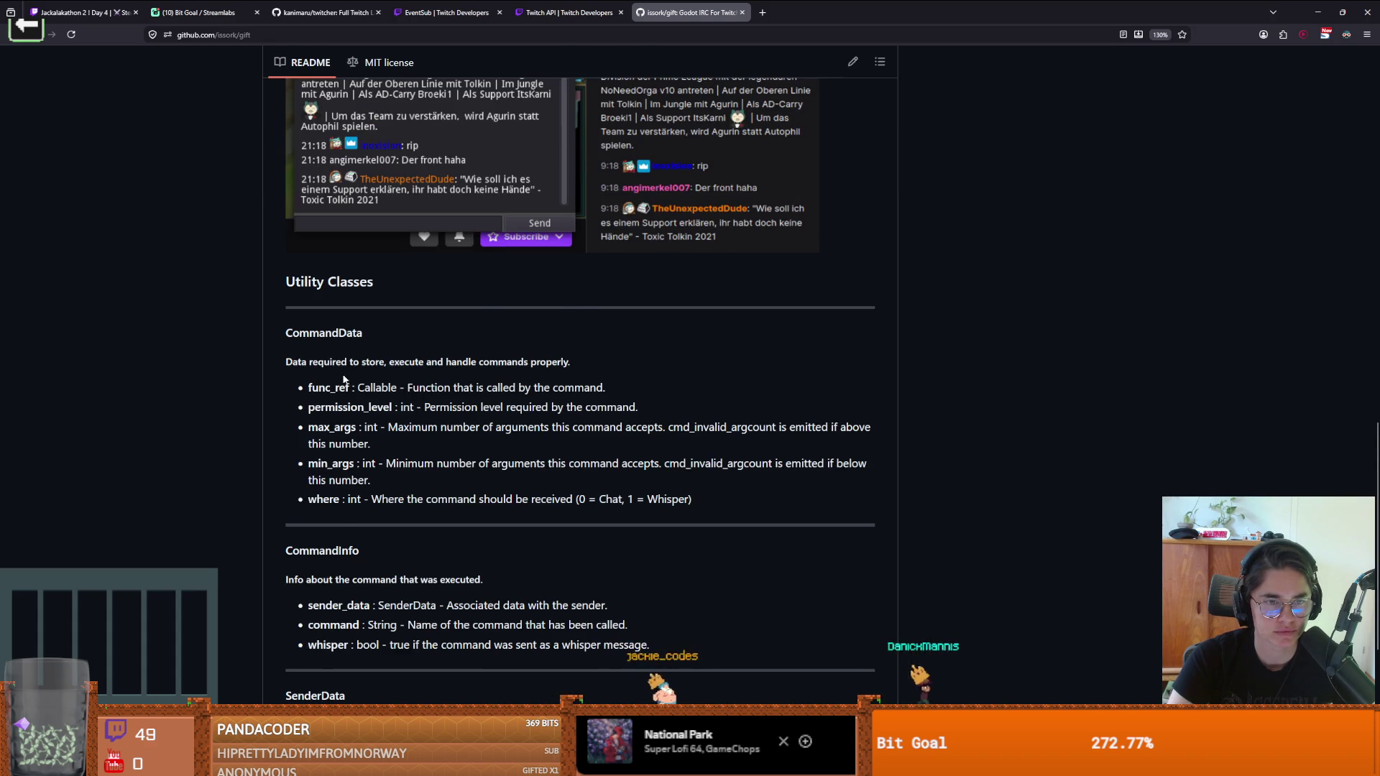
scroll(338, 378, "down", 2)
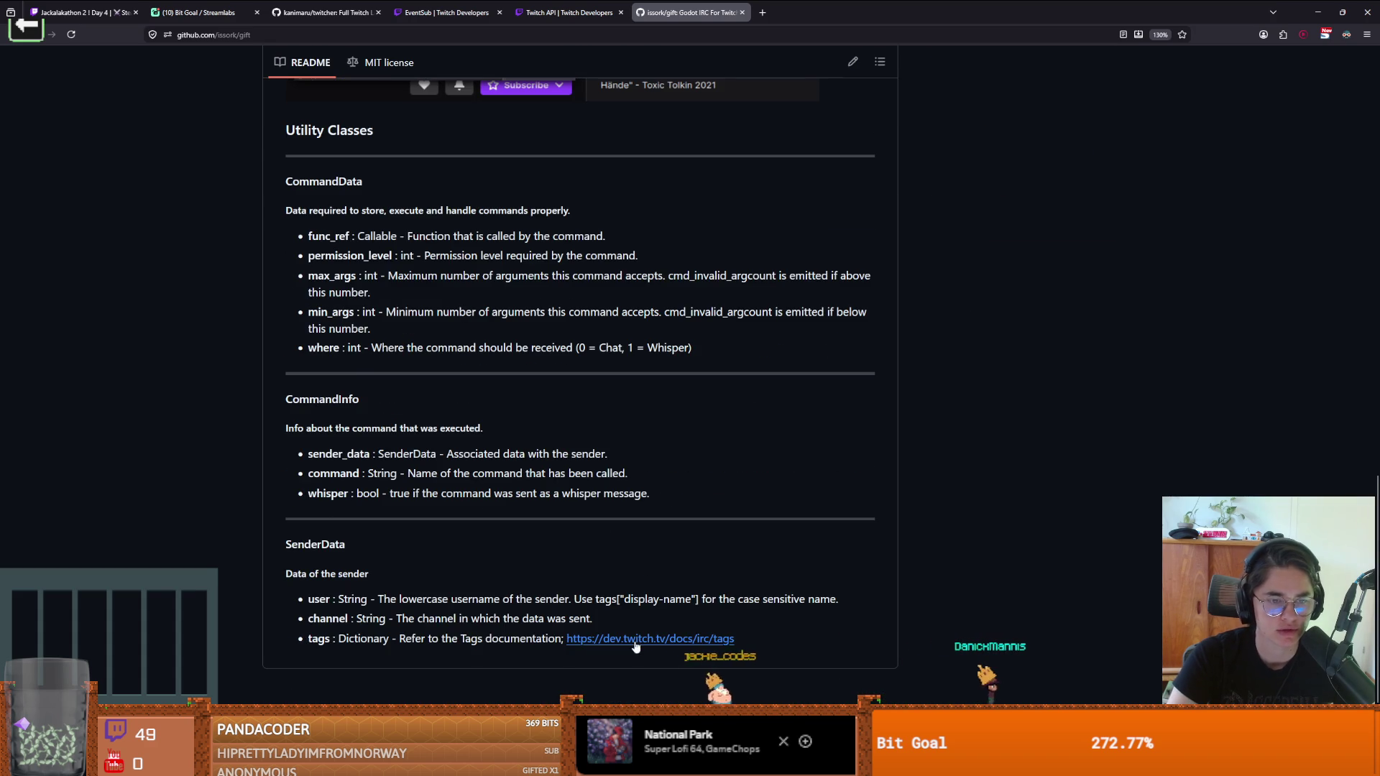
left_click(1088, 676)
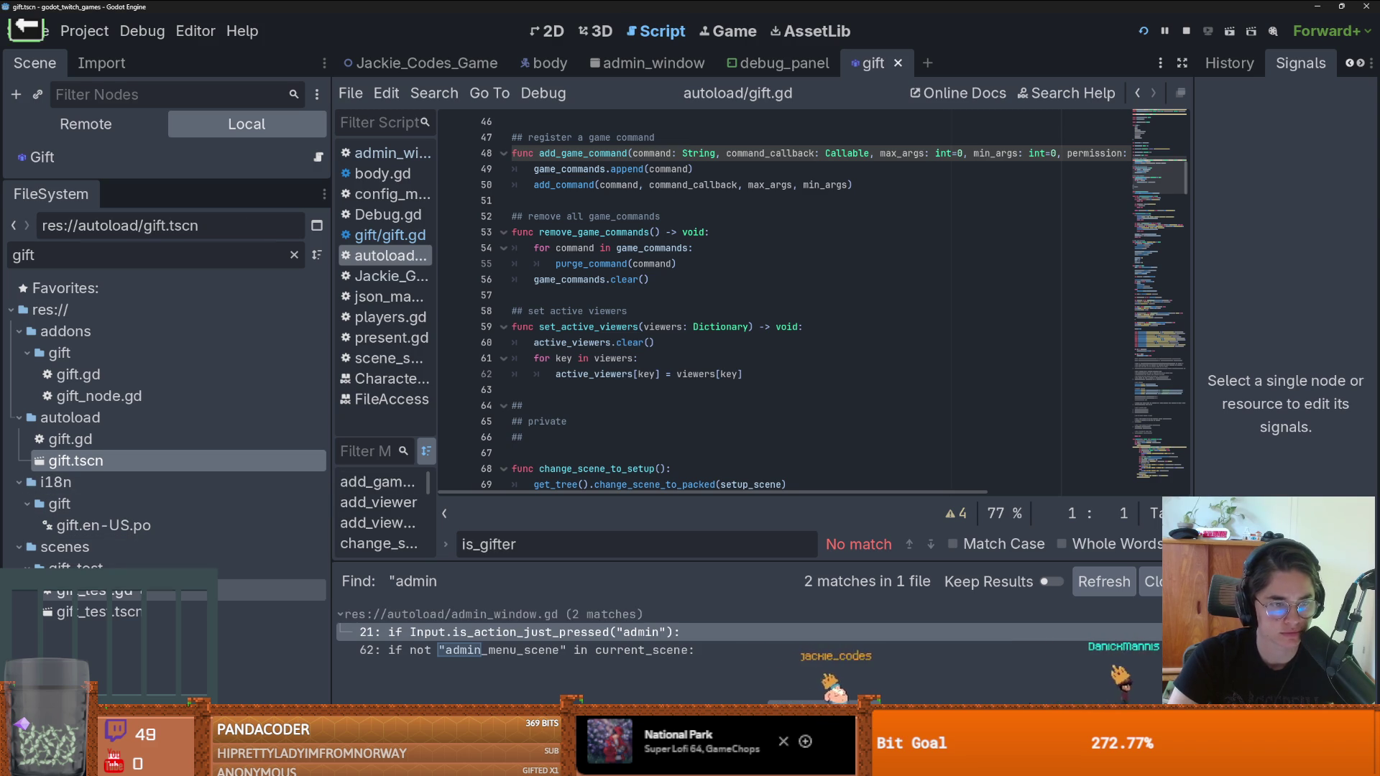
Step: Open gift_test.gd, Find in Files for 'Irc' (47 matches, 8 files), and open gift_node.gd at the first match
double_click(137, 591)
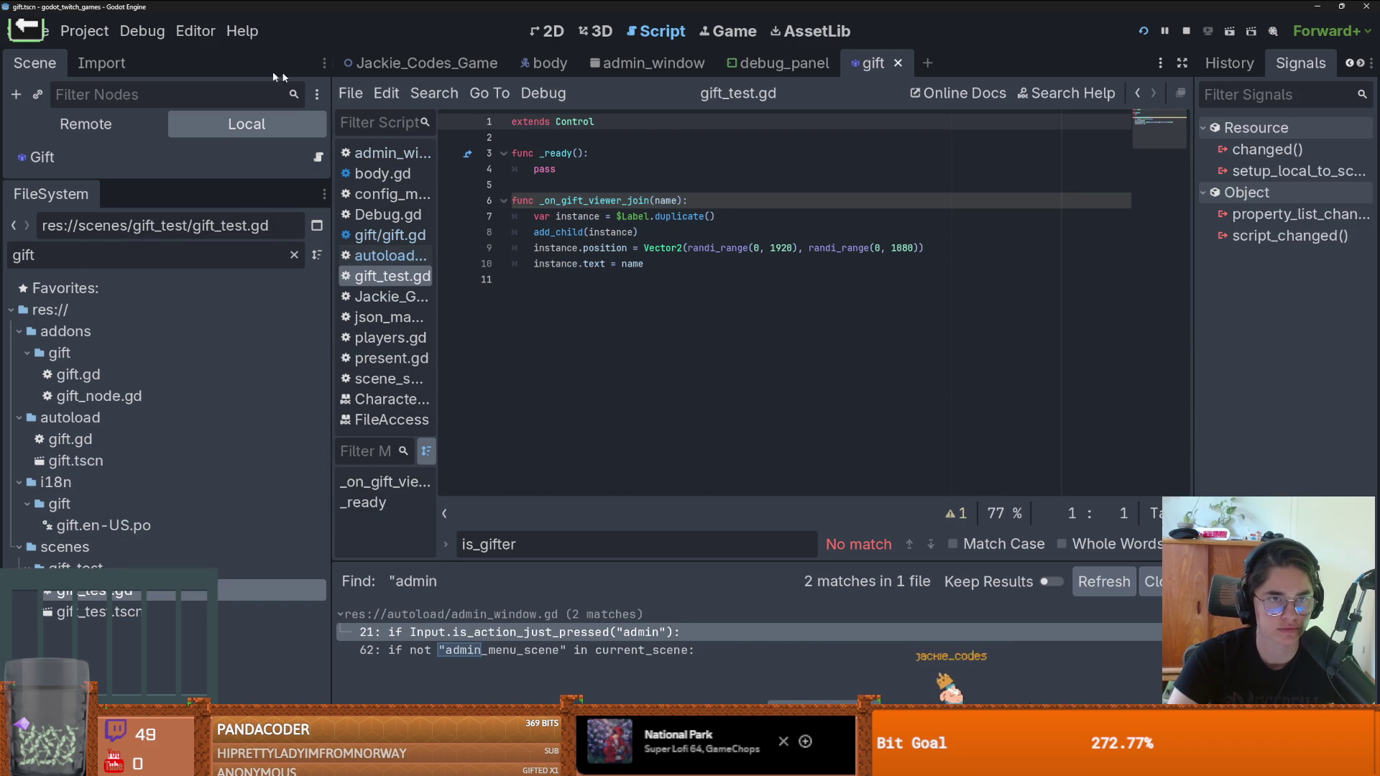
left_click(433, 93)
left_click(467, 213)
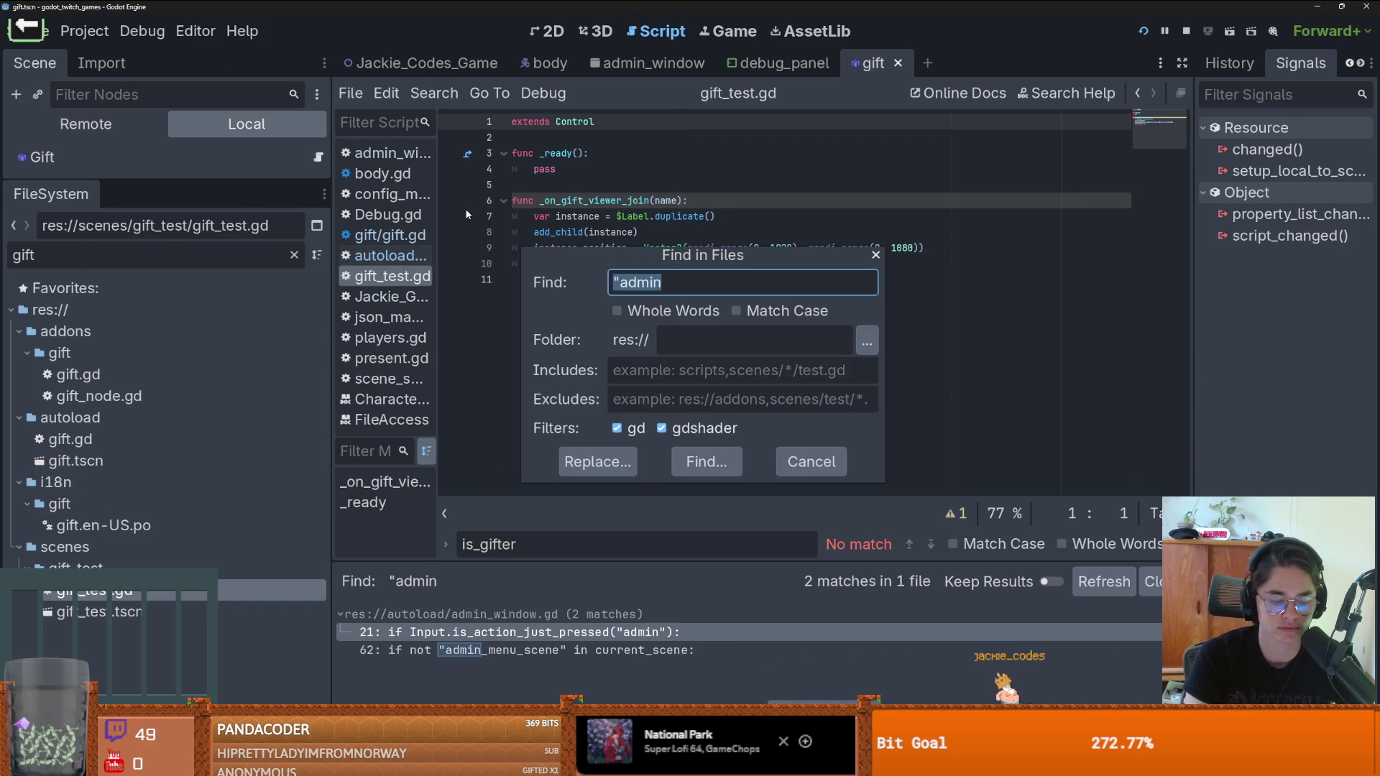
key("Return")
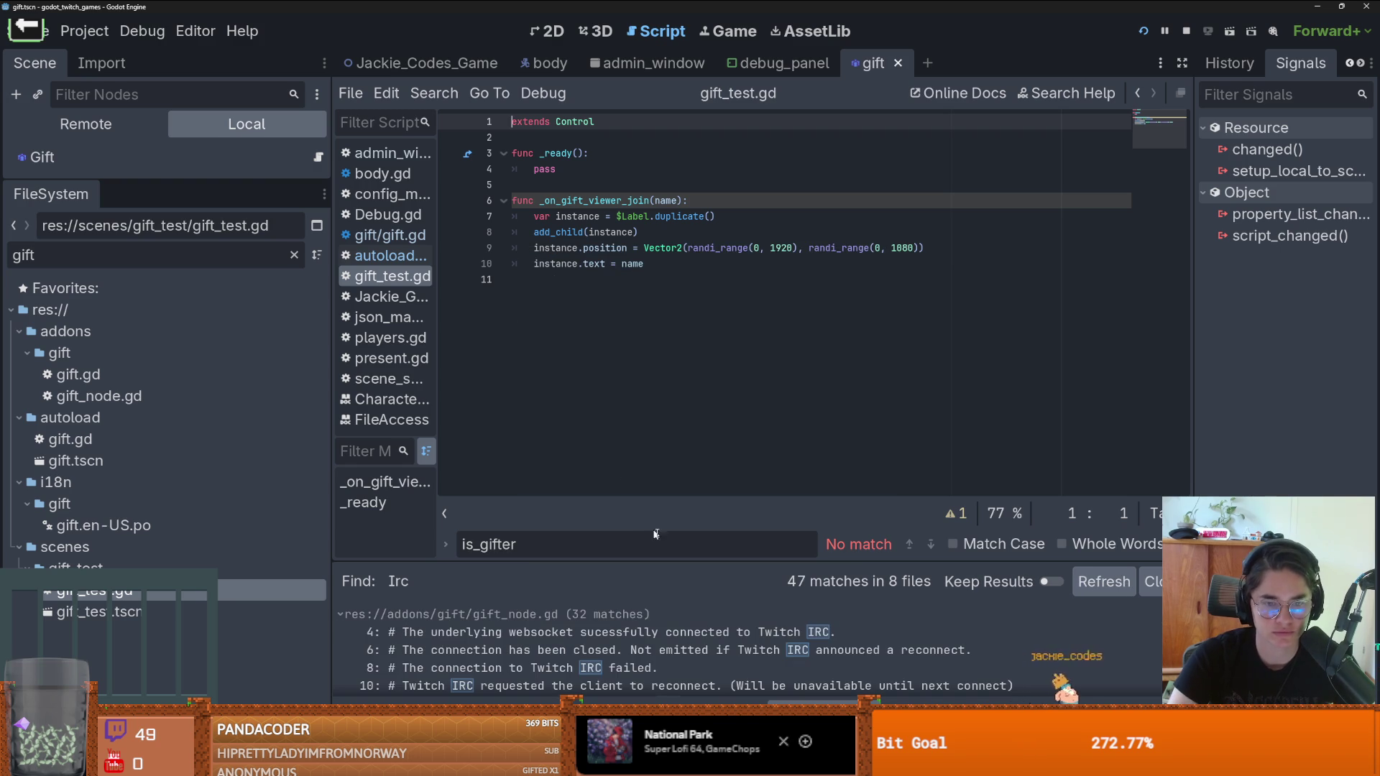
mouse_move(663, 563)
left_mouse_down()
mouse_move(708, 253)
mouse_move(690, 562)
left_mouse_up()
left_click(711, 323)
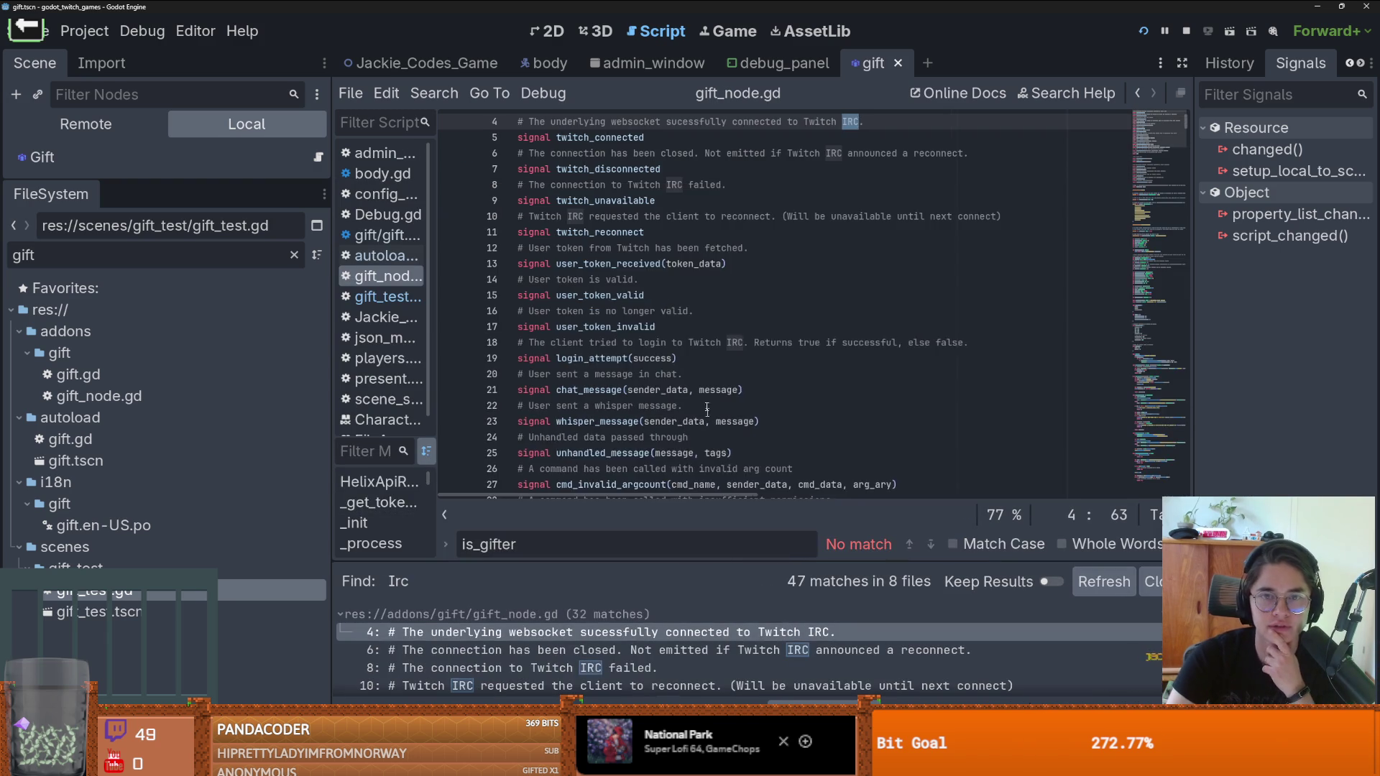
left_click_drag(573, 169, 815, 169)
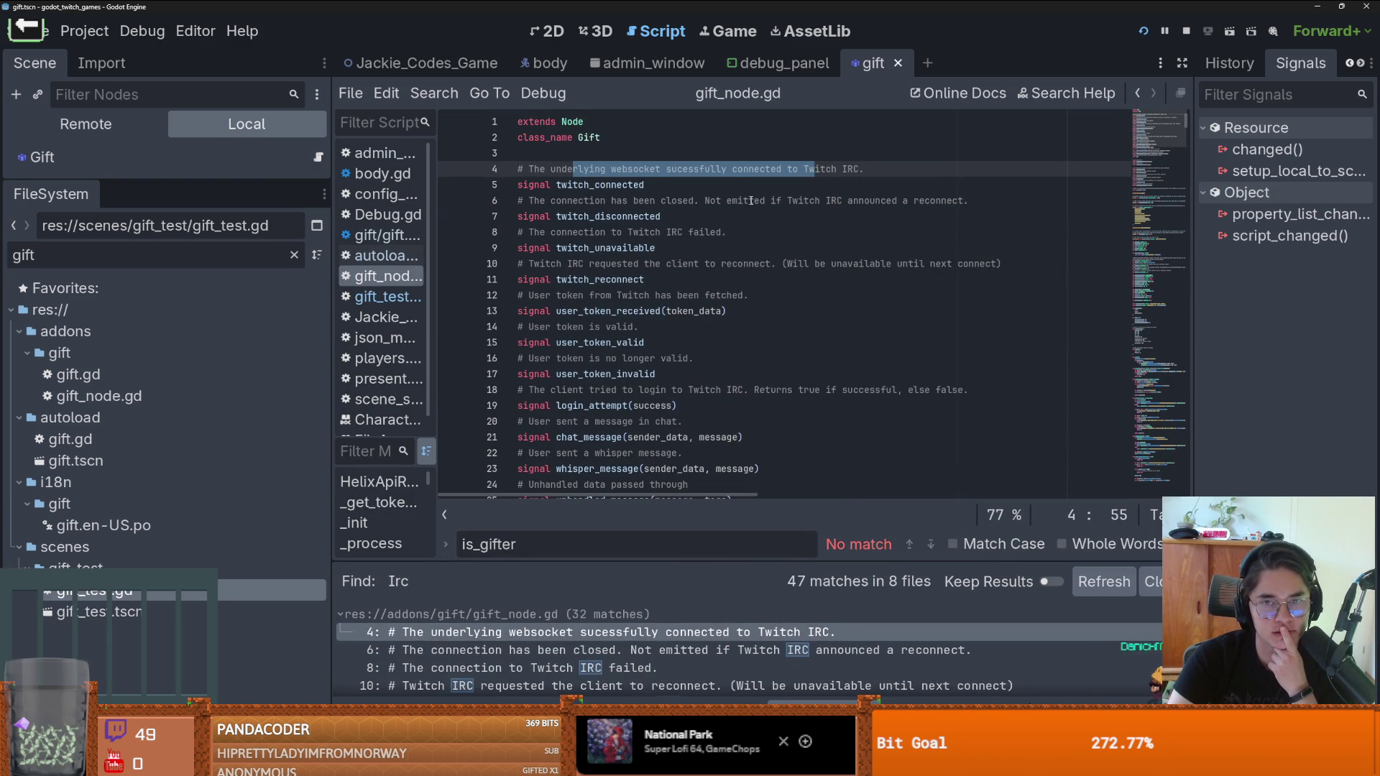
scroll(596, 314, "down", 7)
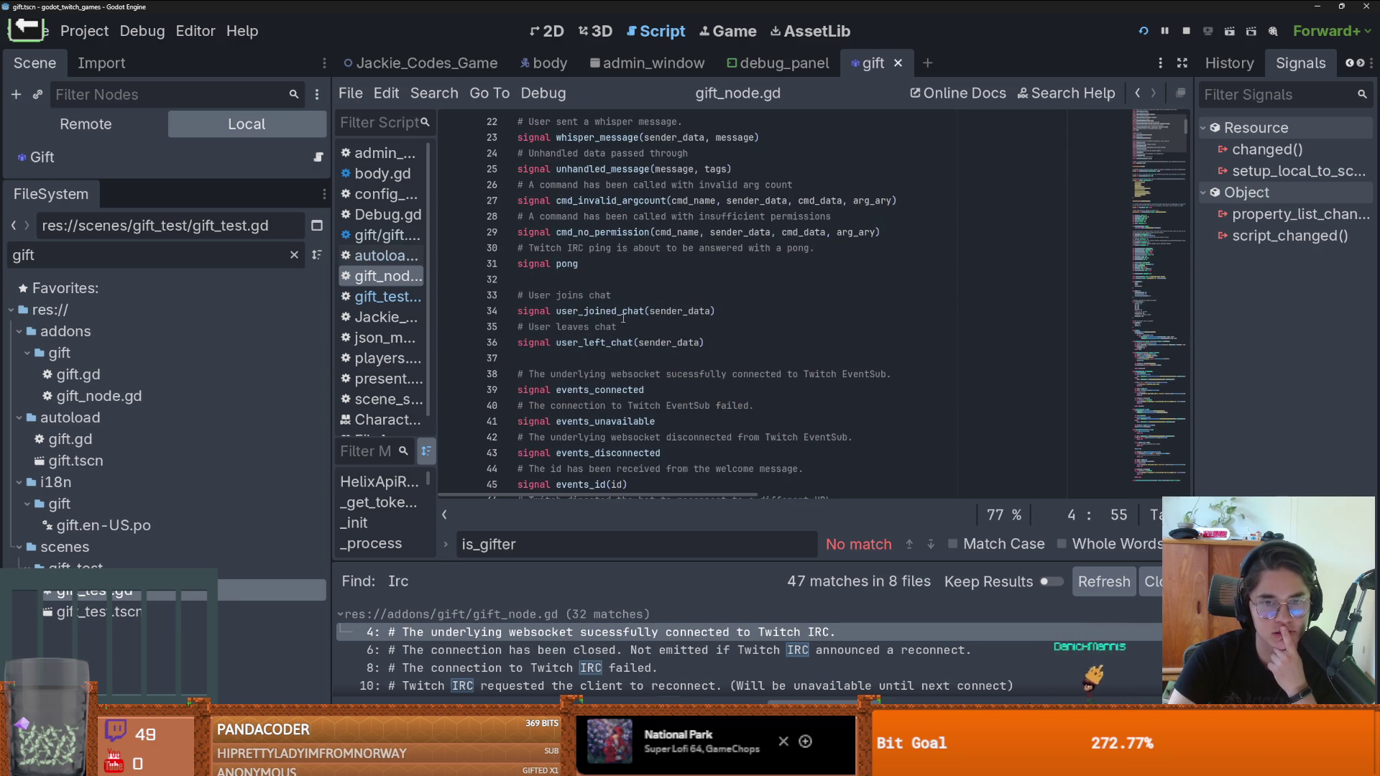
Step: Search the whole project for 'EventSub' with Find in Files
left_click(434, 93)
left_click(494, 213)
type("EventS")
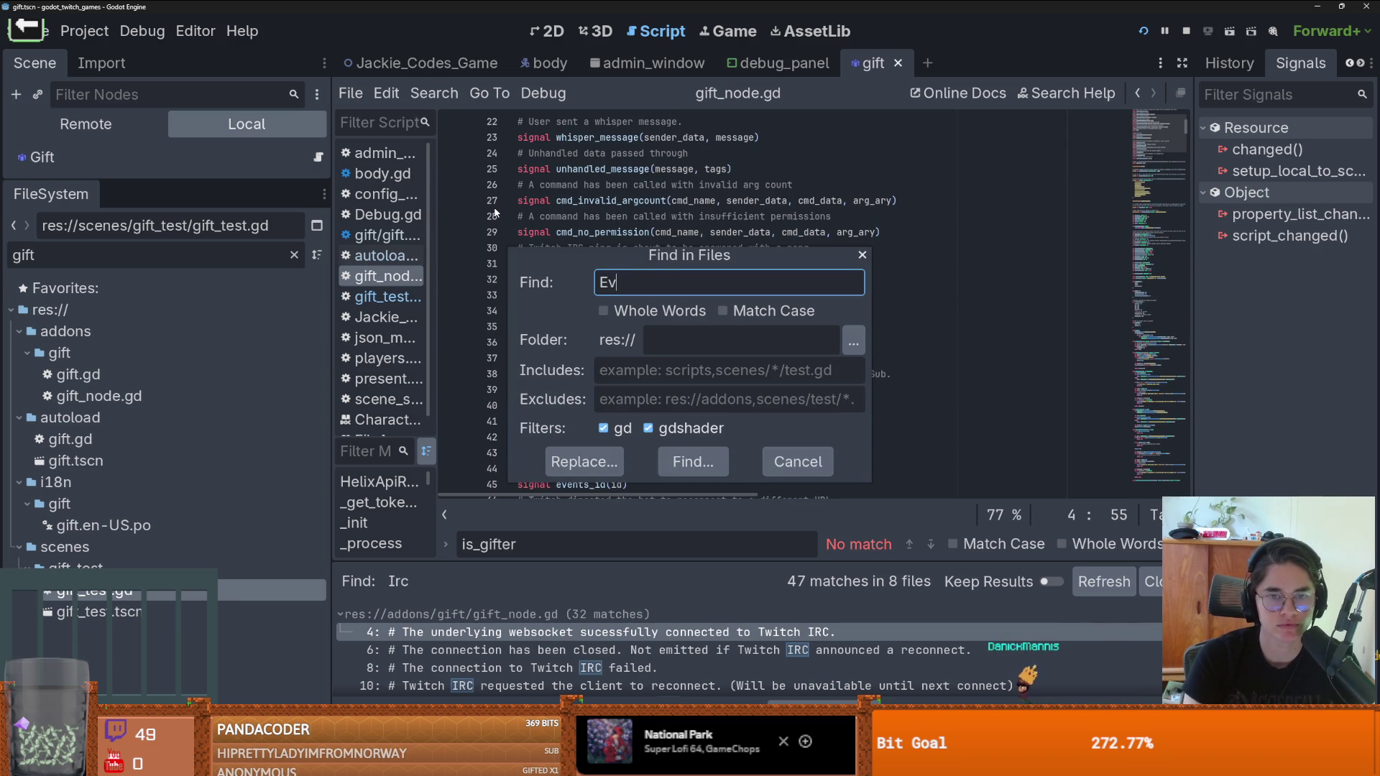
type("ub")
key("Return")
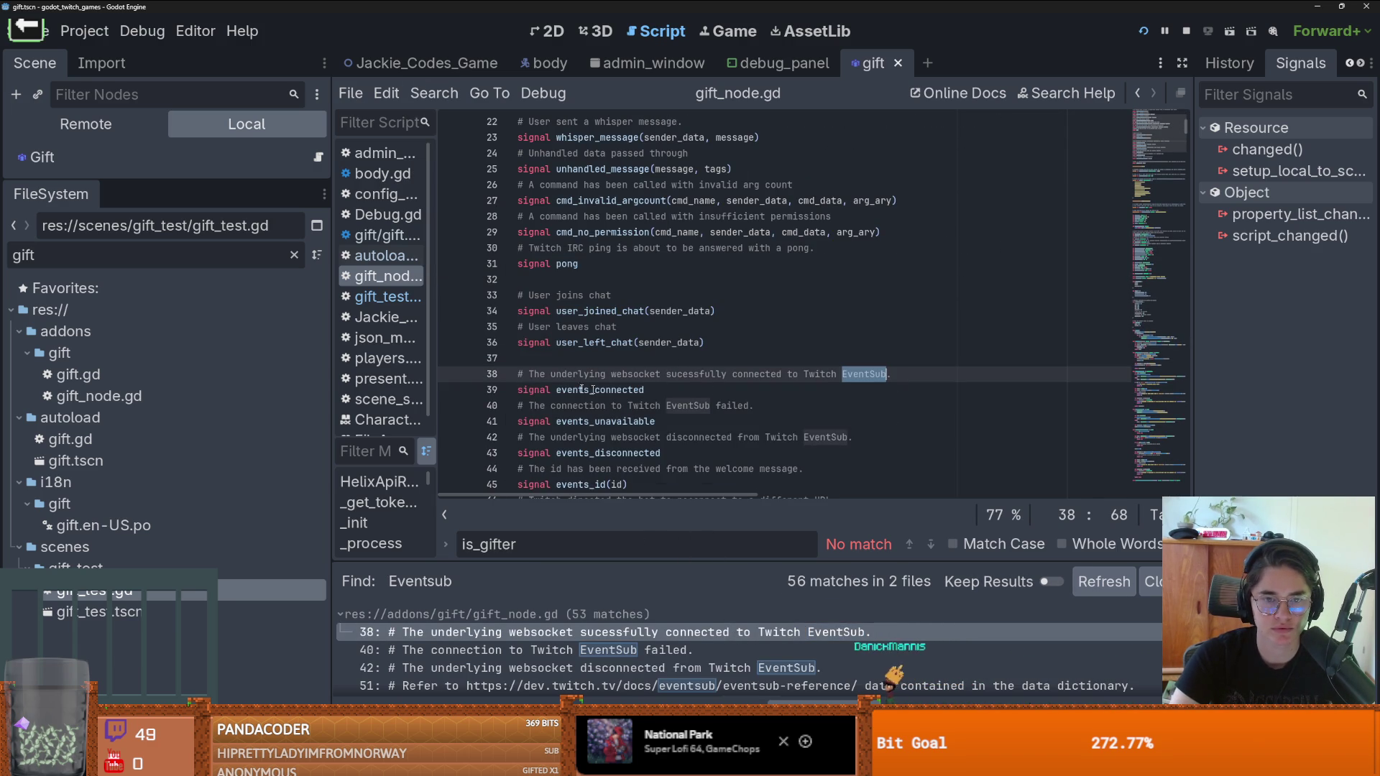
Step: Review gift_node.gd's chat signals, selecting user_joined_chat and IRC, then return to the browser
left_click(875, 373)
scroll(875, 323, "down", 2)
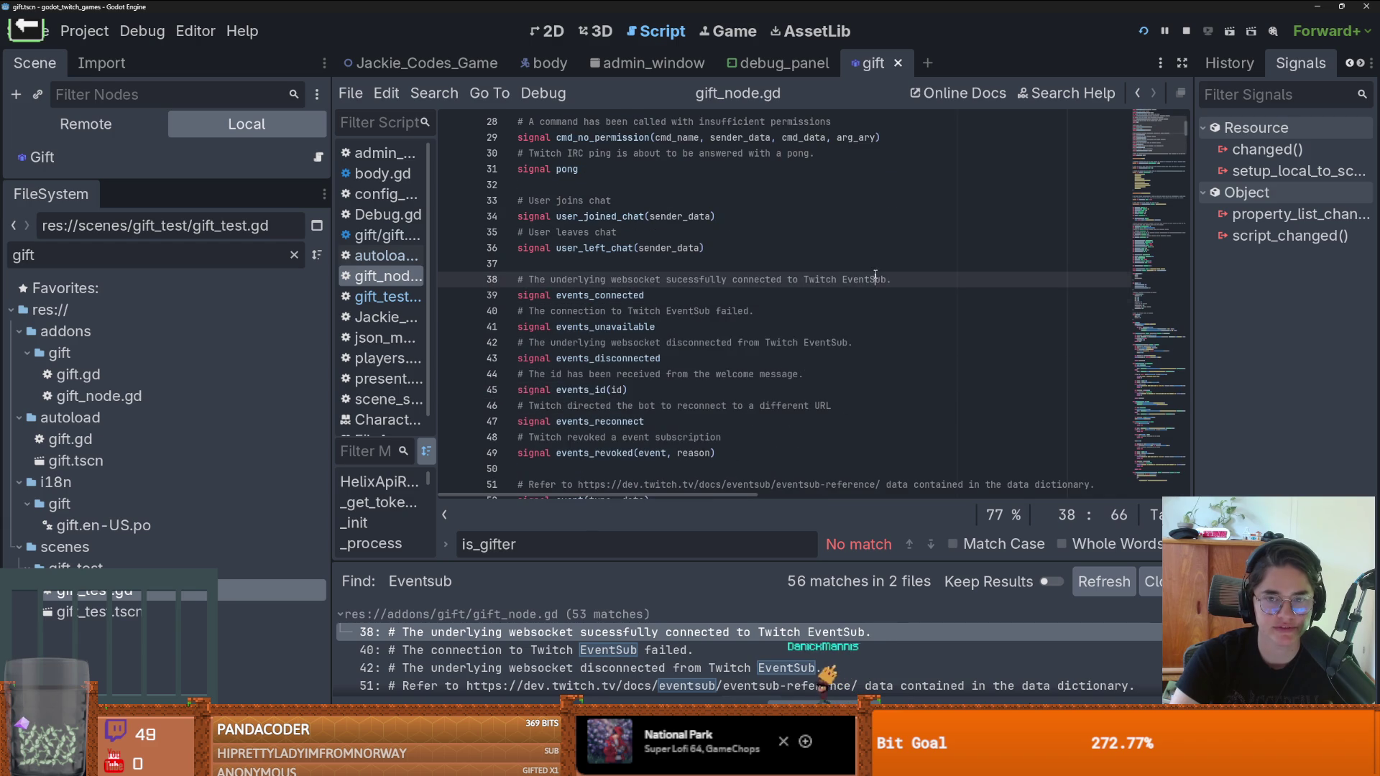
scroll(875, 277, "up", 2)
left_click(596, 325)
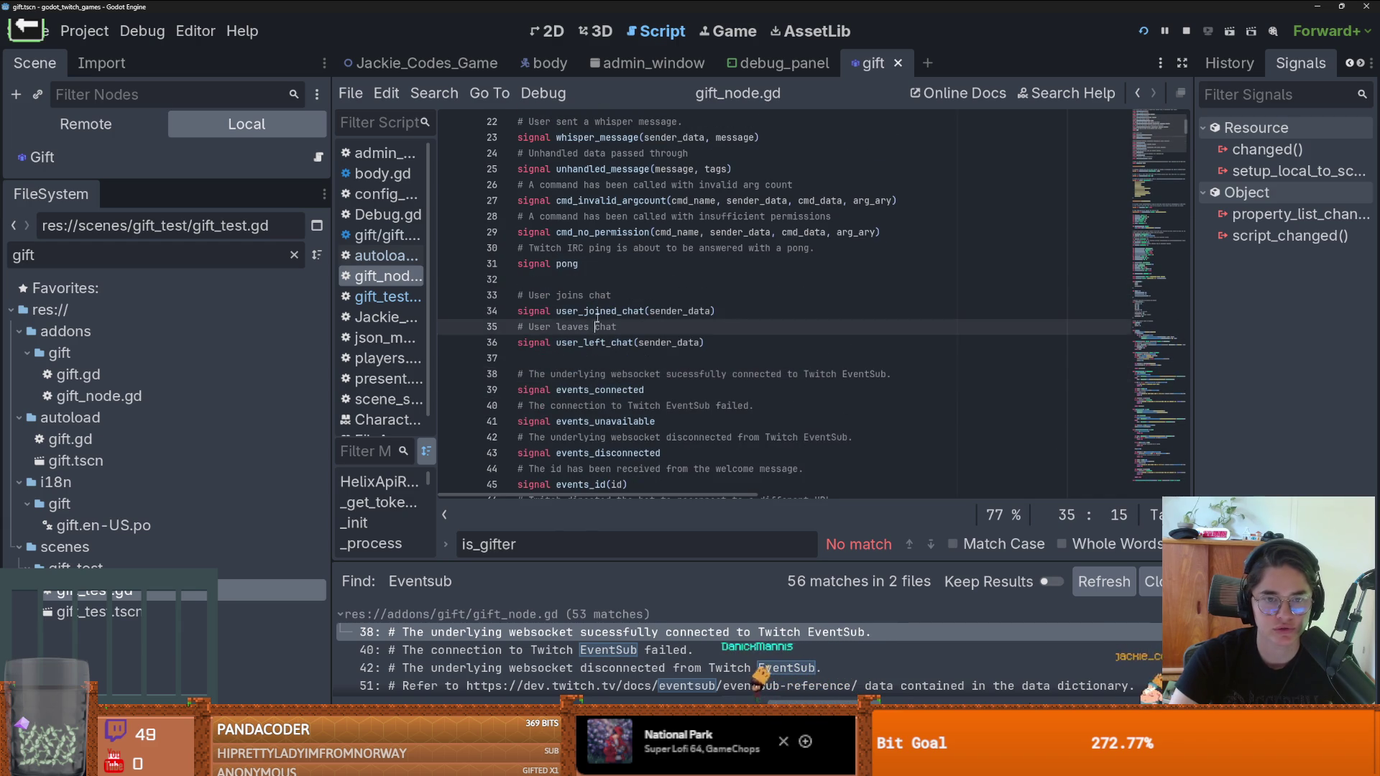
double_click(595, 311)
scroll(697, 362, "up", 7)
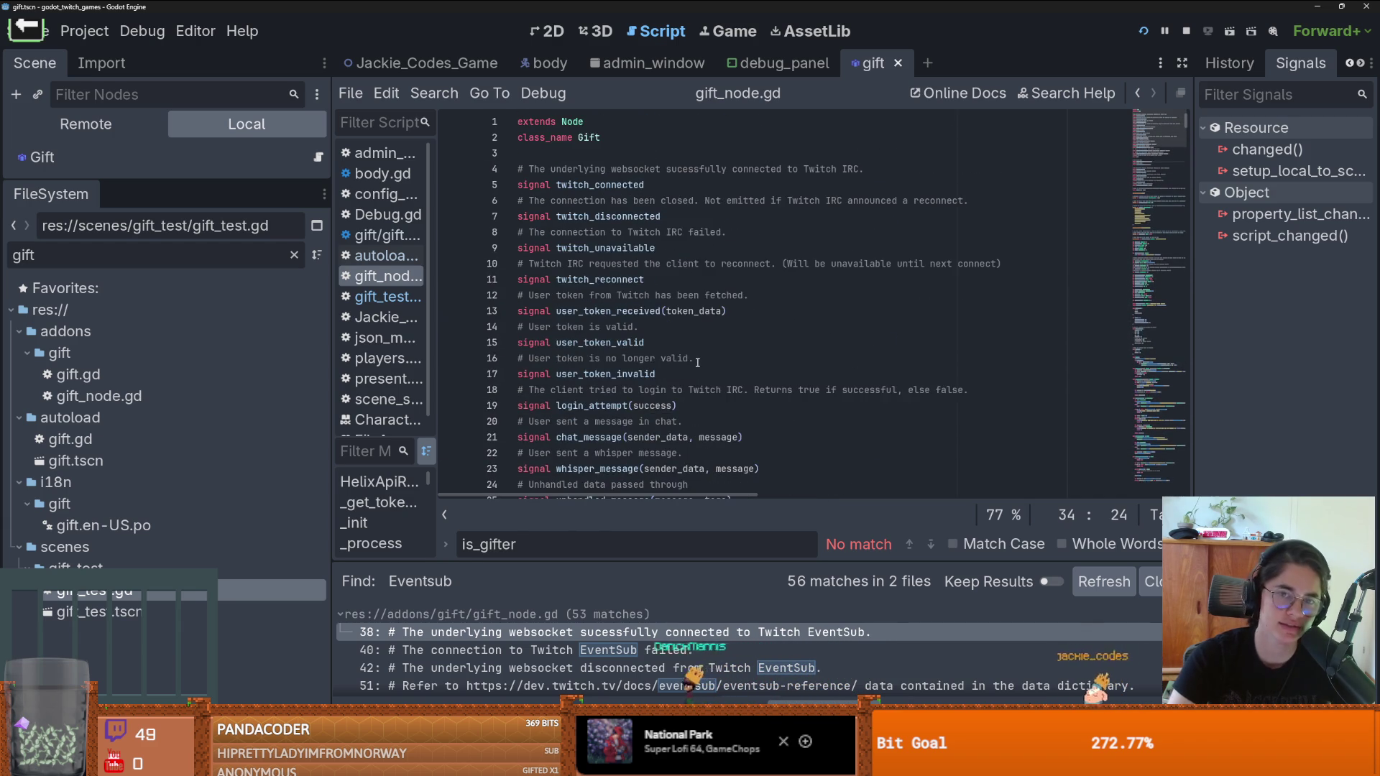
double_click(850, 169)
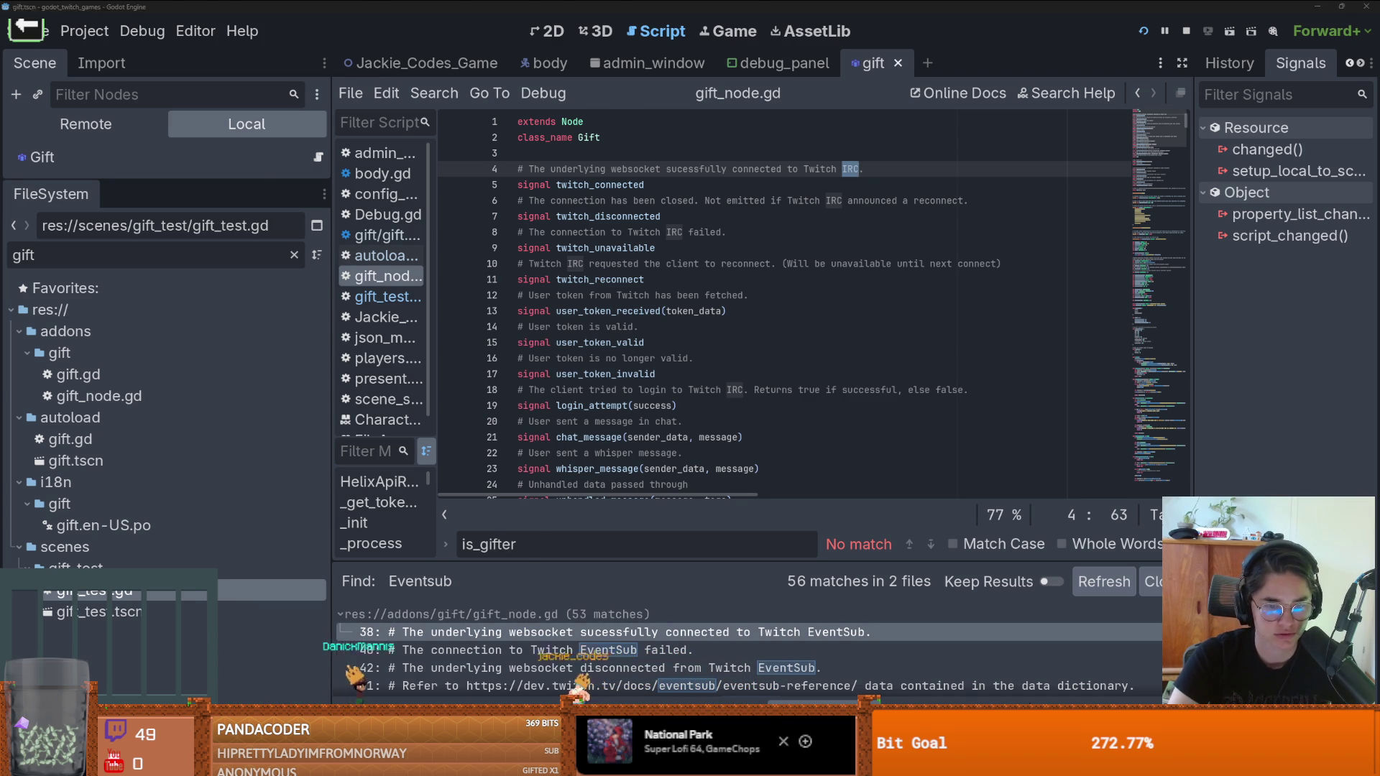
key("alt+Tab")
Step: Open the Twitcher repository page and read its Twitcher V2 intro
scroll(413, 312, "down", 2)
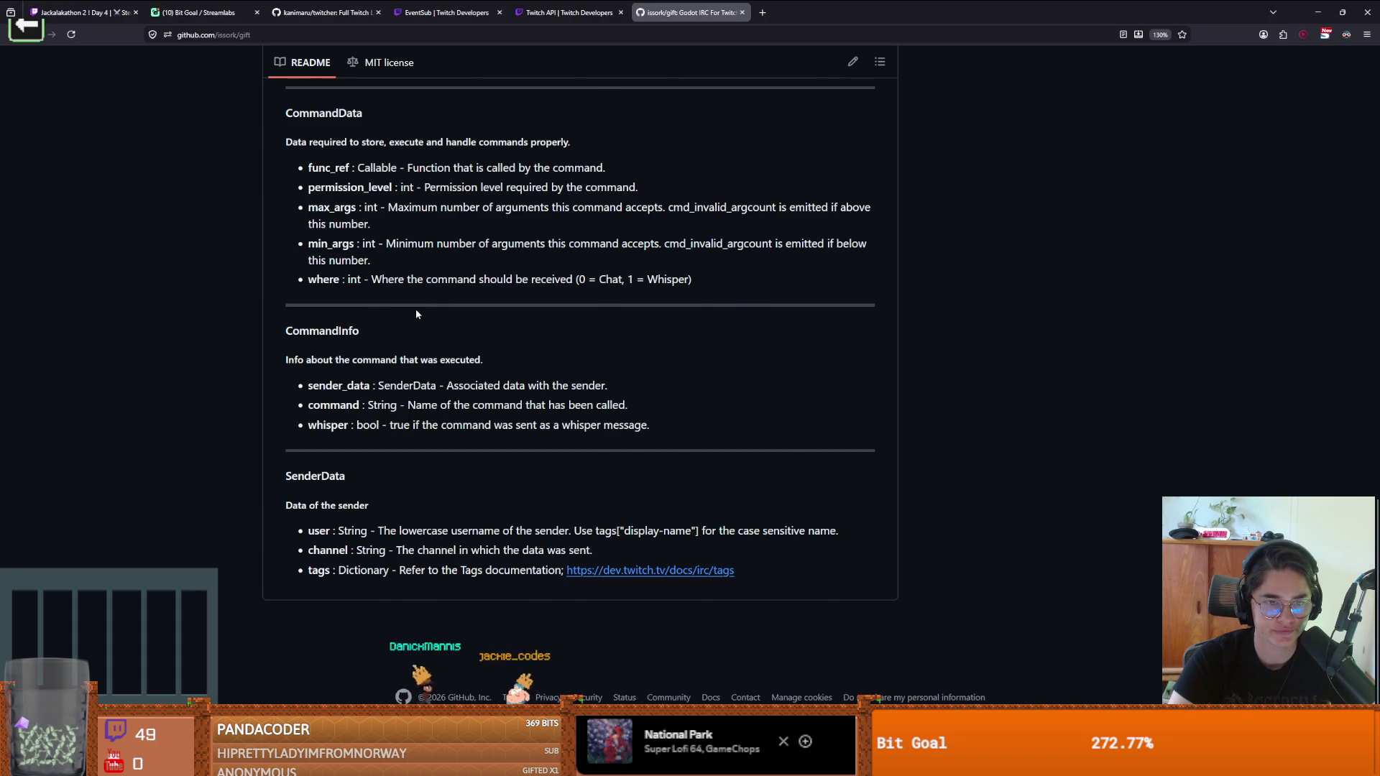
scroll(416, 309, "up", 20)
left_click(323, 12)
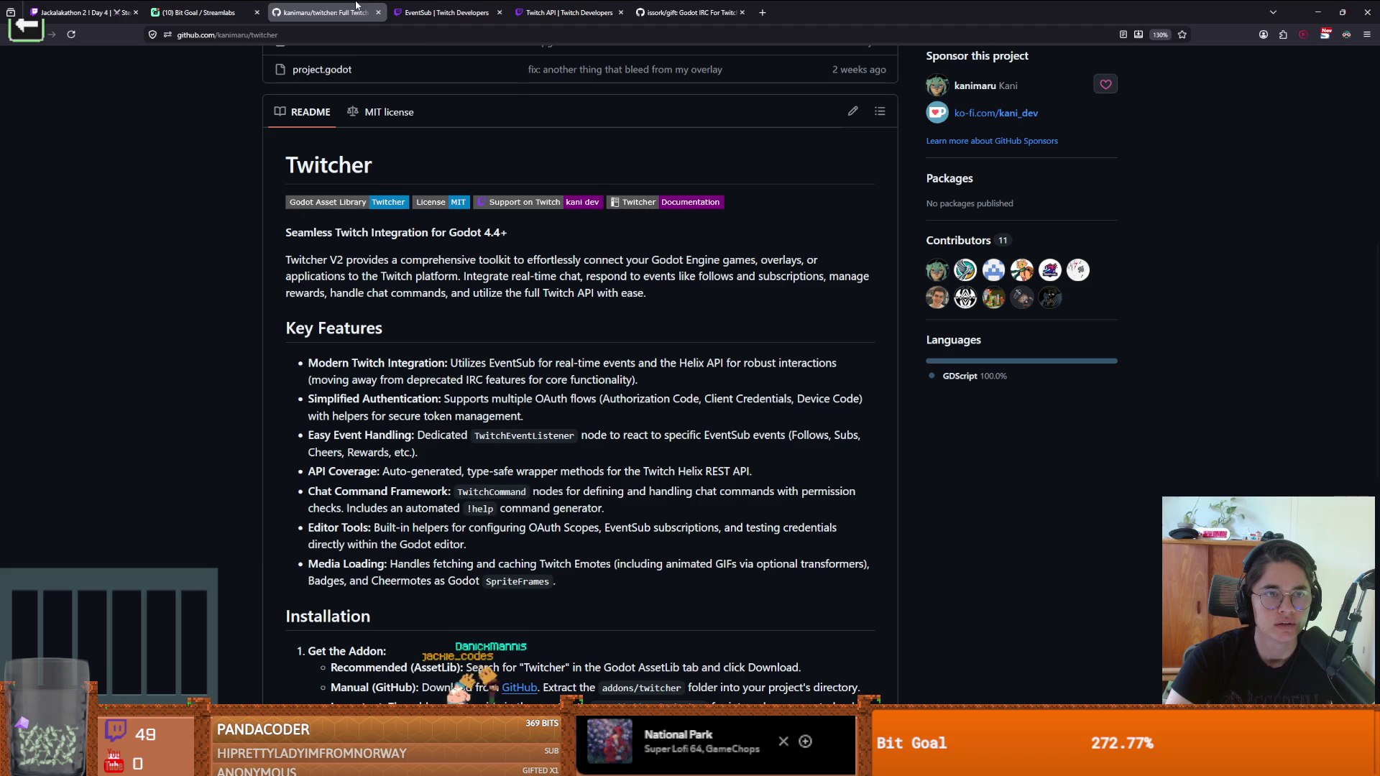
left_click_drag(317, 259, 370, 260)
left_click(371, 260)
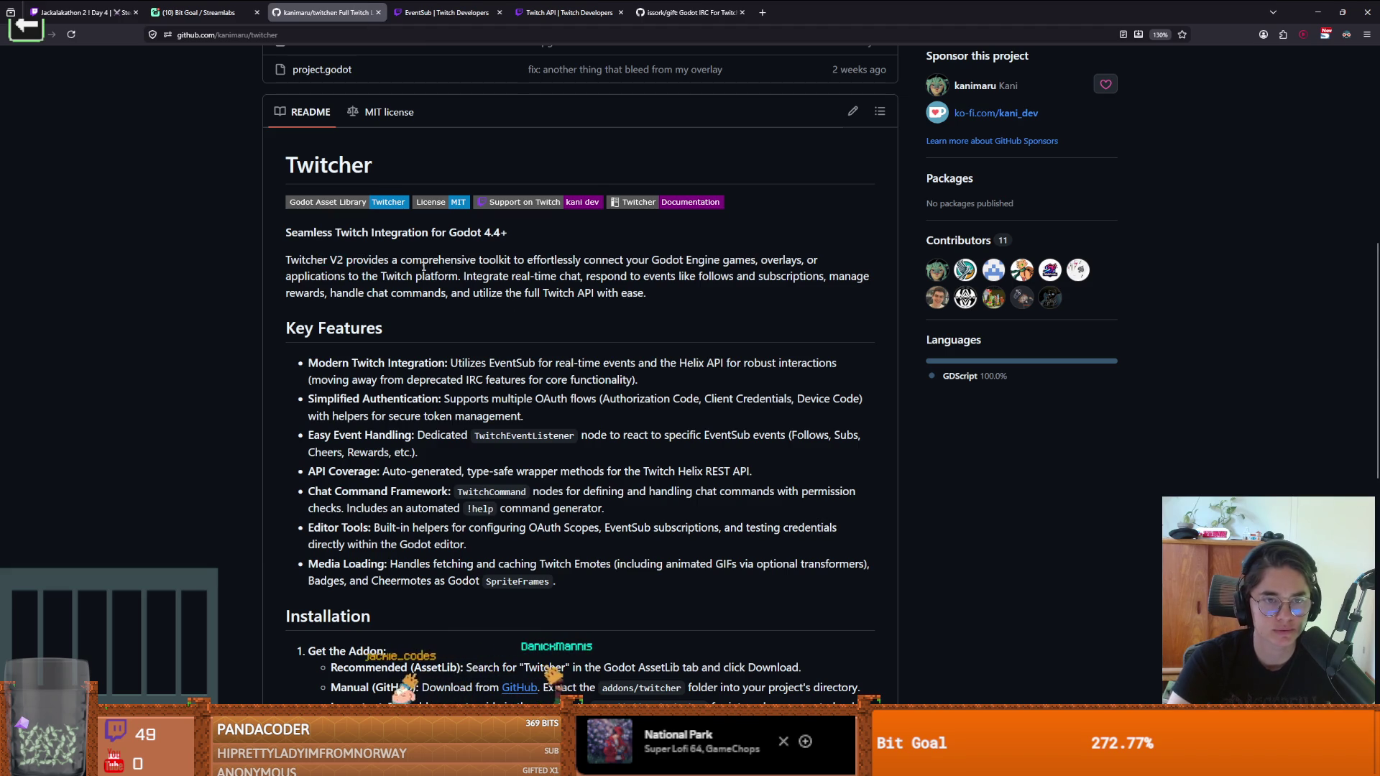
scroll(386, 263, "down", 2)
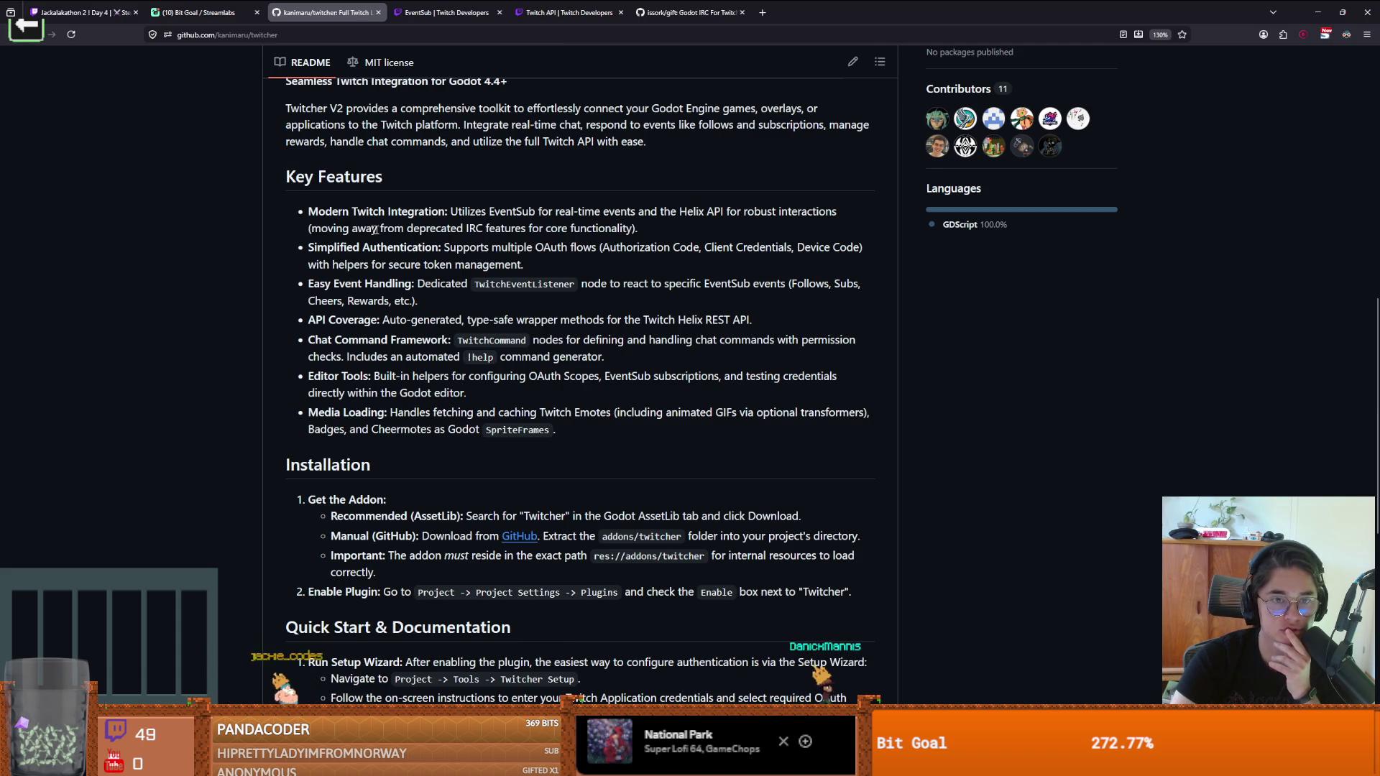
Step: Highlight the deprecated IRC, Helix API and Simplified Authentication features, then switch to the GIFT tab
mouse_move(370, 227)
left_mouse_down()
mouse_move(593, 228)
mouse_move(394, 228)
left_mouse_up()
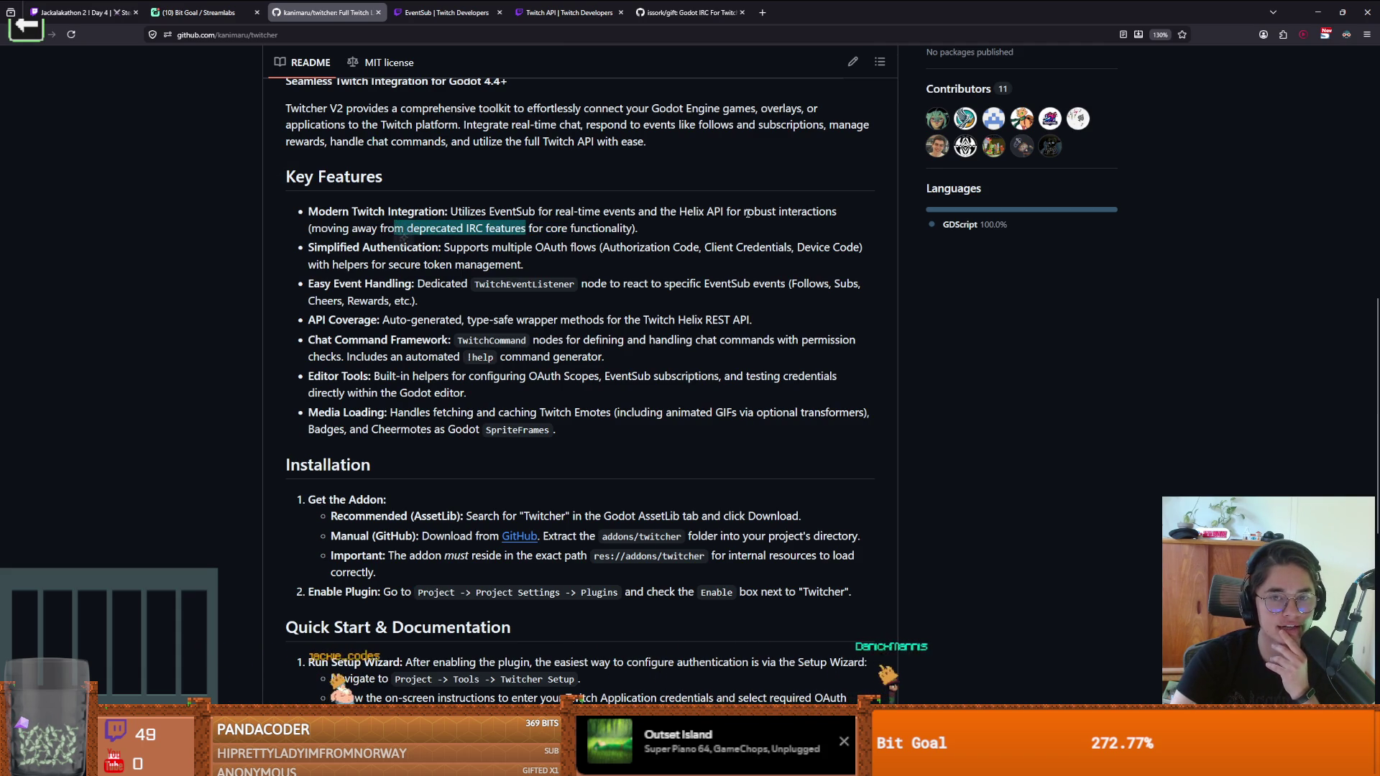
left_click_drag(726, 211, 680, 212)
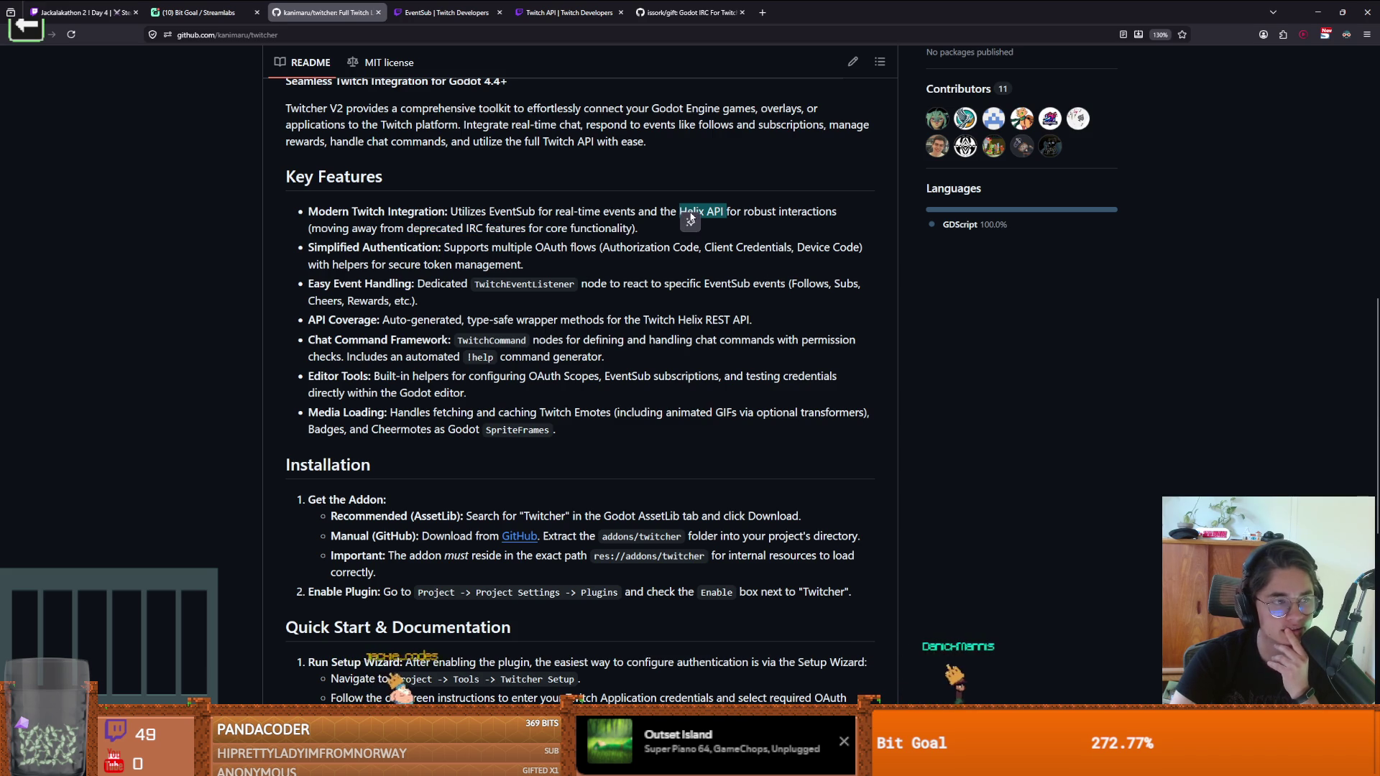
left_click(532, 224)
left_click_drag(356, 228, 620, 227)
scroll(452, 240, "down", 2)
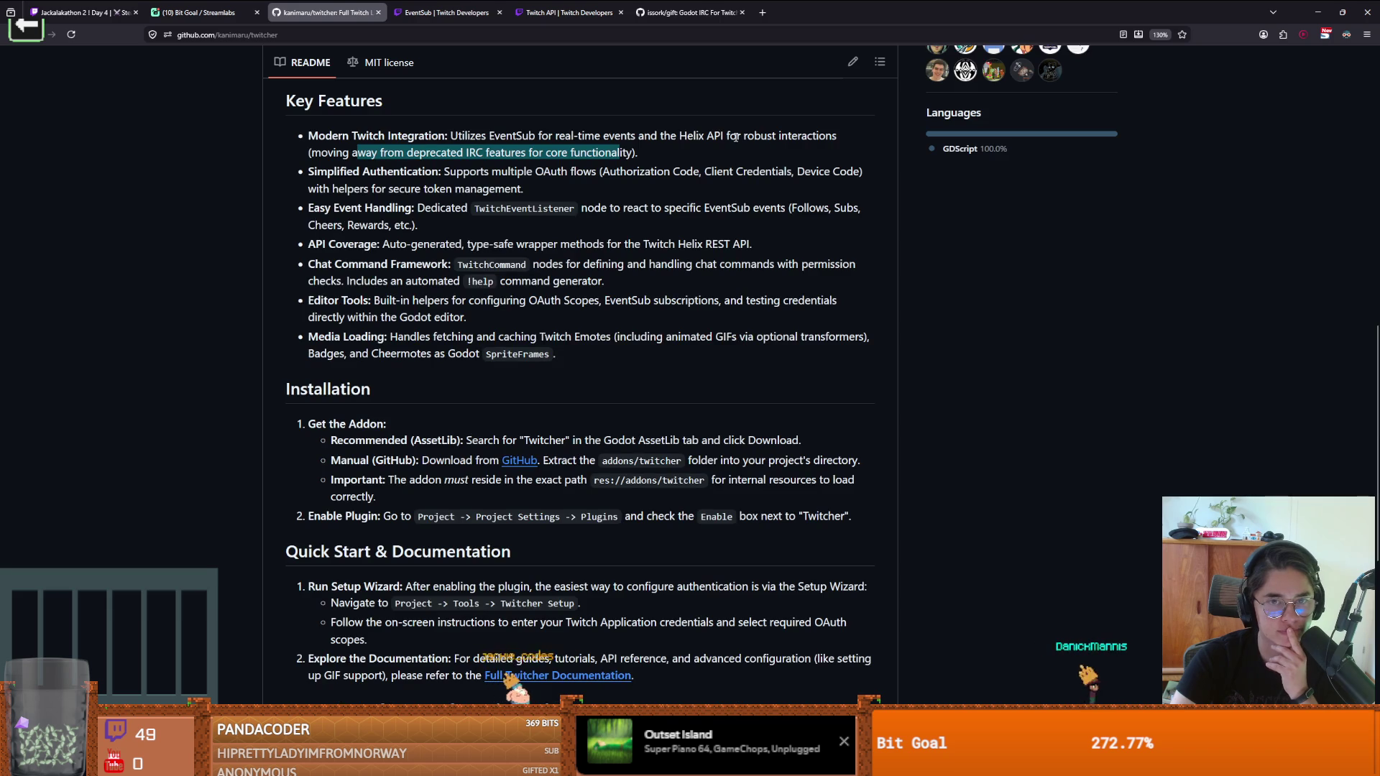
left_click_drag(725, 136, 679, 136)
left_click(465, 157)
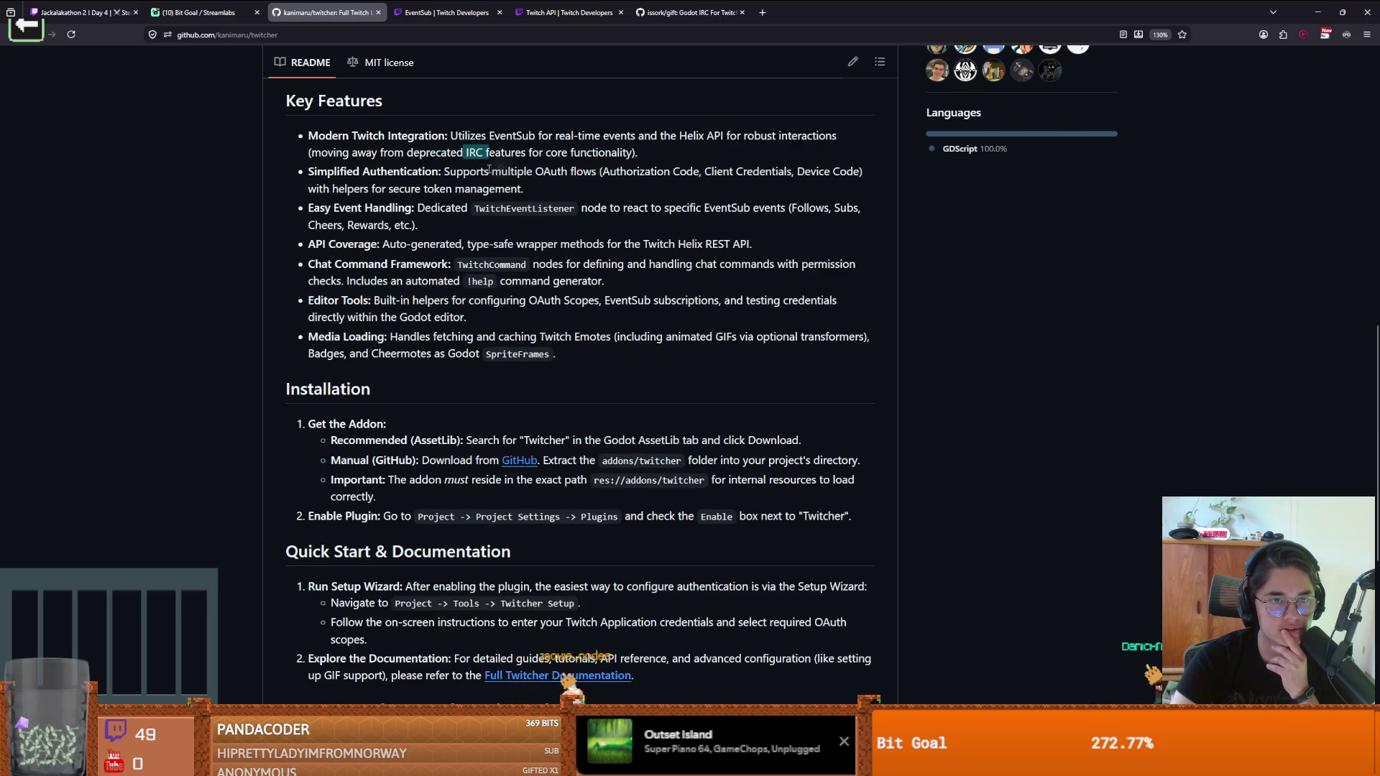
double_click(473, 153)
scroll(445, 219, "up", 2)
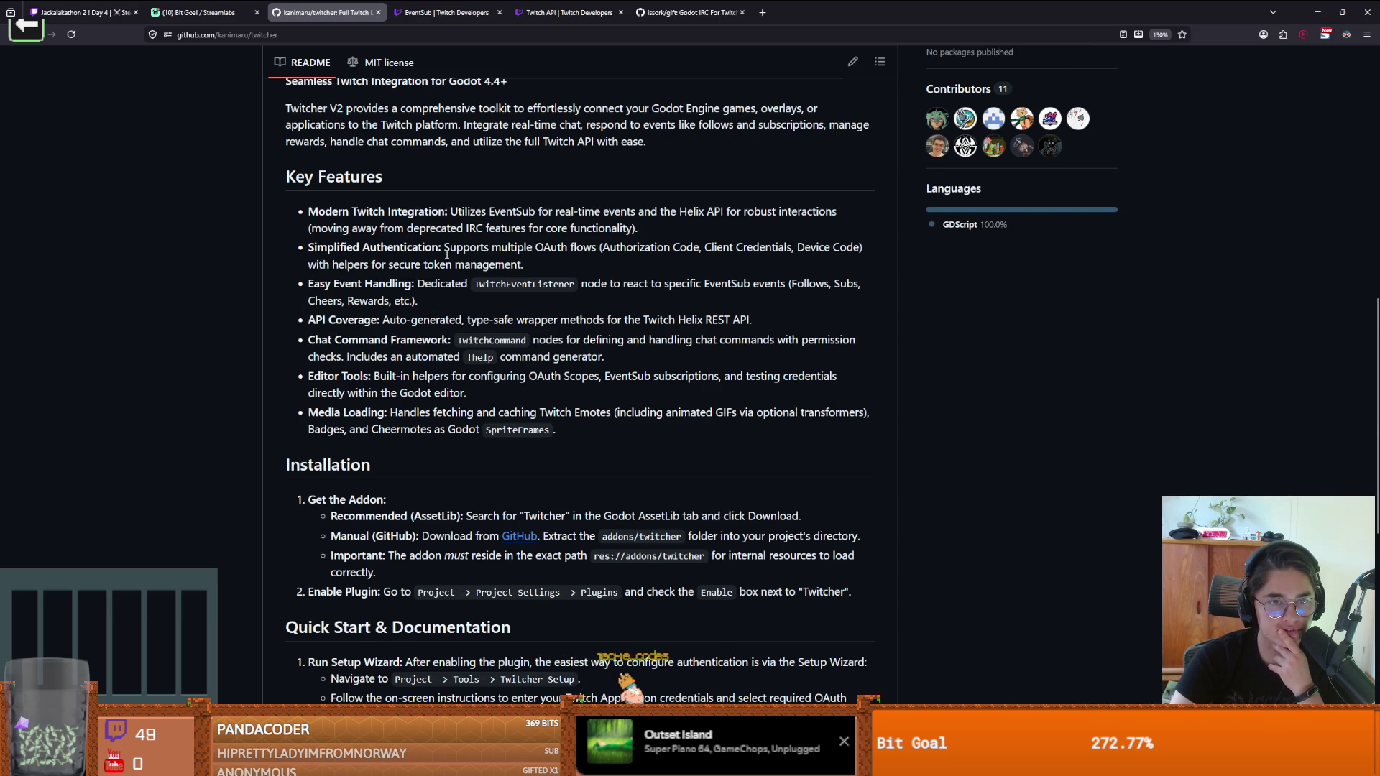
left_click_drag(495, 259, 523, 264)
left_click_drag(715, 211, 674, 214)
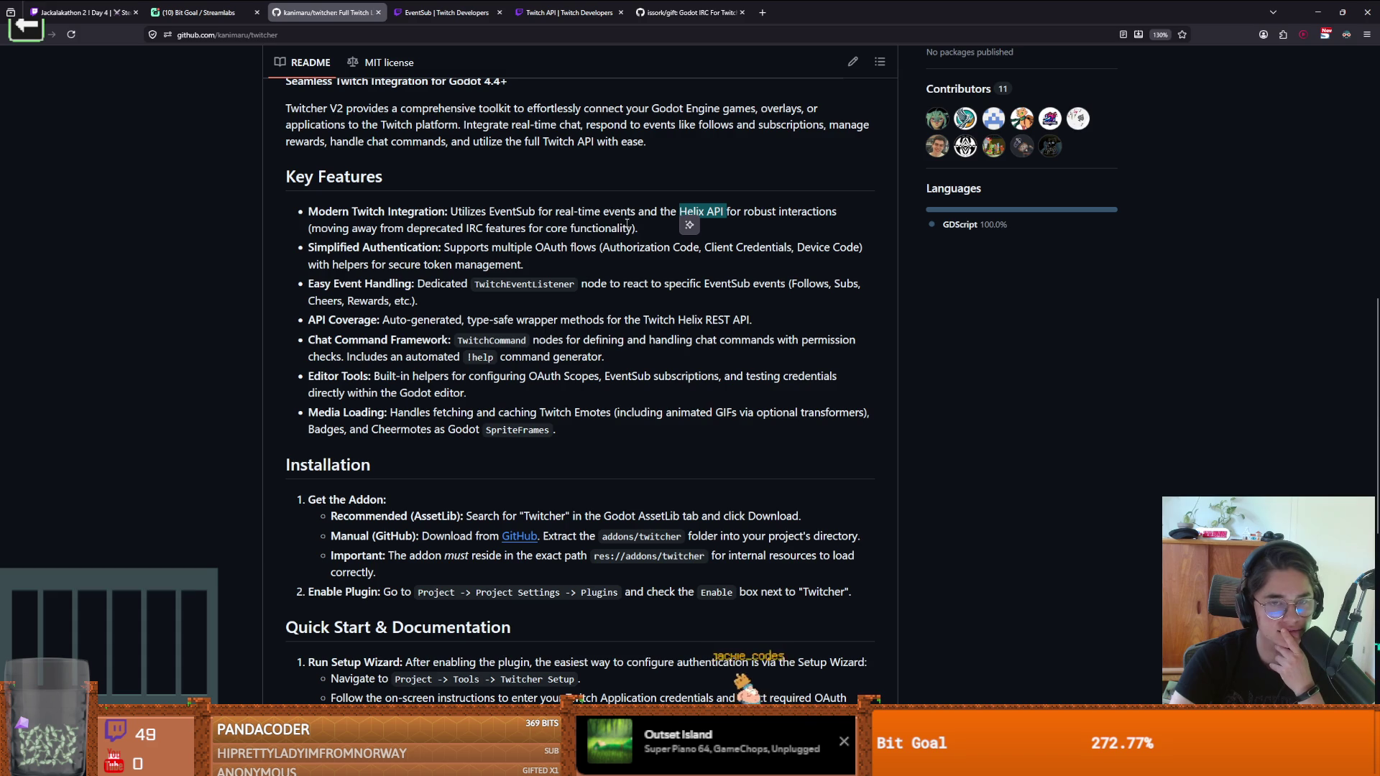
scroll(627, 225, "up", 3)
scroll(575, 323, "down", 1)
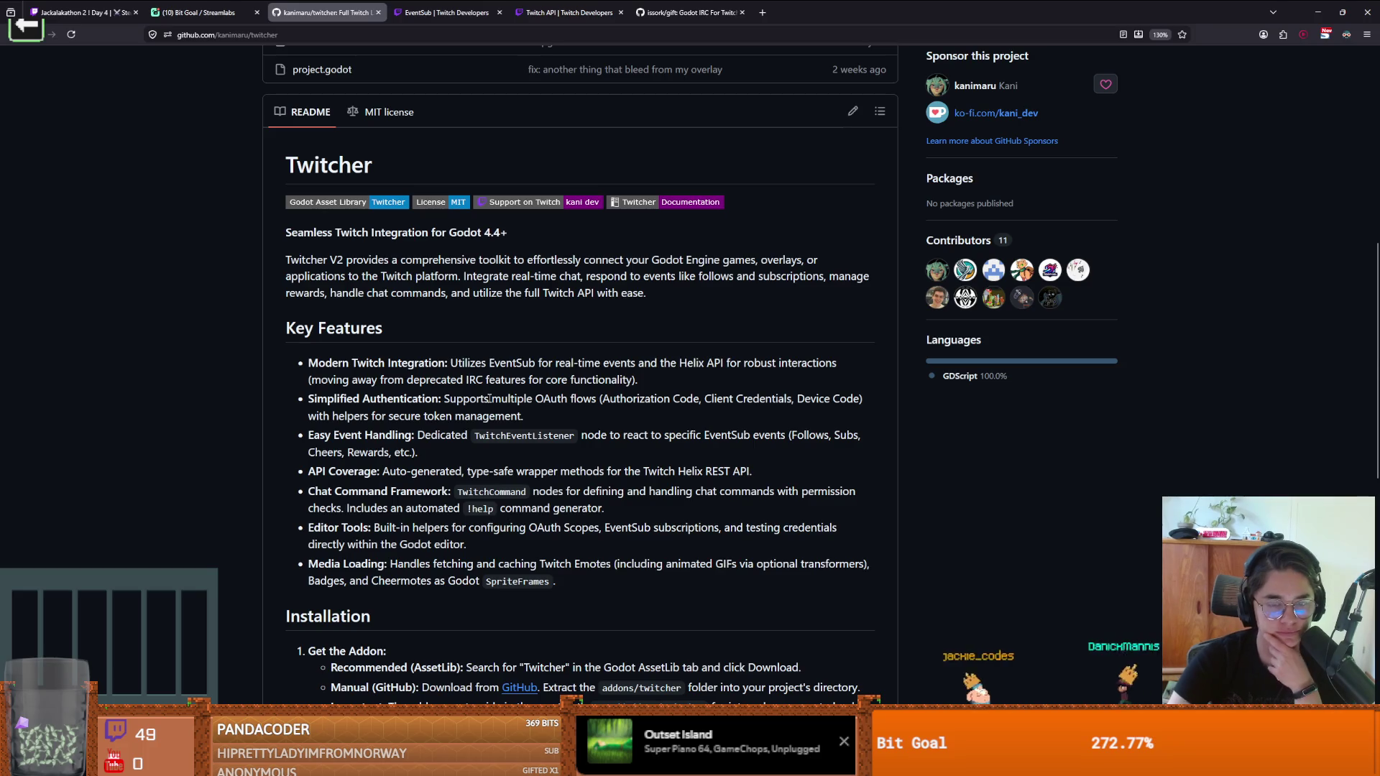
left_click(535, 414)
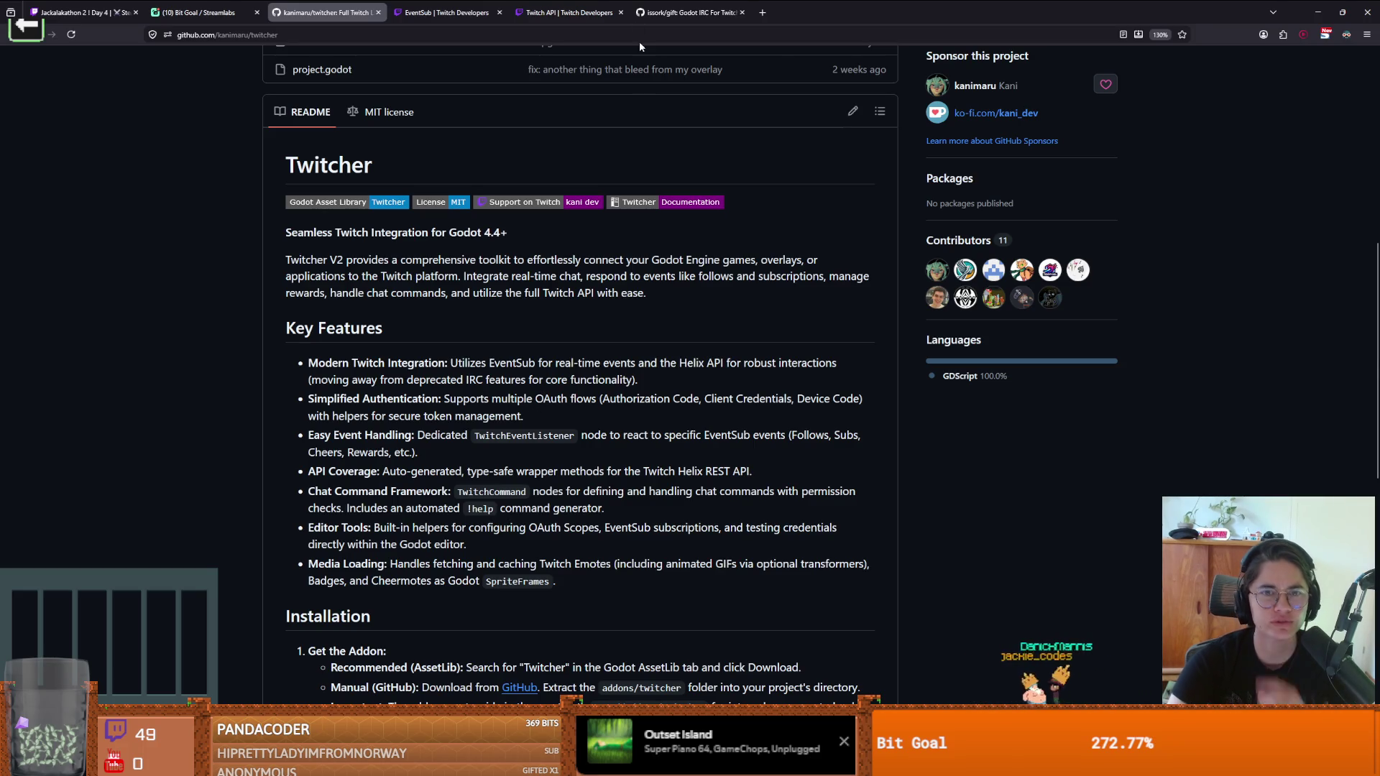
left_click(669, 14)
Step: Scroll up and down through the GIFT README and its chat example
scroll(570, 395, "up", 3)
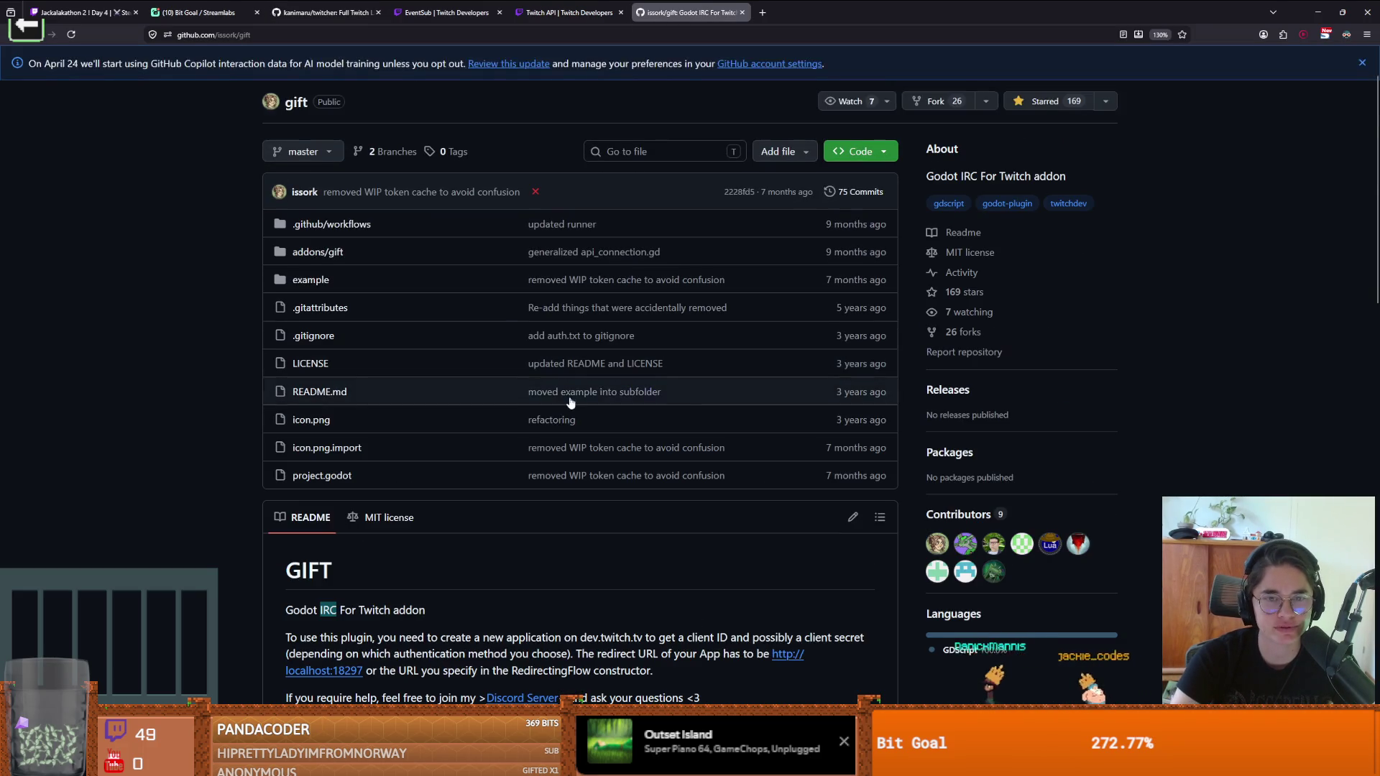
scroll(571, 395, "down", 1)
scroll(597, 400, "down", 3)
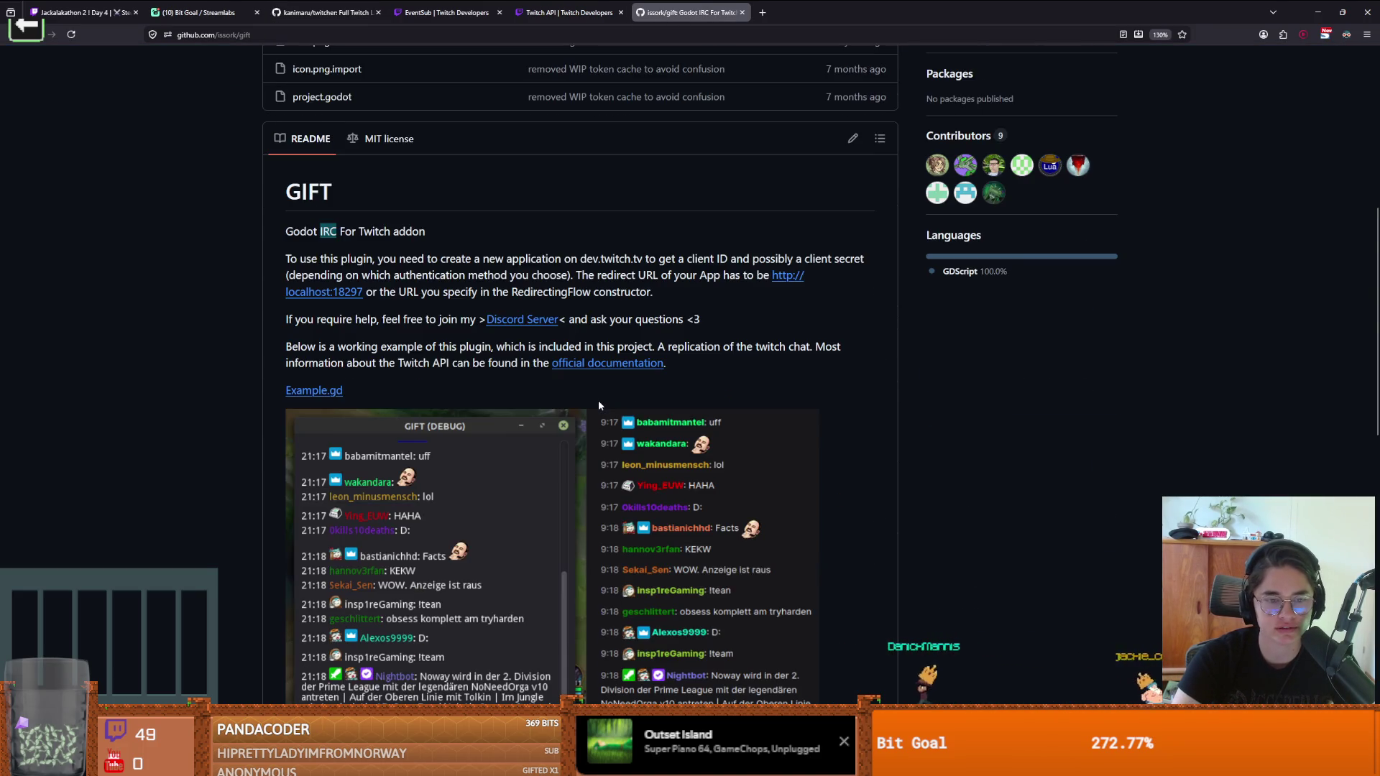
scroll(624, 411, "up", 6)
scroll(628, 406, "up", 1)
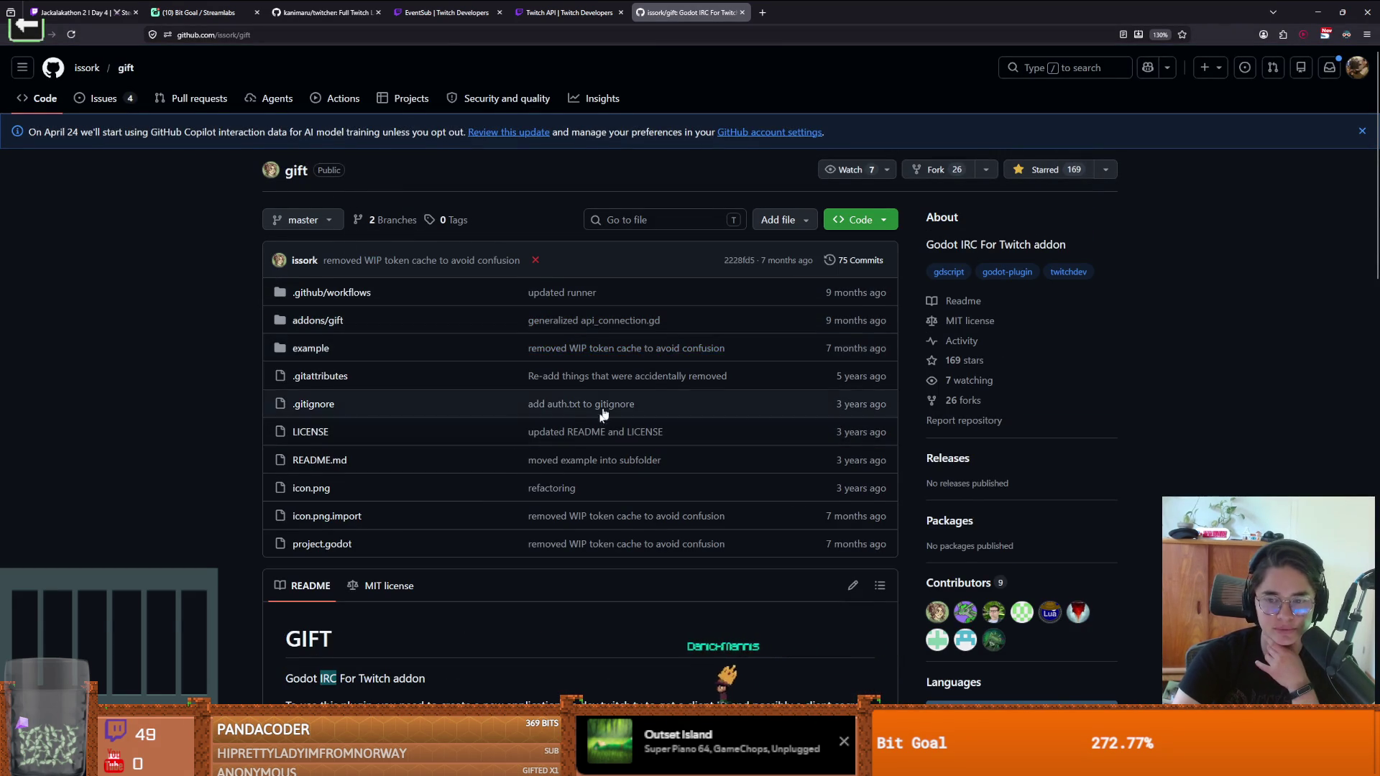
scroll(603, 431, "down", 2)
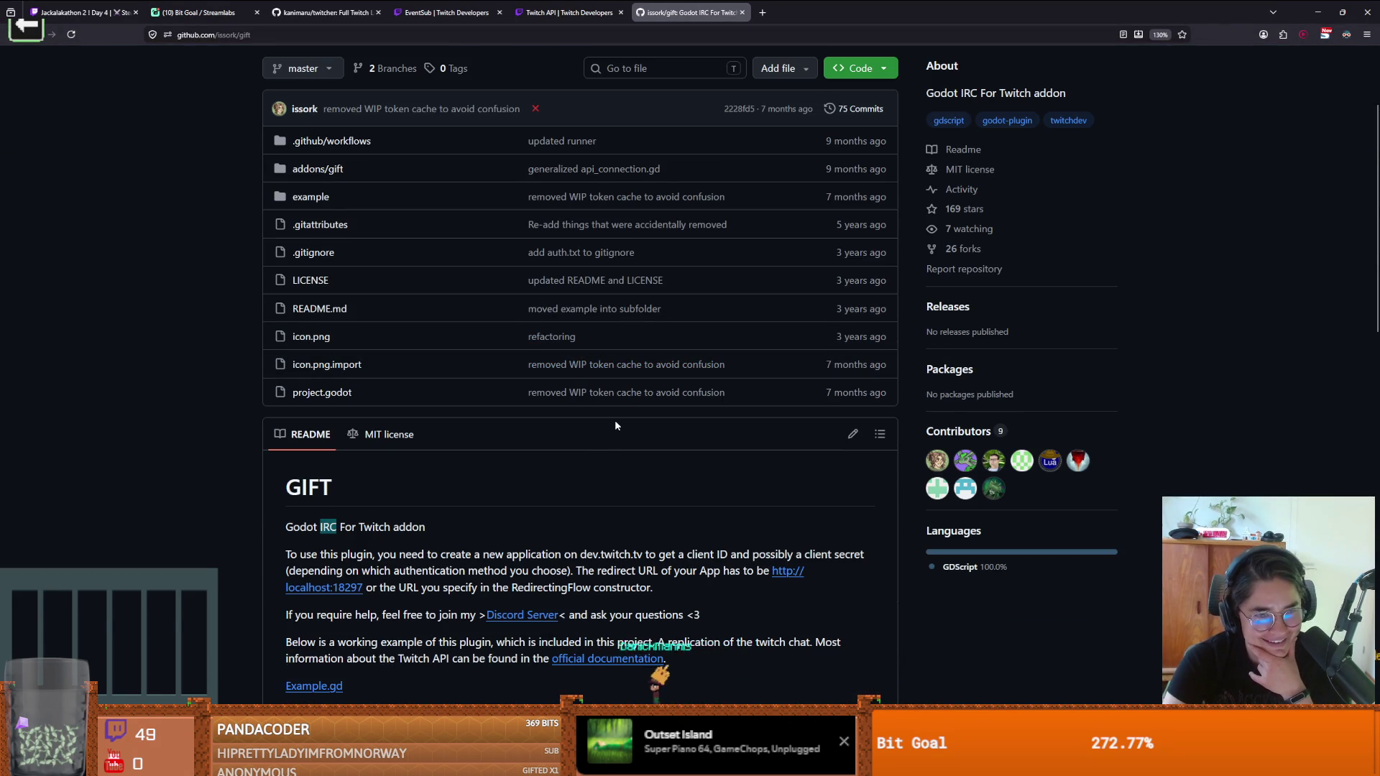
scroll(621, 403, "down", 4)
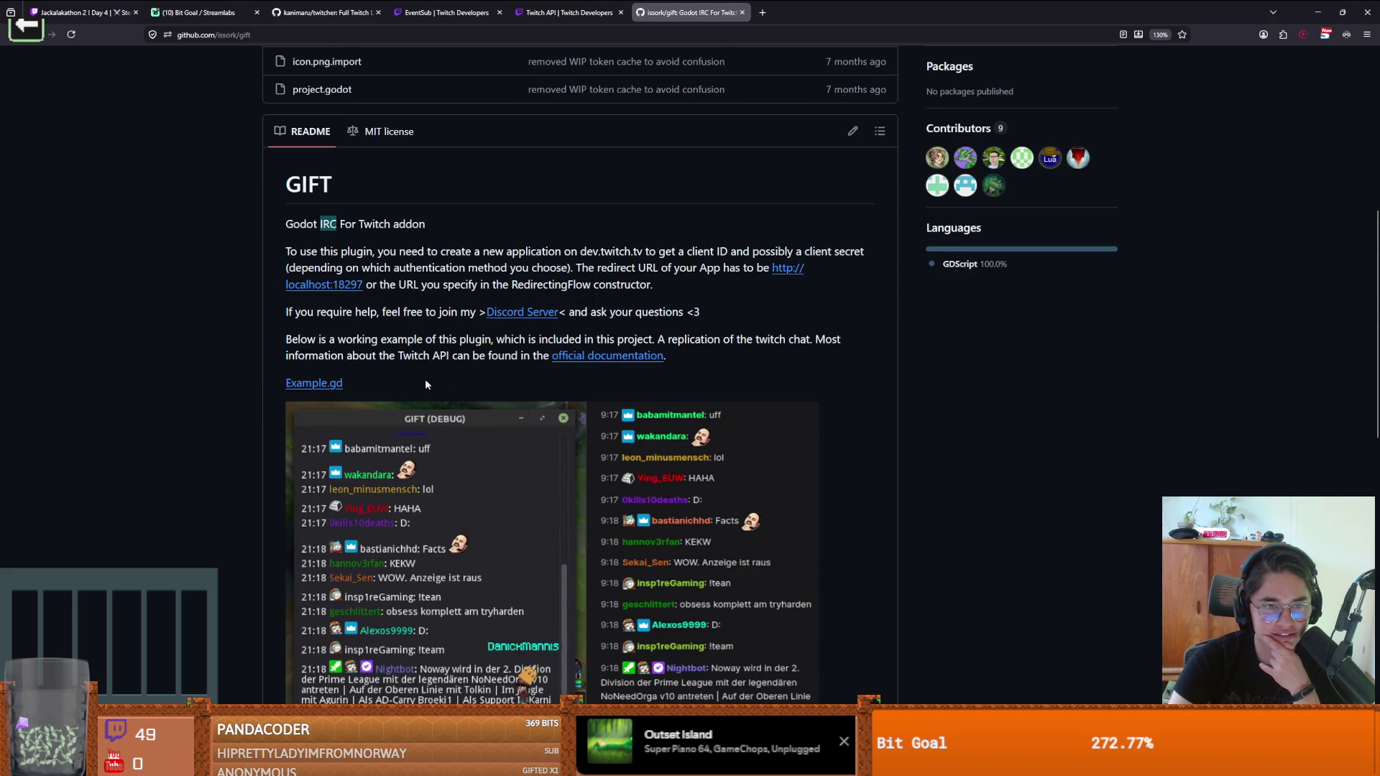
scroll(425, 377, "down", 14)
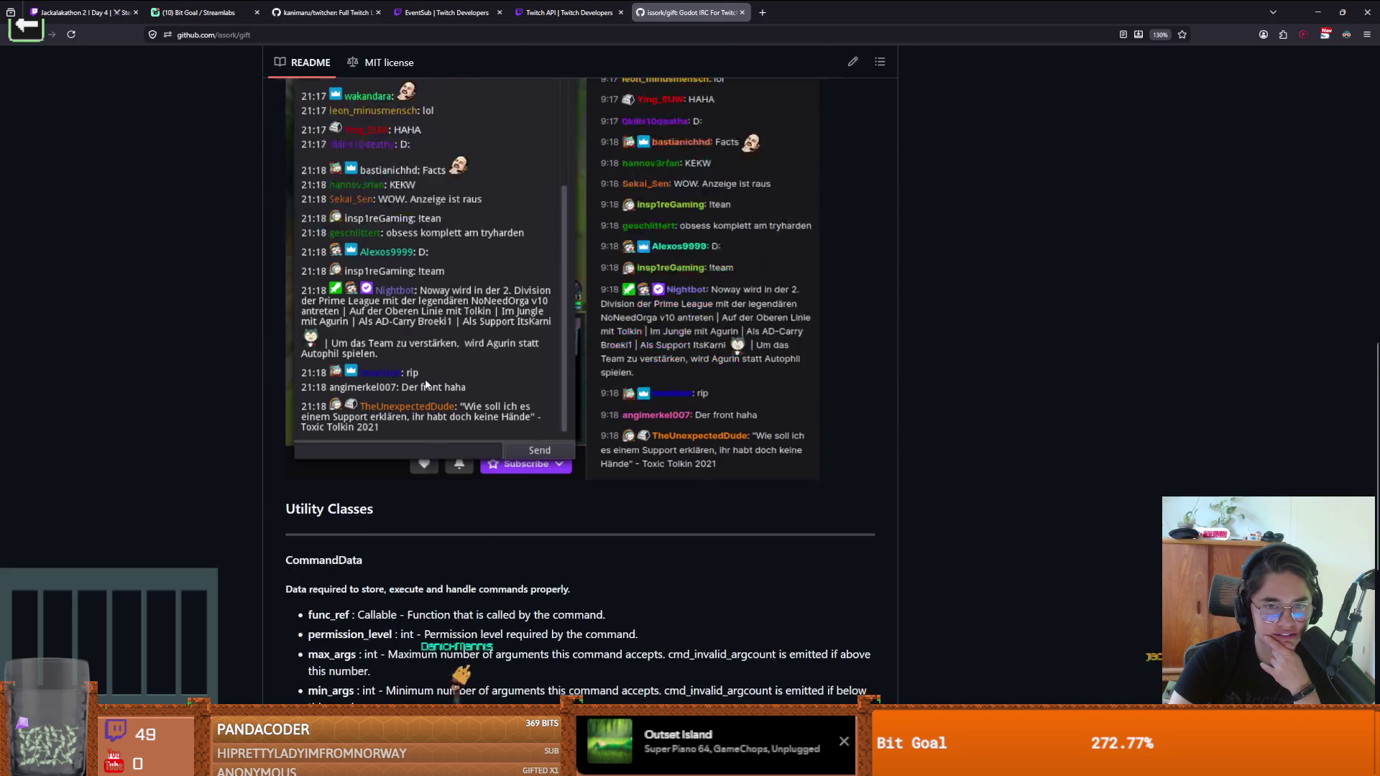
scroll(425, 378, "up", 5)
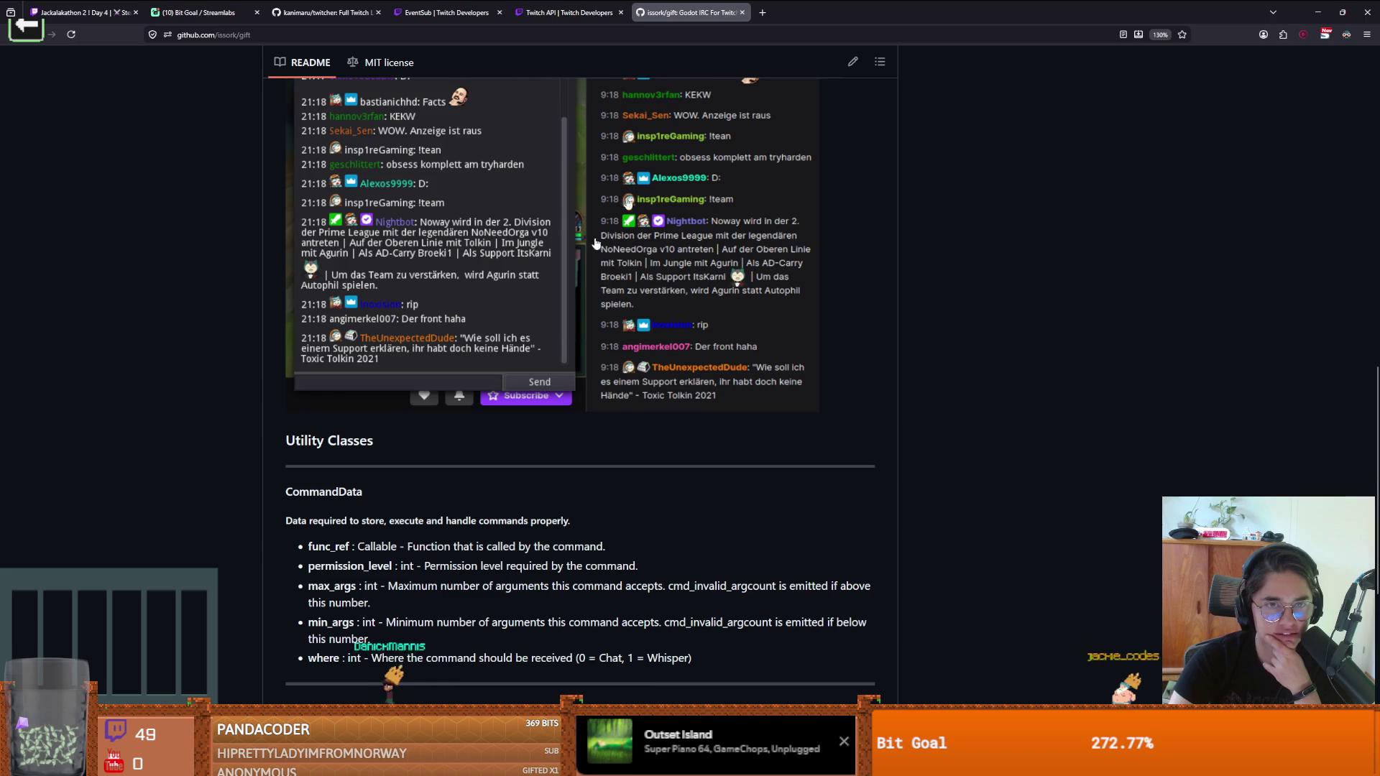
Step: Glance at the Twitch API and EventSub docs tabs, return to Twitcher, then switch to Godot
left_click(568, 12)
left_click(474, 13)
left_click(323, 12)
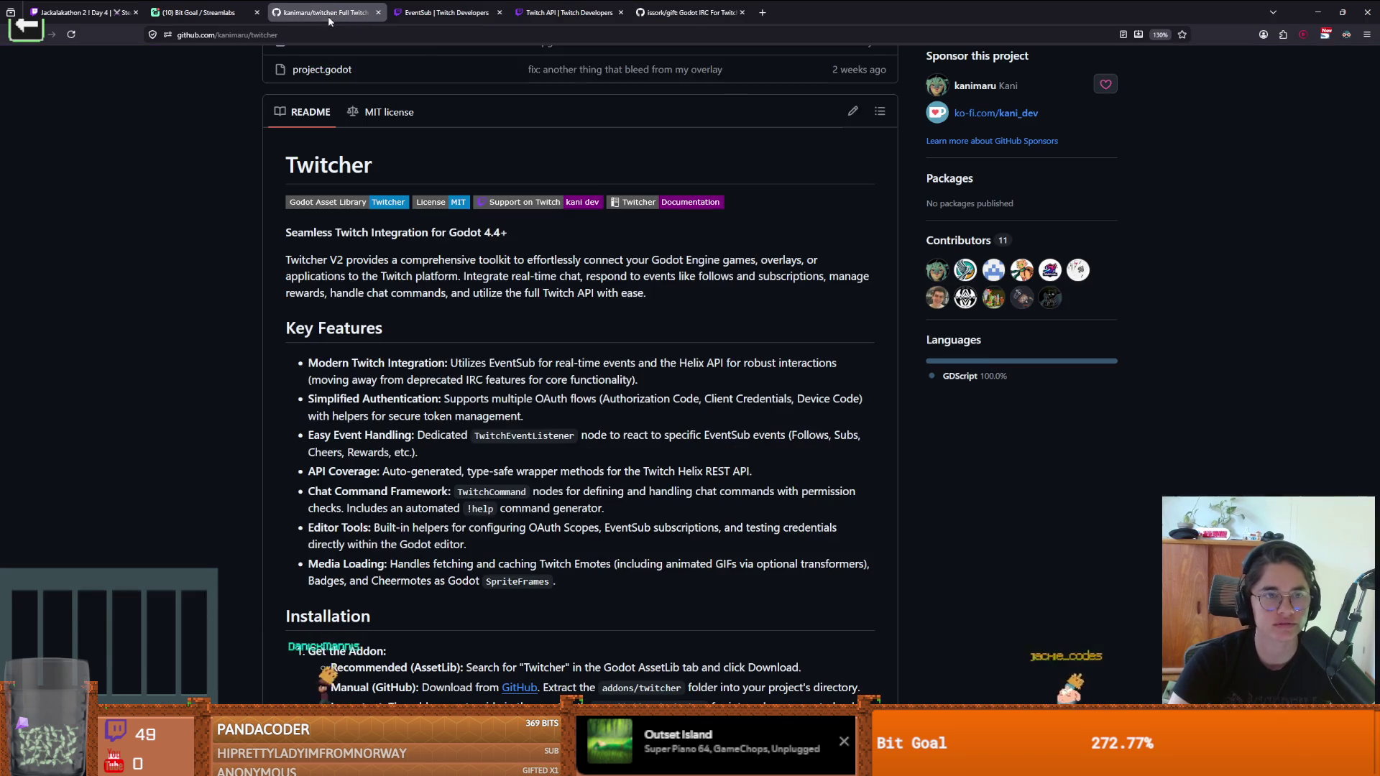
key("alt+Tab")
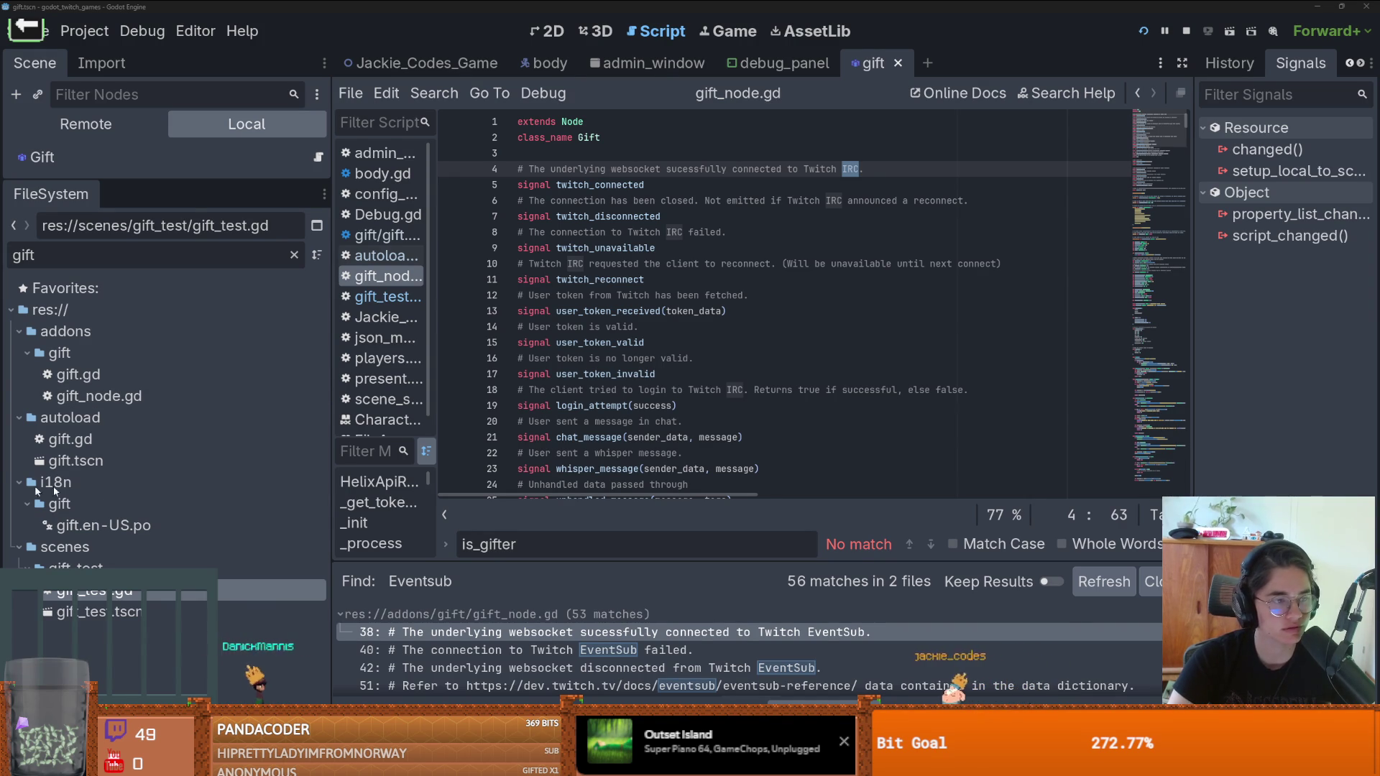
key("alt+Tab")
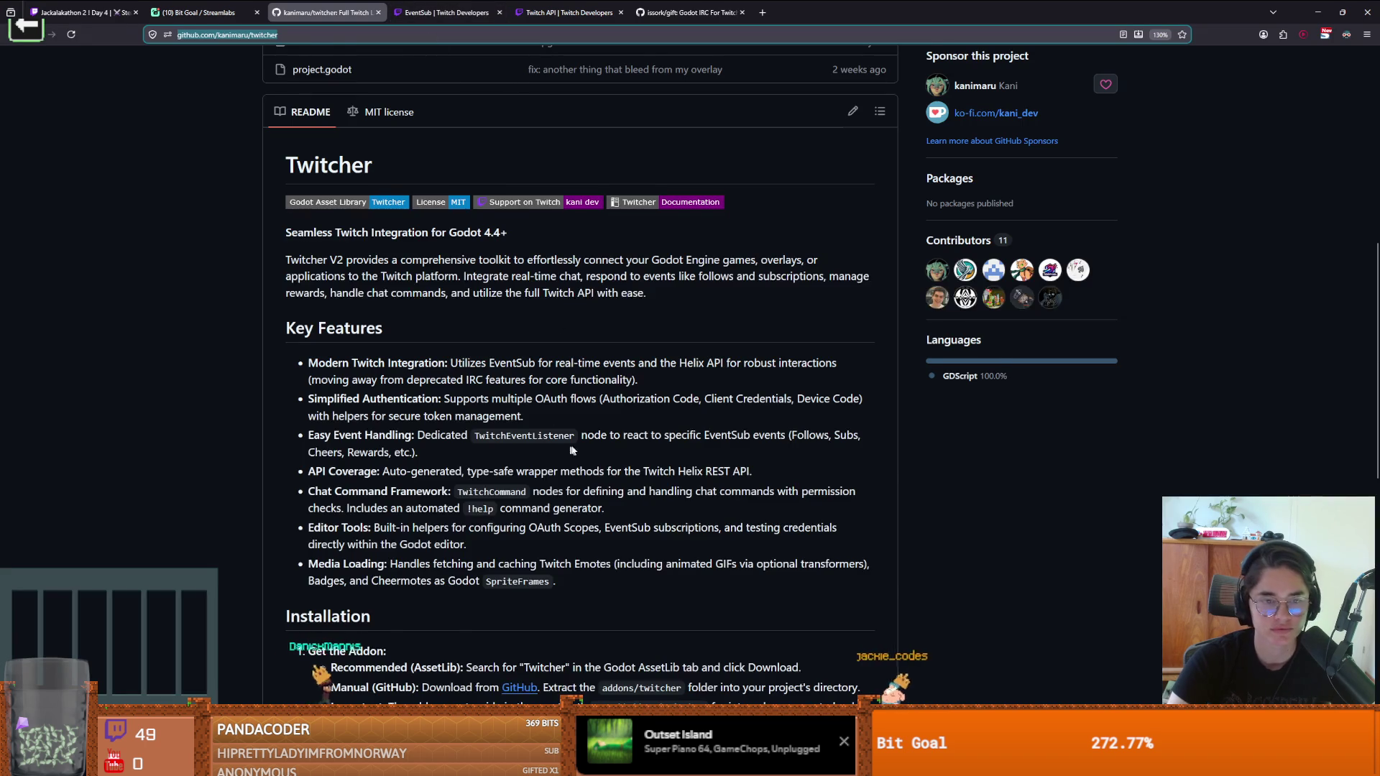
scroll(575, 442, "up", 6)
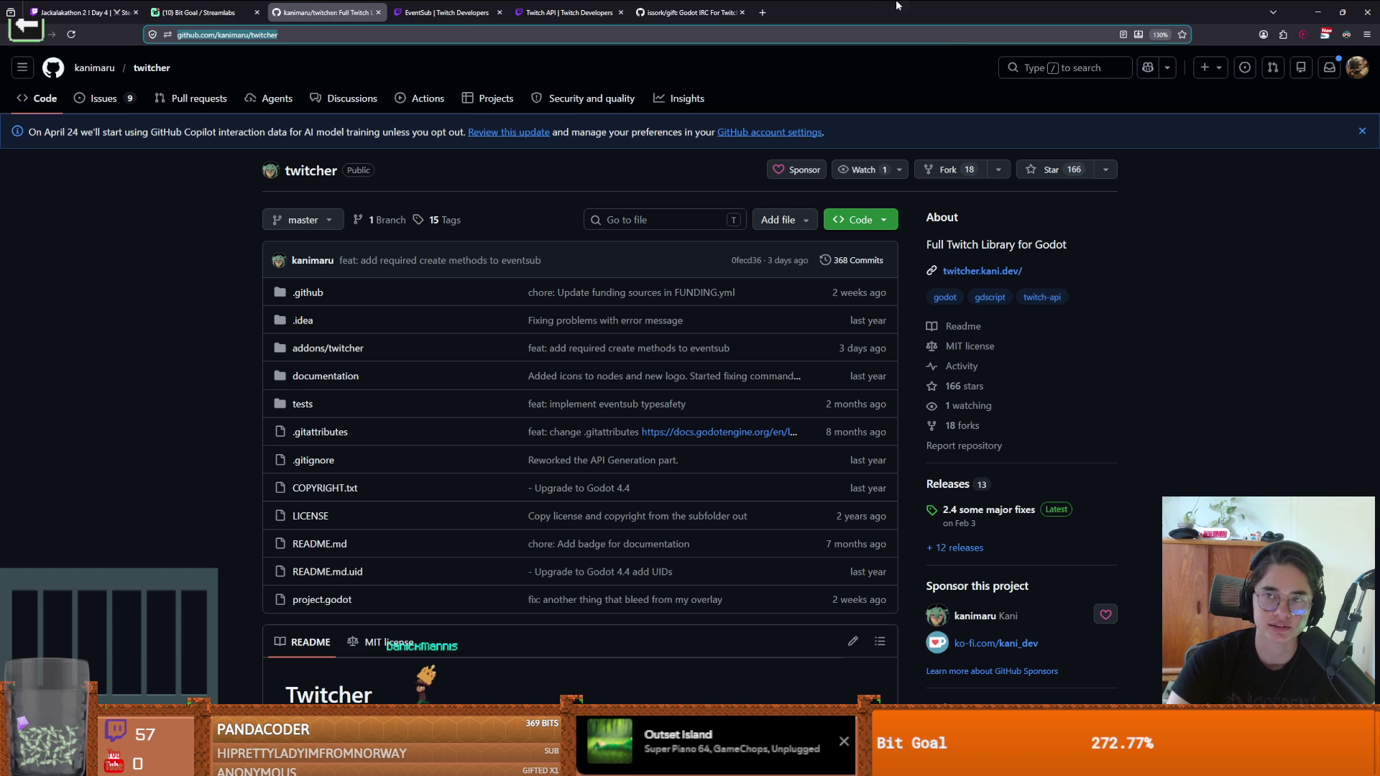
key("alt+Tab")
scroll(699, 263, "down", 1)
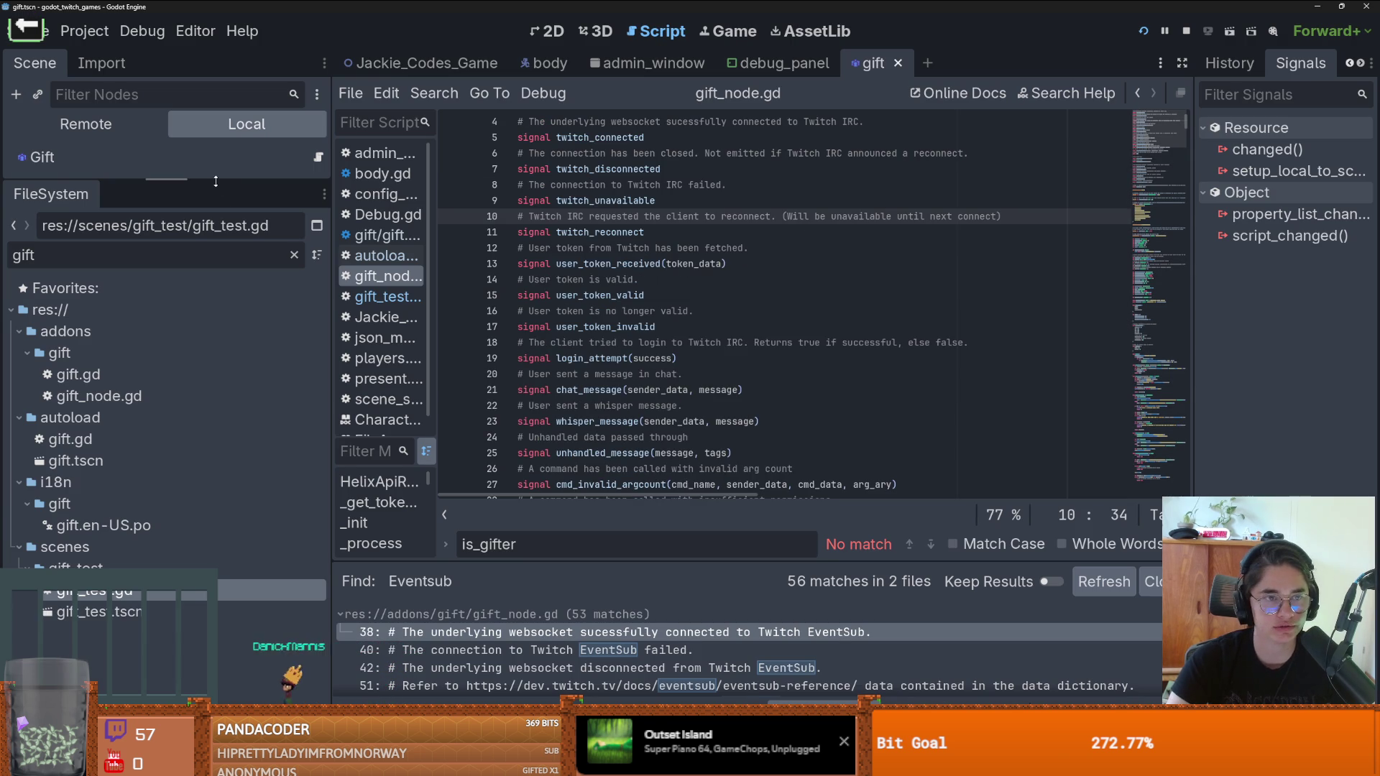
Step: Click at the end of line 18 in gift_node.gd and switch to the browser and back
left_click(749, 342)
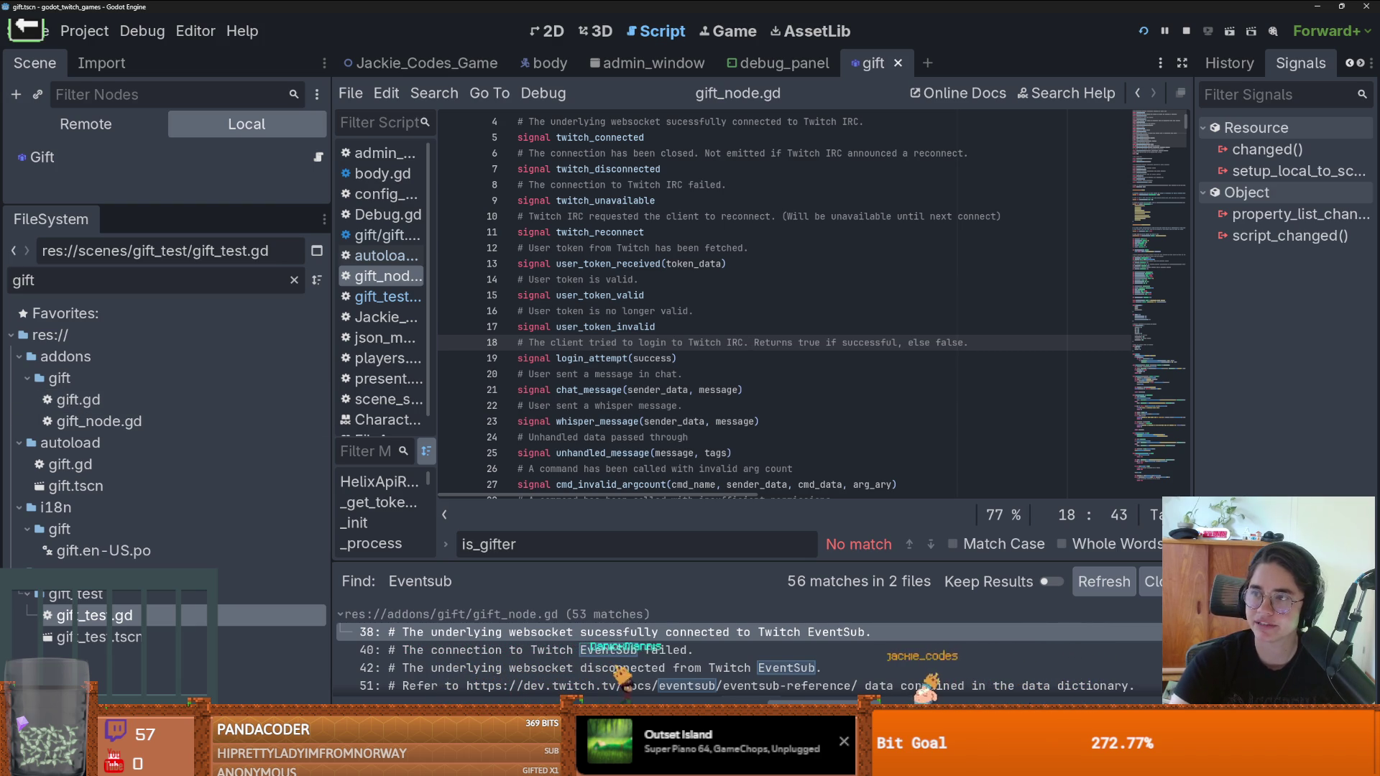
key("alt+Tab")
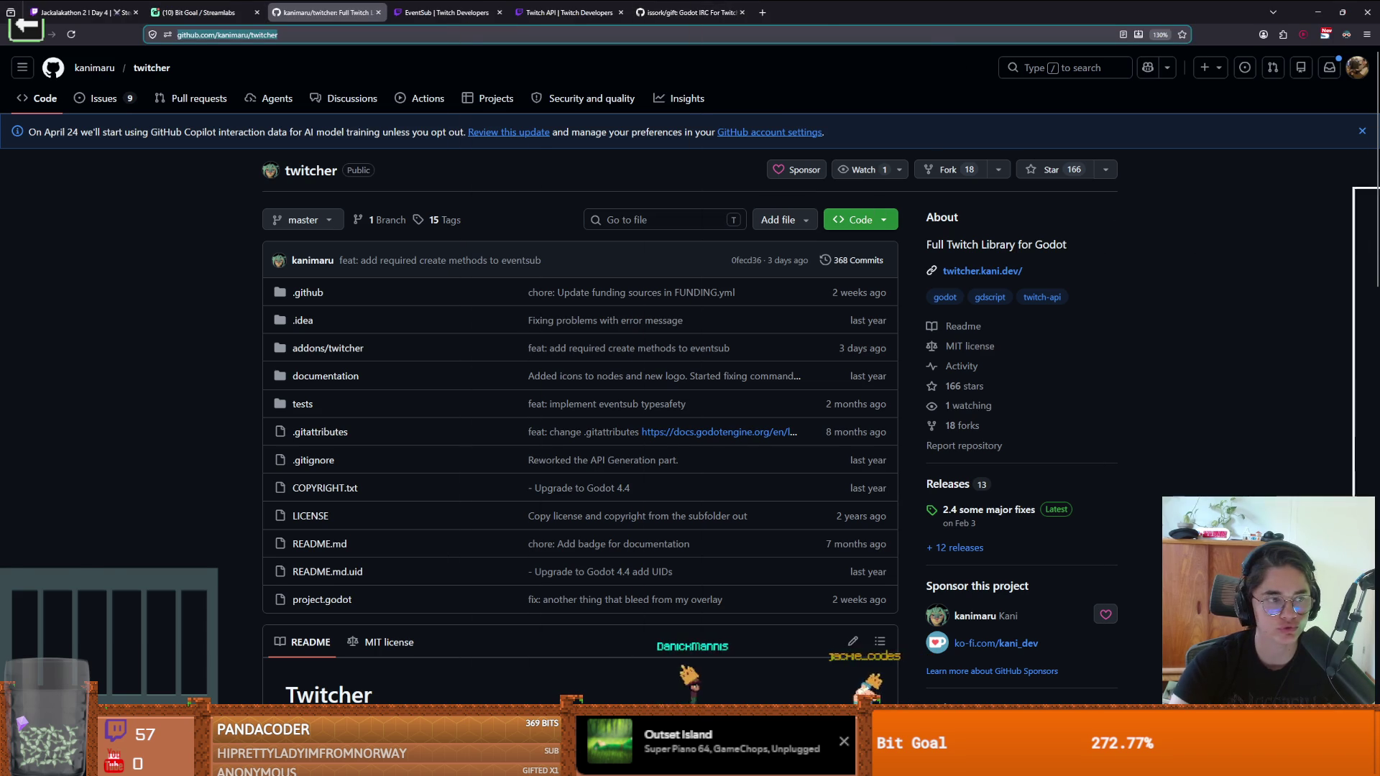
key("alt+Tab")
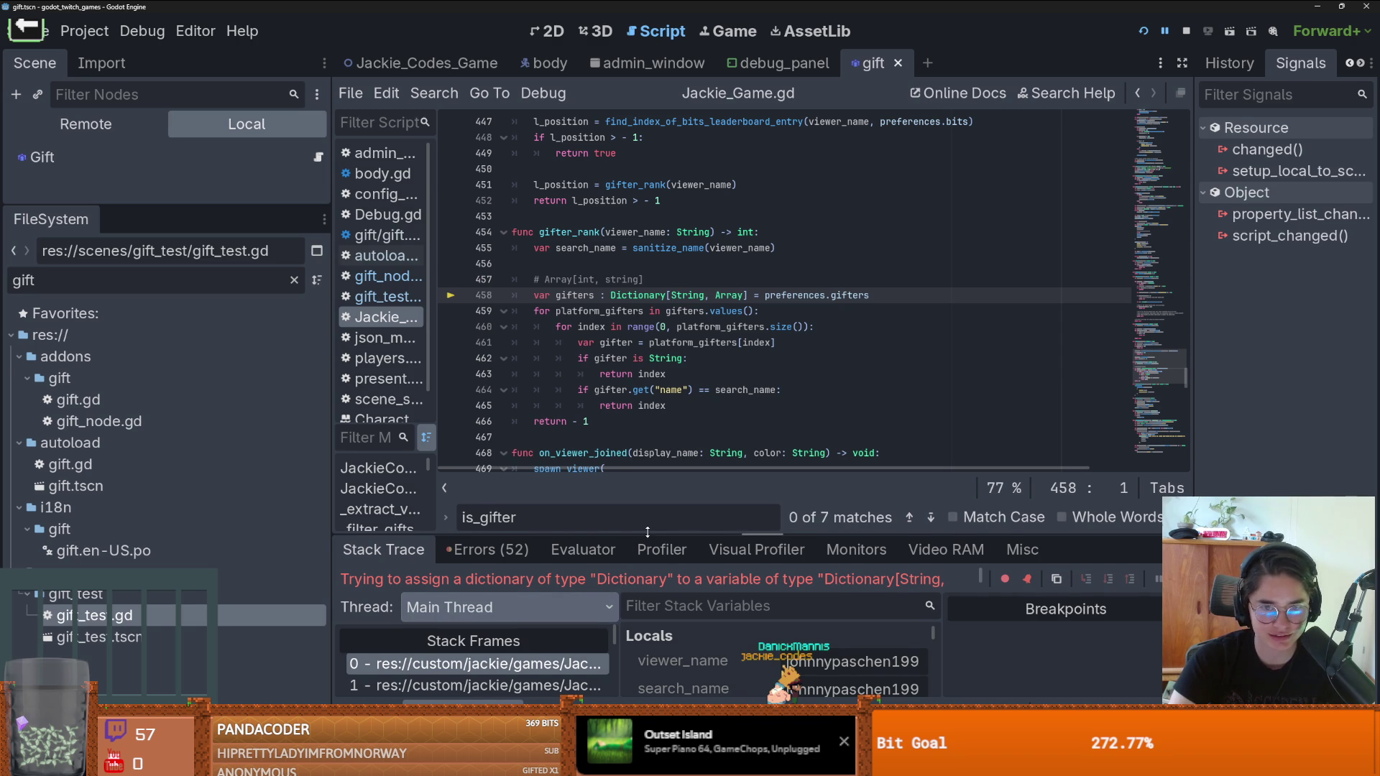
left_click_drag(650, 534, 661, 427)
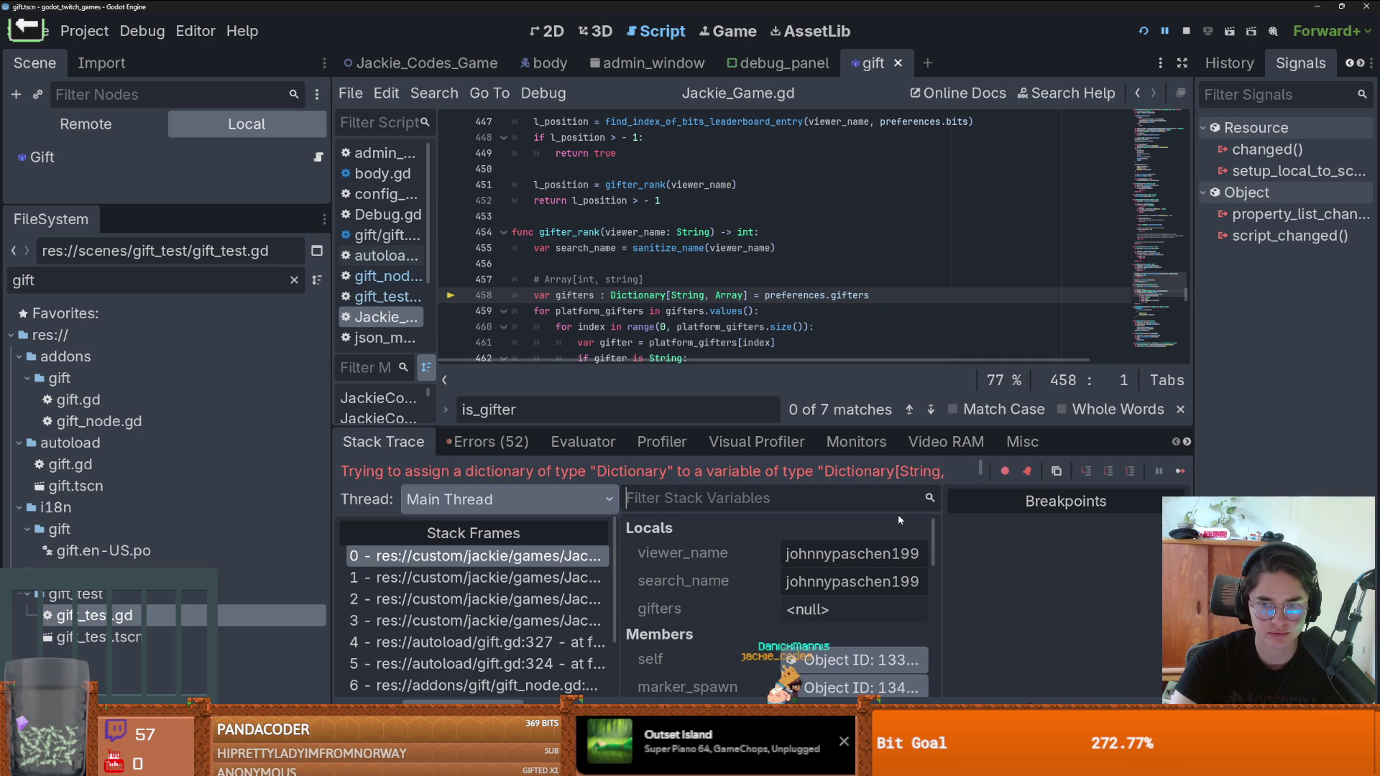
scroll(980, 473, "down", 2)
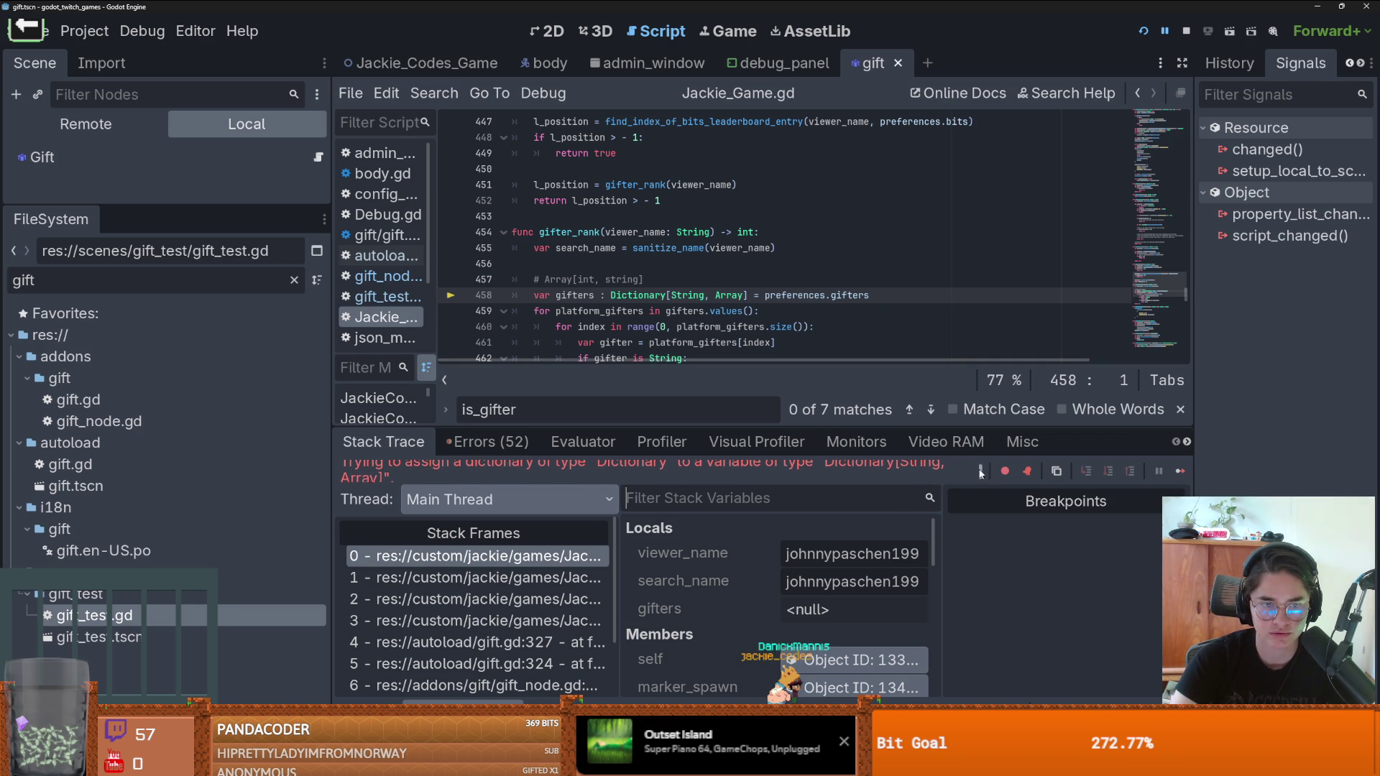
scroll(980, 472, "down", 1)
left_click_drag(980, 474, 980, 479)
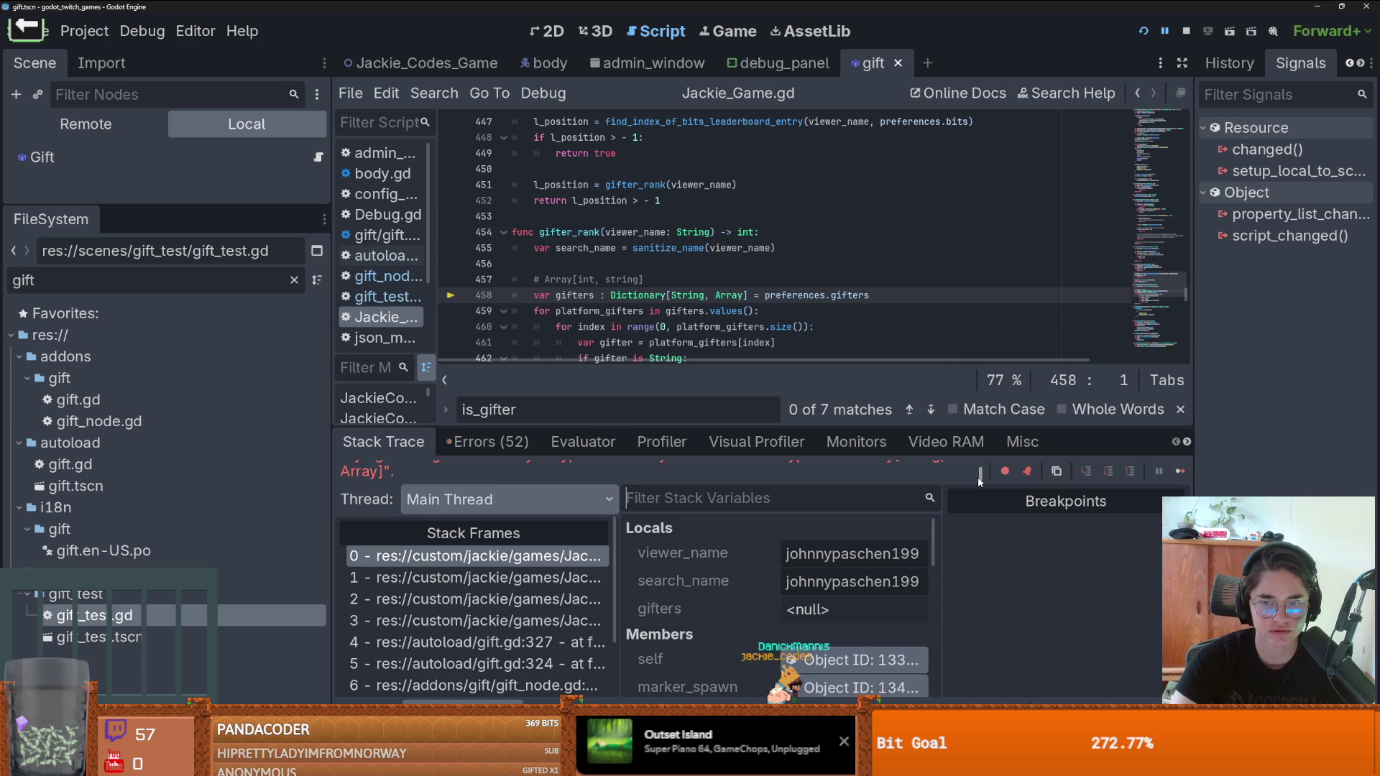
left_click_drag(808, 554, 926, 553)
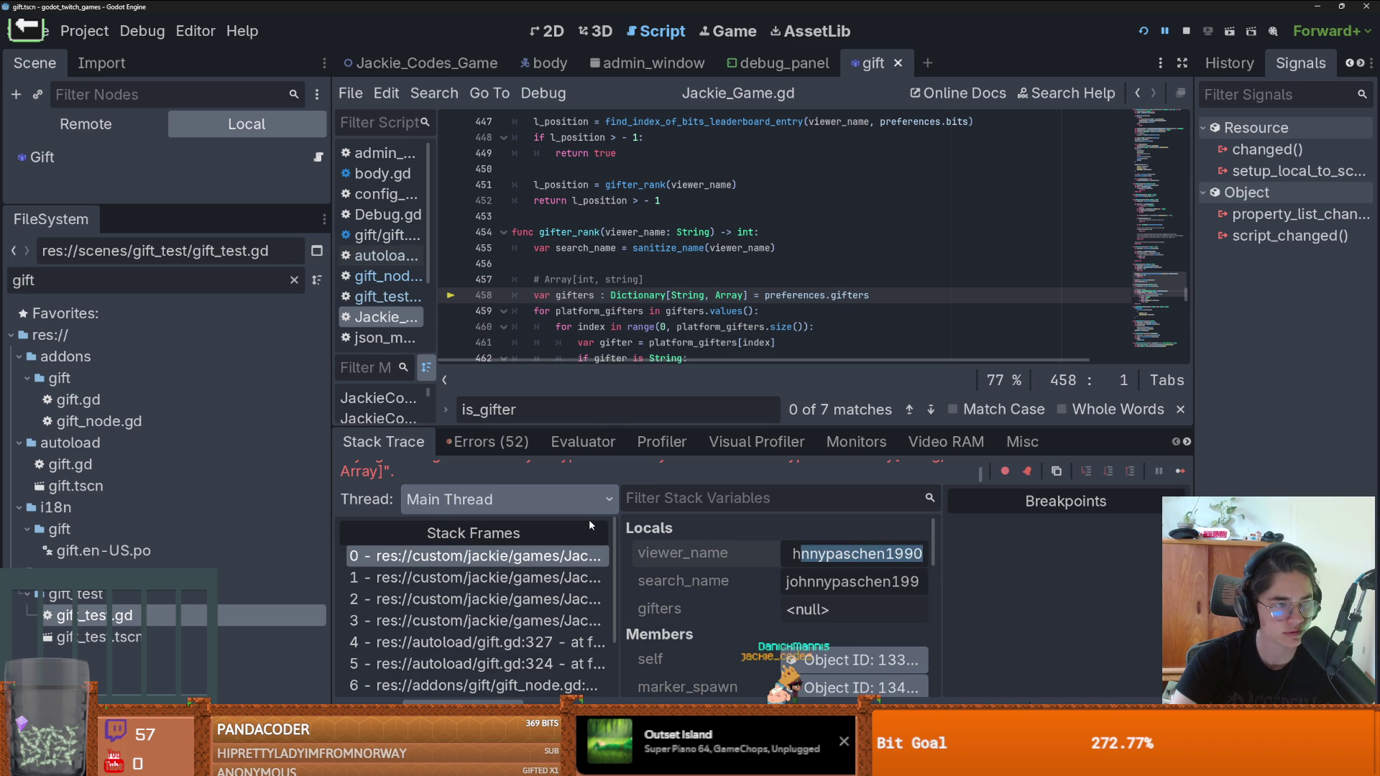
scroll(763, 574, "down", 1)
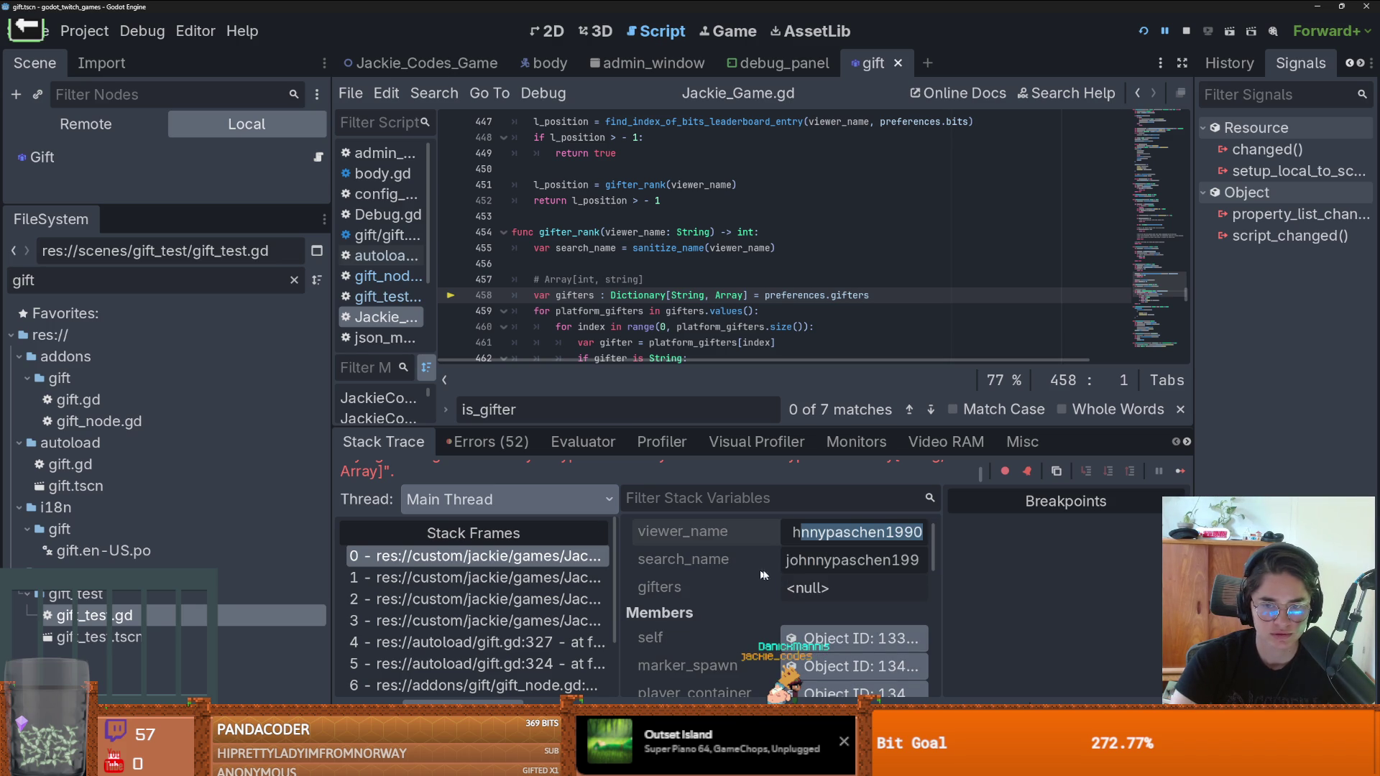
scroll(929, 544, "down", 3)
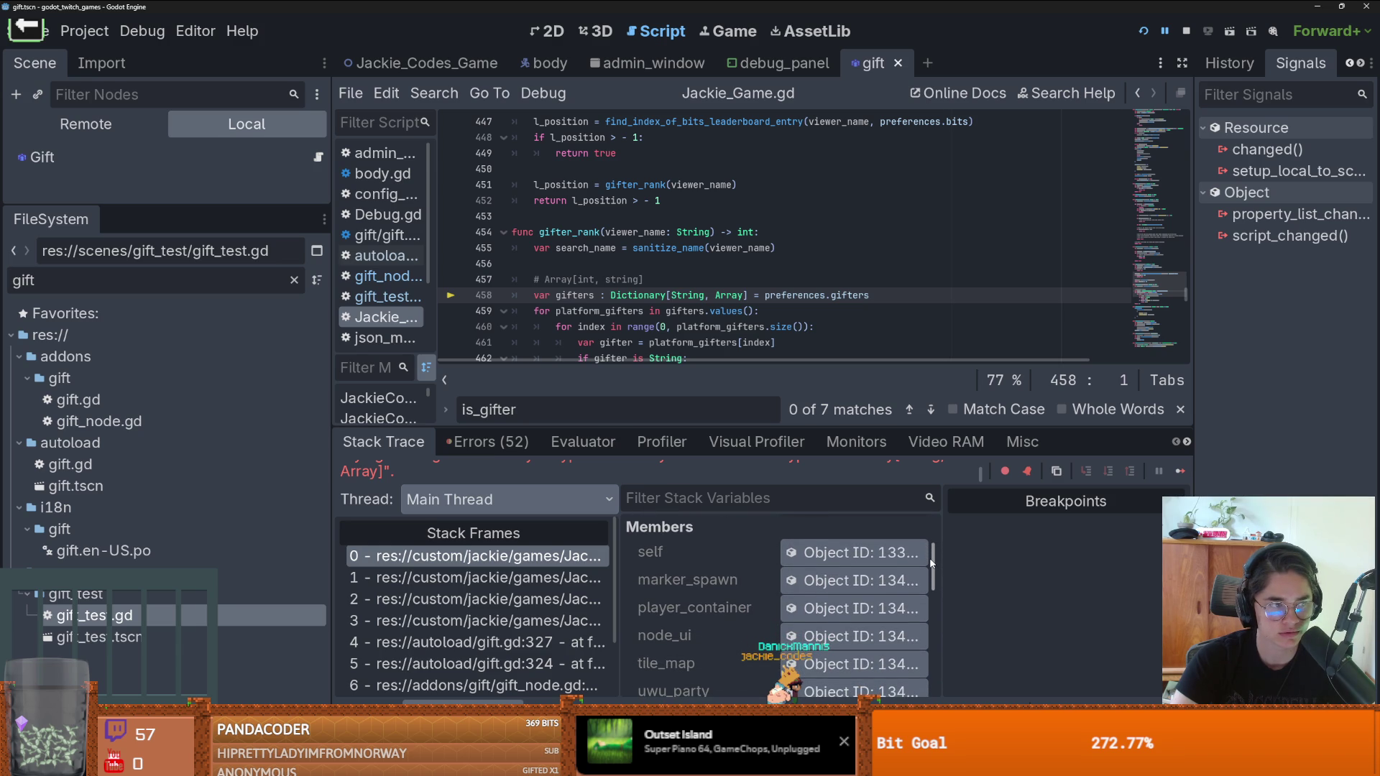
scroll(930, 562, "down", 1)
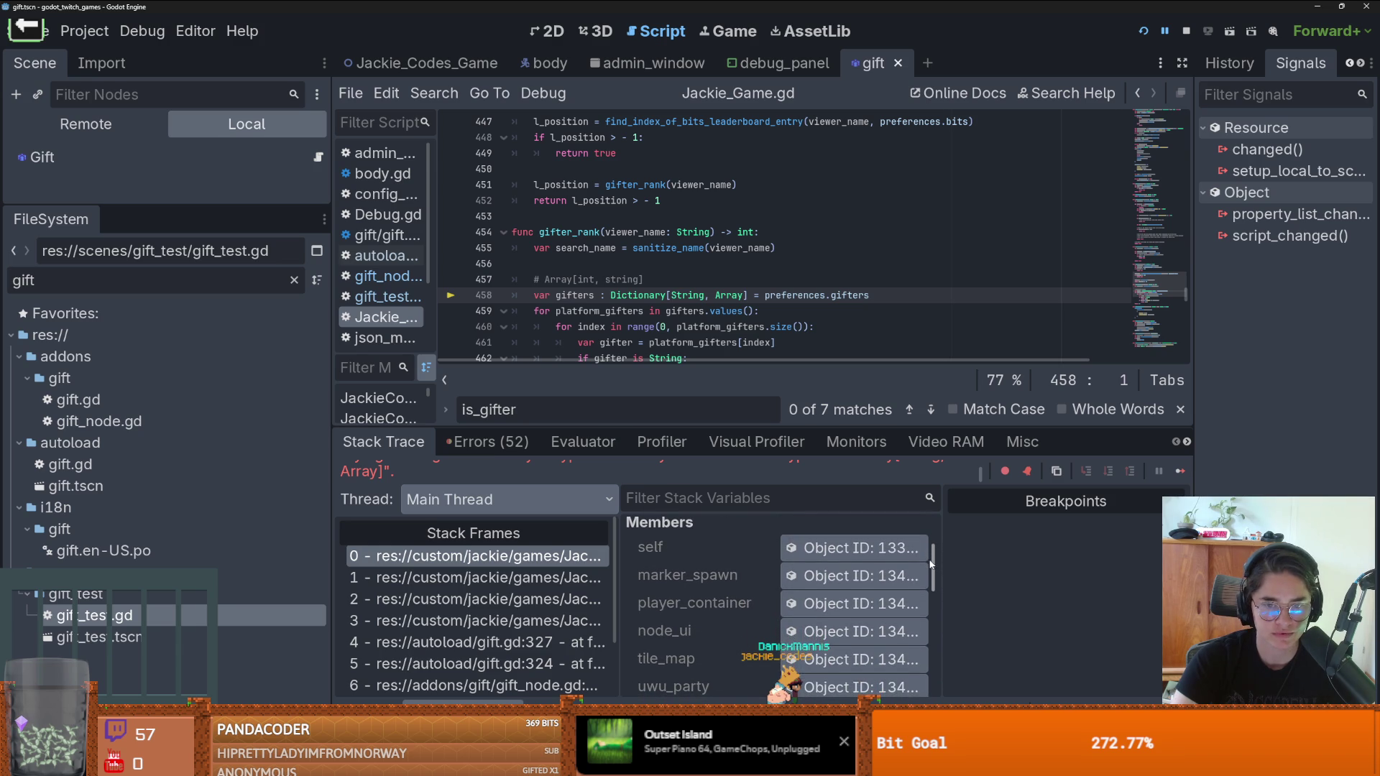
mouse_move(930, 563)
left_mouse_down()
mouse_move(925, 521)
mouse_move(921, 579)
mouse_move(916, 524)
left_mouse_up()
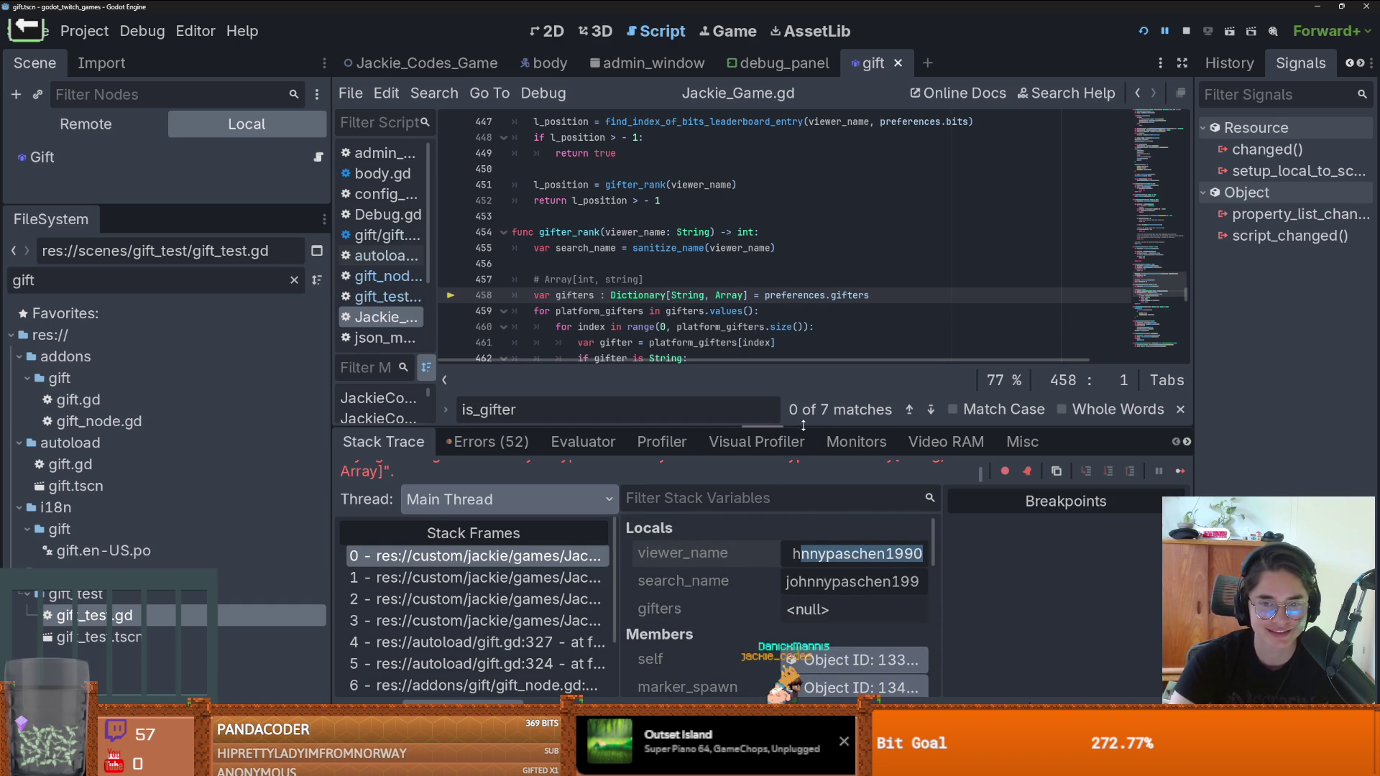
mouse_move(803, 426)
left_mouse_down()
mouse_move(794, 370)
mouse_move(779, 419)
mouse_move(763, 404)
left_mouse_up()
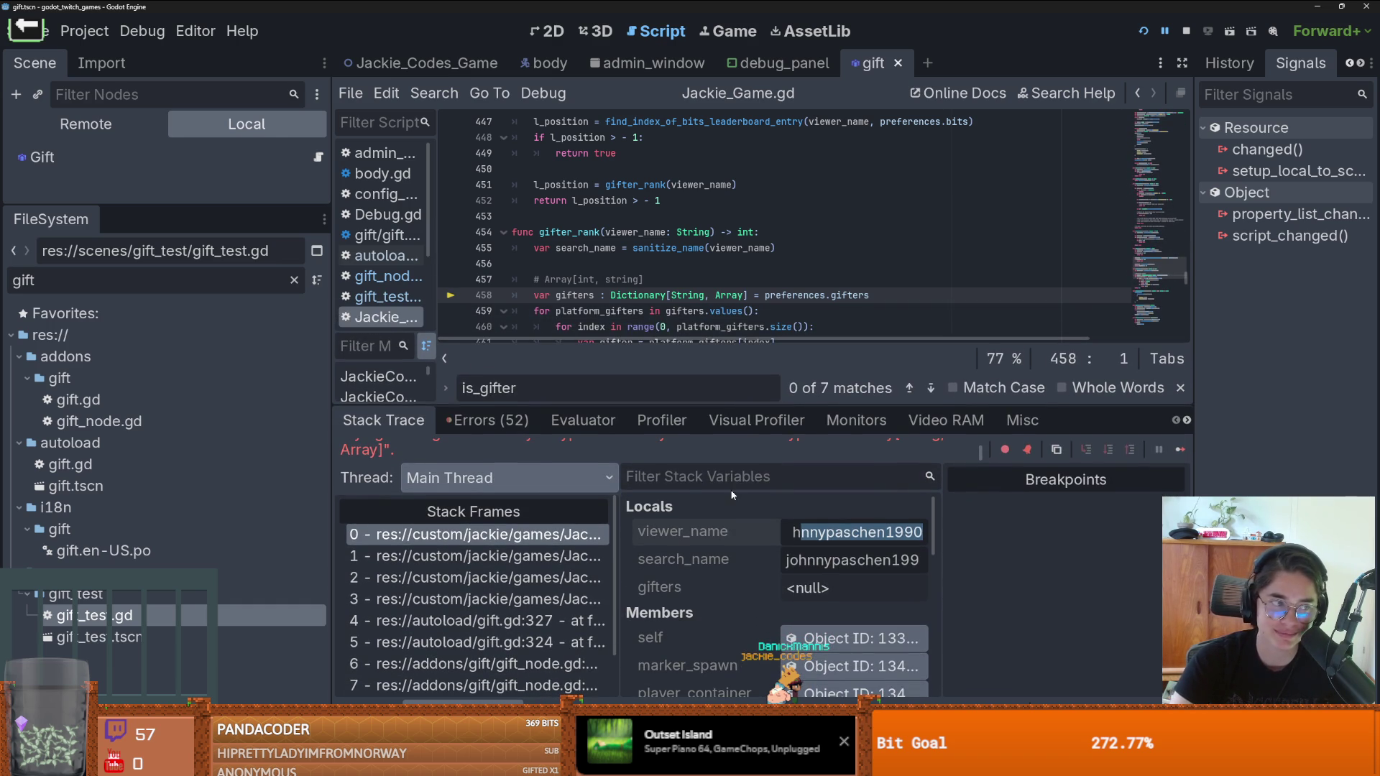
scroll(738, 581, "down", 5)
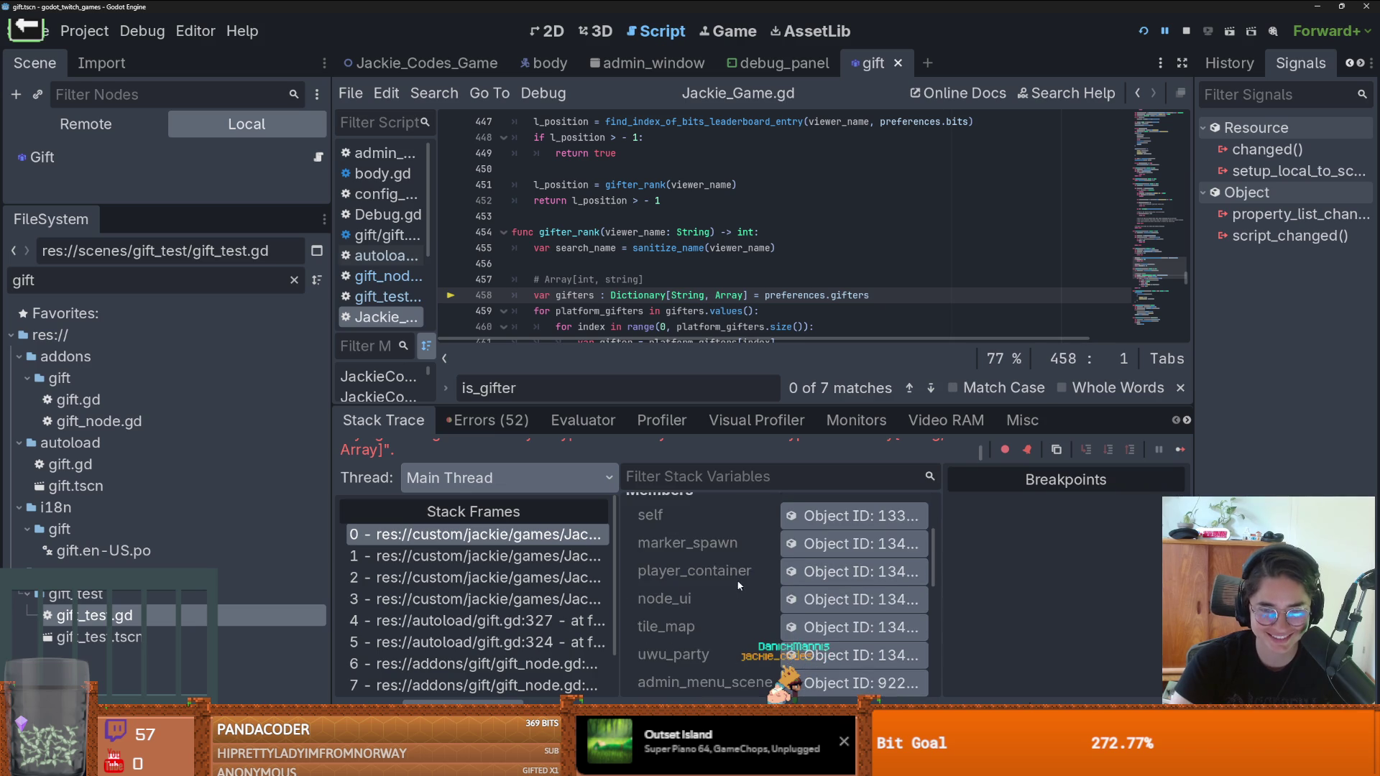
scroll(738, 579, "down", 6)
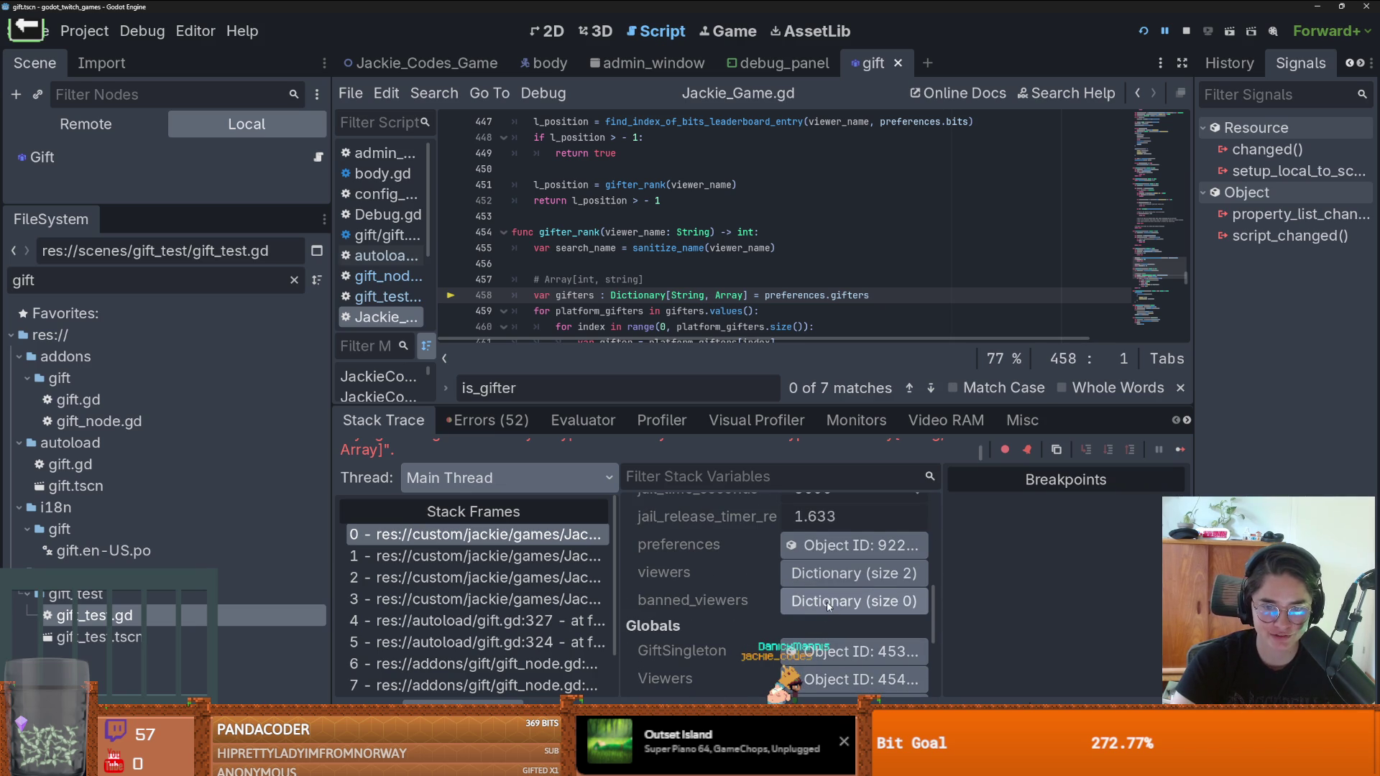
scroll(719, 573, "up", 8)
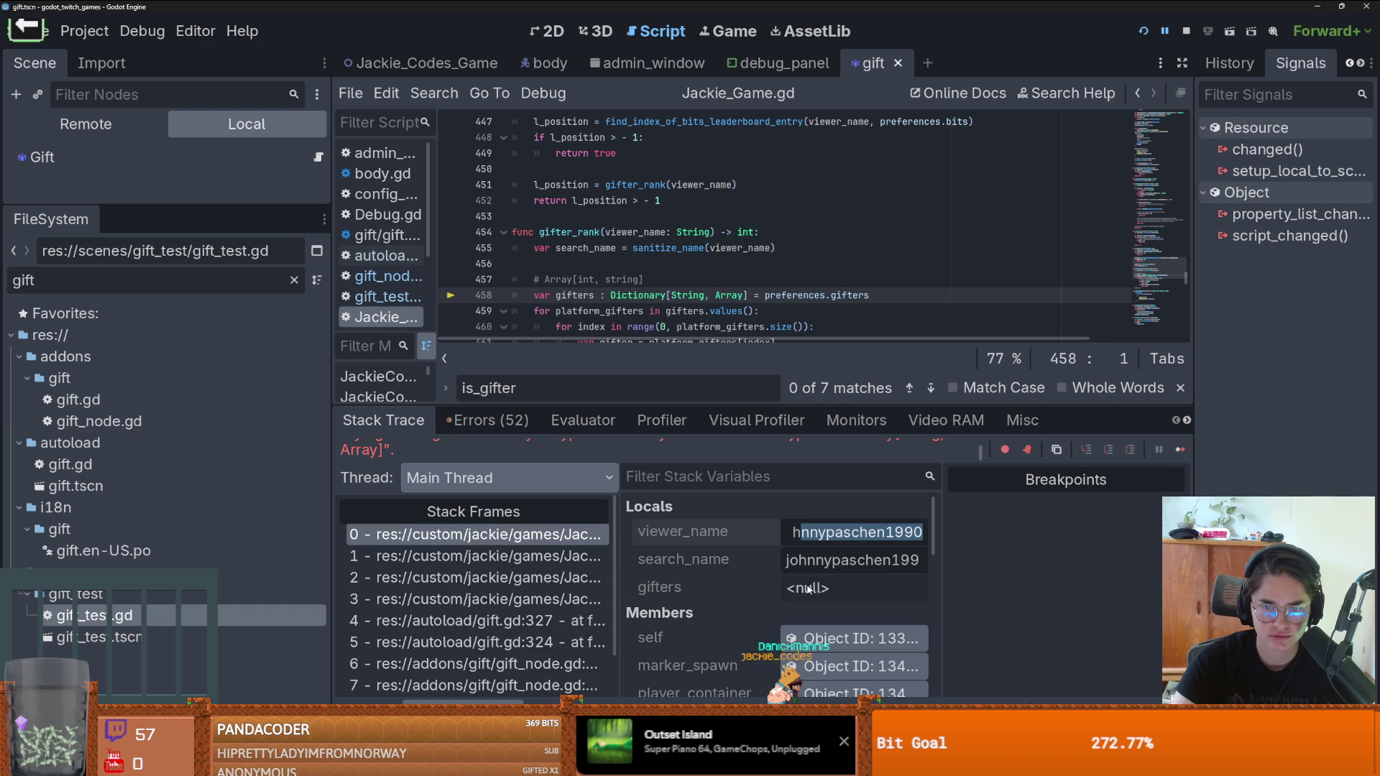
scroll(692, 566, "down", 5)
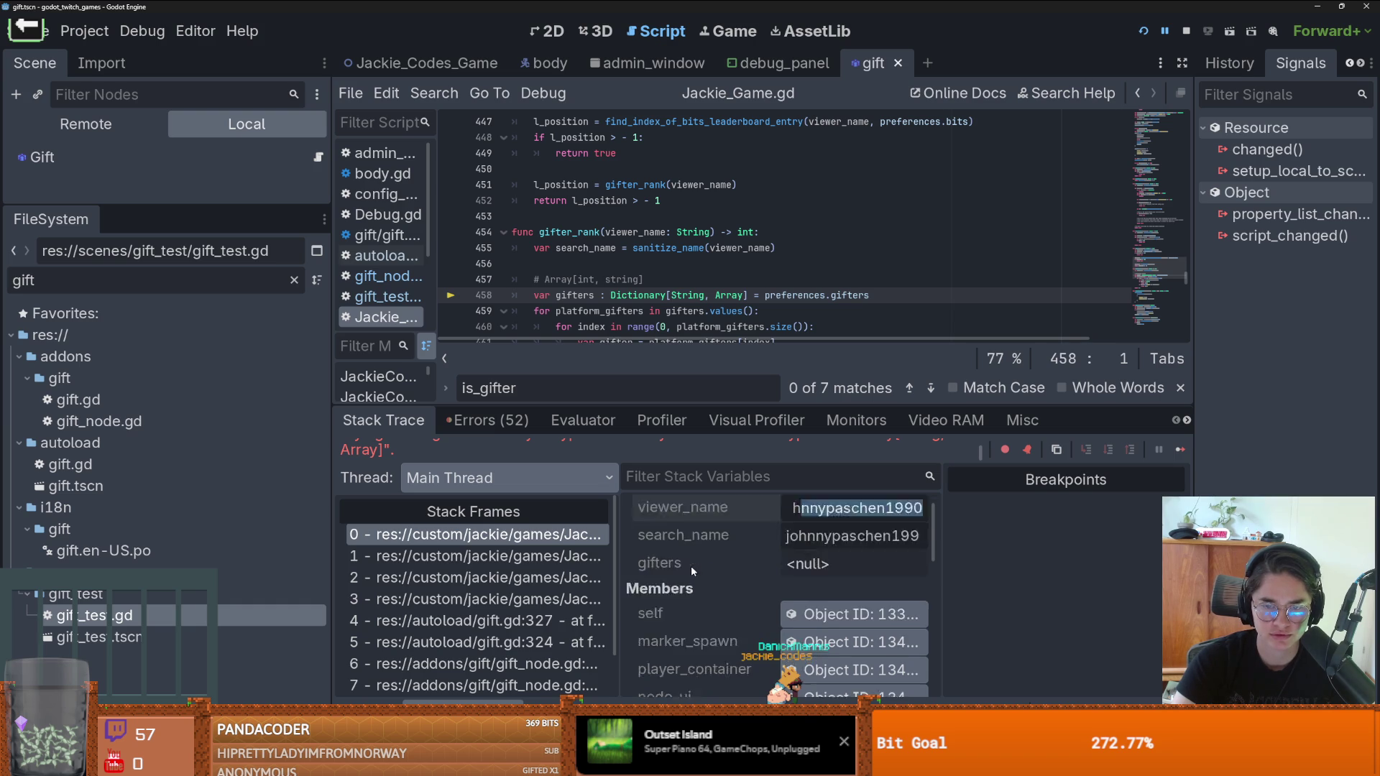
scroll(764, 584, "down", 3)
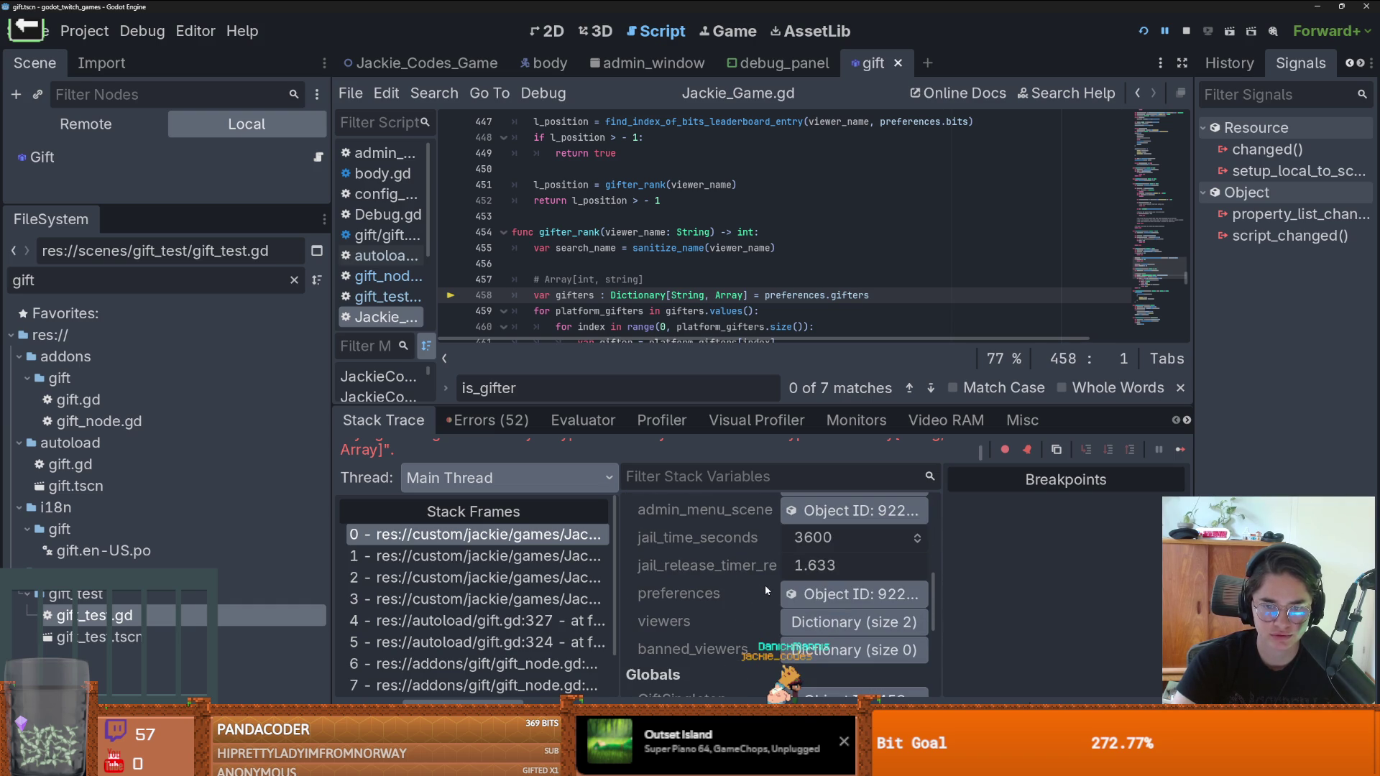
left_click(852, 593)
Step: Delete ': Dictionary[String, Array]' from gifters on line 458, rerun with F5, and open Jackie's Lemmings
left_click(1229, 63)
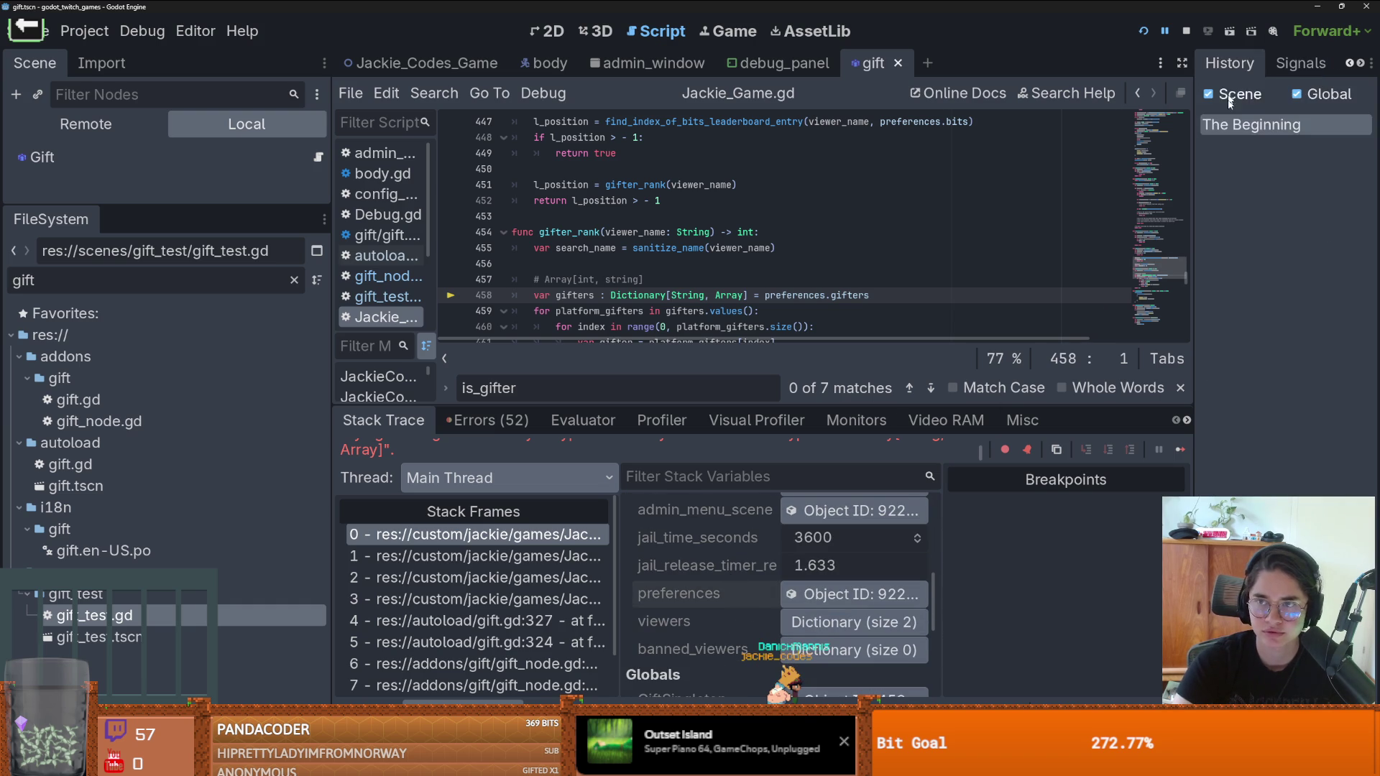
left_click(1300, 63)
scroll(750, 251, "down", 1)
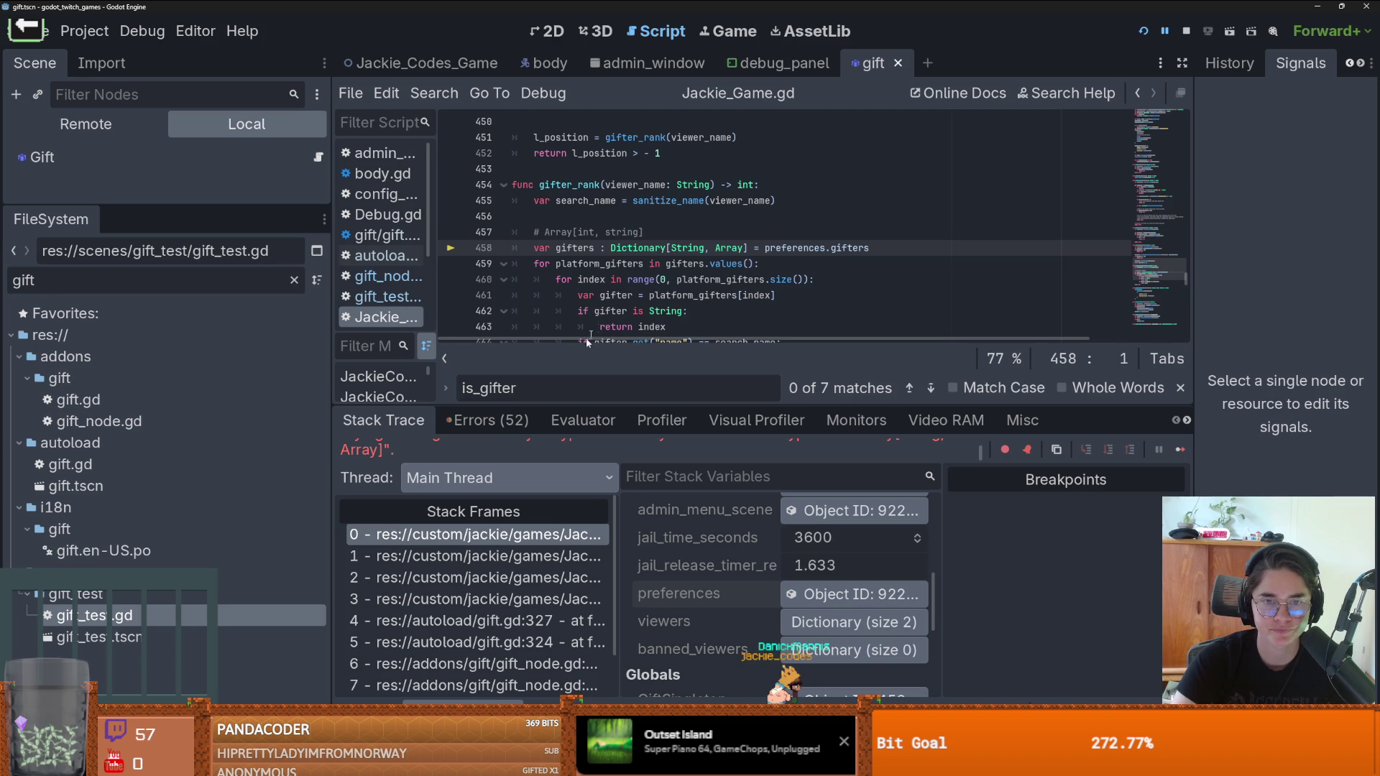
left_click(749, 248)
left_click_drag(749, 247, 597, 248)
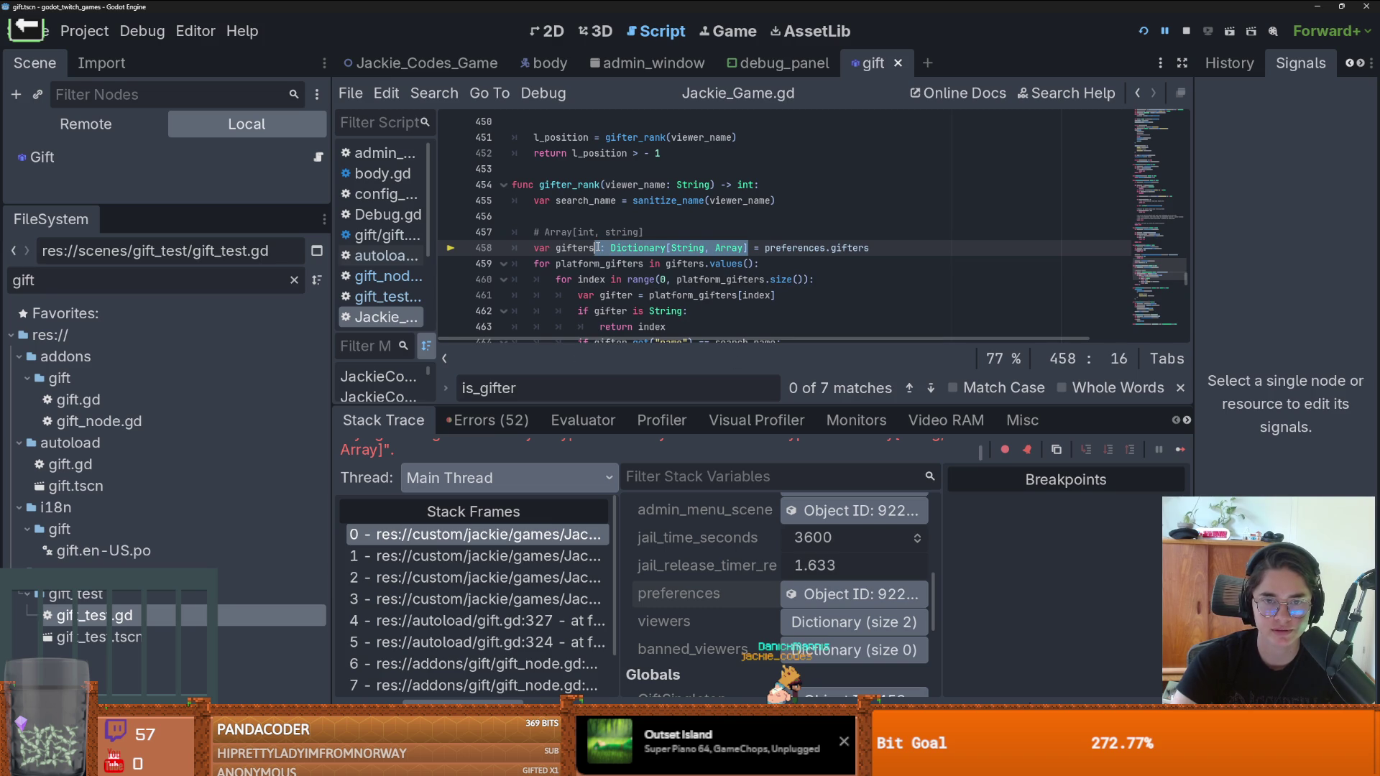
key("BackSpace")
key("F5")
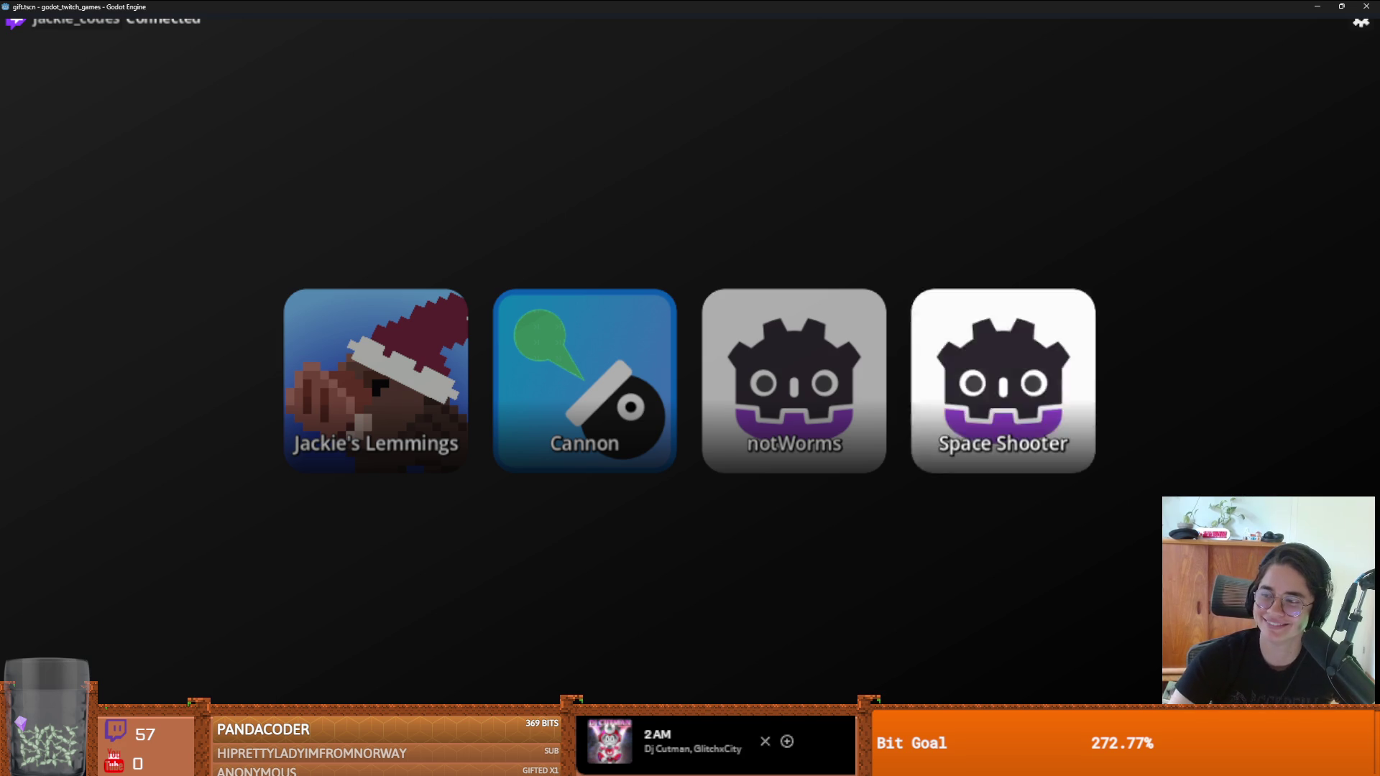
left_click(450, 368)
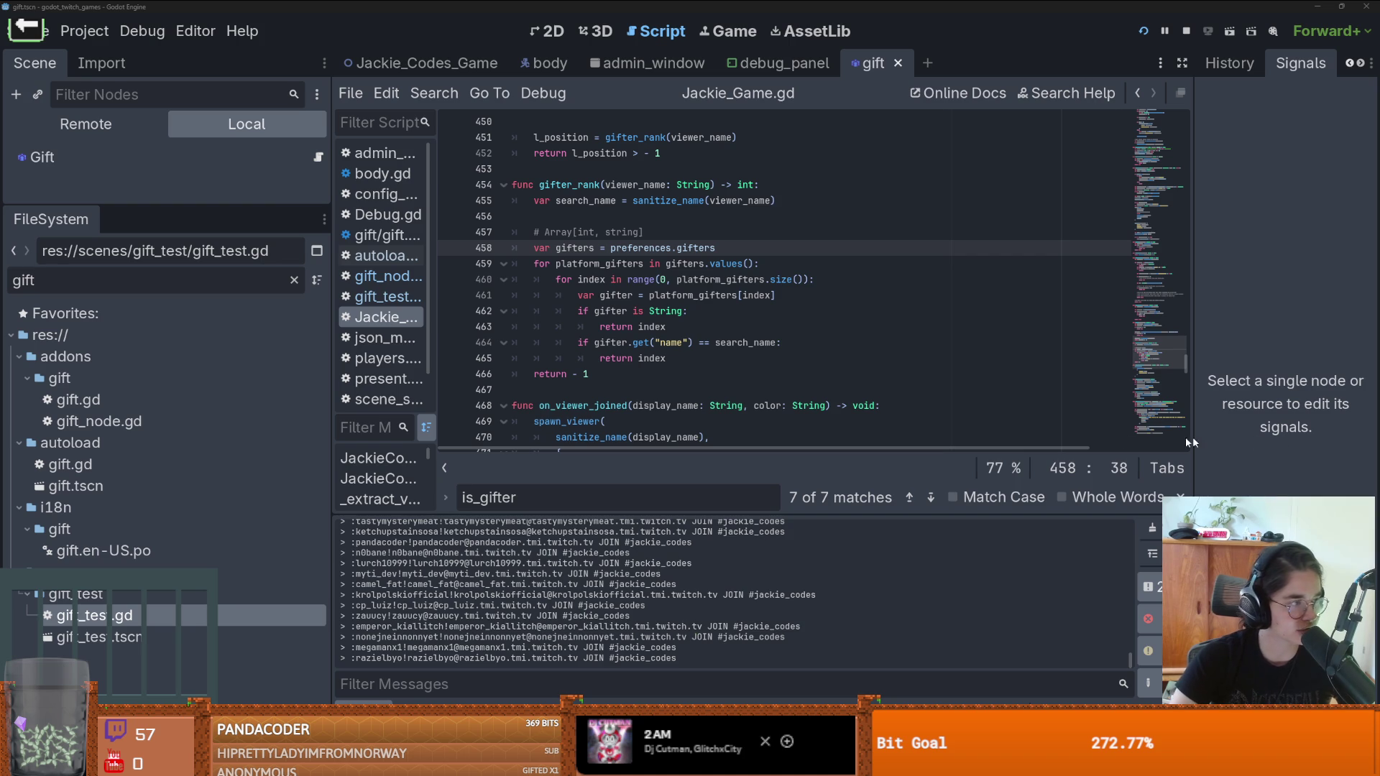
Step: Relaunch the game, play Cannon, then go back and open Jackie's Lemmings
key("F5")
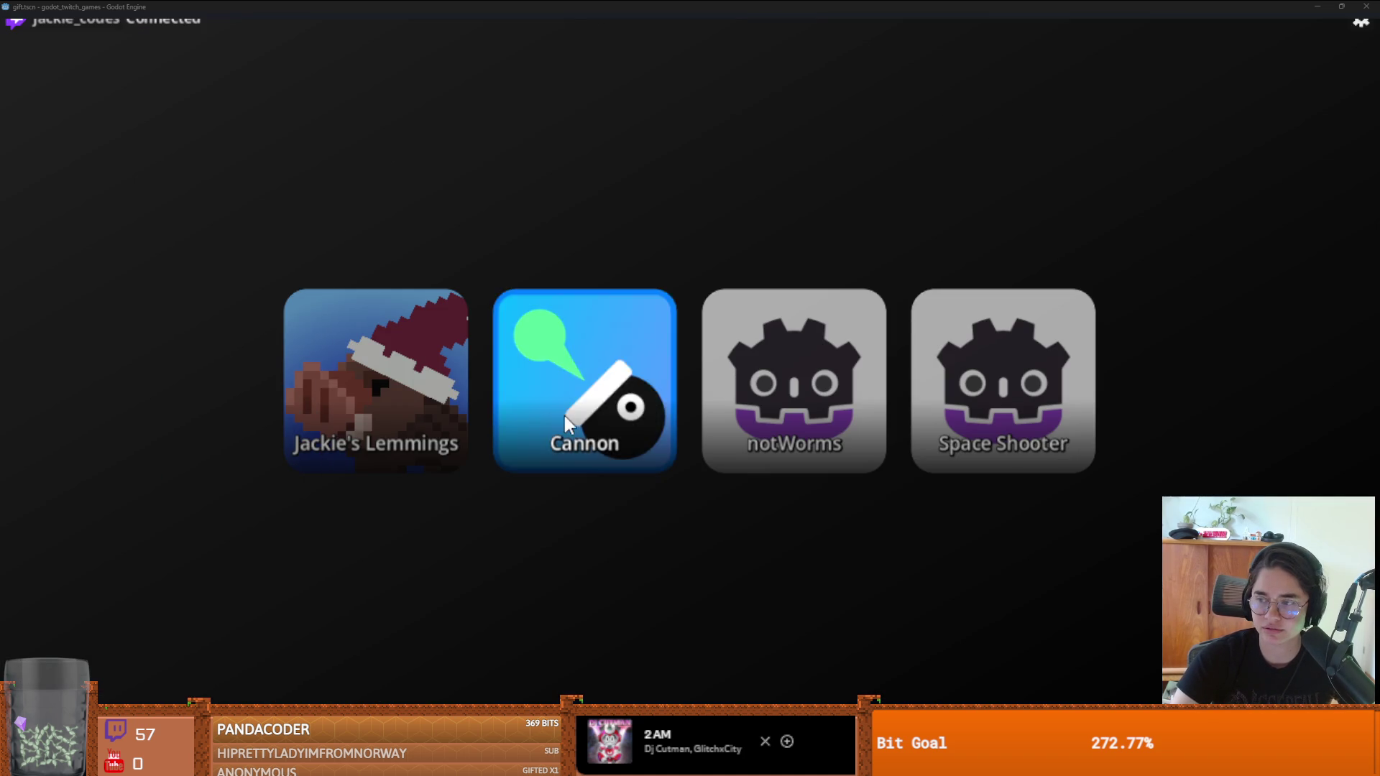
left_click(563, 416)
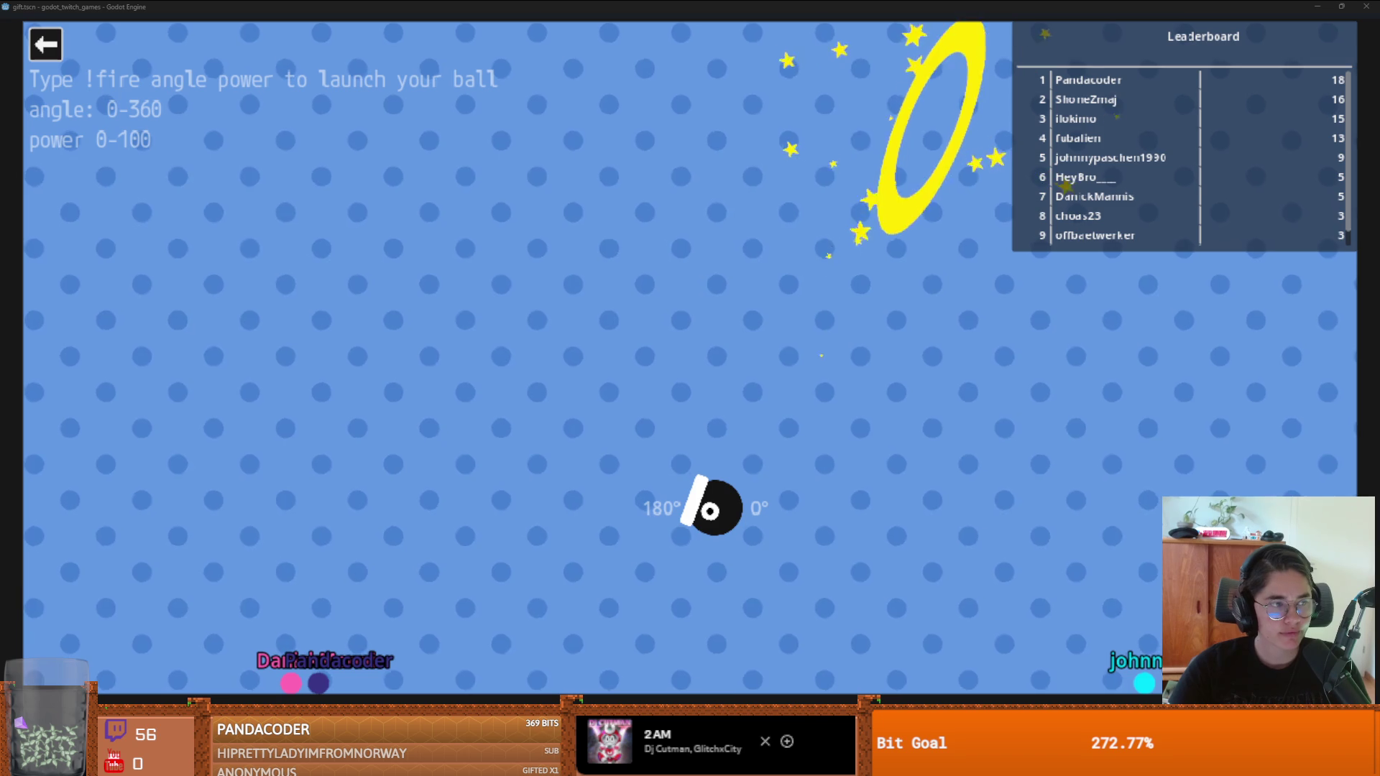
left_click(31, 44)
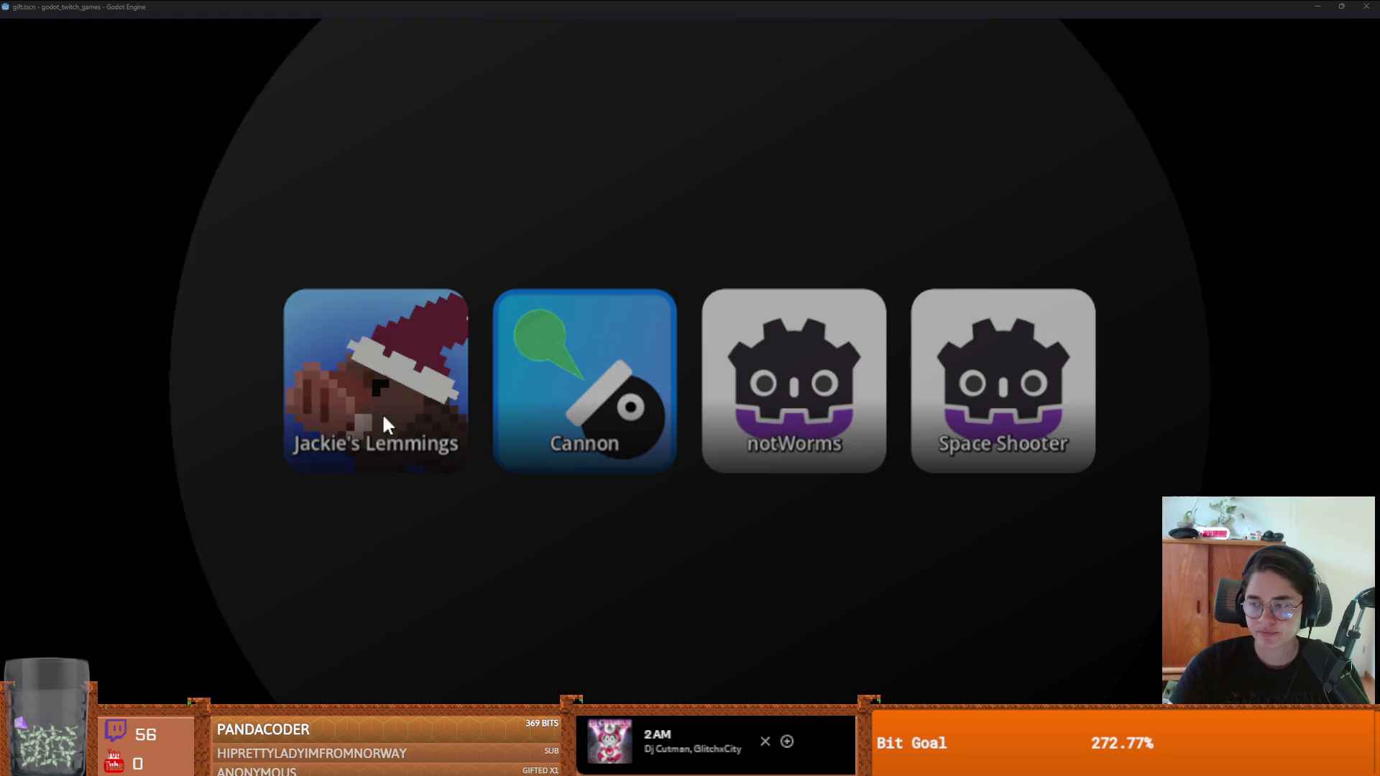
left_click(433, 357)
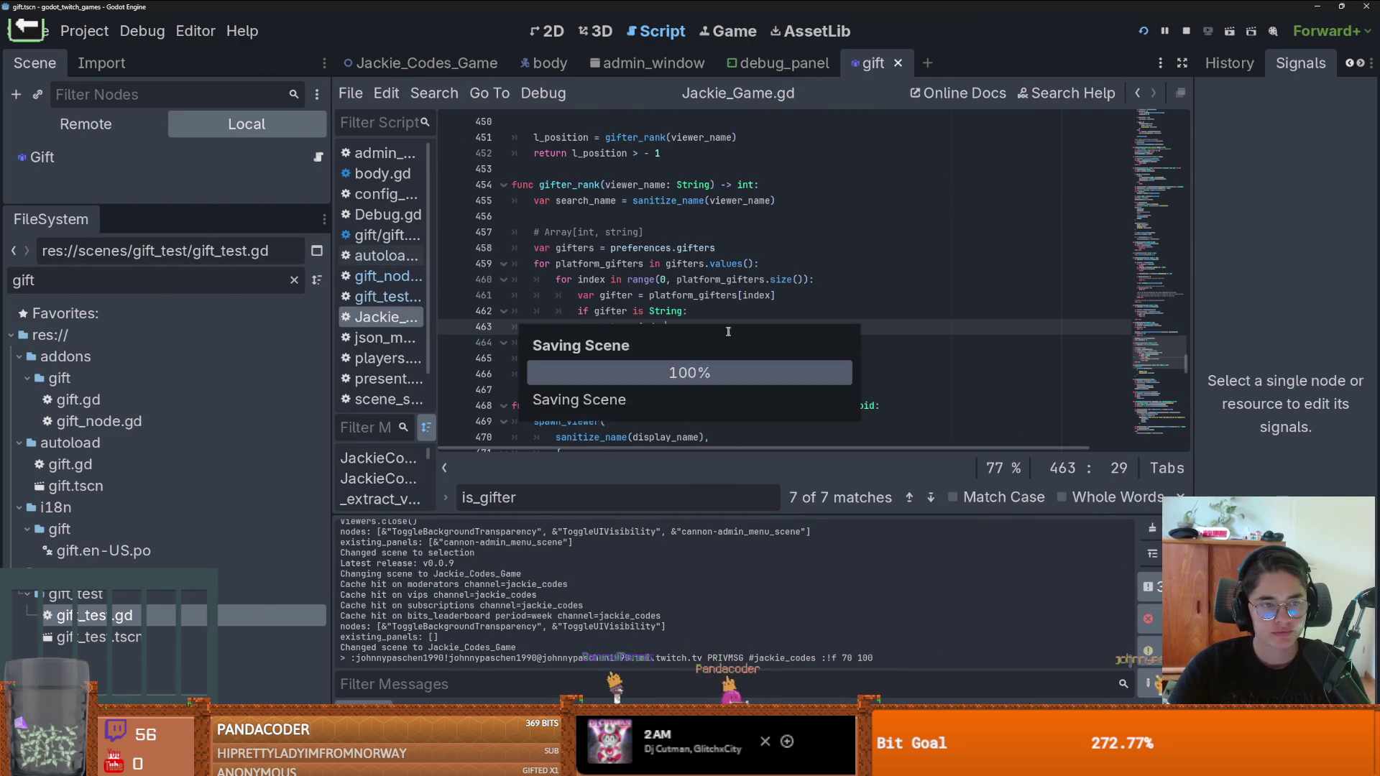
Step: Clear the FileSystem filter, then minimize the editor to reveal the Project Manager
left_click(295, 281)
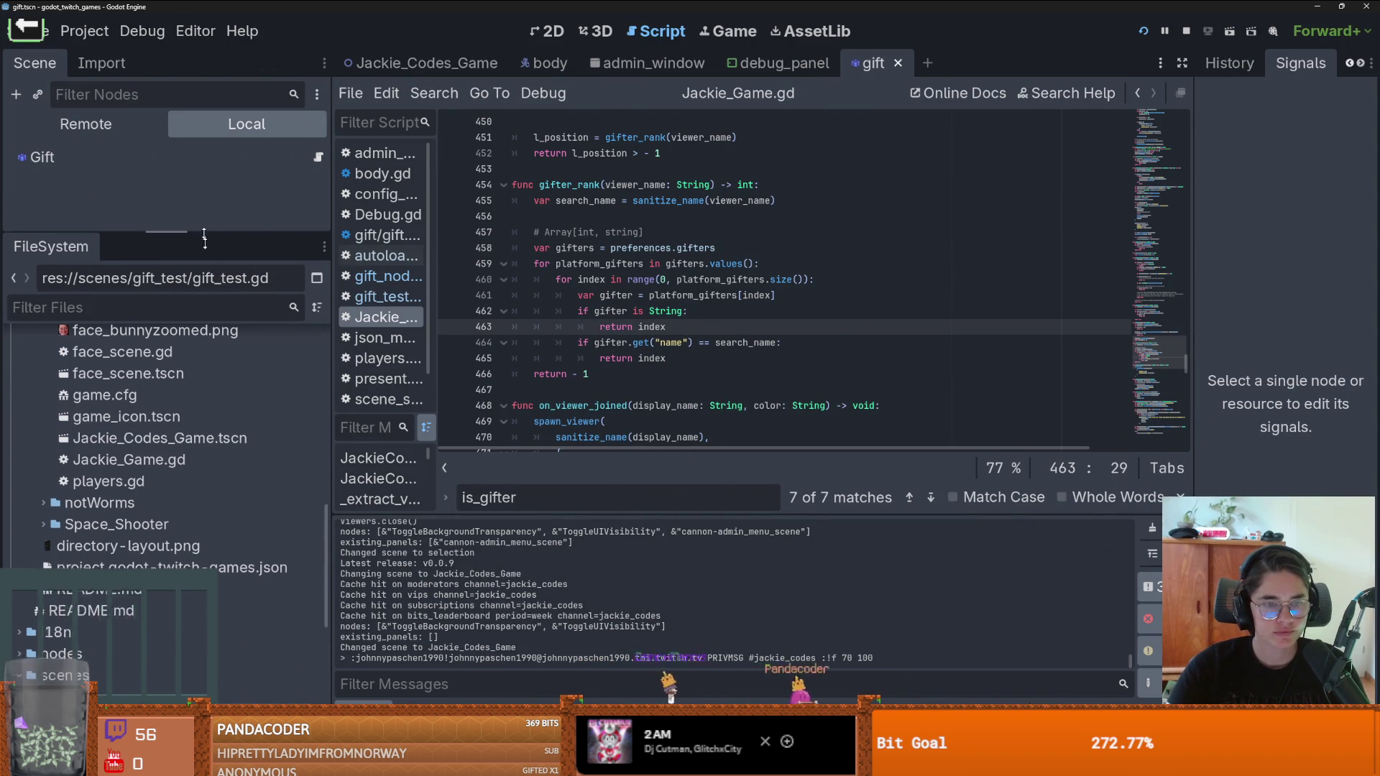
left_click(610, 312)
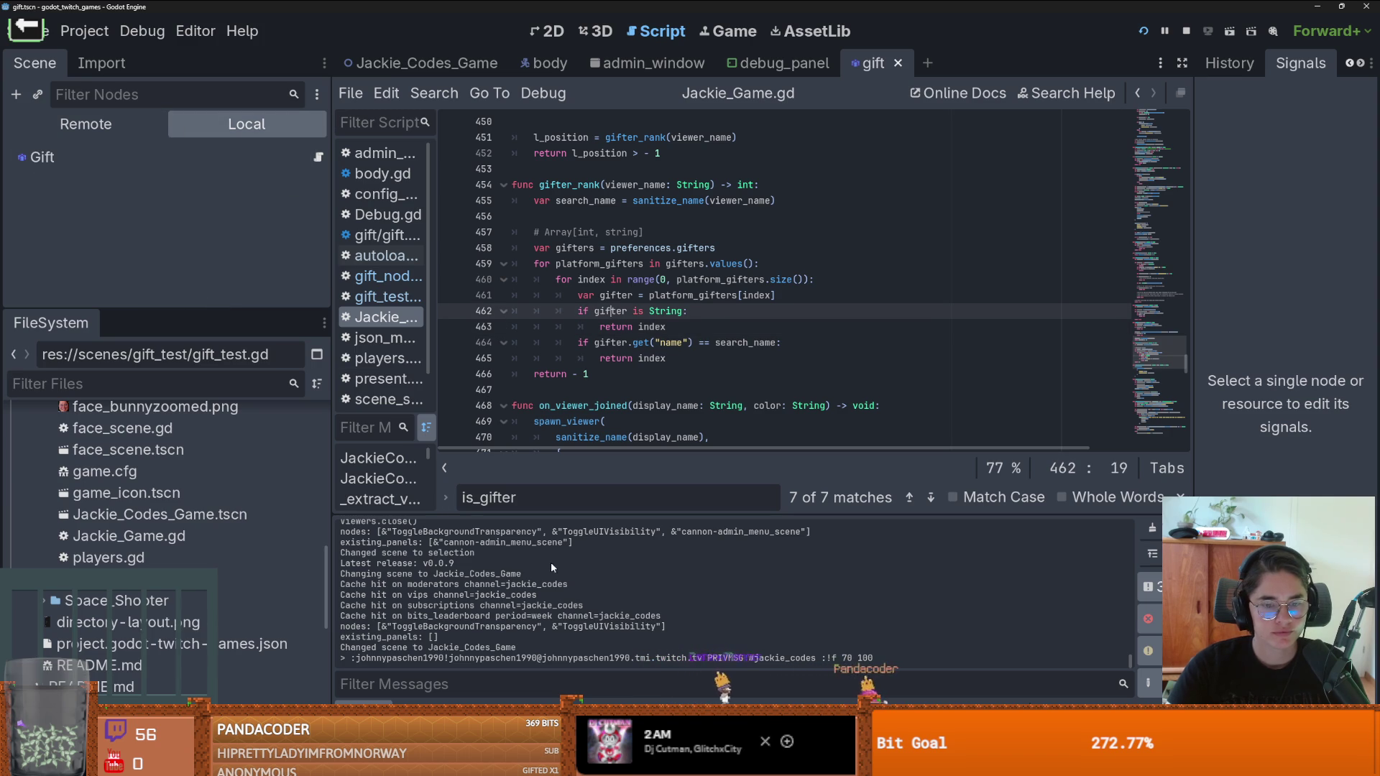
left_click(11, 163)
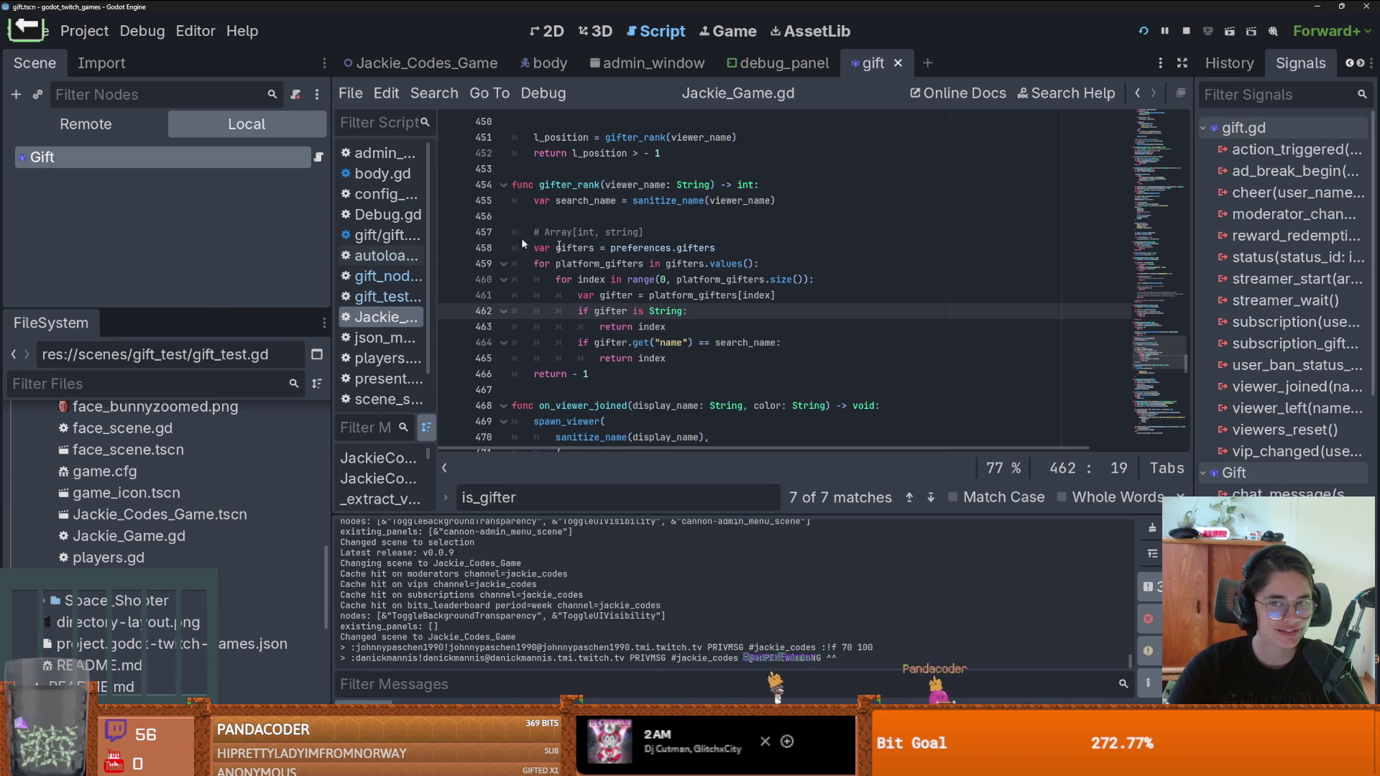
left_click(783, 246)
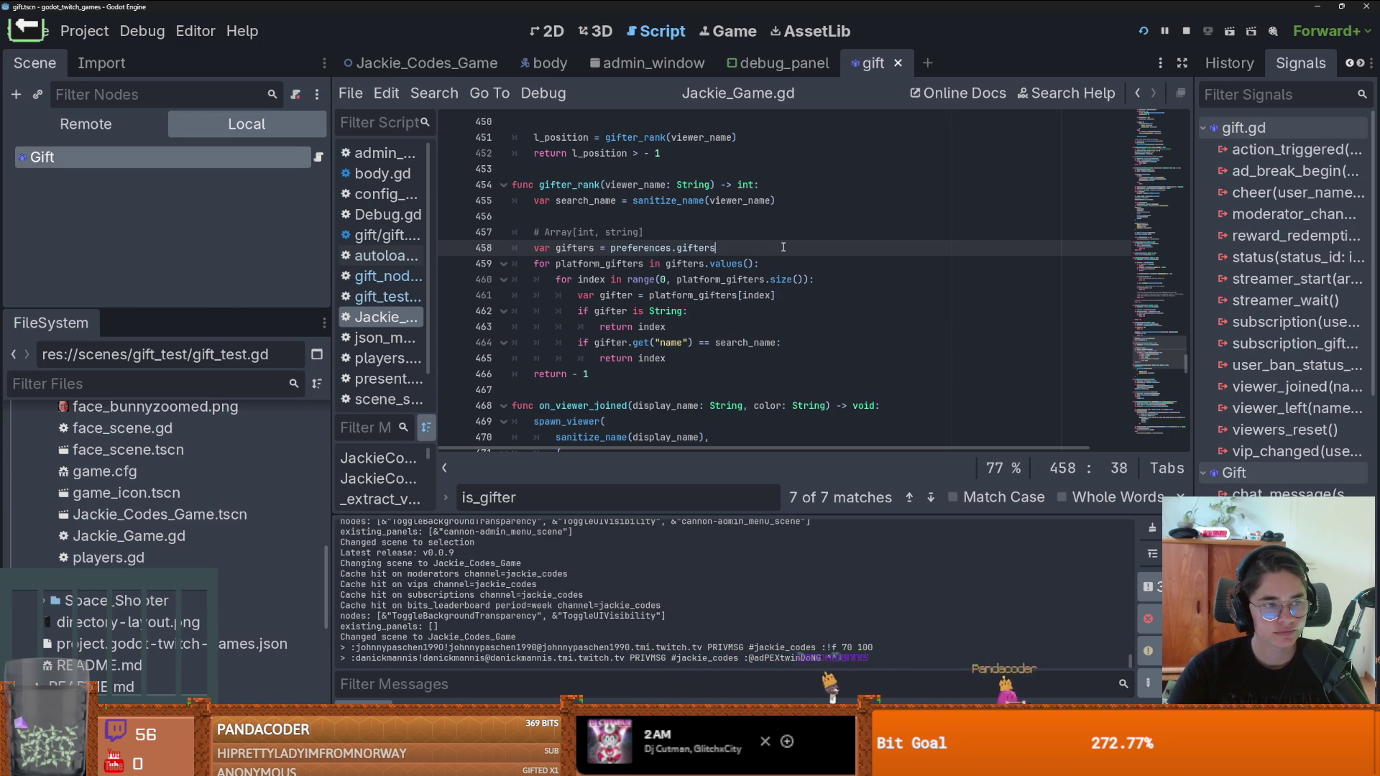
key("super+Down")
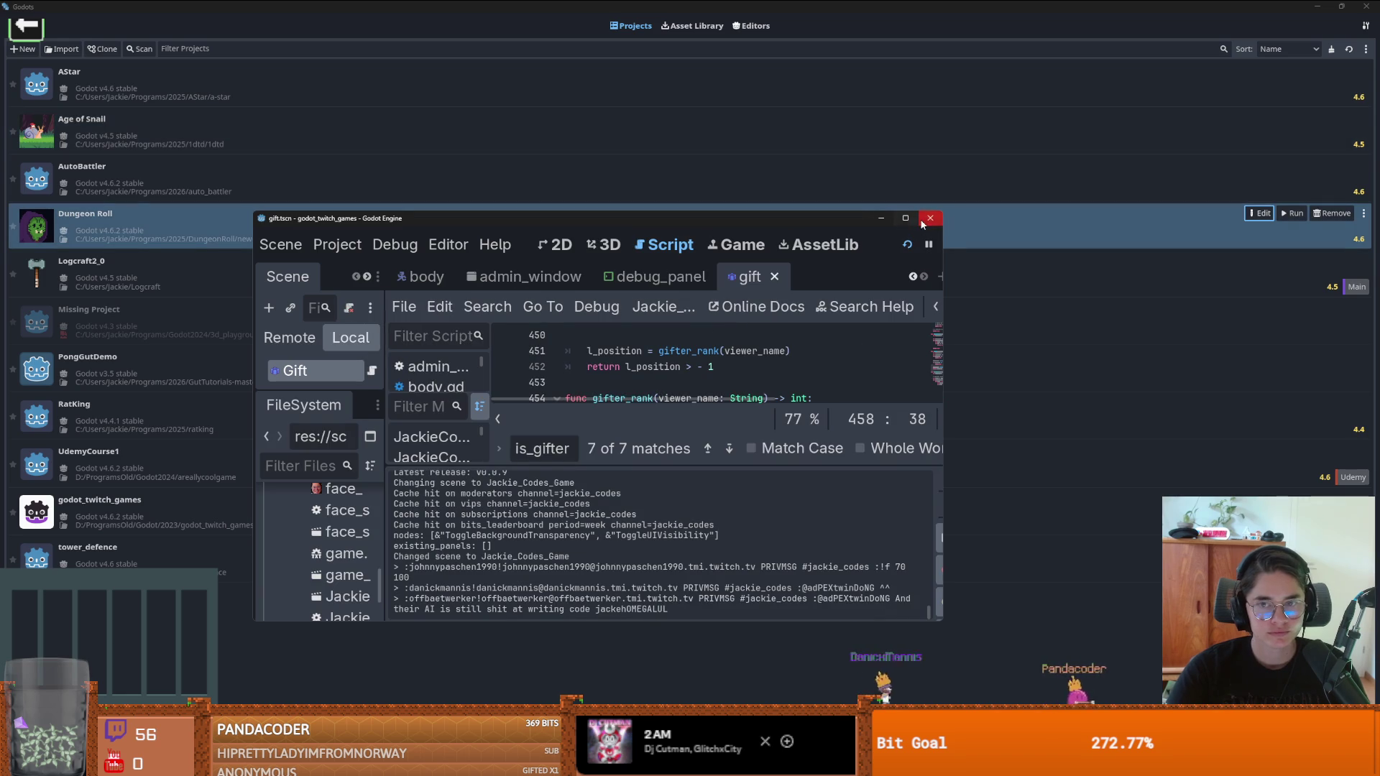
left_click(883, 219)
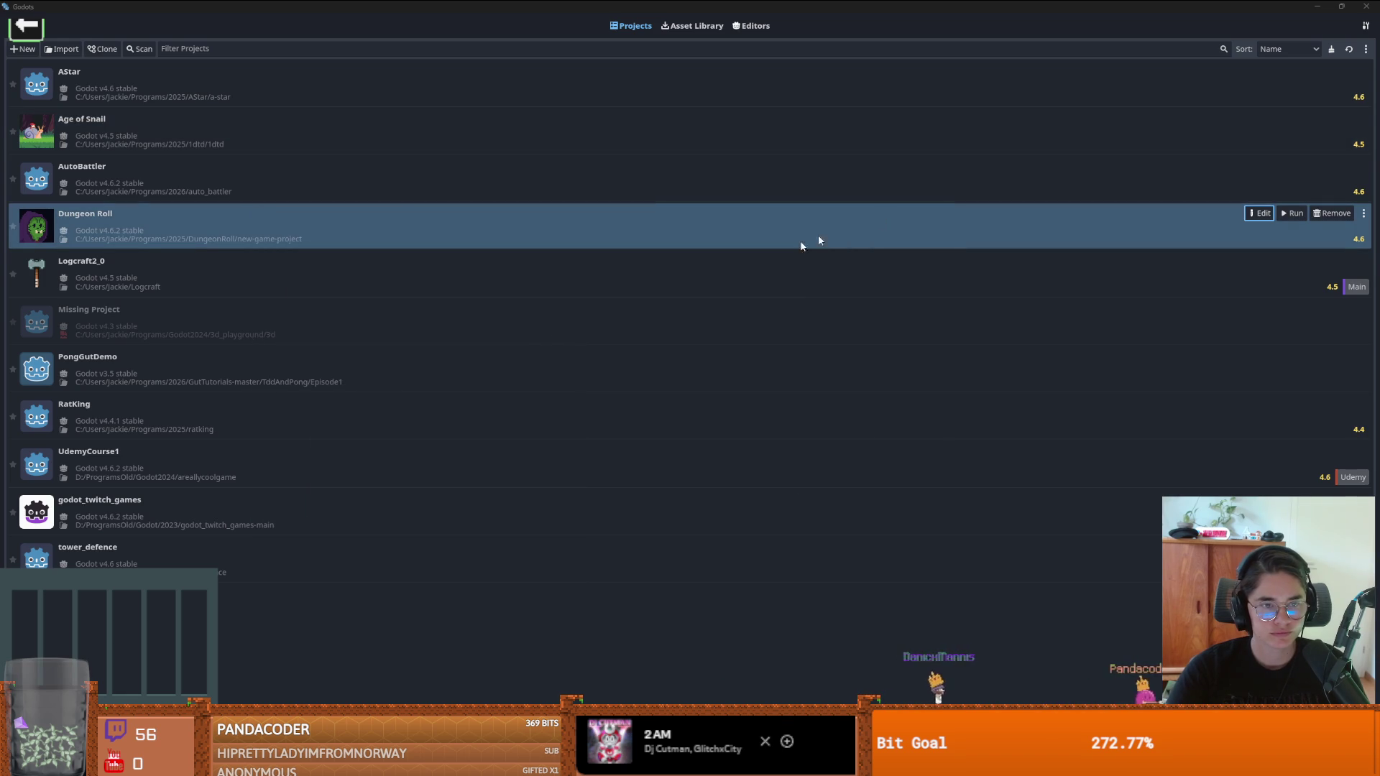
Step: Start a new project, typing then erasing the name 'Twitcher', and cancel the folder picker
left_click(22, 49)
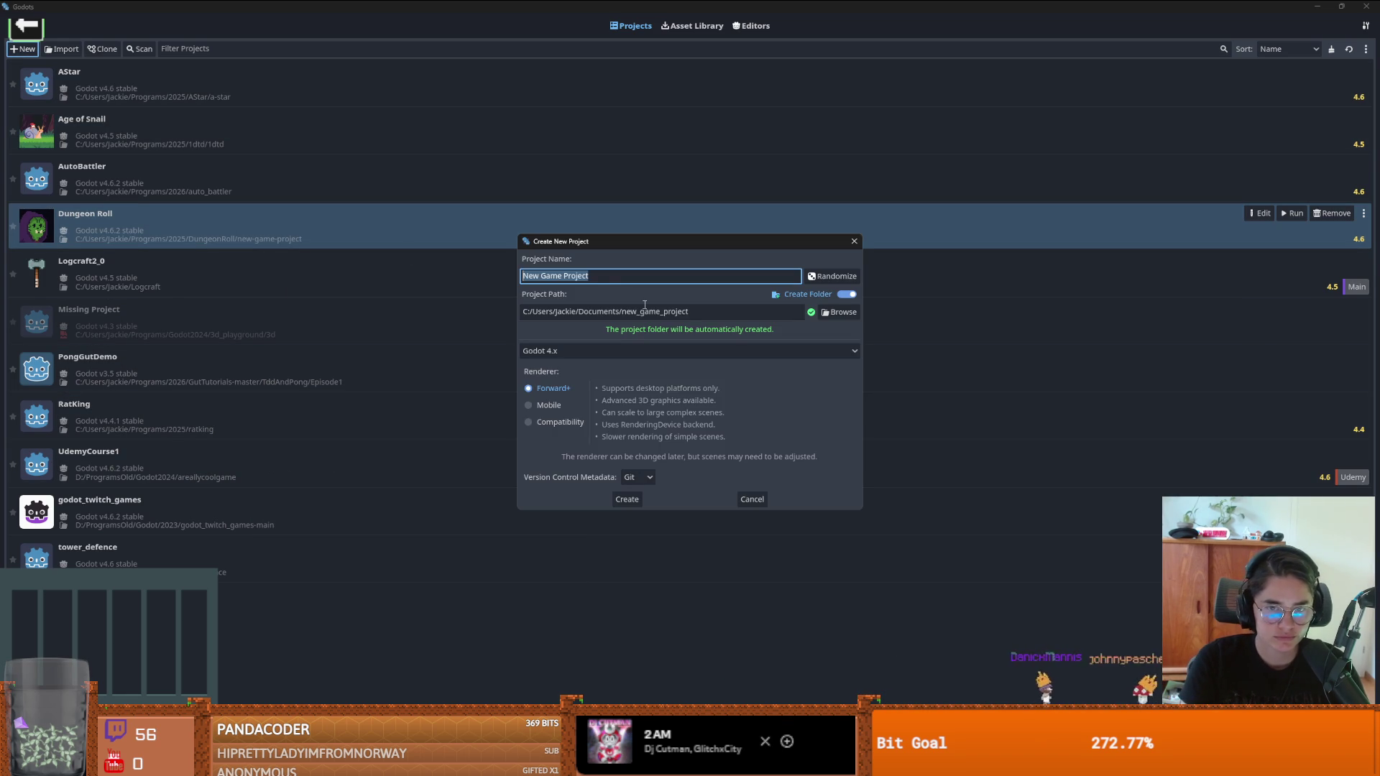
type("Twitcher")
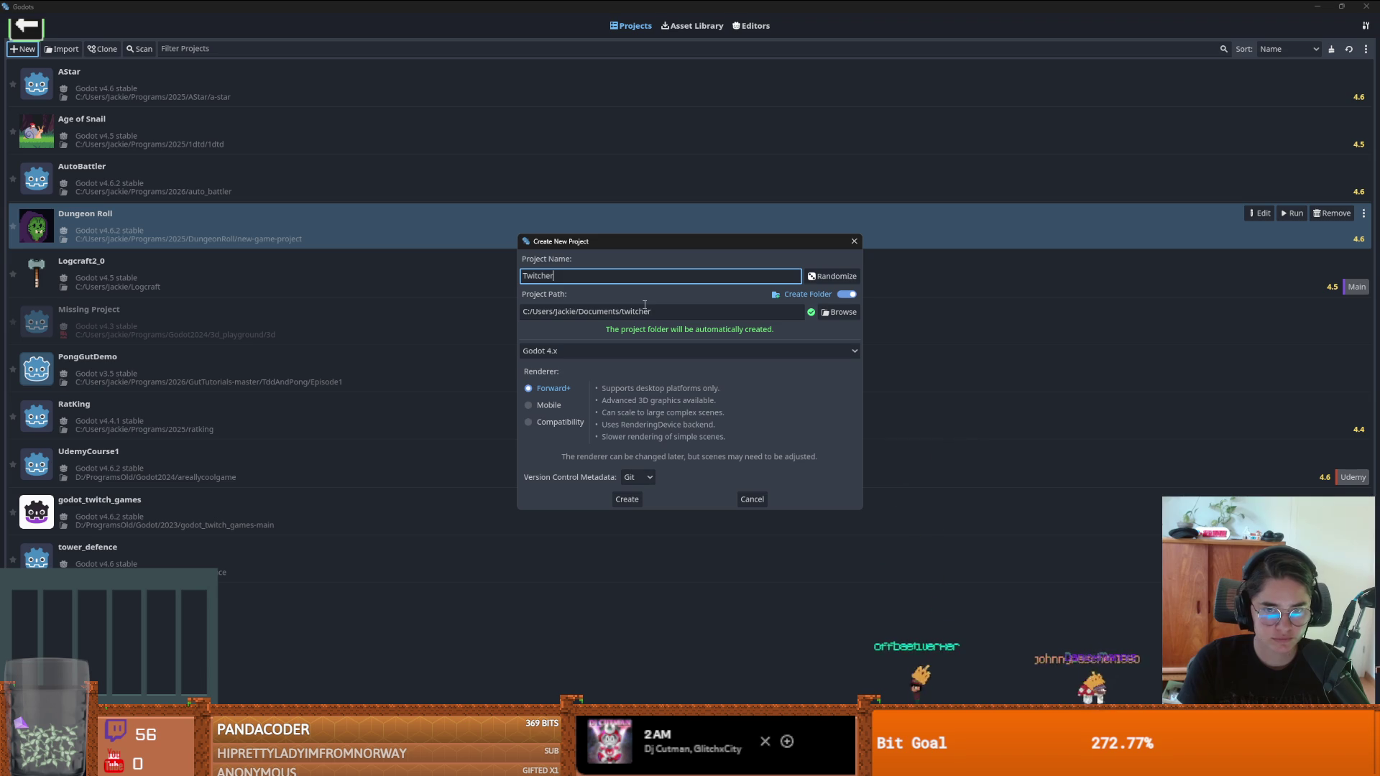
key("BackSpace")
key("BackSpace")
key("BackSpace")
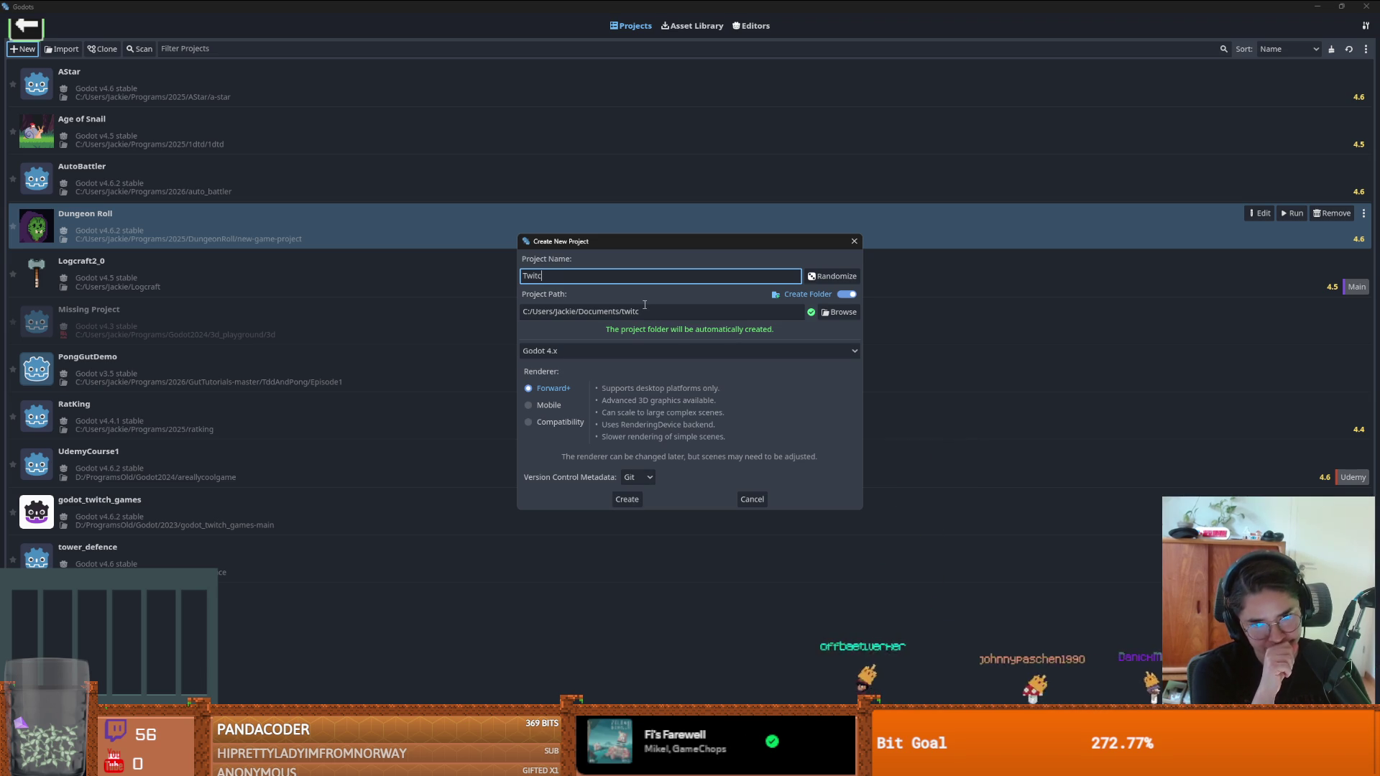
key("BackSpace")
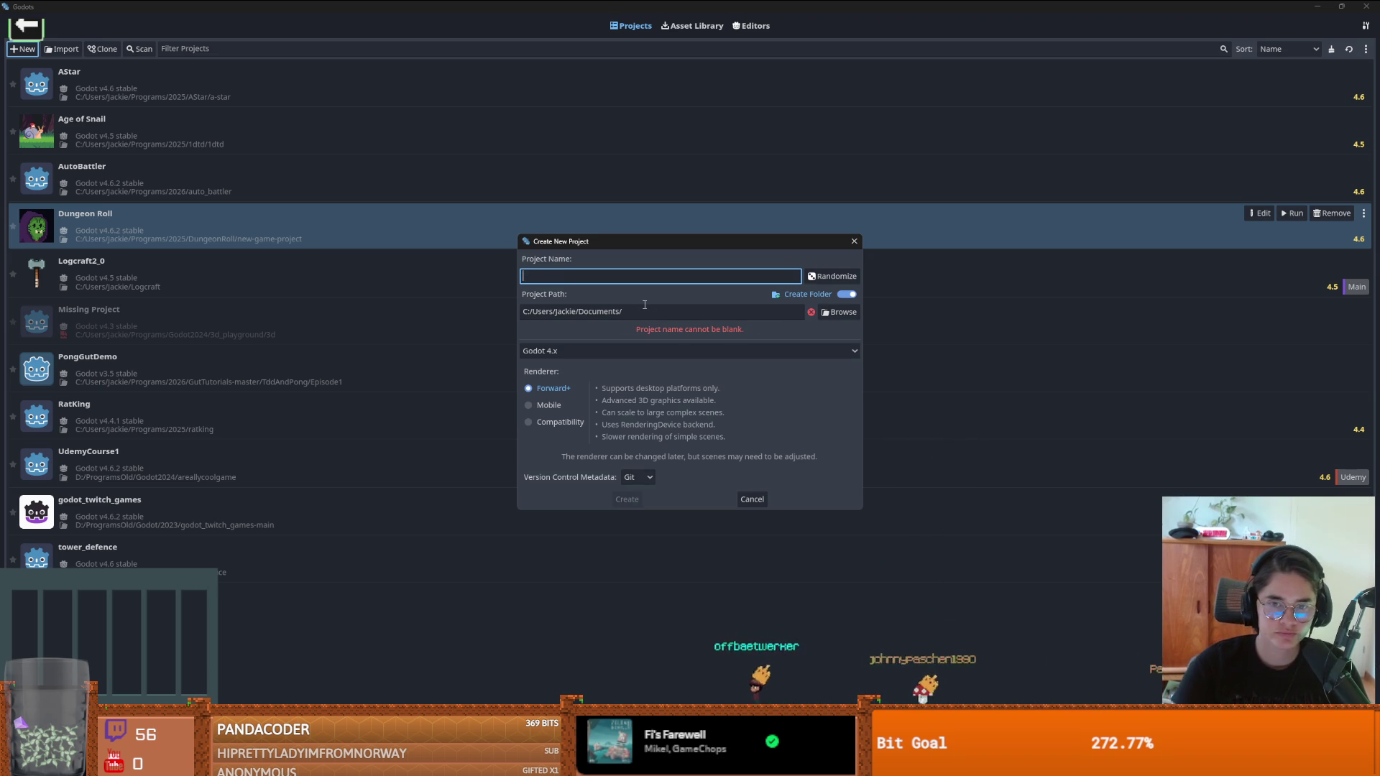
left_click(839, 312)
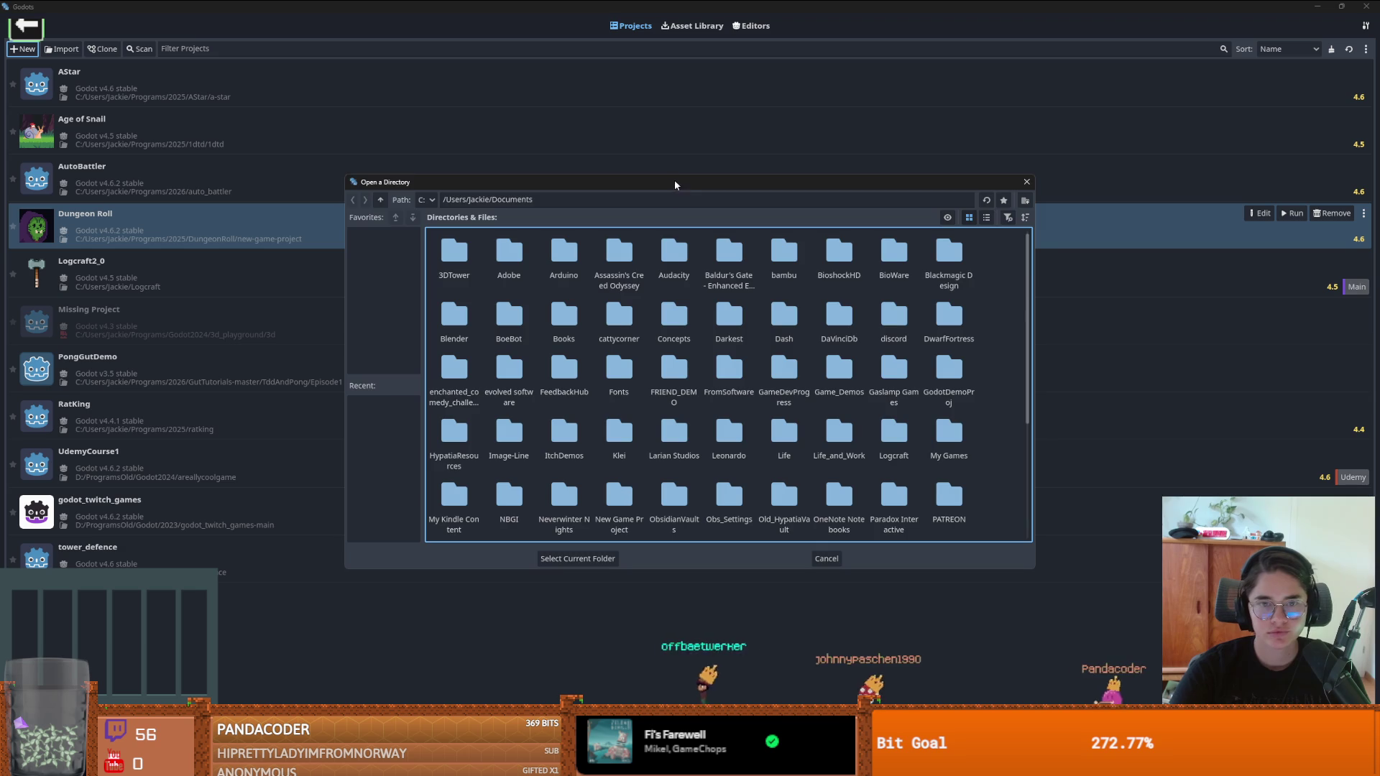
key("Escape")
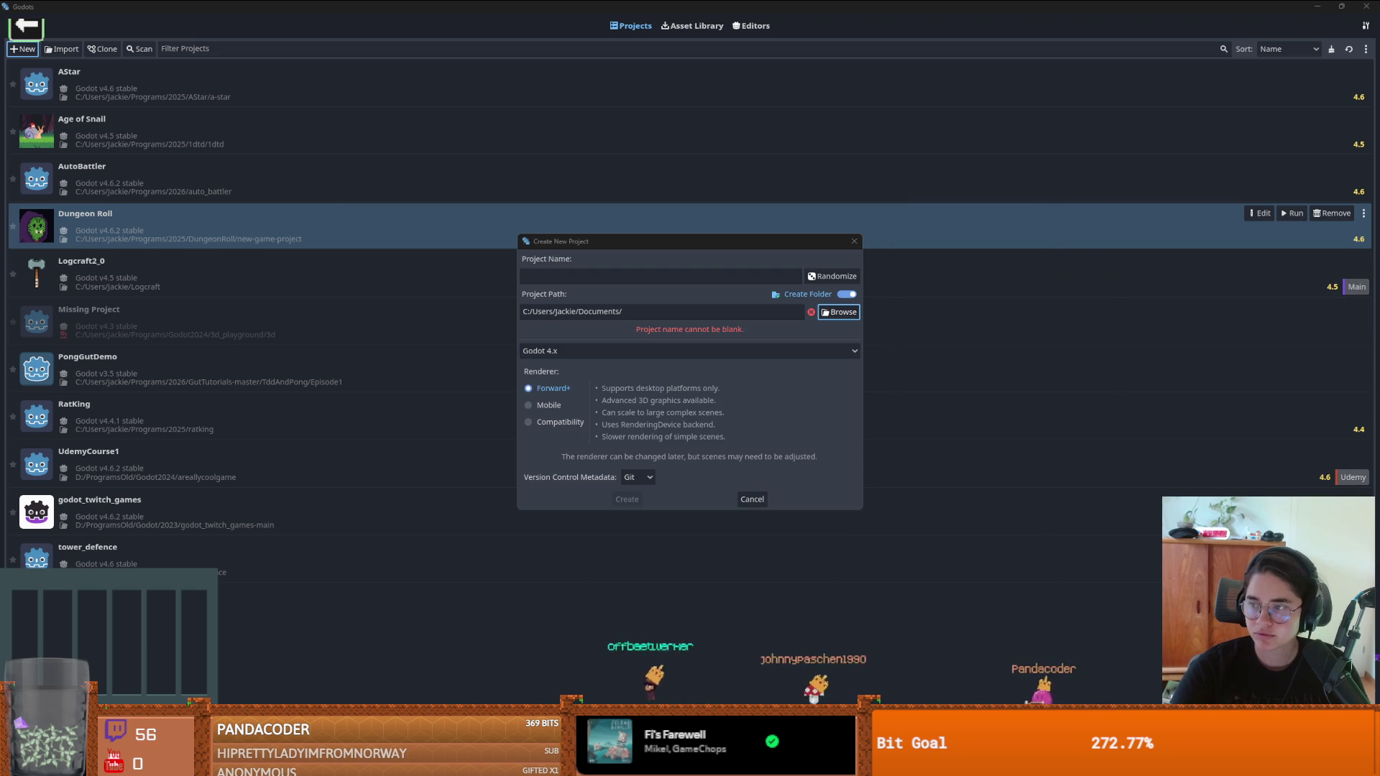
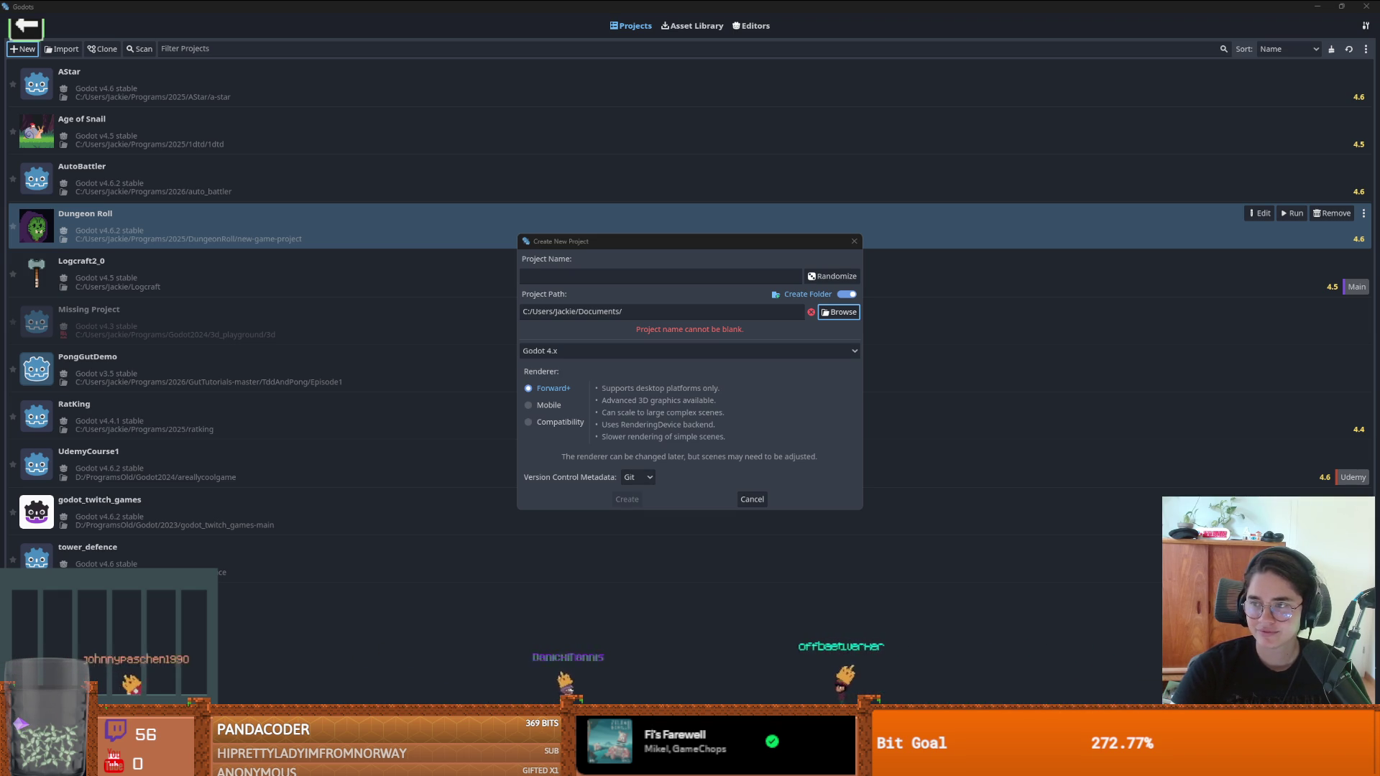
Step: Enter Lemmings2_0 as the new project's name
left_click(687, 275)
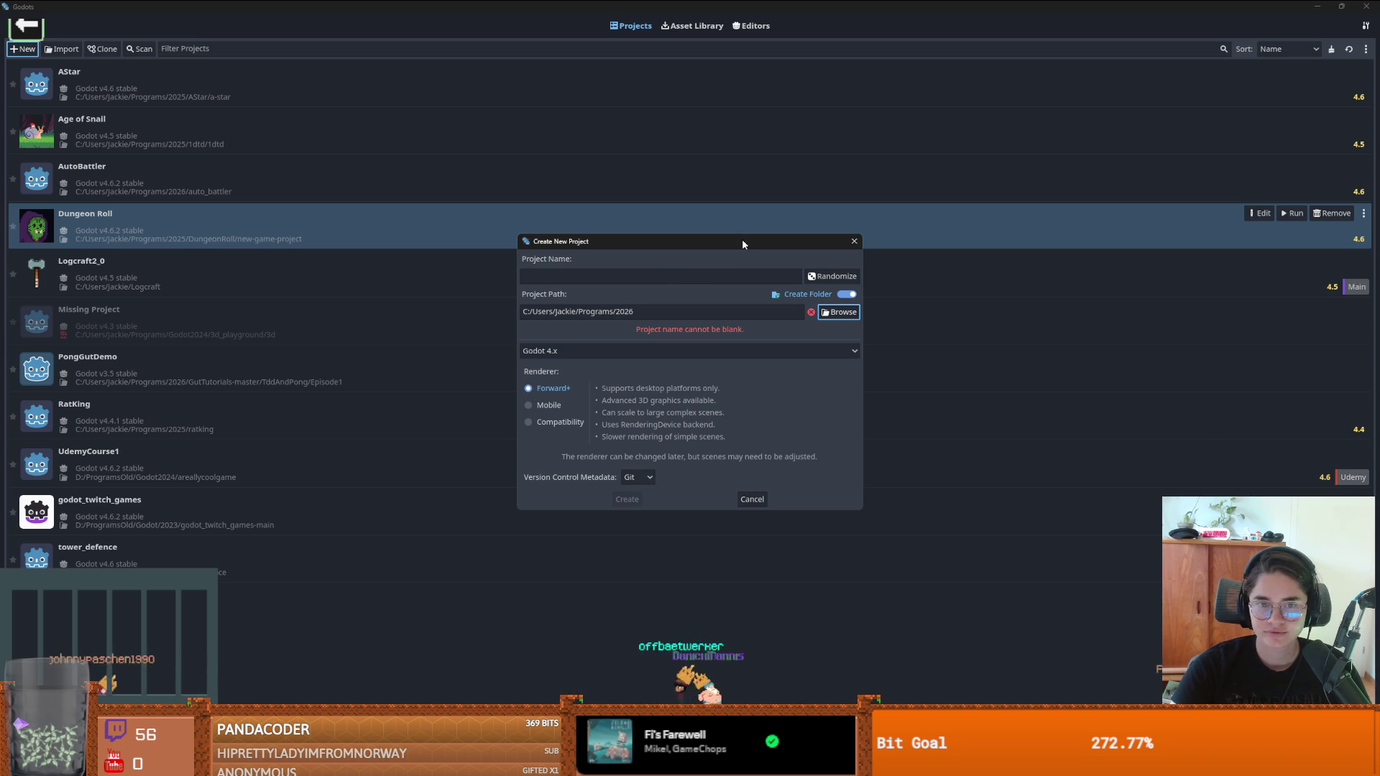
left_click(666, 275)
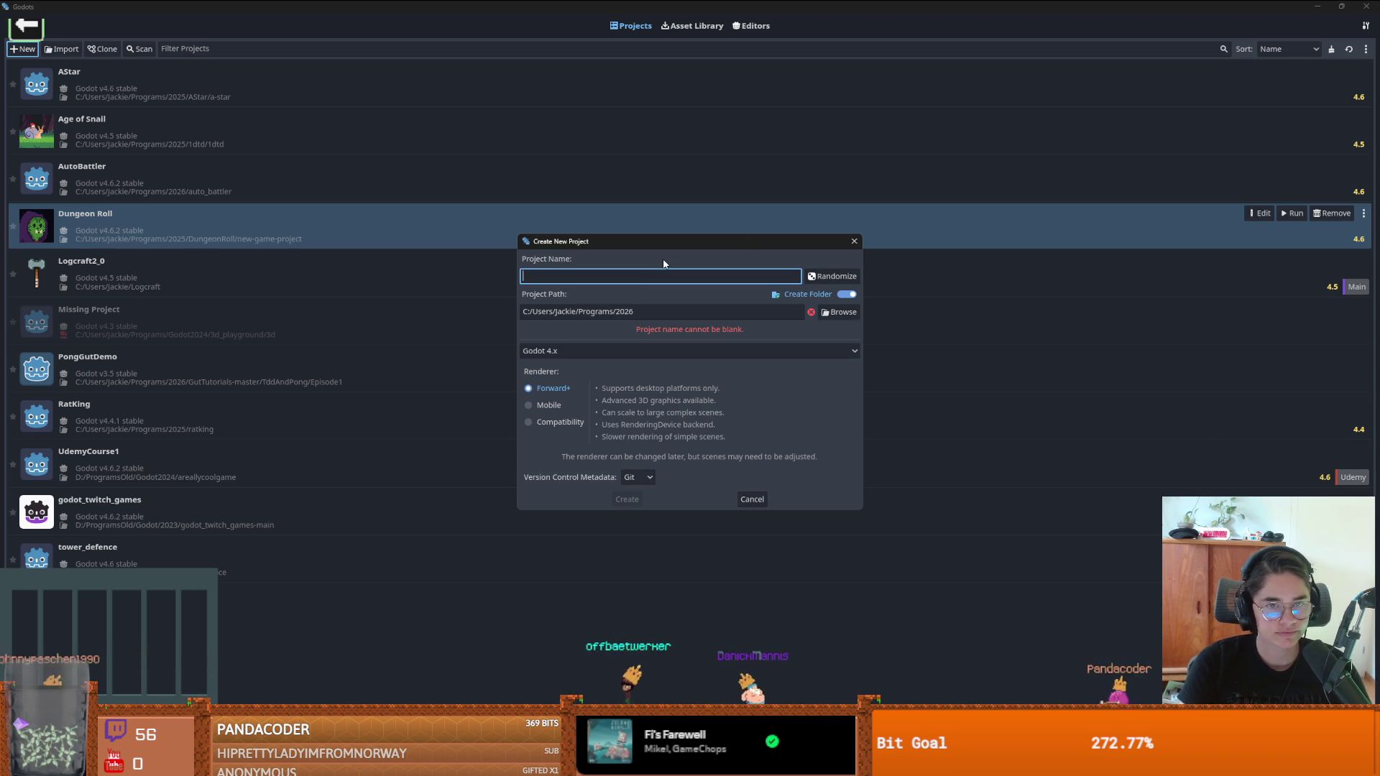
type("Lemmings")
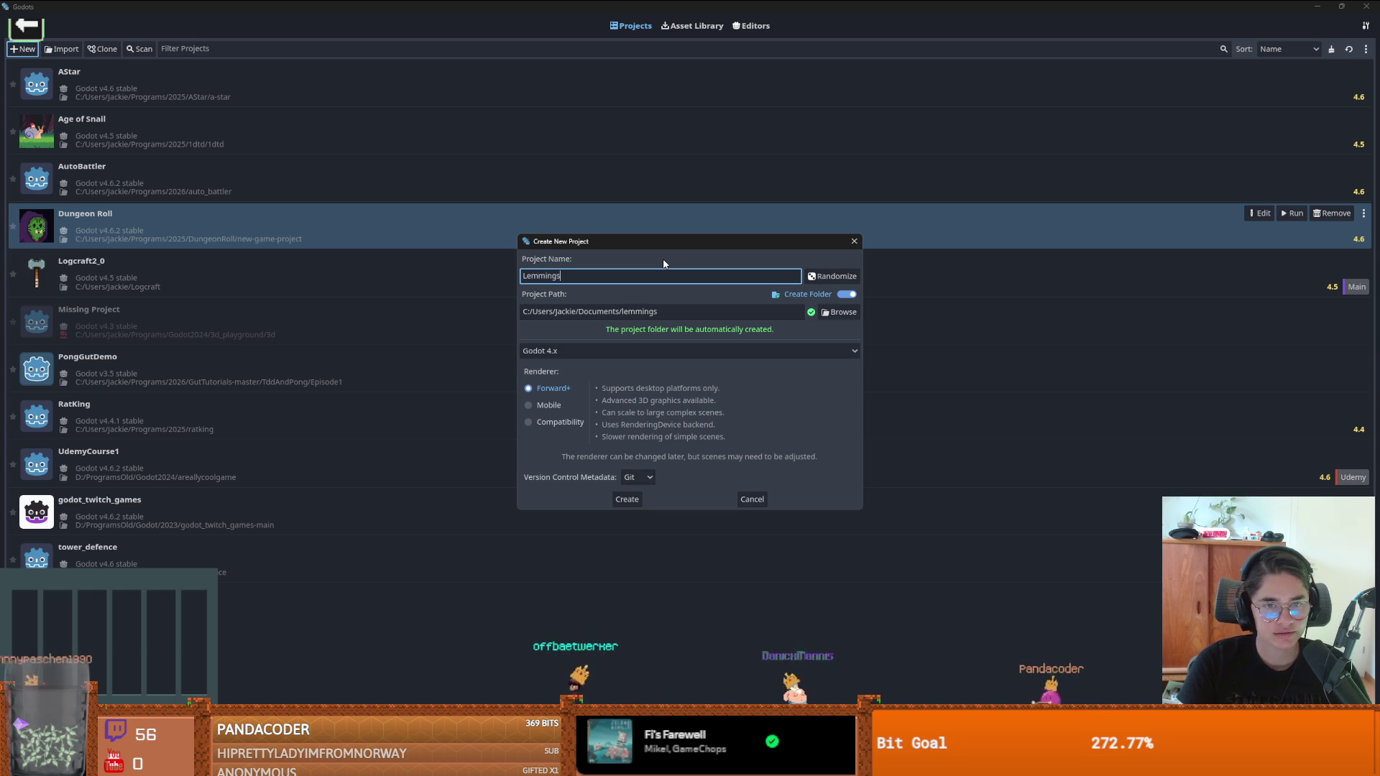
type("2_")
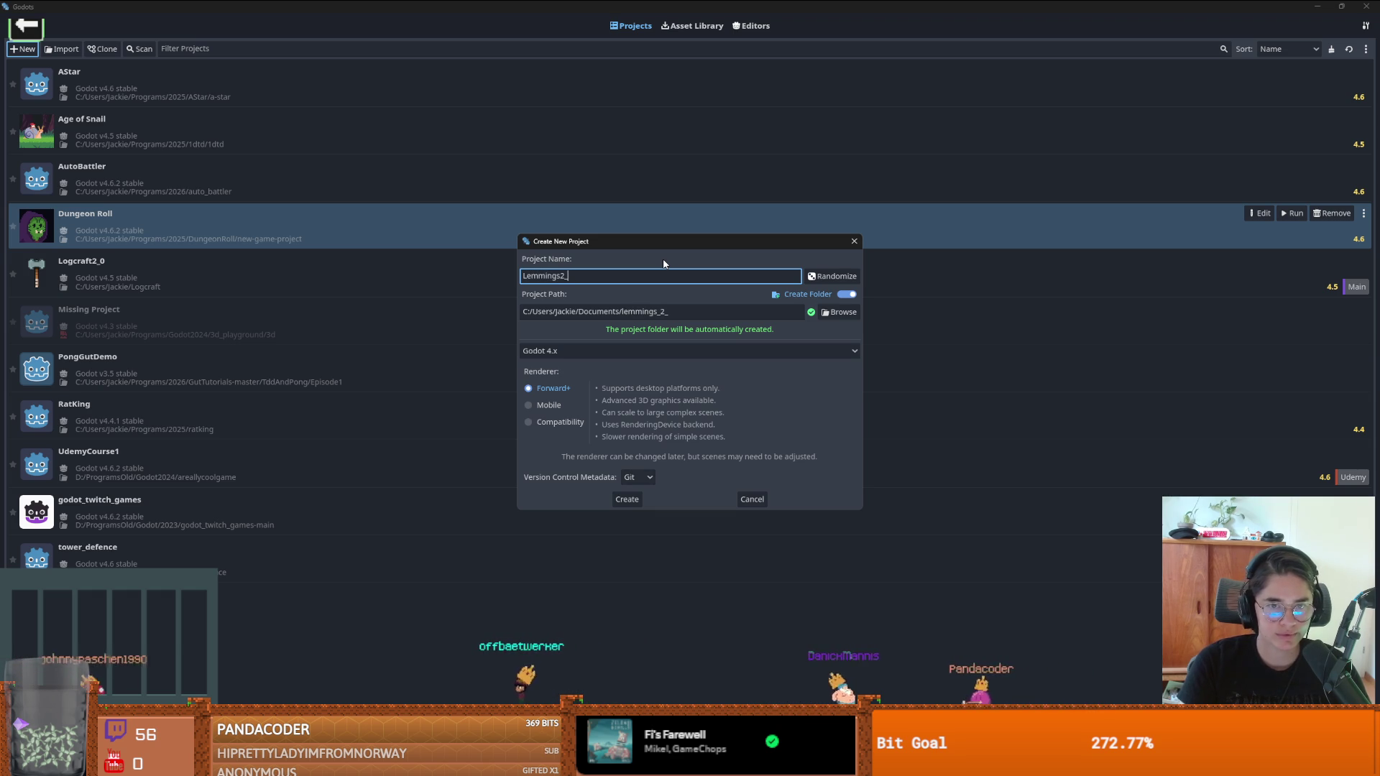
type("0")
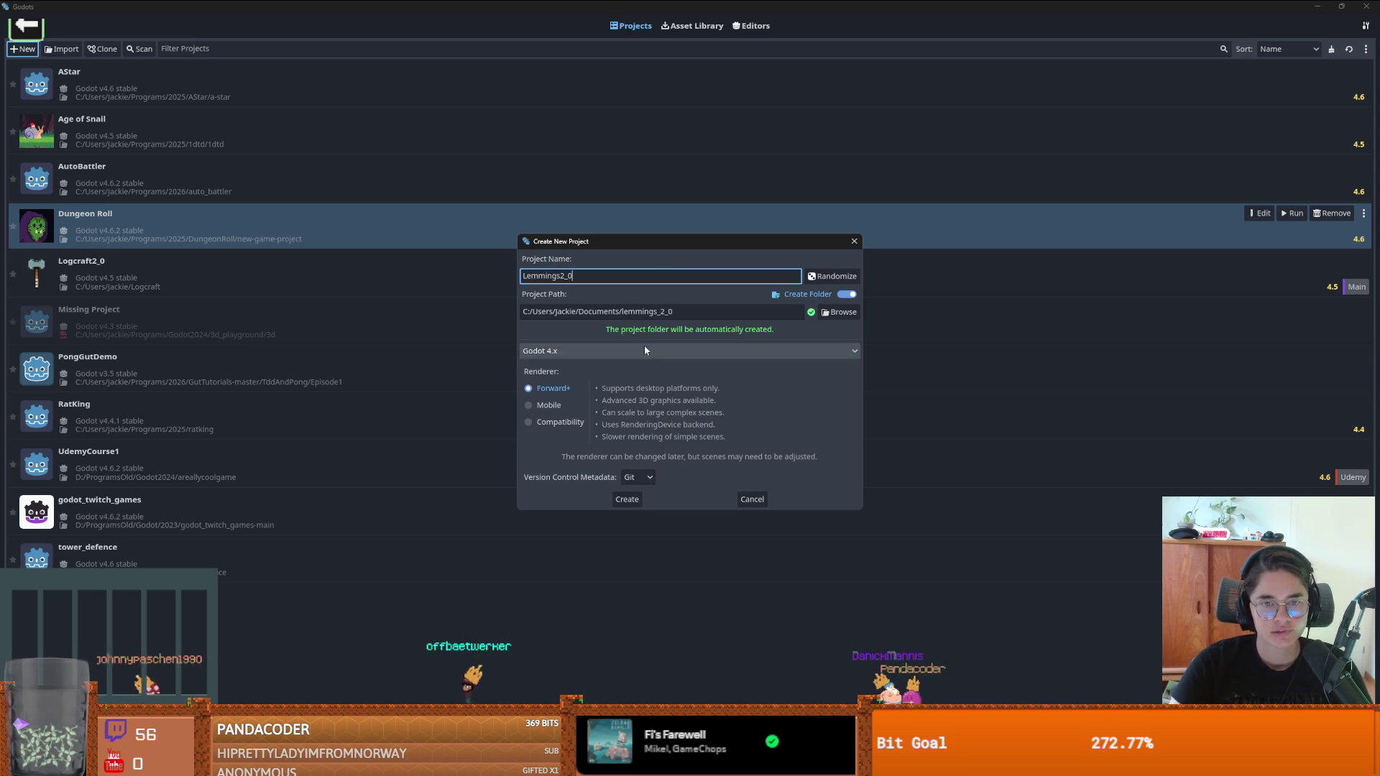
Step: Choose Programs/2026 as the project location, then reopen the folder picker there
left_click(837, 313)
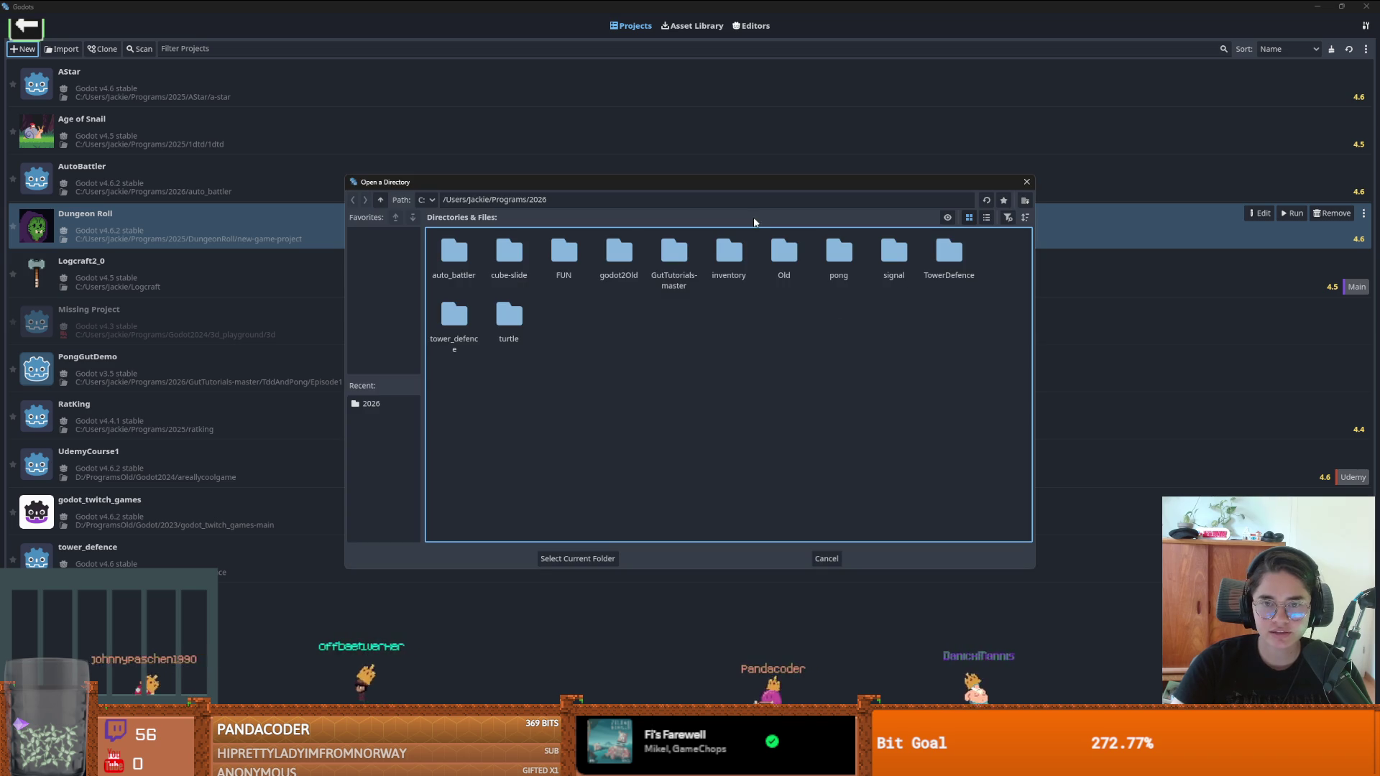
left_click(578, 558)
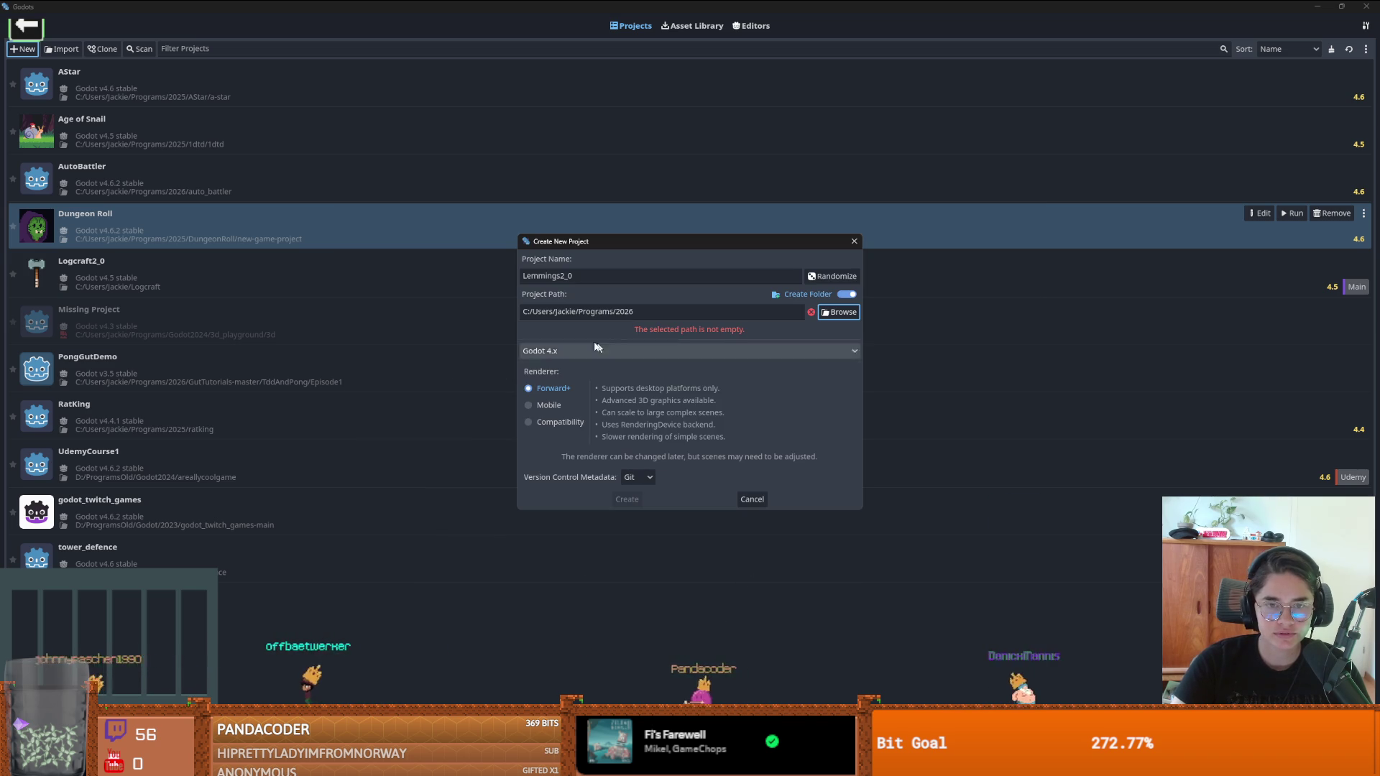
left_click(682, 280)
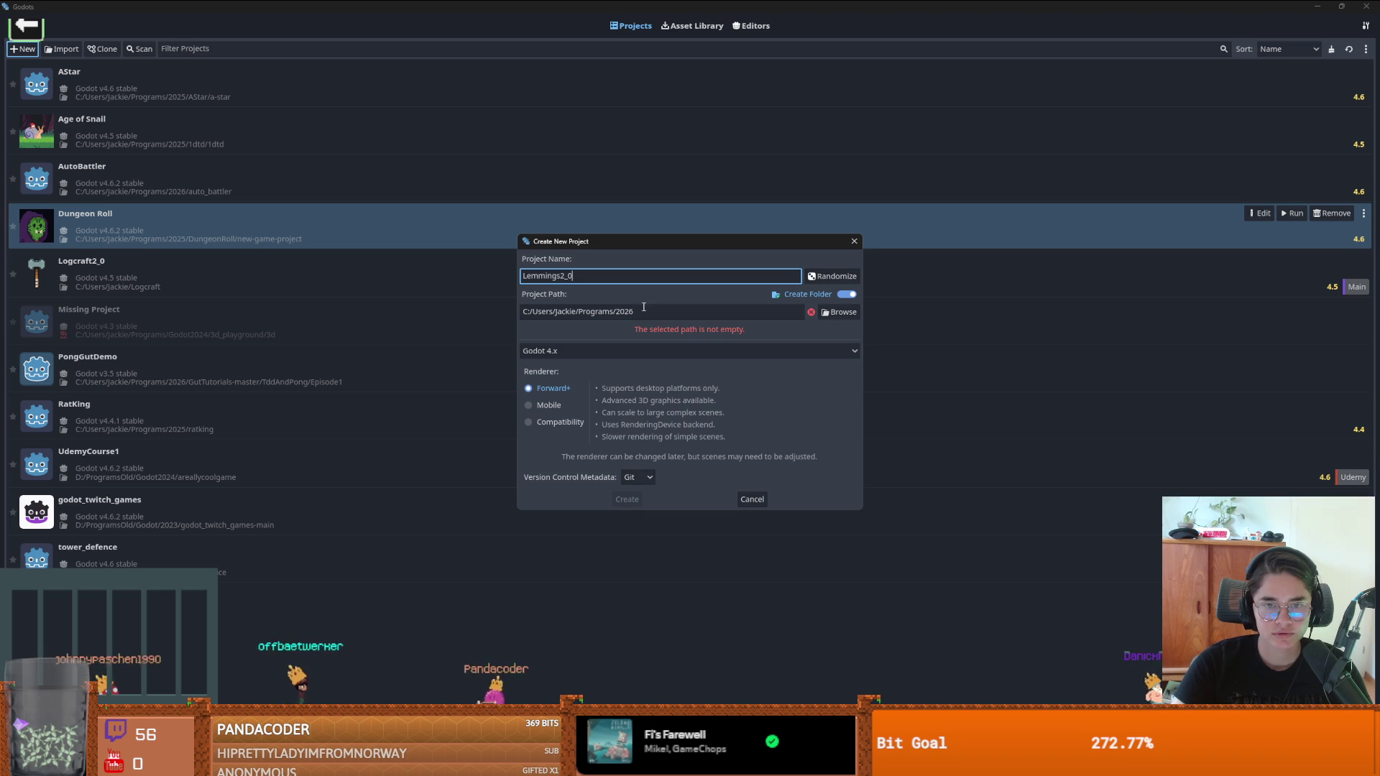
left_click(643, 309)
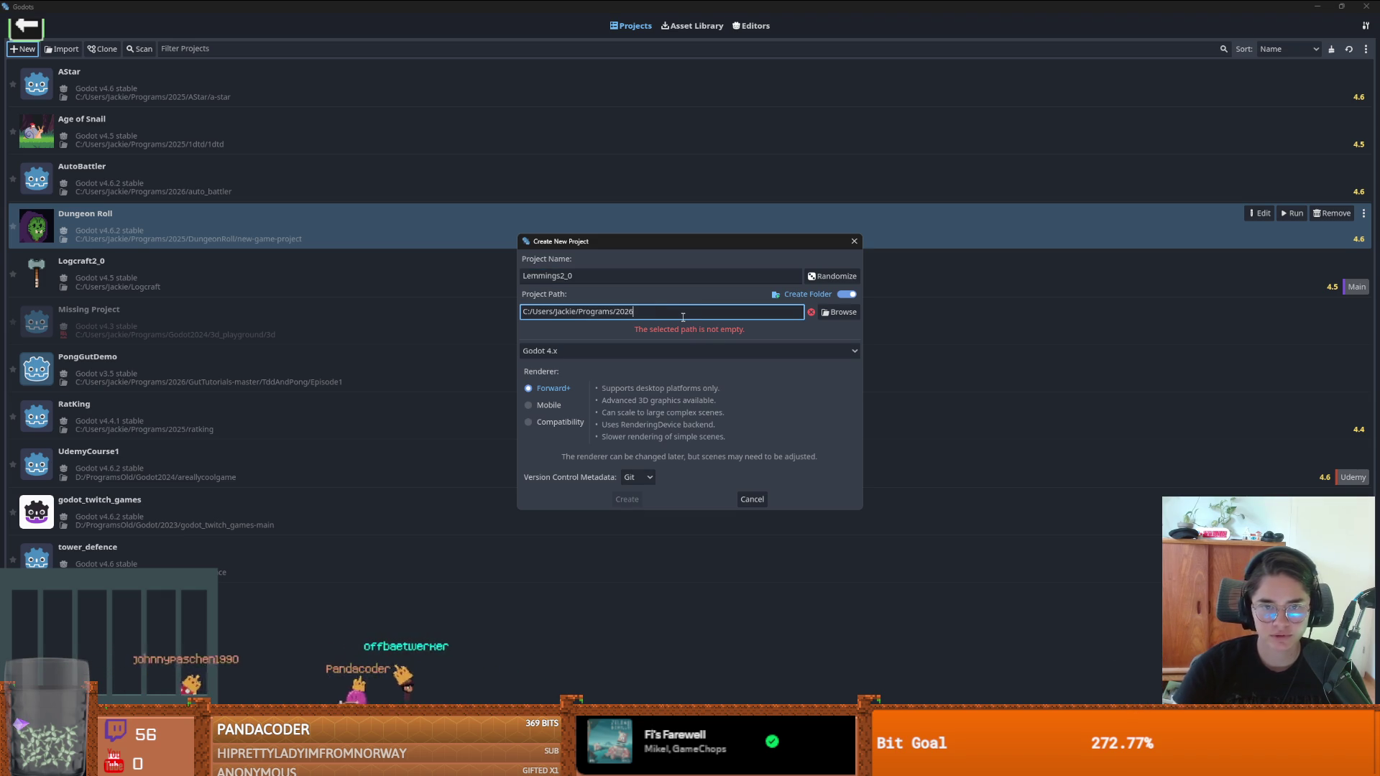
left_click(597, 276)
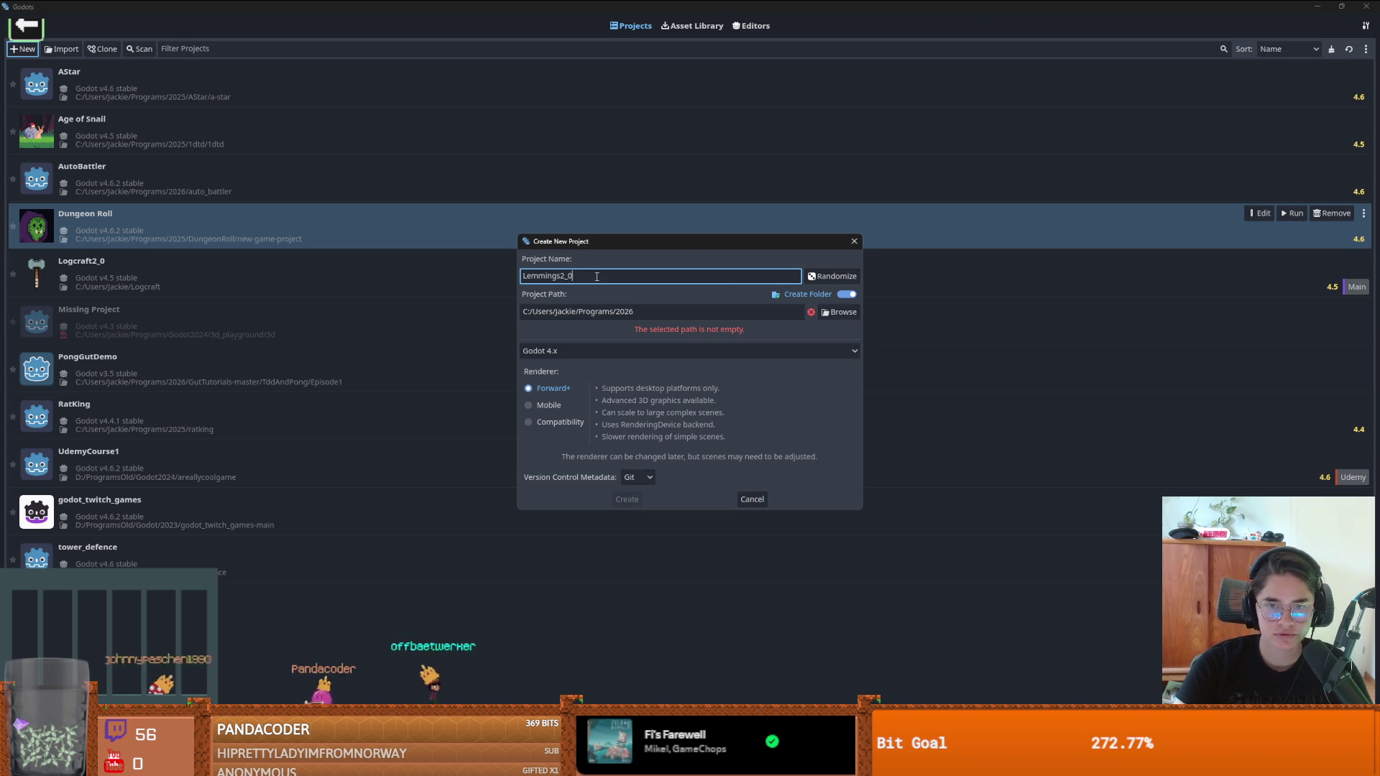
left_click(836, 312)
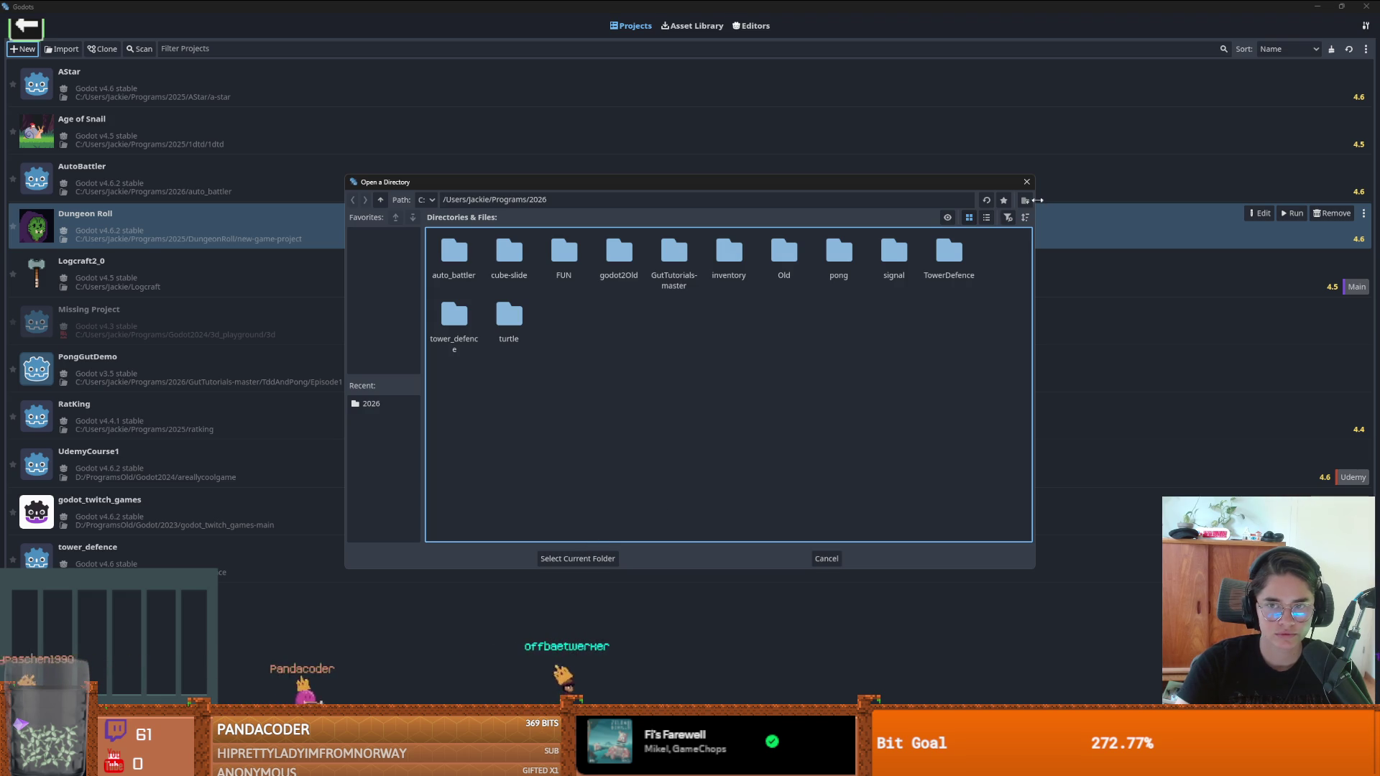
Step: Create a Lemmings2_0 folder in Programs/2026 and select it as the project path
left_click(1025, 200)
type("Lemmings2_0")
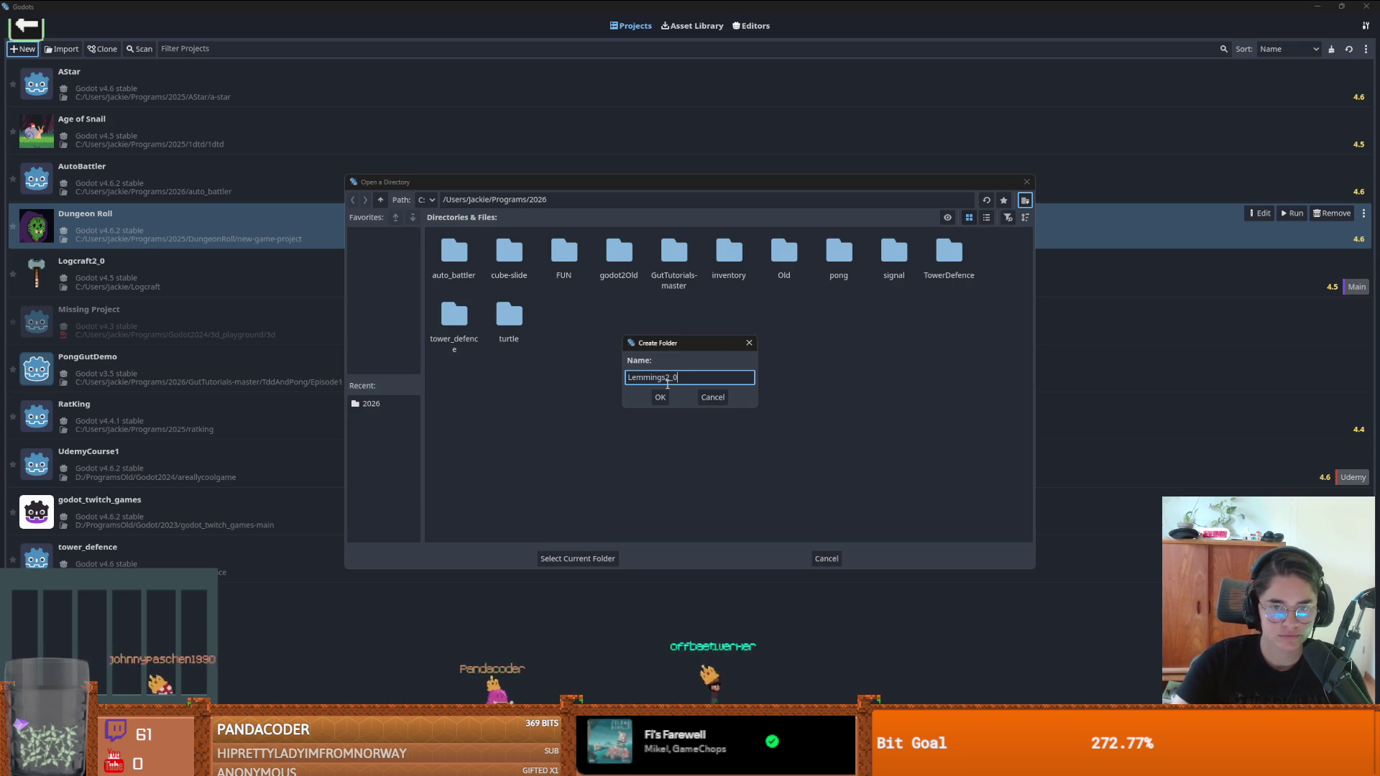
left_click(664, 396)
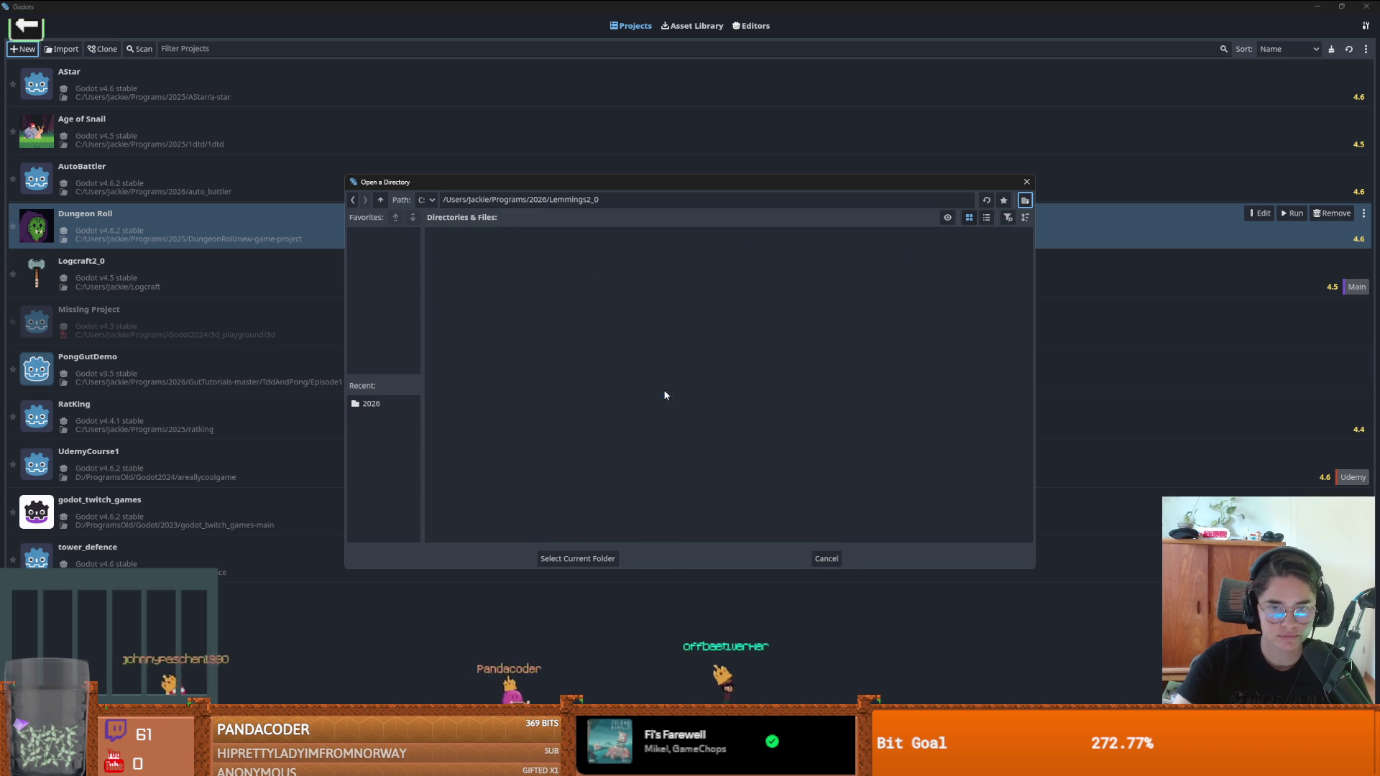
left_click(574, 558)
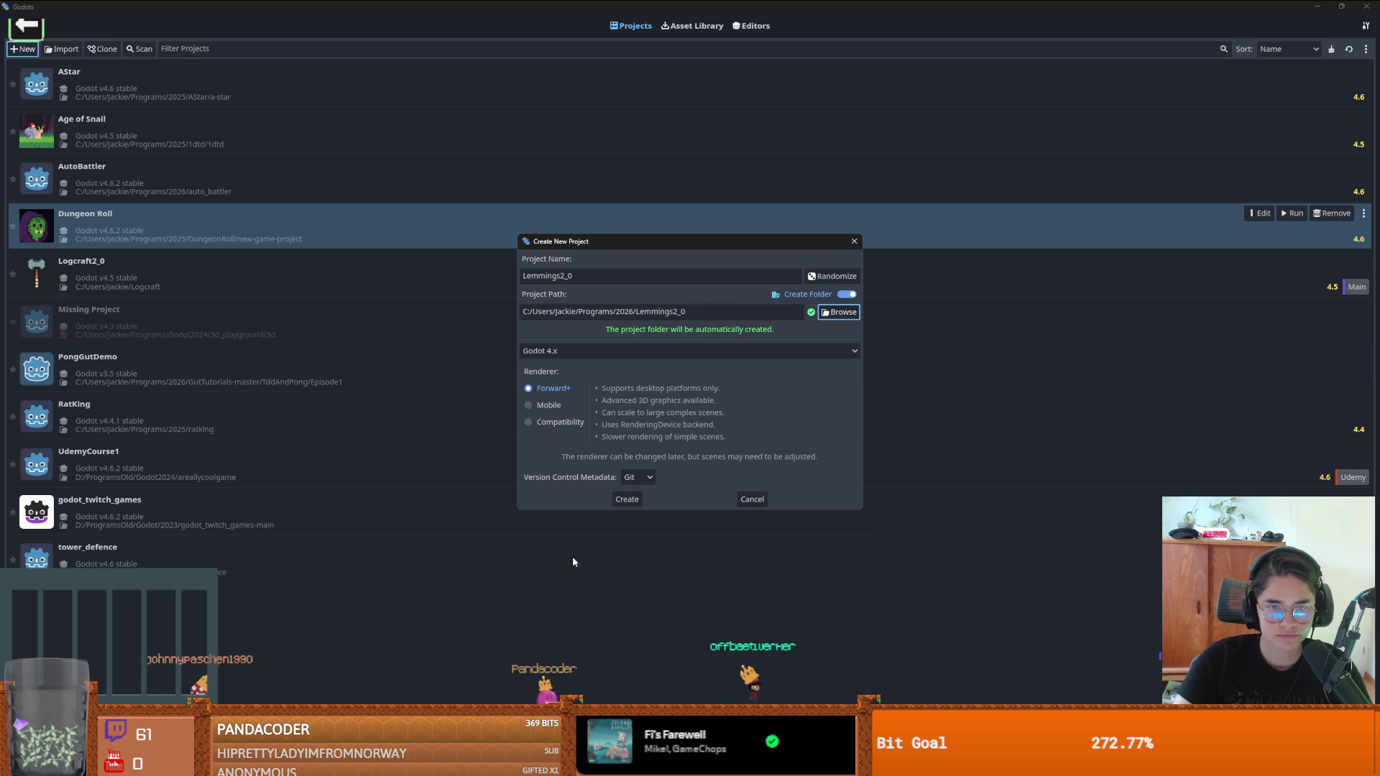
left_click(851, 296)
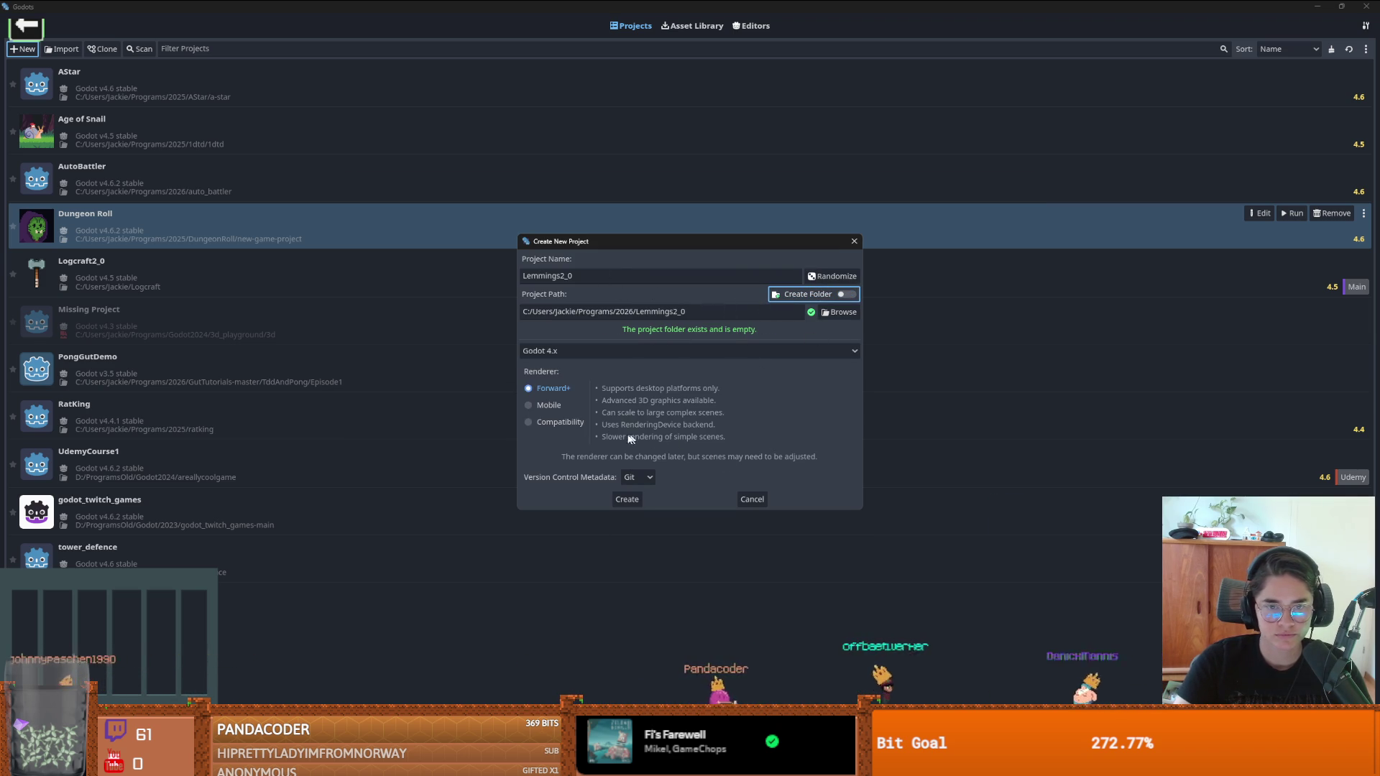
Step: Retry creating the project, dismiss the Code 32 folder errors, and close the dialog
left_click(625, 503)
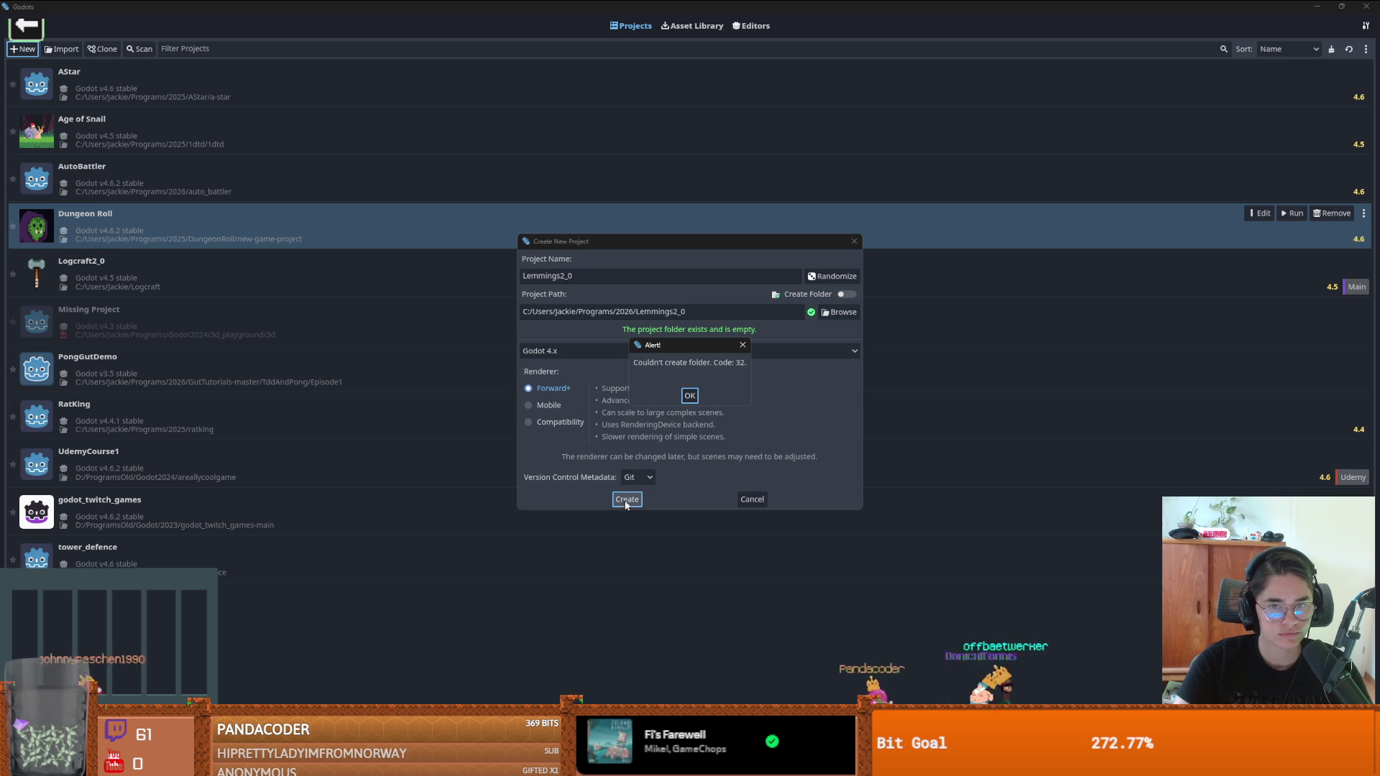
left_click(689, 396)
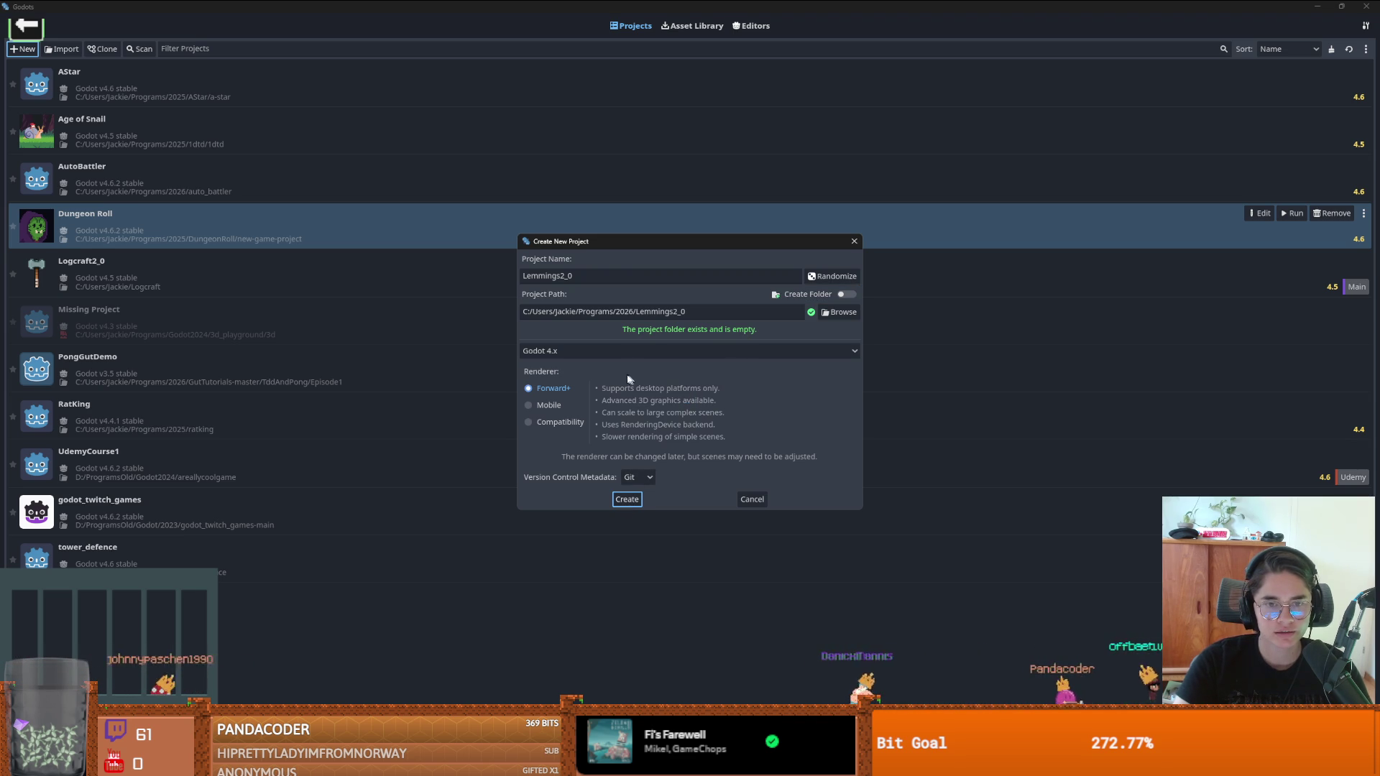
left_click(587, 352)
left_click(587, 356)
left_click(615, 500)
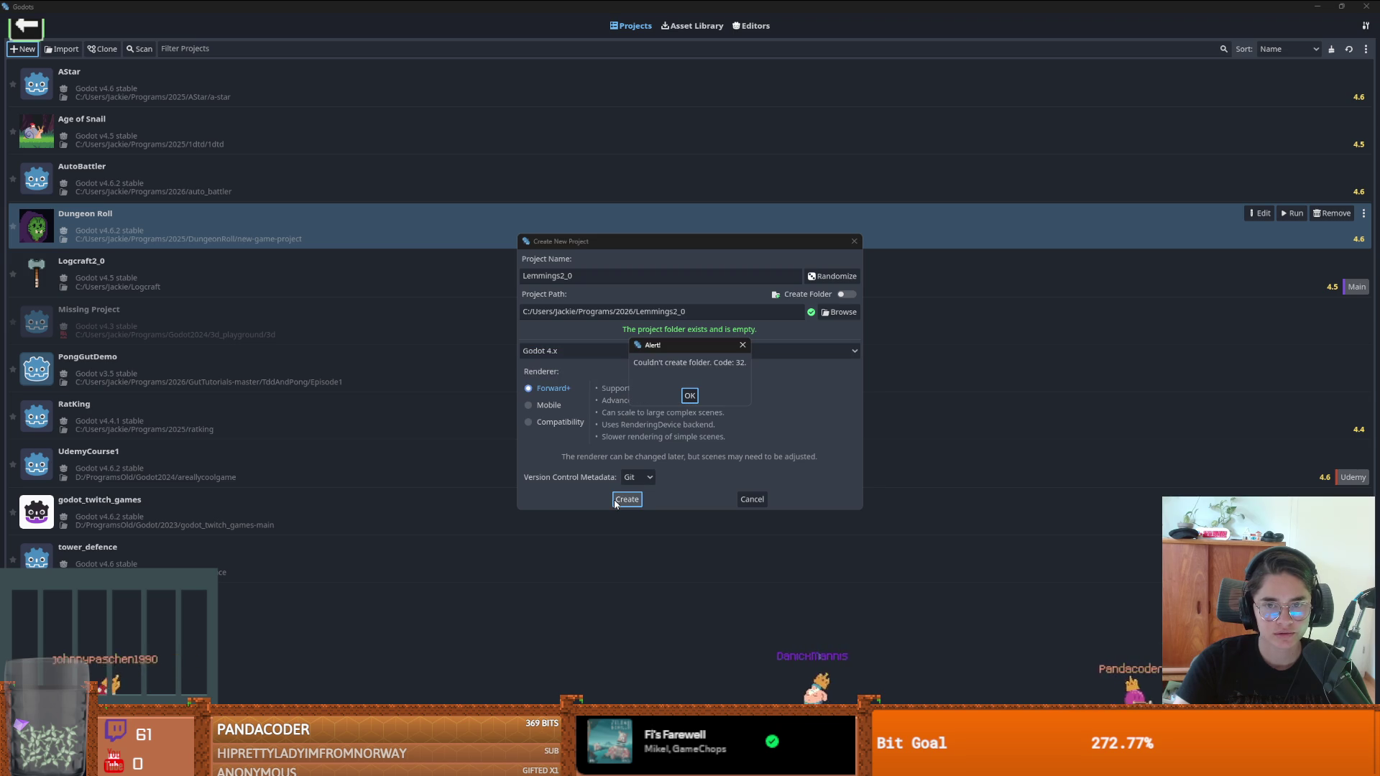
left_click(689, 399)
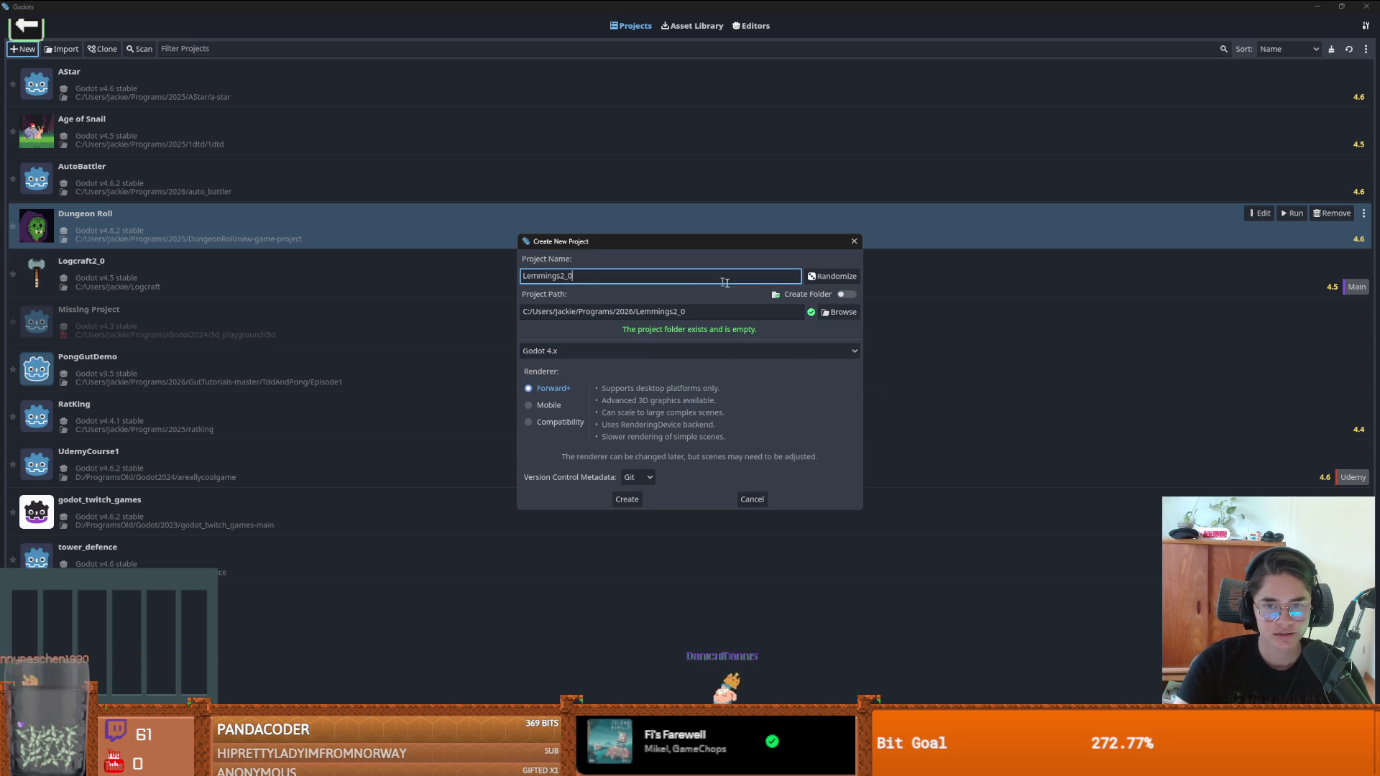
left_click(847, 295)
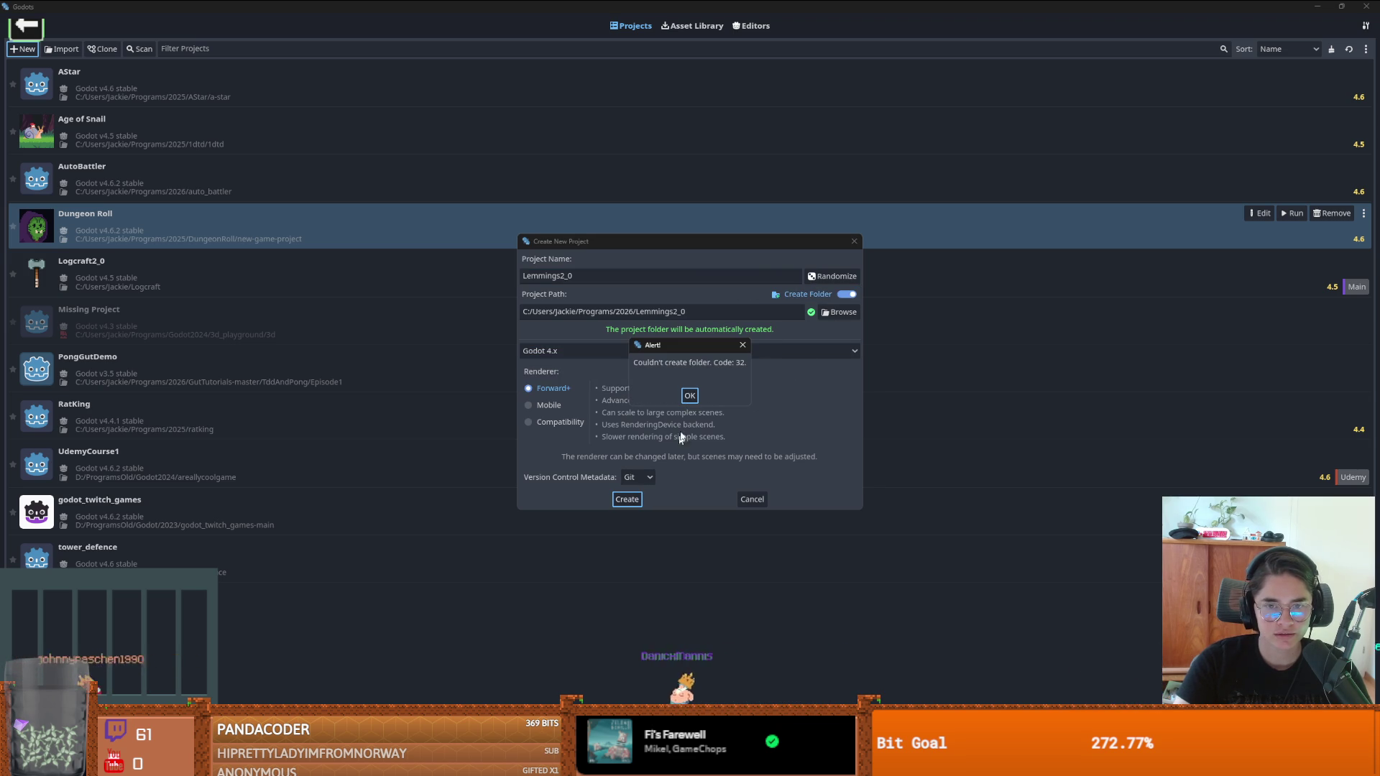
left_click(854, 241)
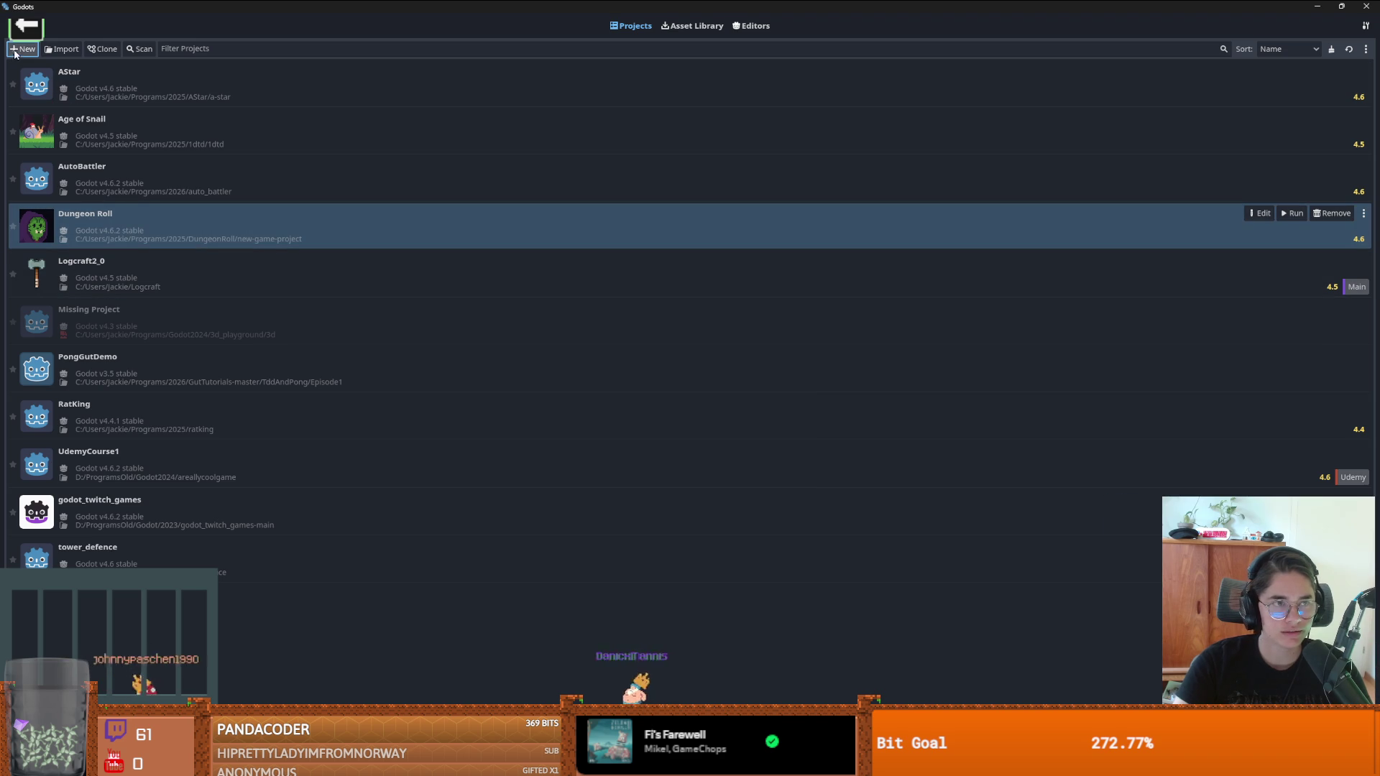
Step: Start a new project and correct its name to Lemmings_2_0
left_click(26, 49)
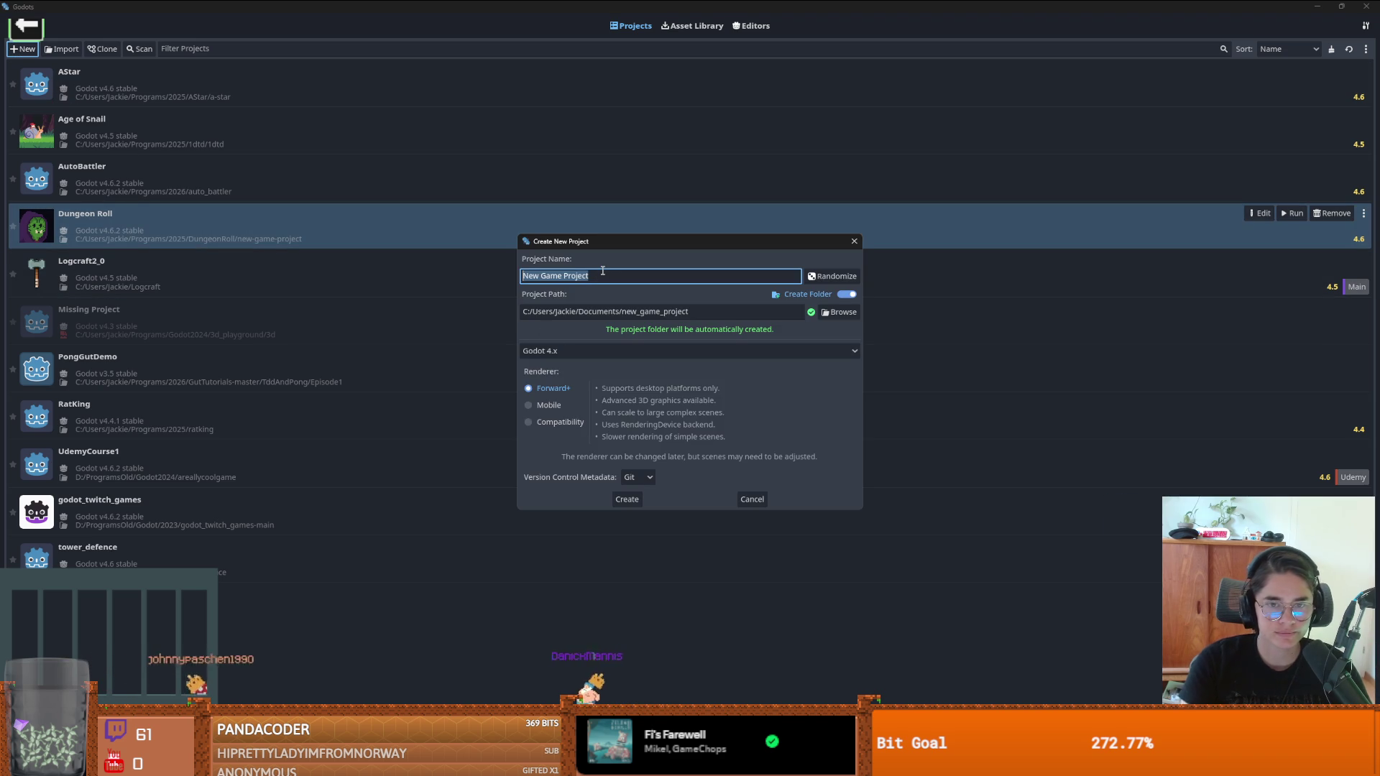
type("s_2_")
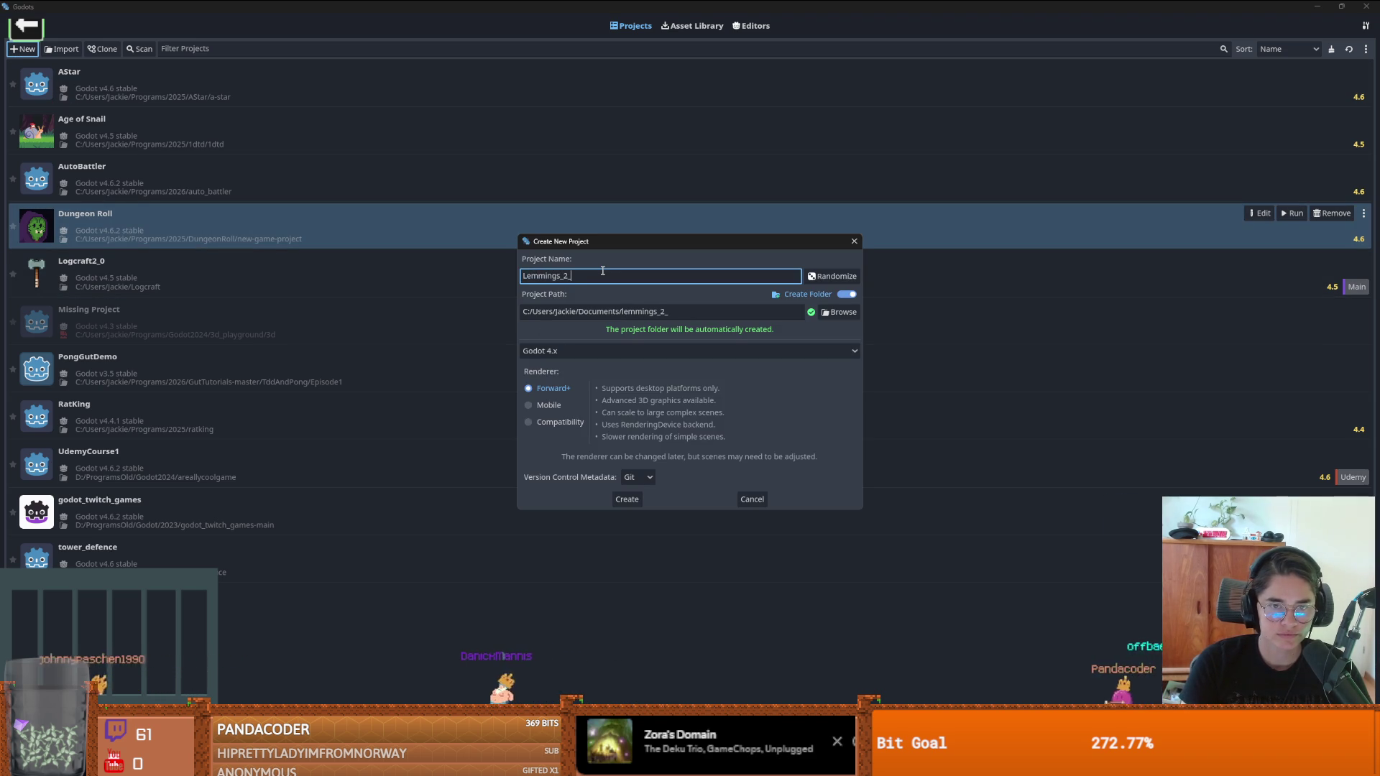
key("BackSpace")
key("BackSpace")
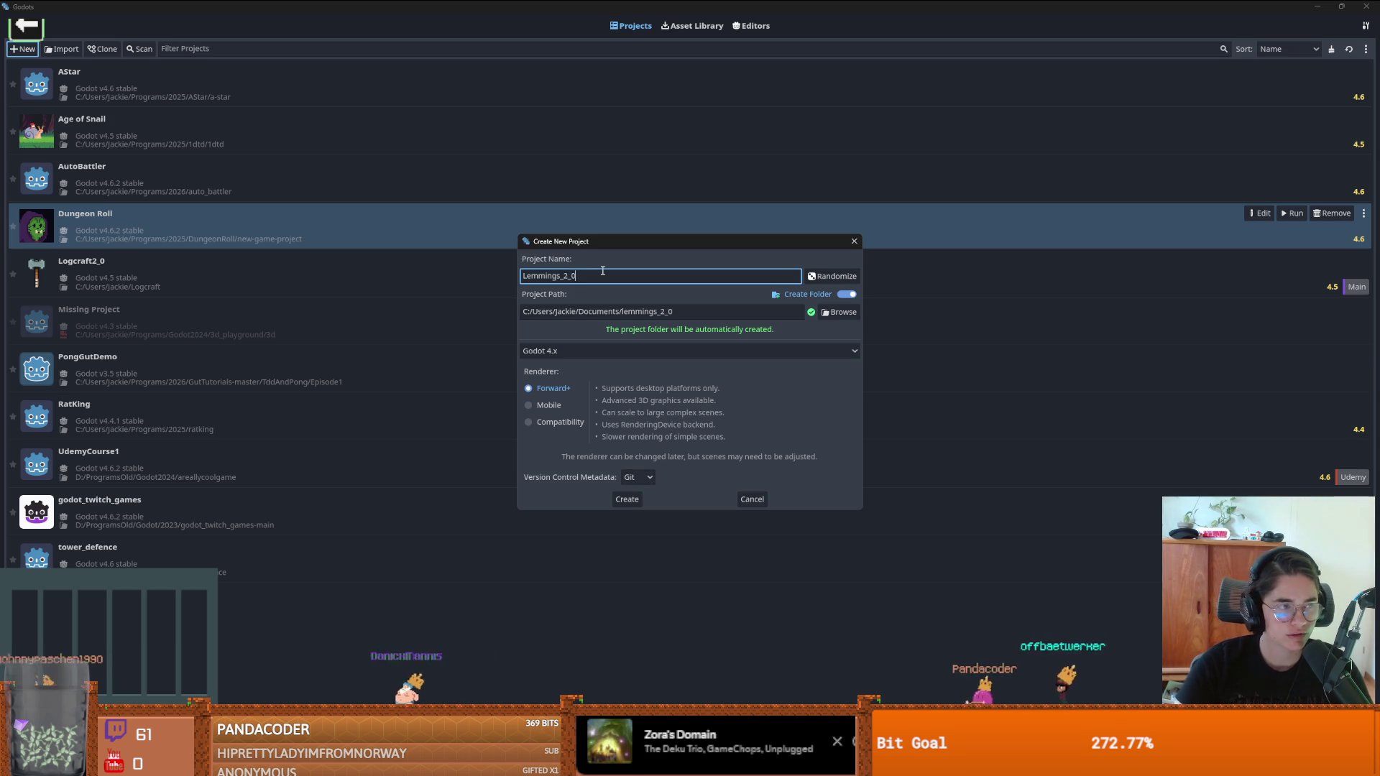
type("_0")
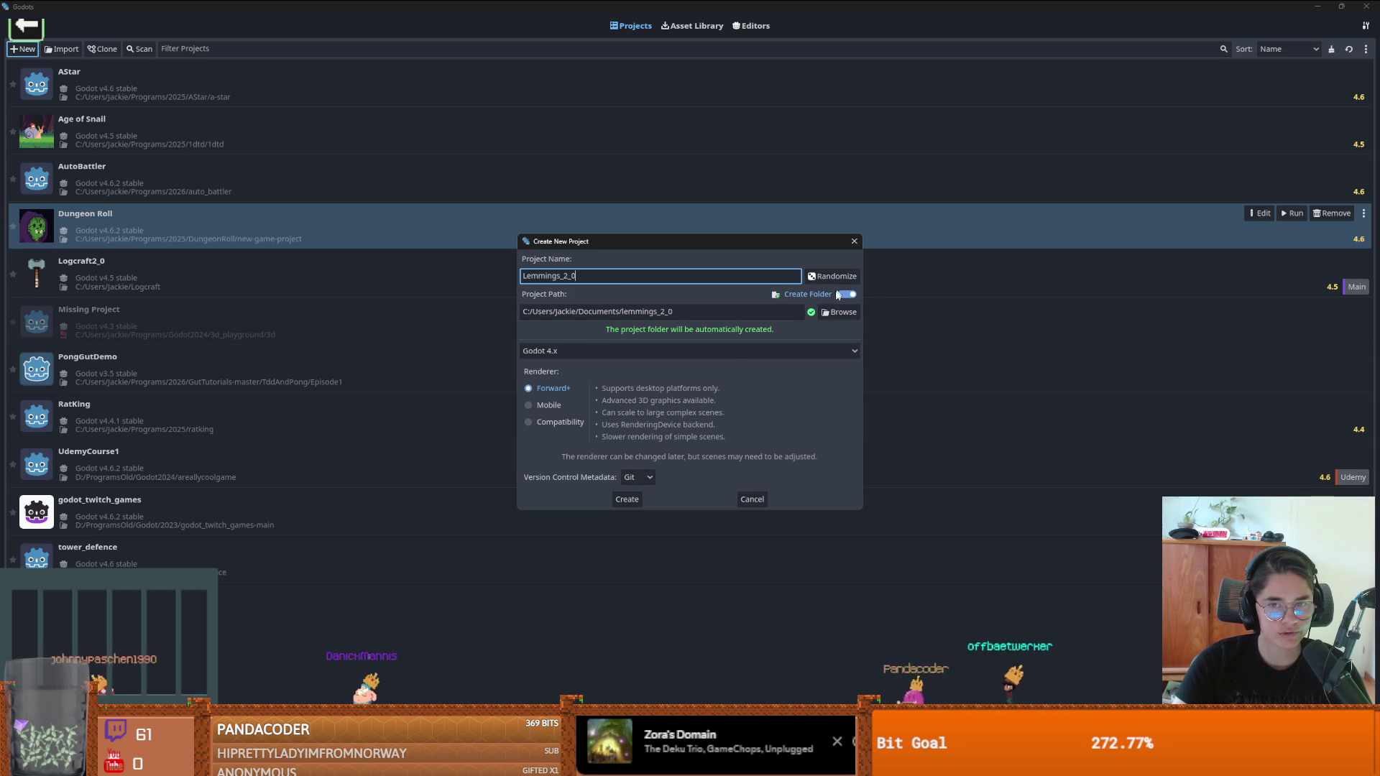
Step: Select the Lemmings2_0 folder as the project path and toggle the create-folder option
left_click(841, 313)
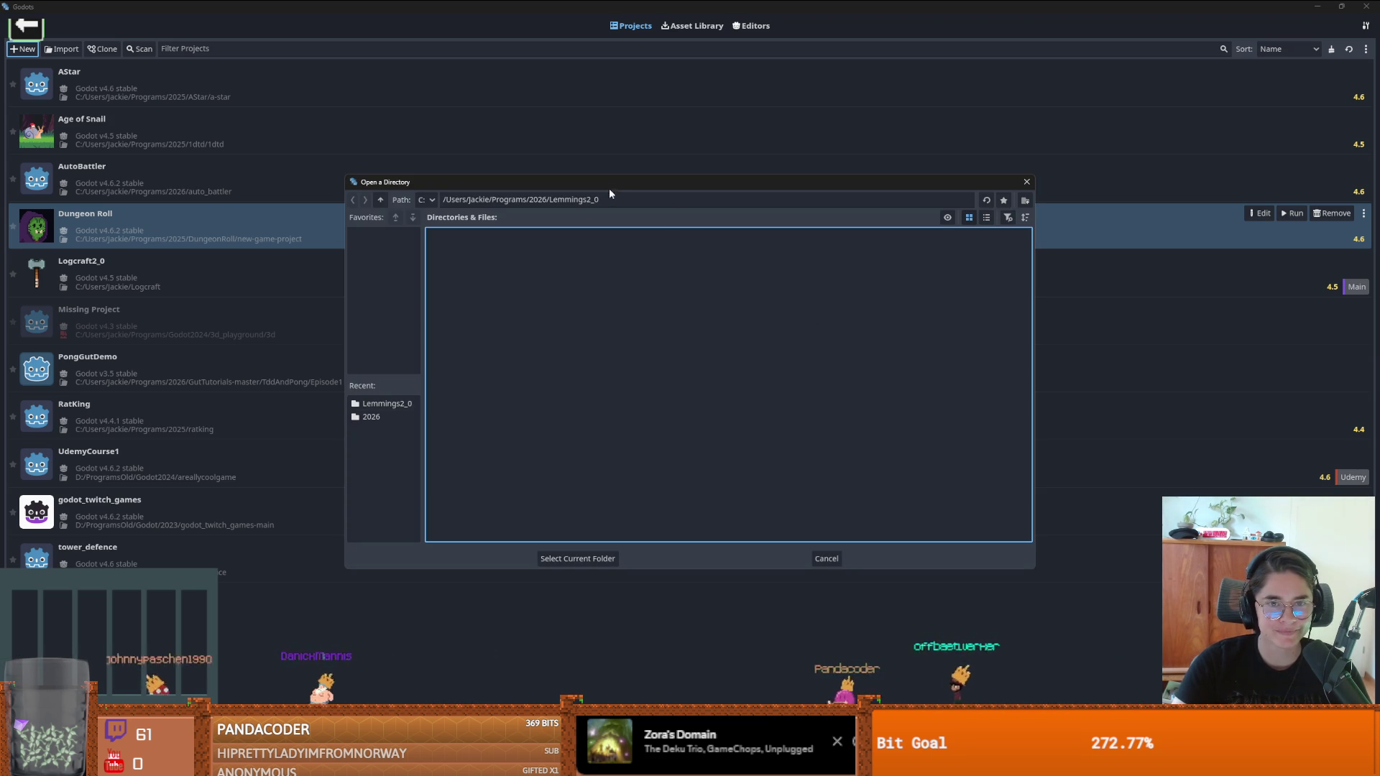
left_click_drag(615, 186, 632, 219)
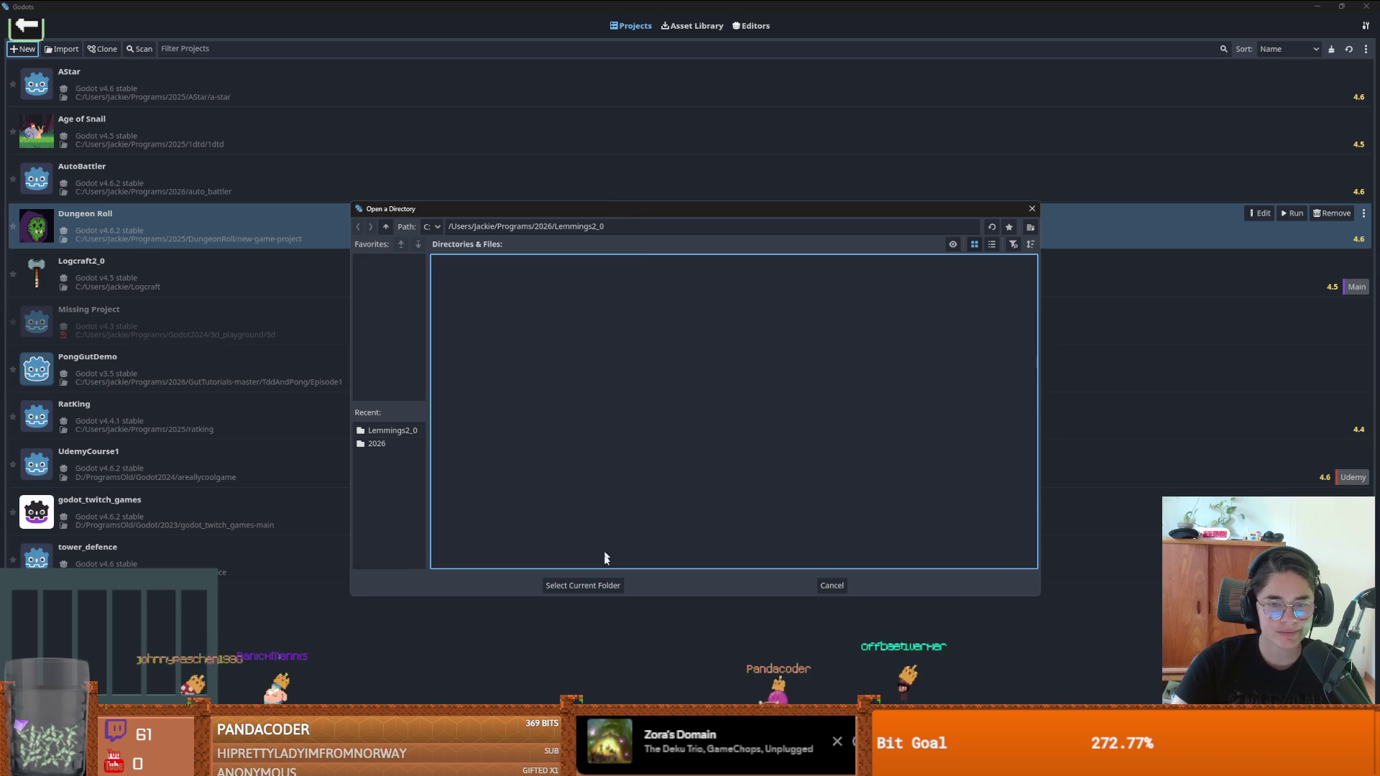
left_click(610, 588)
left_click(845, 294)
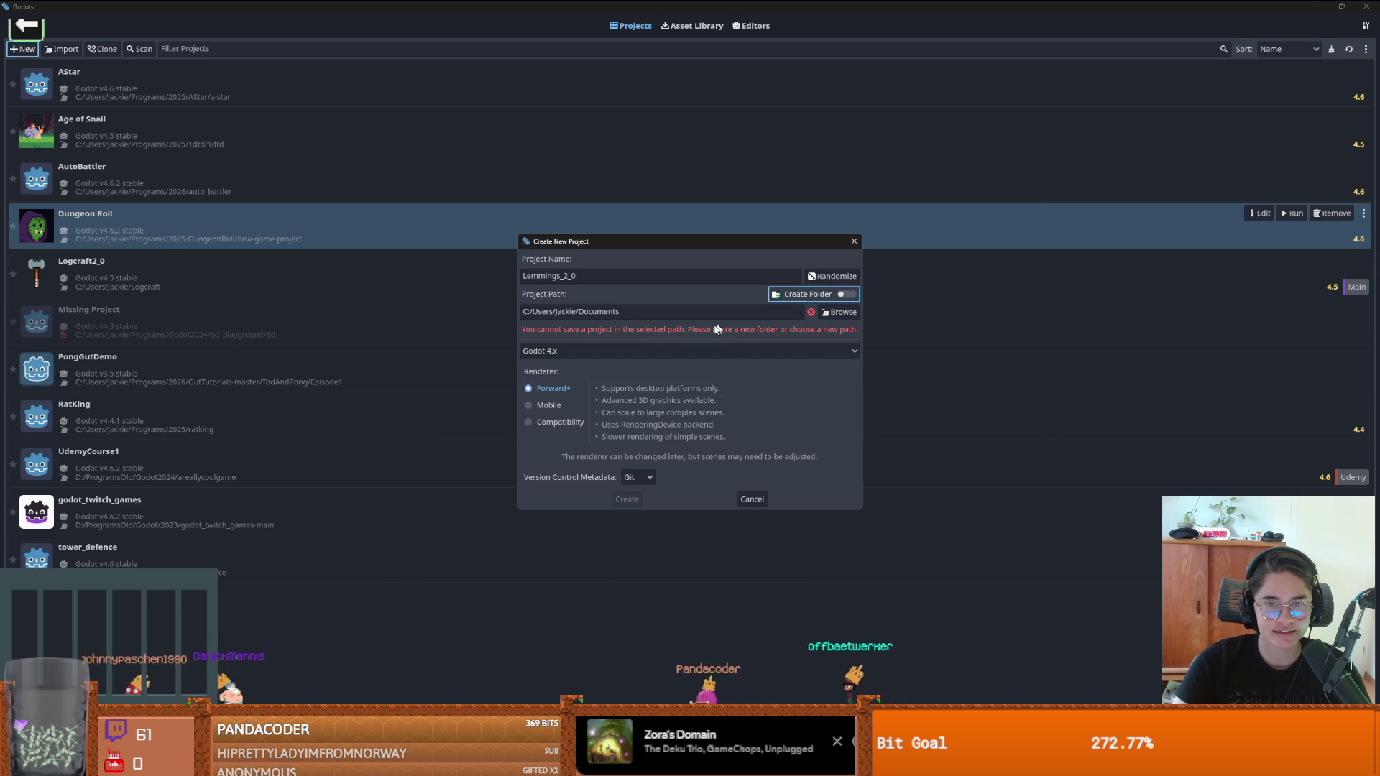
left_click(855, 297)
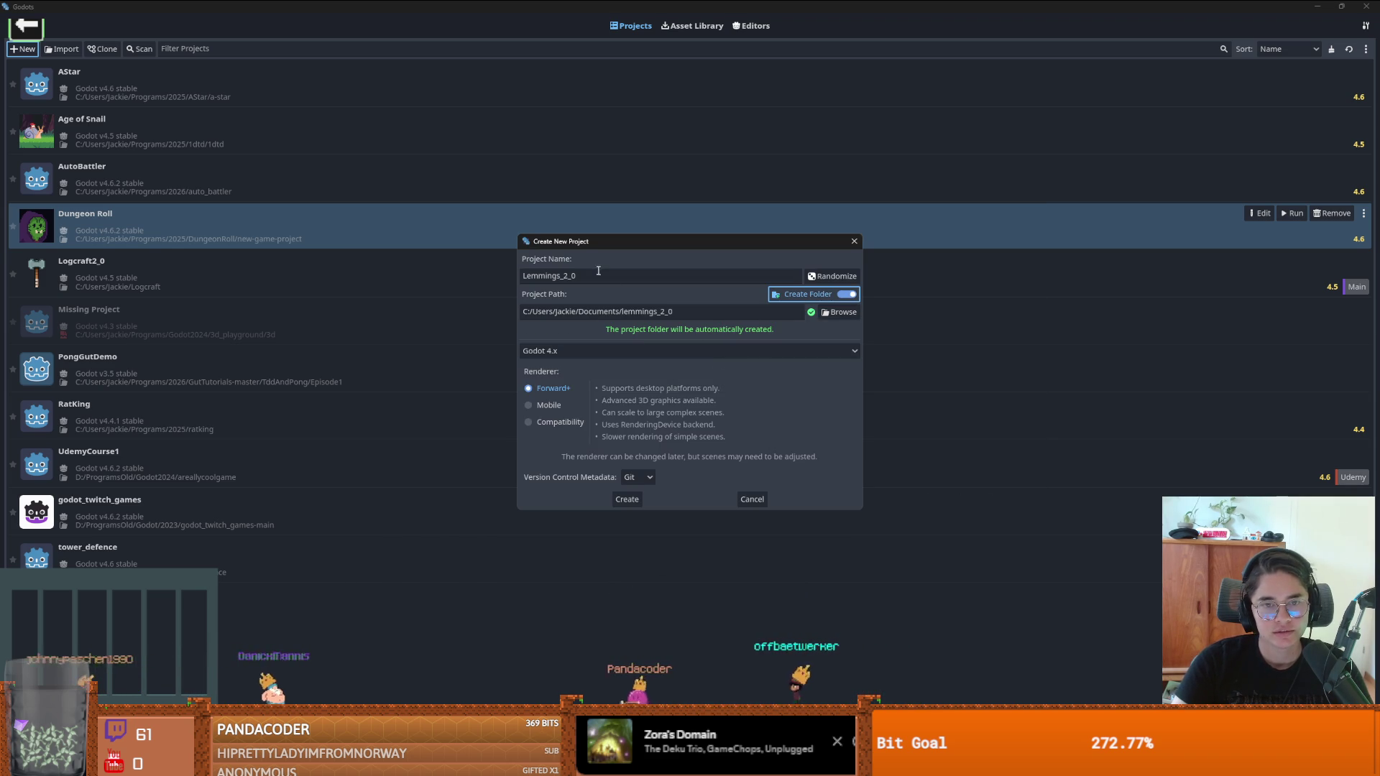
Step: Import the existing Lemmings_2_0 project and open it in the editor
left_click(627, 498)
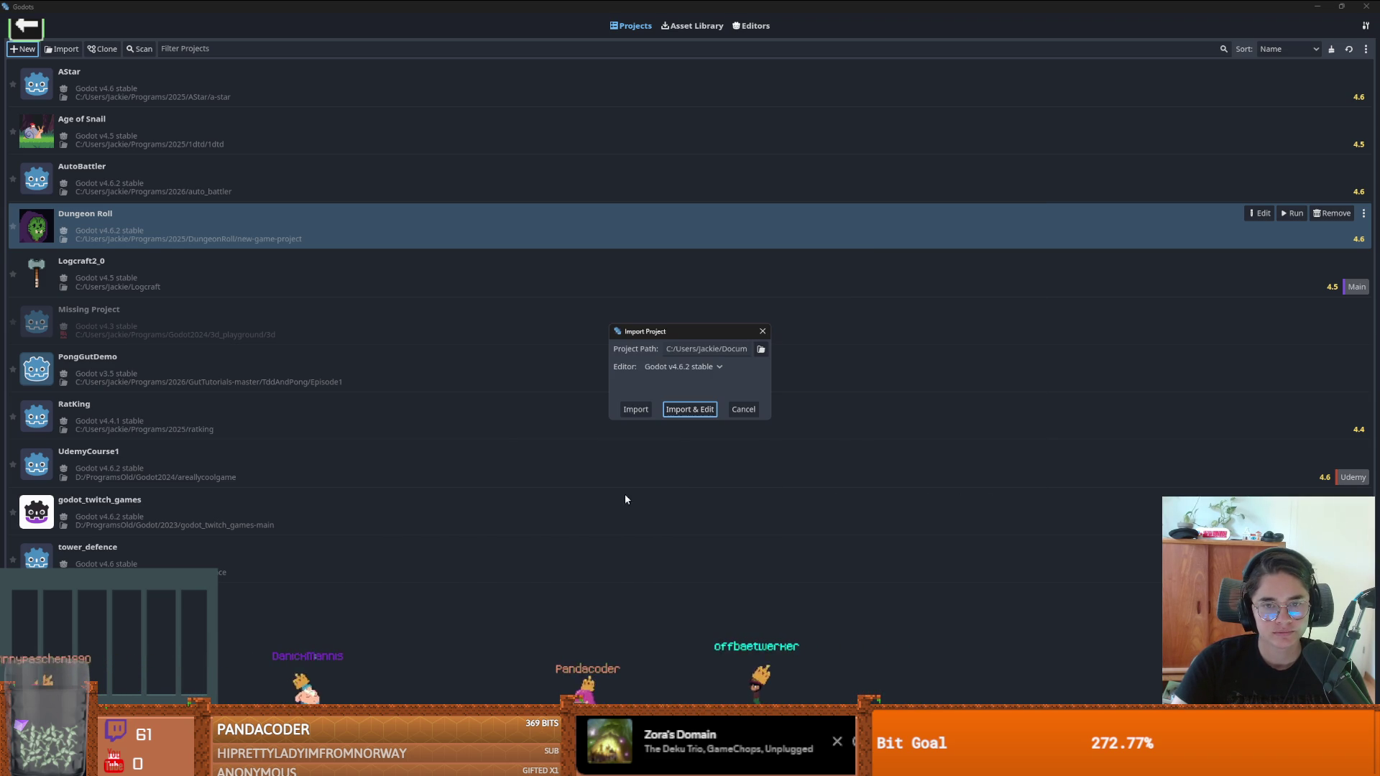
left_click(690, 409)
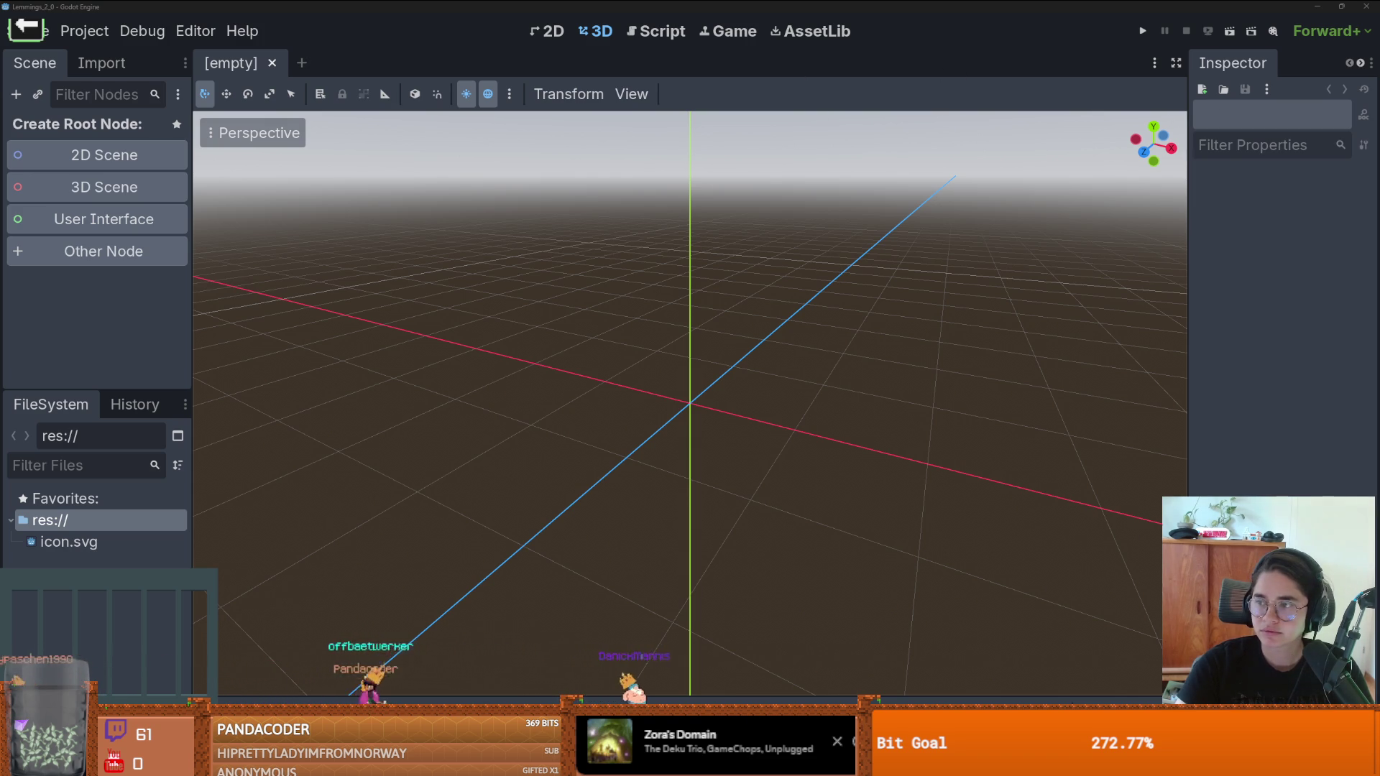
key("alt+Tab")
Step: Scan the Twitcher repository page and open its full list of 12 releases
scroll(635, 305, "down", 7)
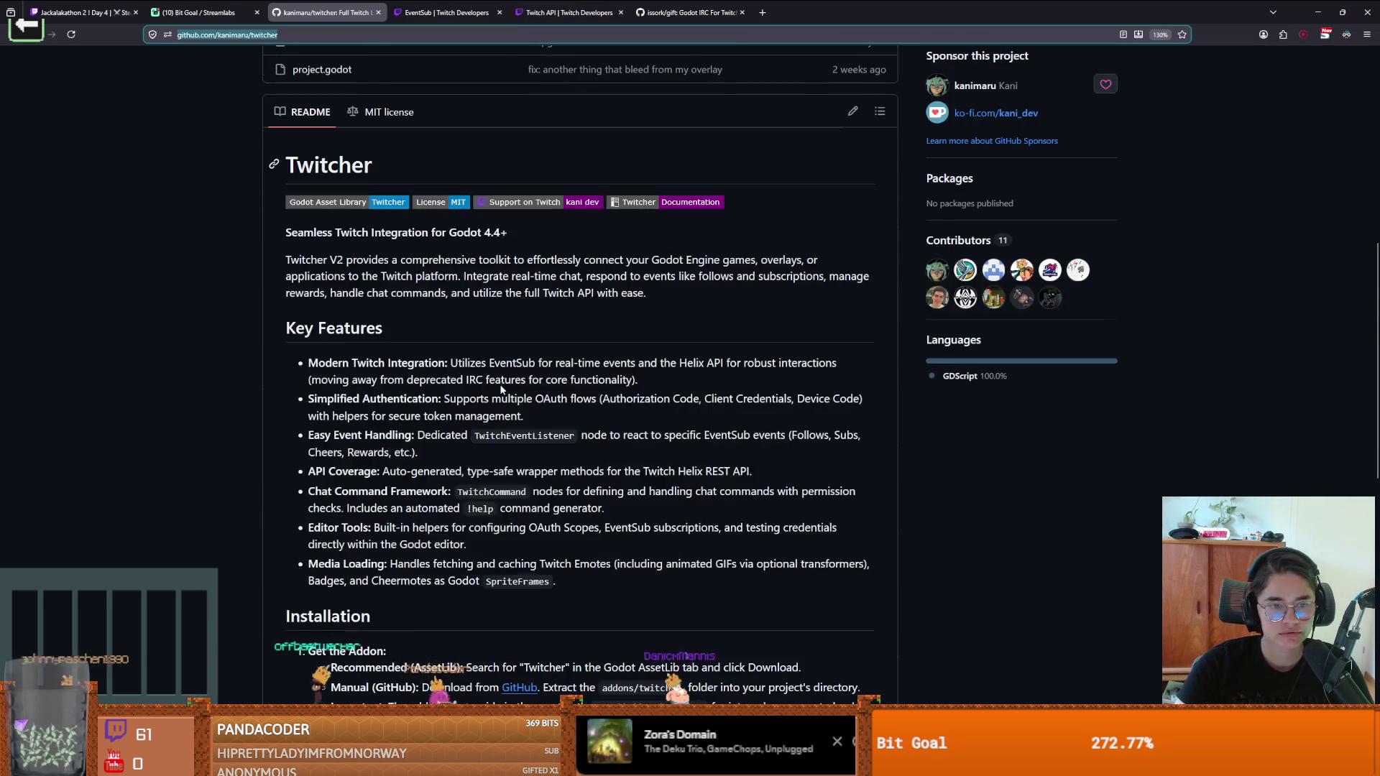
scroll(501, 389, "up", 3)
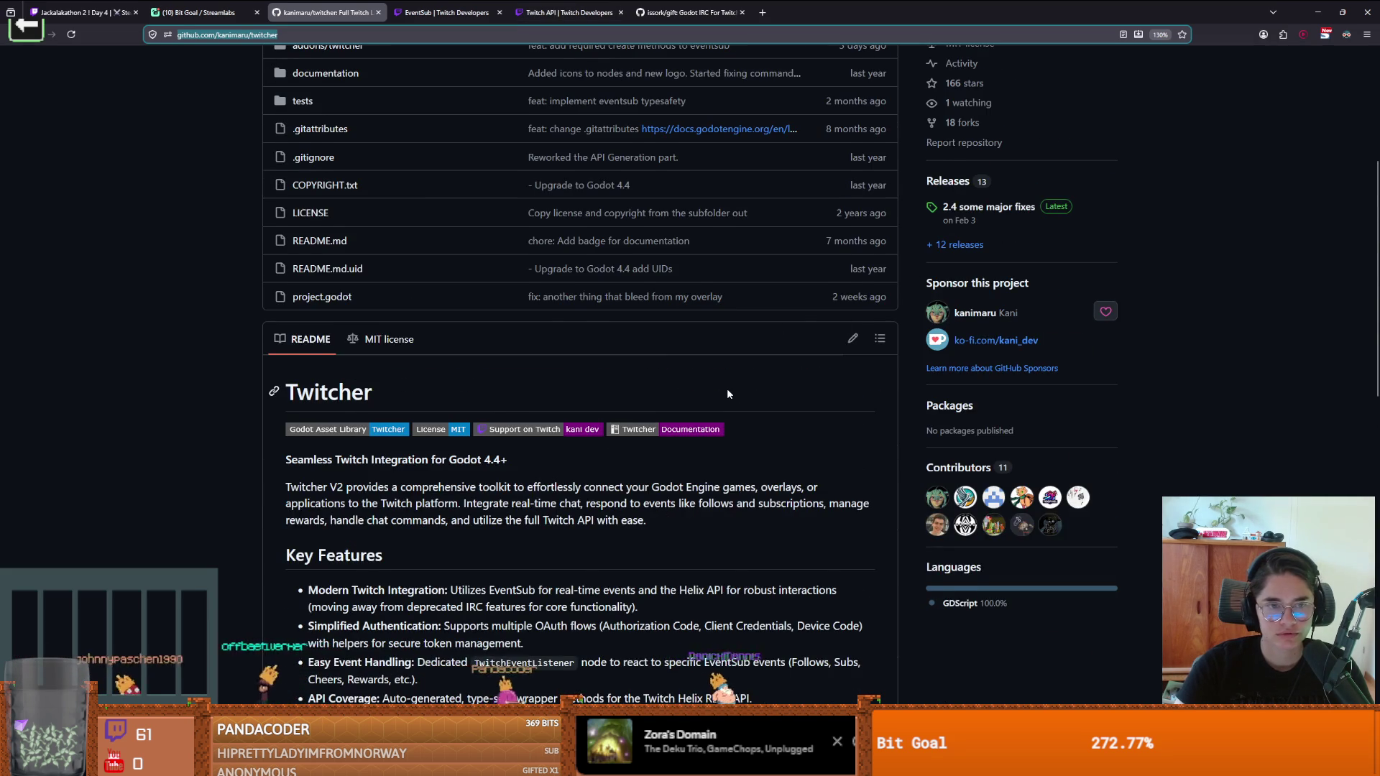
scroll(726, 391, "up", 1)
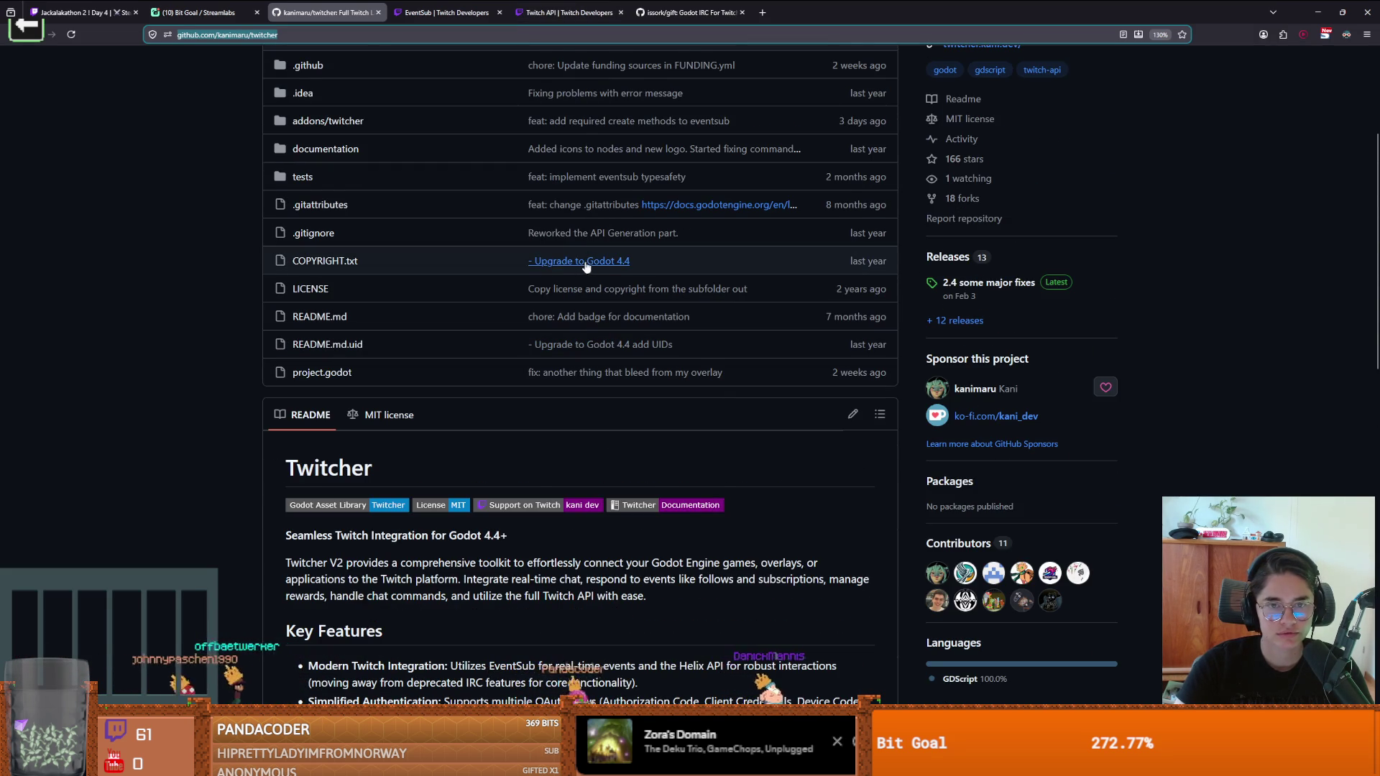
scroll(586, 266, "up", 2)
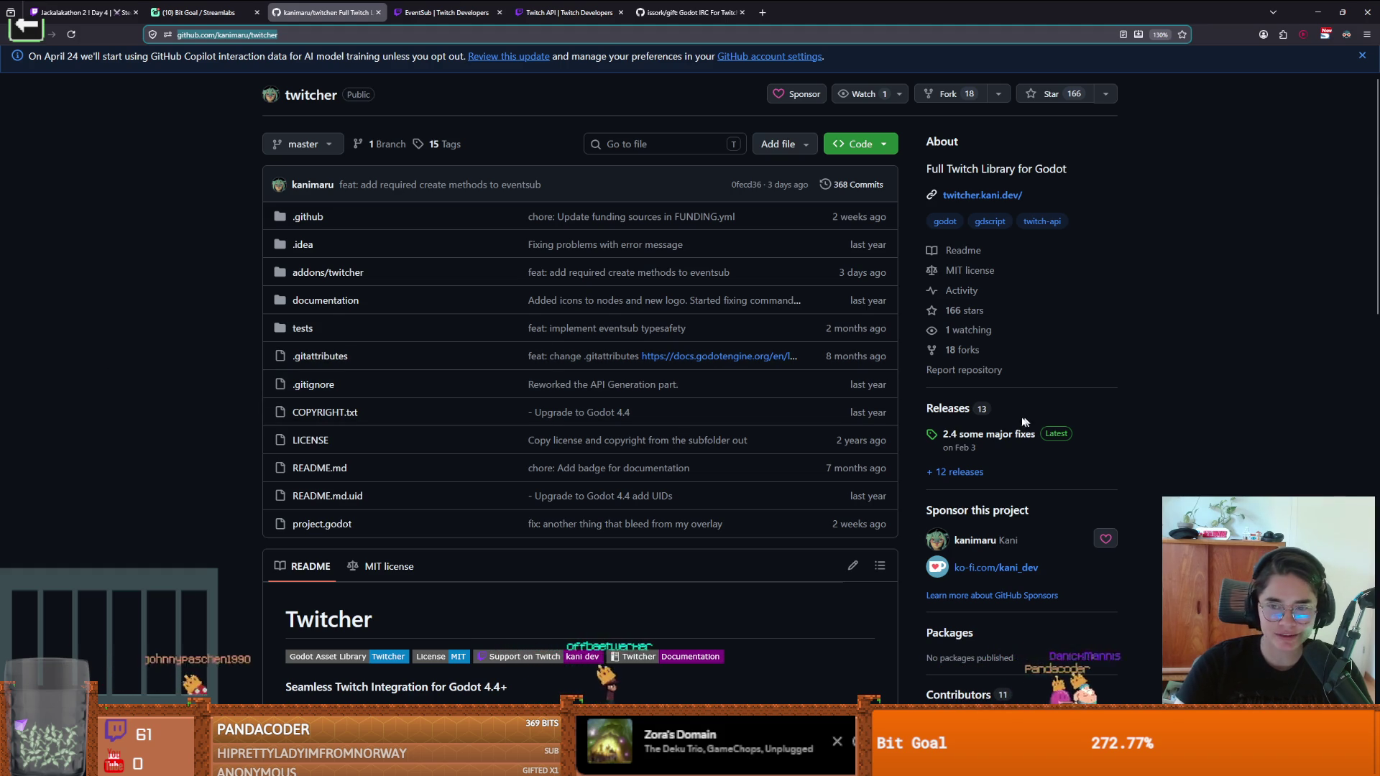
scroll(1026, 423, "down", 5)
scroll(747, 451, "down", 7)
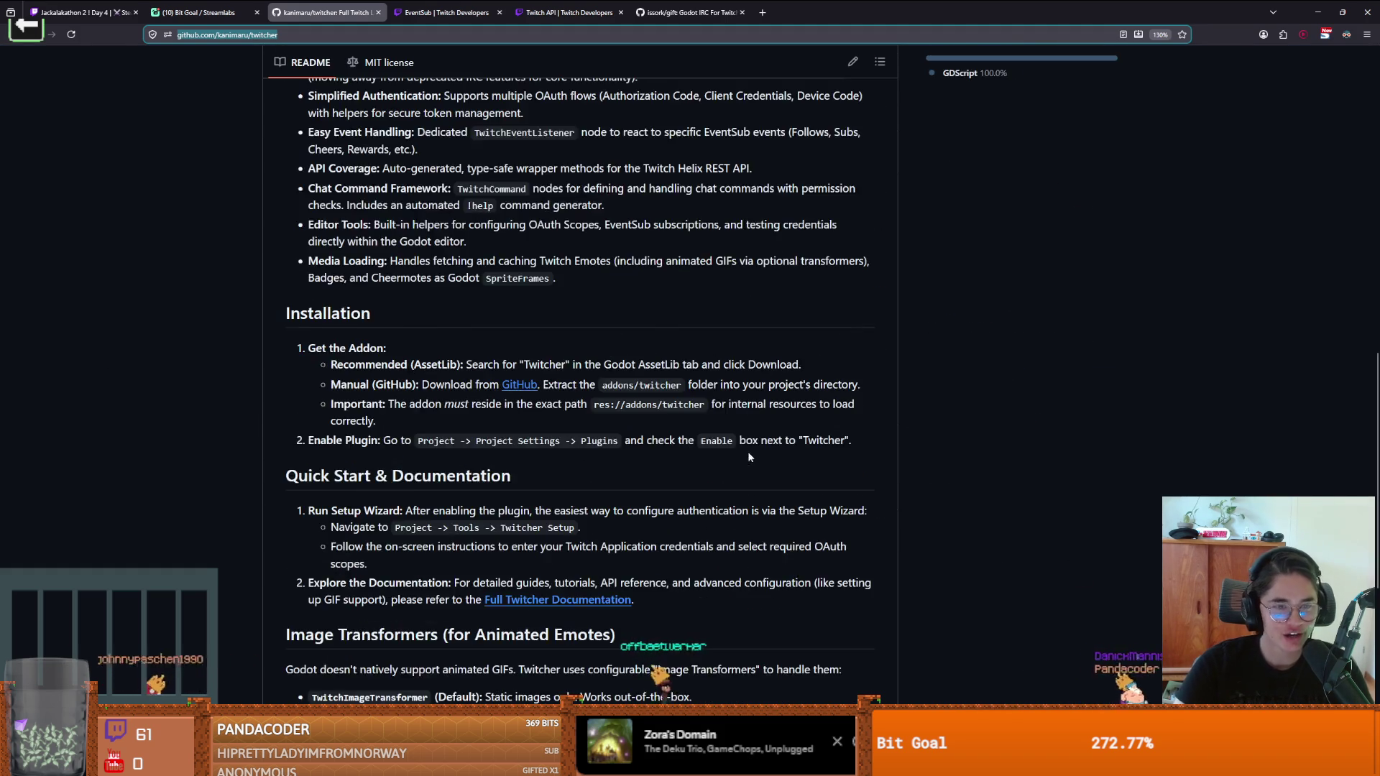
scroll(754, 454, "up", 12)
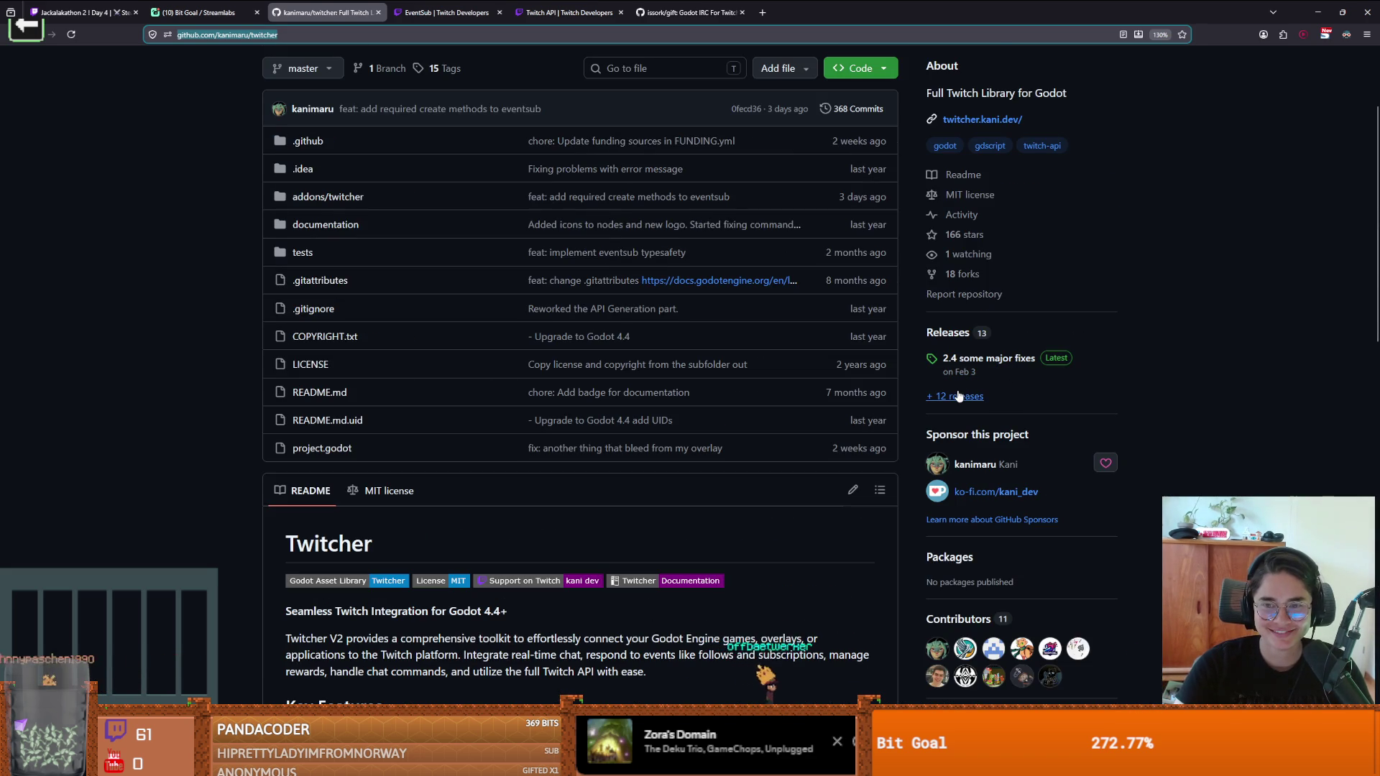
left_click(956, 397)
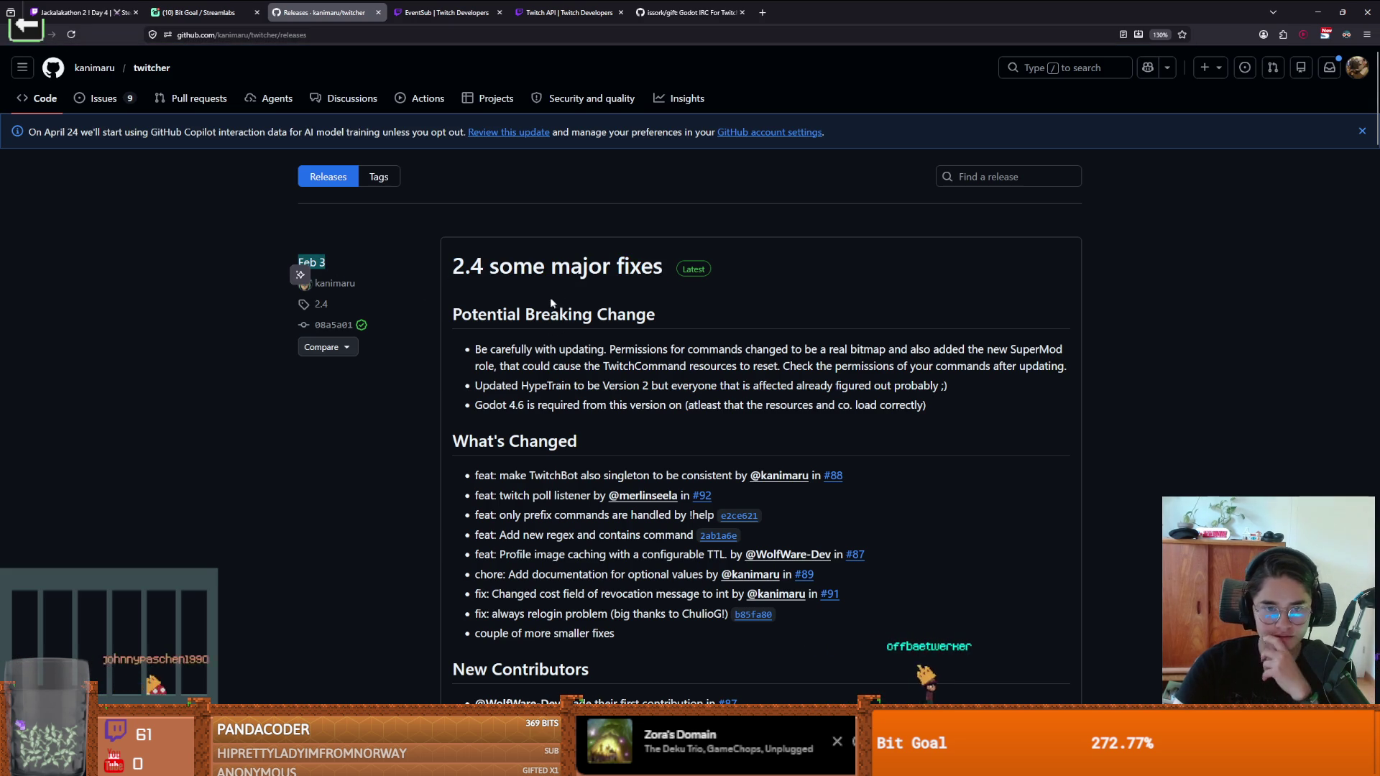
Step: Read the 2.4 notes on careful updating, Godot 4.6 and resource loading, down to Assets
left_click_drag(489, 350, 527, 350)
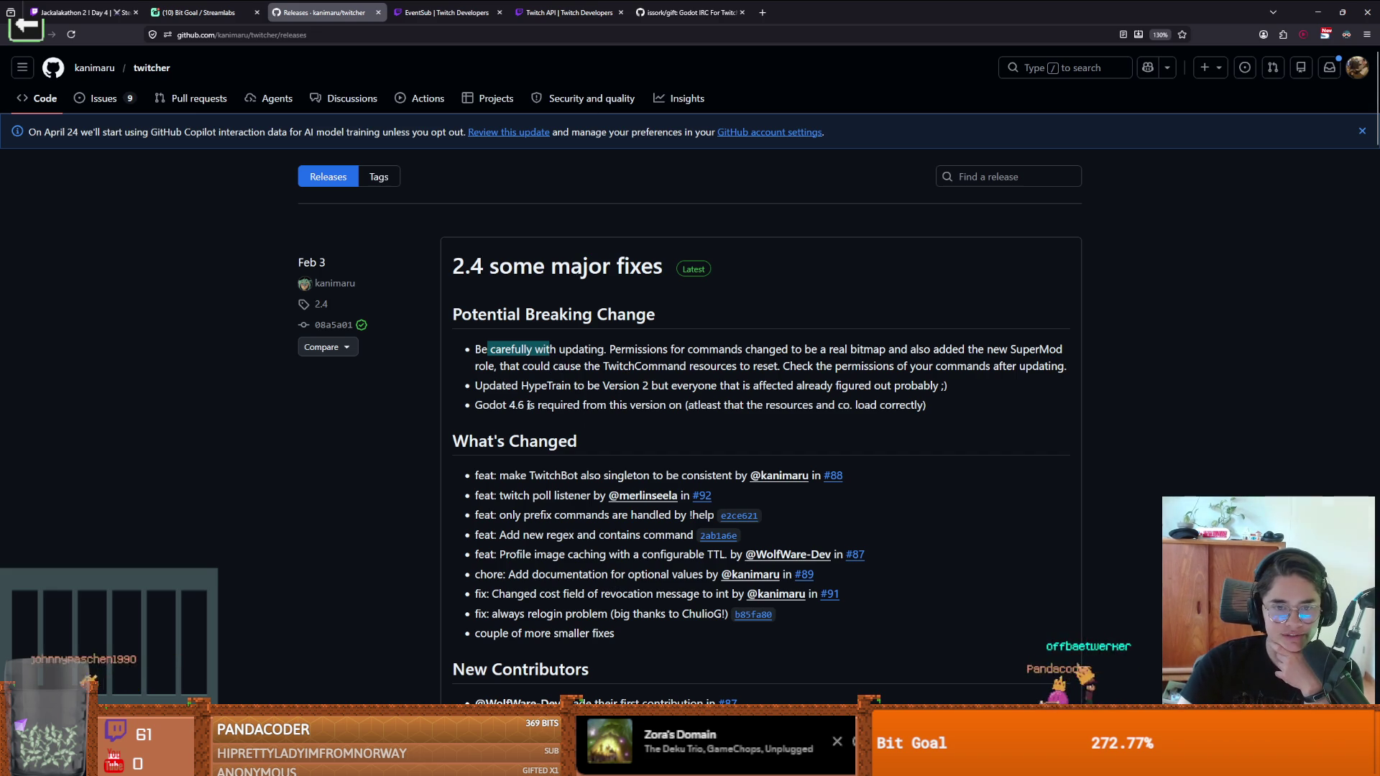
left_click_drag(527, 406, 641, 412)
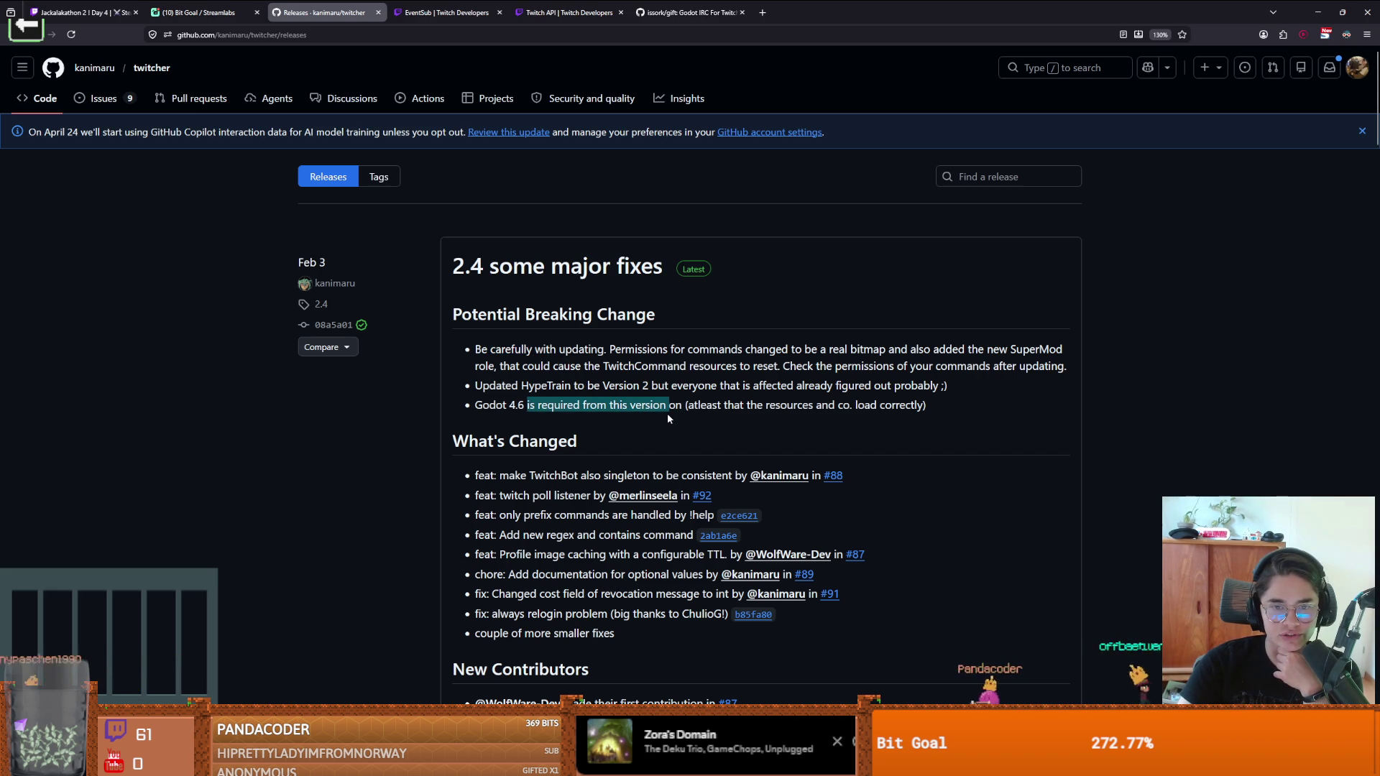
left_click(598, 407)
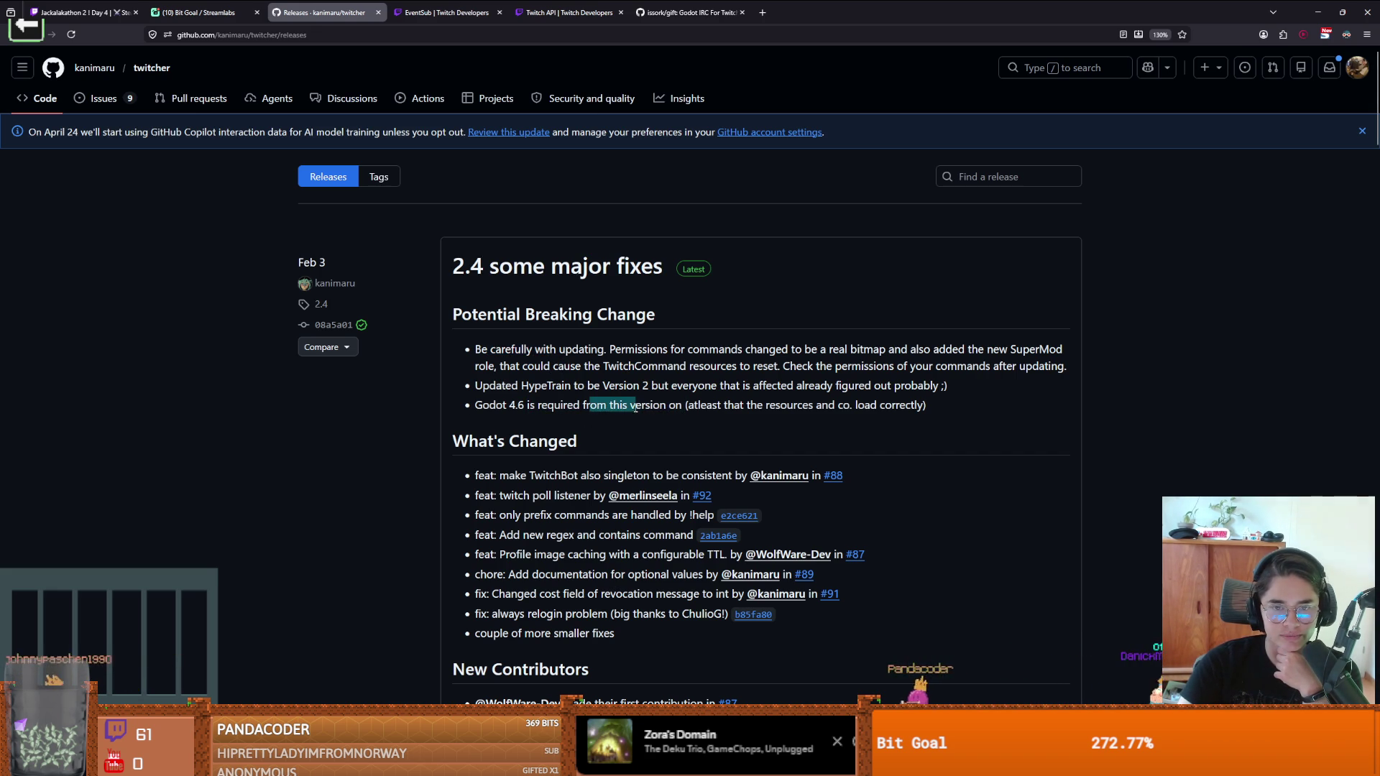
left_click_drag(701, 407, 818, 408)
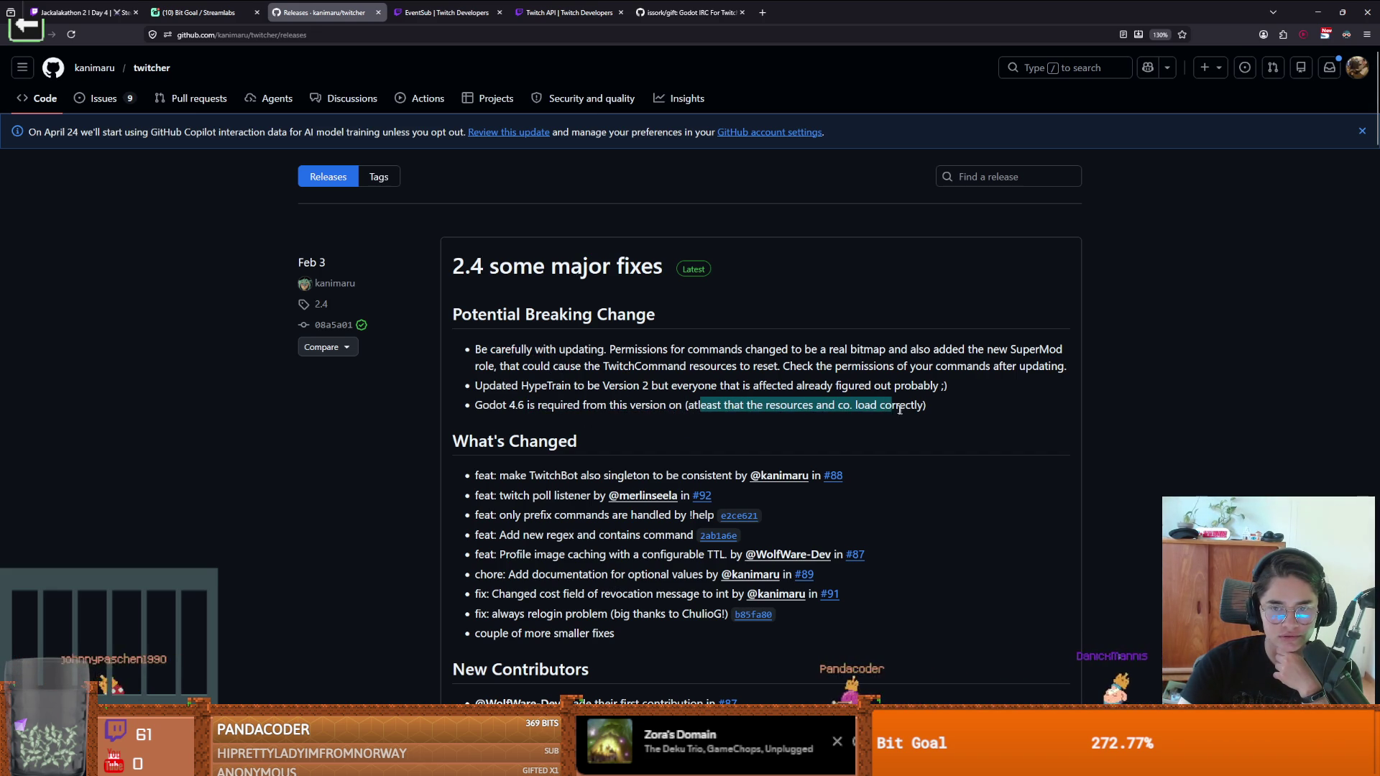
scroll(668, 434, "down", 4)
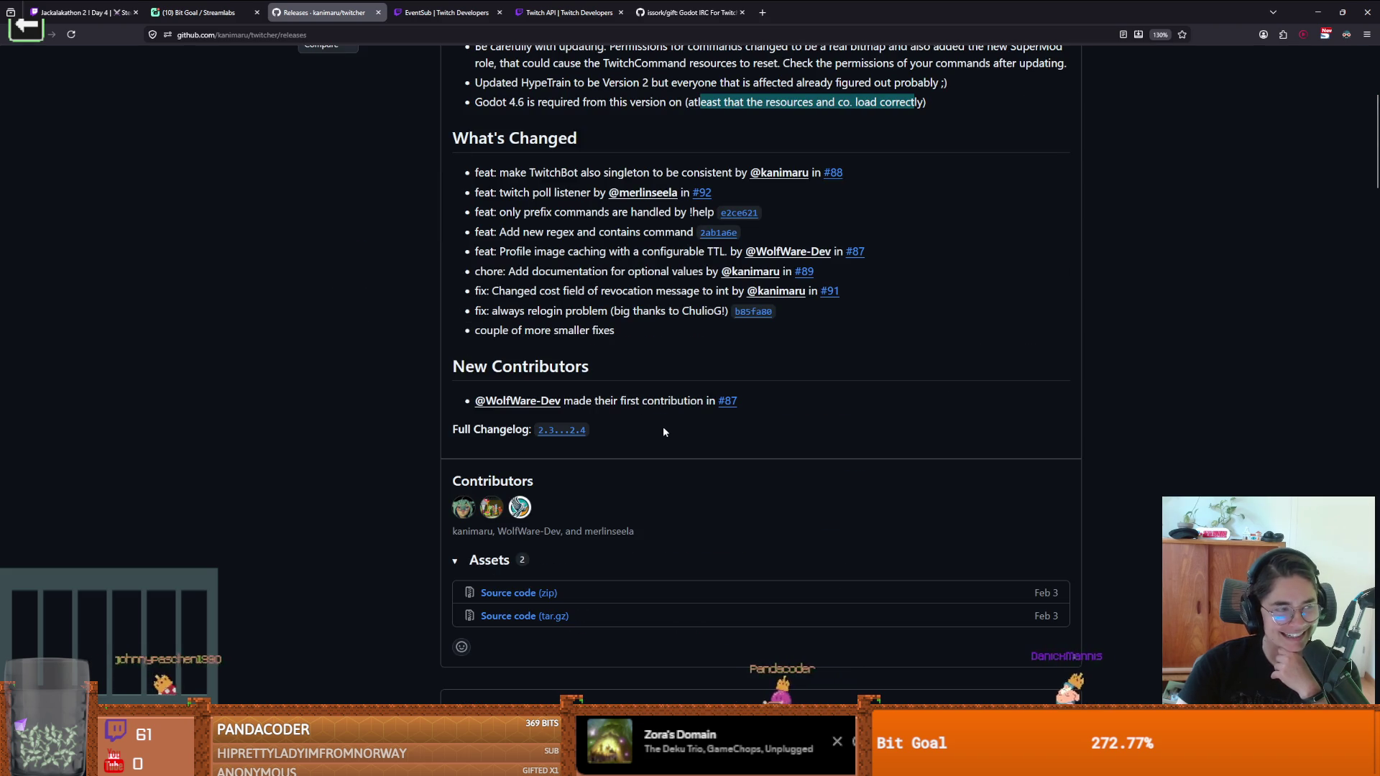
scroll(631, 431, "down", 2)
scroll(618, 438, "down", 2)
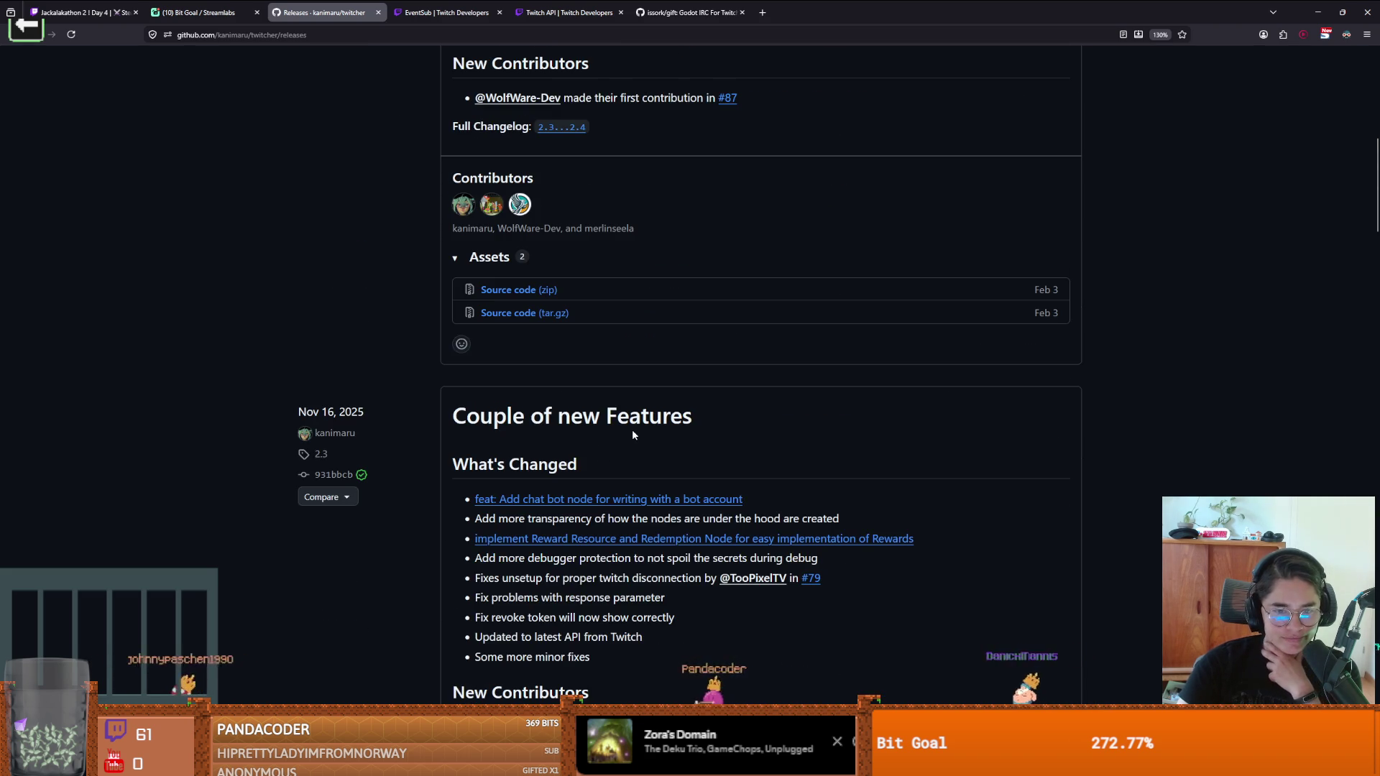
scroll(632, 435, "up", 8)
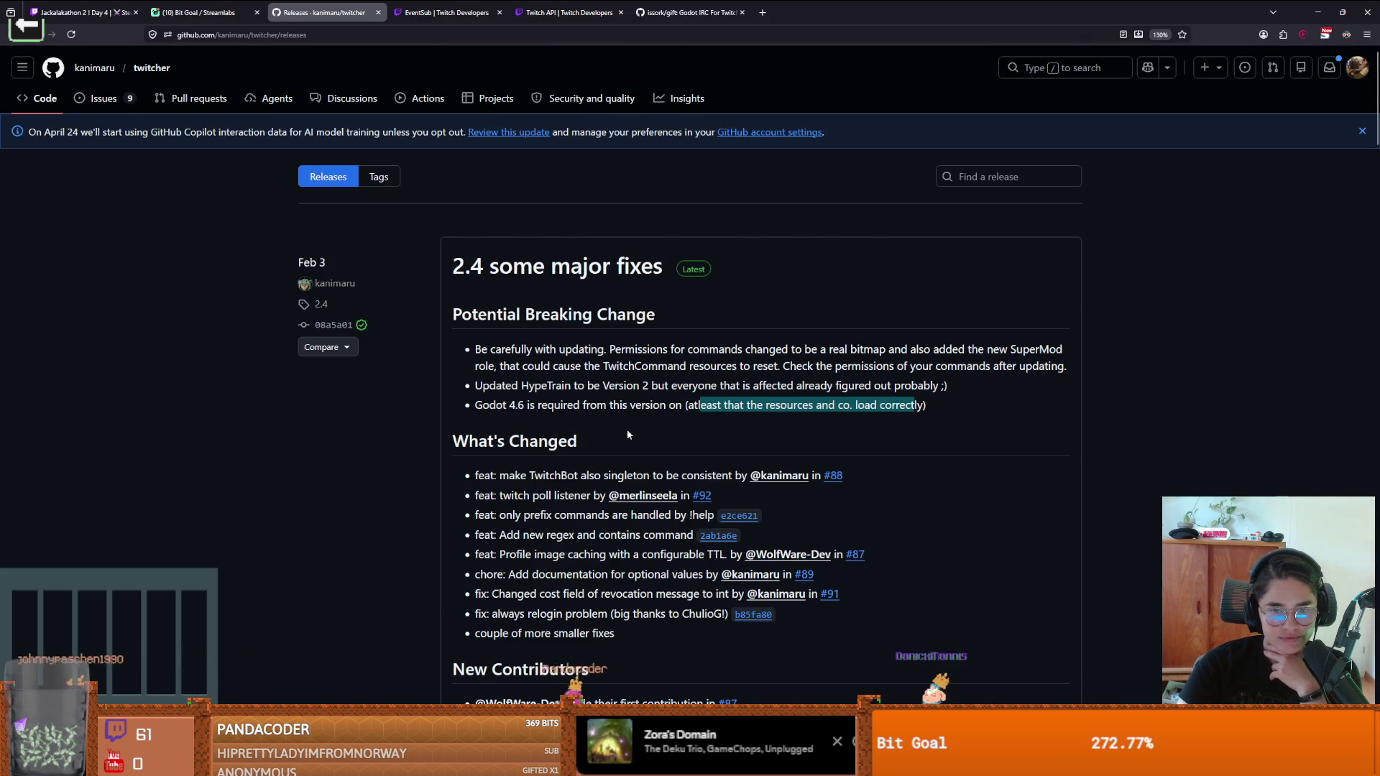
scroll(627, 434, "down", 2)
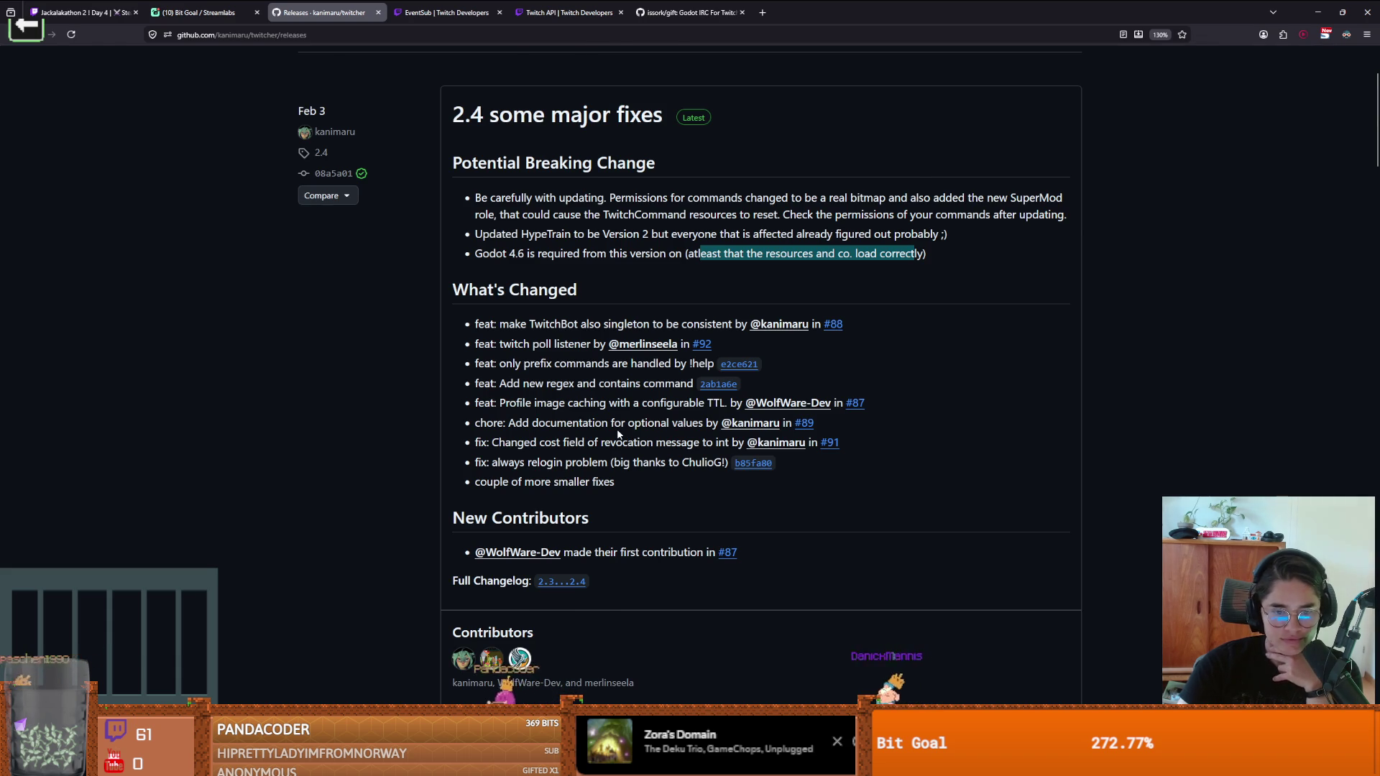
scroll(617, 434, "down", 1)
mouse_move(519, 585)
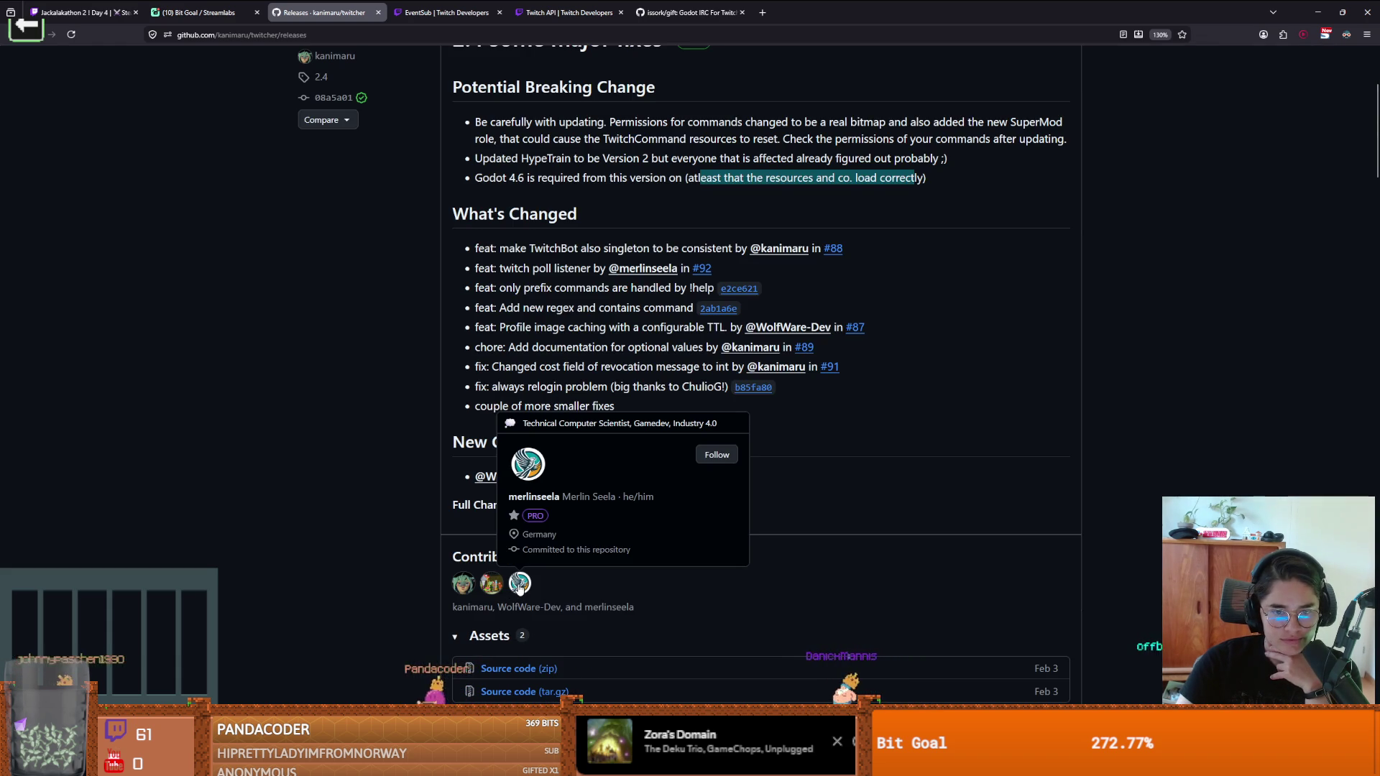
scroll(539, 582, "down", 3)
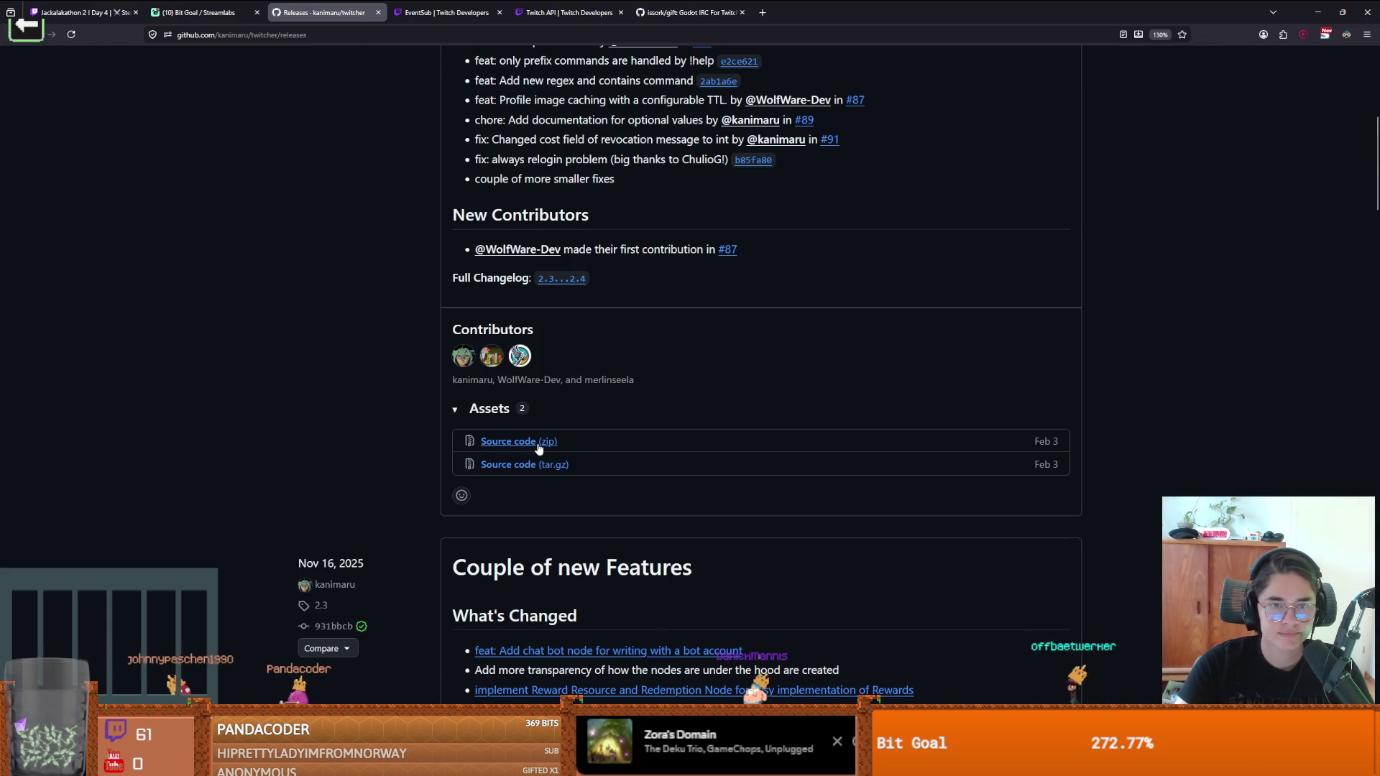
Step: Download the Twitcher 2.4 Source code (zip), then launch Steam from Windows search
left_click(539, 445)
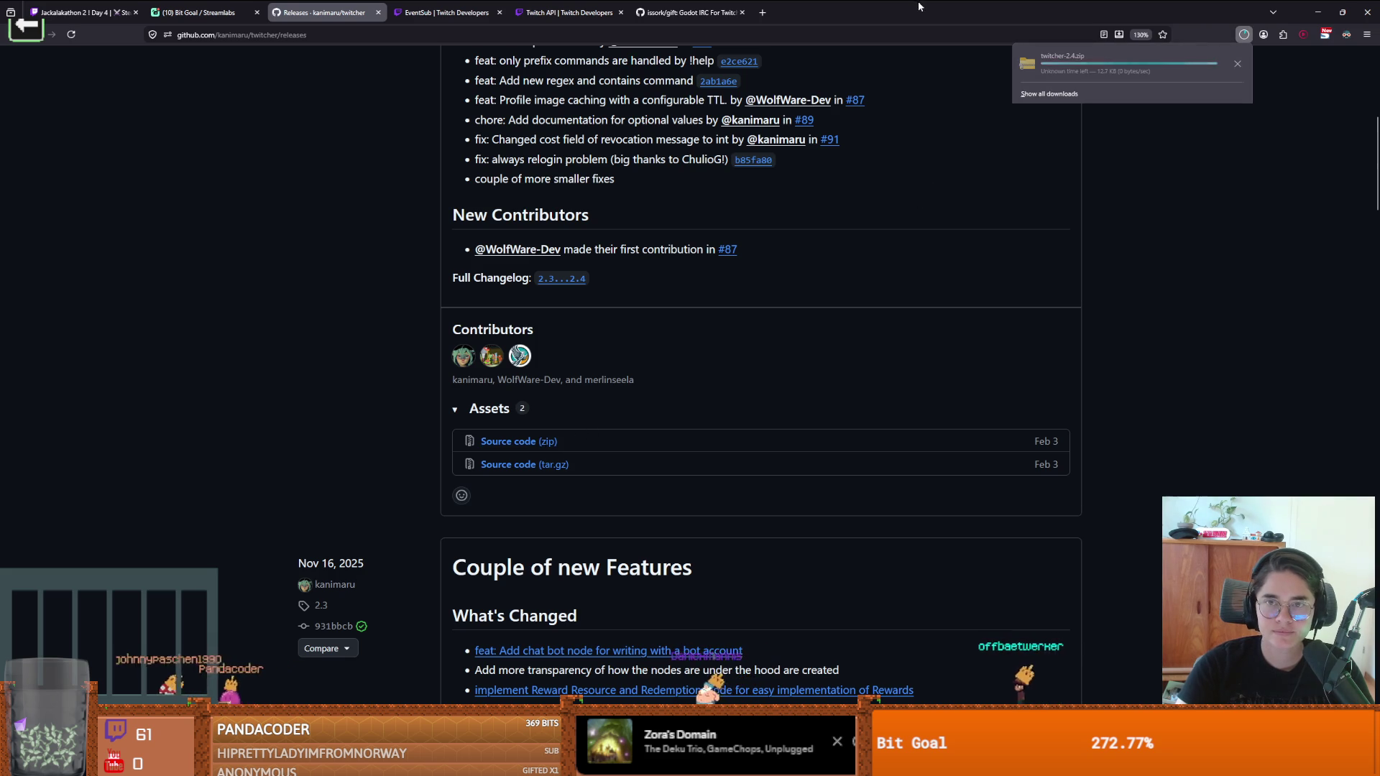
key("alt+Tab")
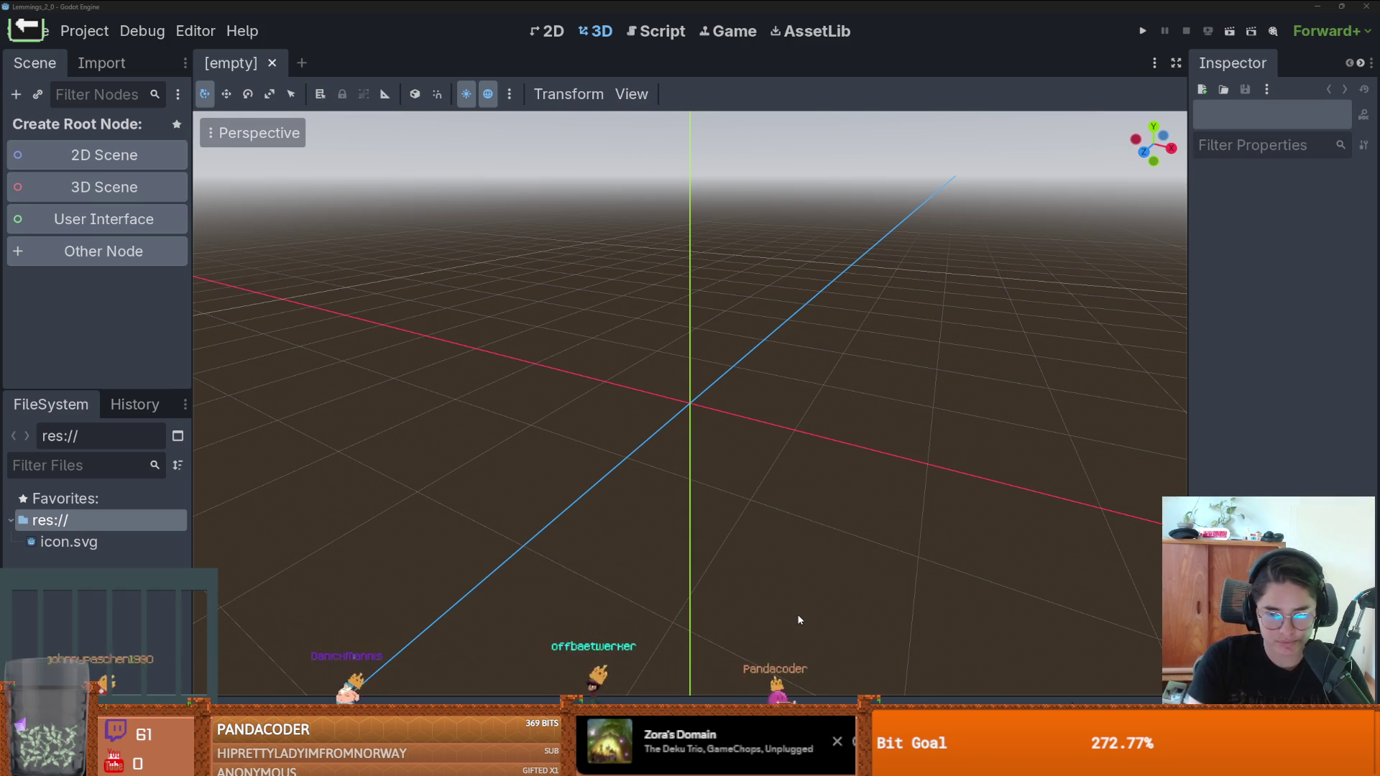
key("super")
type("steam")
key("Return")
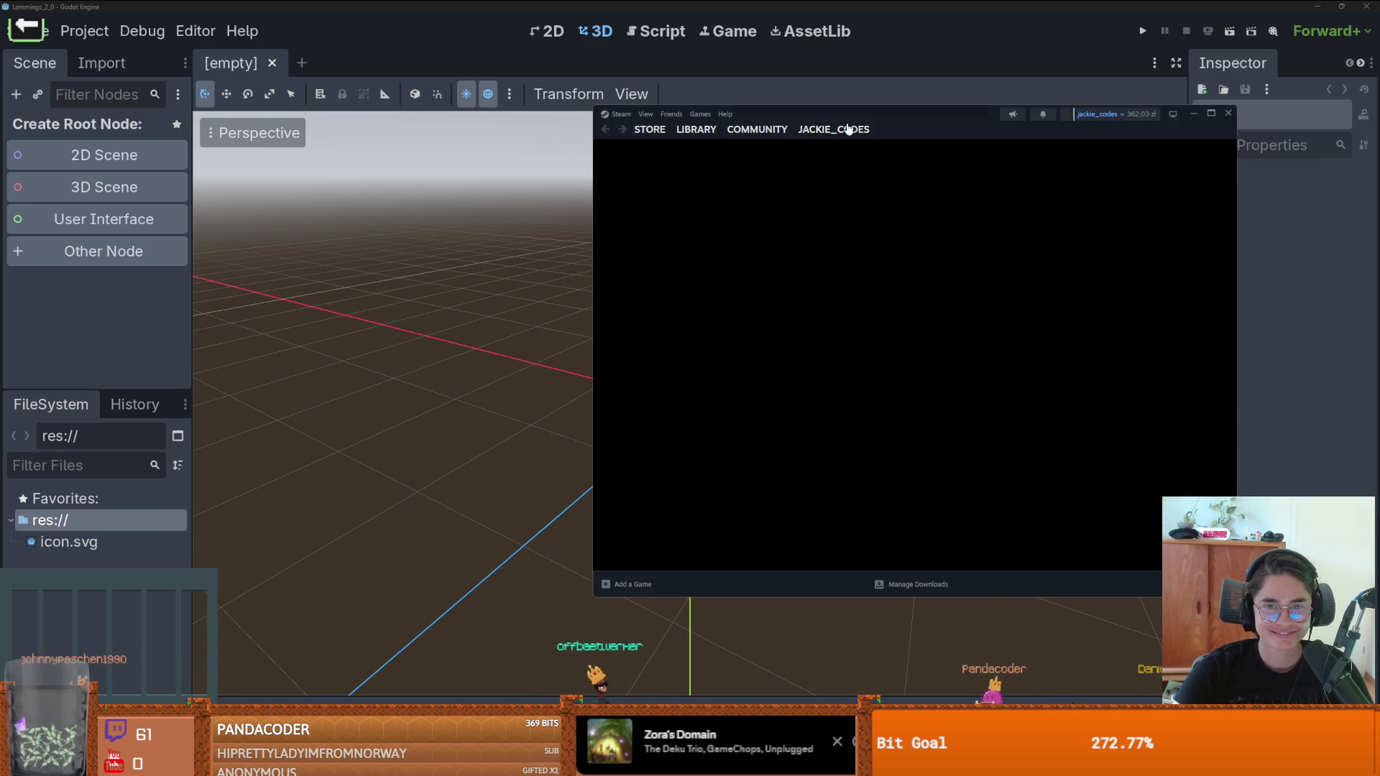
Step: Center the Steam window, search the store for Wax Heads, and maximize its store page
mouse_move(848, 130)
mouse_move(924, 121)
left_mouse_down()
mouse_move(1078, 148)
mouse_move(689, 212)
left_mouse_up()
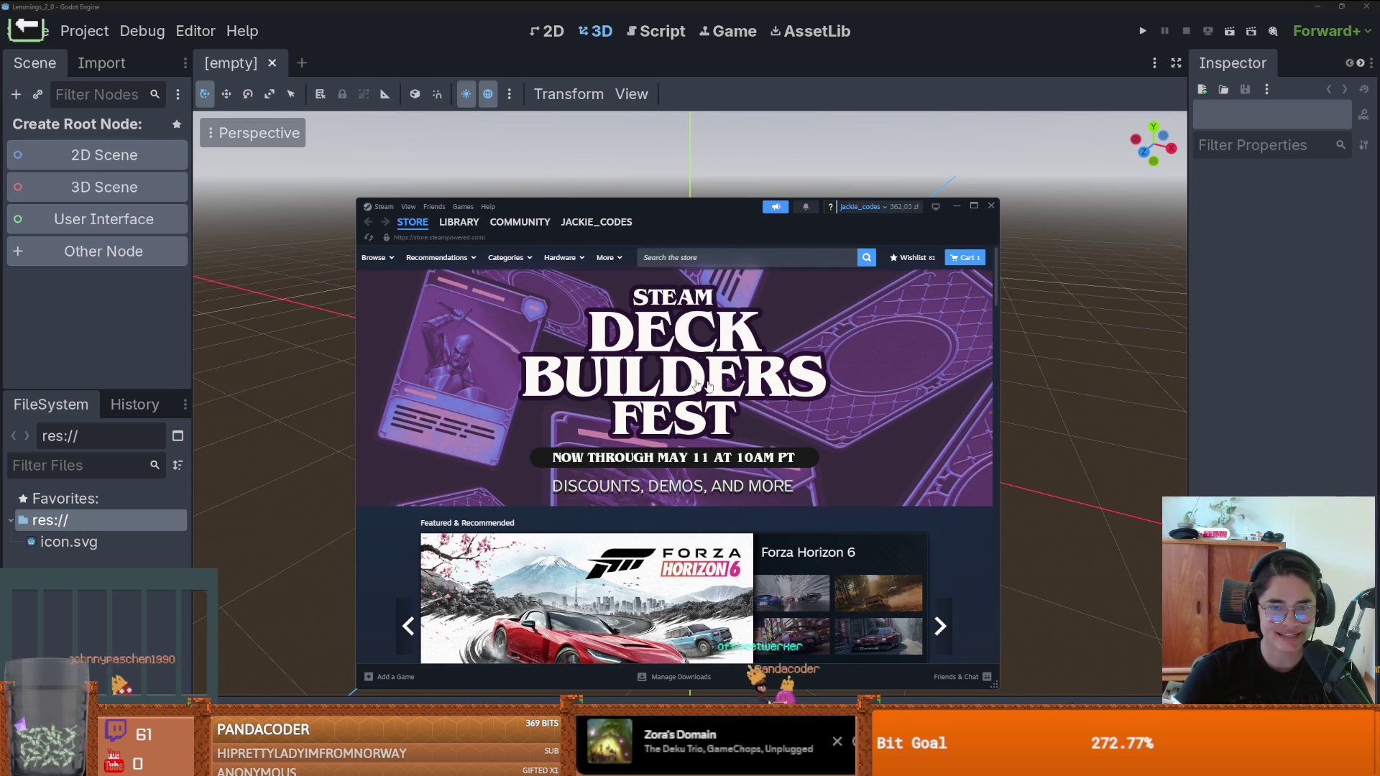
scroll(704, 386, "down", 5)
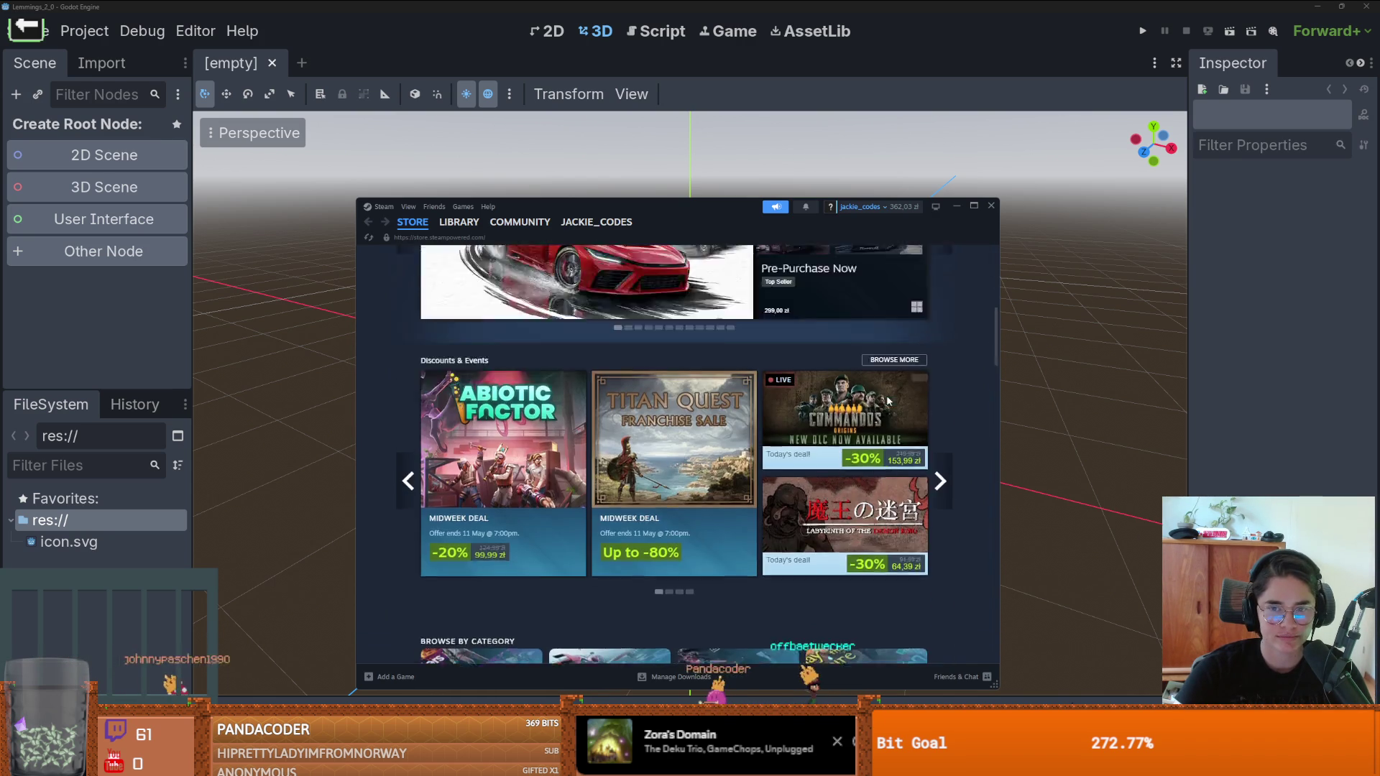
scroll(888, 401, "up", 5)
left_click(775, 255)
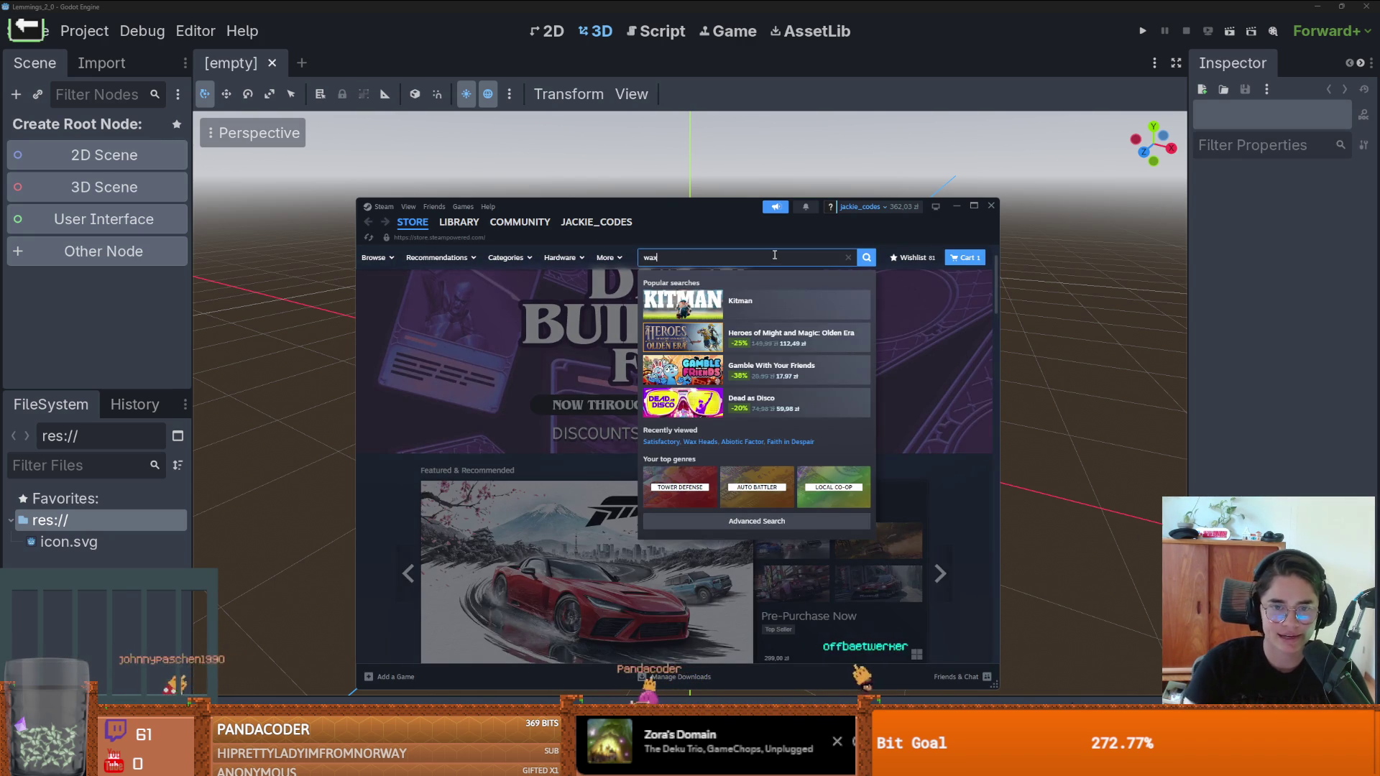
type("he")
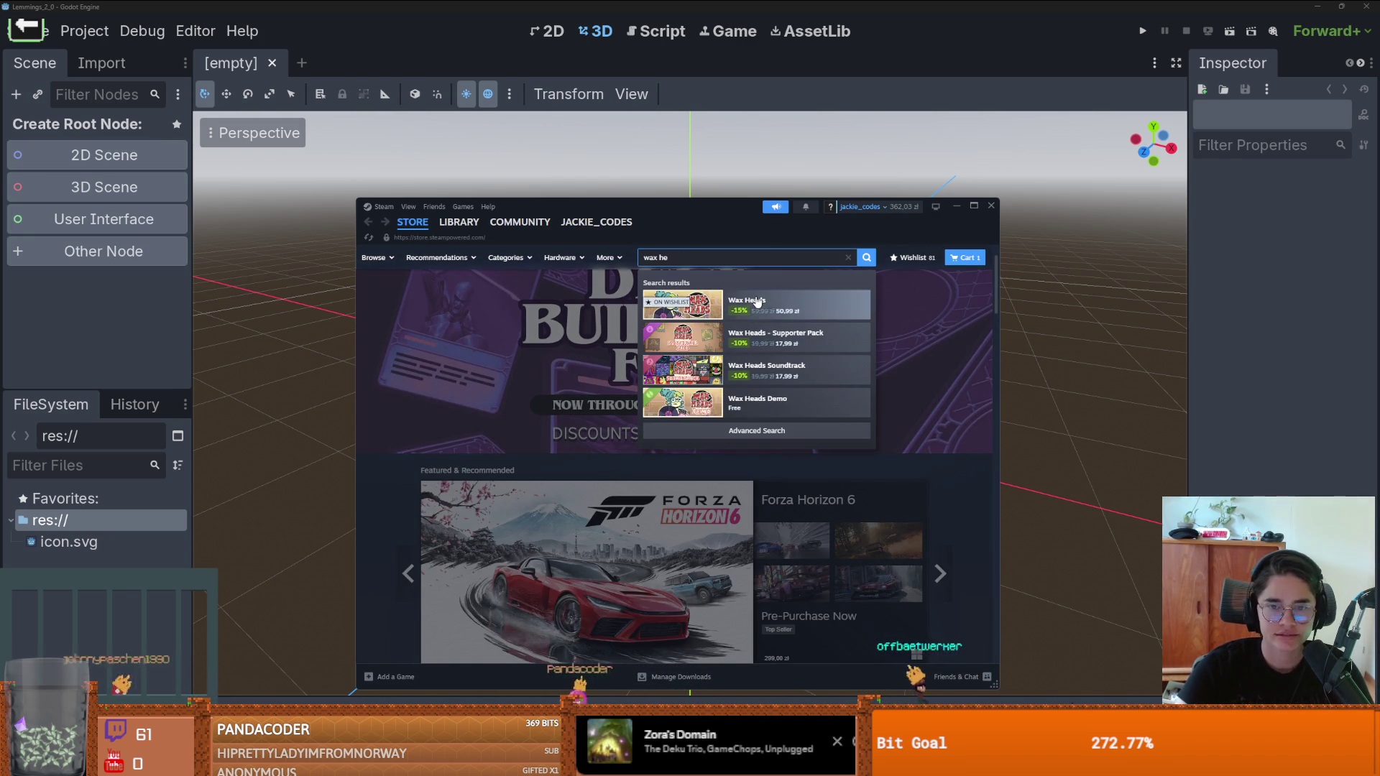
left_click(758, 302)
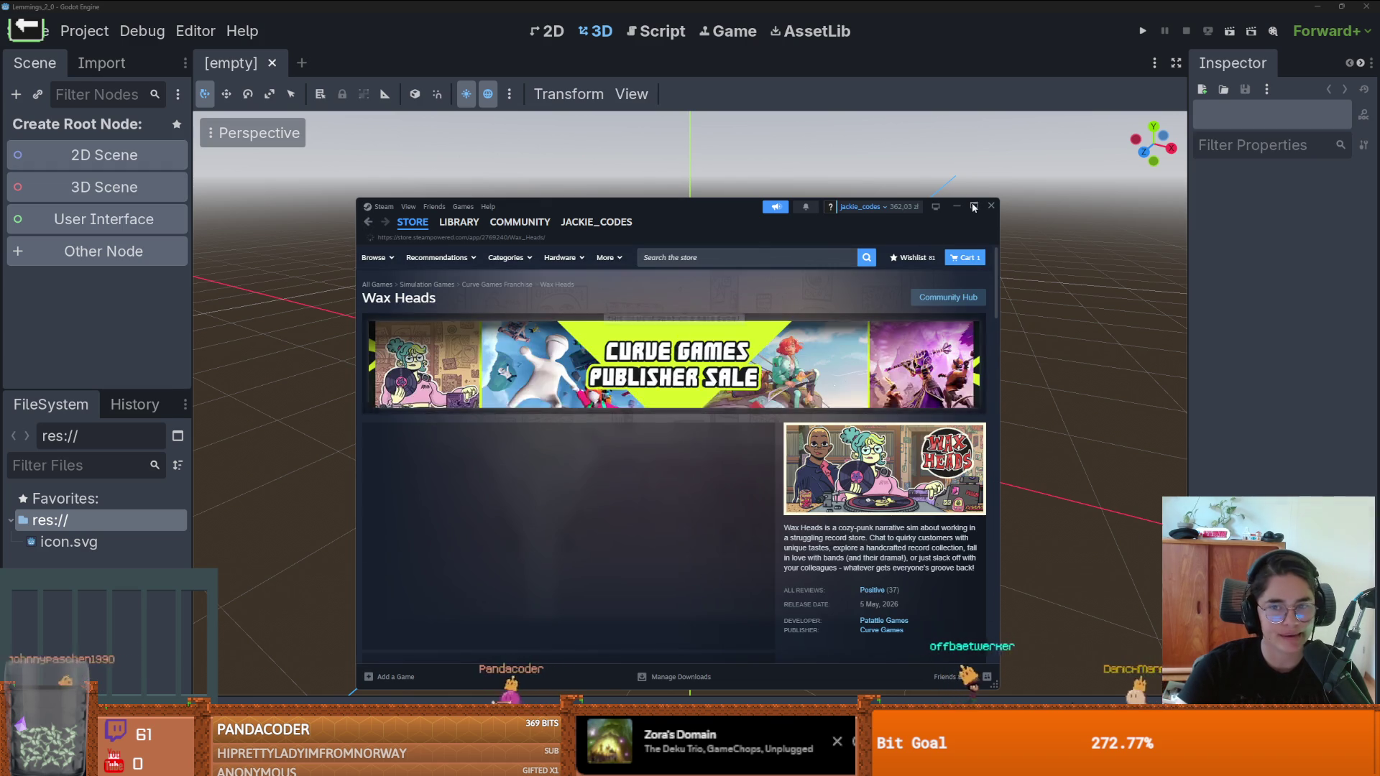
key("super+Up")
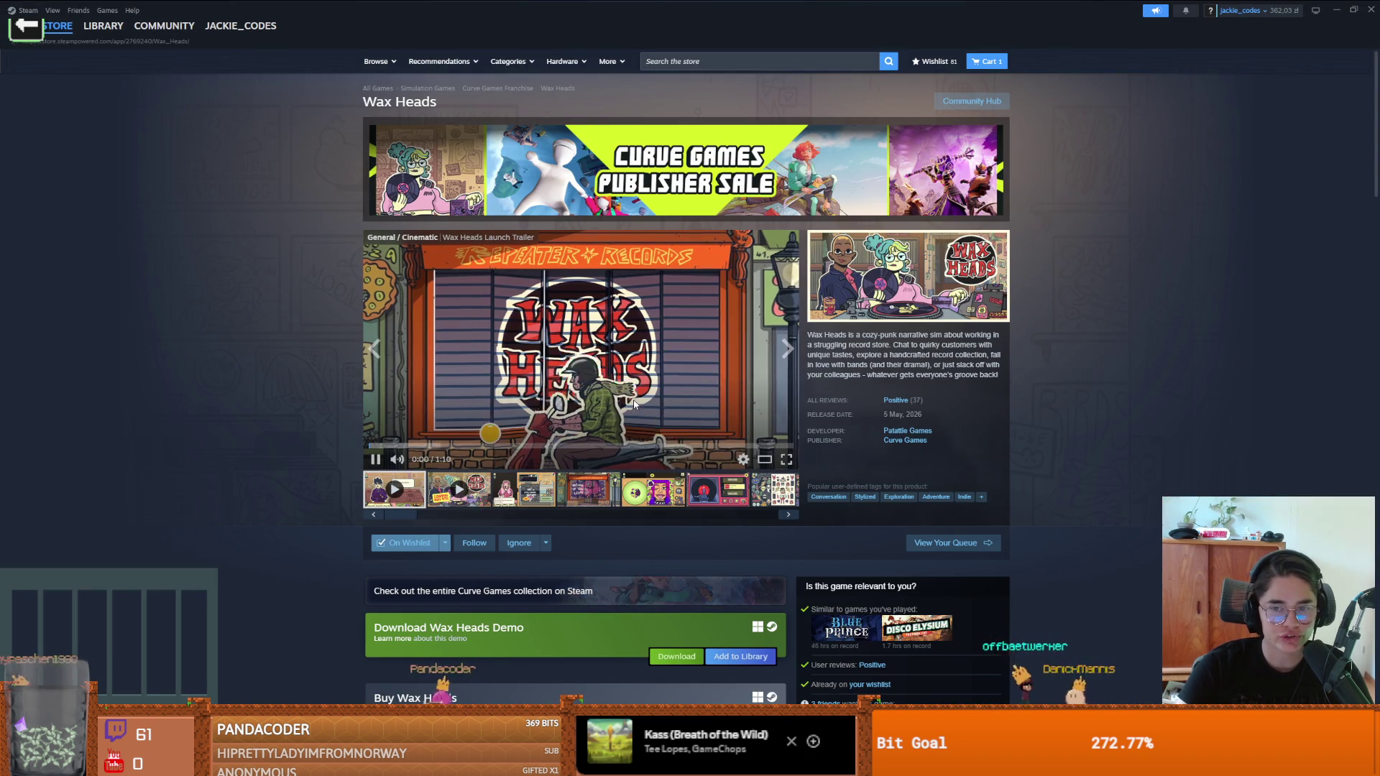
Step: Pause the Wax Heads trailer, scroll through its reviews, then return to the page top
left_click(404, 463)
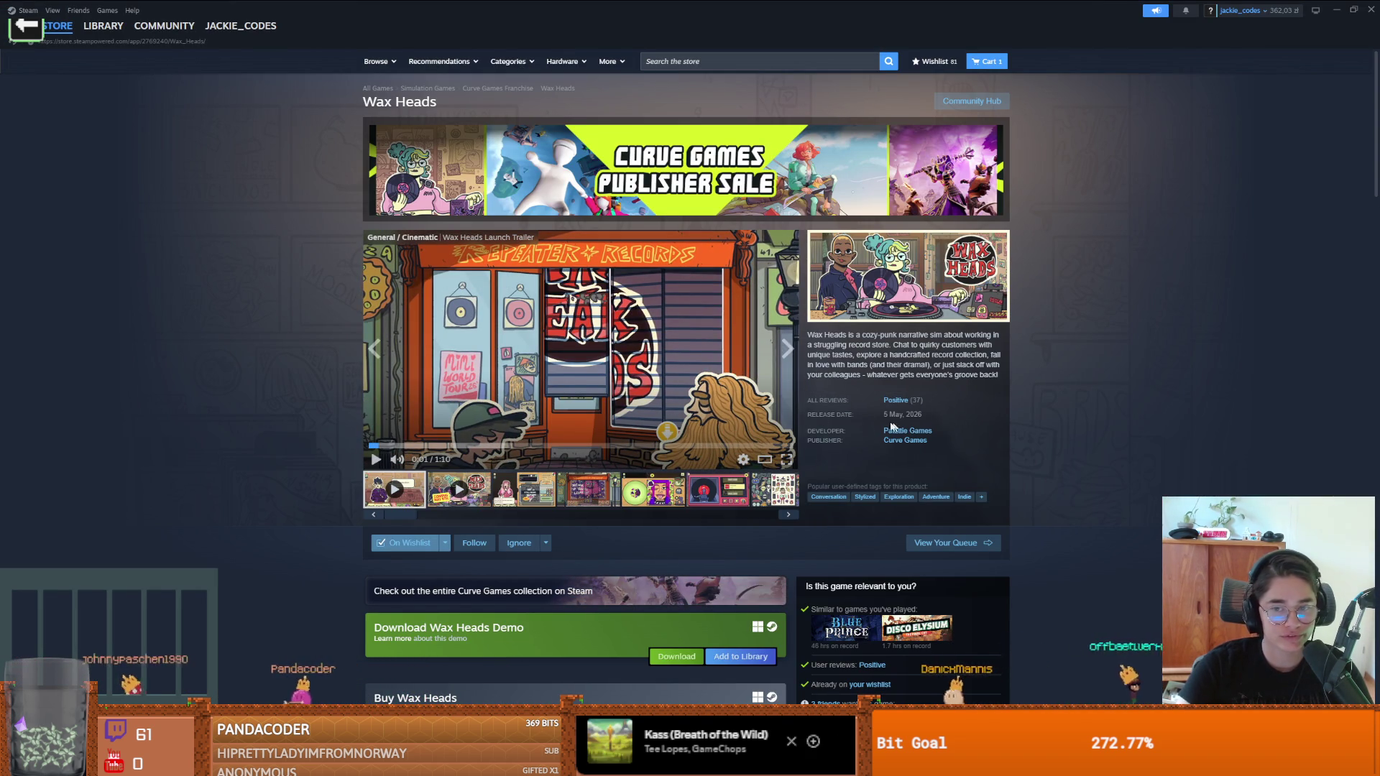
scroll(830, 433, "down", 15)
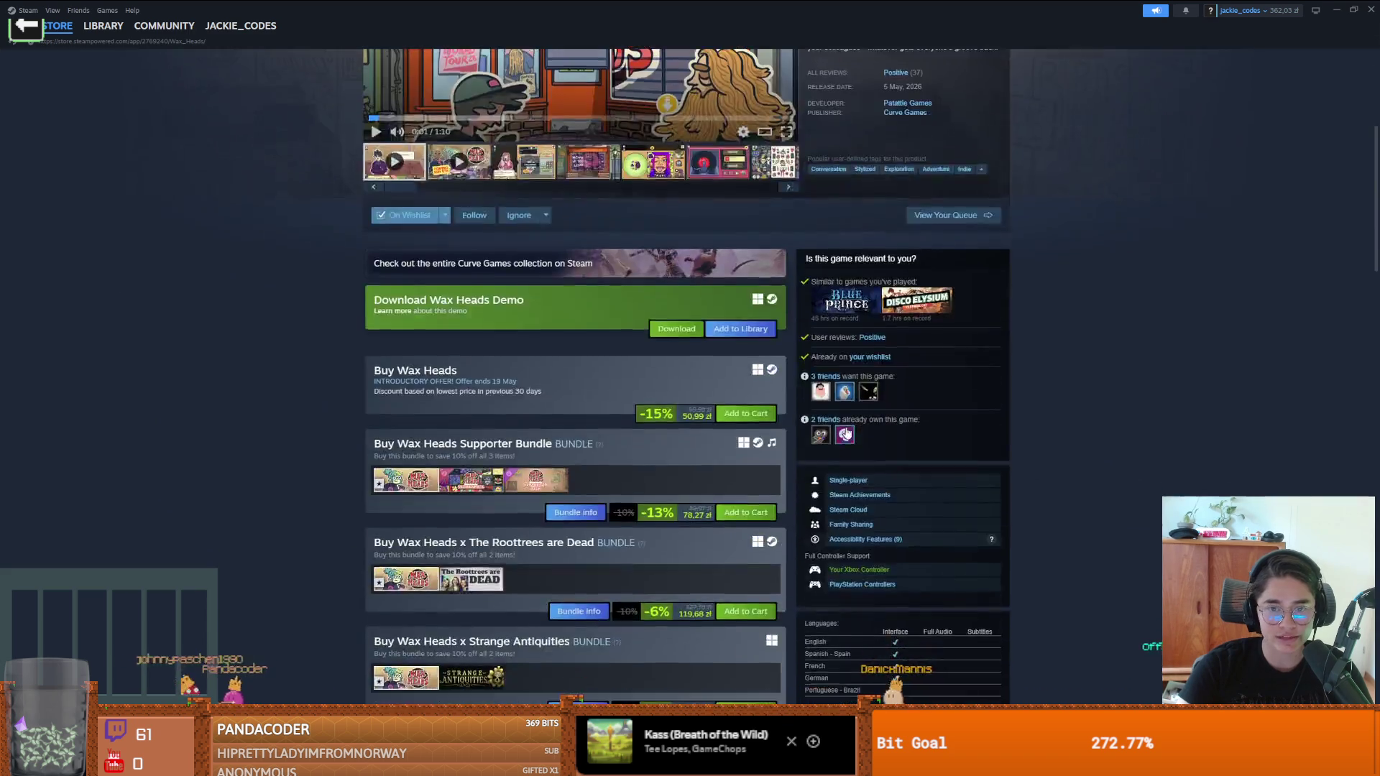
scroll(858, 431, "down", 10)
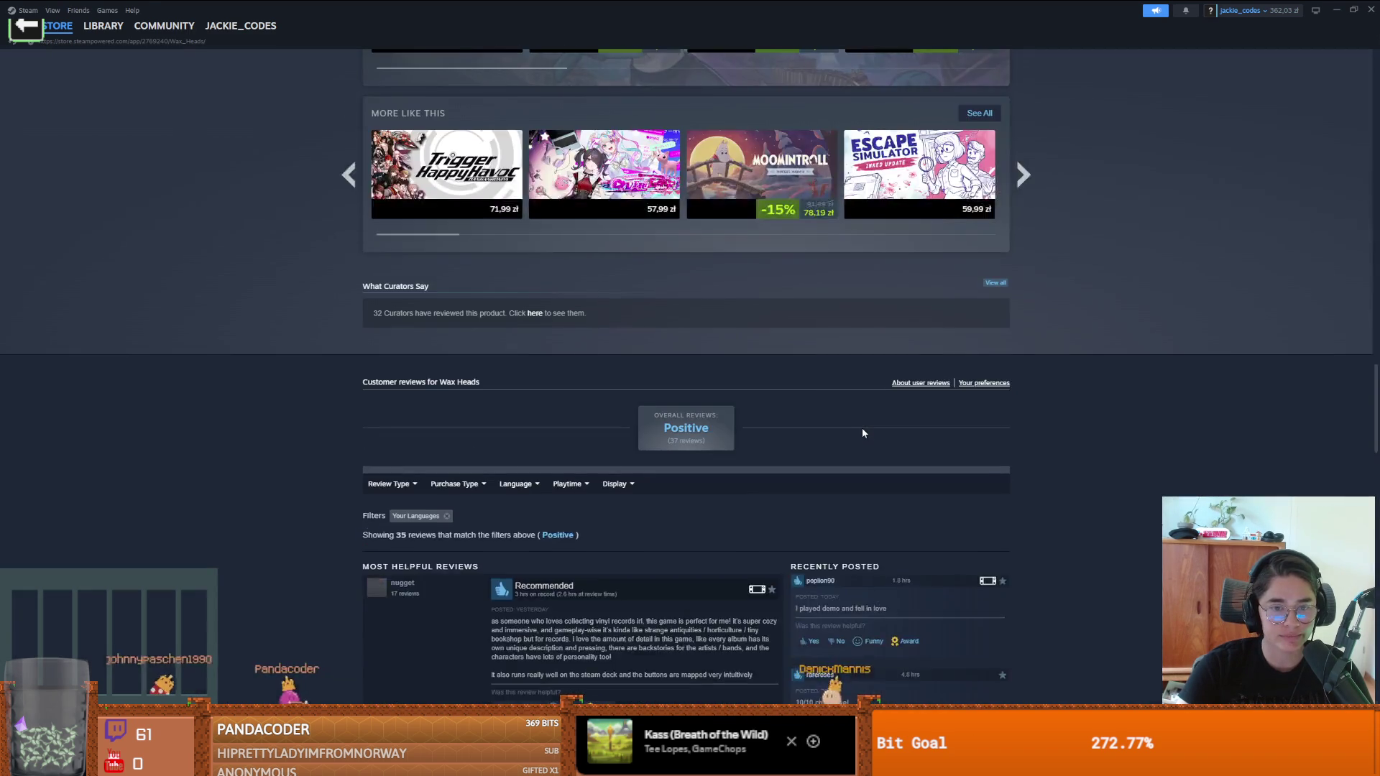
scroll(861, 428, "down", 15)
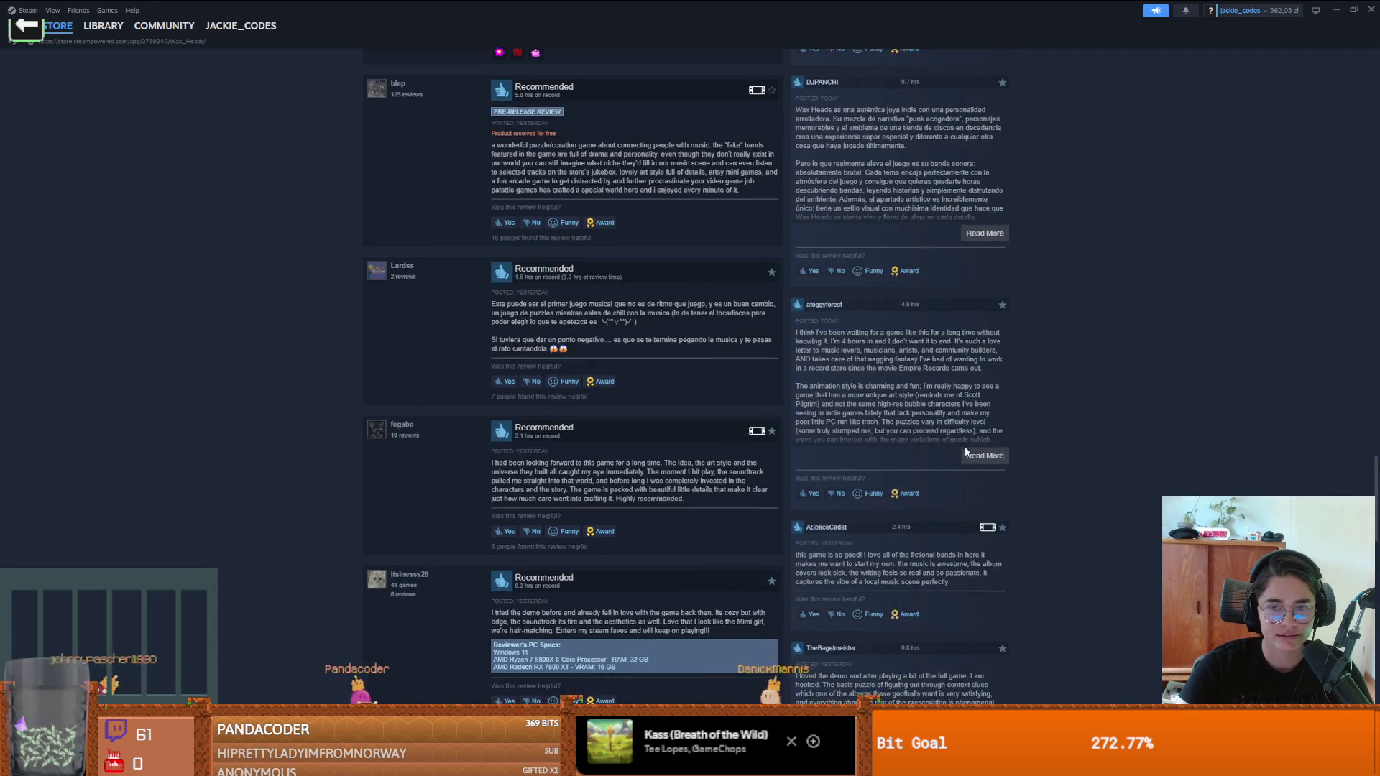
scroll(1058, 465, "down", 5)
scroll(1099, 467, "up", 10)
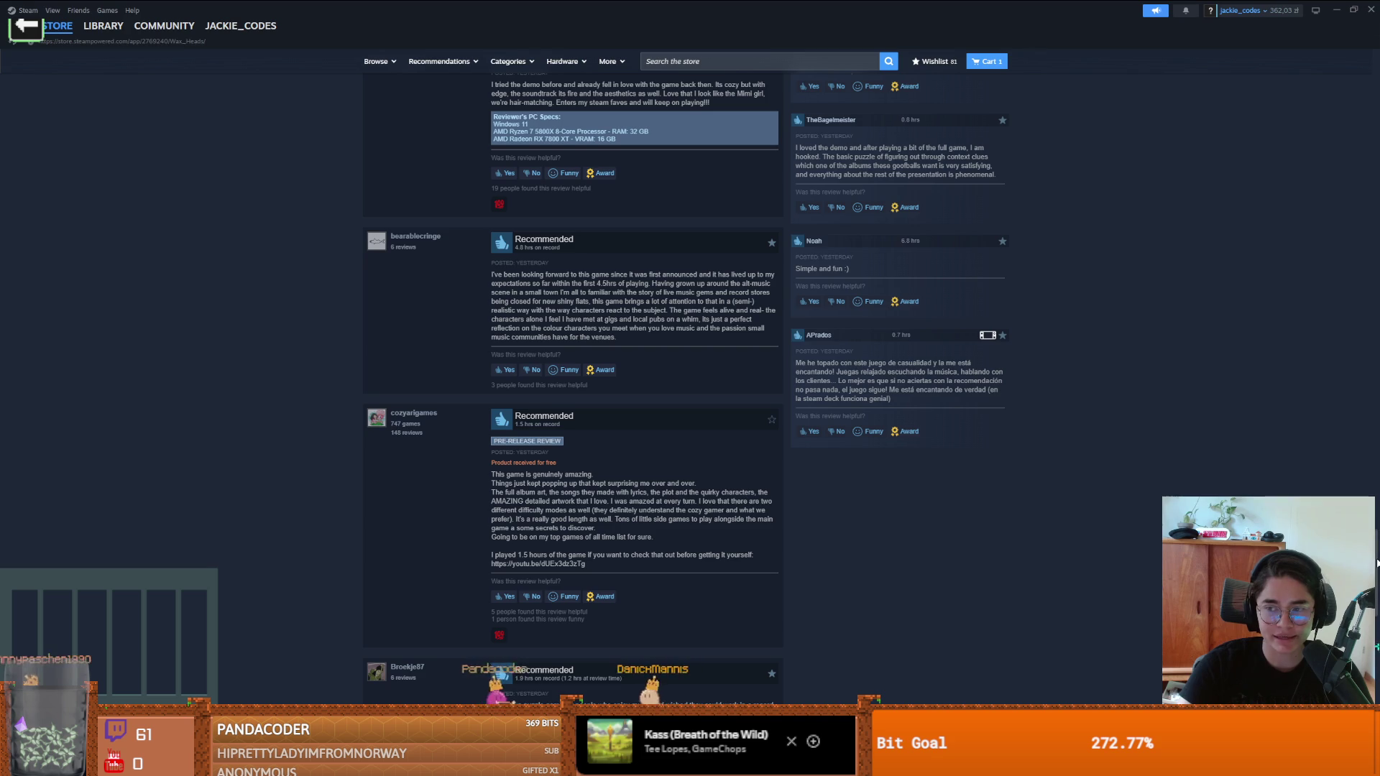
left_click_drag(1377, 563, 1377, 93)
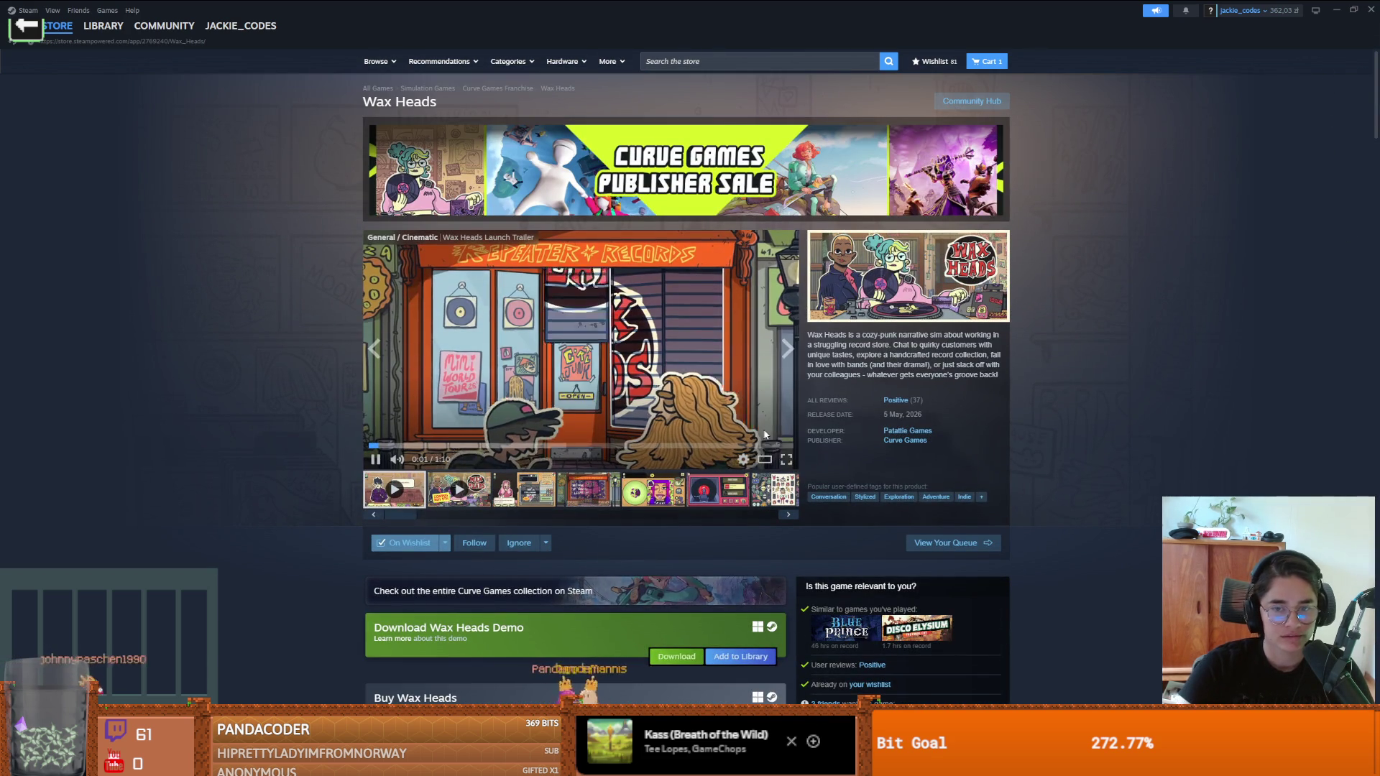
Step: Play the Wax Heads trailer in full screen
left_click(786, 459)
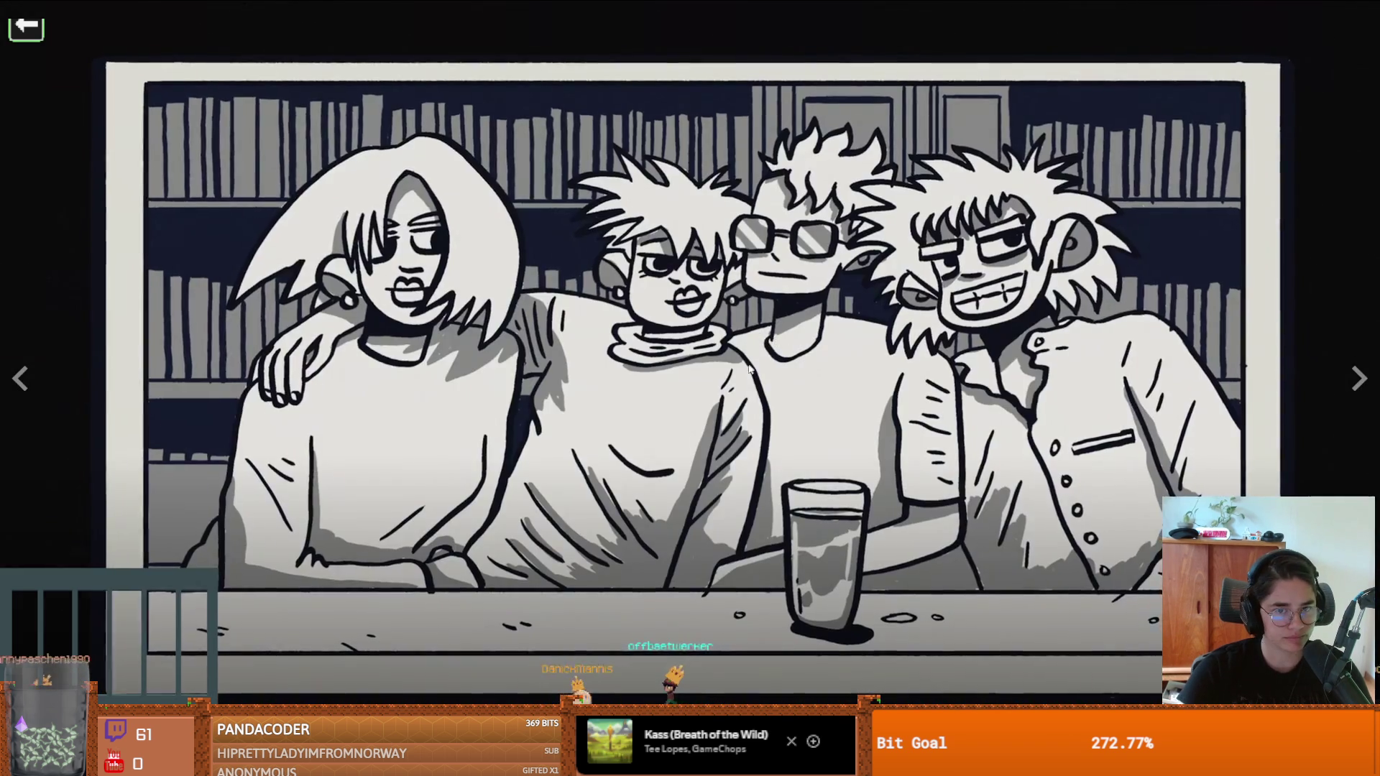
left_click(748, 369)
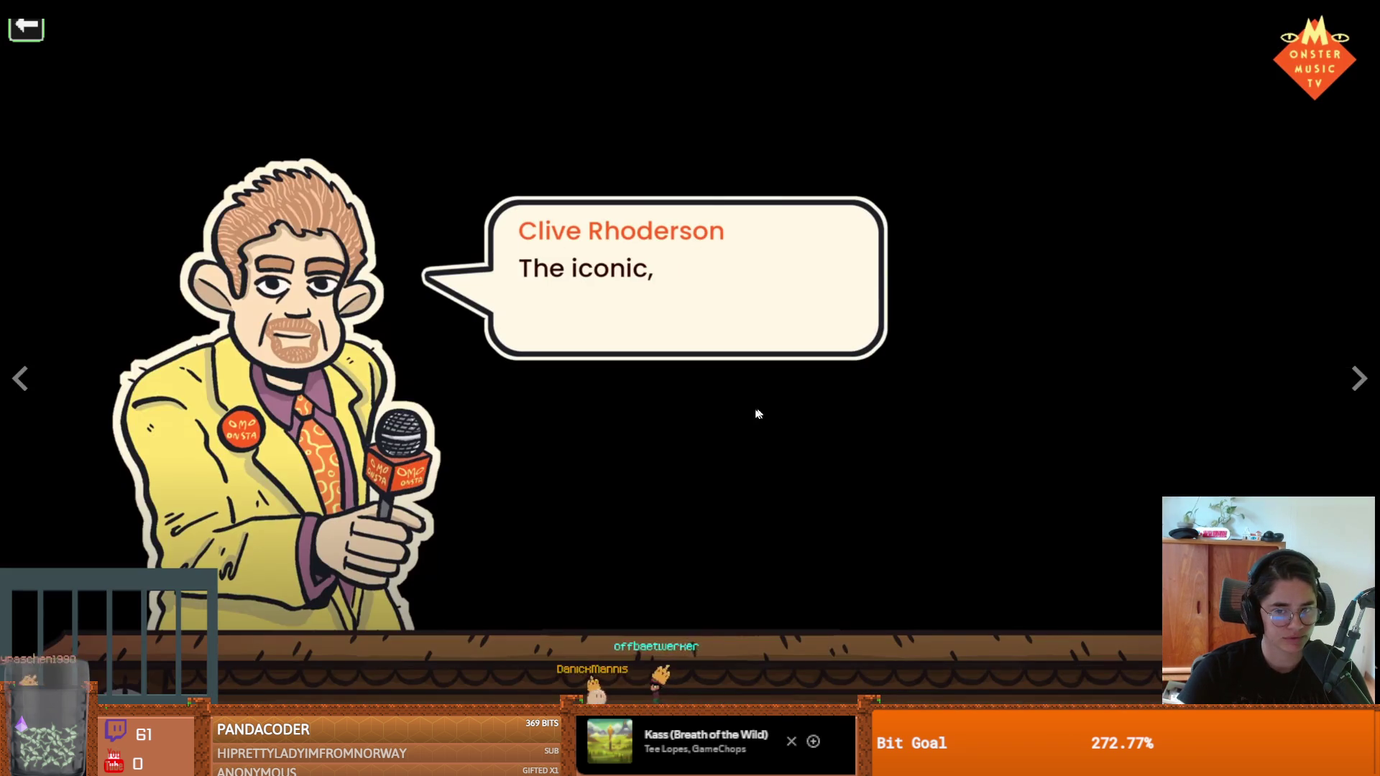
left_click(752, 407)
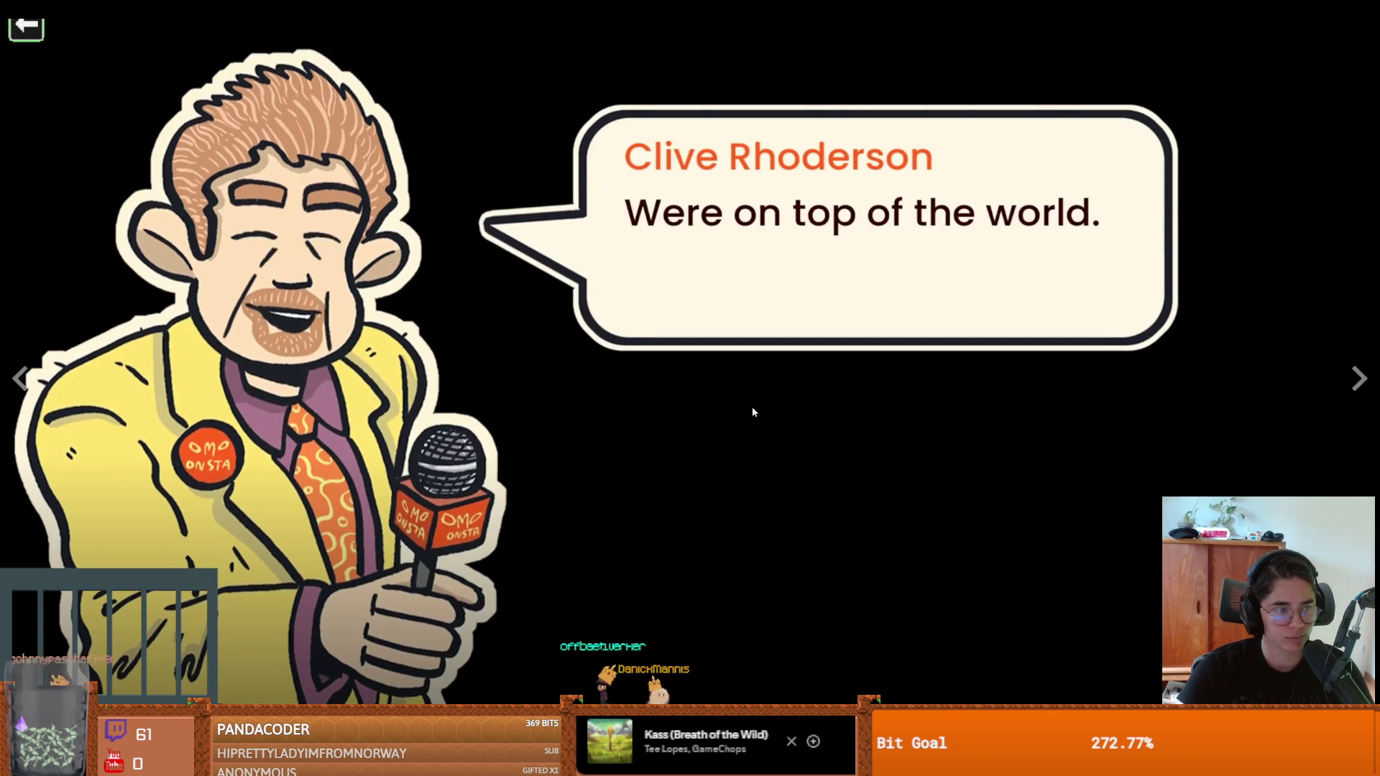
left_click(751, 407)
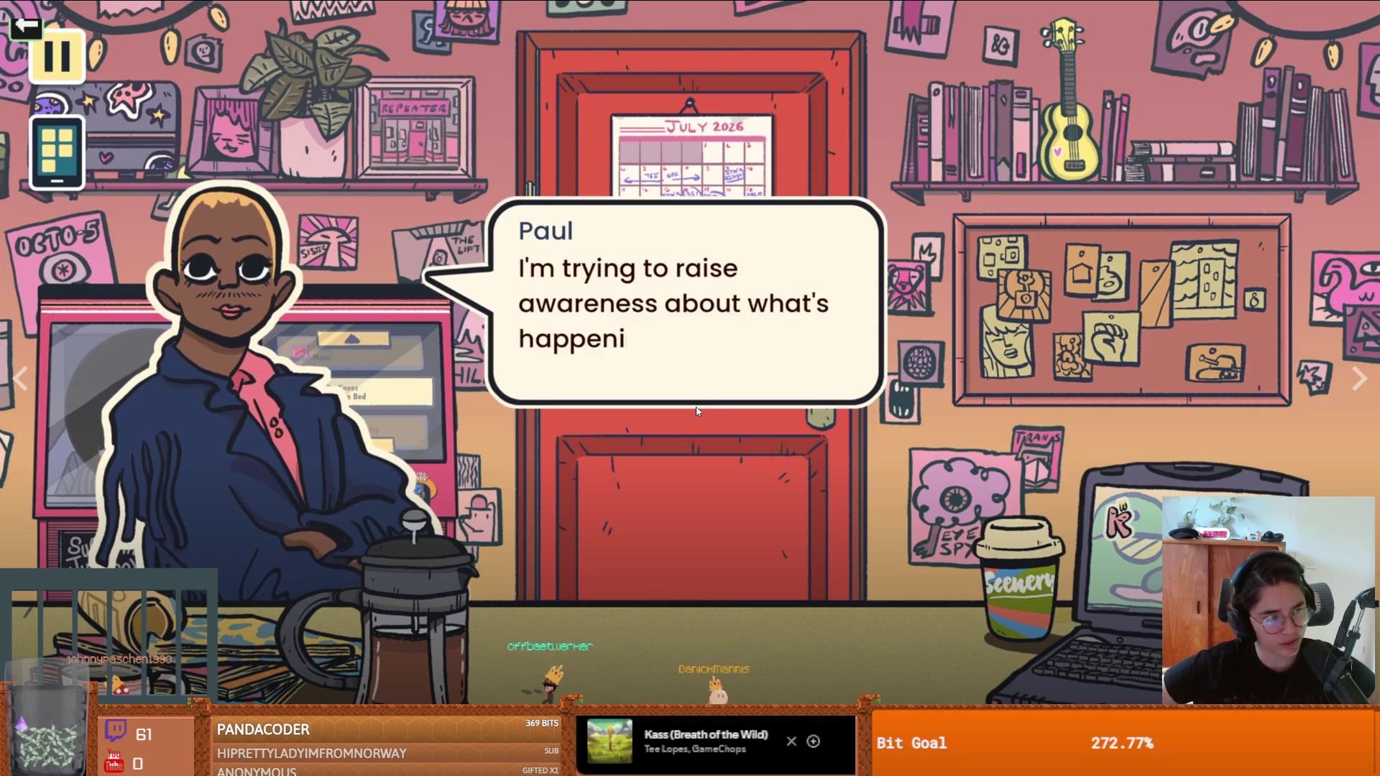
left_click(695, 410)
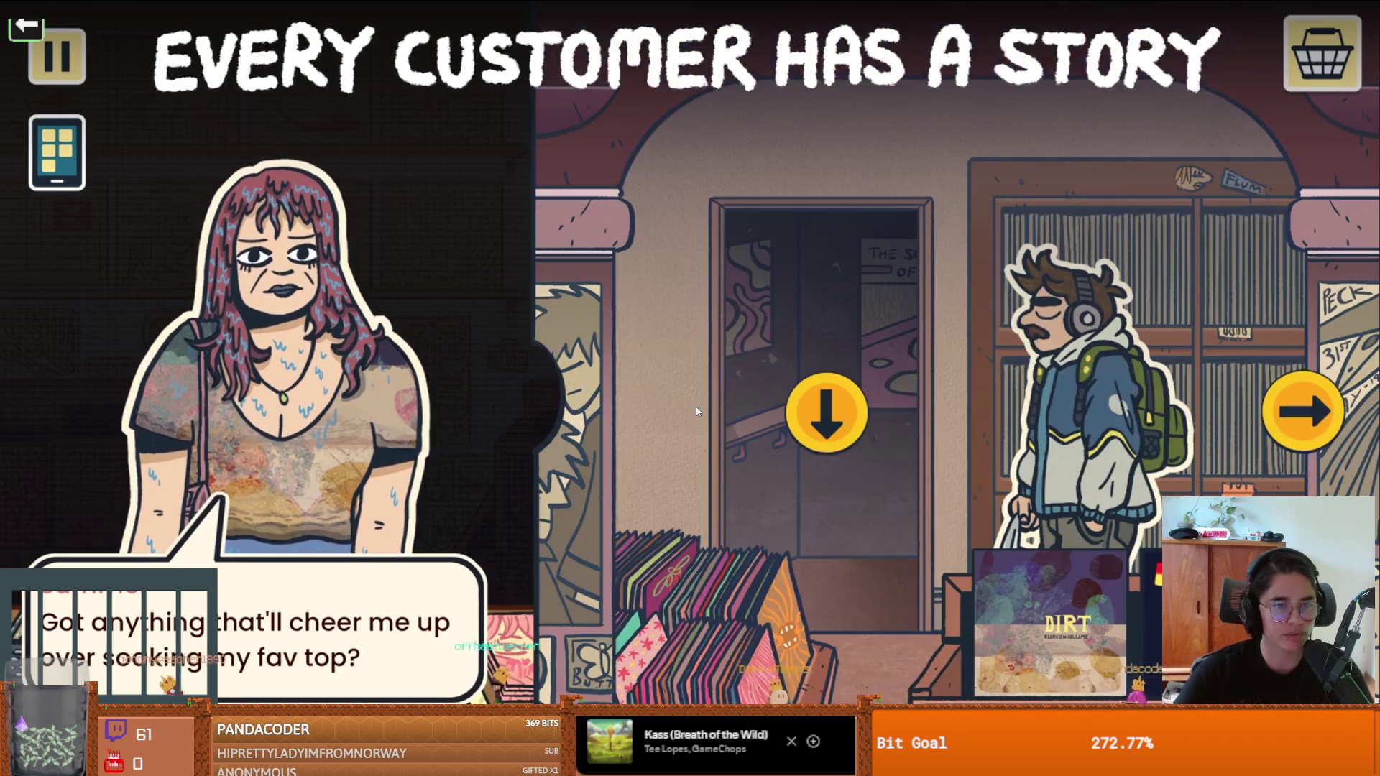
left_click(672, 454)
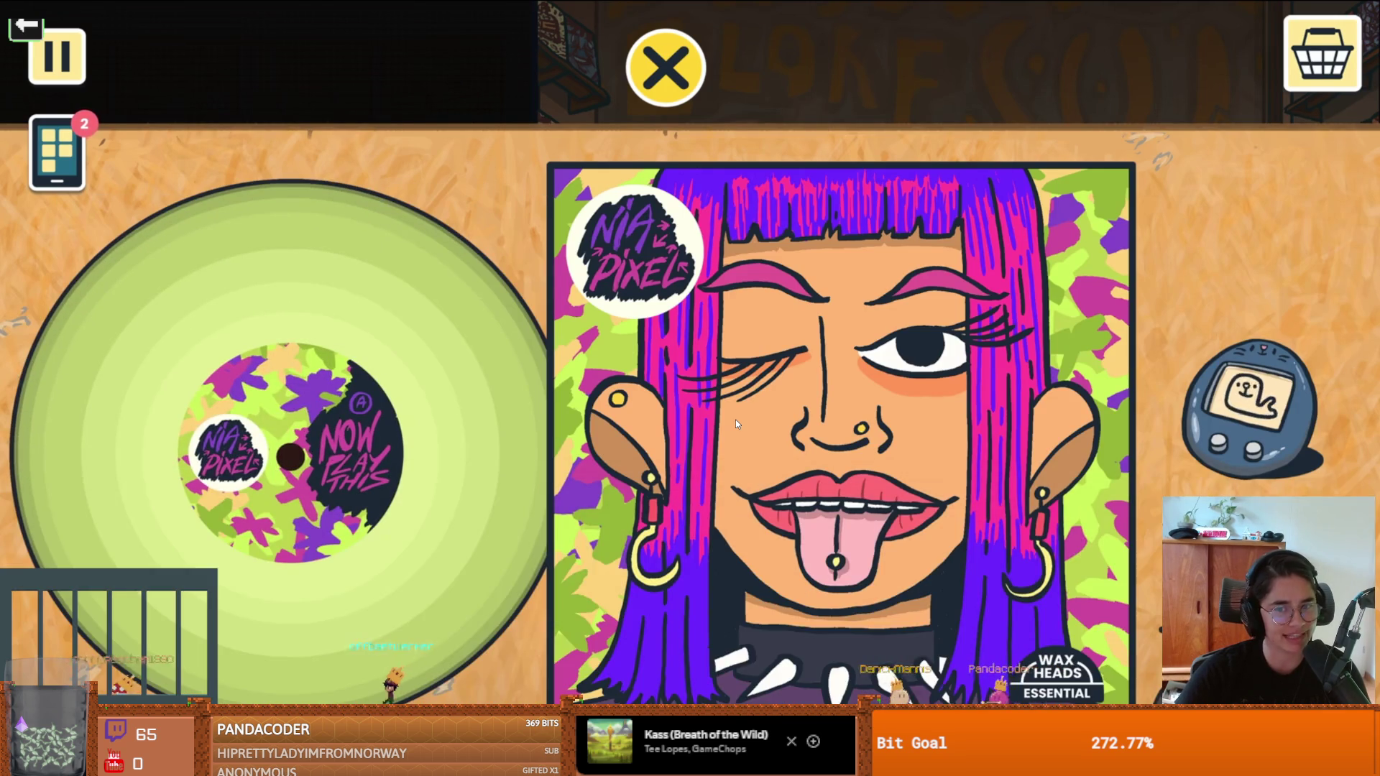
left_click(911, 446)
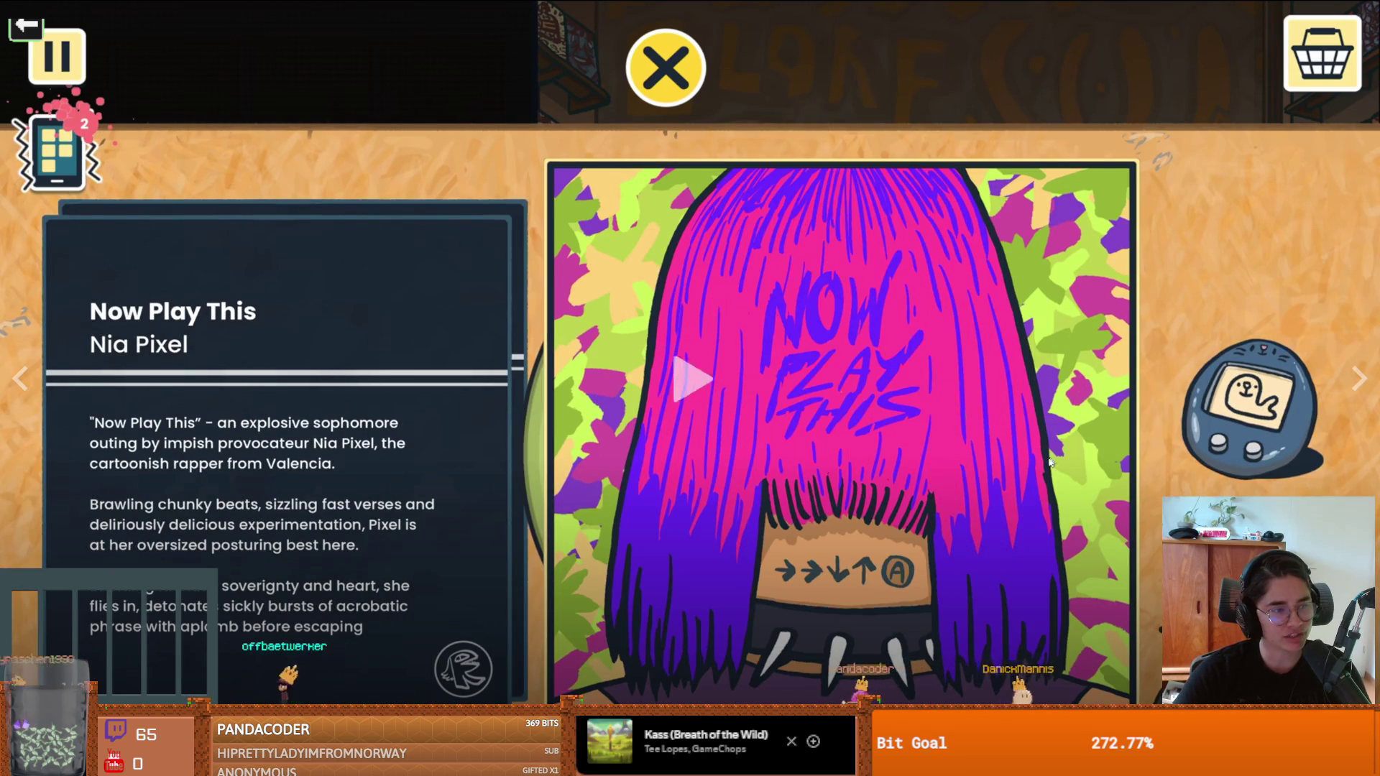
left_click(1049, 462)
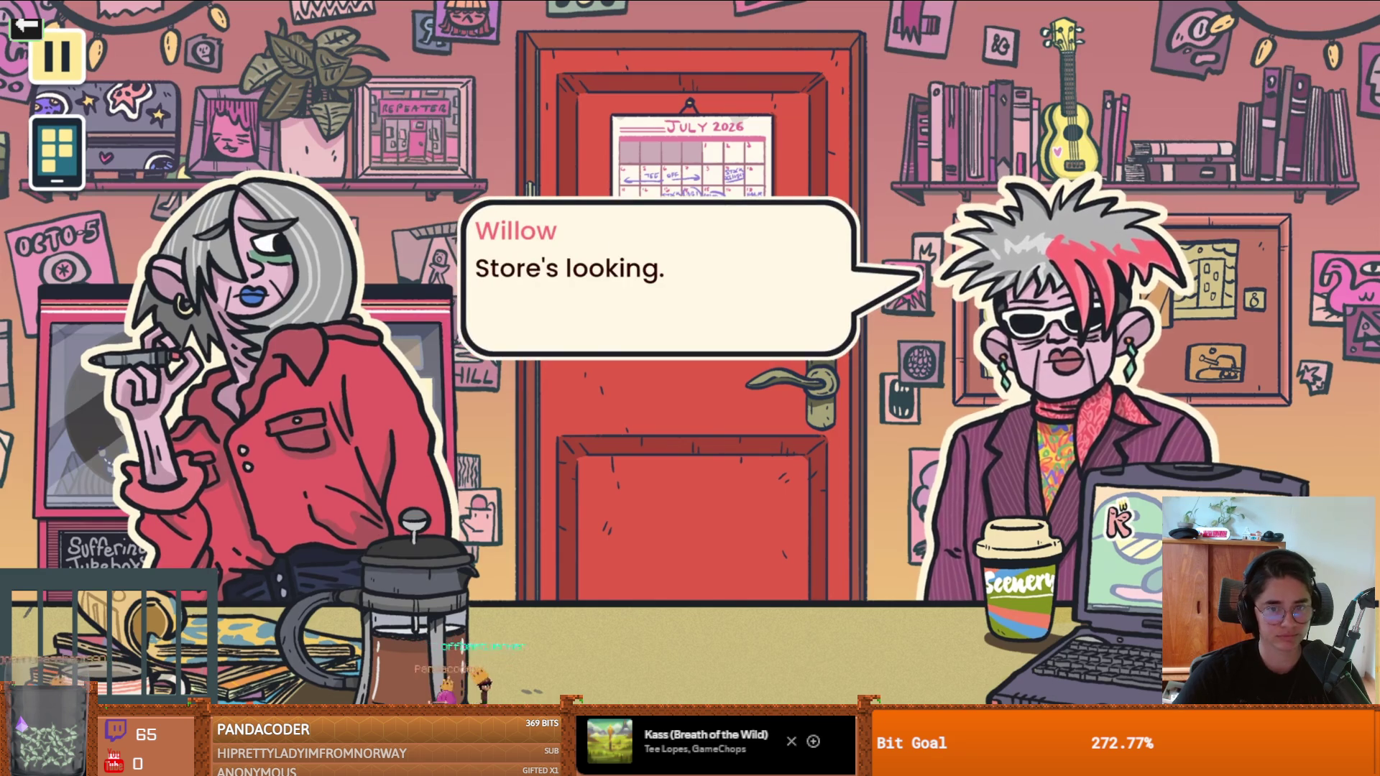
Step: Exit full screen, watch the trailer full screen once more, then return to Godot
key("Escape")
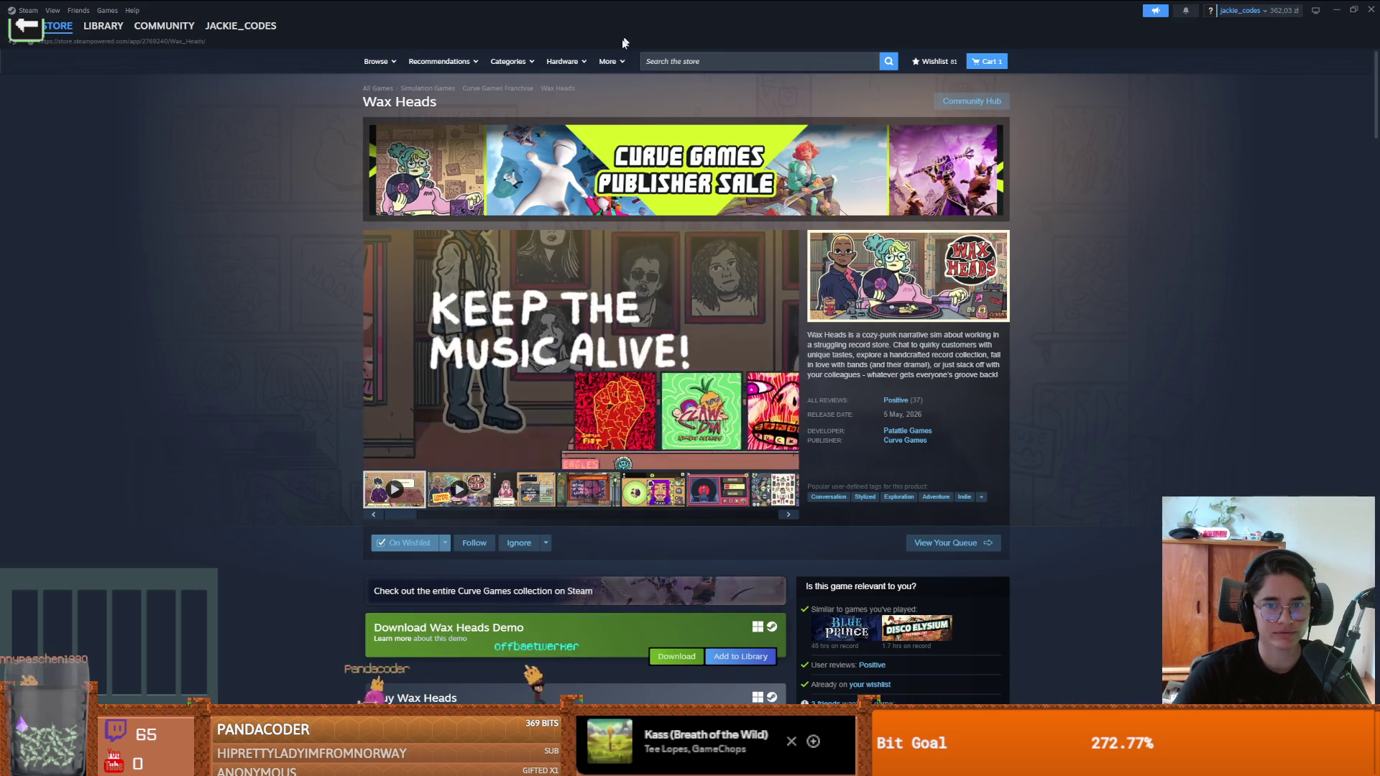
left_click(785, 463)
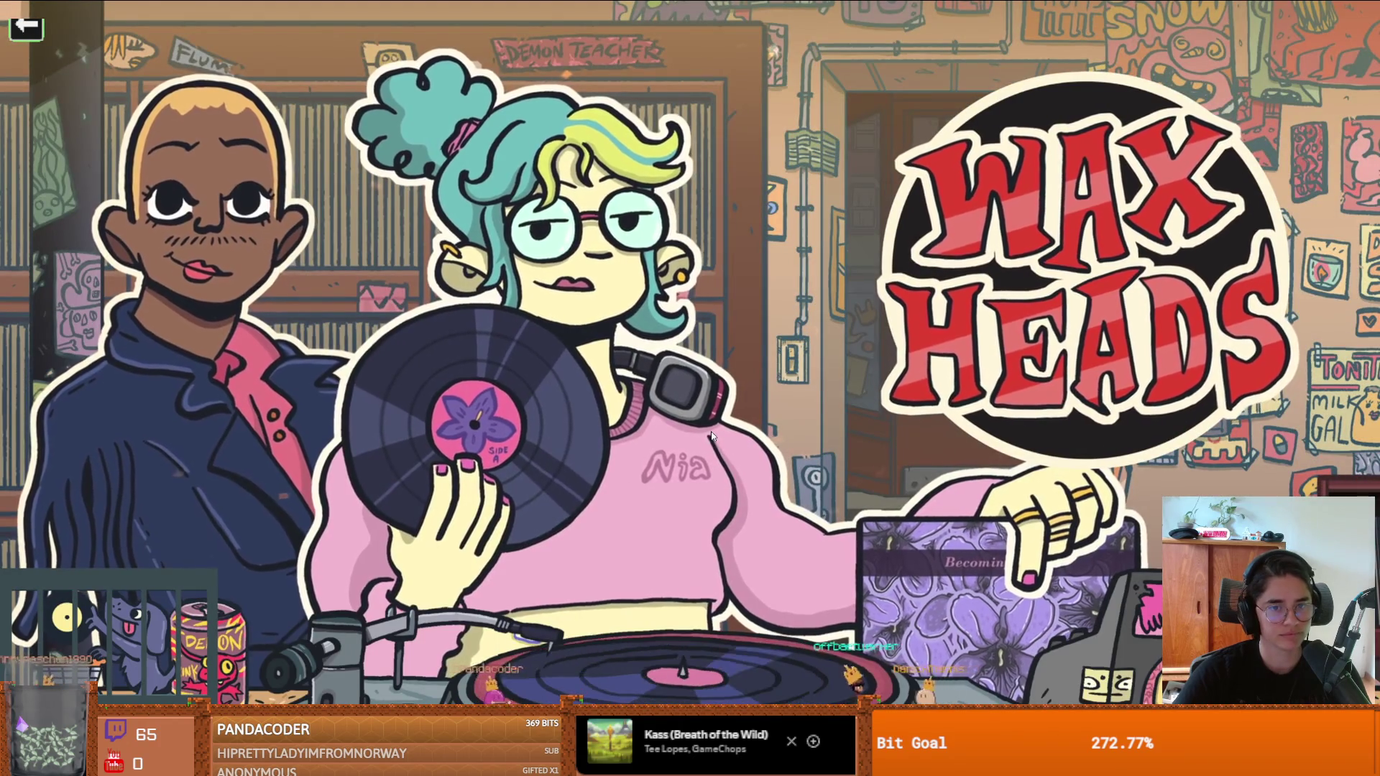
key("Escape")
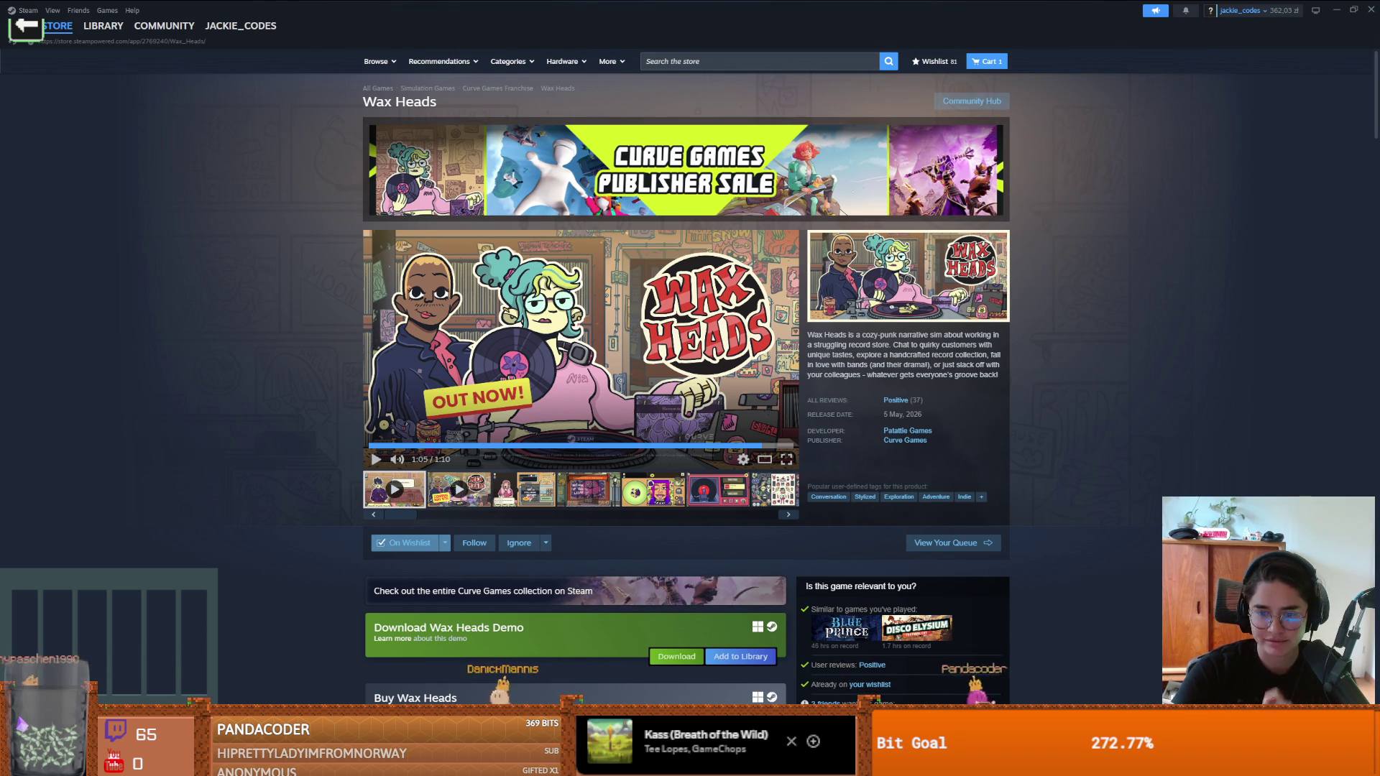
key("alt+Tab")
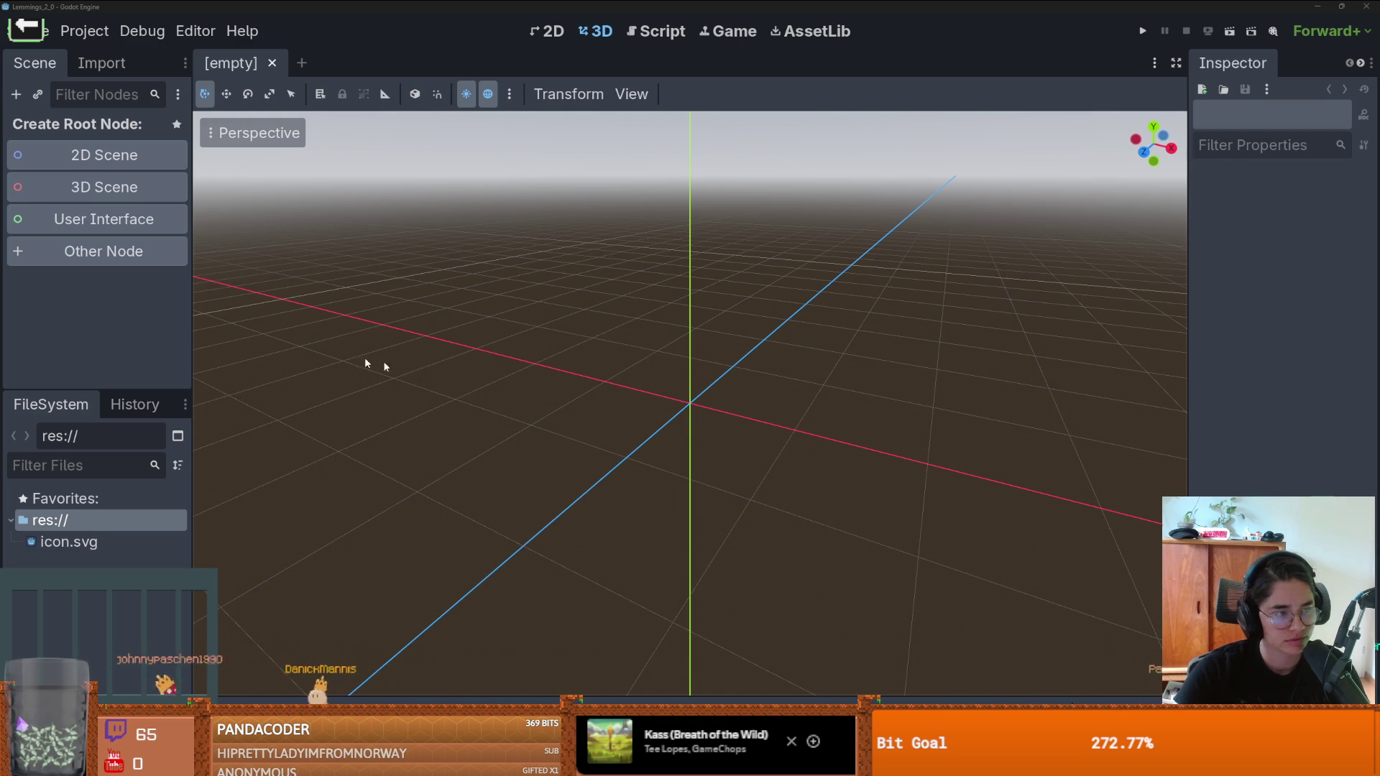
Step: Move the twitcher-2.0 Extract Compressed Folders window onto the other monitor
scroll(366, 363, "up", 3)
left_click_drag(397, 357, 326, 354)
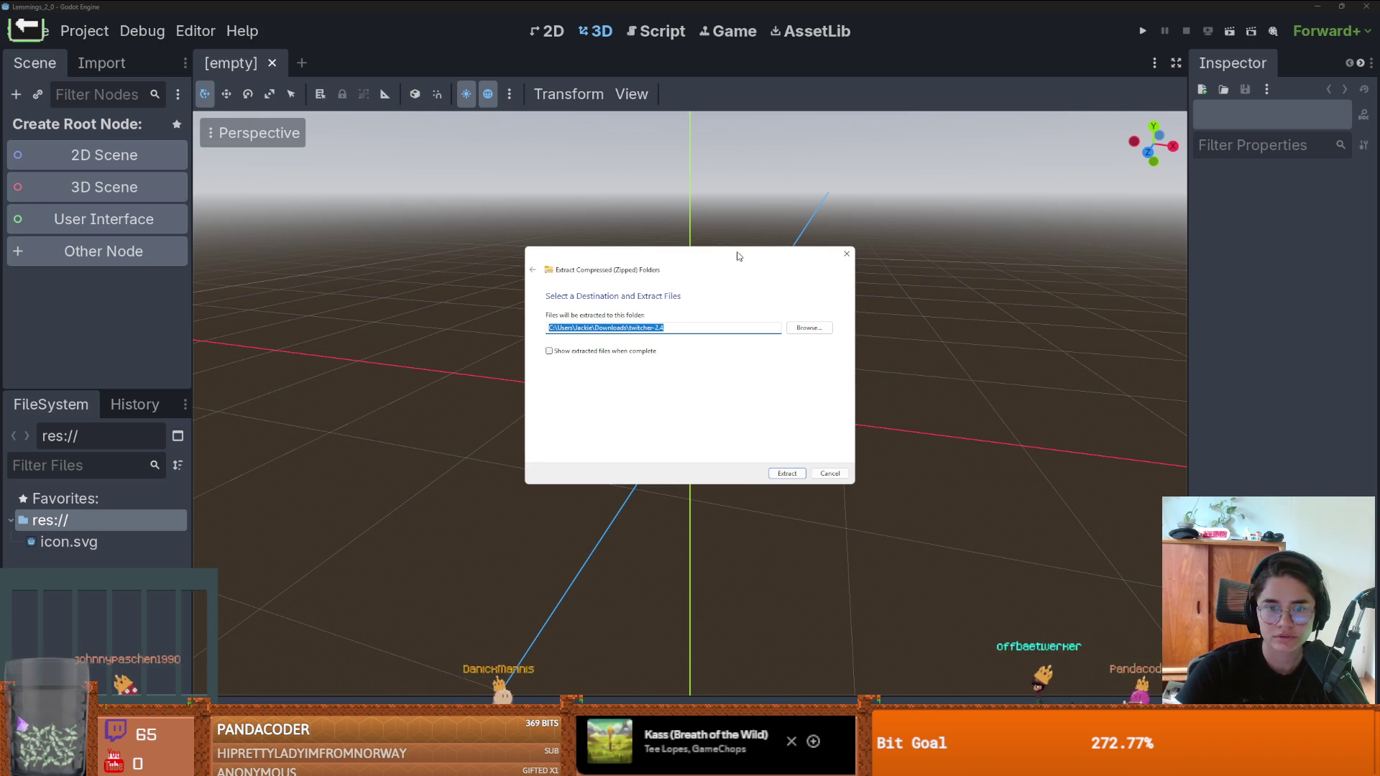
left_click_drag(796, 283, 1379, 317)
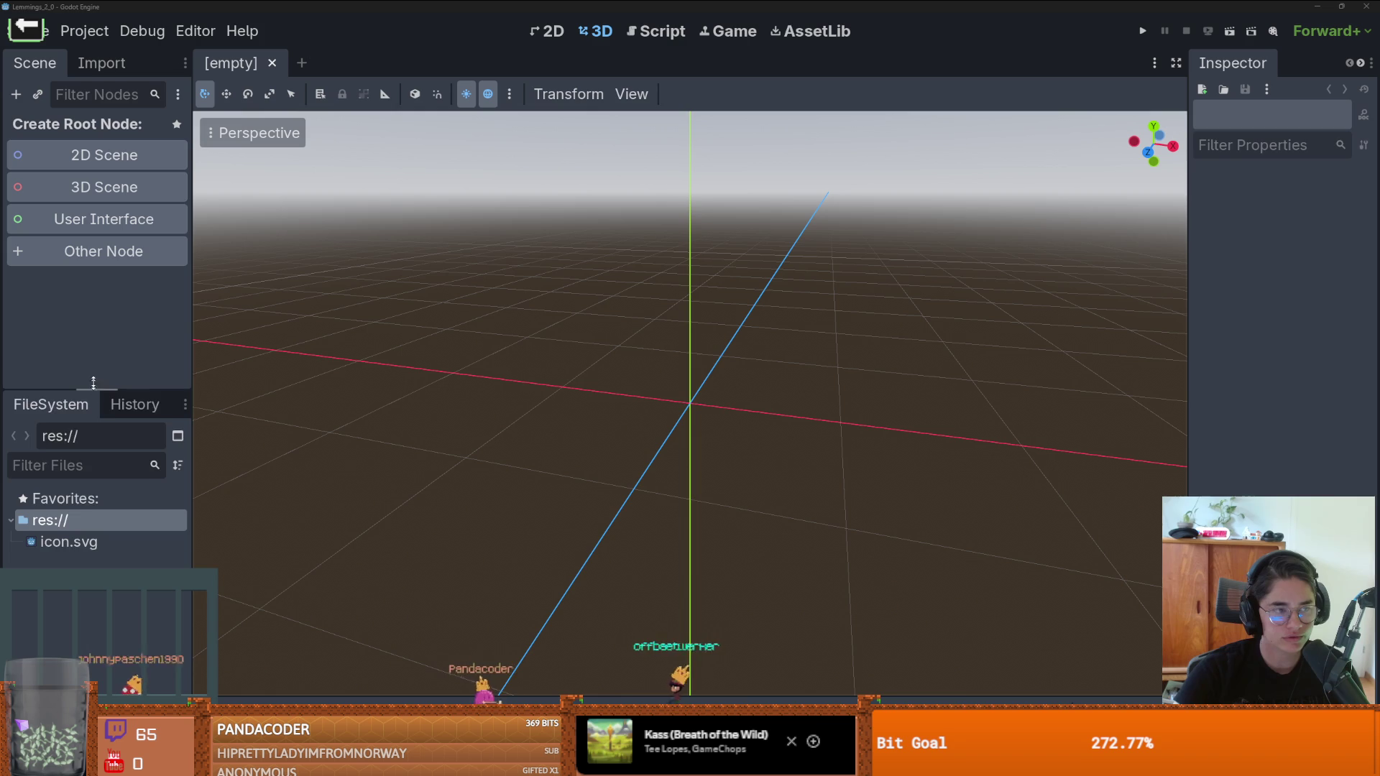
Step: Raise the Scene/FileSystem splitter so the FileSystem dock gets taller
left_click_drag(93, 382, 93, 321)
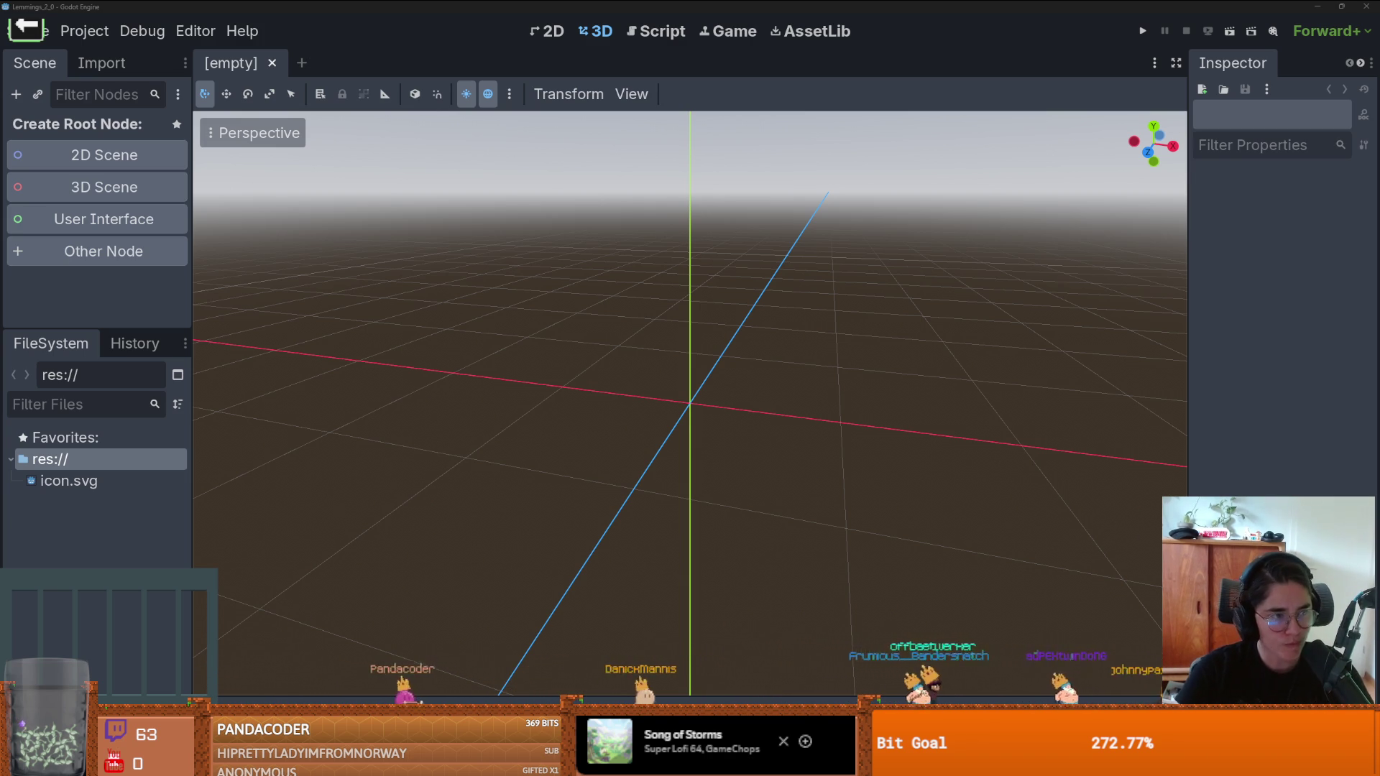
Step: Orbit the 3D view, then lower the Scene/FileSystem splitter to enlarge the Scene dock
mouse_move(575, 302)
left_mouse_down()
mouse_move(324, 316)
mouse_move(591, 287)
left_mouse_up()
scroll(591, 286, "up", 2)
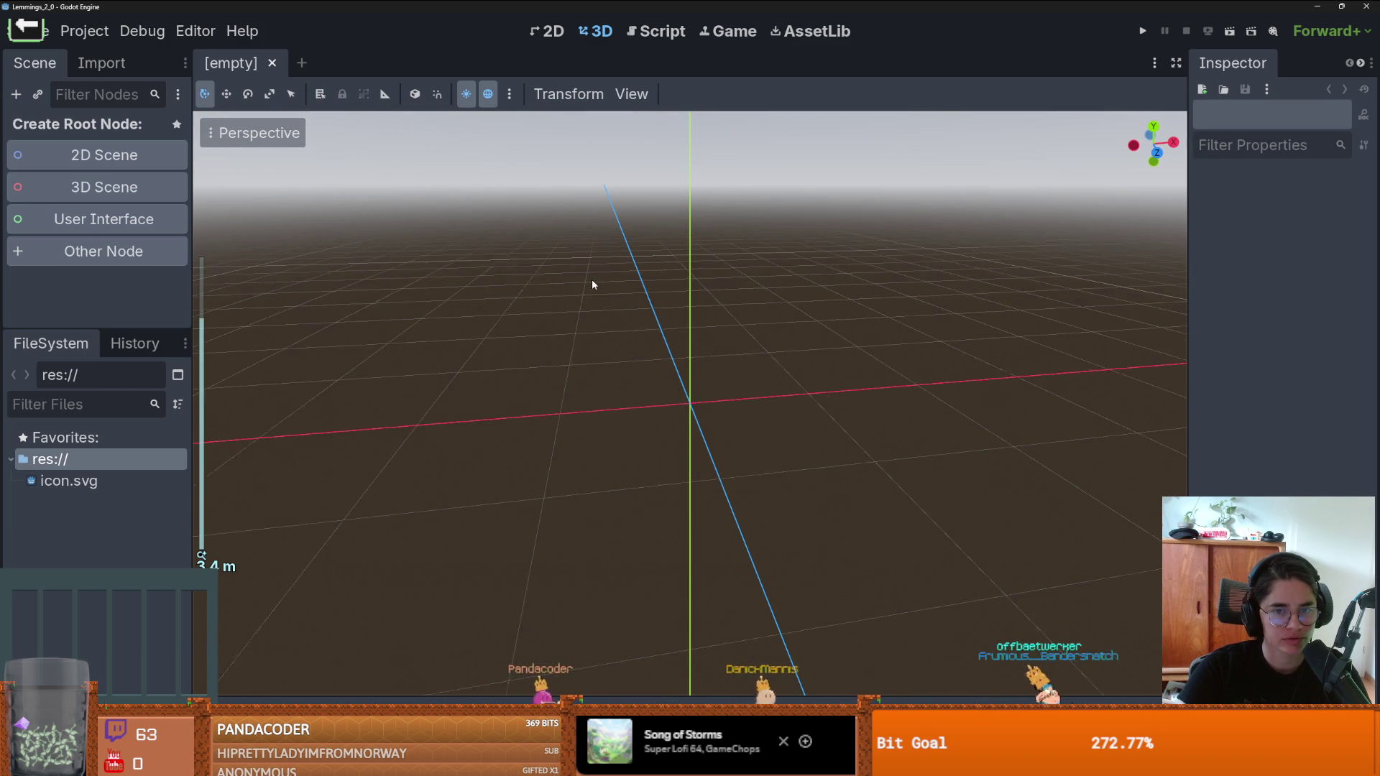
left_click_drag(127, 328, 136, 399)
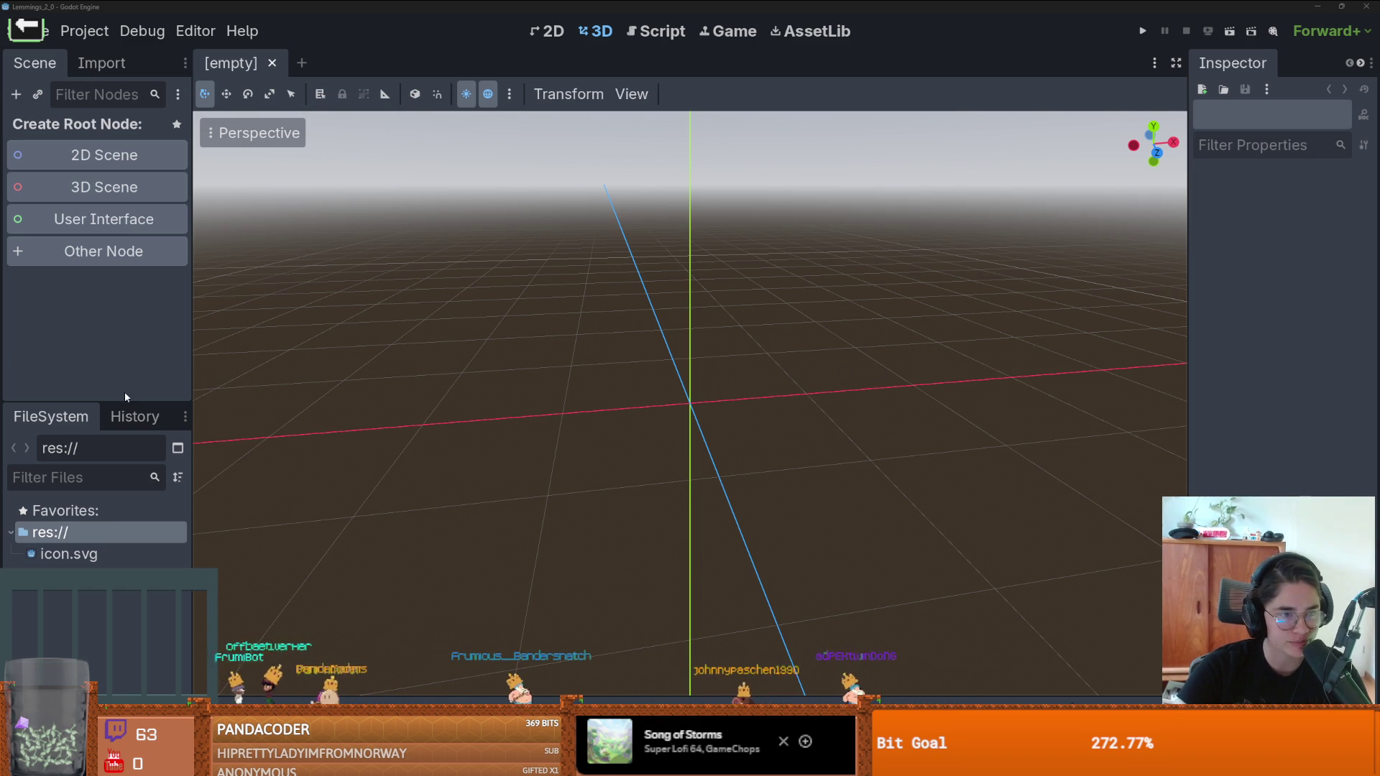
Step: Make the FileSystem dock taller and widen the left-hand panels considerably
left_click_drag(118, 399, 108, 357)
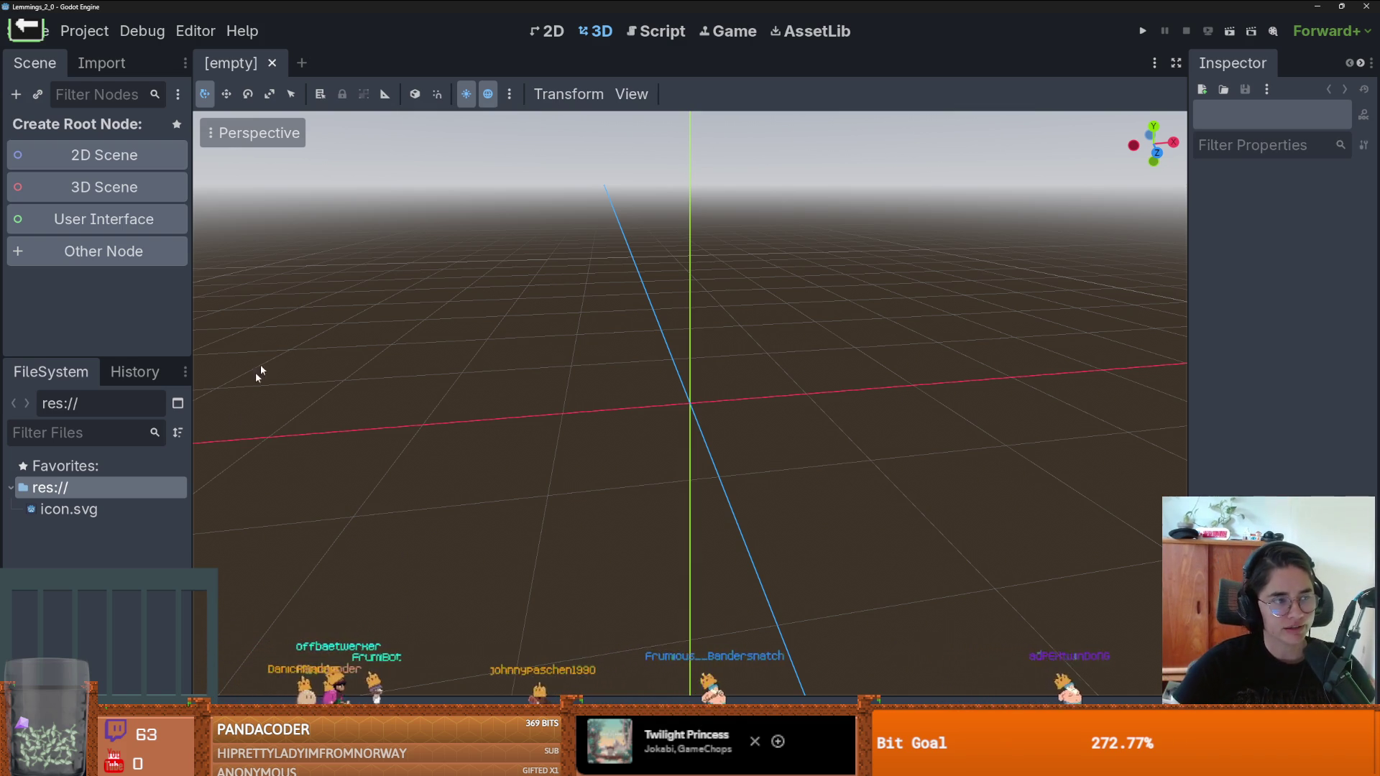
mouse_move(174, 505)
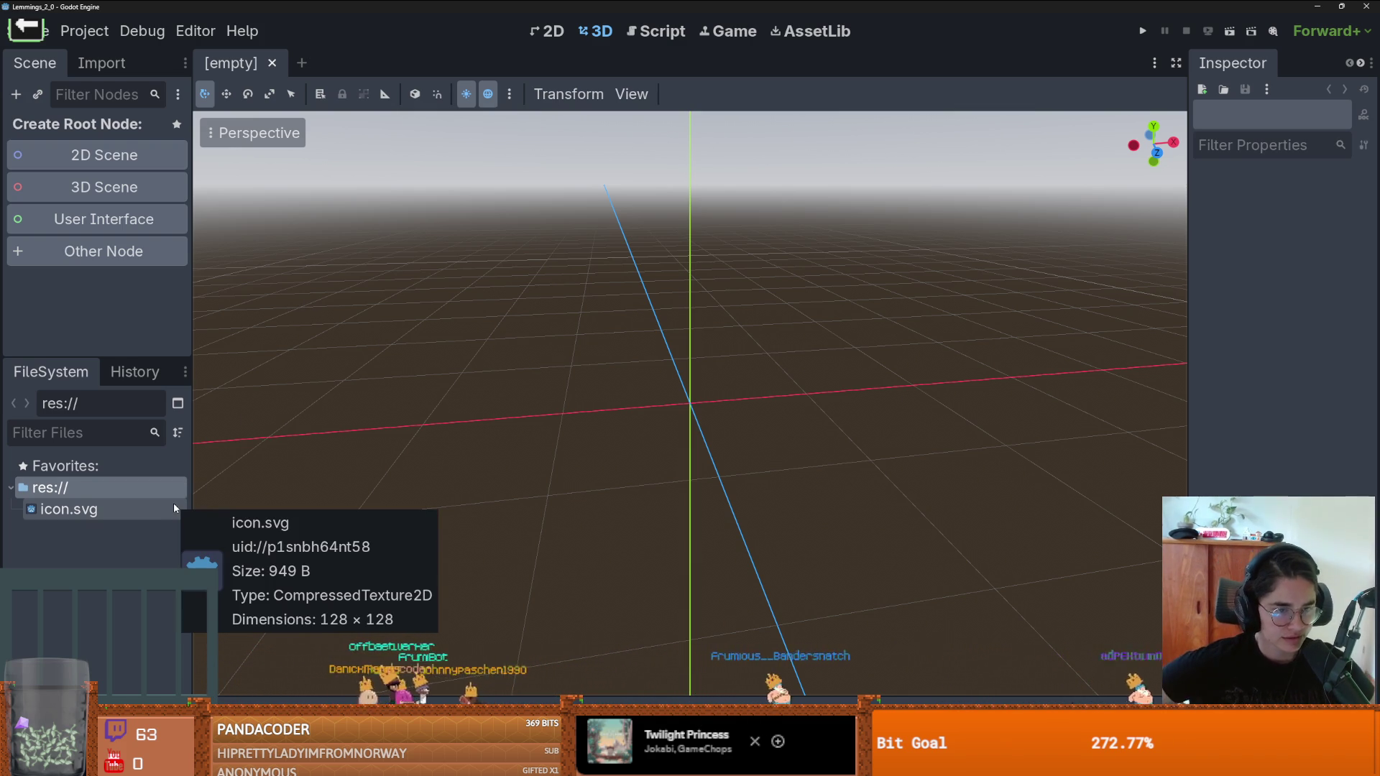
right_click(89, 489)
left_click(57, 492)
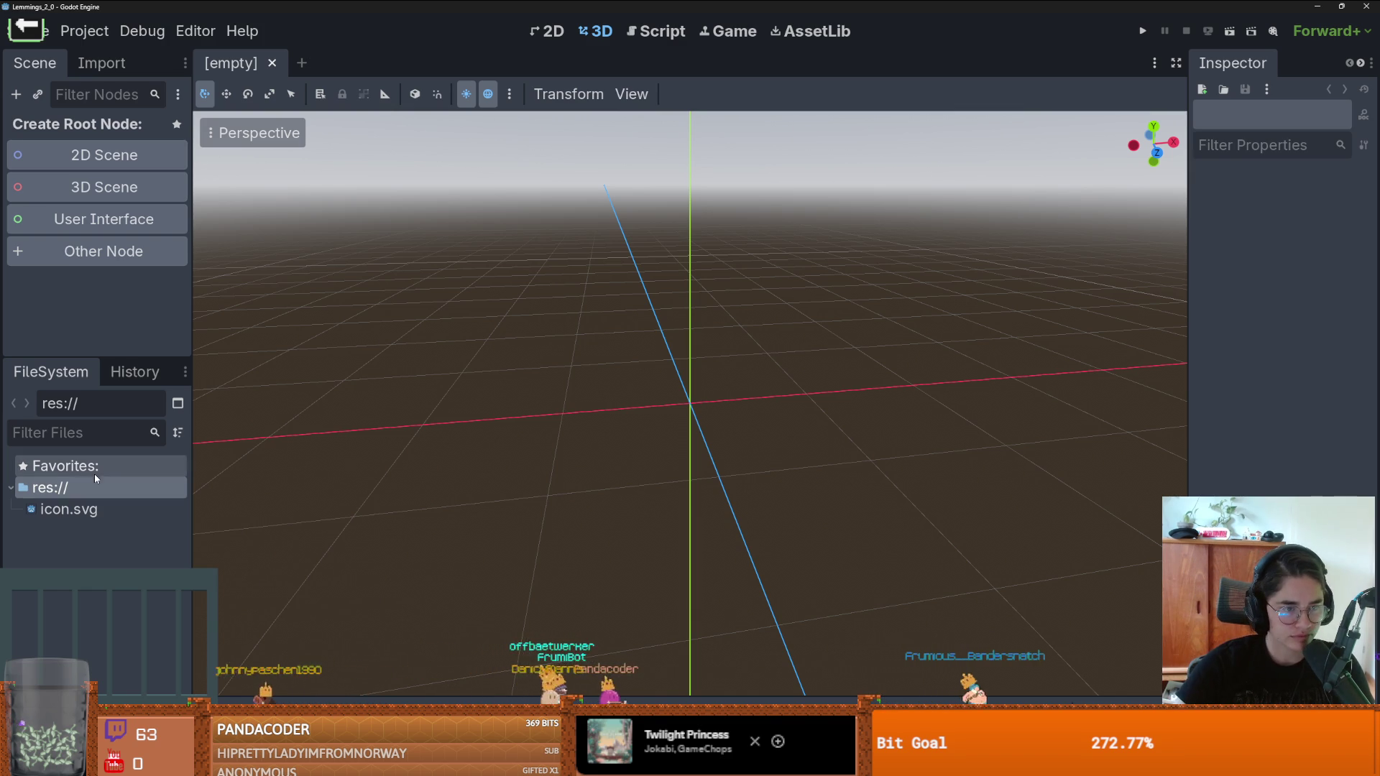
mouse_move(189, 427)
left_mouse_down()
mouse_move(243, 403)
mouse_move(191, 337)
mouse_move(246, 331)
mouse_move(193, 329)
mouse_move(220, 330)
left_mouse_up()
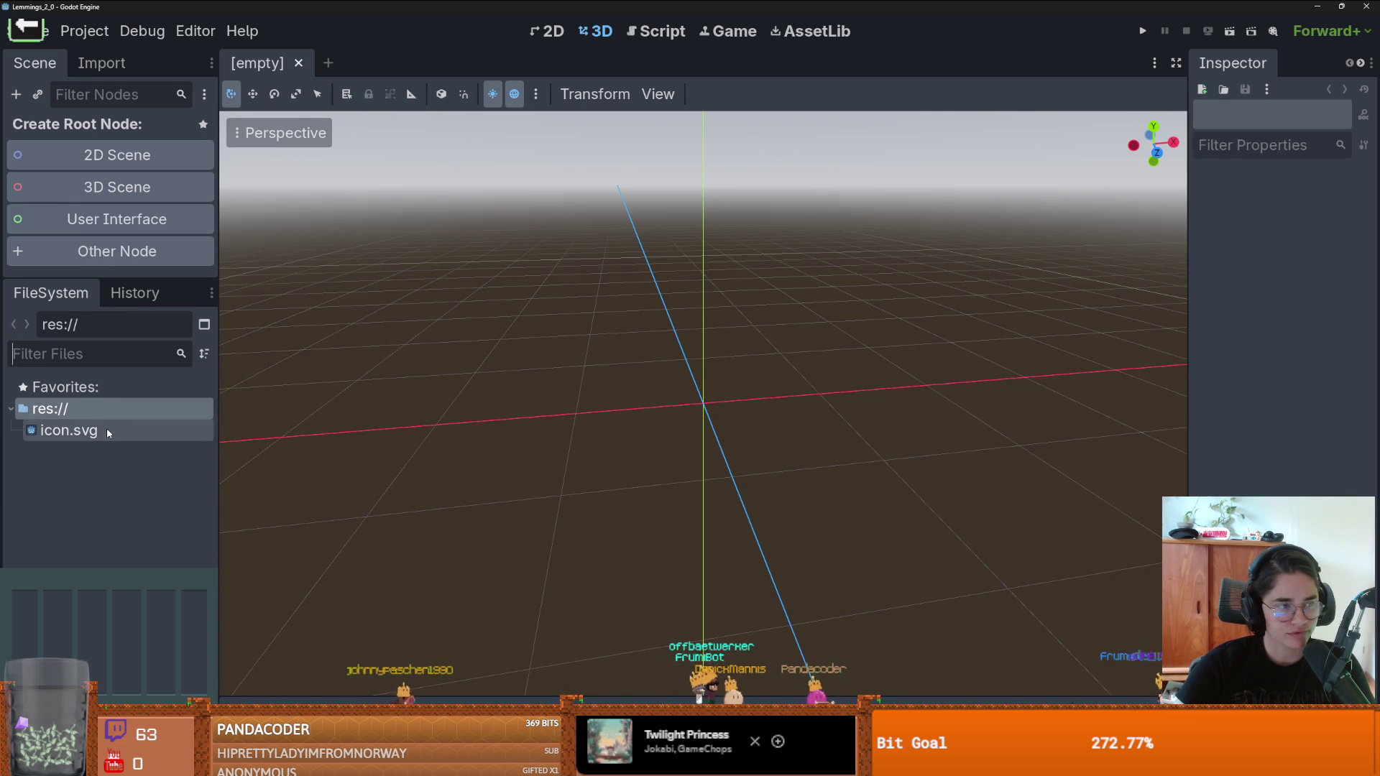
left_click(64, 429)
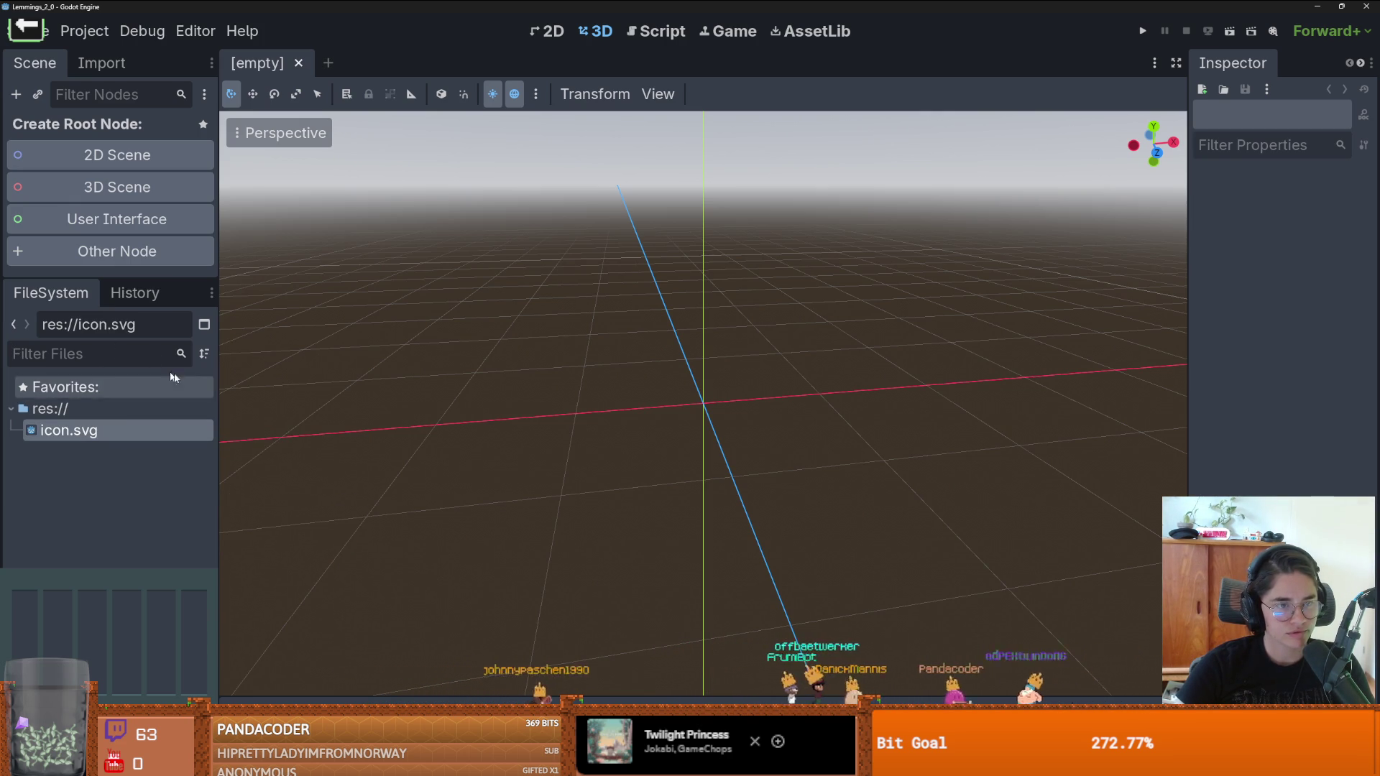
left_click_drag(219, 381, 311, 381)
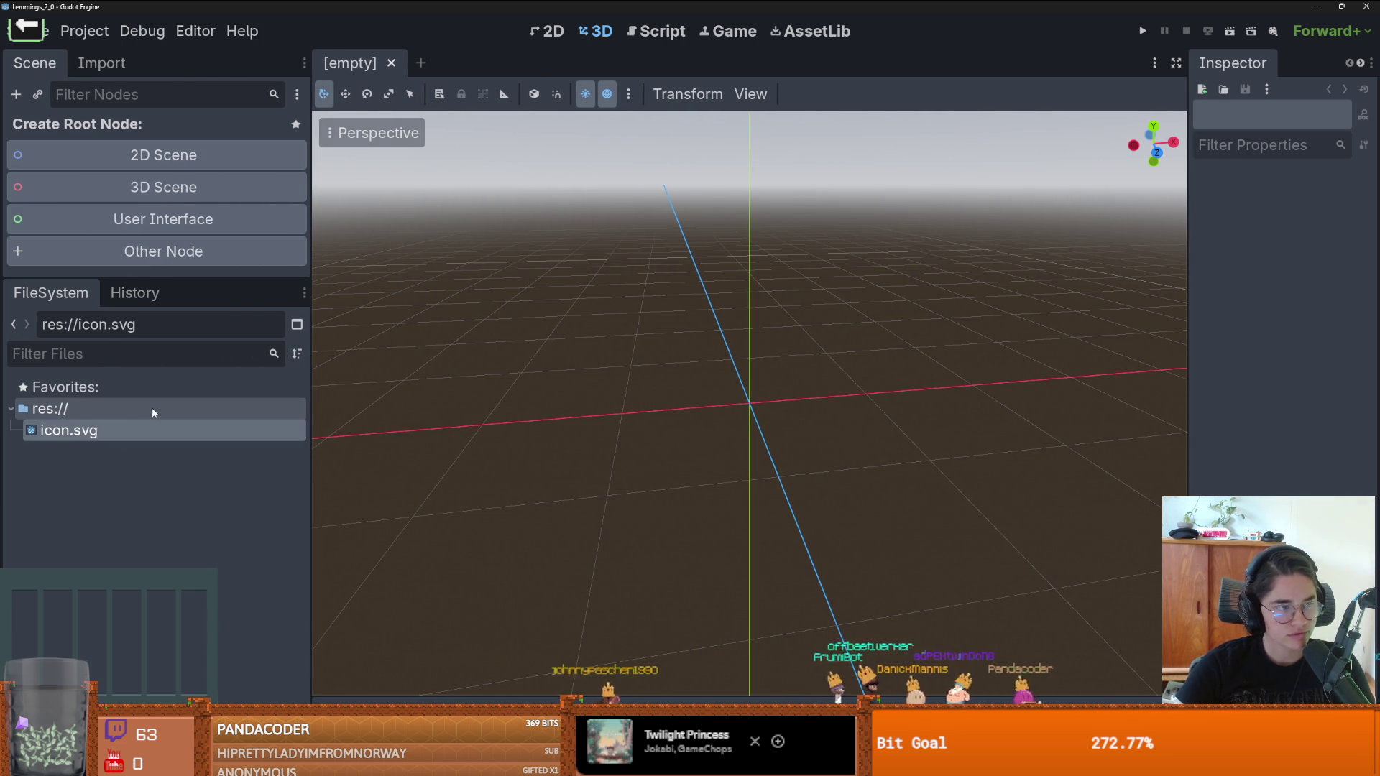
Step: Open the res:// project folder in the system file manager
left_click(25, 411)
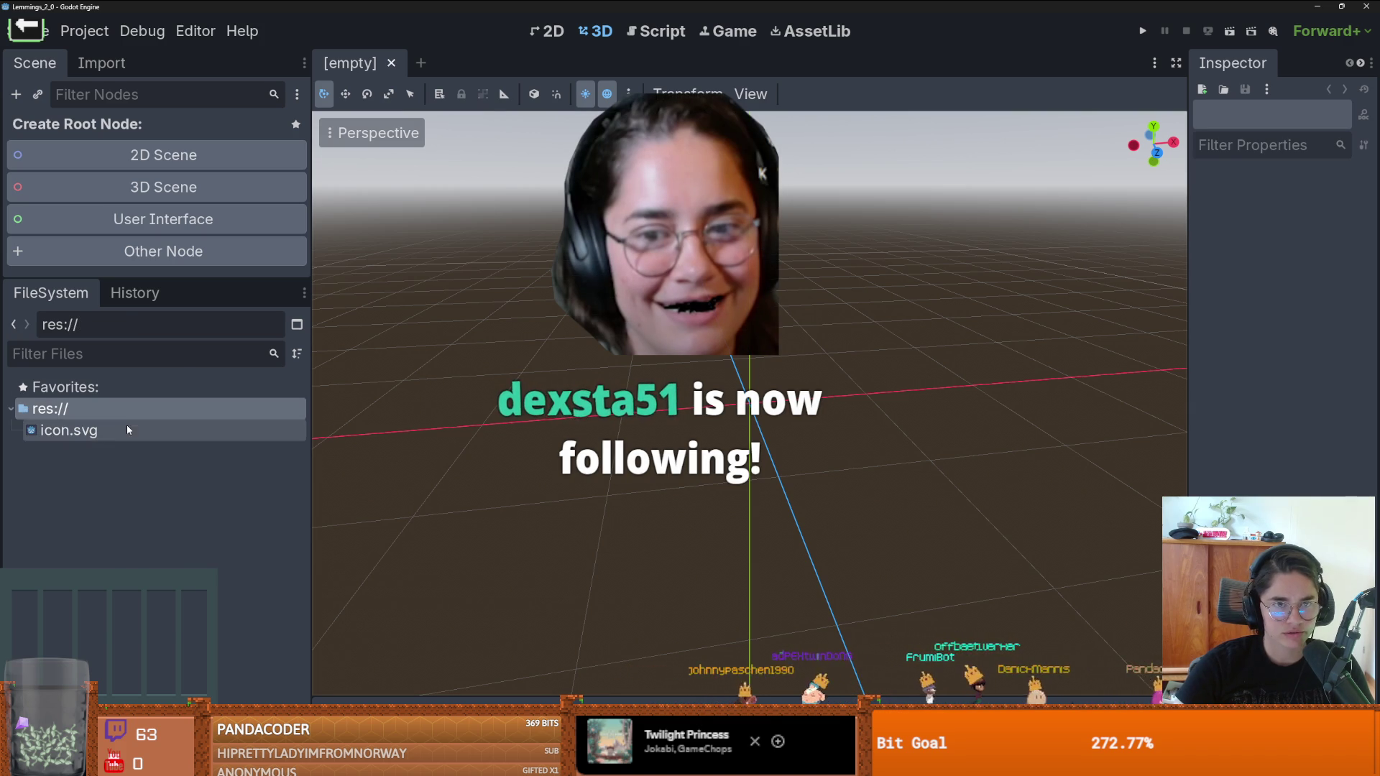
right_click(87, 409)
left_click(208, 616)
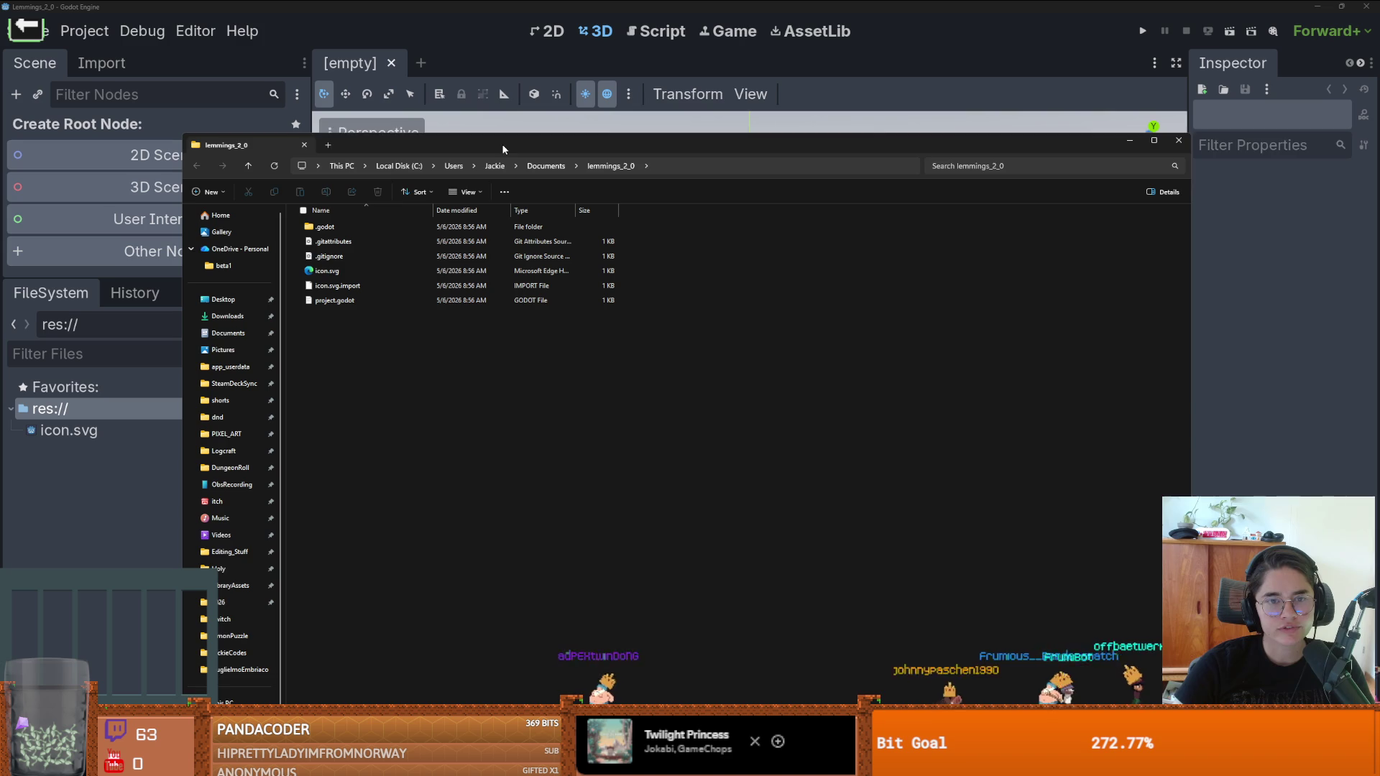
Step: Drag the lemmings_2_0 File Explorer window aside so the Godot editor shows again
left_click_drag(502, 144, 0, 137)
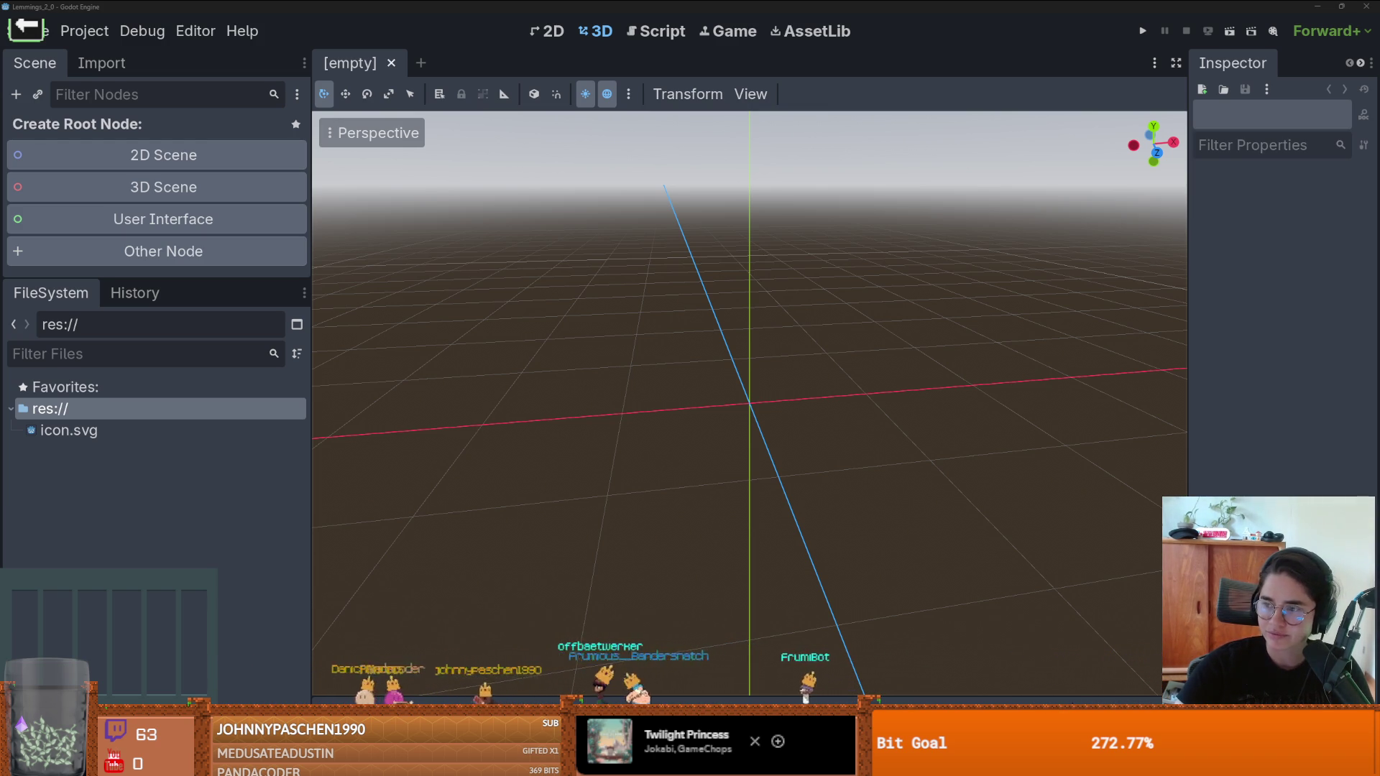
Step: Open the res:// folder in the system file manager again and take a screenshot
right_click(126, 414)
left_click(286, 614)
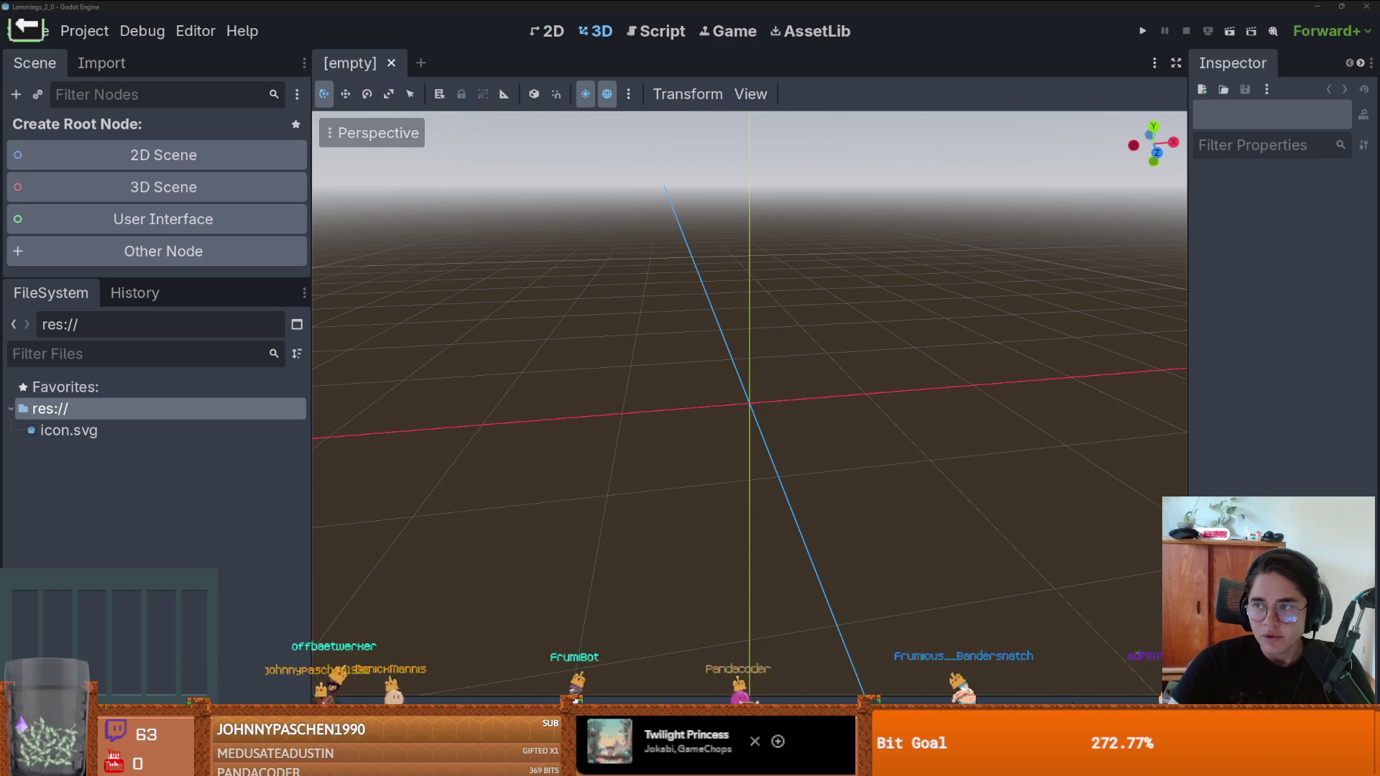
key("Print")
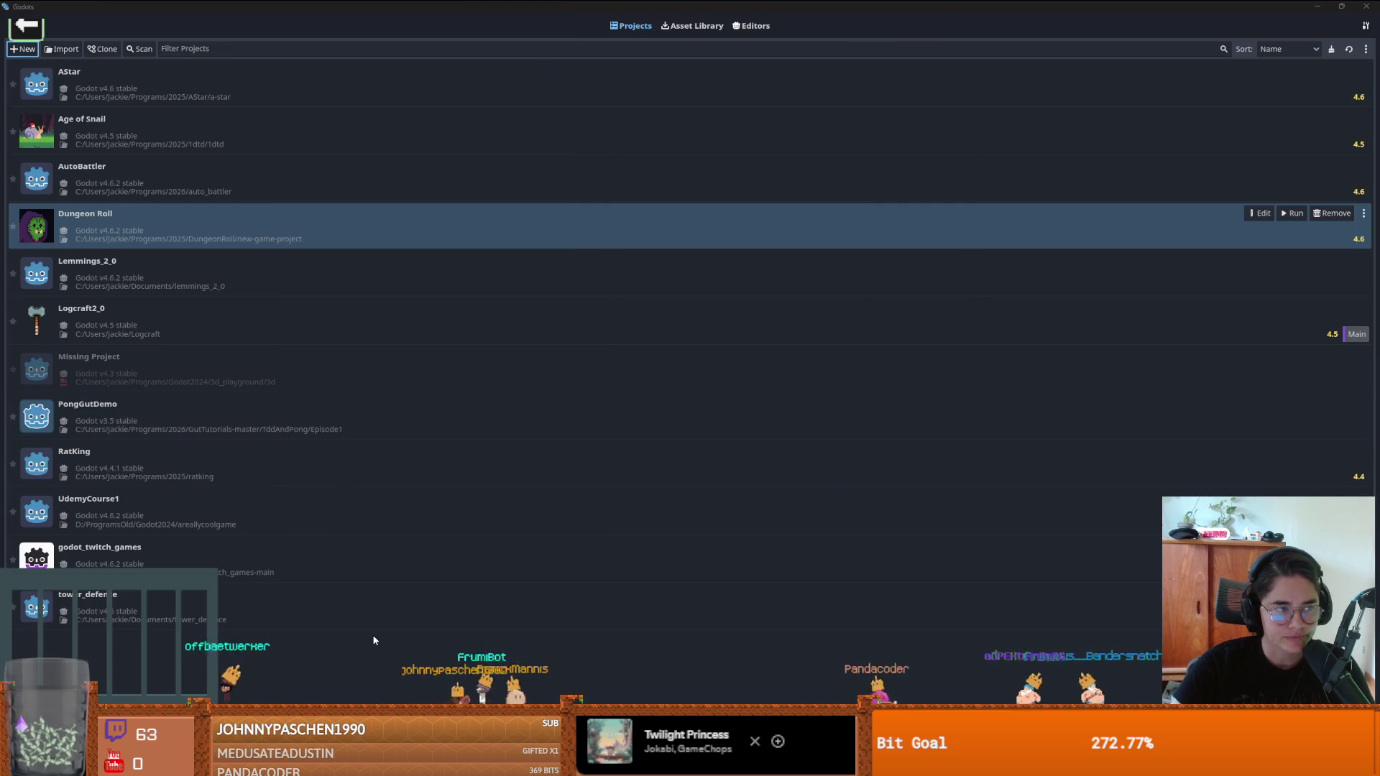
Step: Close the Downloads and Documents windows, inspect Programs/2026/Lemmings2_0, then close Explorer
mouse_move(442, 763)
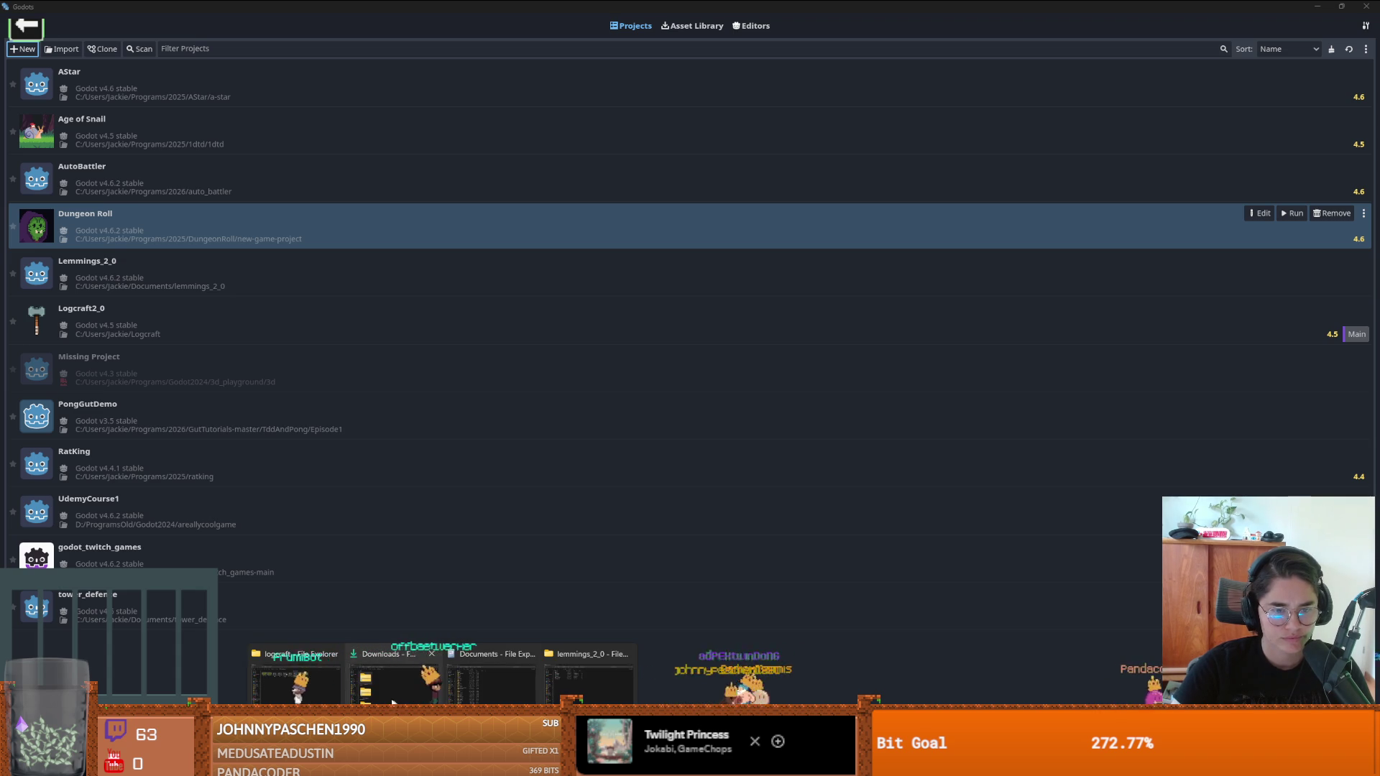
left_click(433, 655)
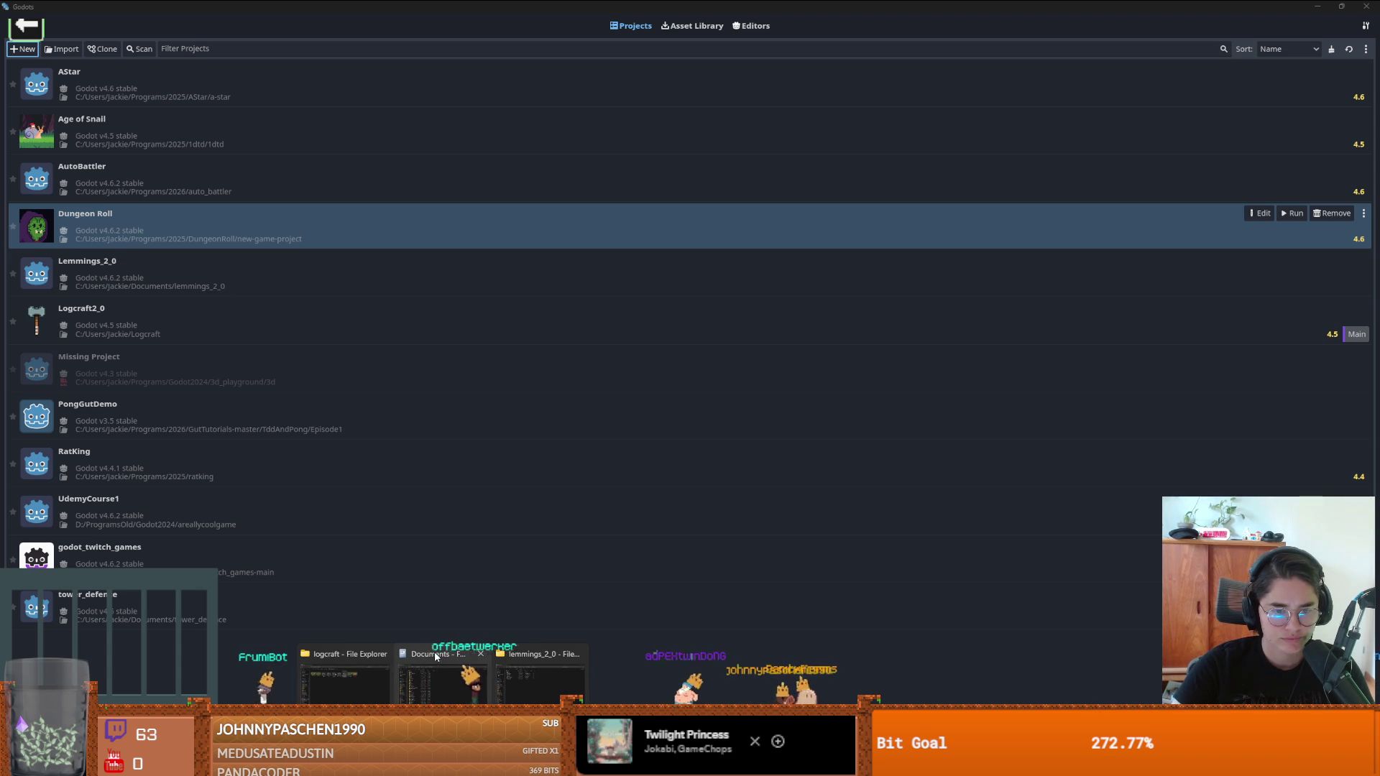
left_click(486, 654)
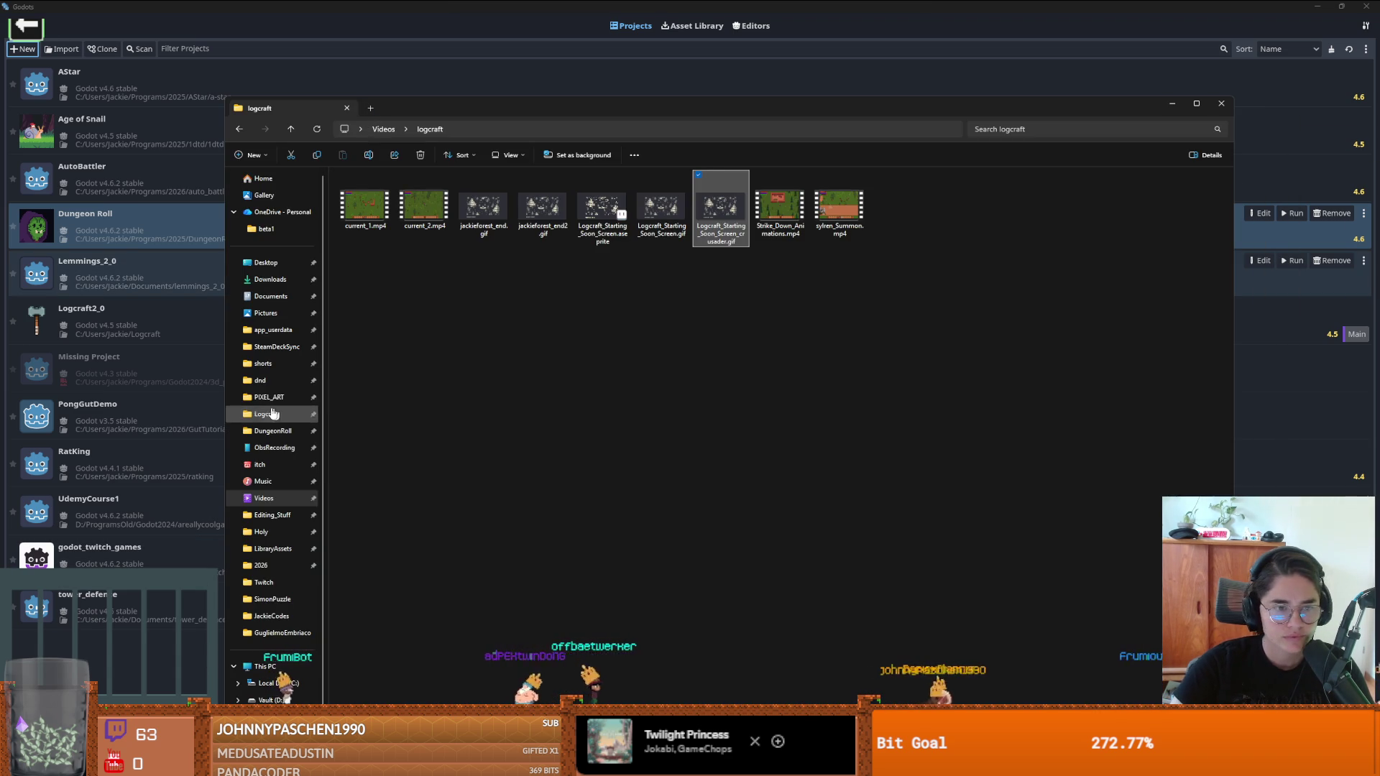
left_click(270, 431)
left_click(430, 129)
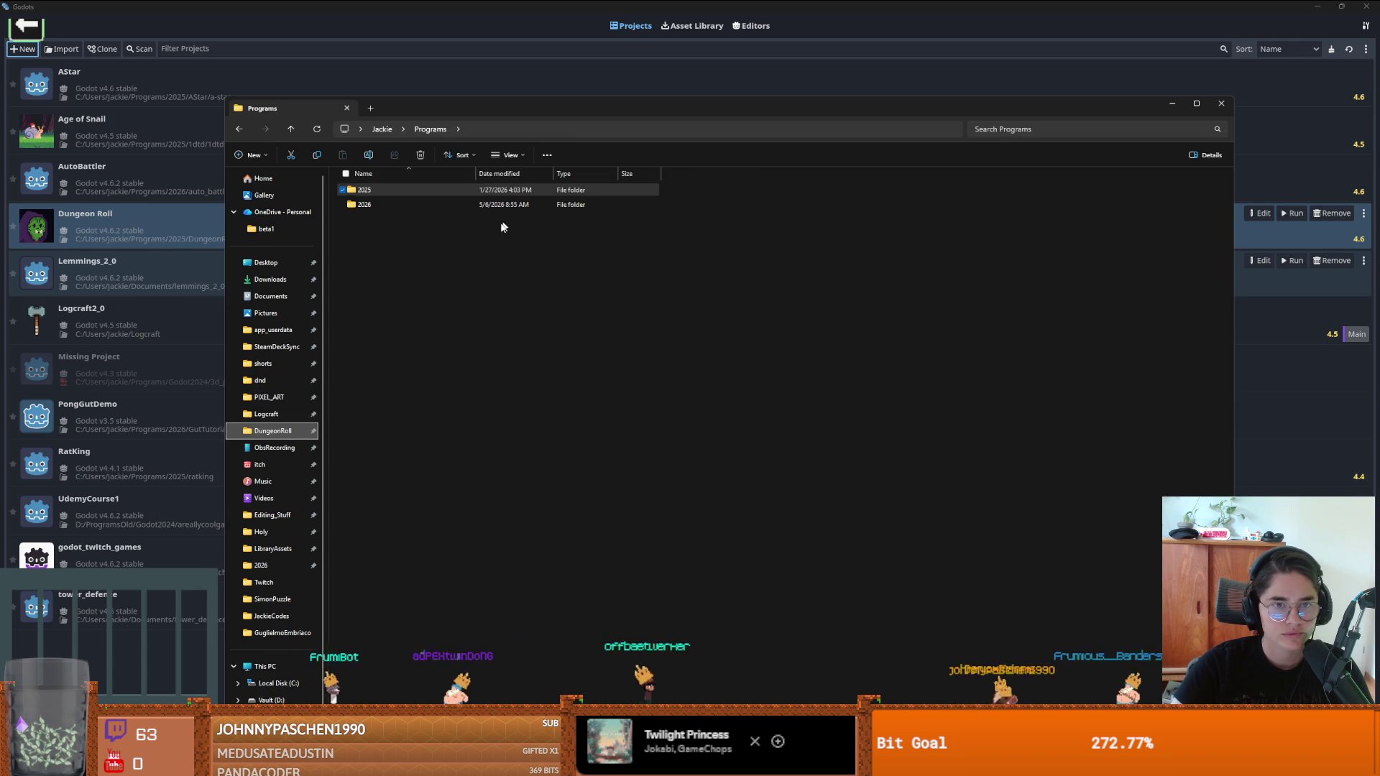
left_click(366, 205)
double_click(366, 205)
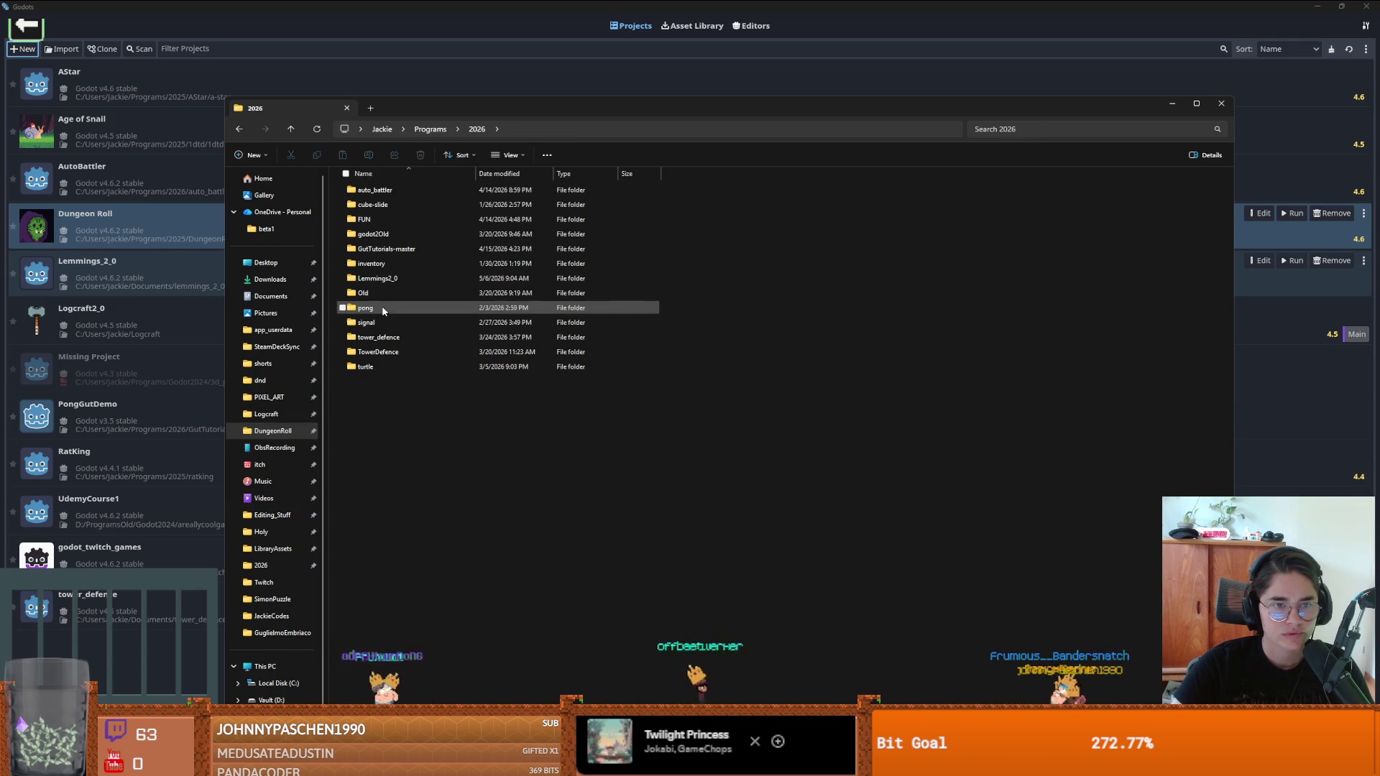
double_click(389, 277)
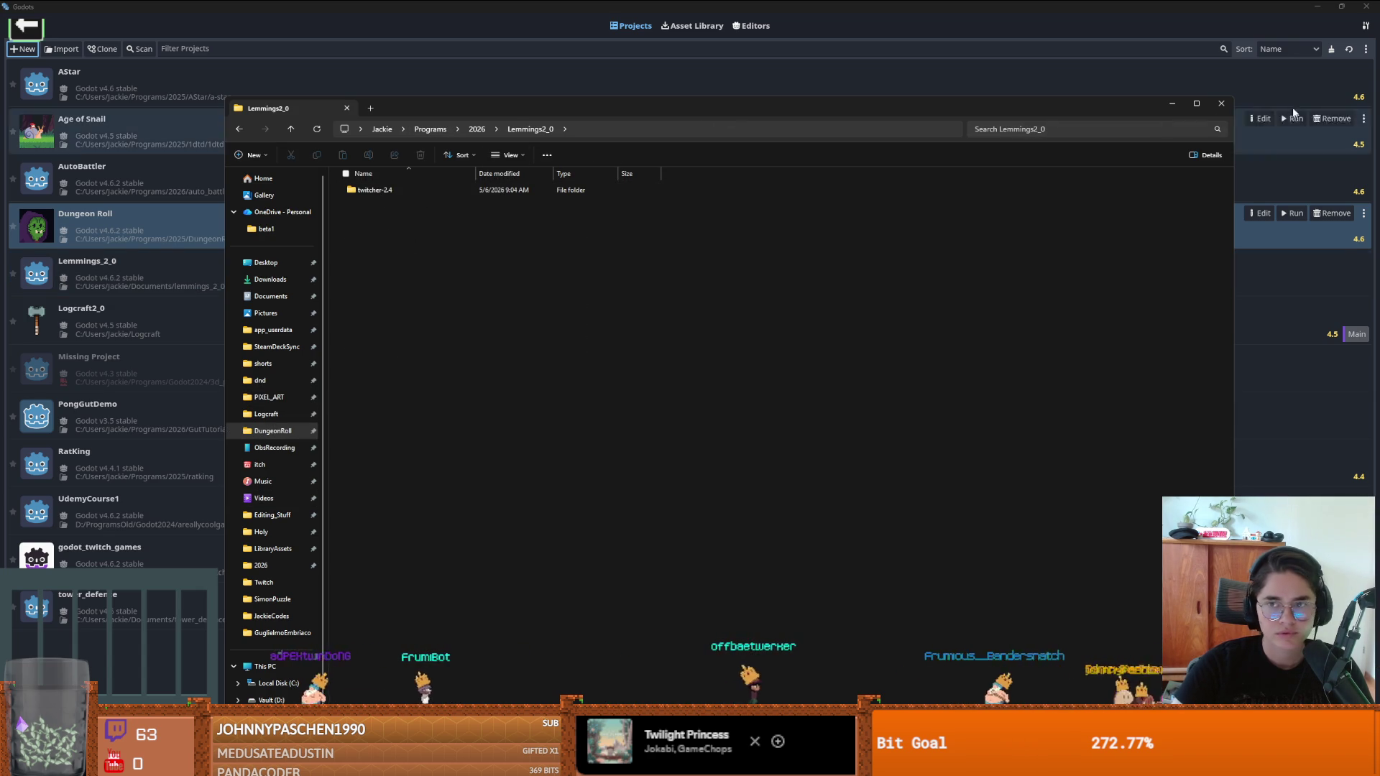
left_click(1219, 106)
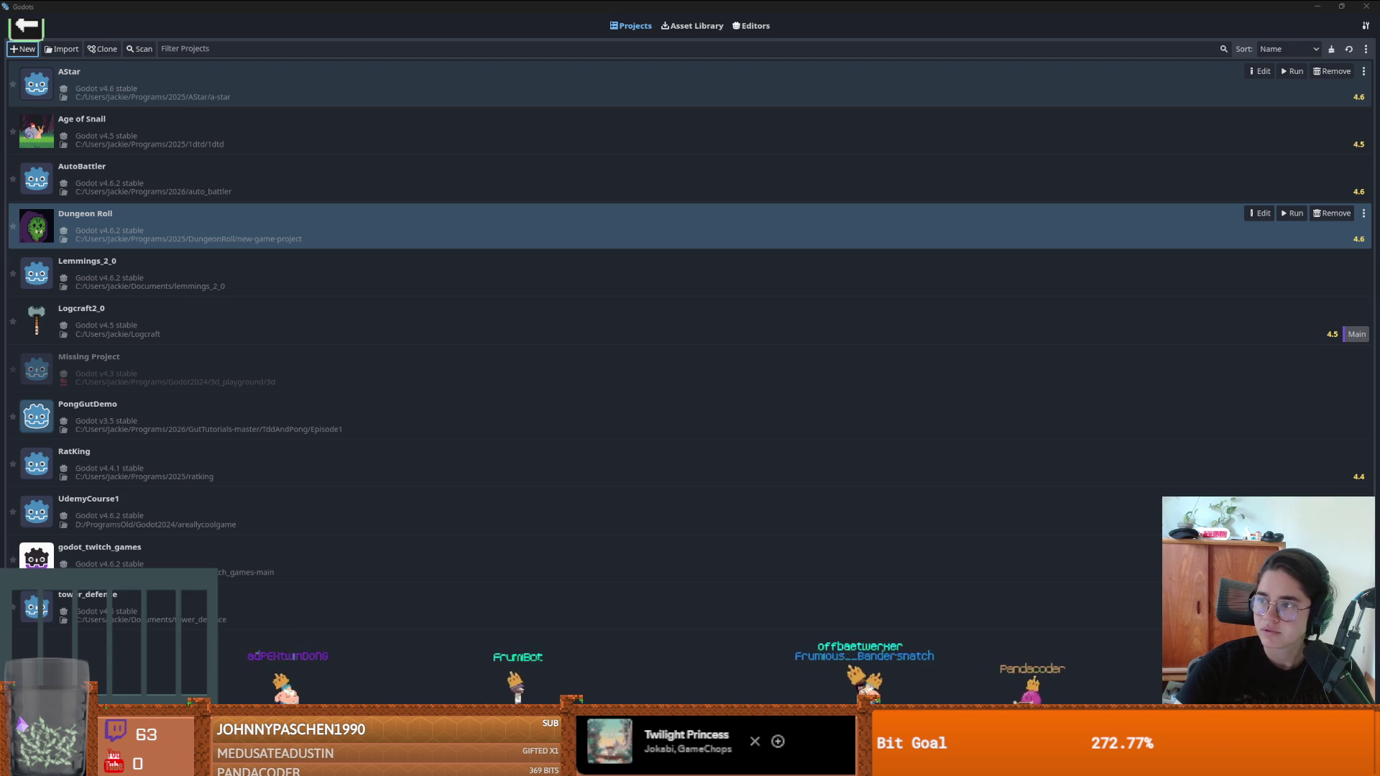
Step: Remove Lemmings_2_0 from the project list and start a new project
left_click(324, 292)
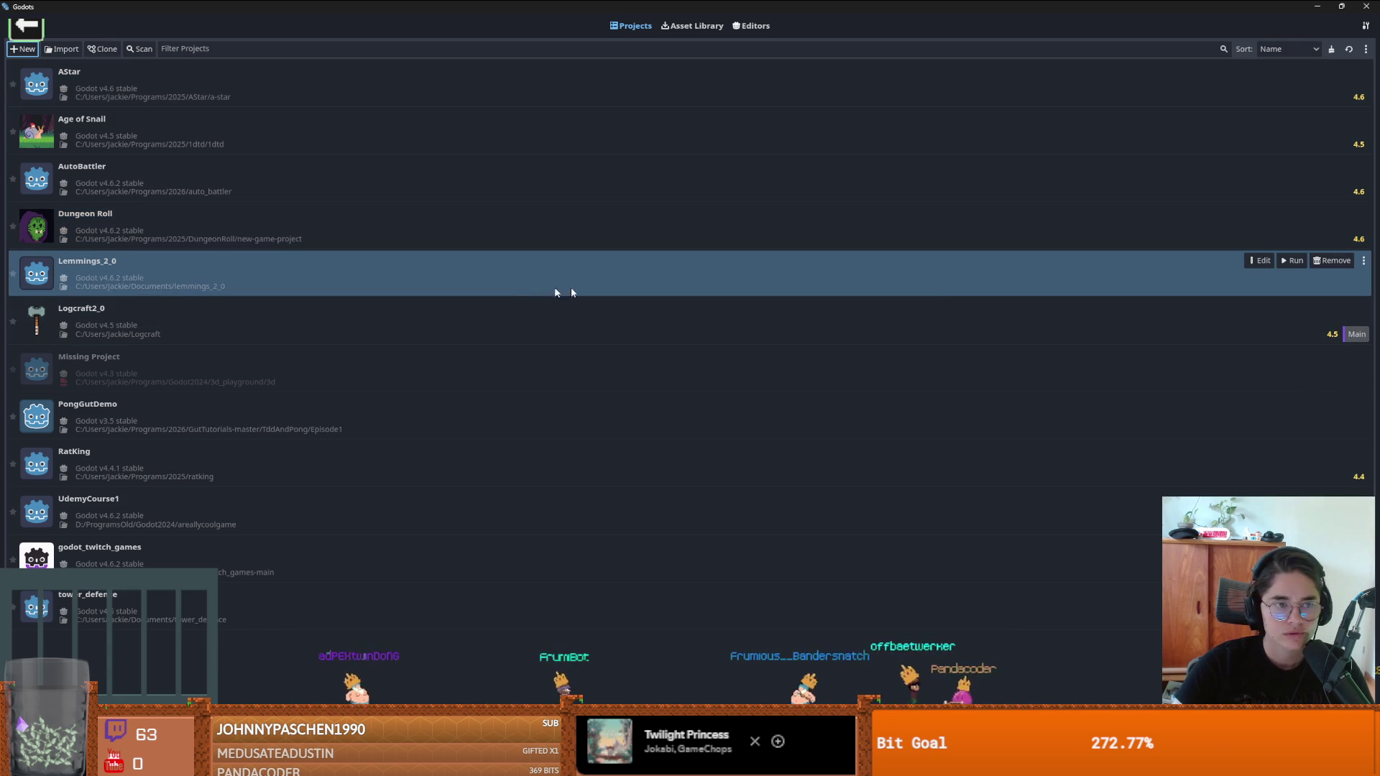
left_click(1316, 262)
left_click(651, 394)
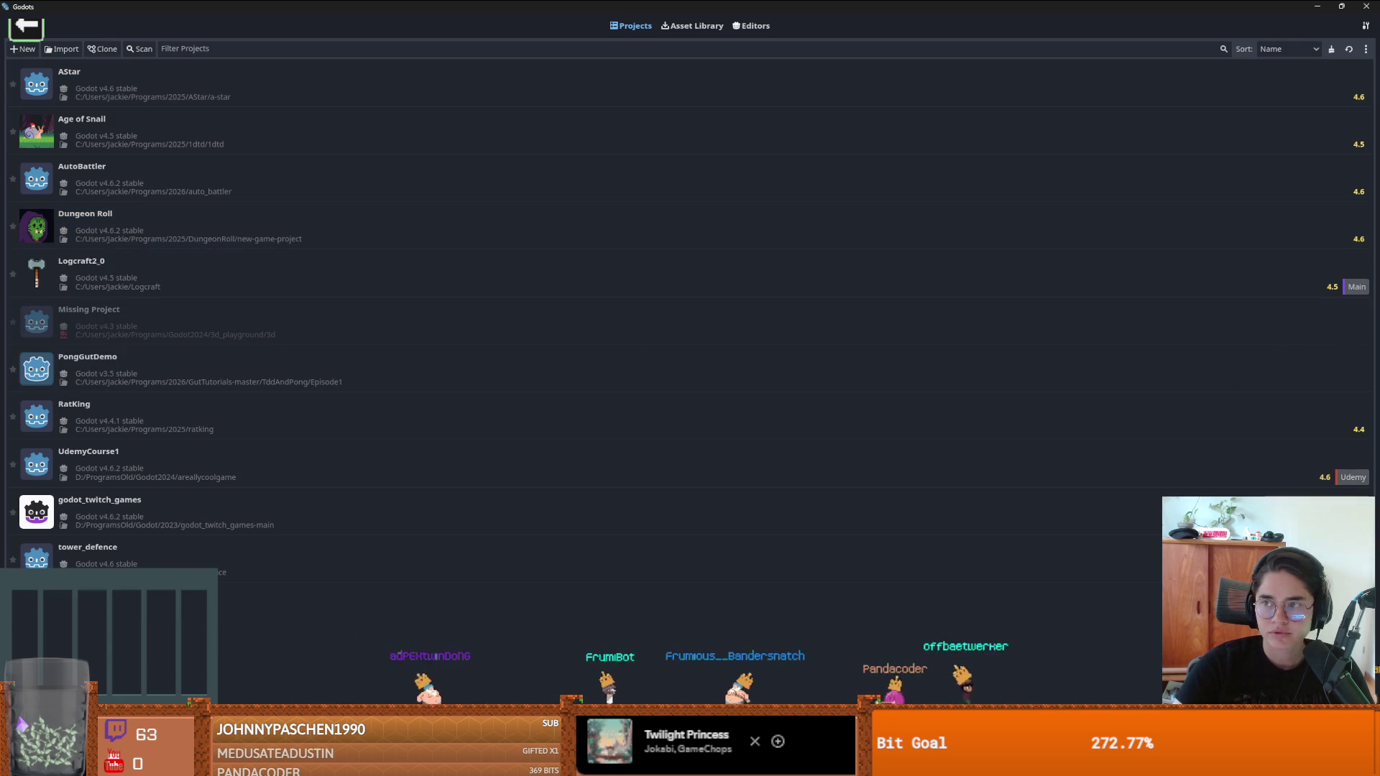
left_click(22, 49)
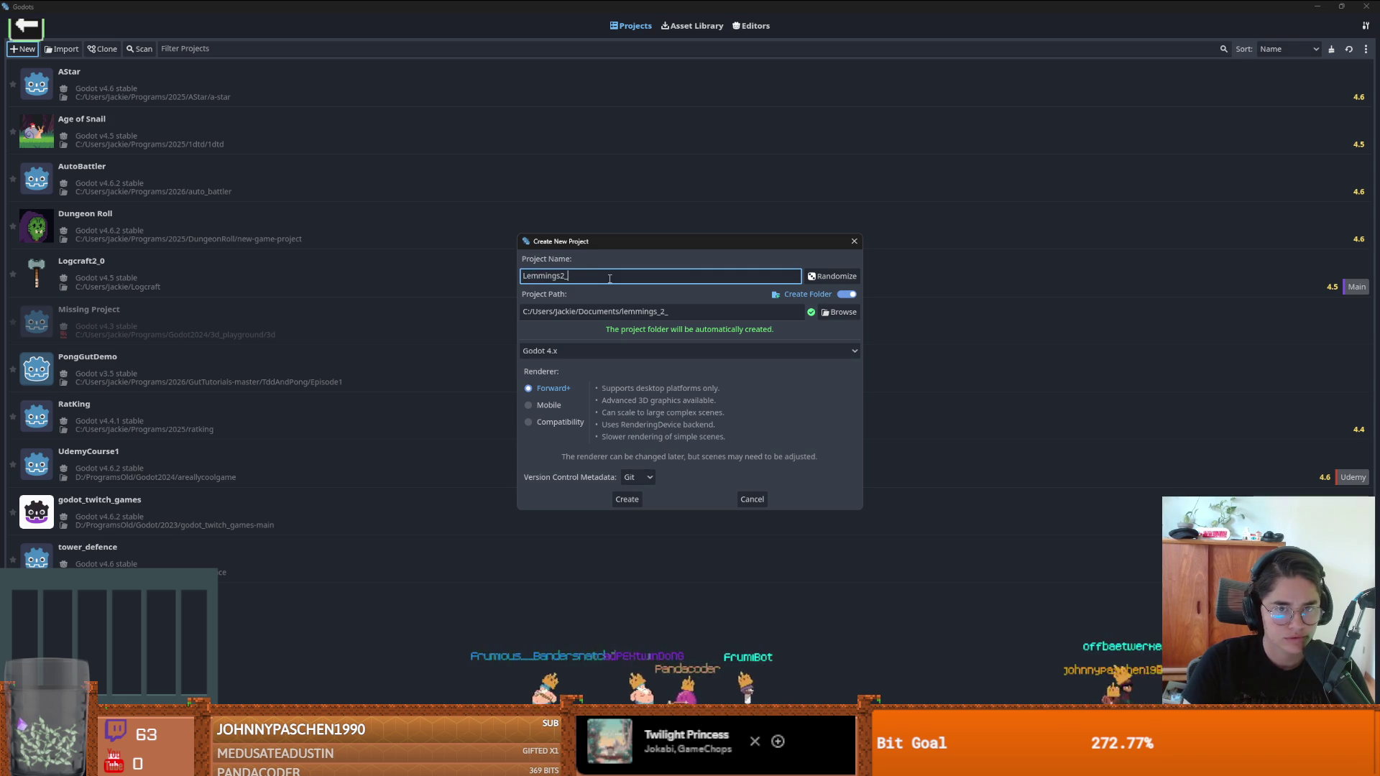
Step: Set the new project's location to the Programs/2026/Lemmings2_0 folder
left_click(838, 314)
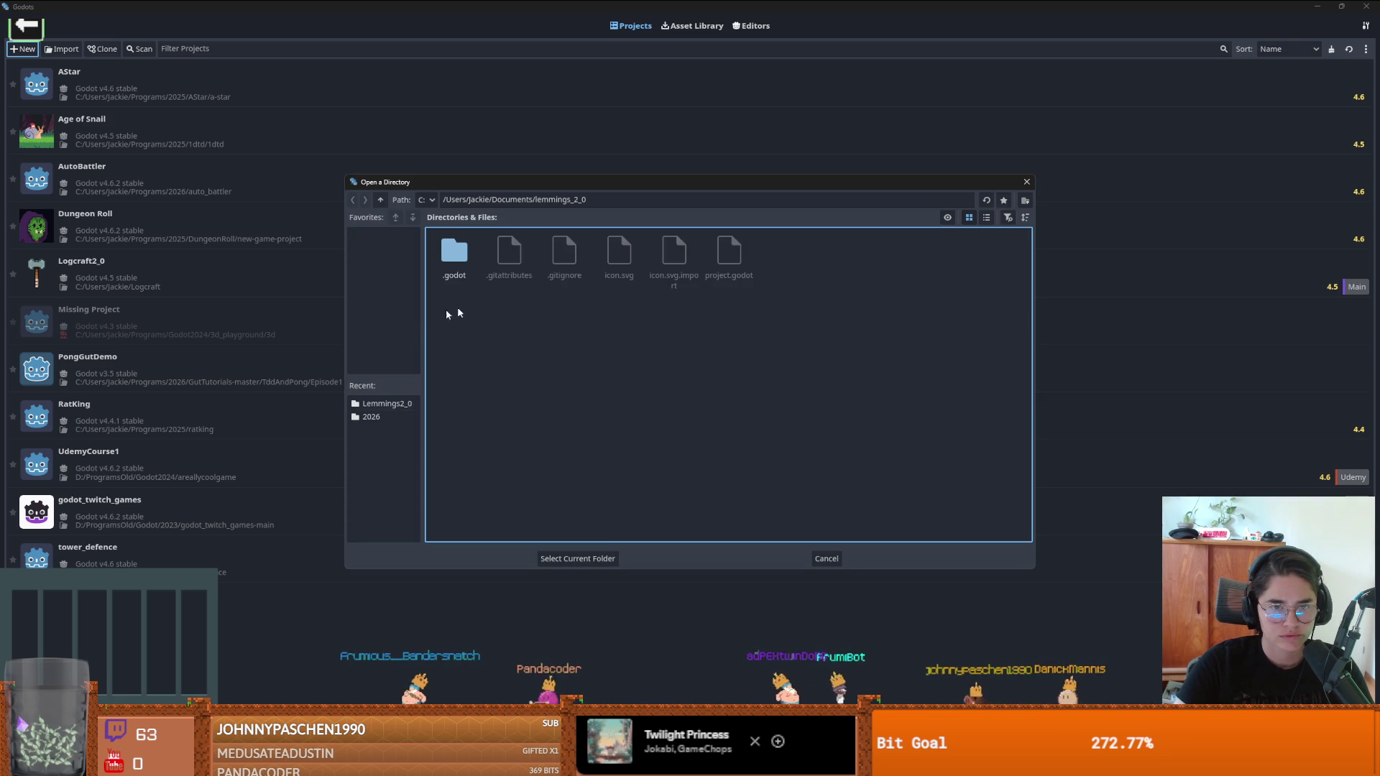
left_click(380, 199)
left_click(380, 199)
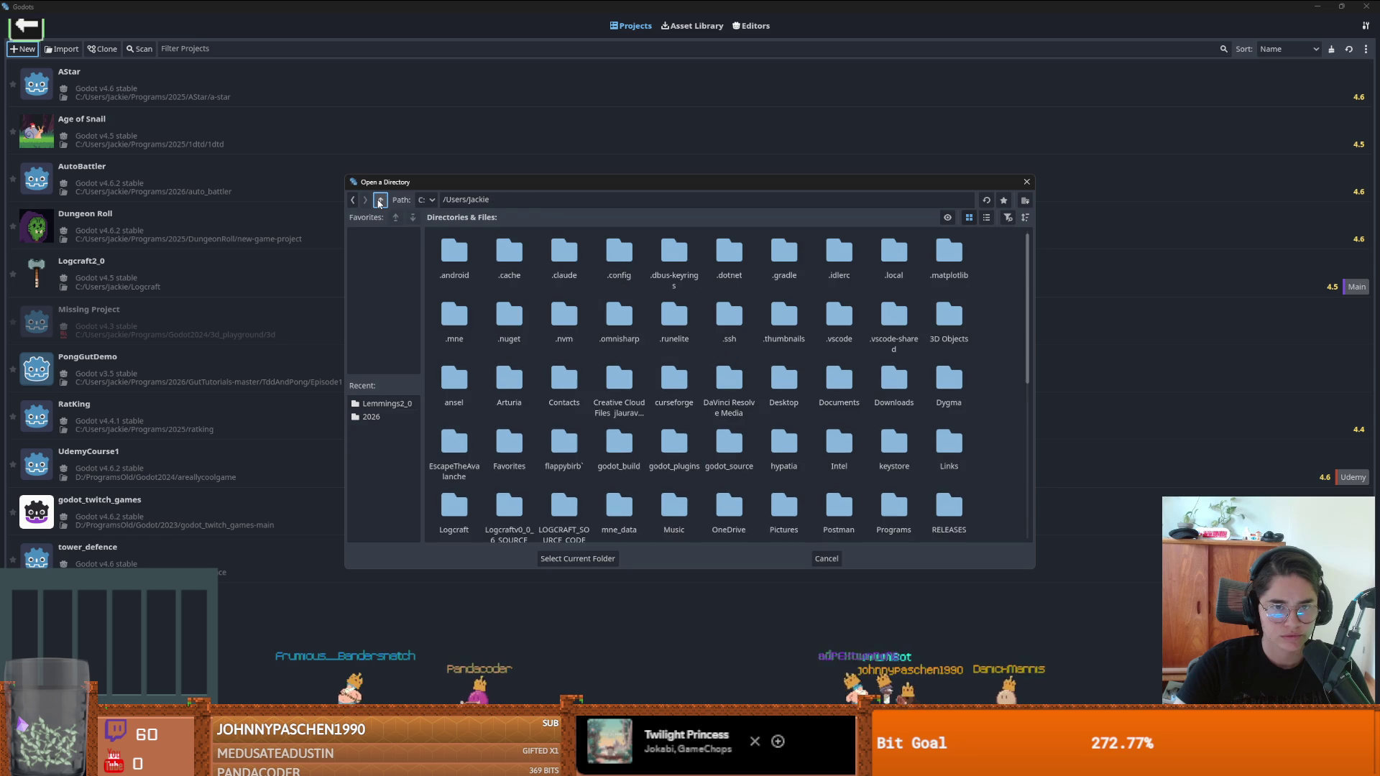
scroll(826, 445, "down", 2)
double_click(893, 406)
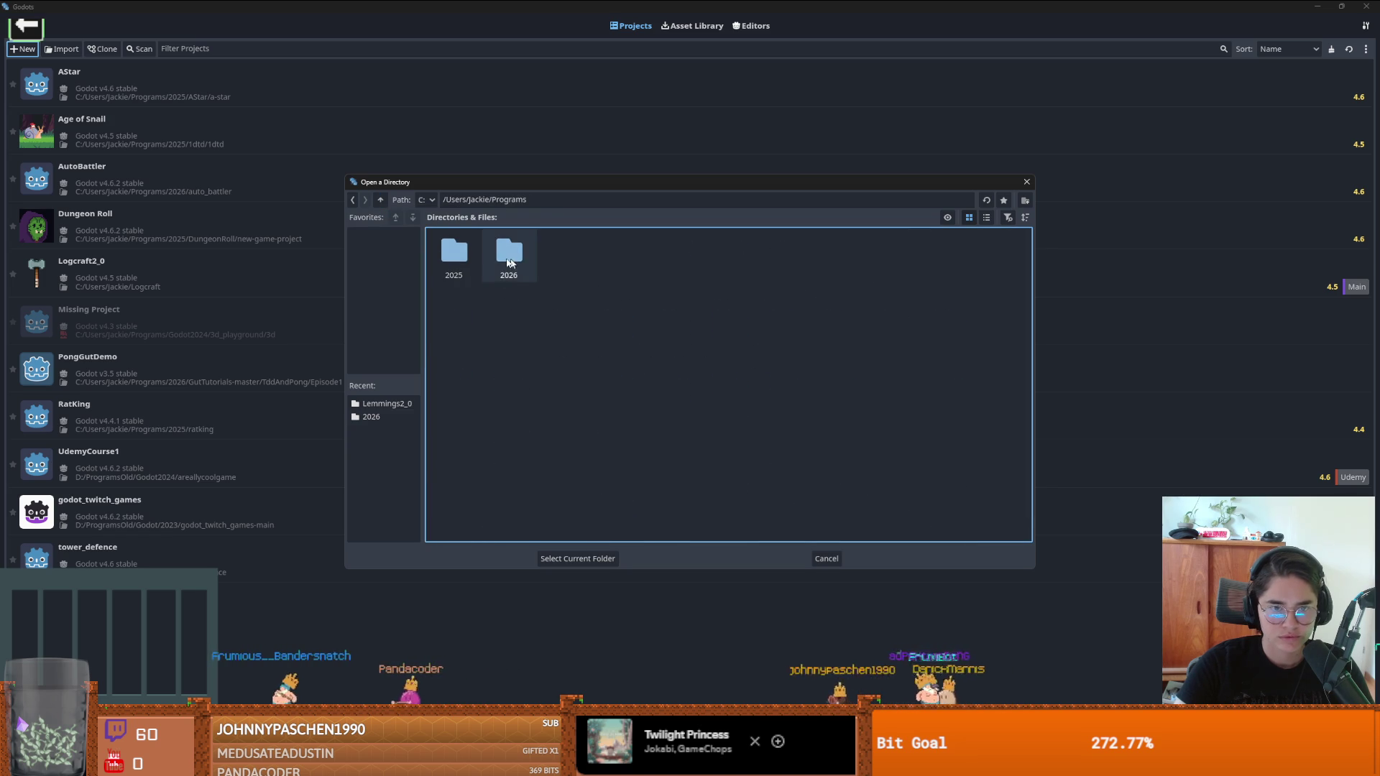
double_click(507, 259)
double_click(784, 257)
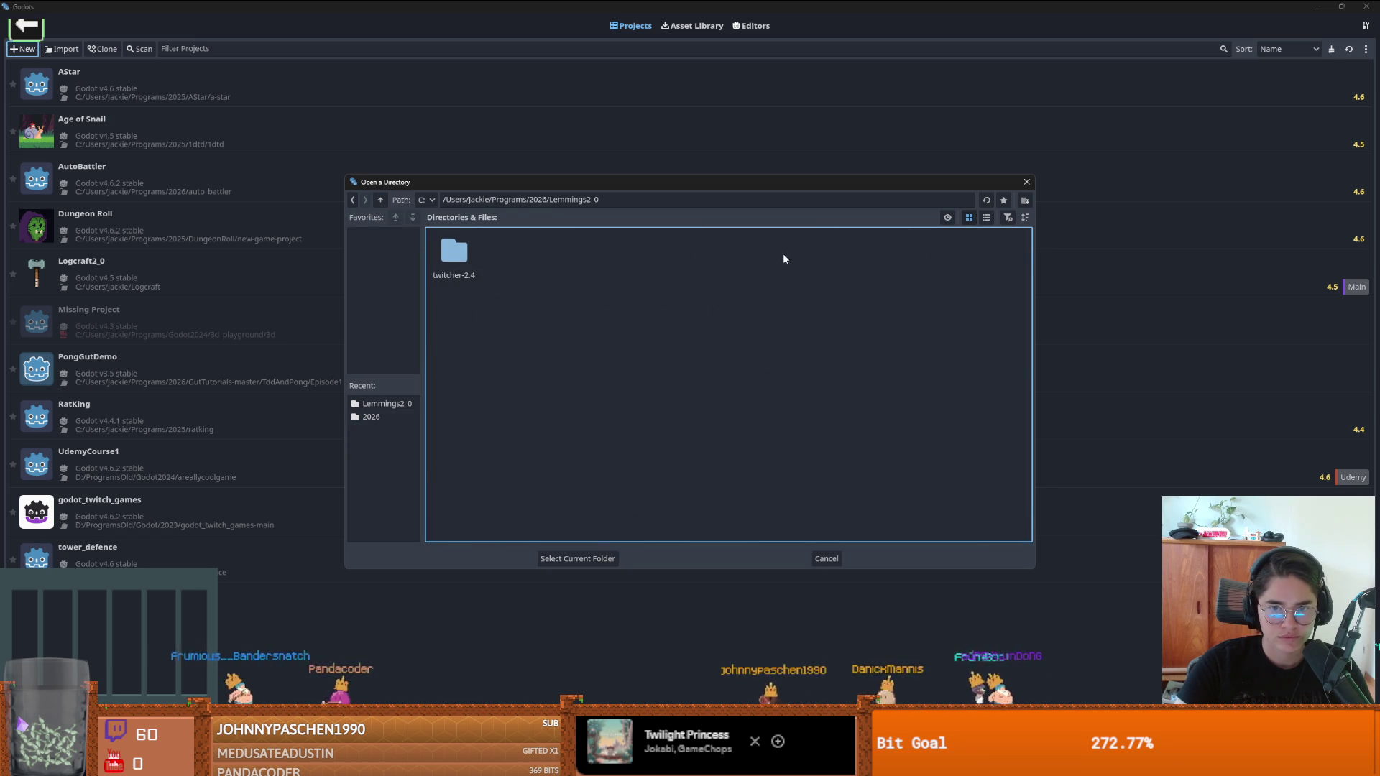
left_click(593, 559)
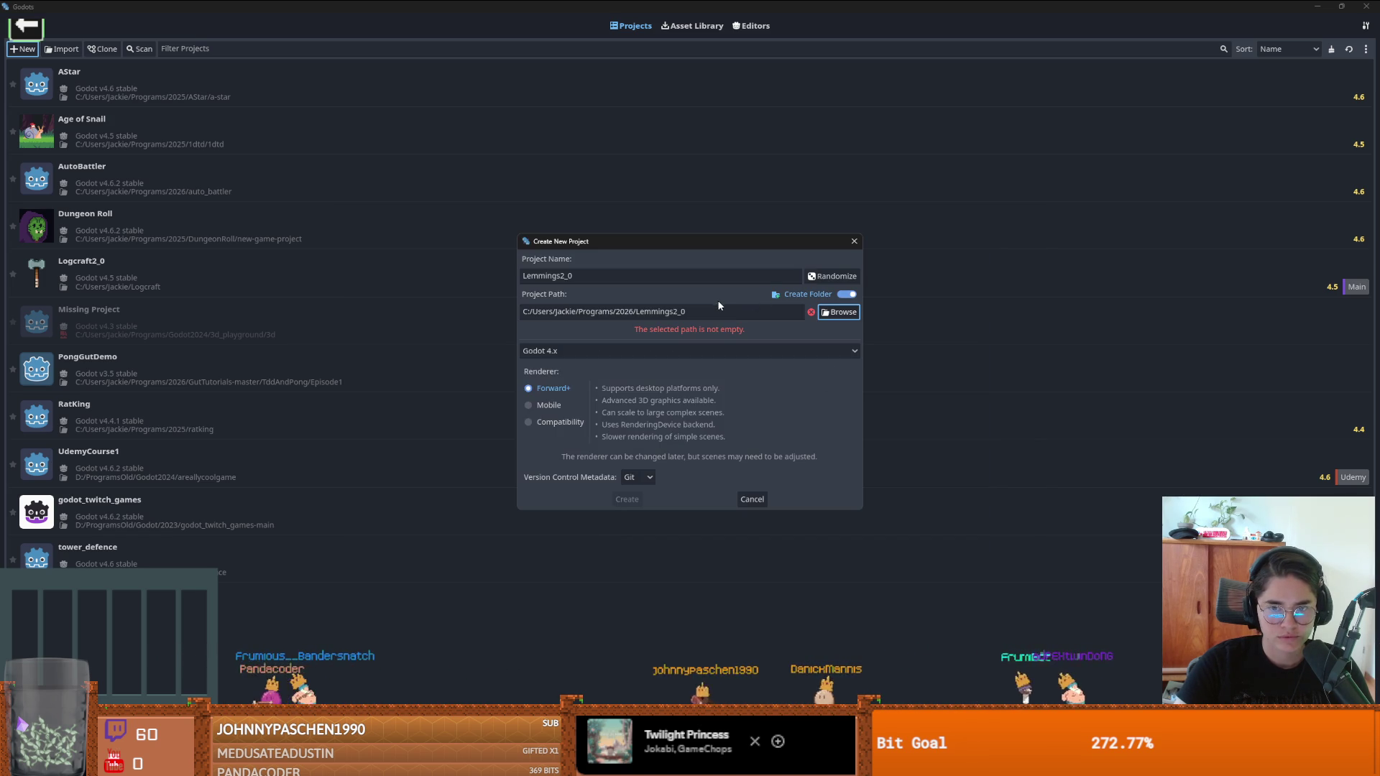
Step: Turn off Create Folder, change the path ending to '20', then close the form uncreated
left_click(849, 295)
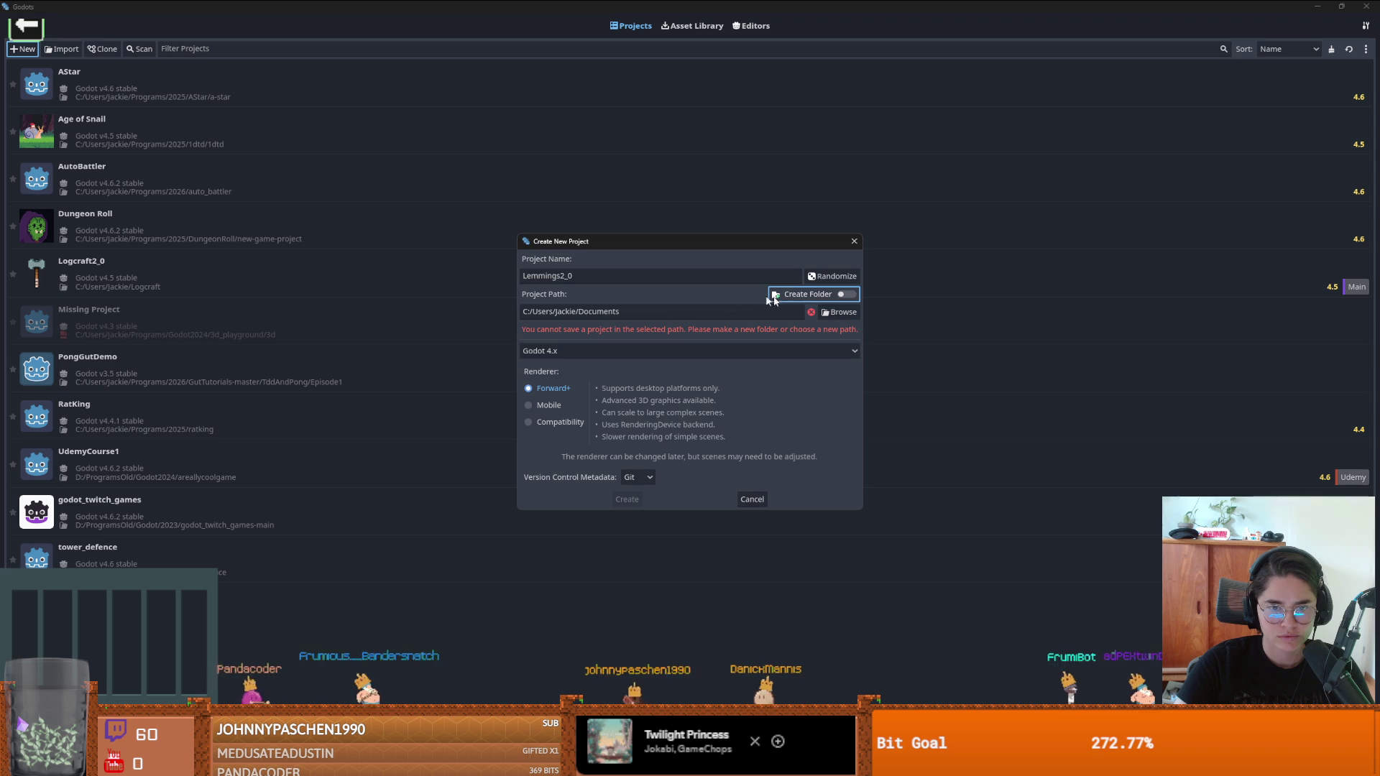
left_click_drag(620, 311, 577, 311)
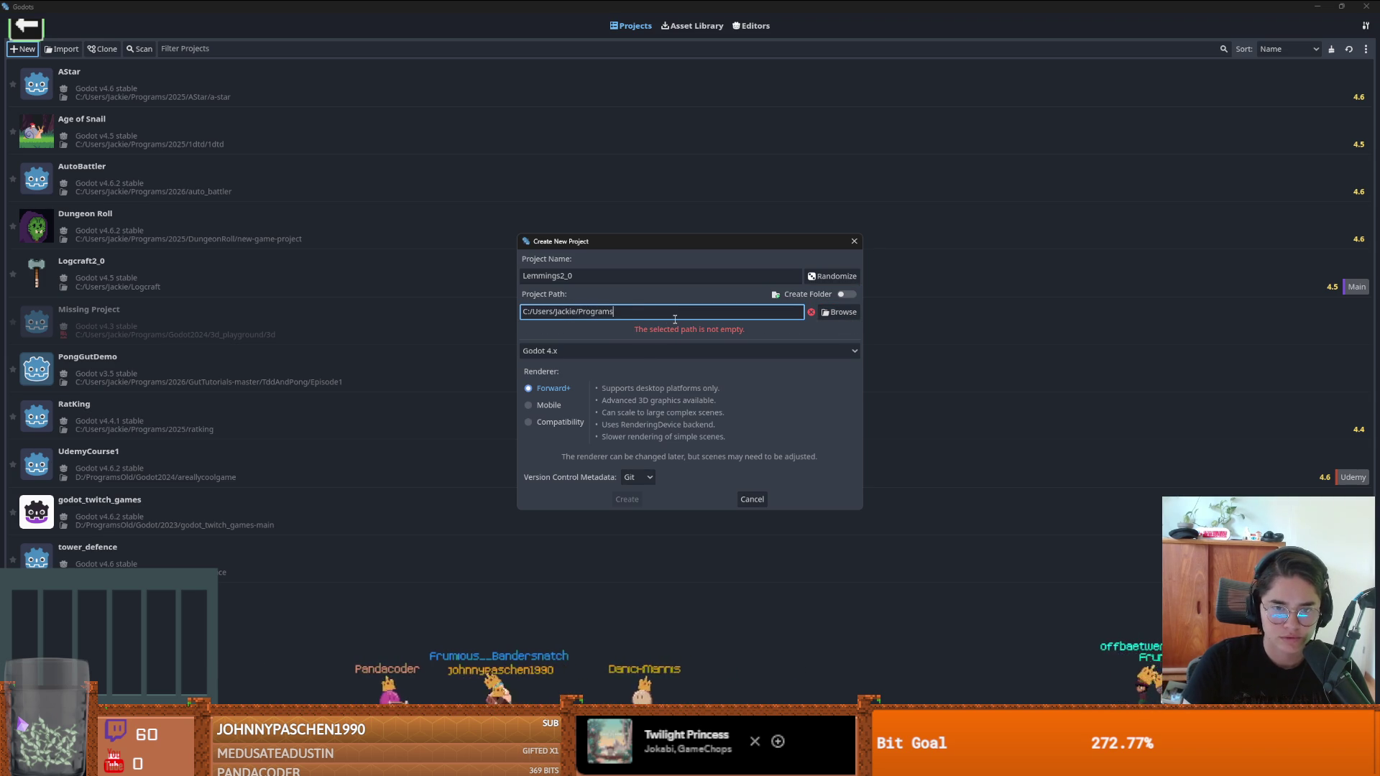
type("2026/Lemmings2_0")
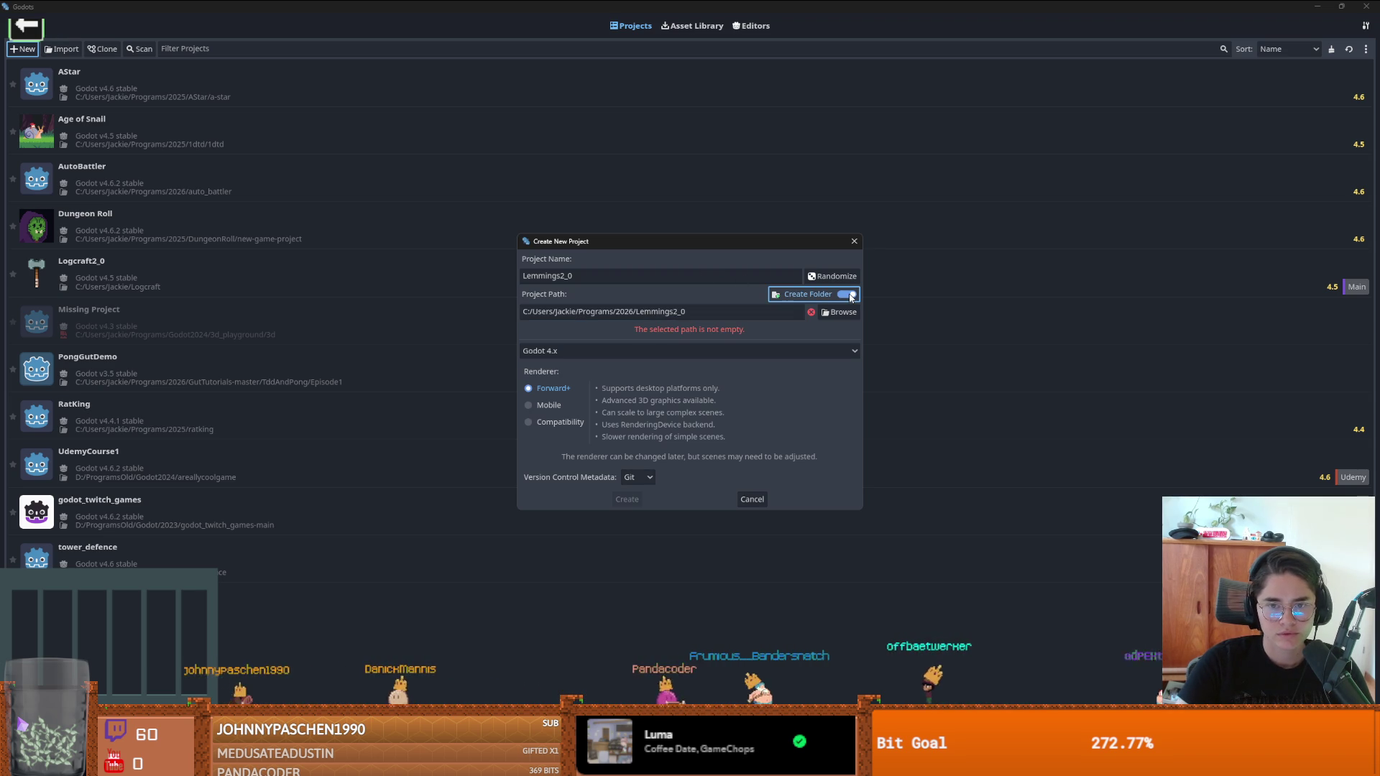
left_click(855, 242)
Step: Relaunch the Godot project manager and maximize its window
right_click(1099, 762)
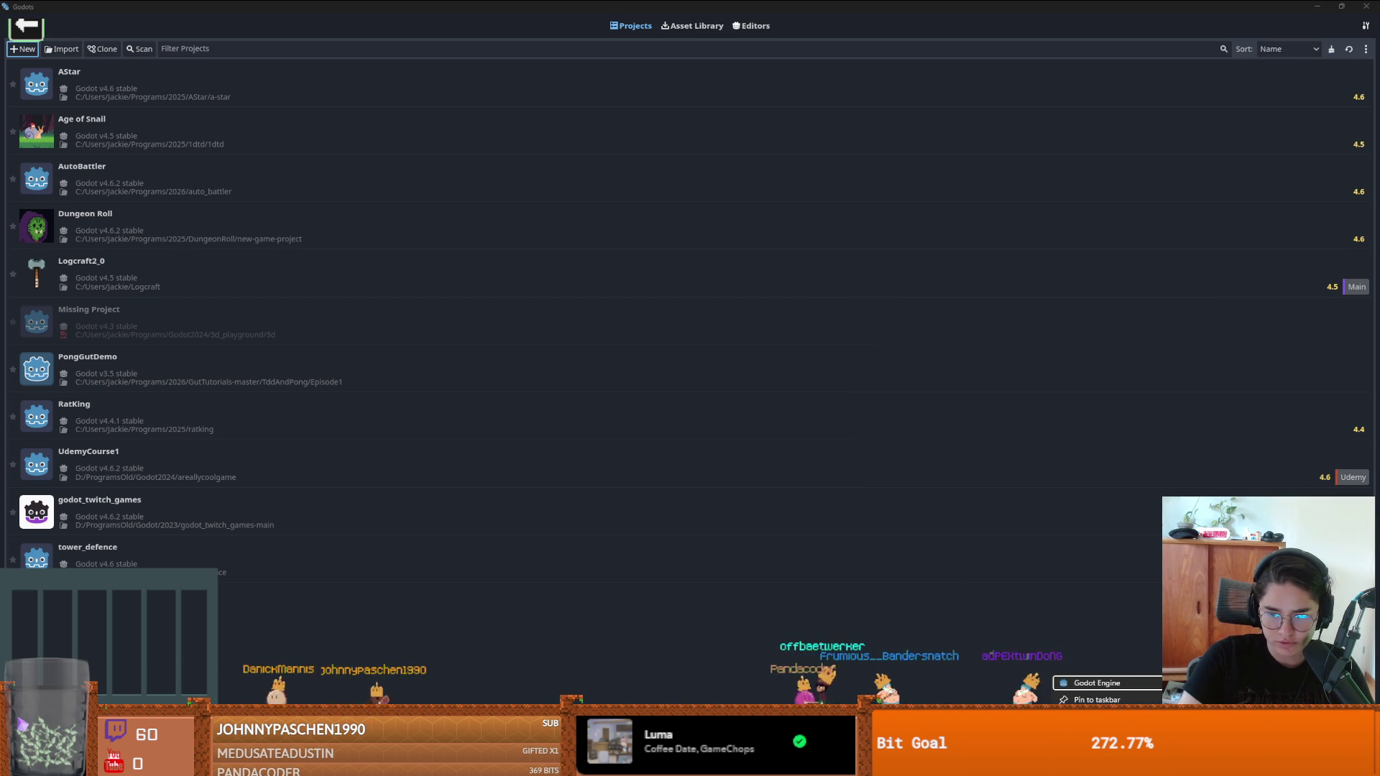
left_click(1097, 686)
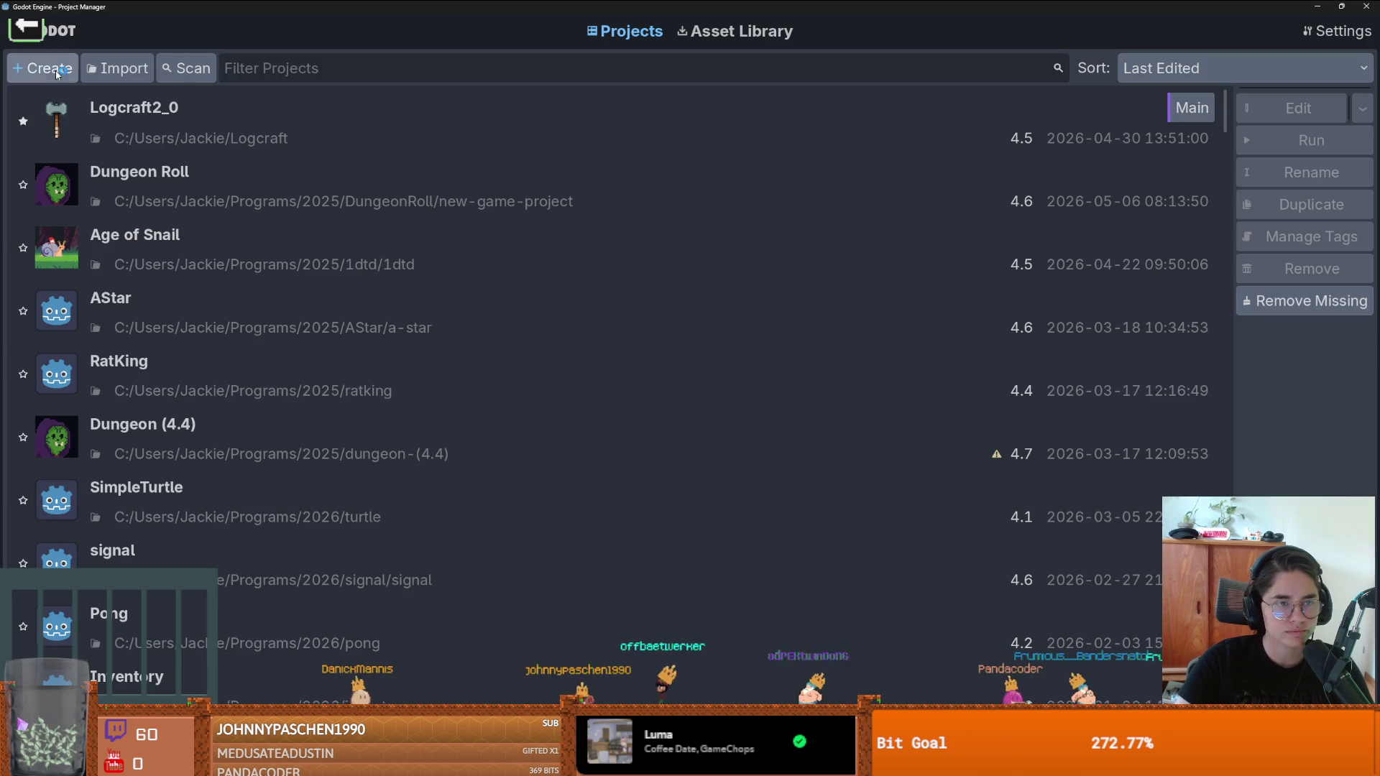
left_click(41, 67)
Step: Set the new project's location to Programs/2026/Lemmings2_0 and name it Lemmings2_0
left_click(905, 237)
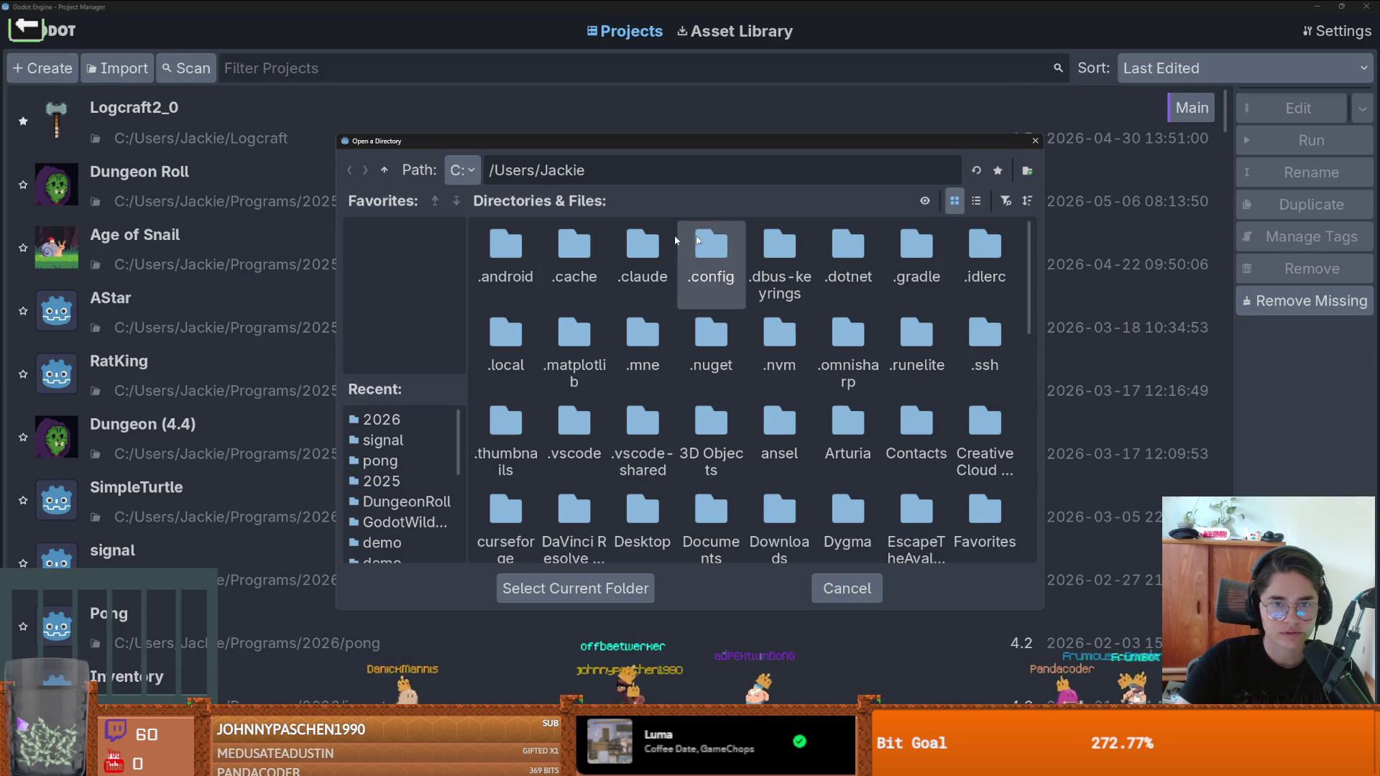
left_click(385, 170)
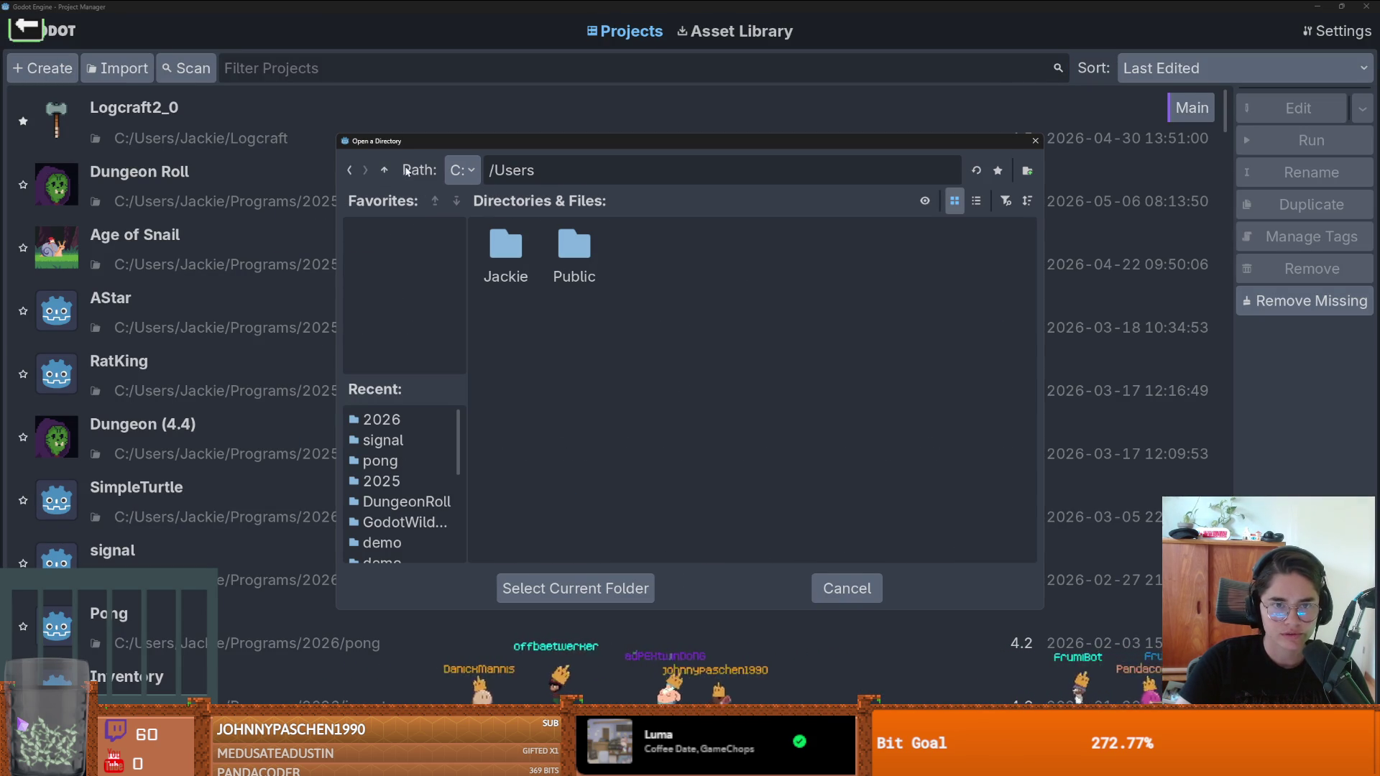
double_click(505, 244)
scroll(931, 431, "down", 5)
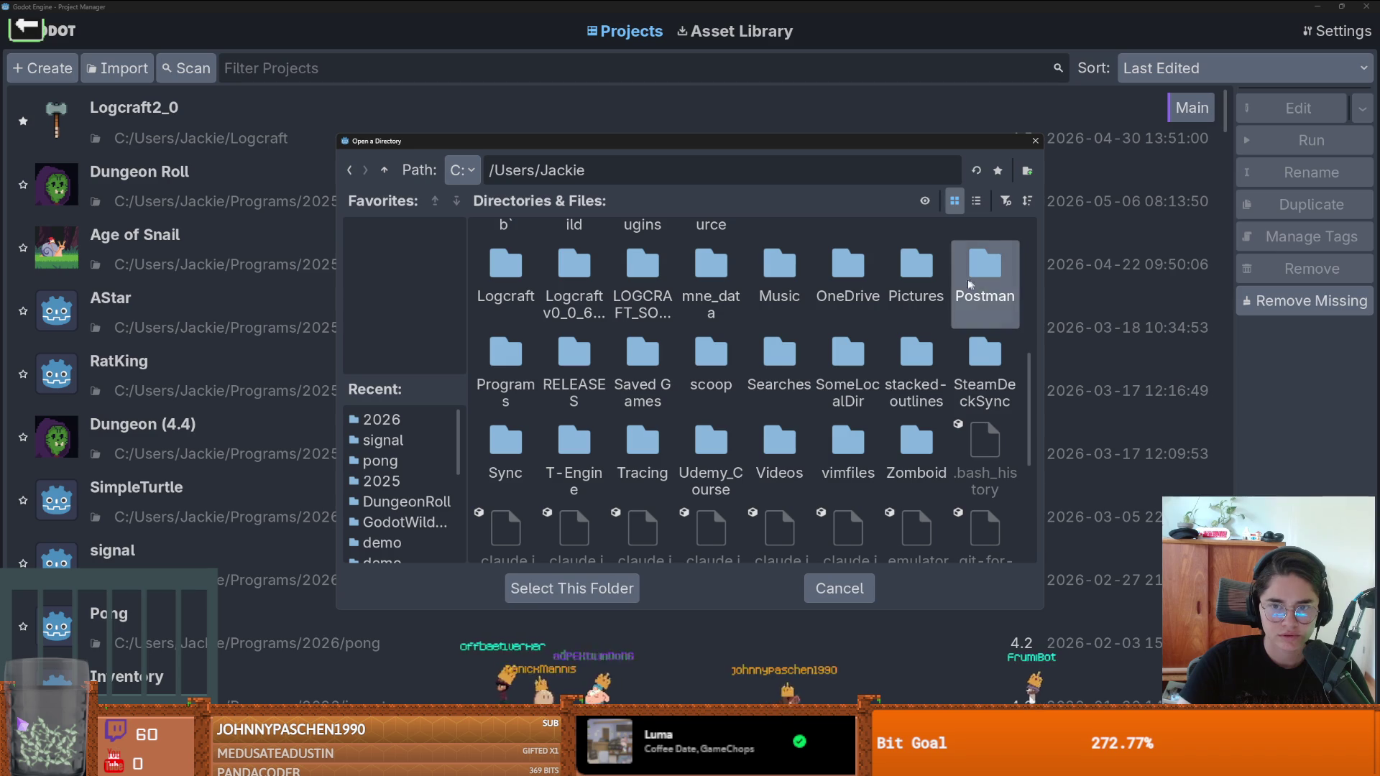
double_click(503, 374)
double_click(574, 245)
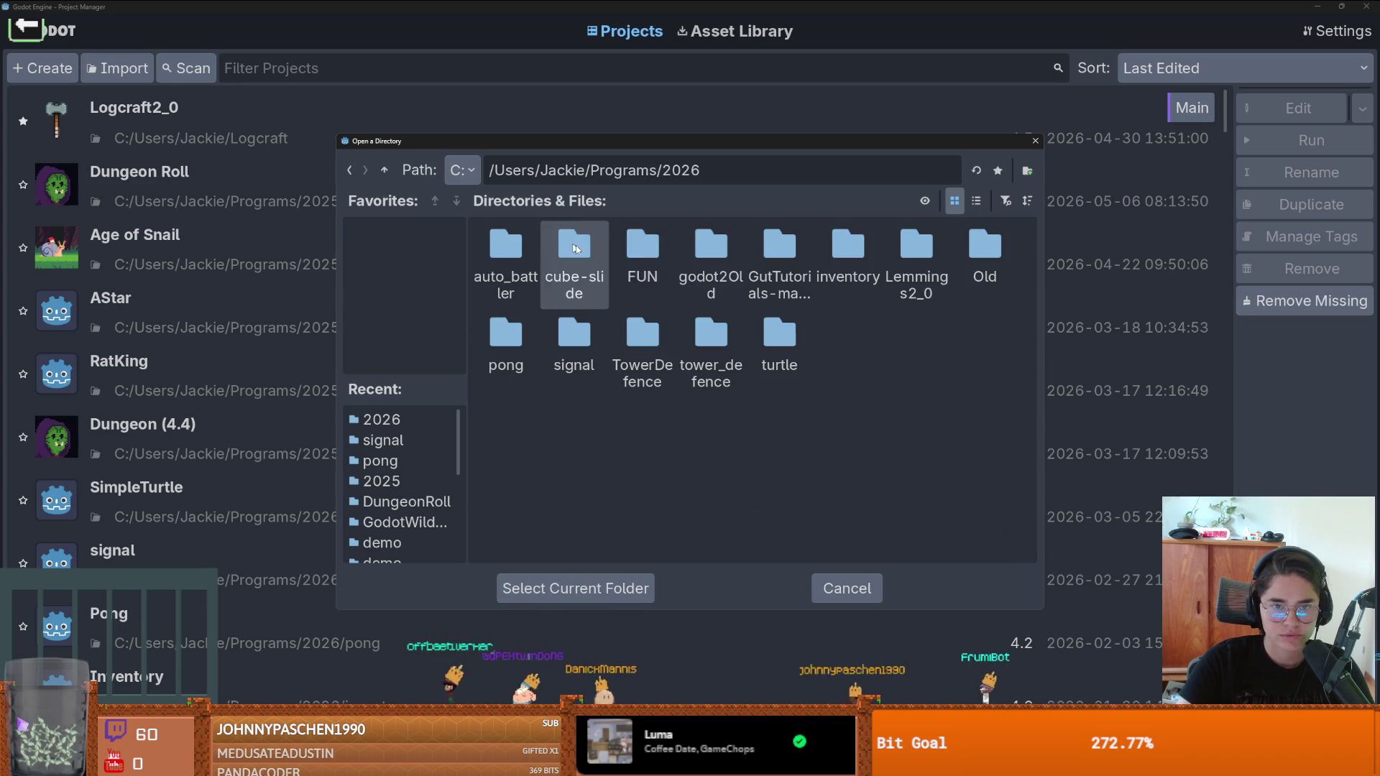
double_click(916, 246)
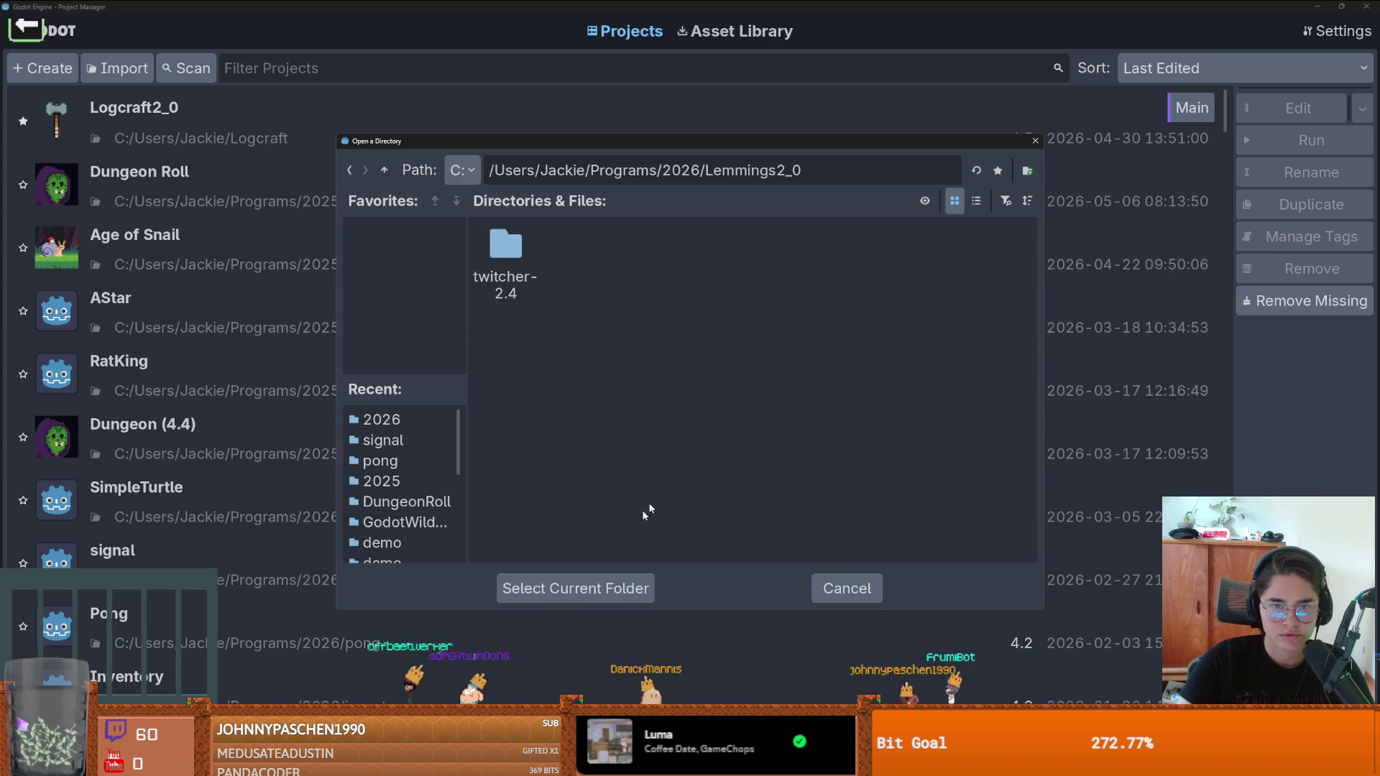
left_click(575, 588)
type("Lemmings2_0")
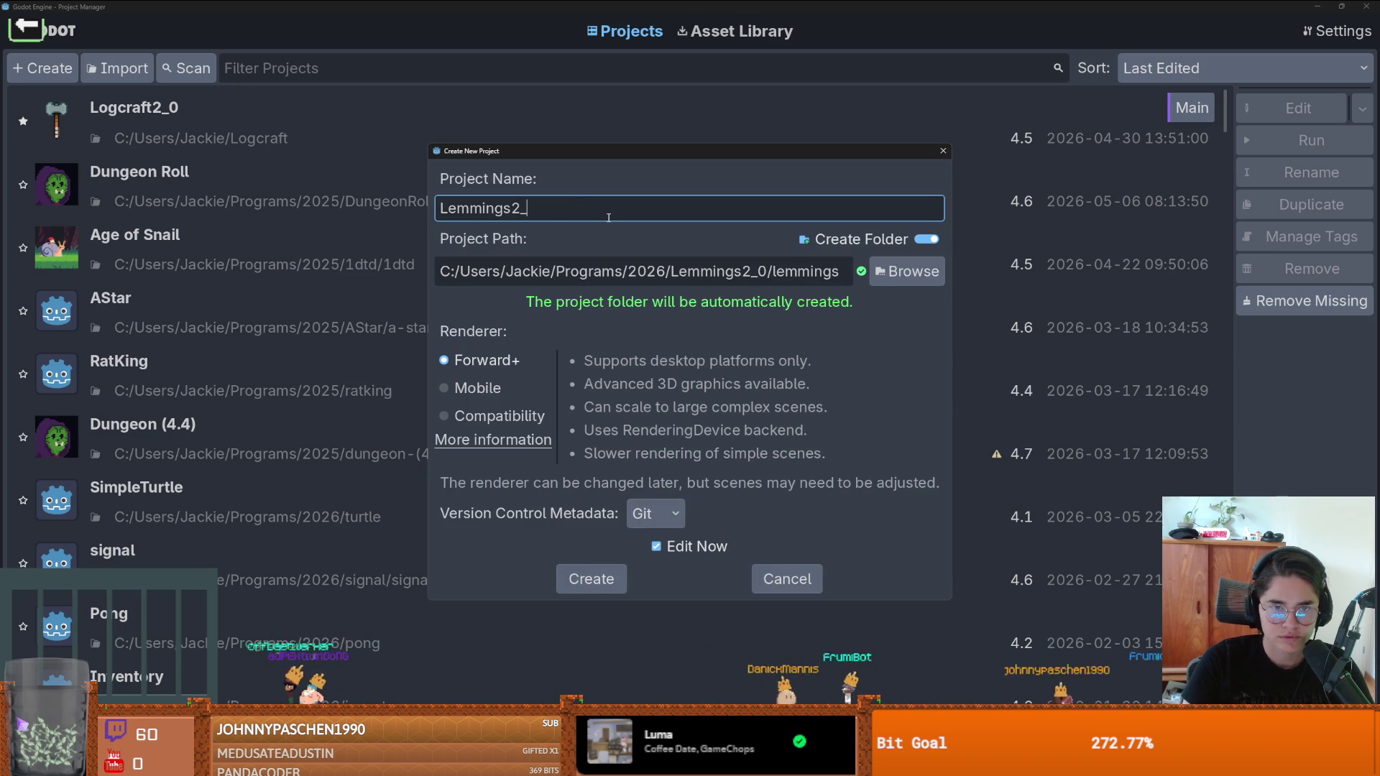
Step: After the non-empty folder warning, enable Create Folder and create the Lemmings2_0 project
left_click(932, 239)
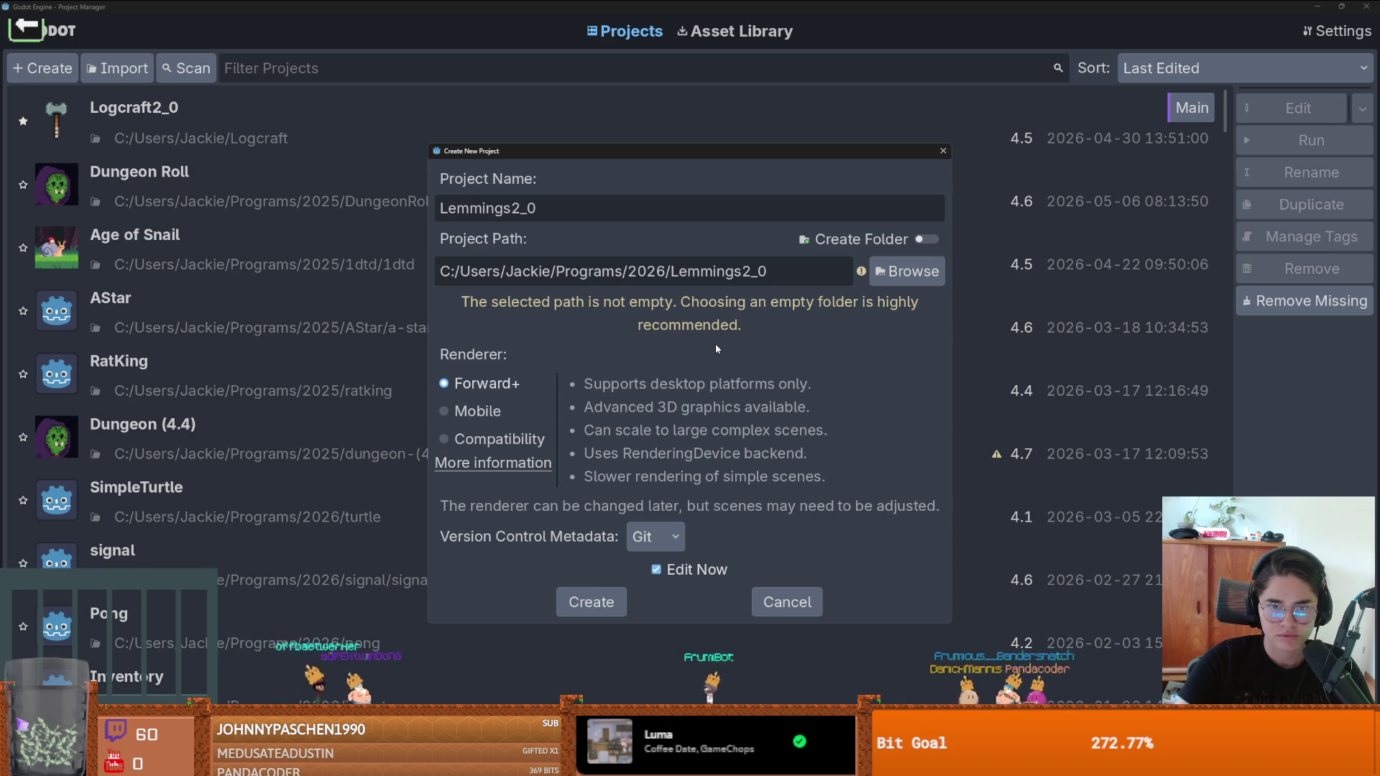
left_click(598, 599)
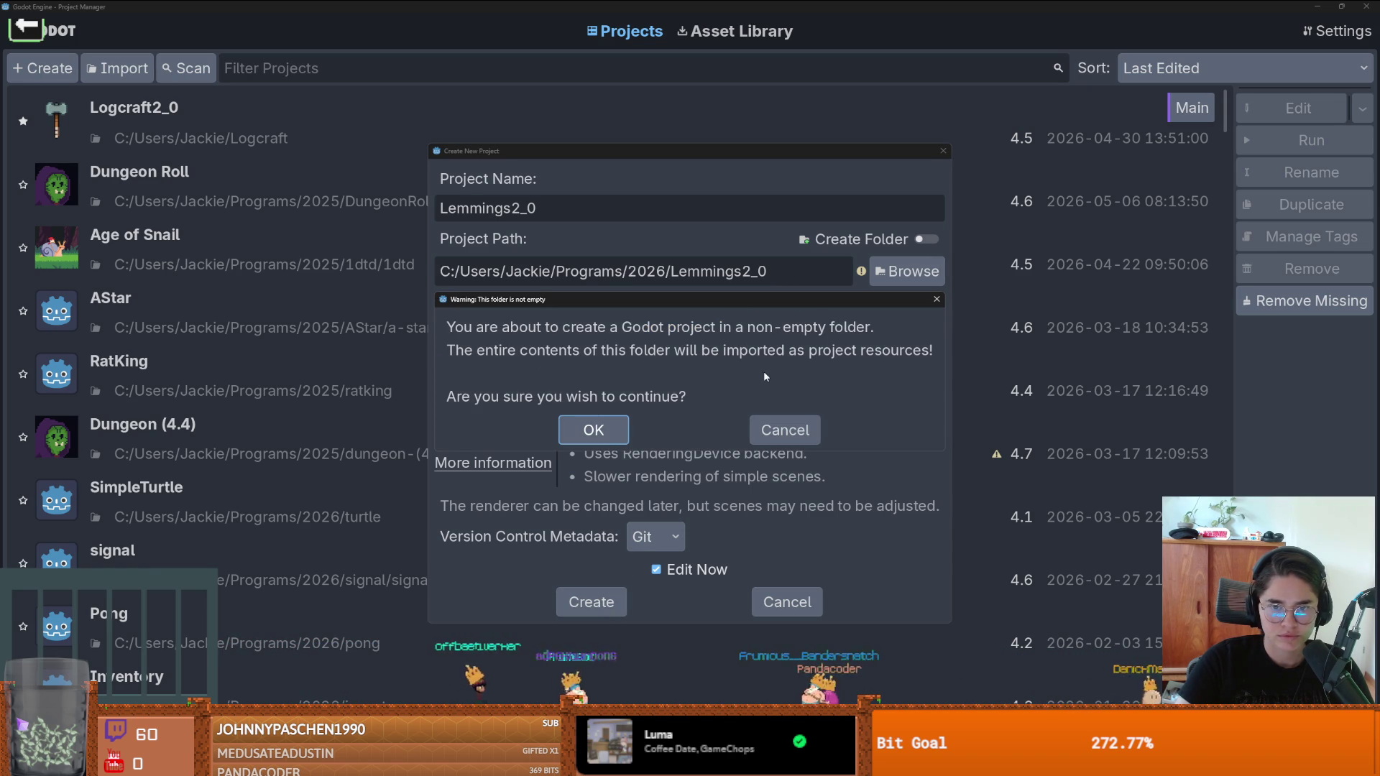
left_click(942, 303)
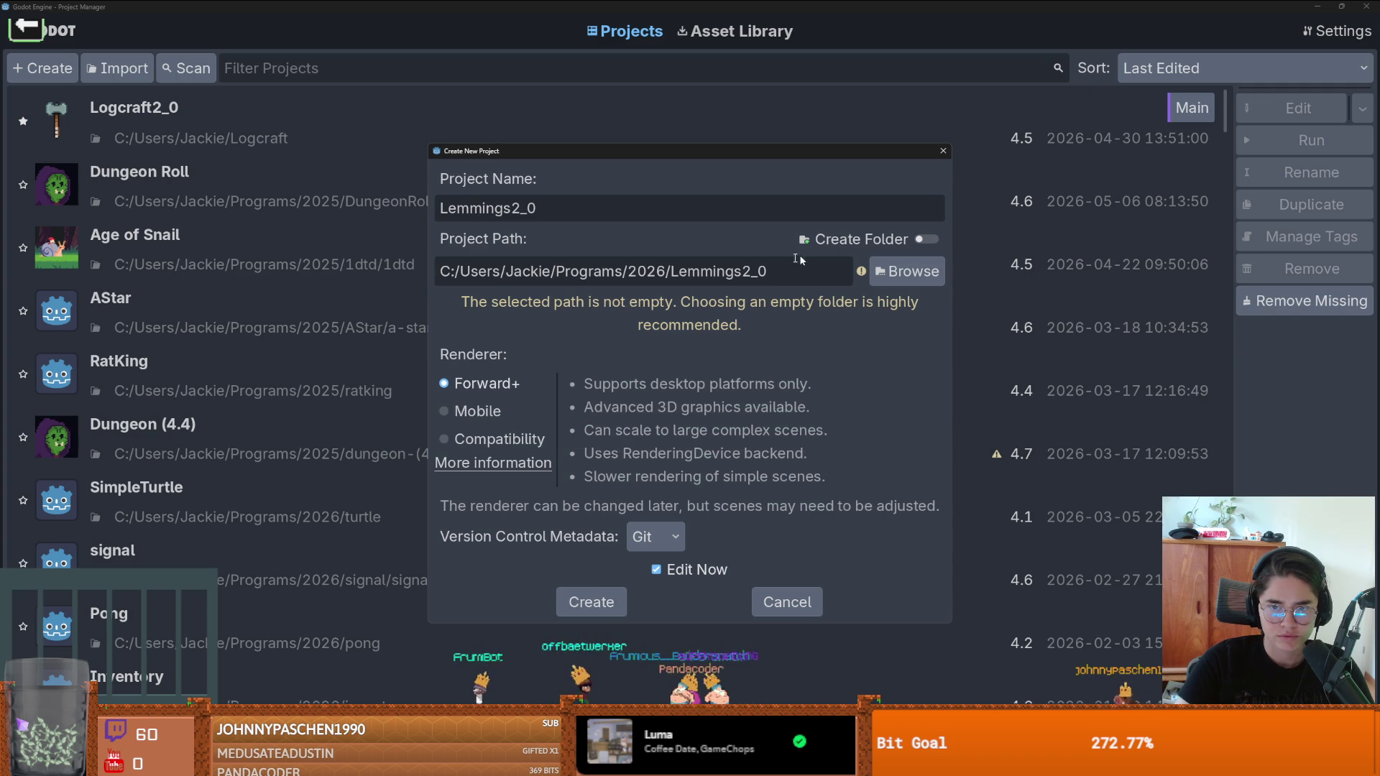
left_click(808, 240)
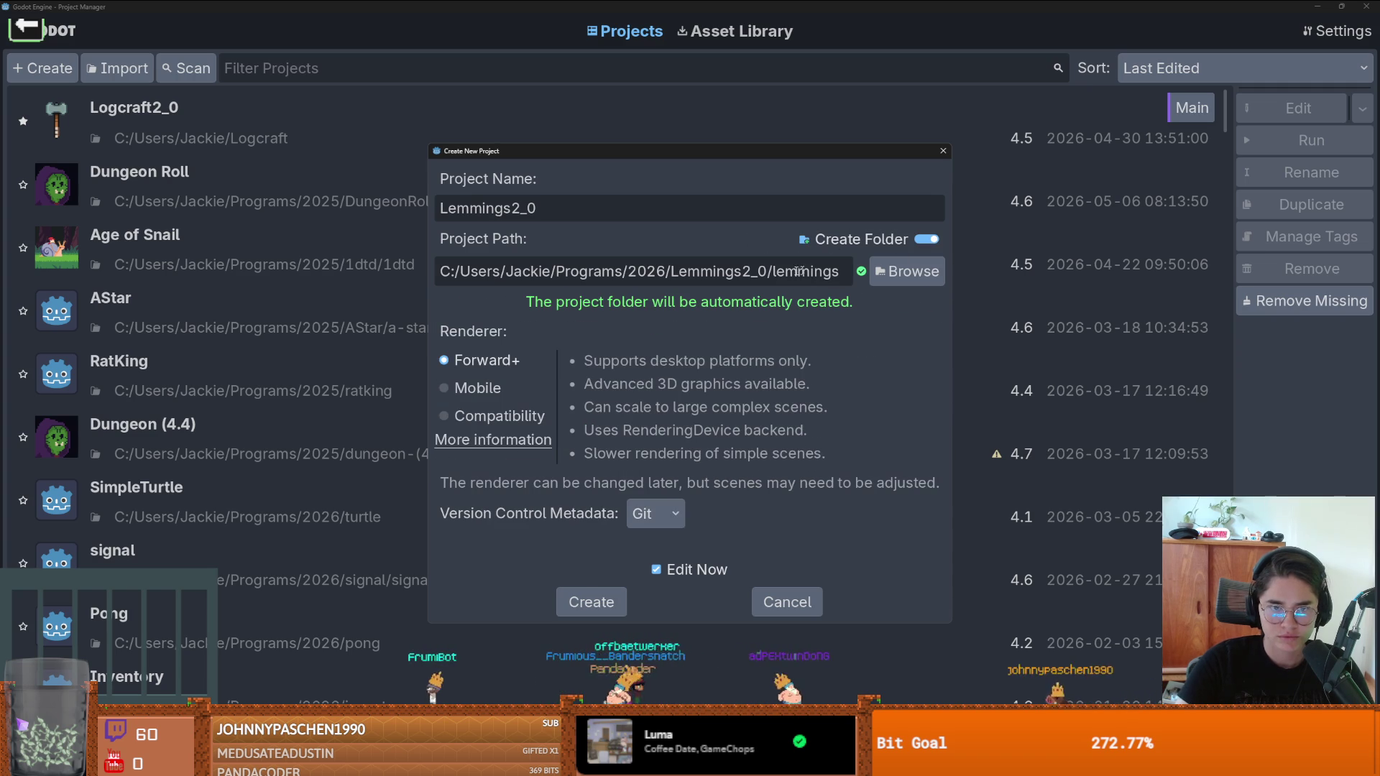
left_click(590, 604)
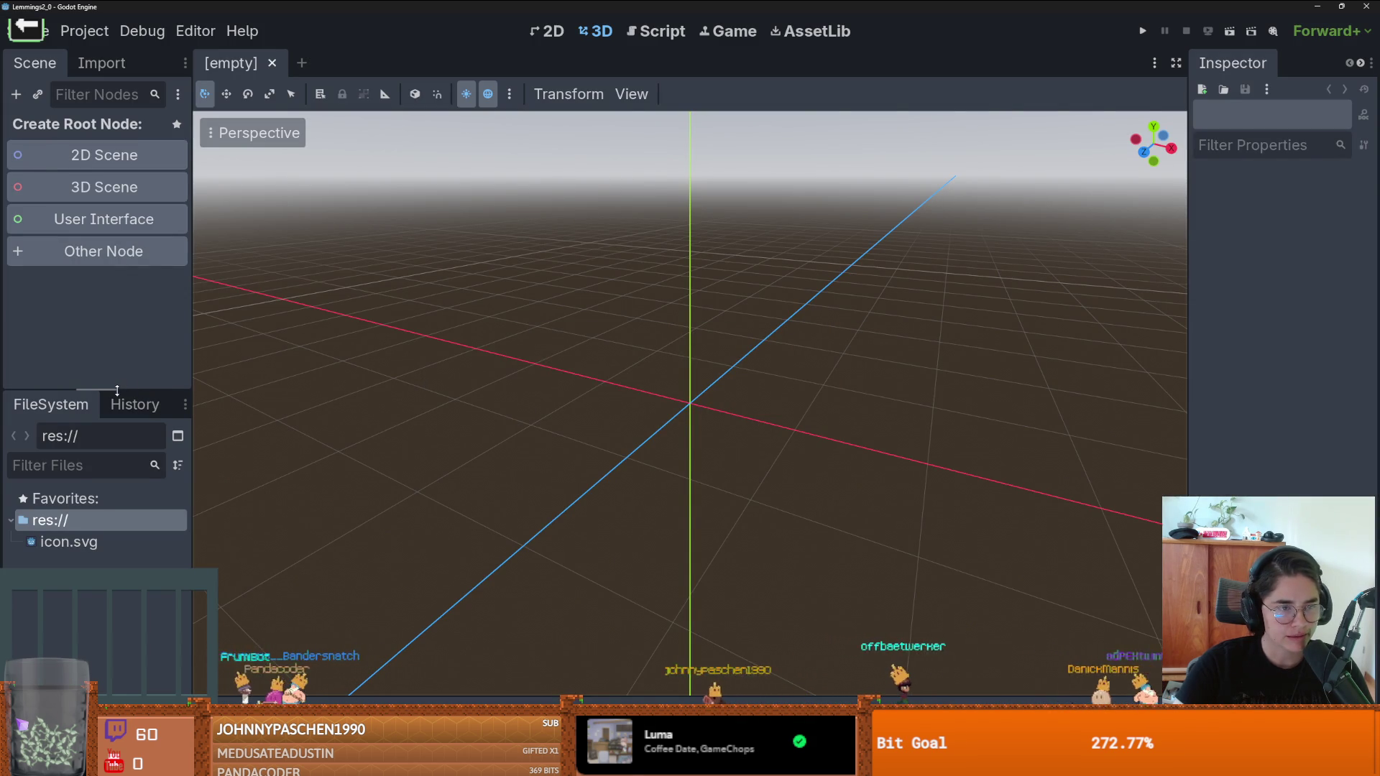
Step: Resize the Scene and FileSystem docks, then open res:// in the system file browser
mouse_move(117, 392)
left_mouse_down()
mouse_move(117, 408)
mouse_move(117, 330)
mouse_move(244, 338)
left_mouse_up()
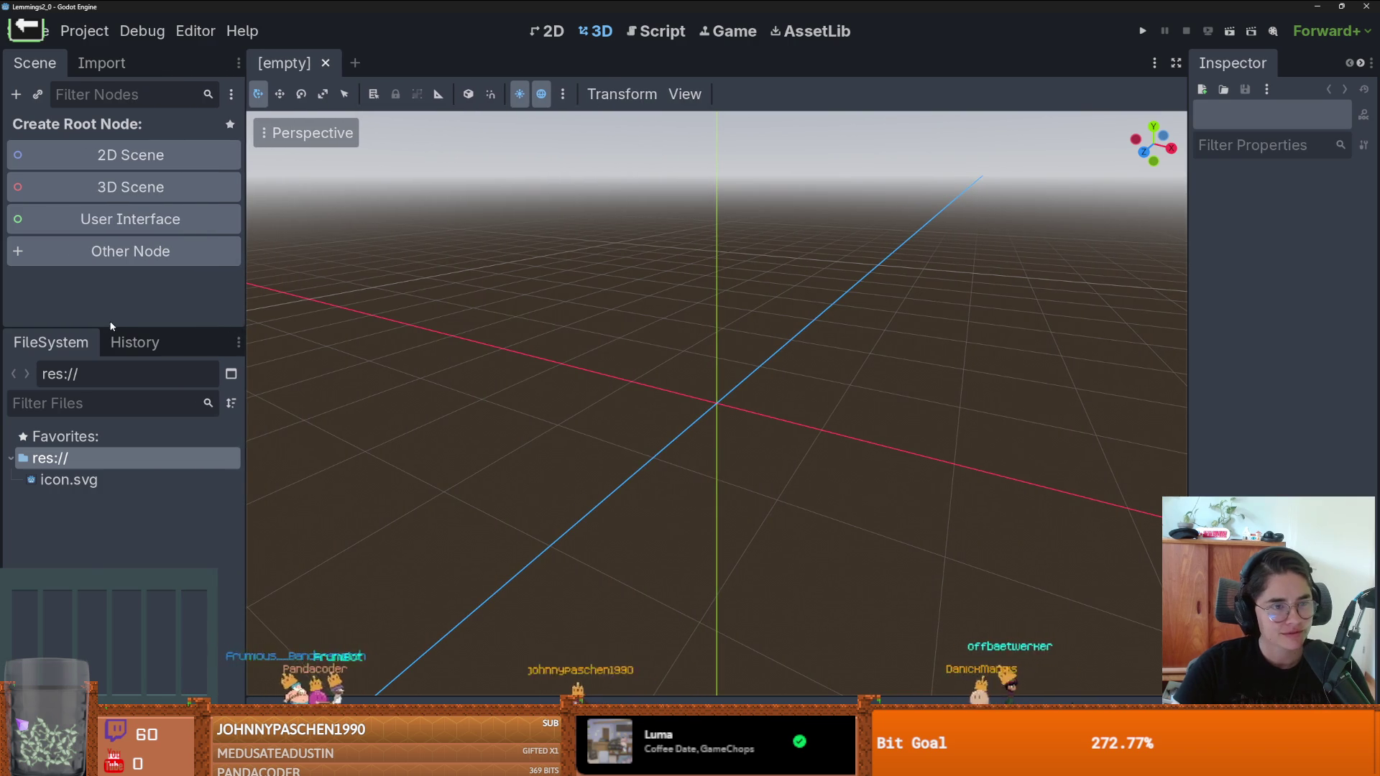
left_click_drag(115, 330, 125, 404)
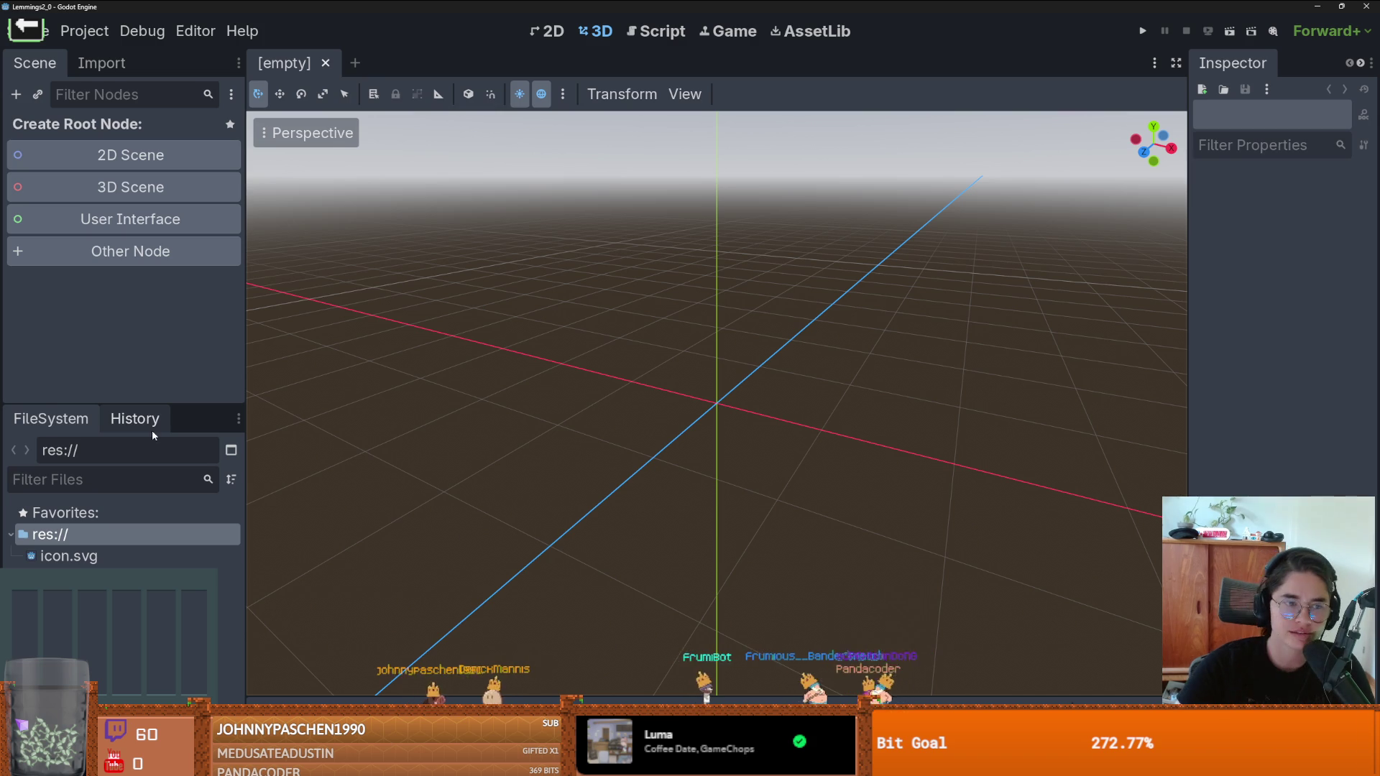
left_click_drag(243, 354, 225, 356)
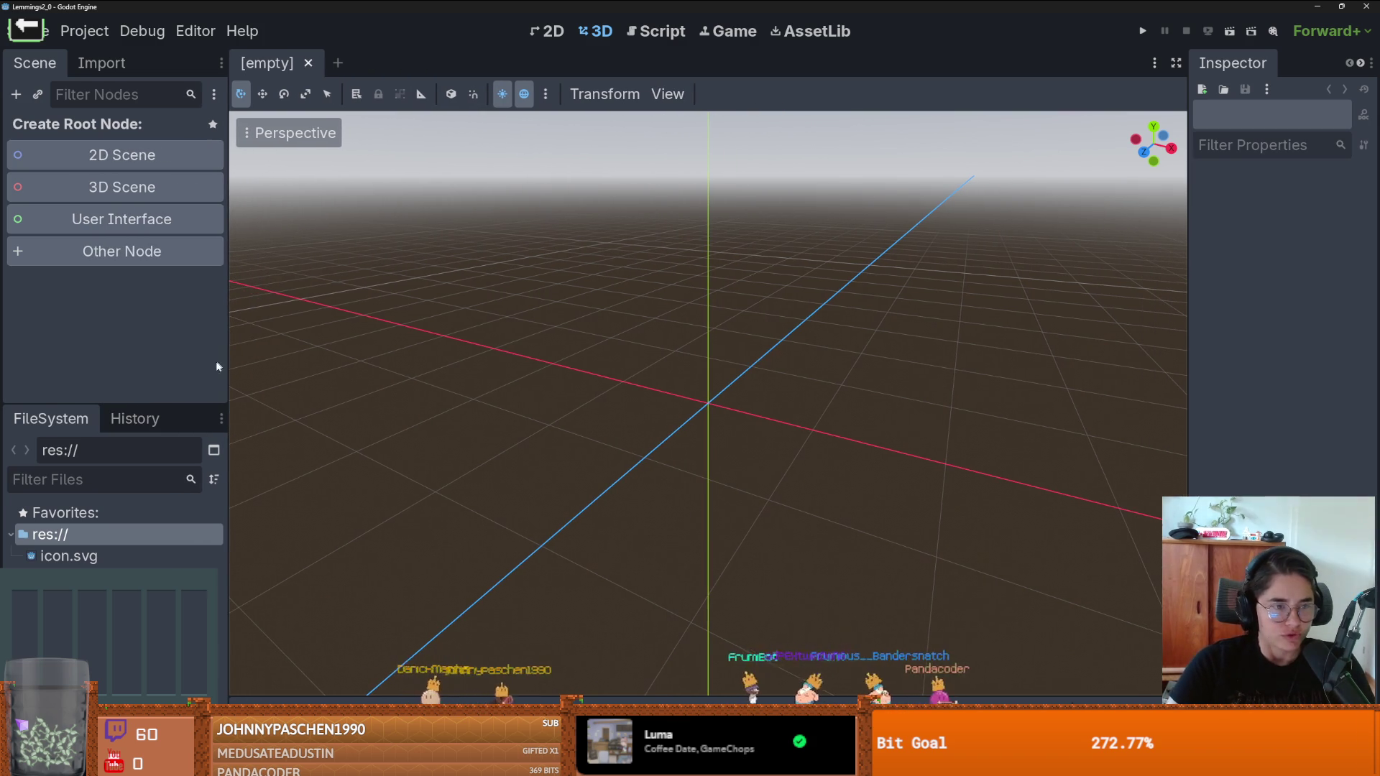
left_click_drag(152, 405, 150, 353)
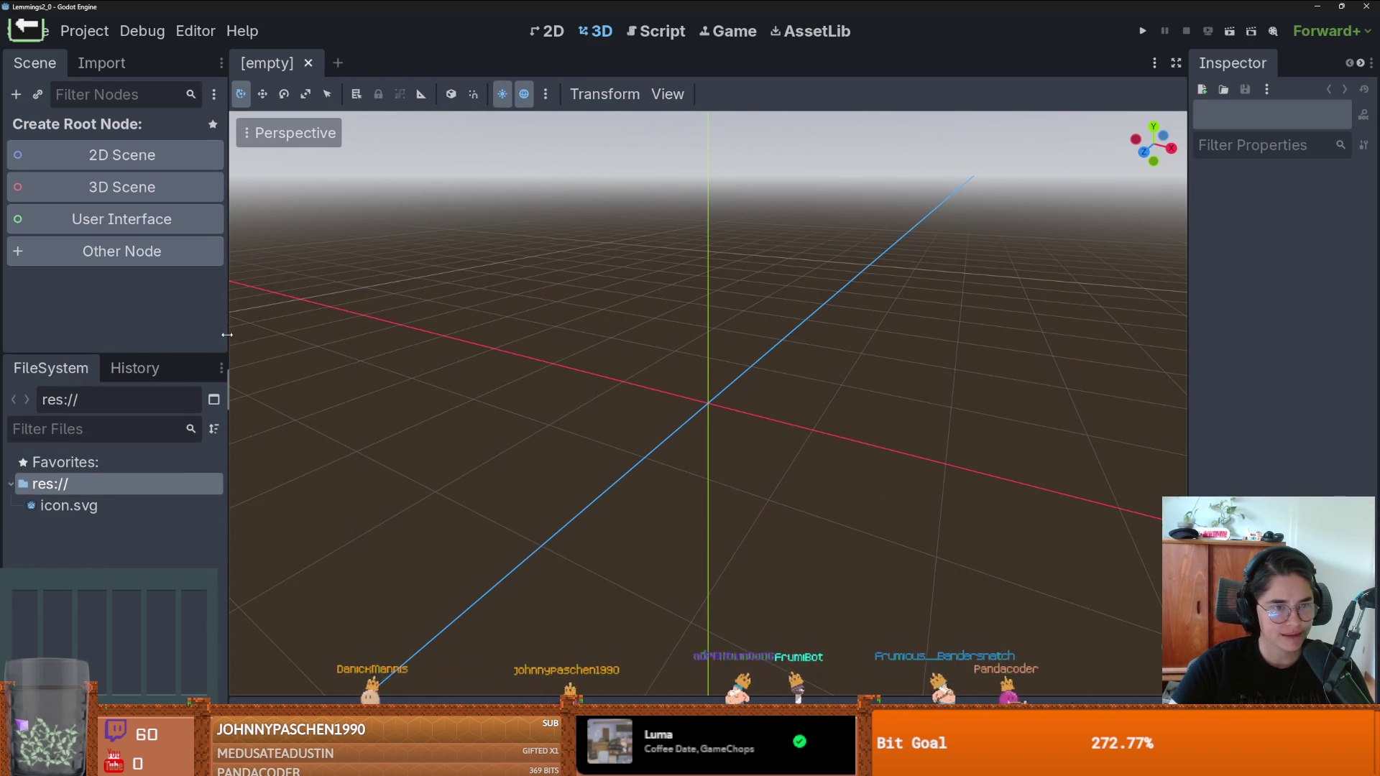
left_click_drag(227, 334, 253, 335)
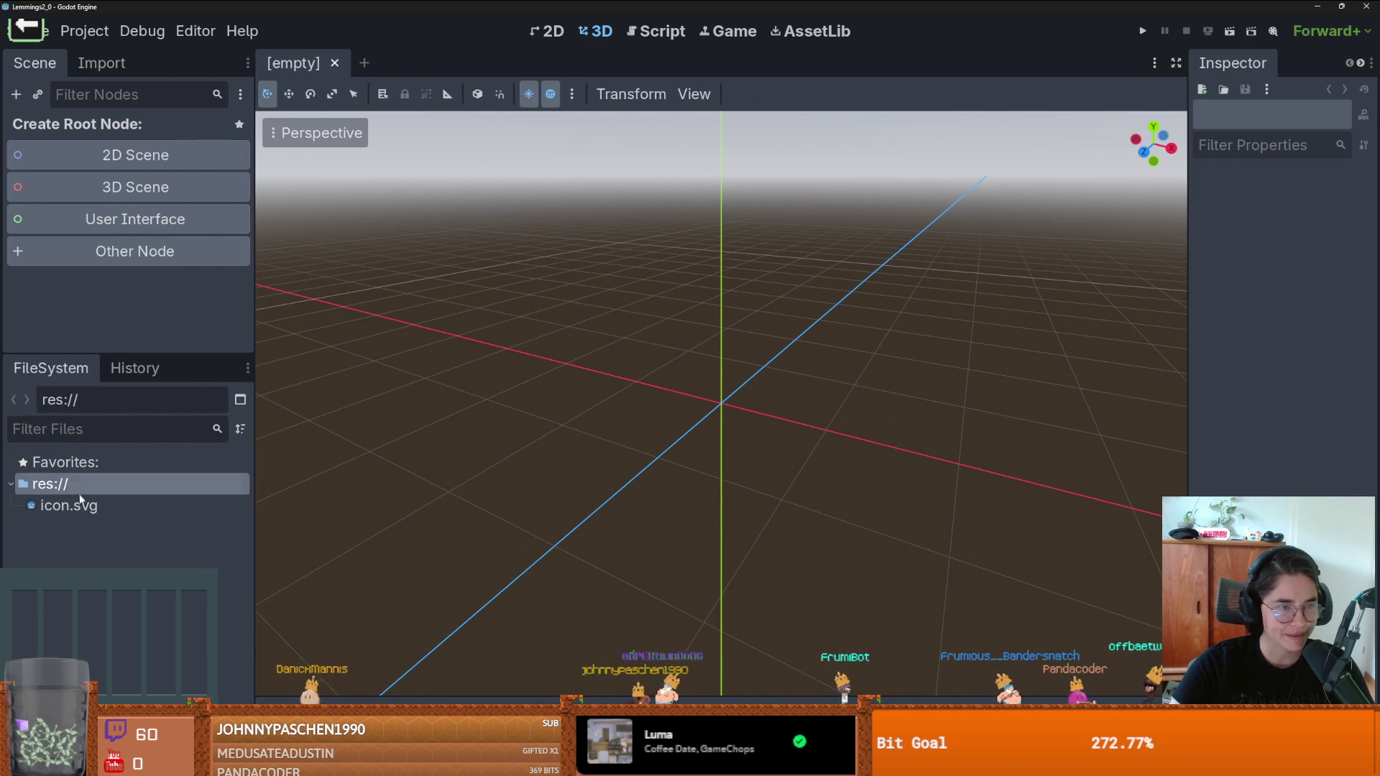
right_click(58, 483)
left_click(296, 564)
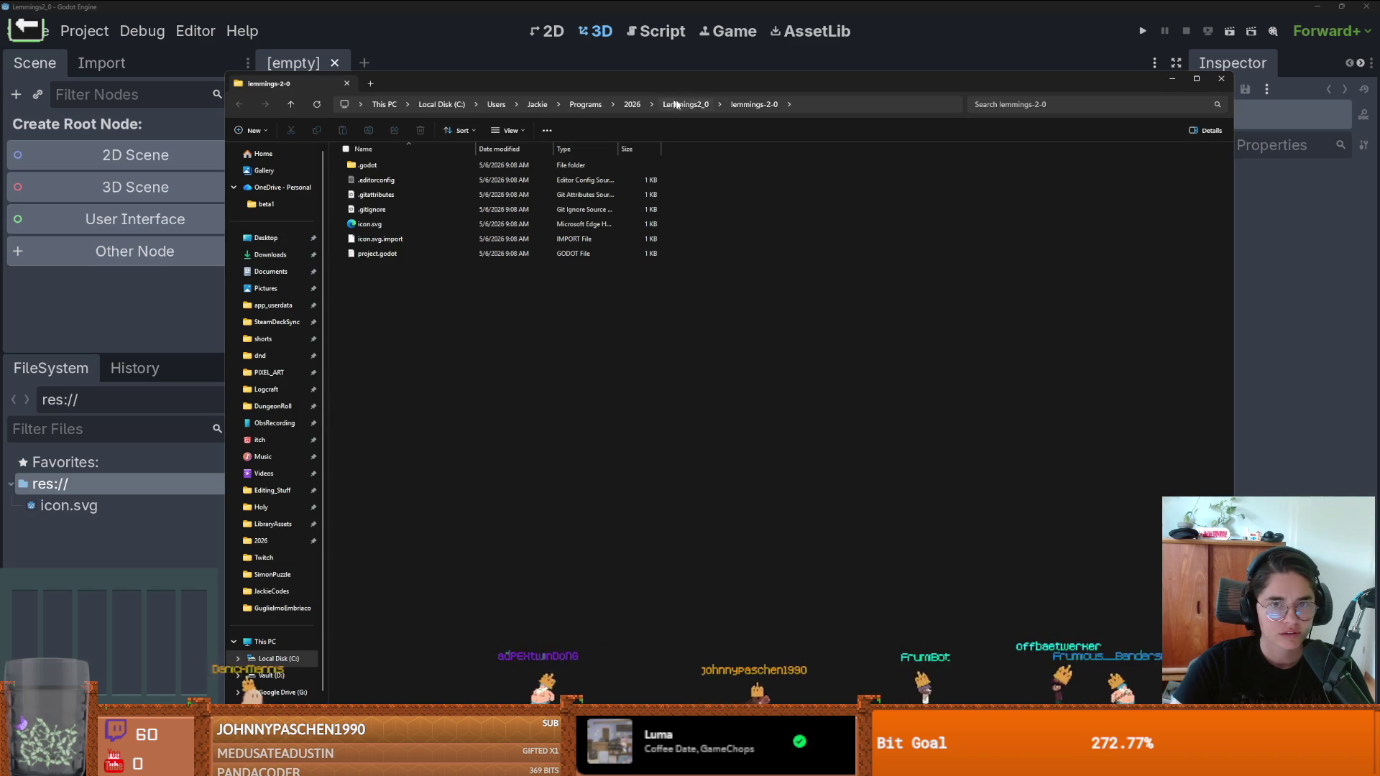
Step: Paste twitcher-2.4's addons folder into the lemmings-2-0 project folder and close File Explorer
left_click(675, 105)
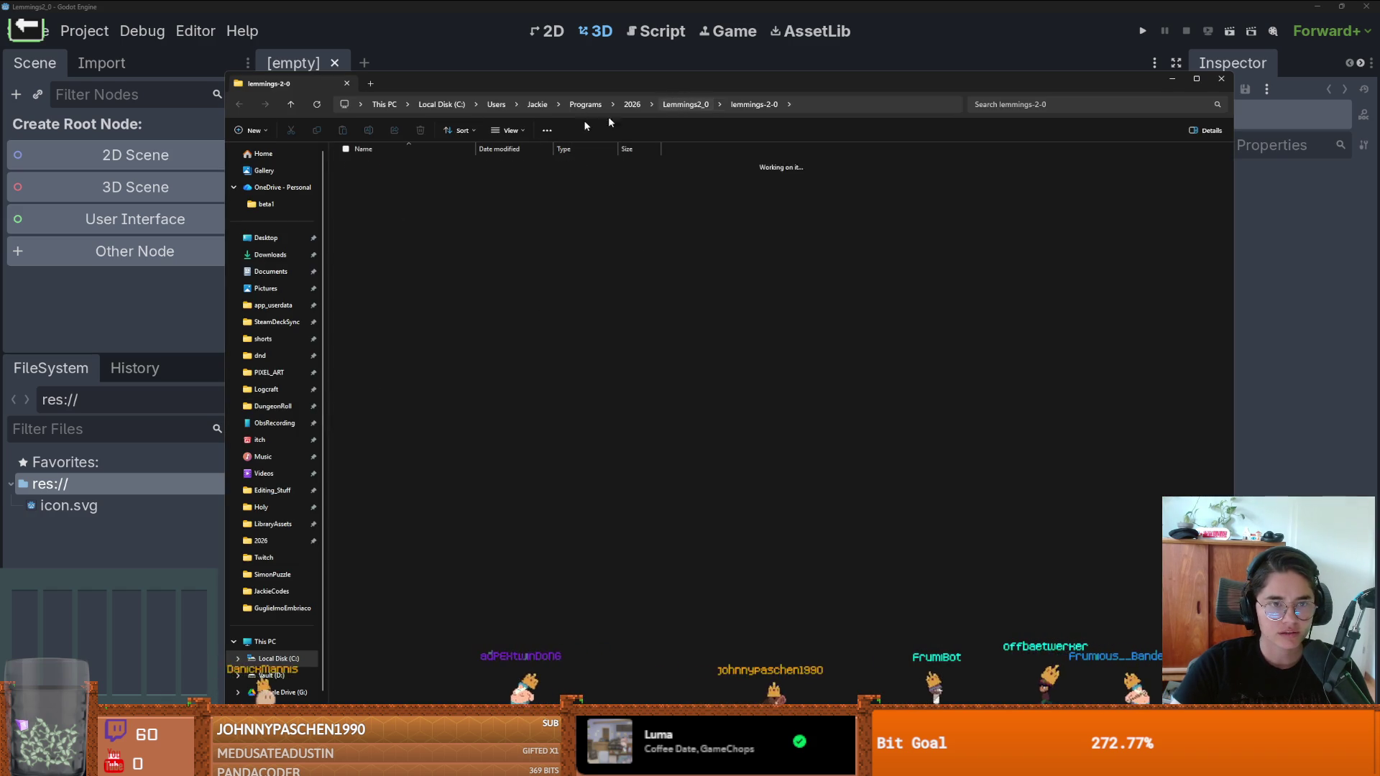
left_click(380, 182)
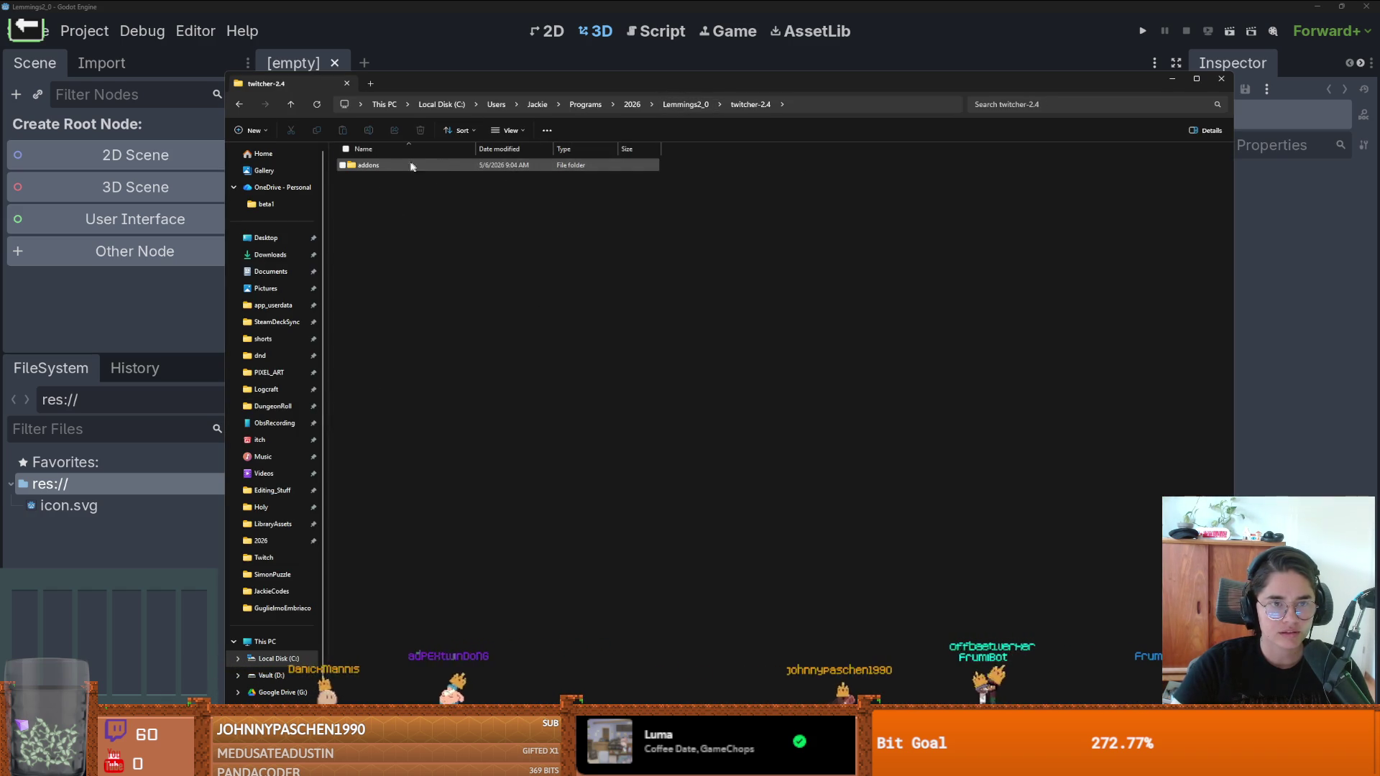
double_click(380, 182)
double_click(386, 166)
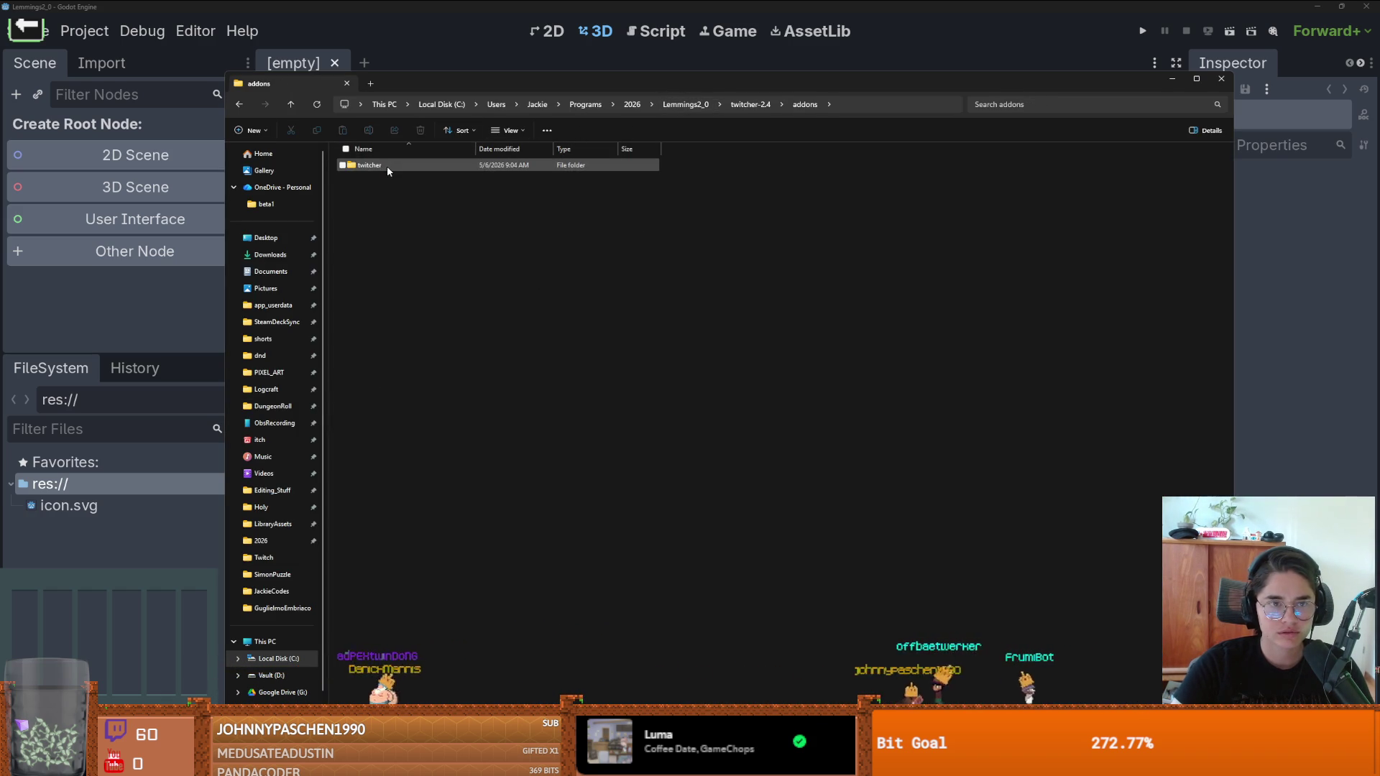
left_click(743, 105)
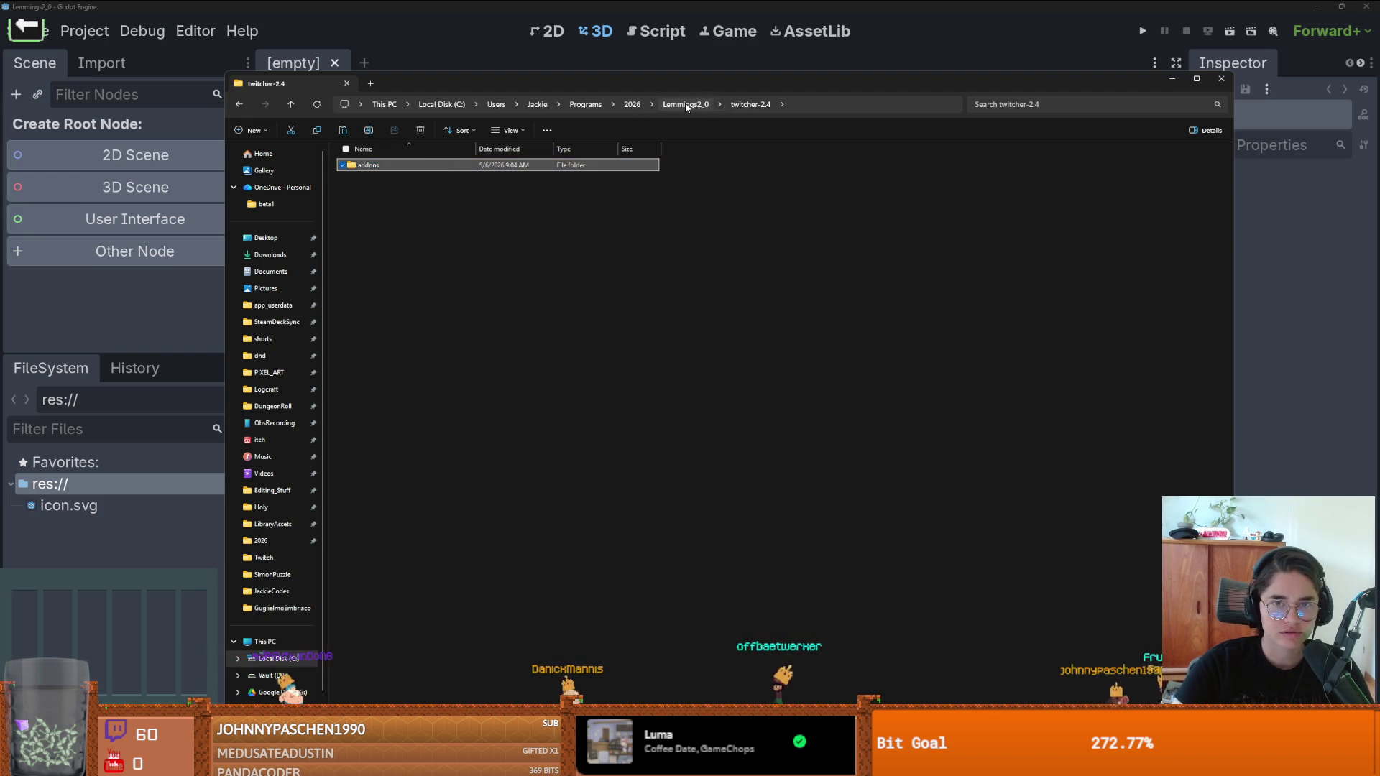
left_click(687, 105)
double_click(363, 166)
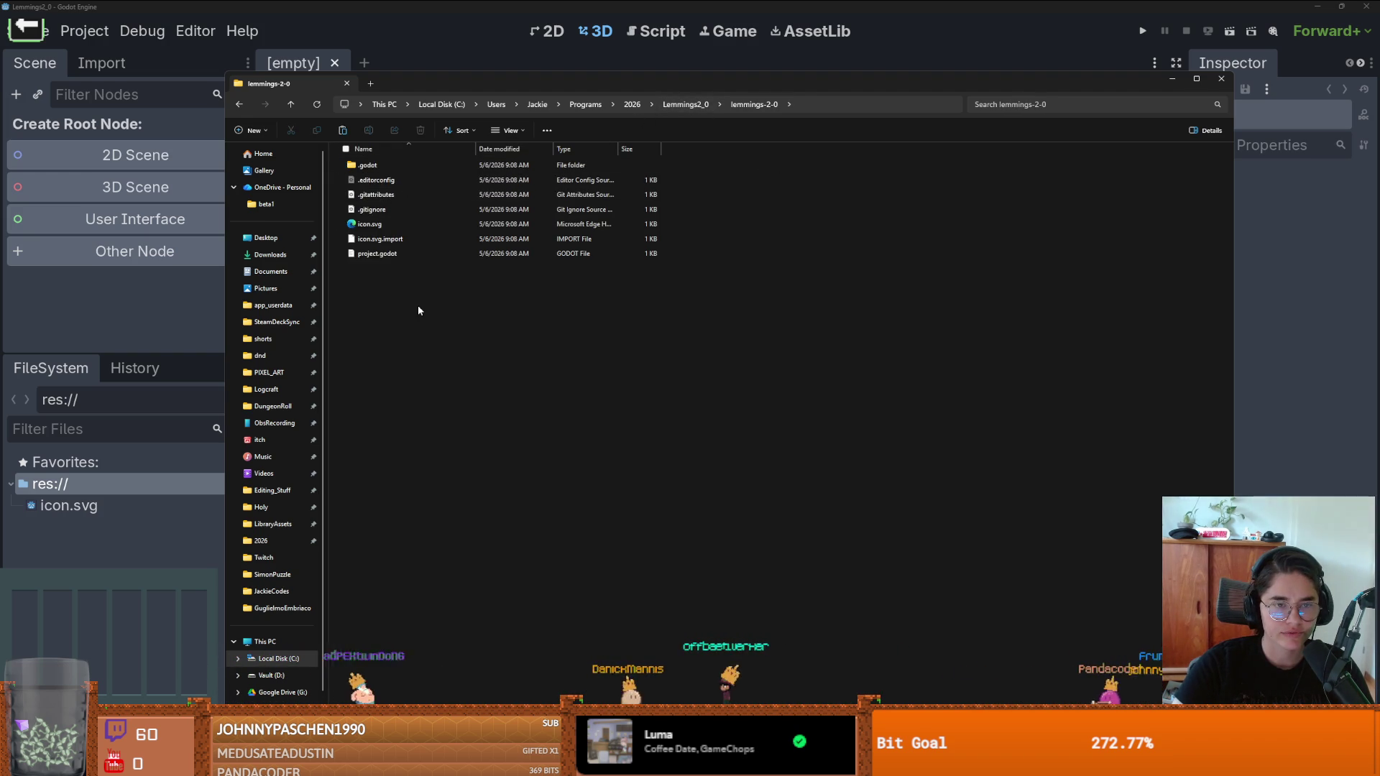
key("ctrl+v")
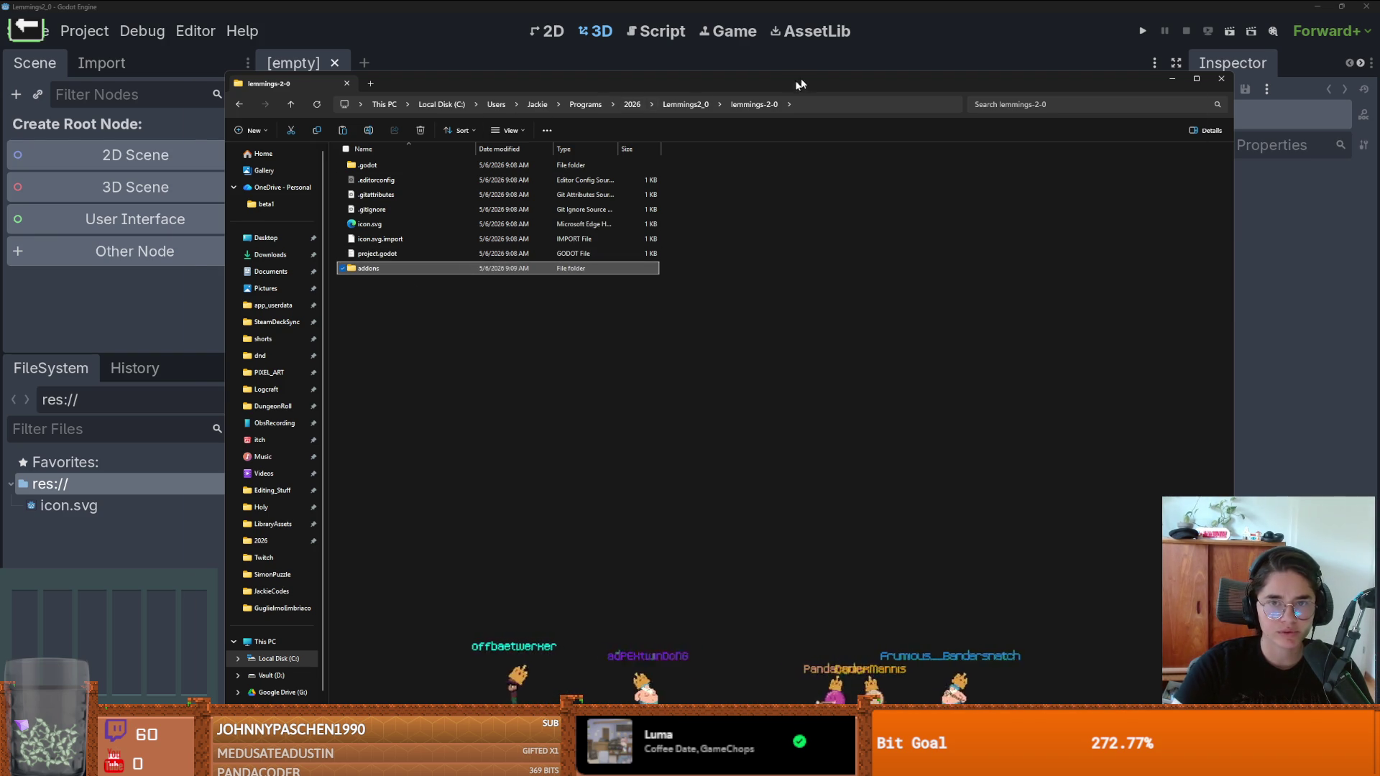
left_click_drag(800, 84, 803, 161)
left_click(940, 146)
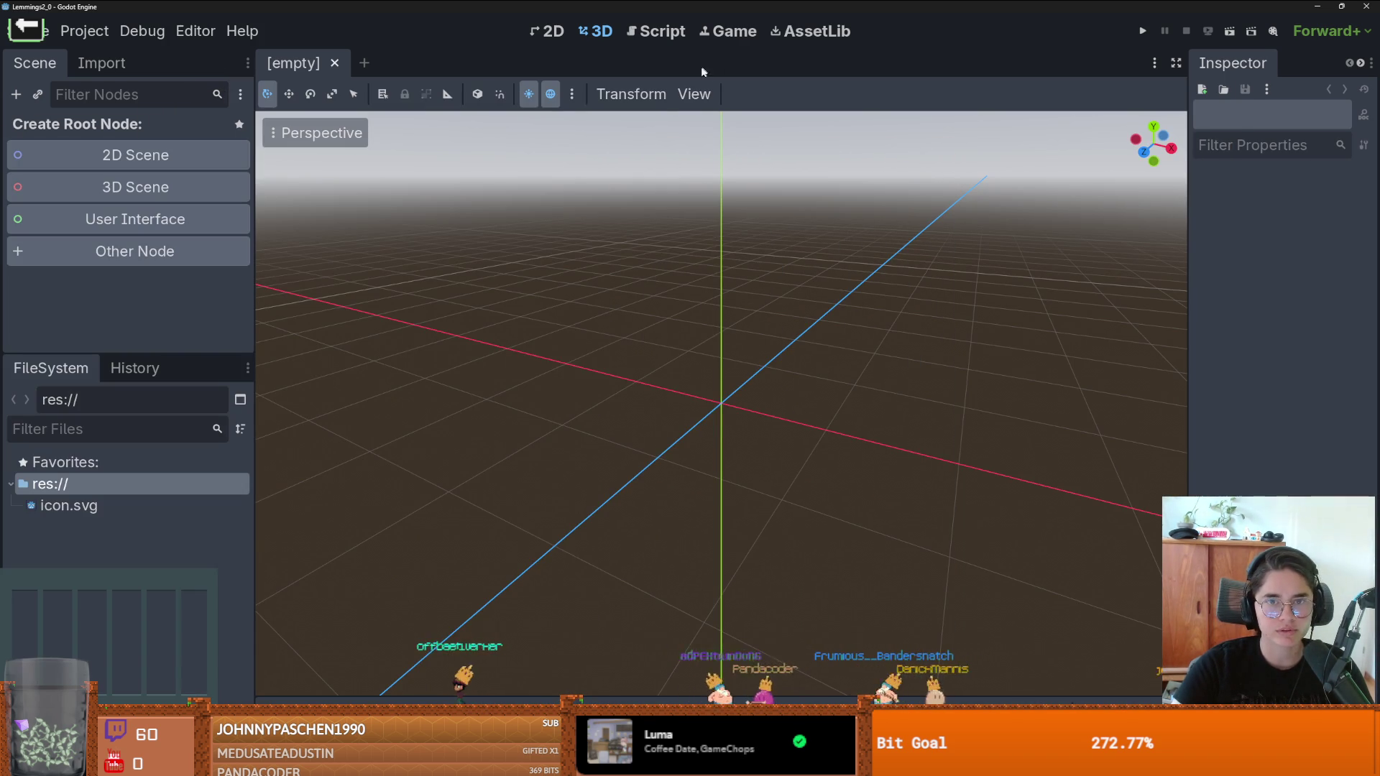
Step: Refresh res:// to confirm addons/twitcher appears, resize the docks, and switch to Firefox
double_click(143, 482)
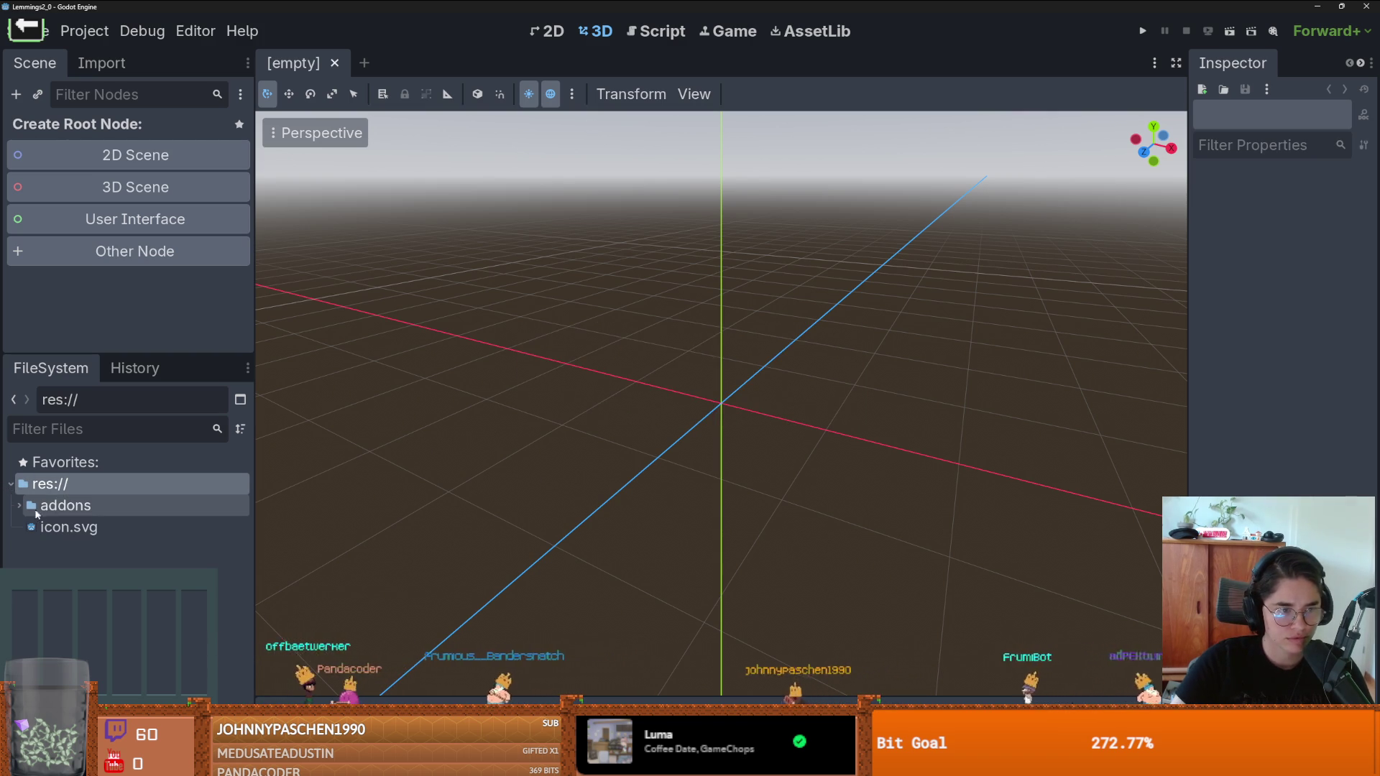
left_click(27, 527)
left_click(28, 527)
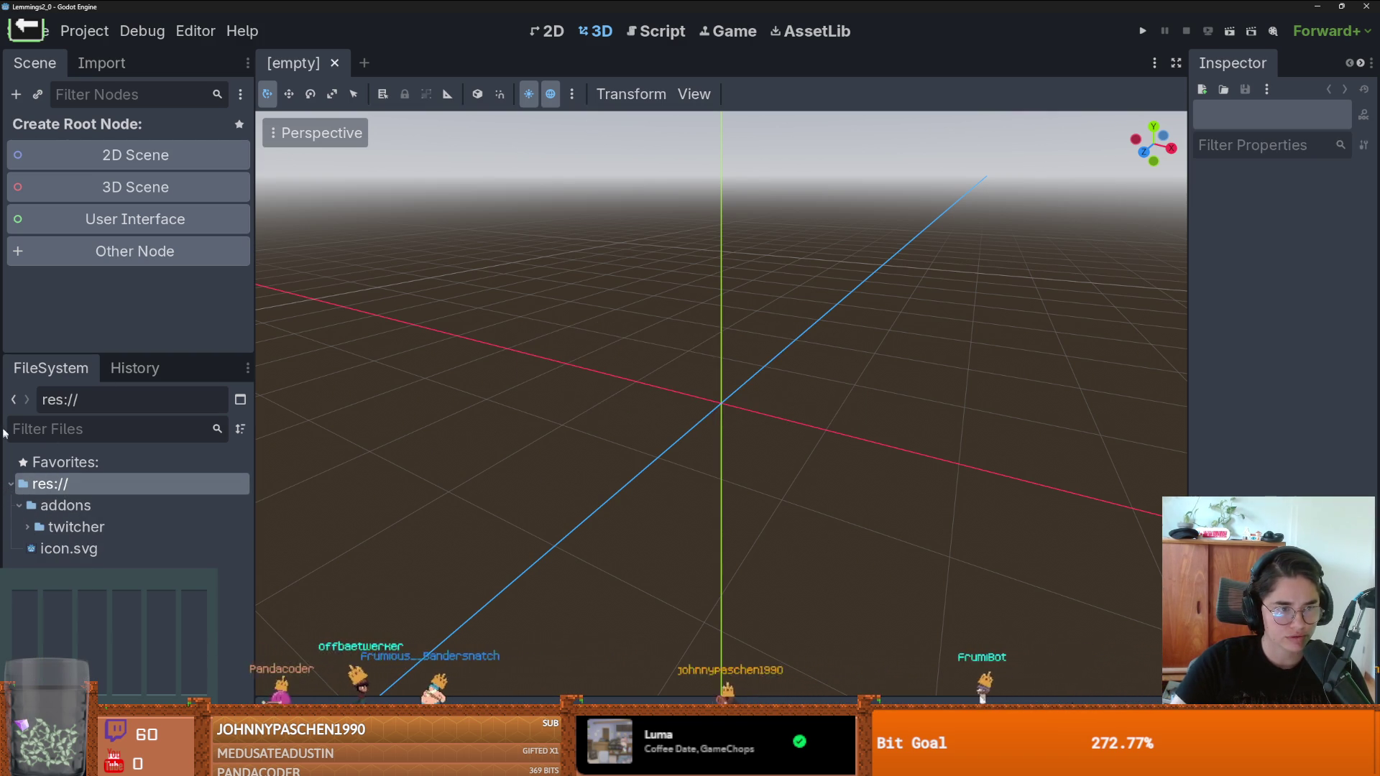
left_click_drag(187, 352, 236, 385)
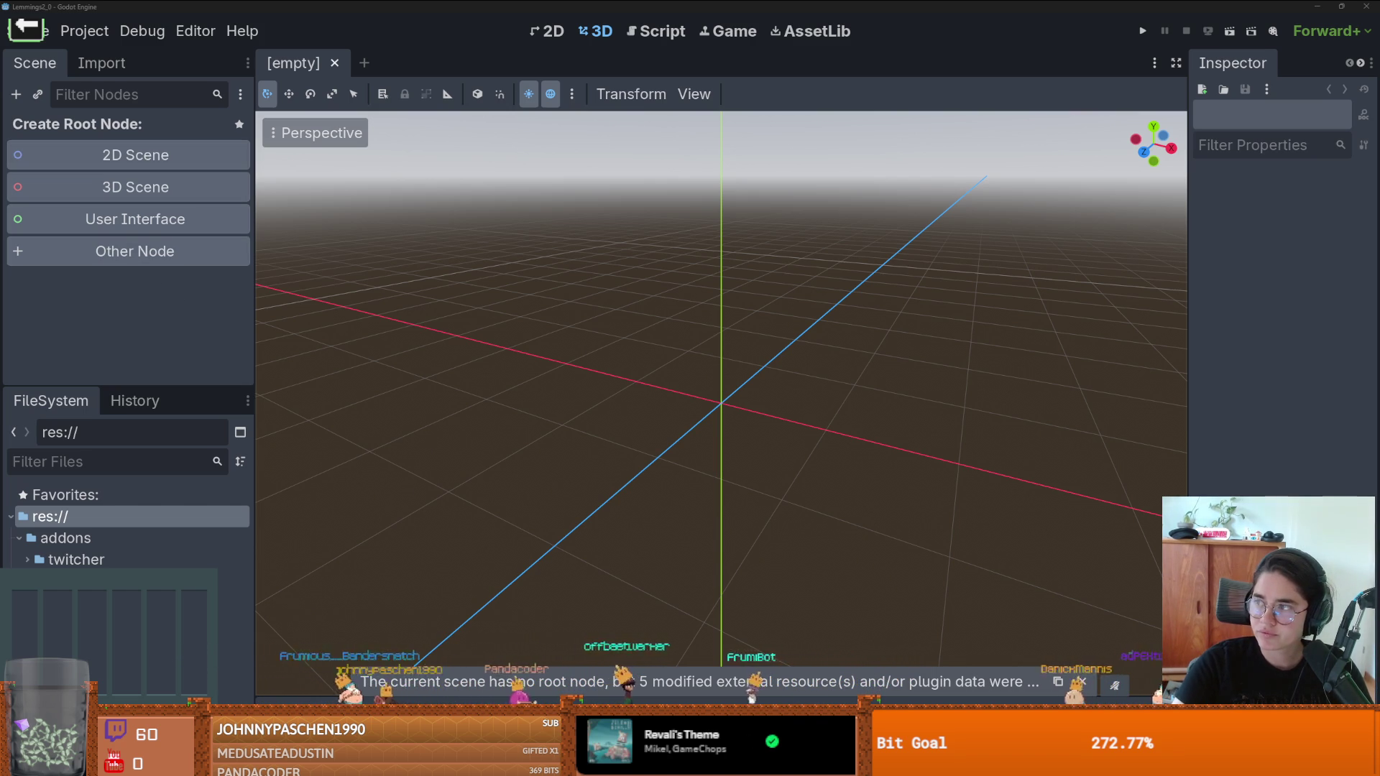
key("alt+Tab")
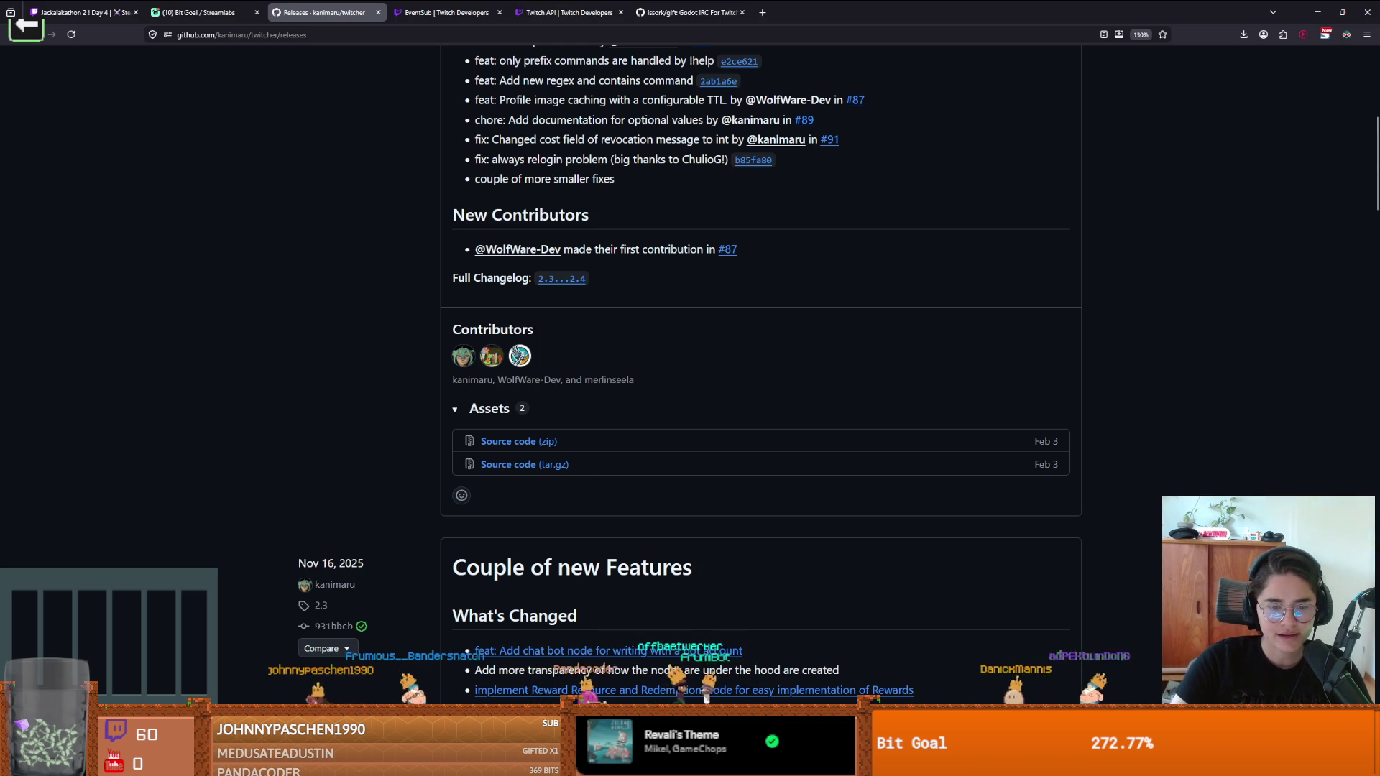
Step: Switch from Firefox to the Godots project manager window via the taskbar previews
mouse_move(1071, 761)
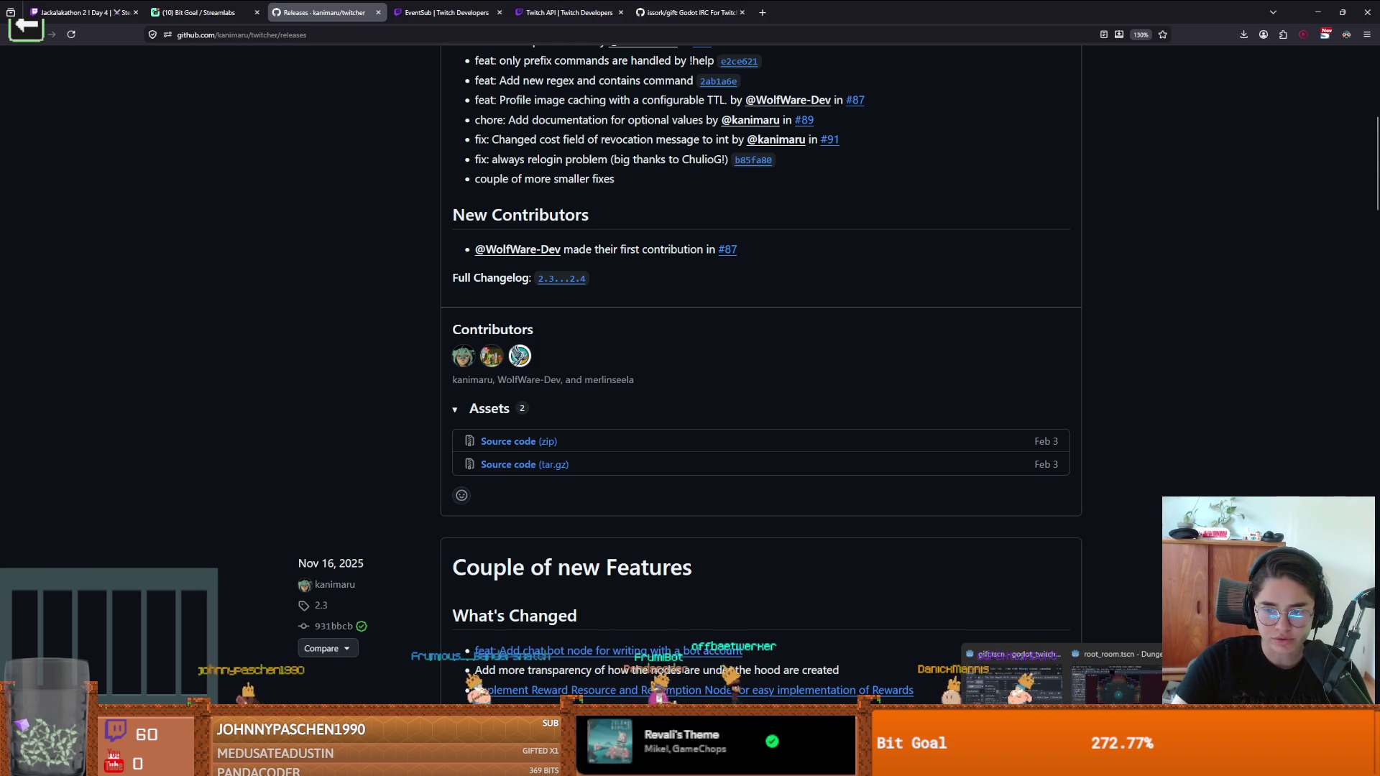
left_click(1232, 683)
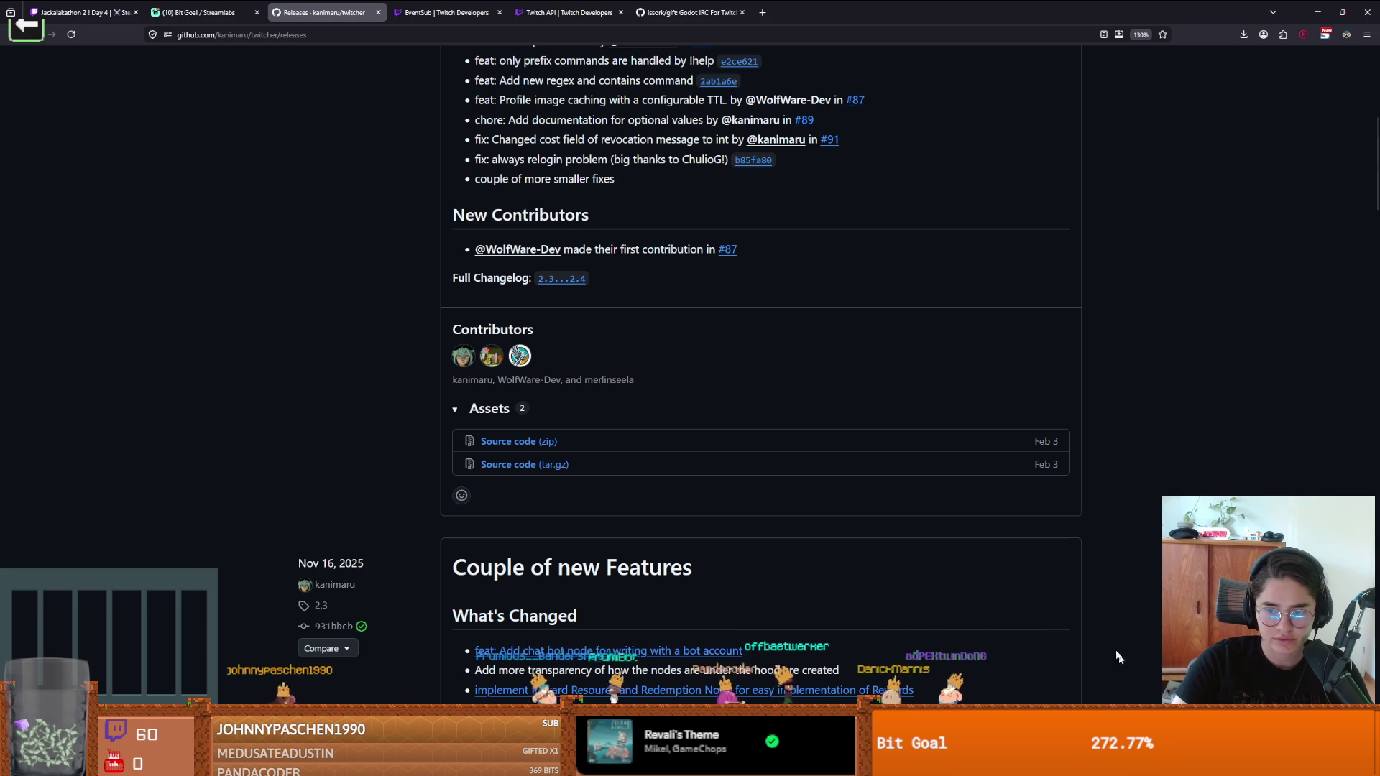
mouse_move(1067, 762)
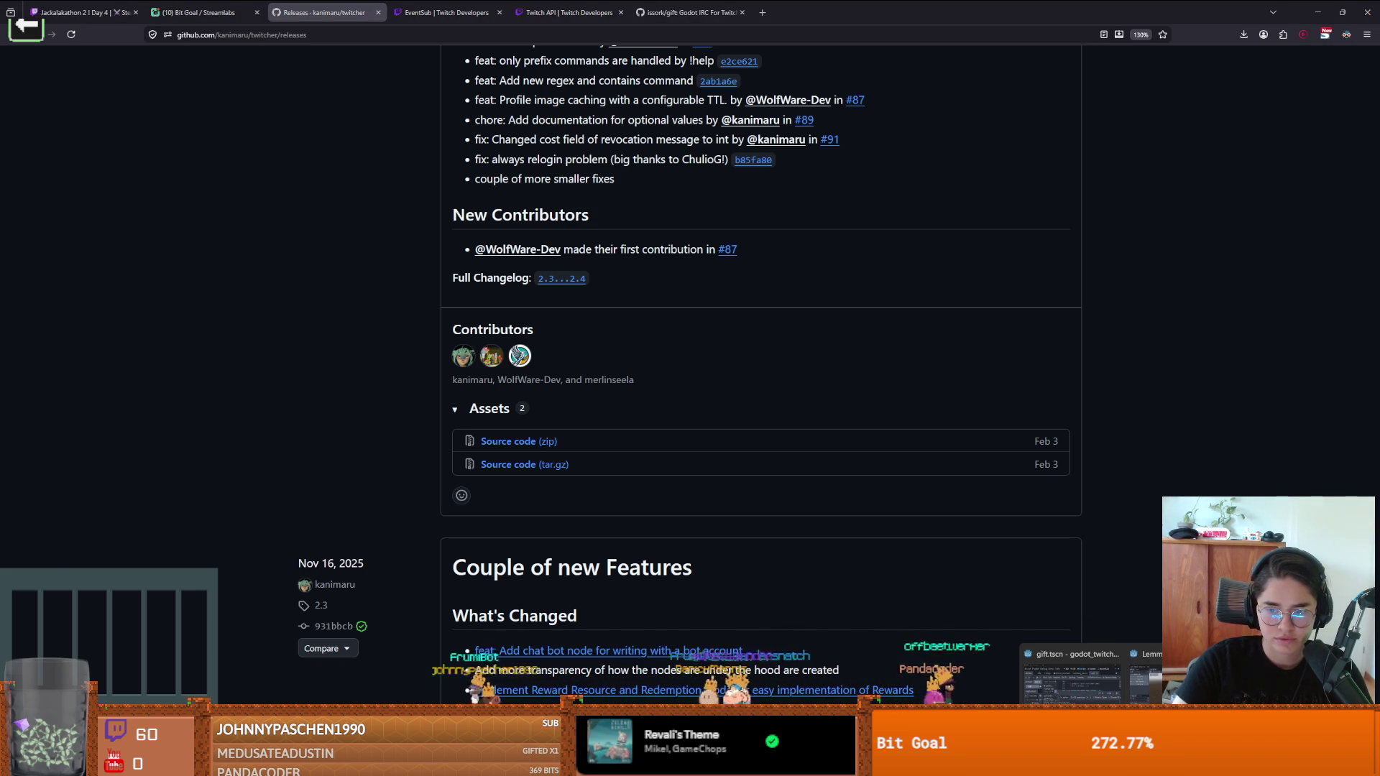
left_click(1265, 676)
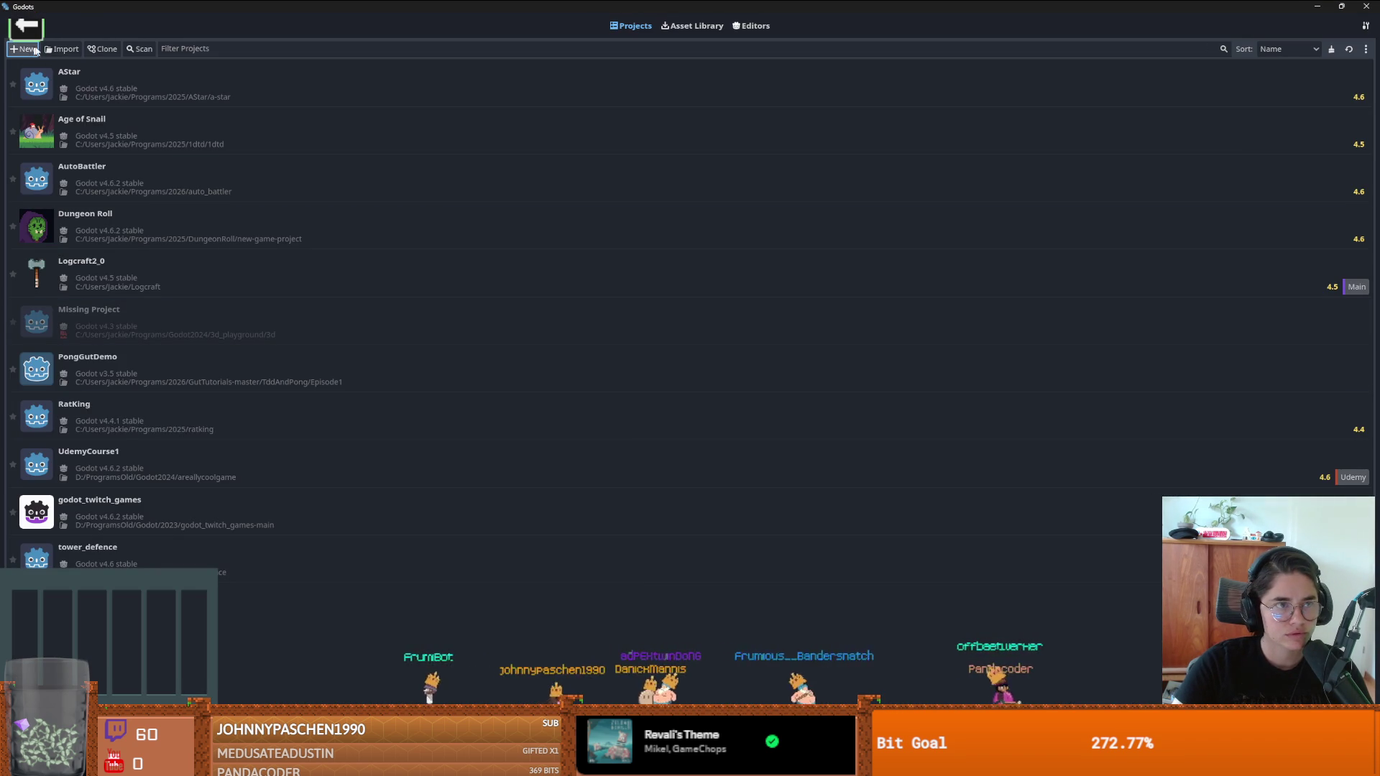
Step: Import twitchertest's project.godot from the Programs/2025 folder and open it in the editor
left_click(62, 49)
left_click(760, 350)
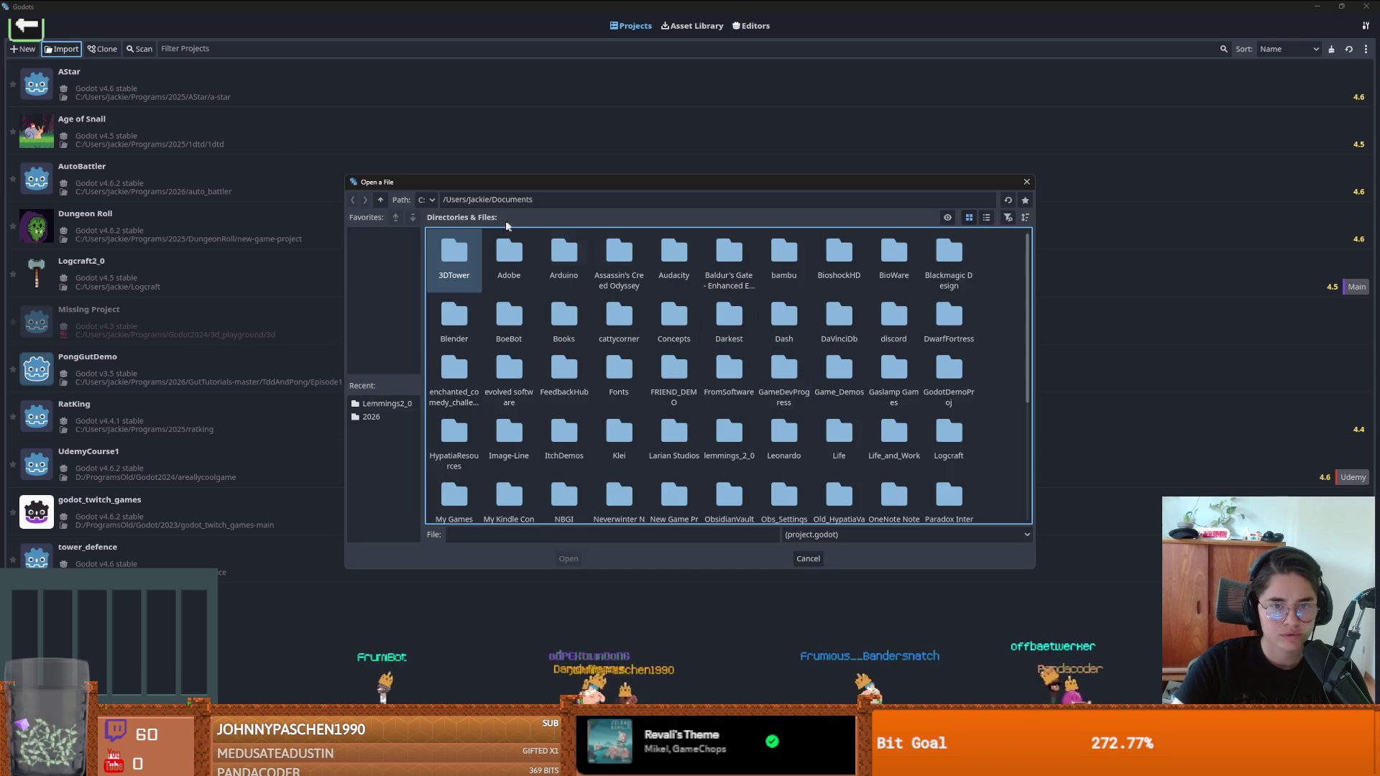
left_click(381, 202)
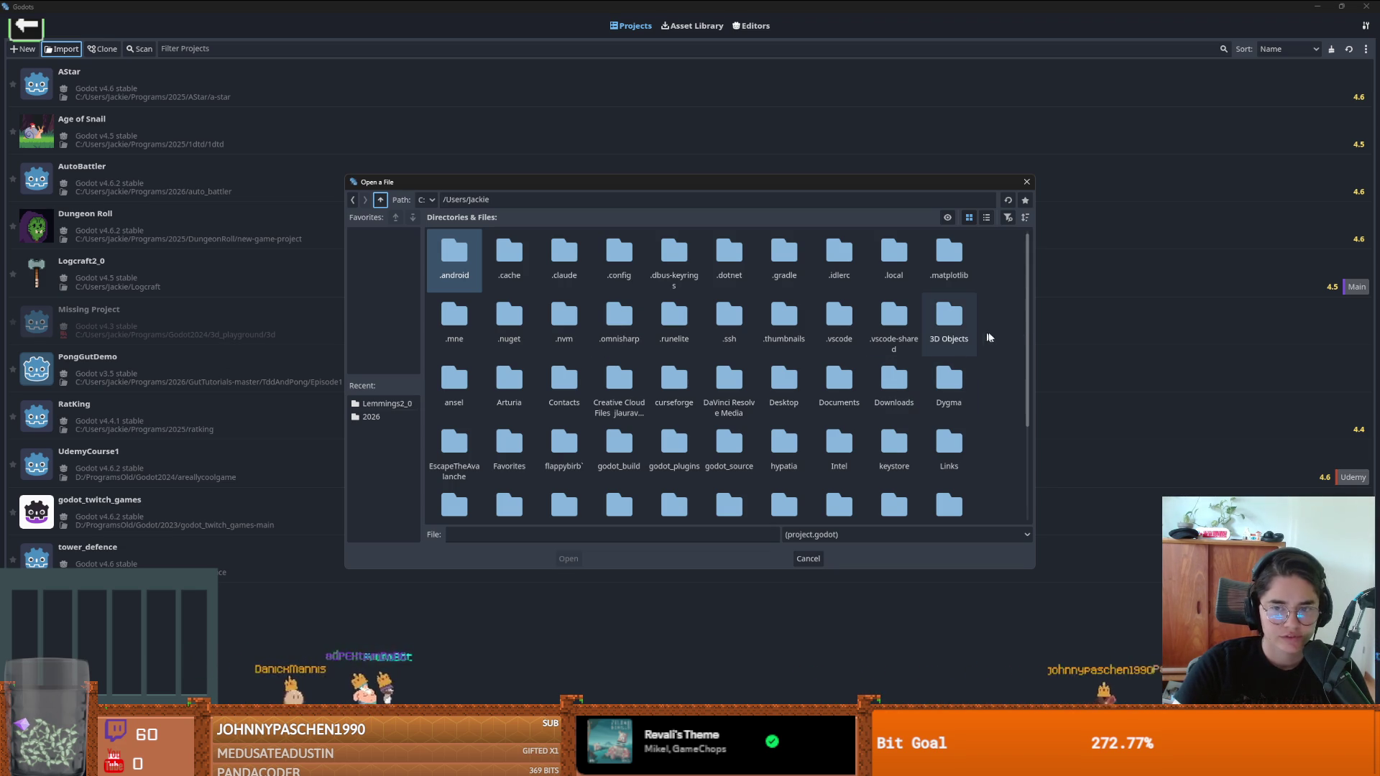
scroll(949, 338, "down", 3)
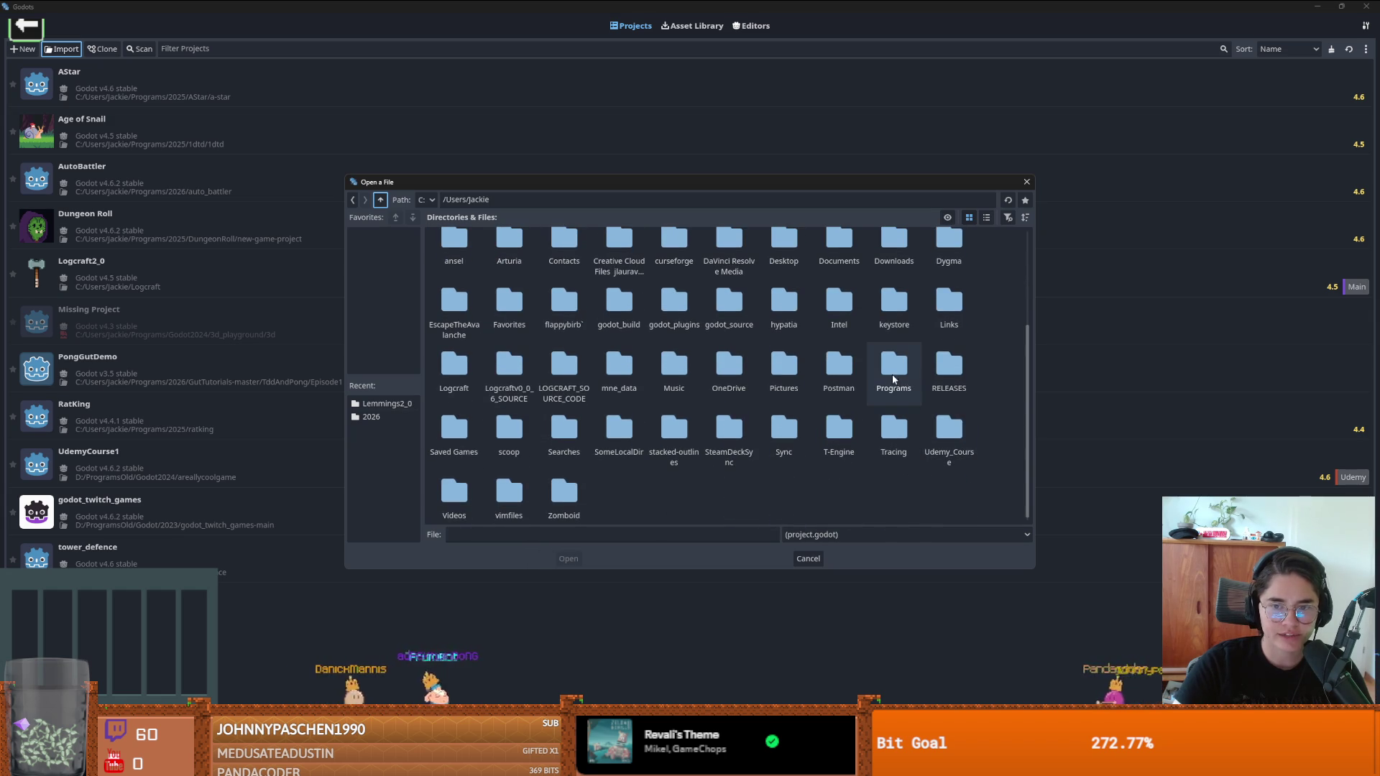
double_click(893, 367)
double_click(470, 257)
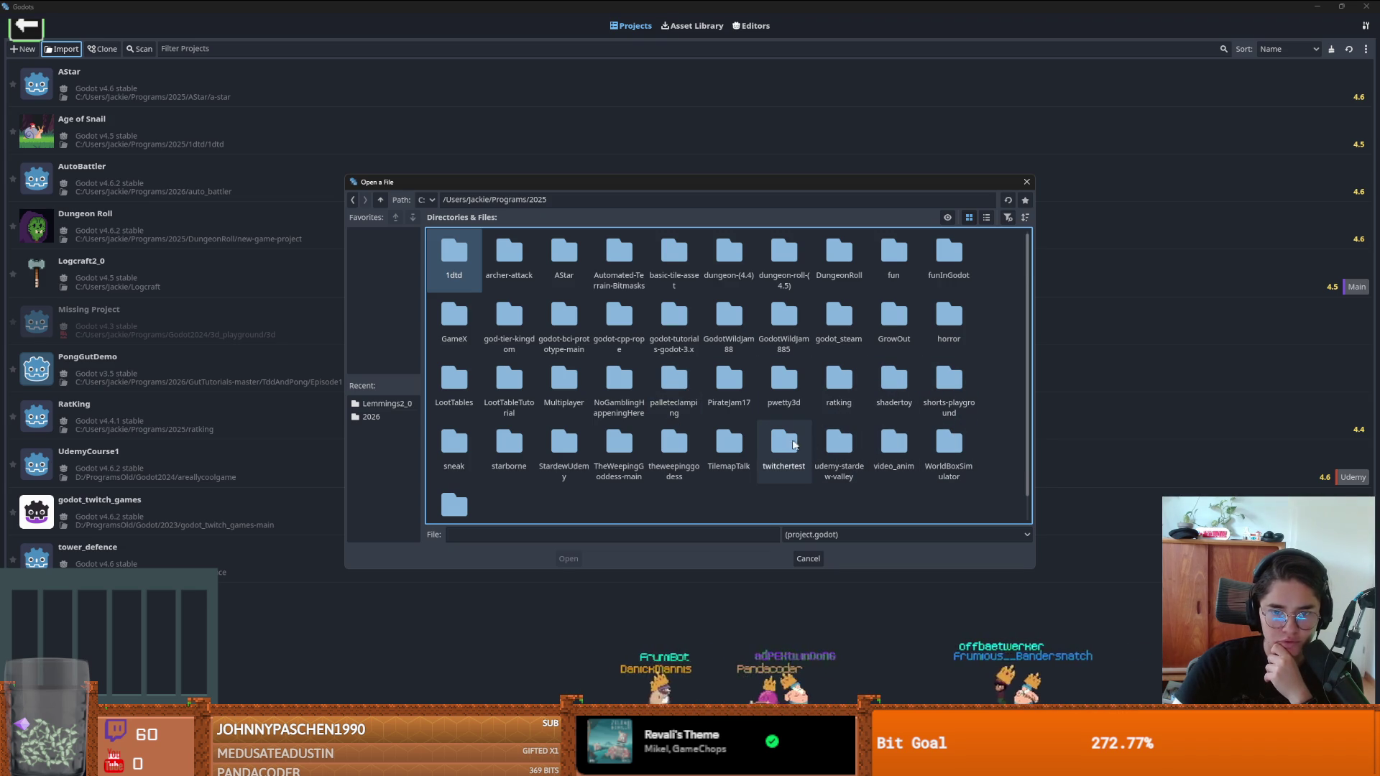
double_click(788, 444)
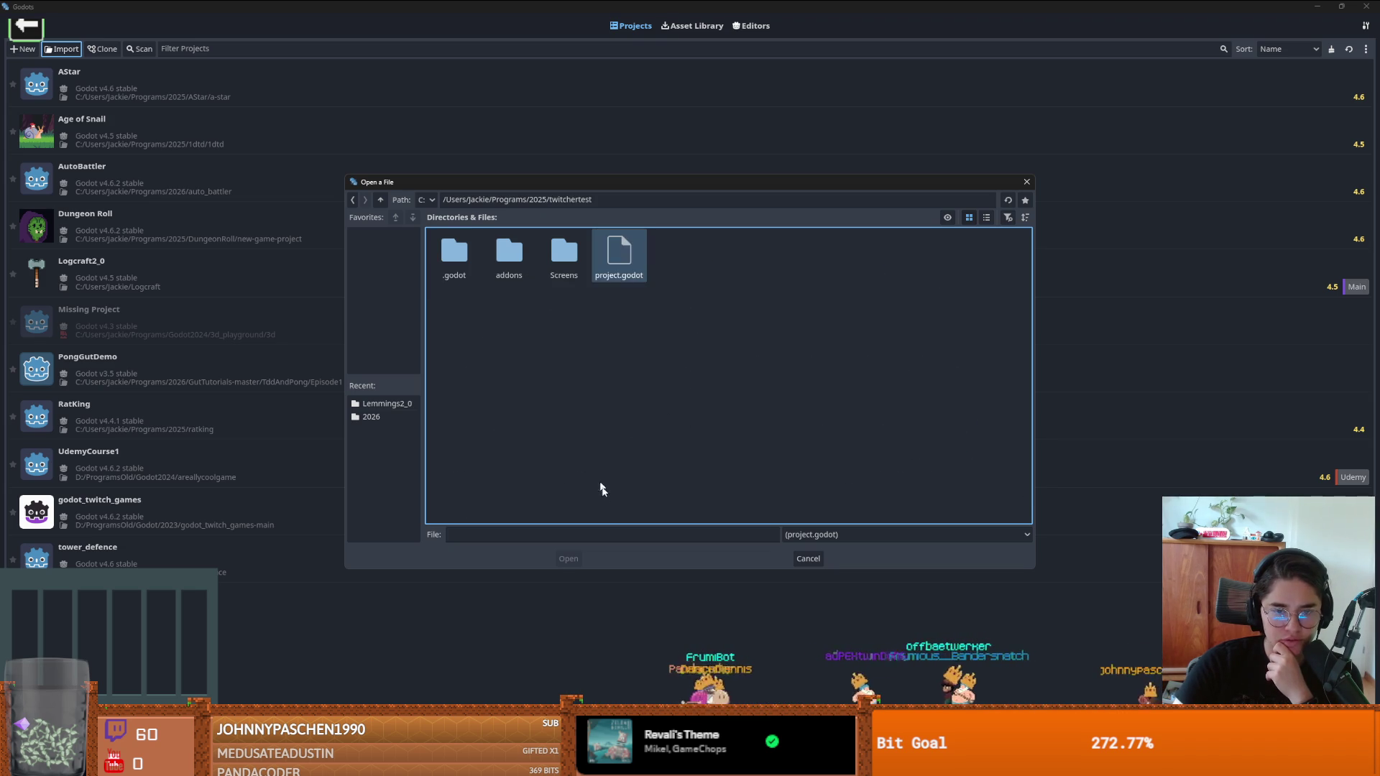
left_click(618, 255)
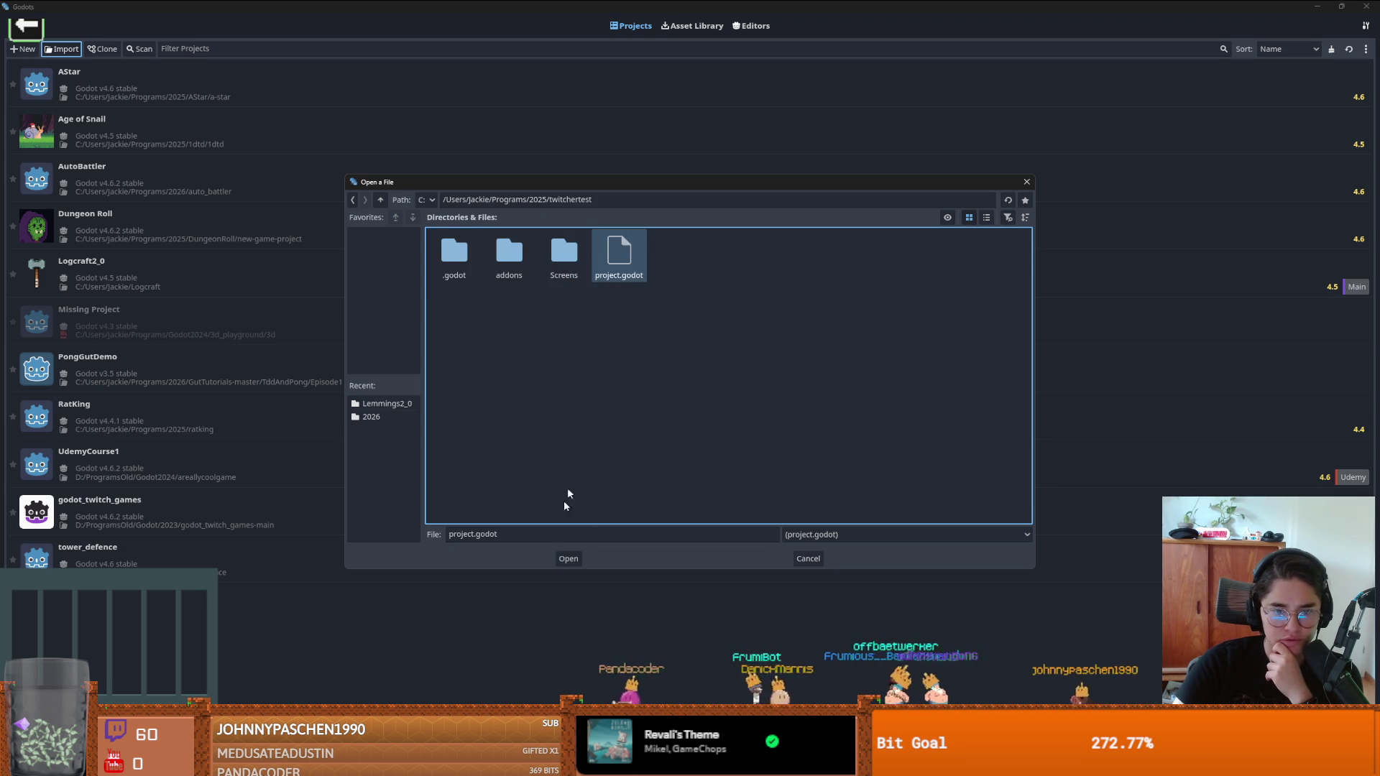
left_click(567, 558)
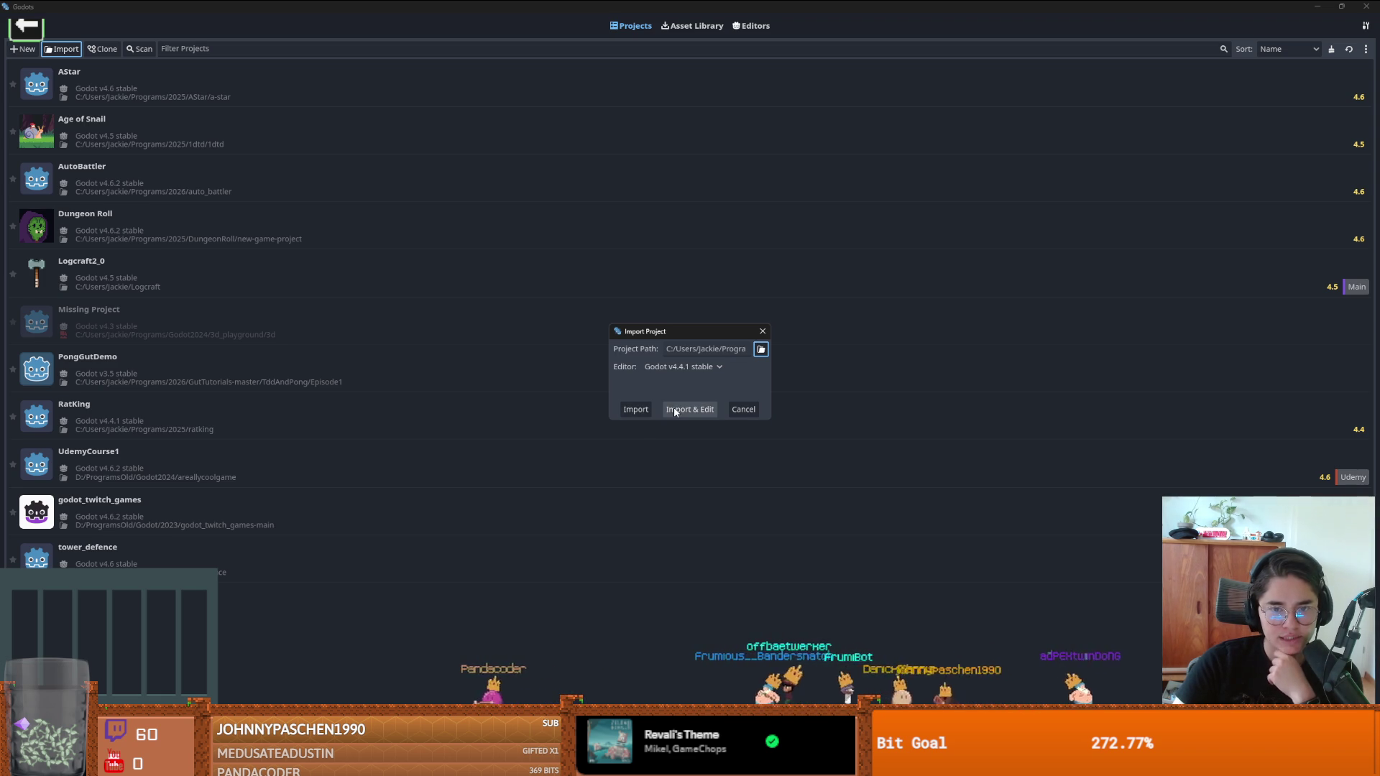
left_click(675, 410)
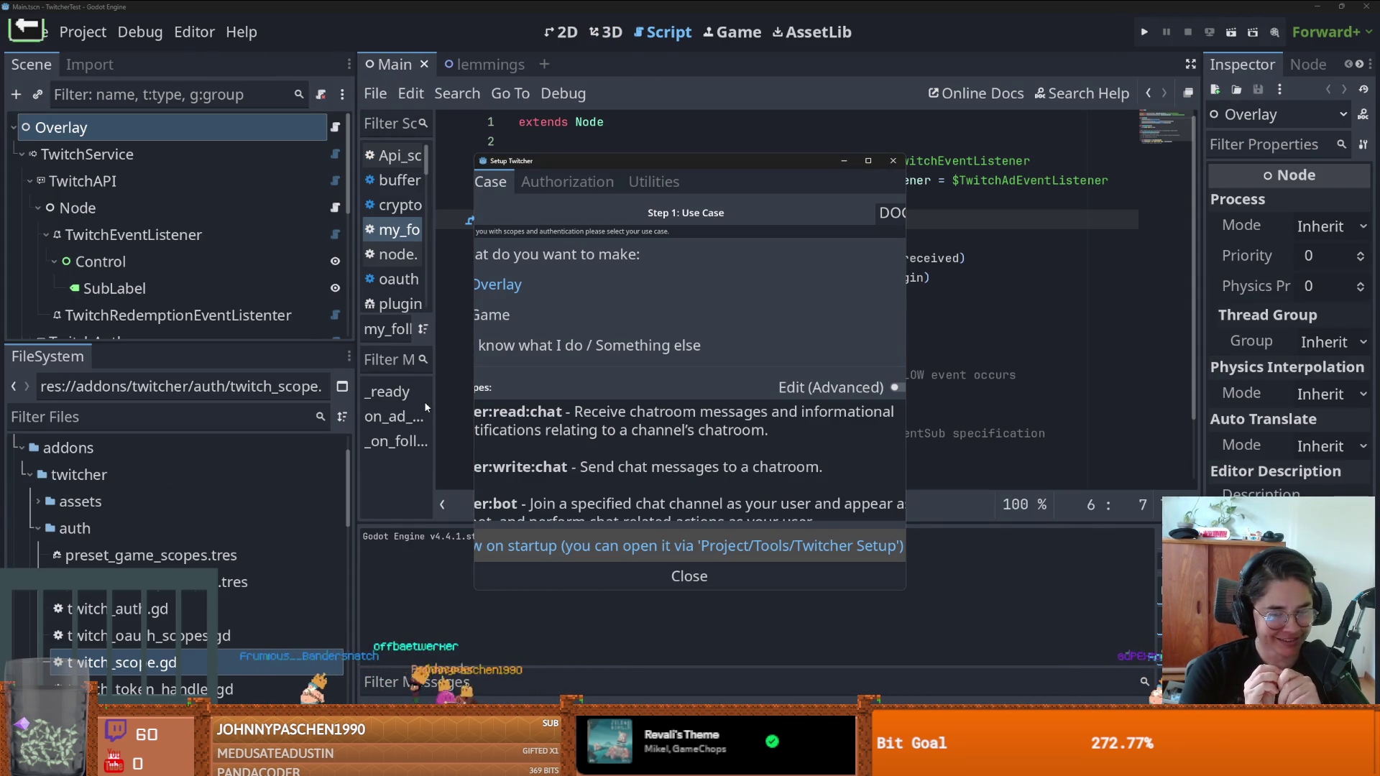
Step: Move and enlarge the Setup Twitcher dialog, review its scope list, then close it
left_click_drag(575, 166, 634, 129)
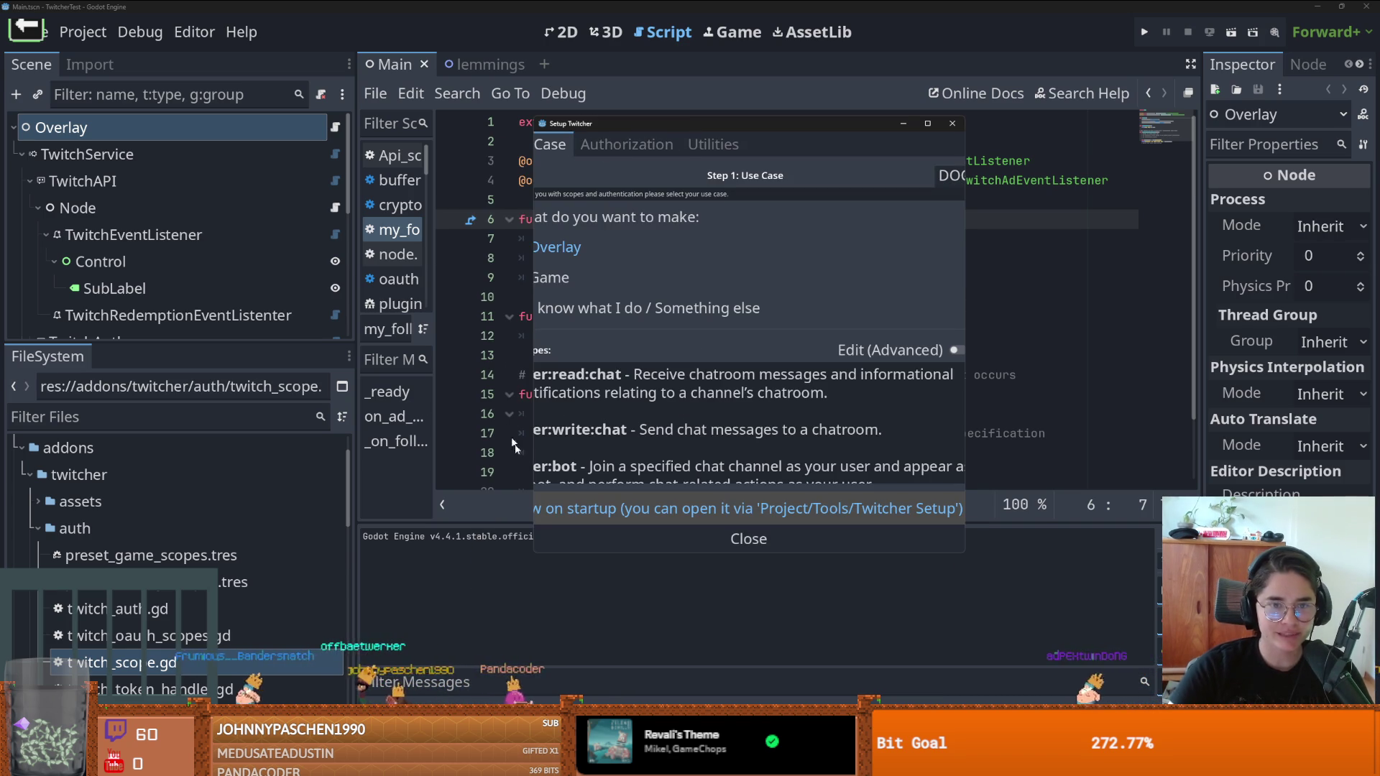
left_click_drag(463, 529, 453, 528)
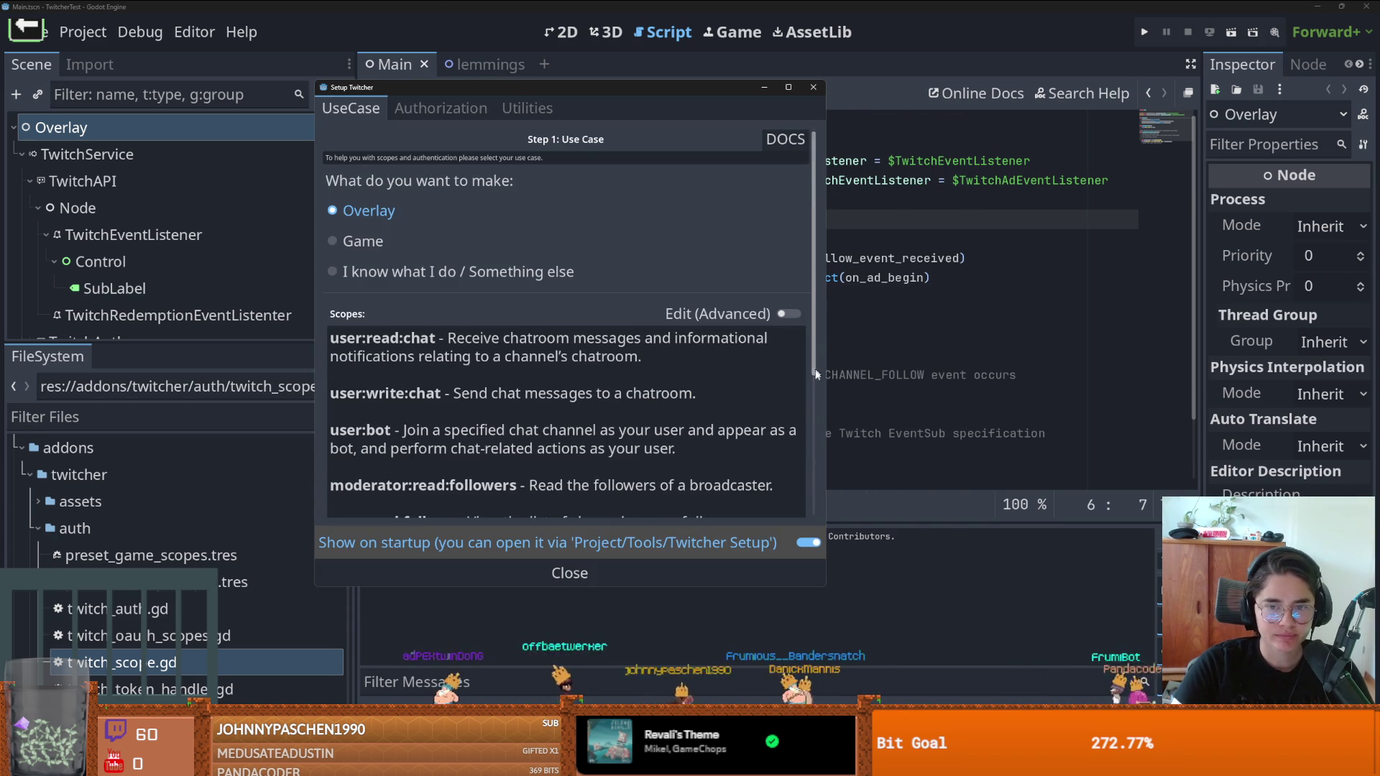
scroll(816, 316, "down", 5)
scroll(817, 266, "up", 5)
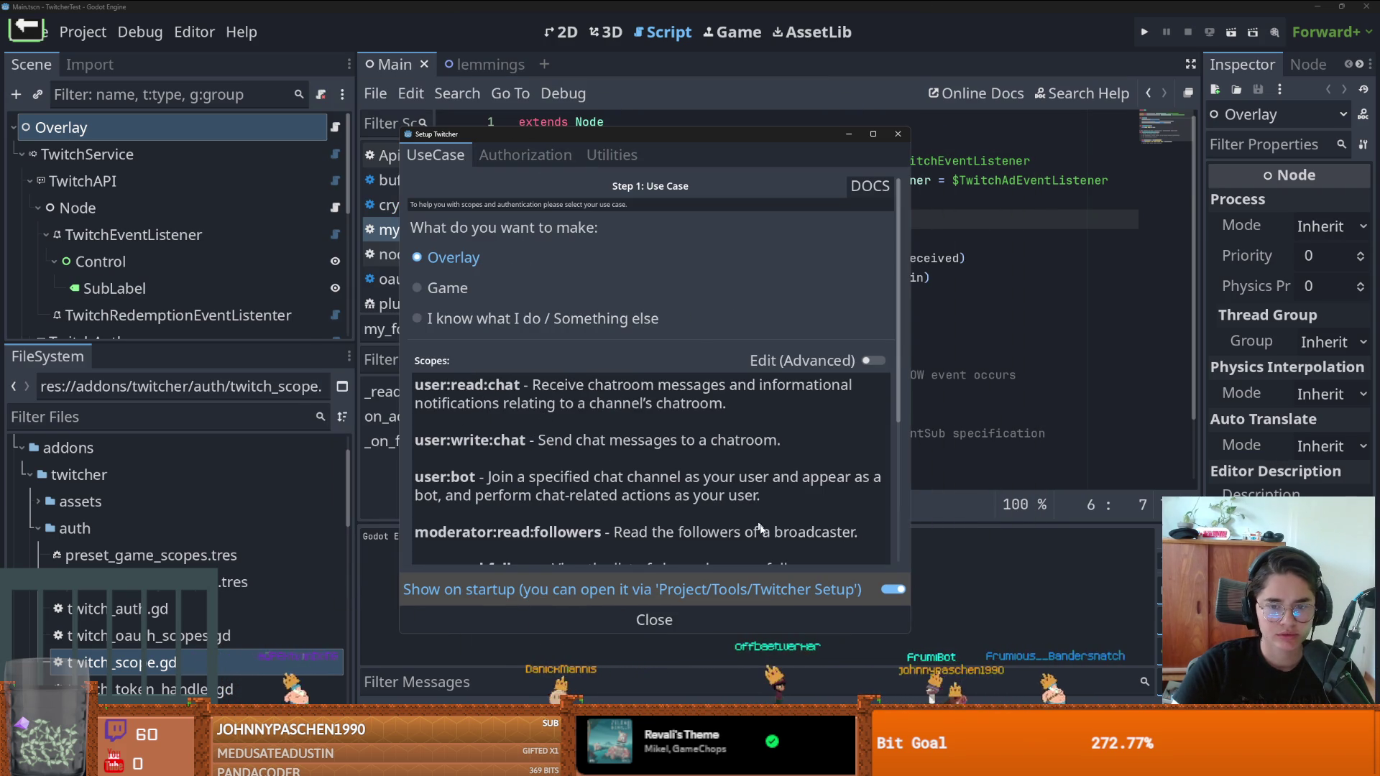
left_click(654, 620)
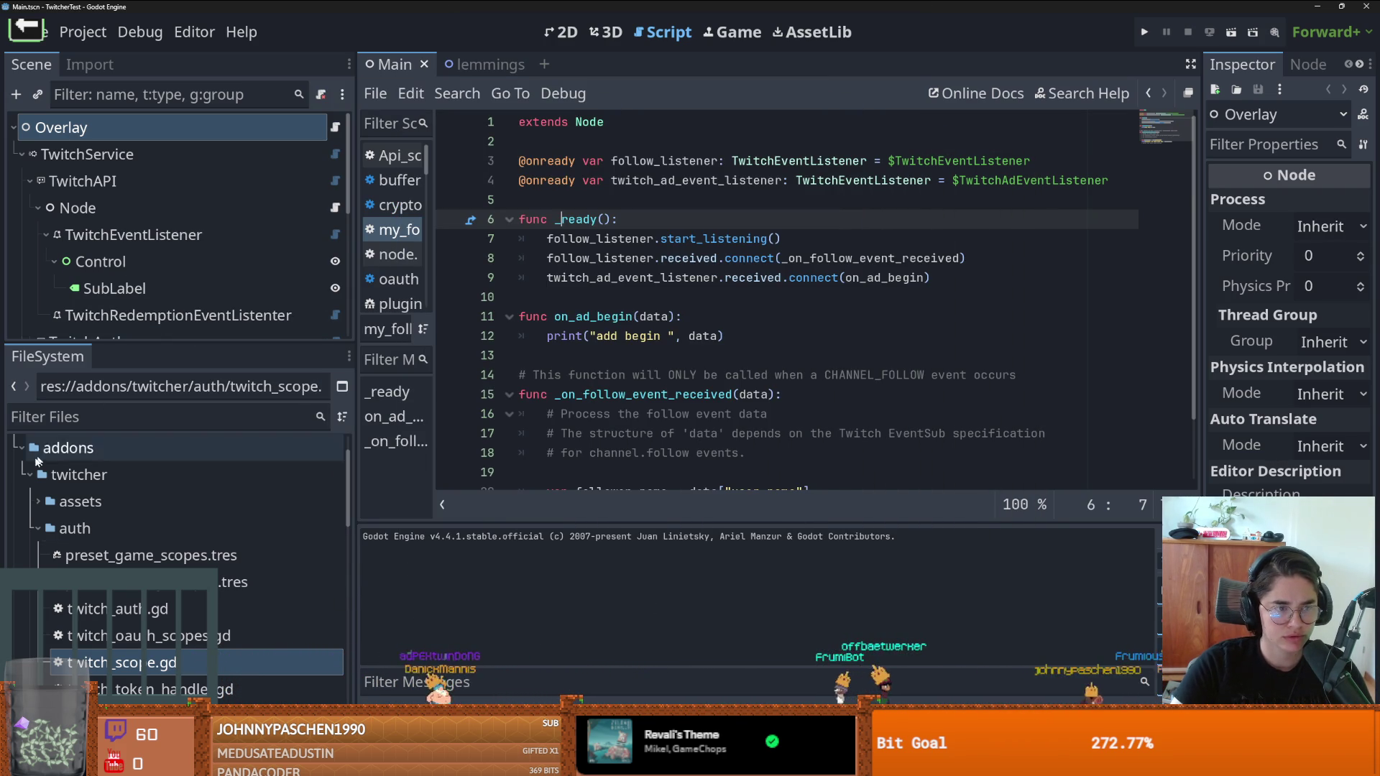
Step: Collapse the twitcher folder in FileSystem and restore the Godots launcher to a smaller window
left_click(24, 474)
right_click(100, 475)
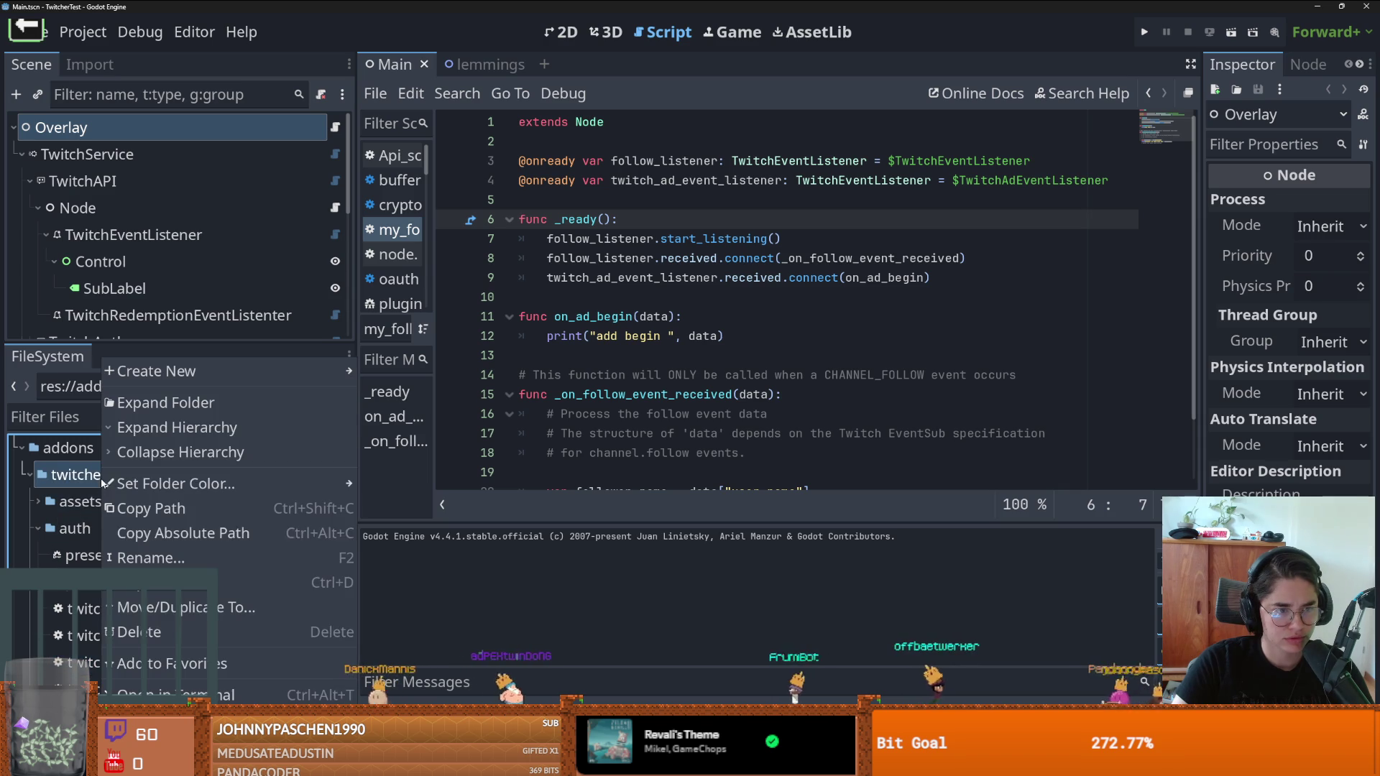
left_click(56, 474)
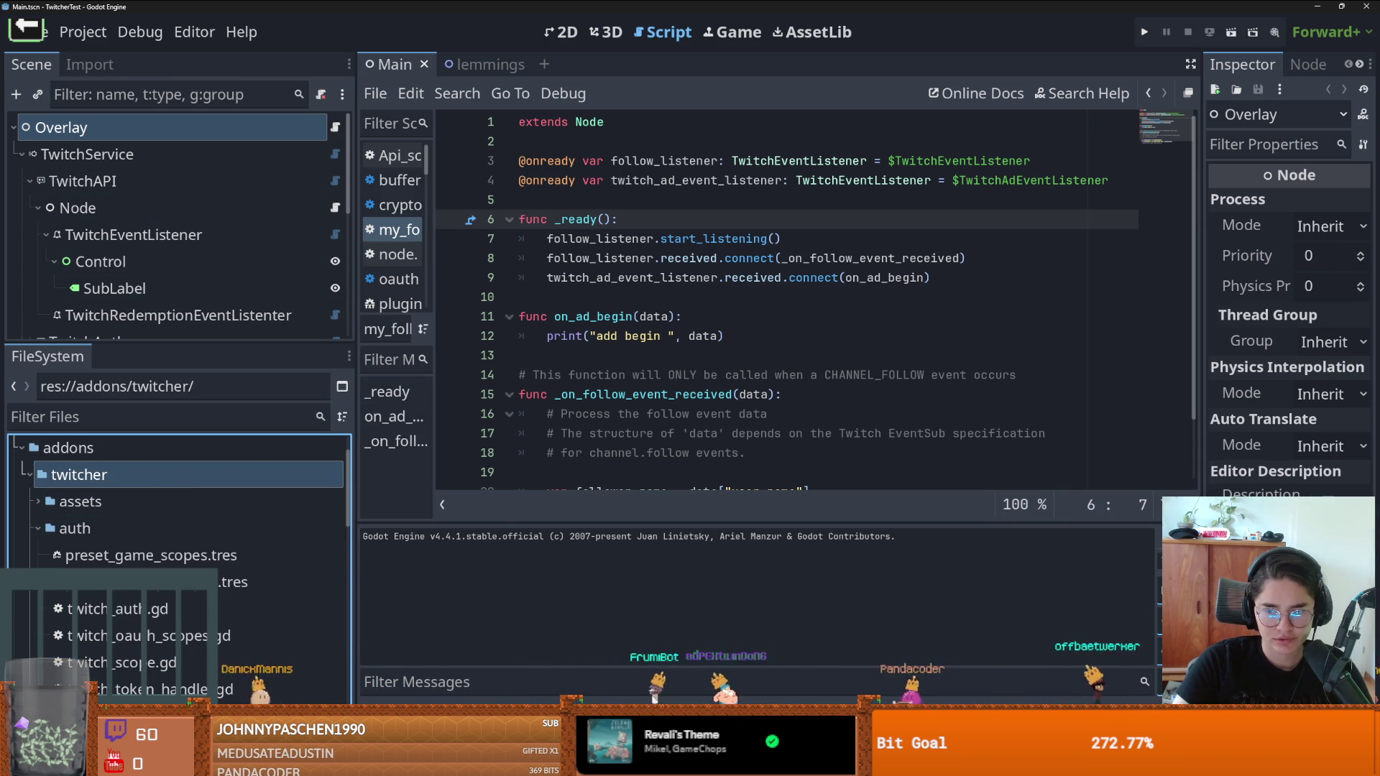
mouse_move(841, 9)
left_mouse_down()
mouse_move(601, 231)
mouse_move(498, 303)
left_mouse_up()
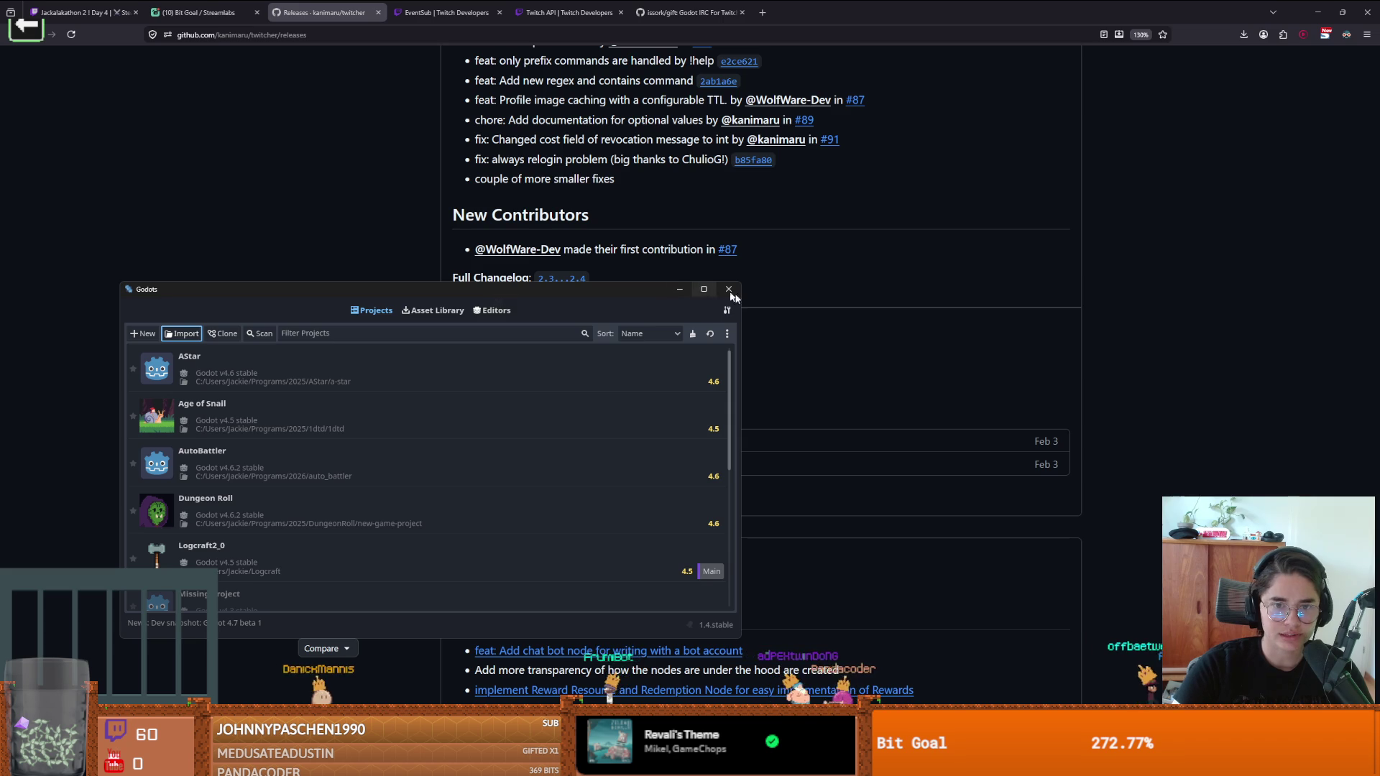
Step: Expand res://addons/twitcher in the Lemmings2_0 editor, then return to TwitcherTest
key("alt+Tab")
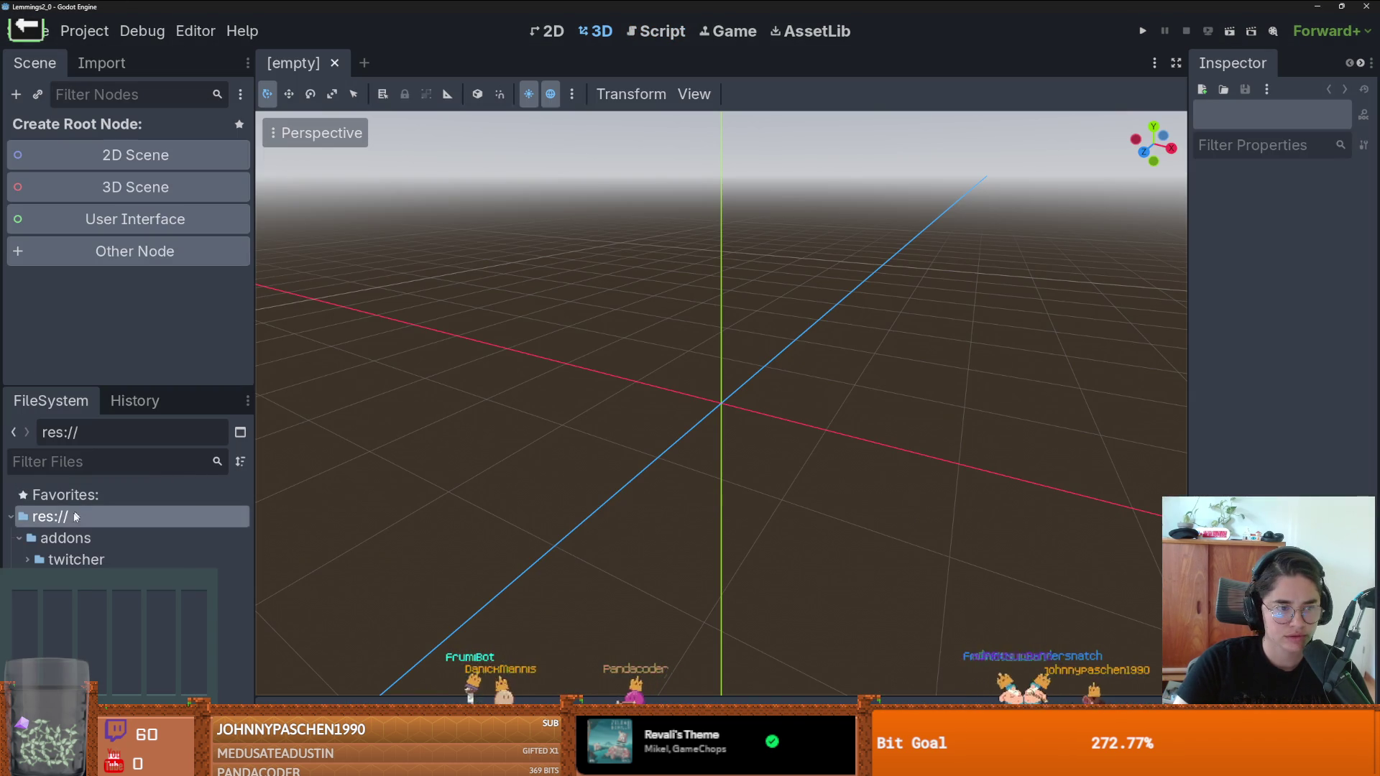
left_click(27, 560)
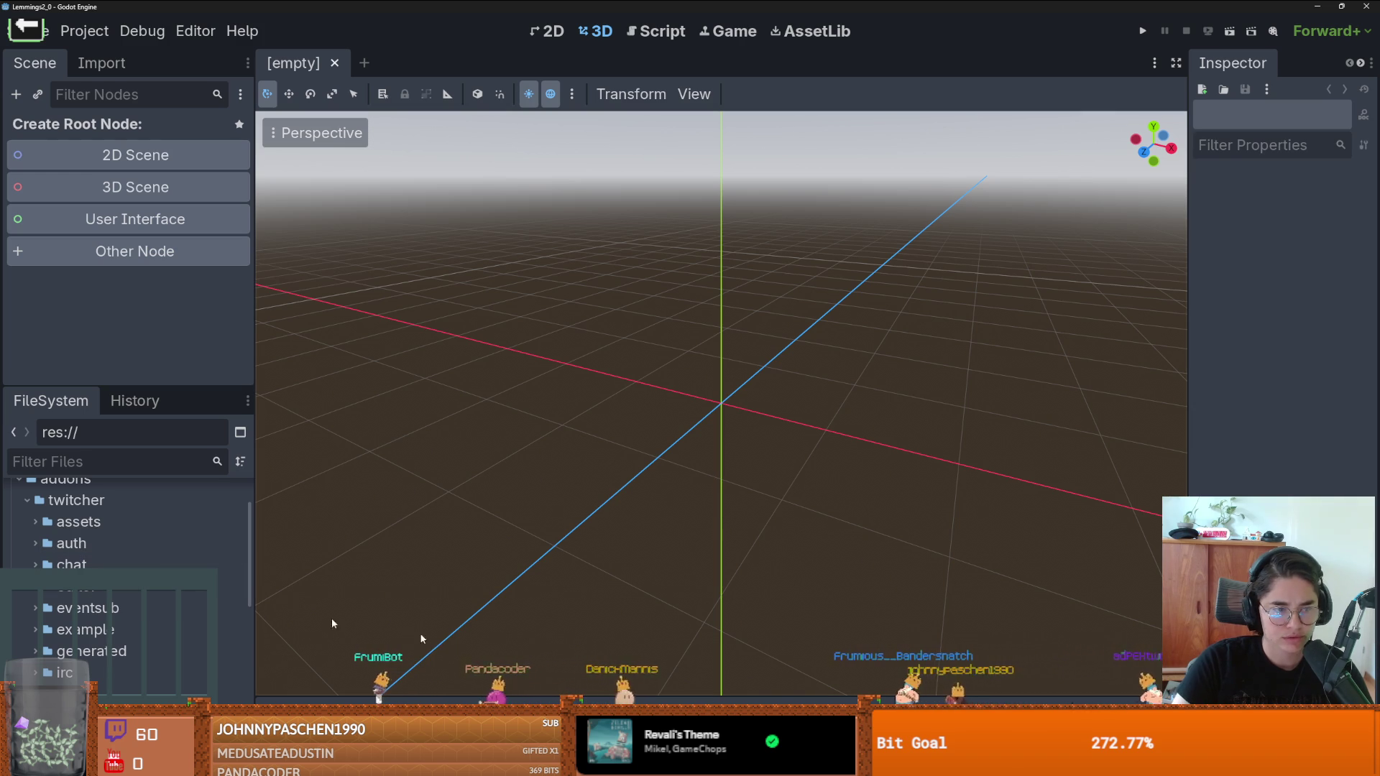
key("alt+Tab")
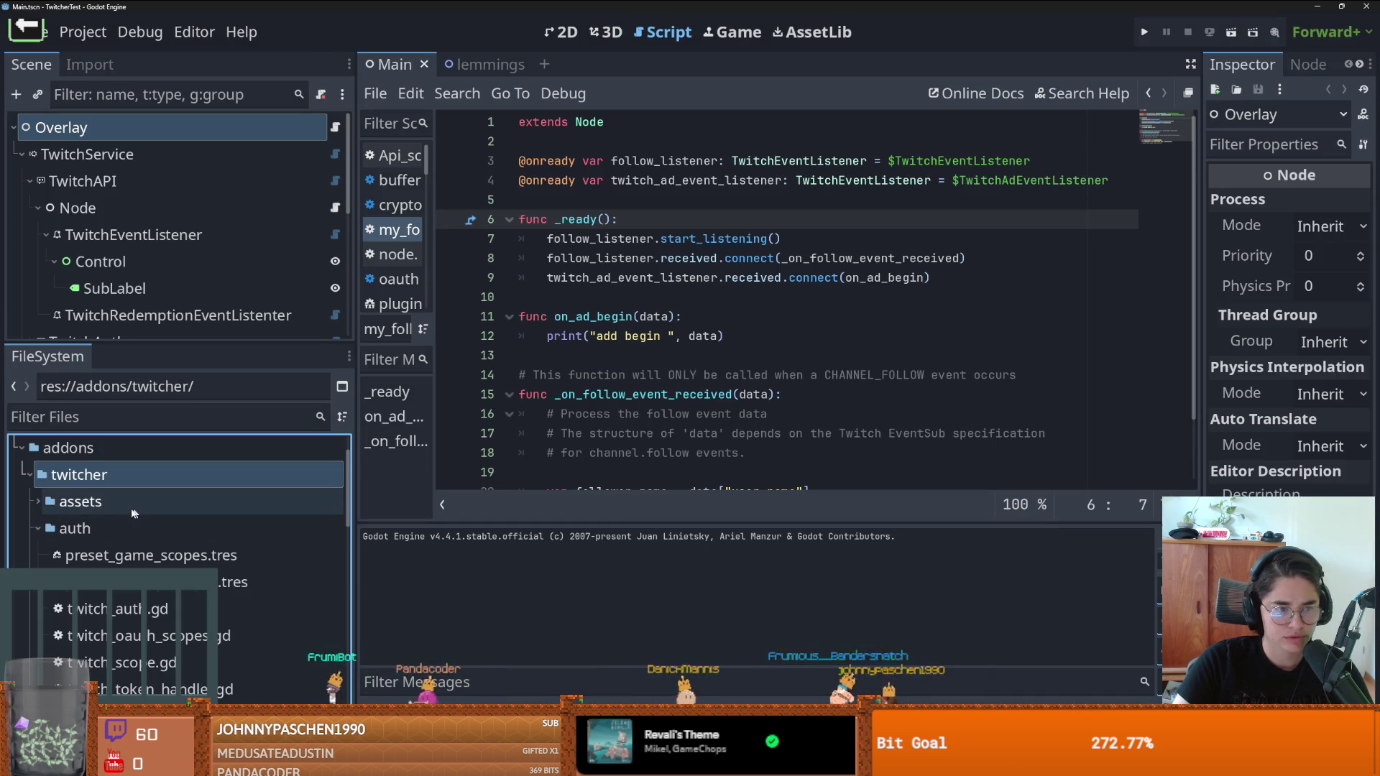
Step: Browse the Twitcher addon's assets, auth, irc and media folders in FileSystem
left_click(27, 498)
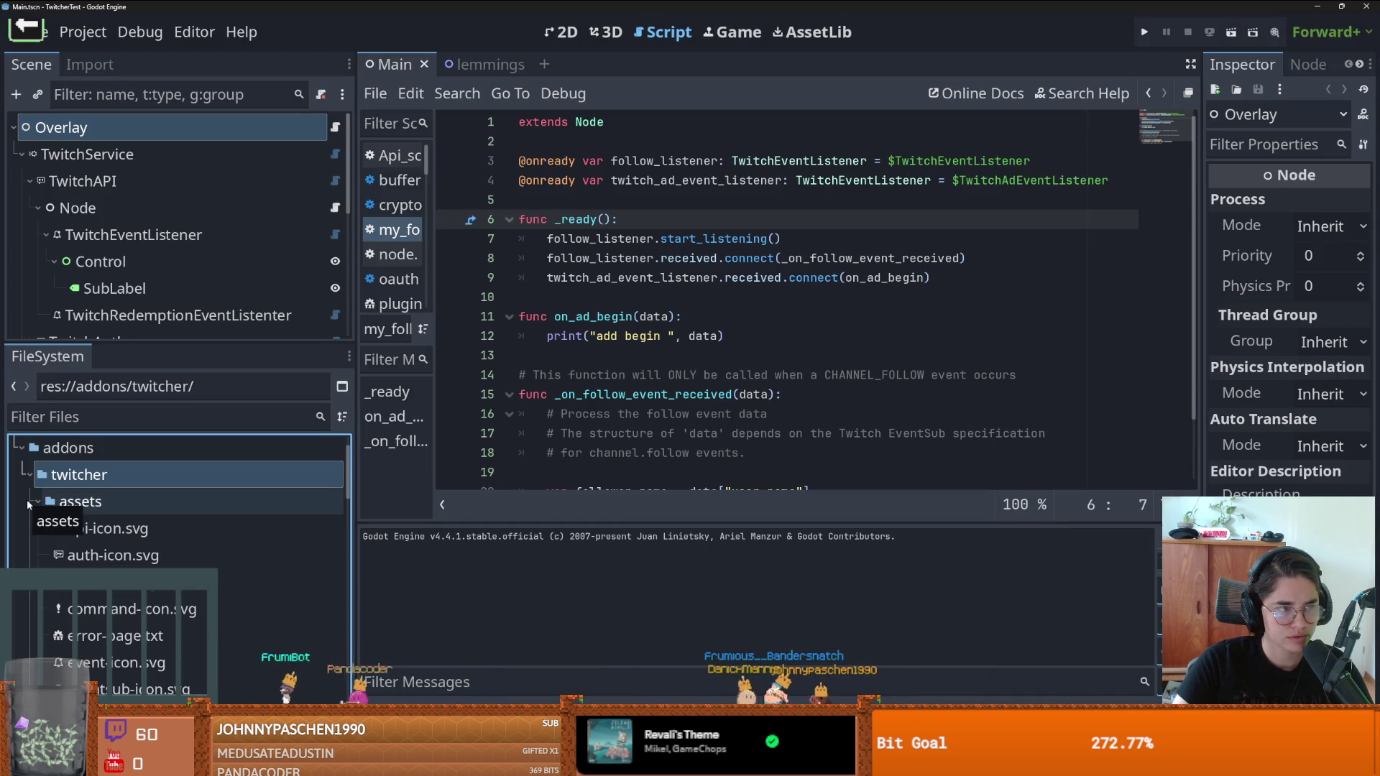
scroll(236, 536, "down", 3)
scroll(235, 545, "up", 3)
left_click(37, 465)
left_click(39, 493)
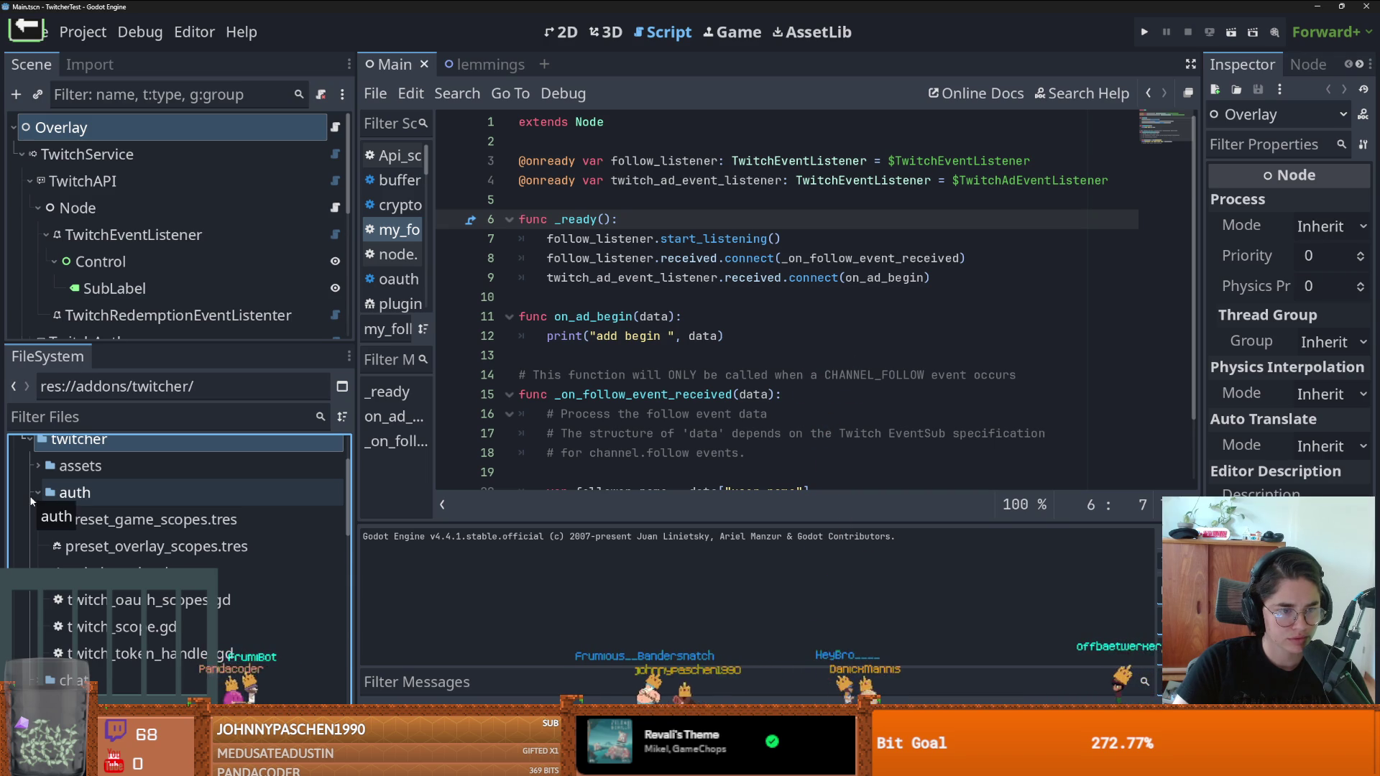
left_click(33, 498)
scroll(28, 514, "down", 3)
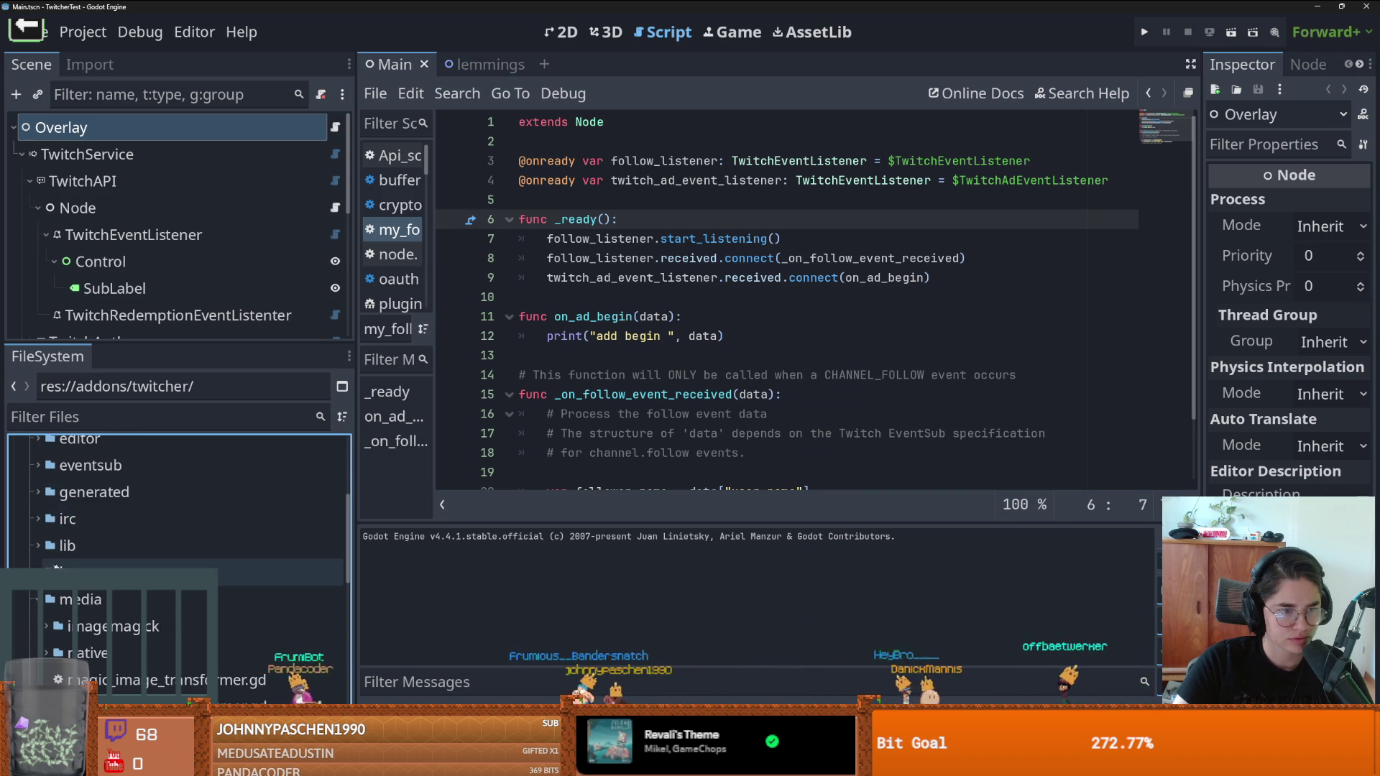
left_click(28, 521)
left_click(28, 521)
scroll(75, 564, "down", 3)
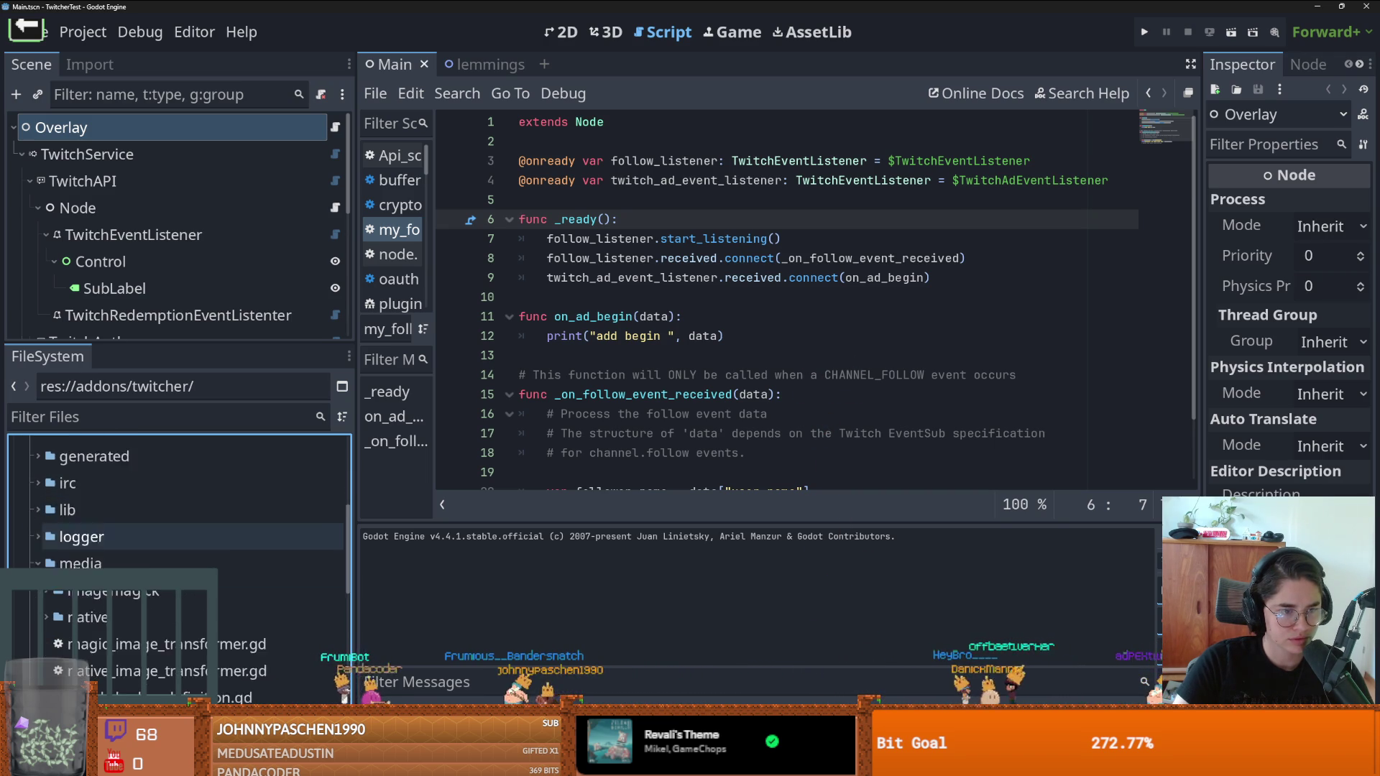
left_click(37, 492)
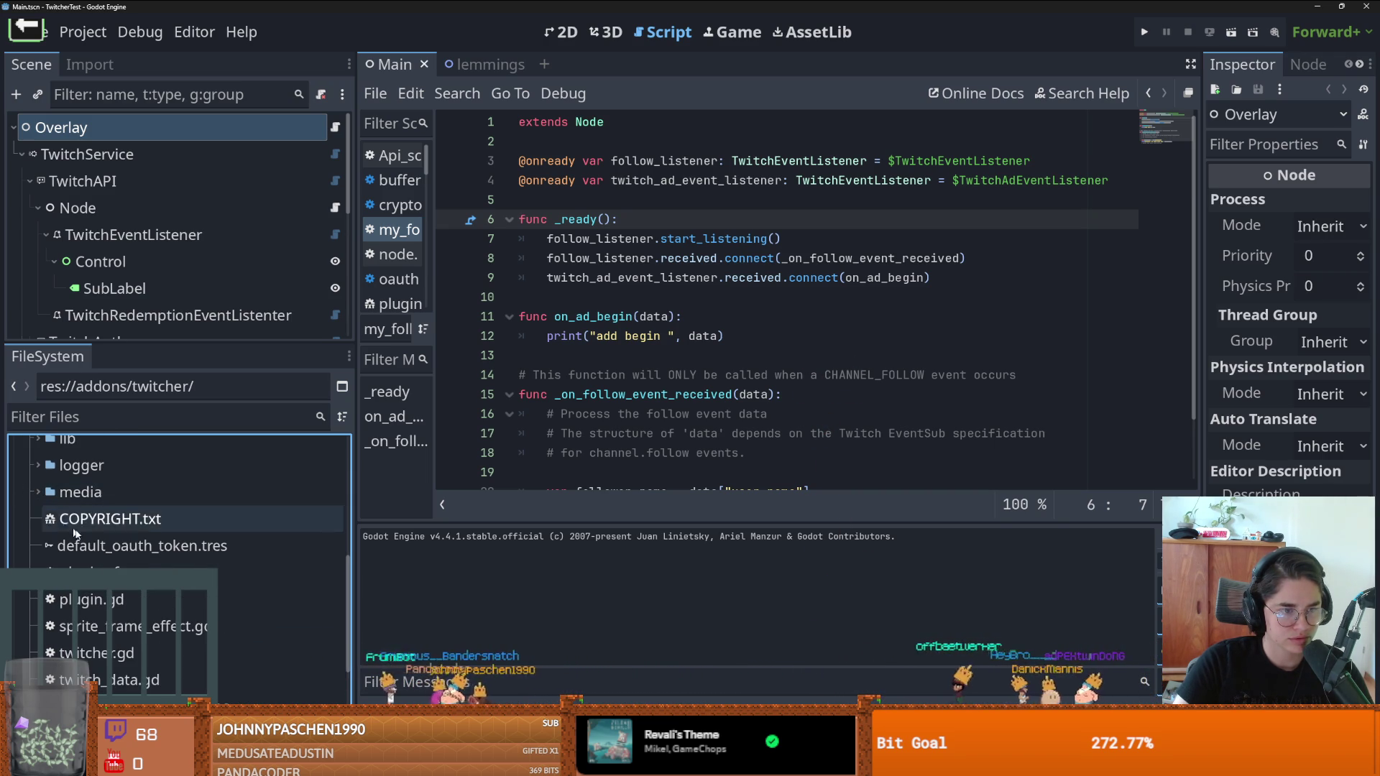
scroll(36, 499, "down", 1)
Step: Open twitcher.gd and twitch_data.gd in the script editor
double_click(135, 618)
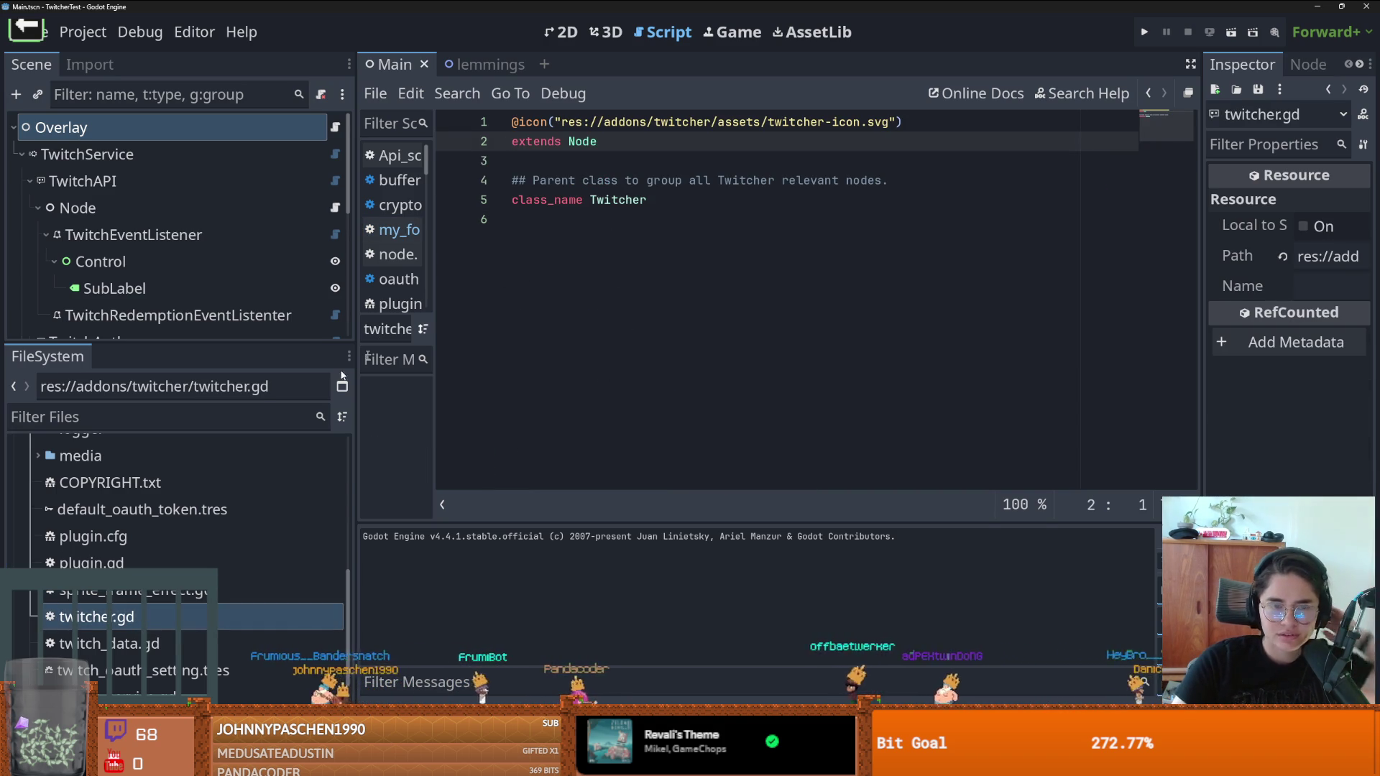
scroll(107, 607, "down", 1)
double_click(108, 607)
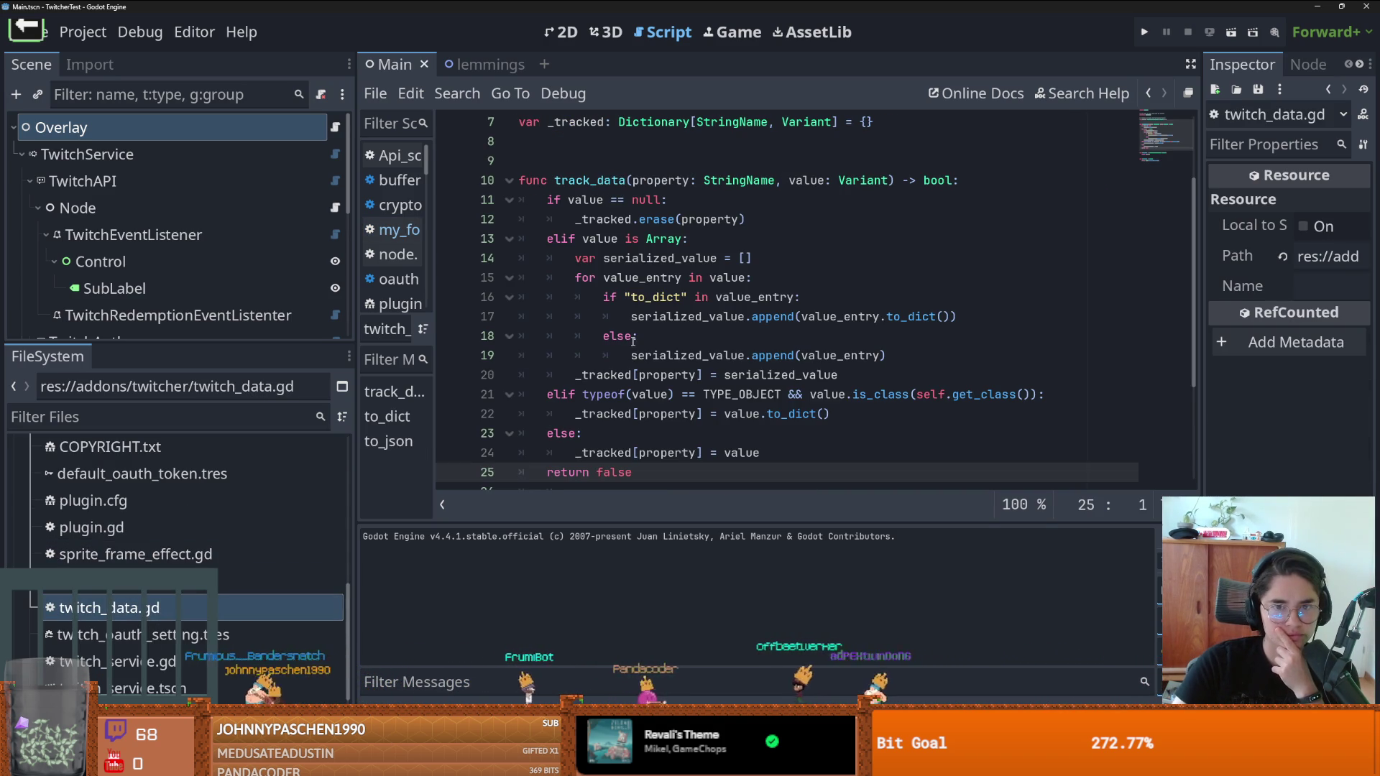
scroll(252, 600, "down", 2)
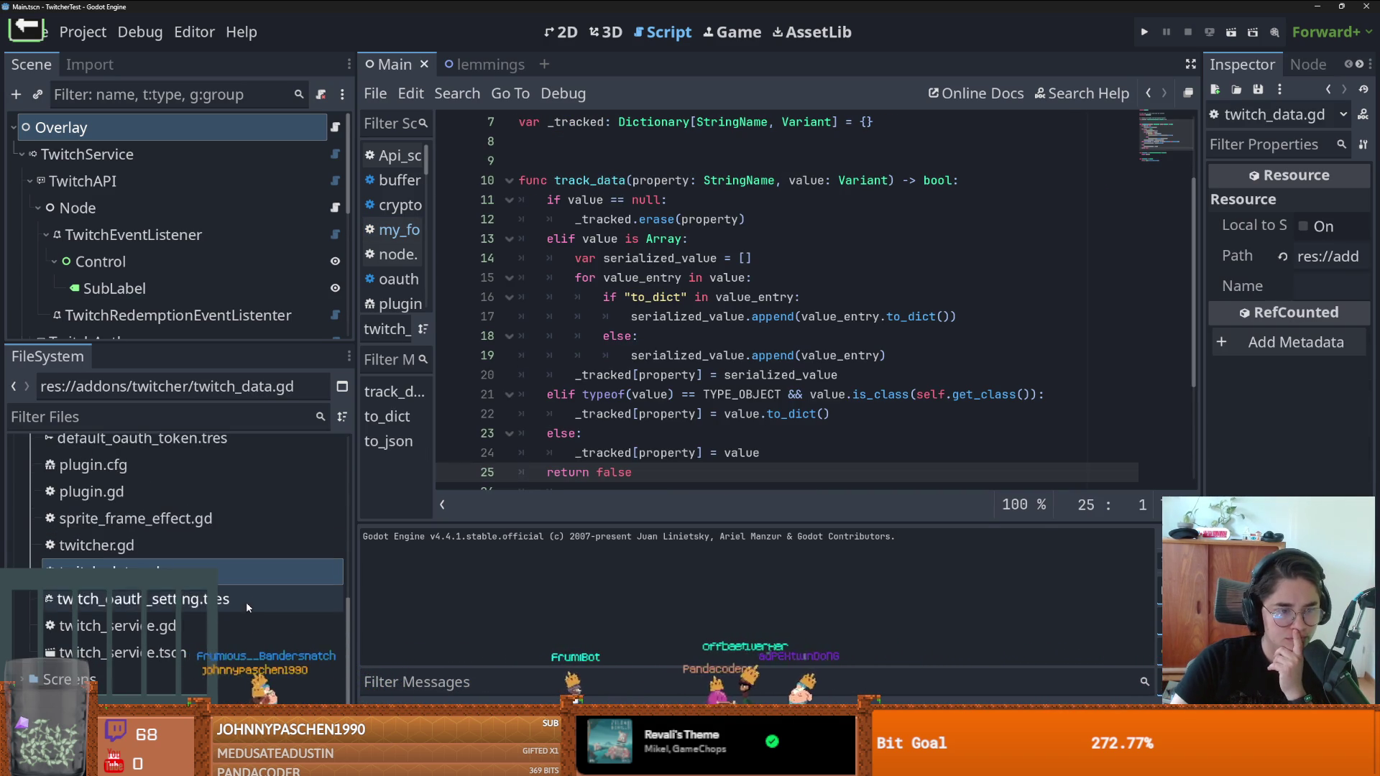
scroll(185, 610, "up", 10)
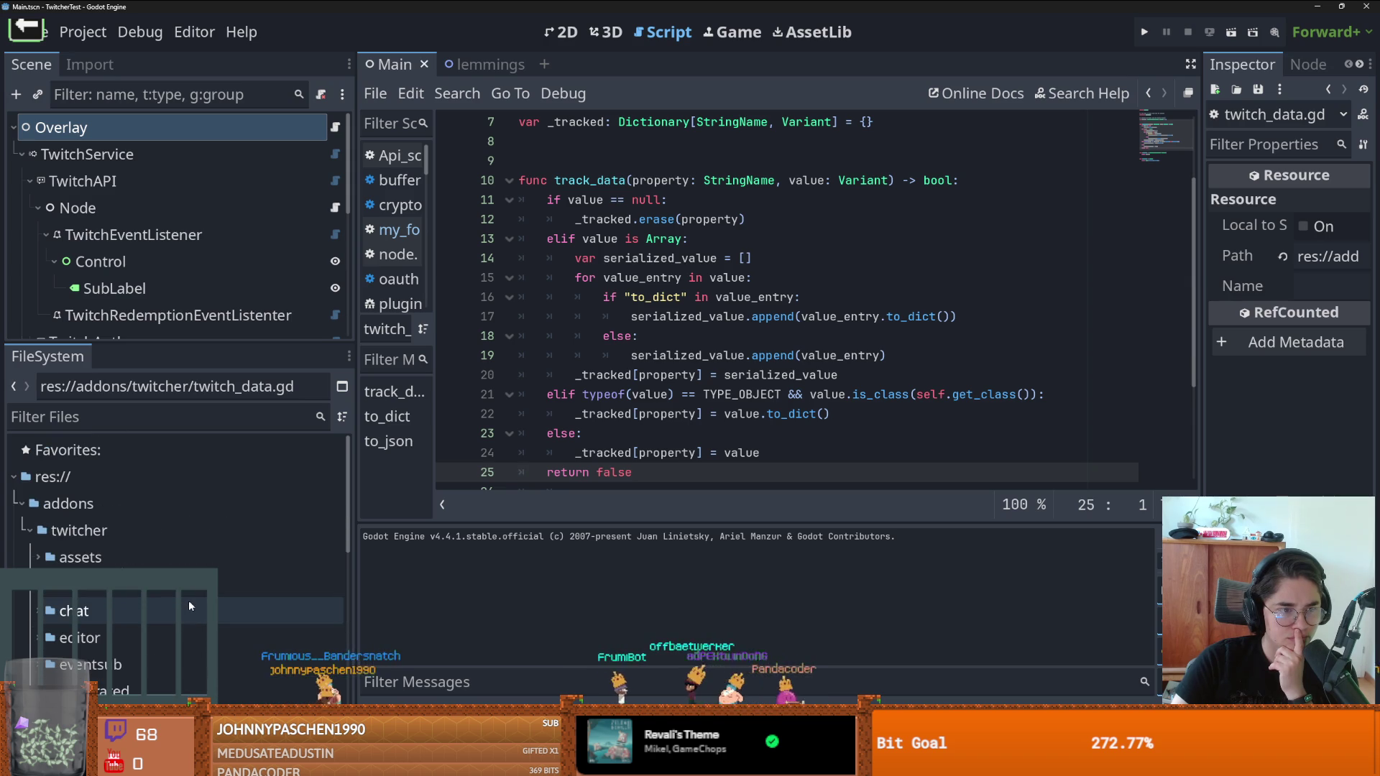
Step: Select the twitcher addon folder and open TwitcherTest's Project Settings
left_click(33, 535)
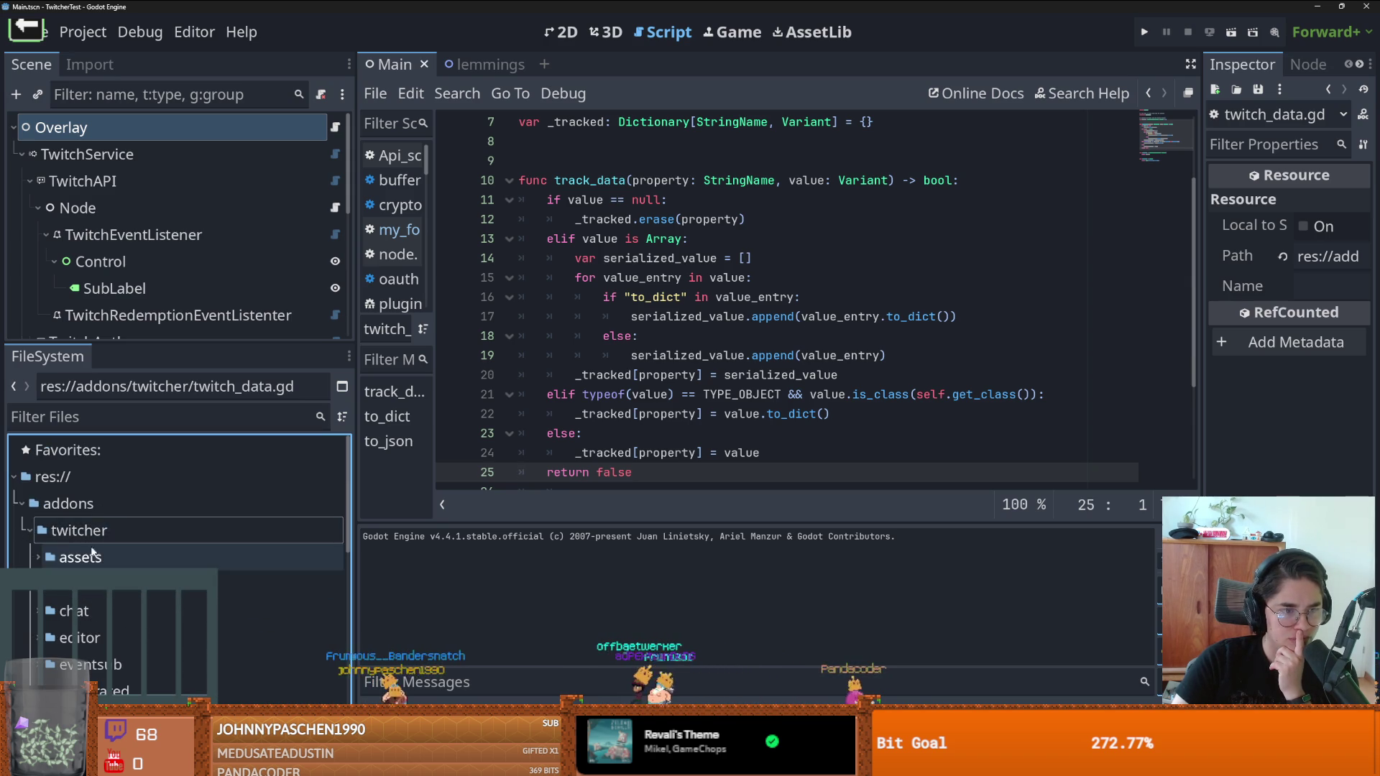
left_click(83, 32)
left_click(146, 61)
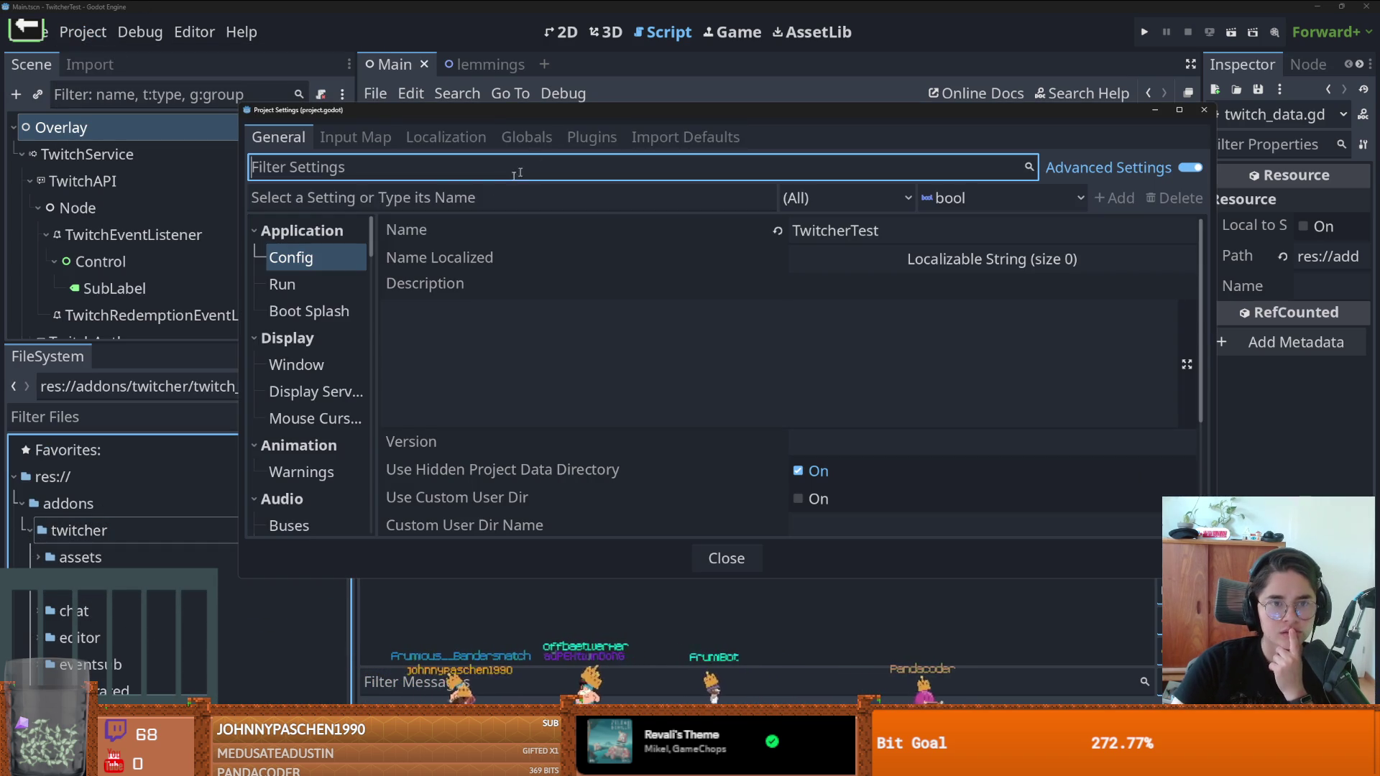
Step: Check TwitcherTest's Plugins list, then switch to the Lemmings2_0 editor
left_click(591, 136)
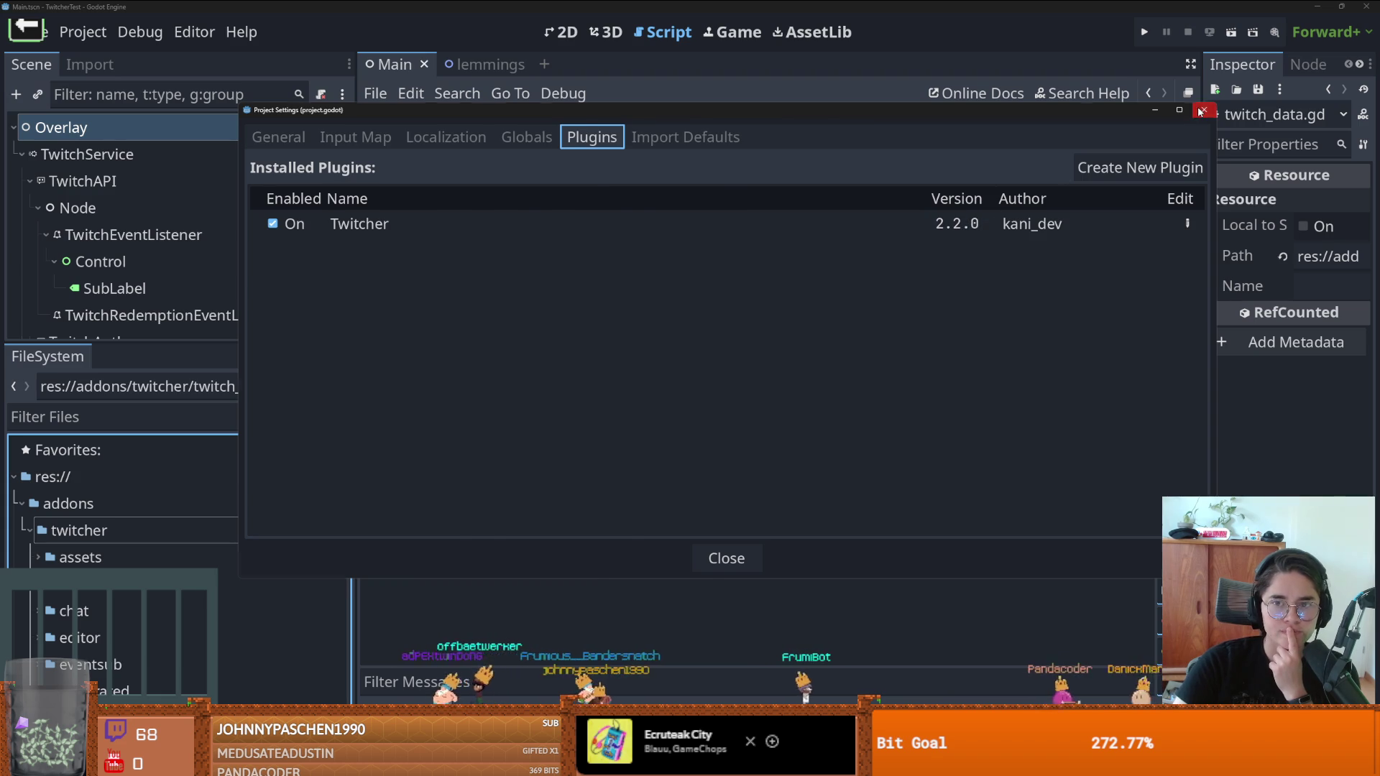
key("Escape")
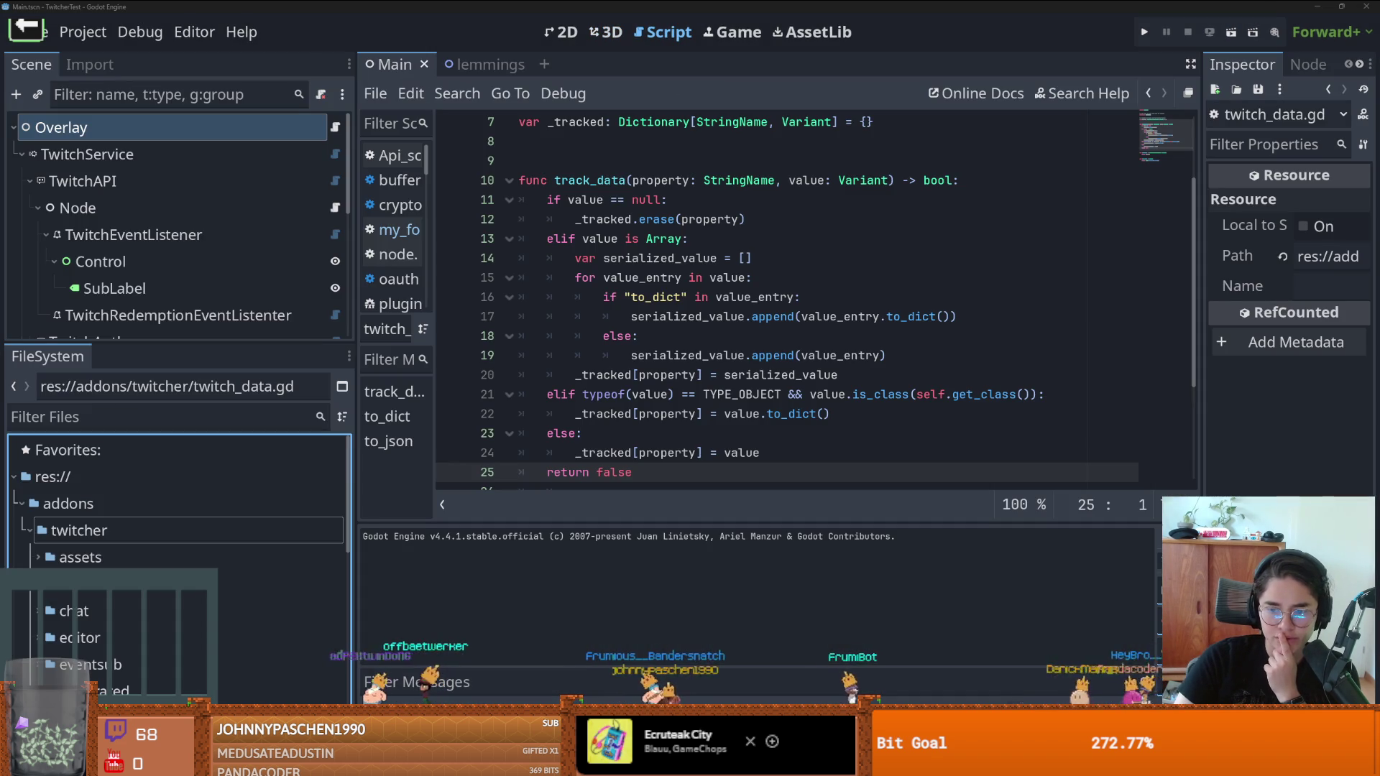
mouse_move(1085, 762)
left_click(1143, 690)
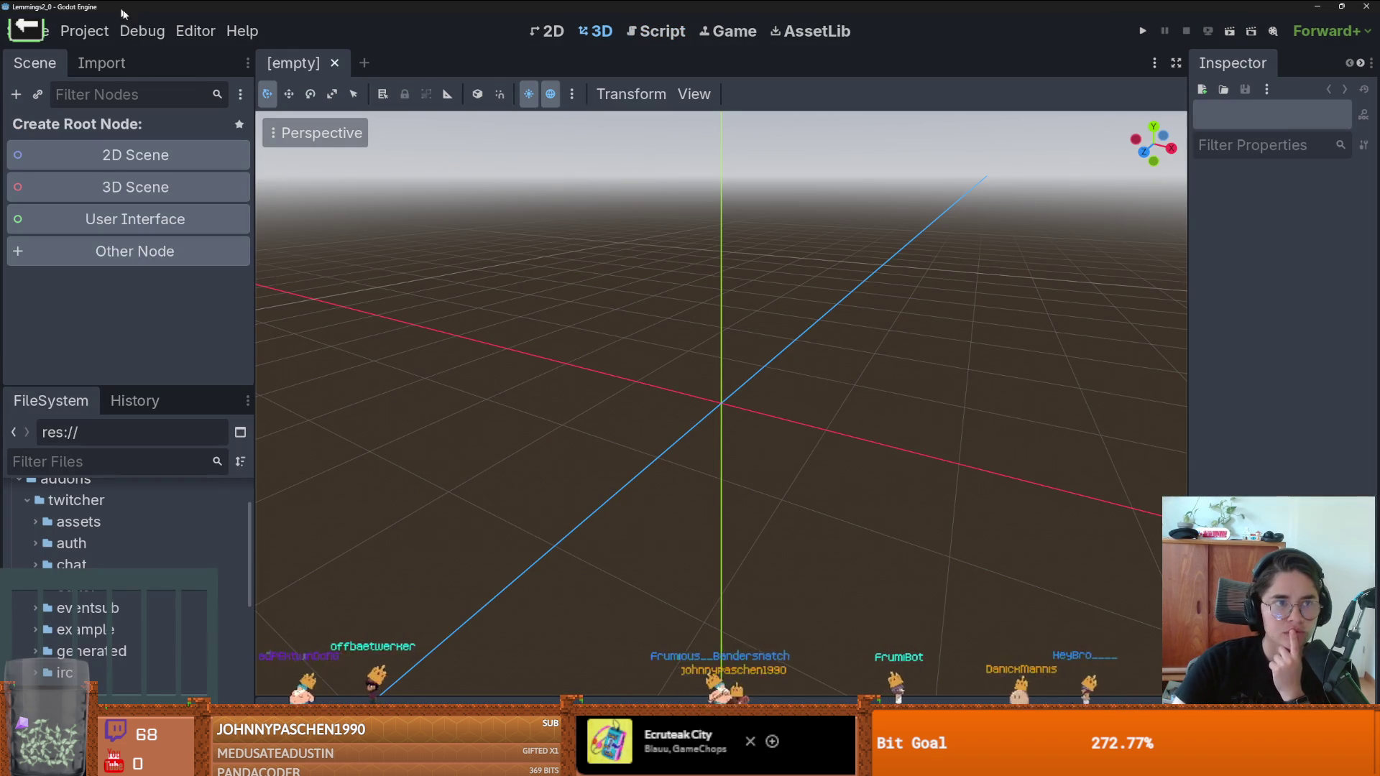
Step: Enable the Twitcher plugin in Lemmings2_0's Project Settings, dismissing Setup Twitcher and the settings
left_click(84, 30)
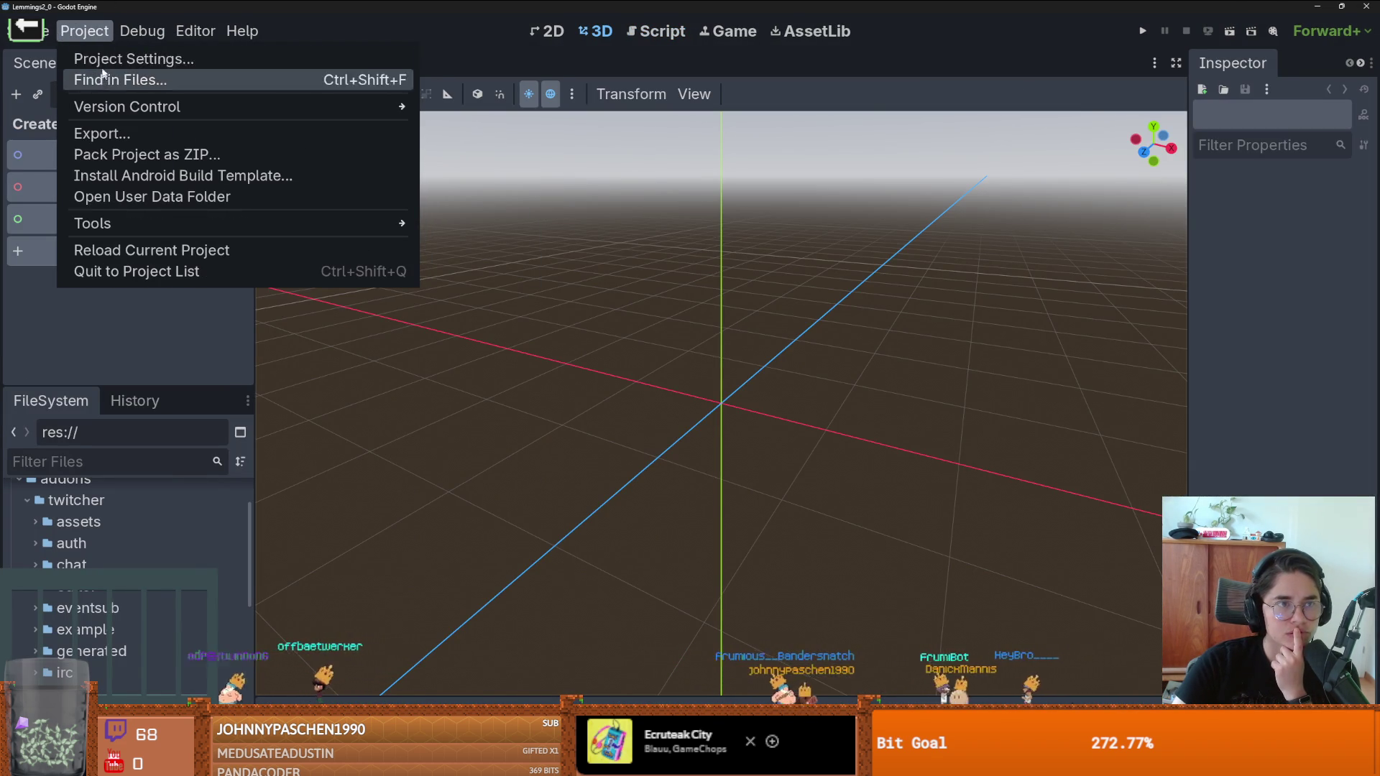
left_click(104, 59)
left_click(674, 162)
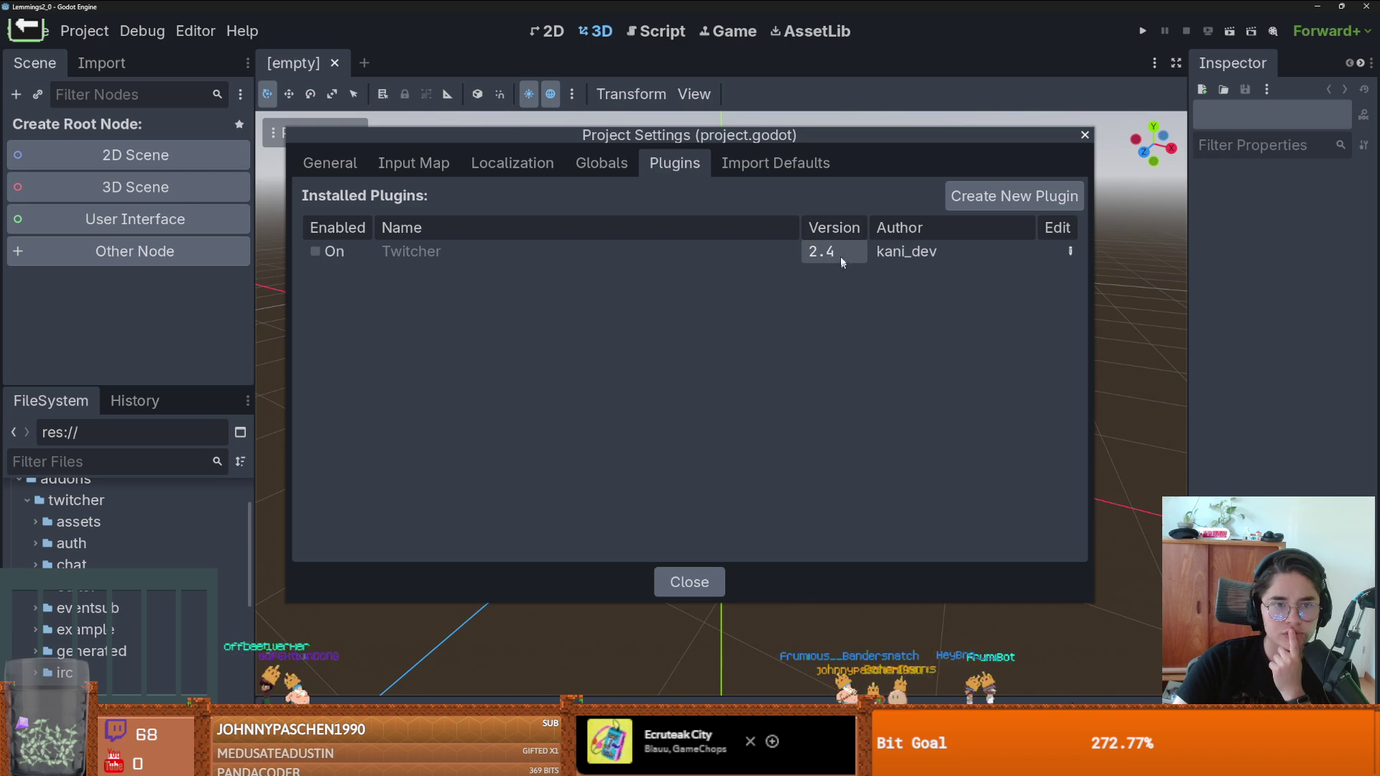
left_click(315, 251)
left_click(897, 155)
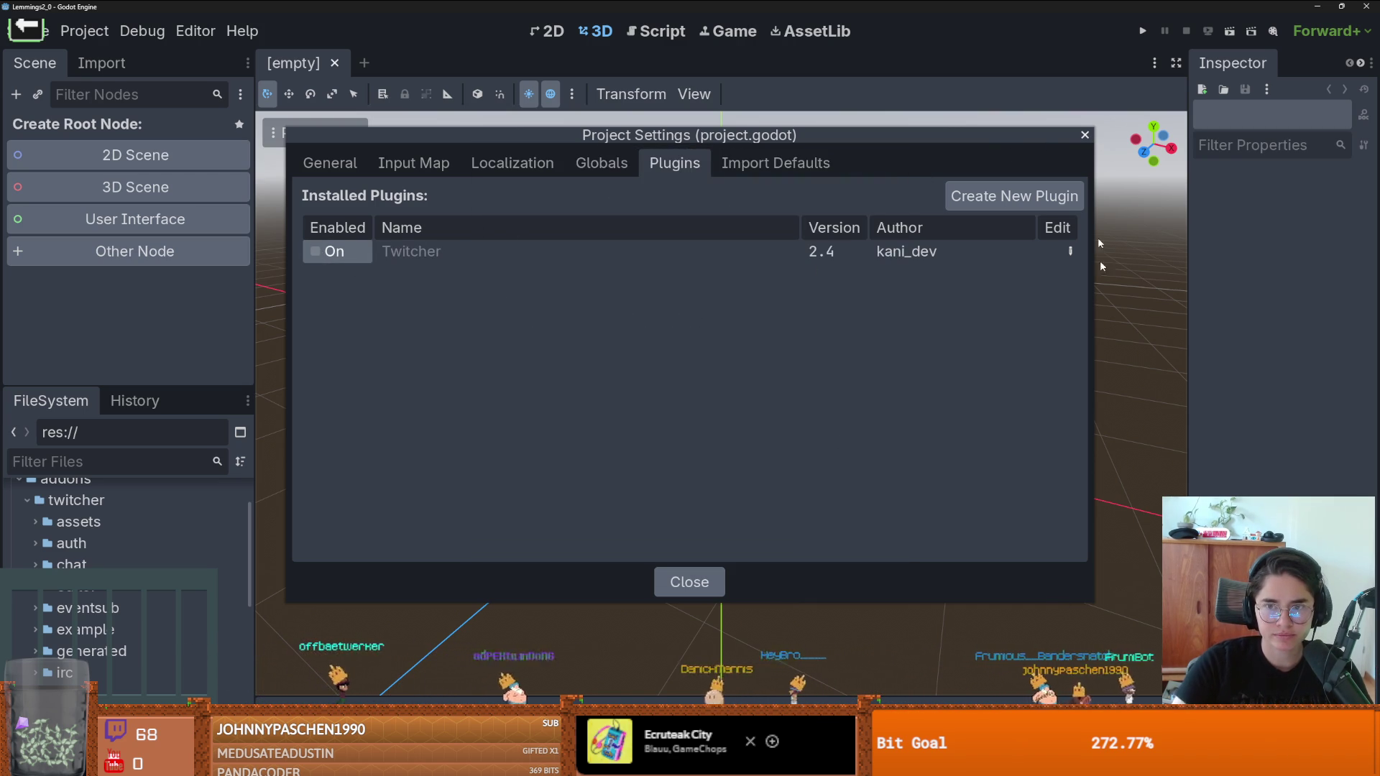
left_click(1083, 136)
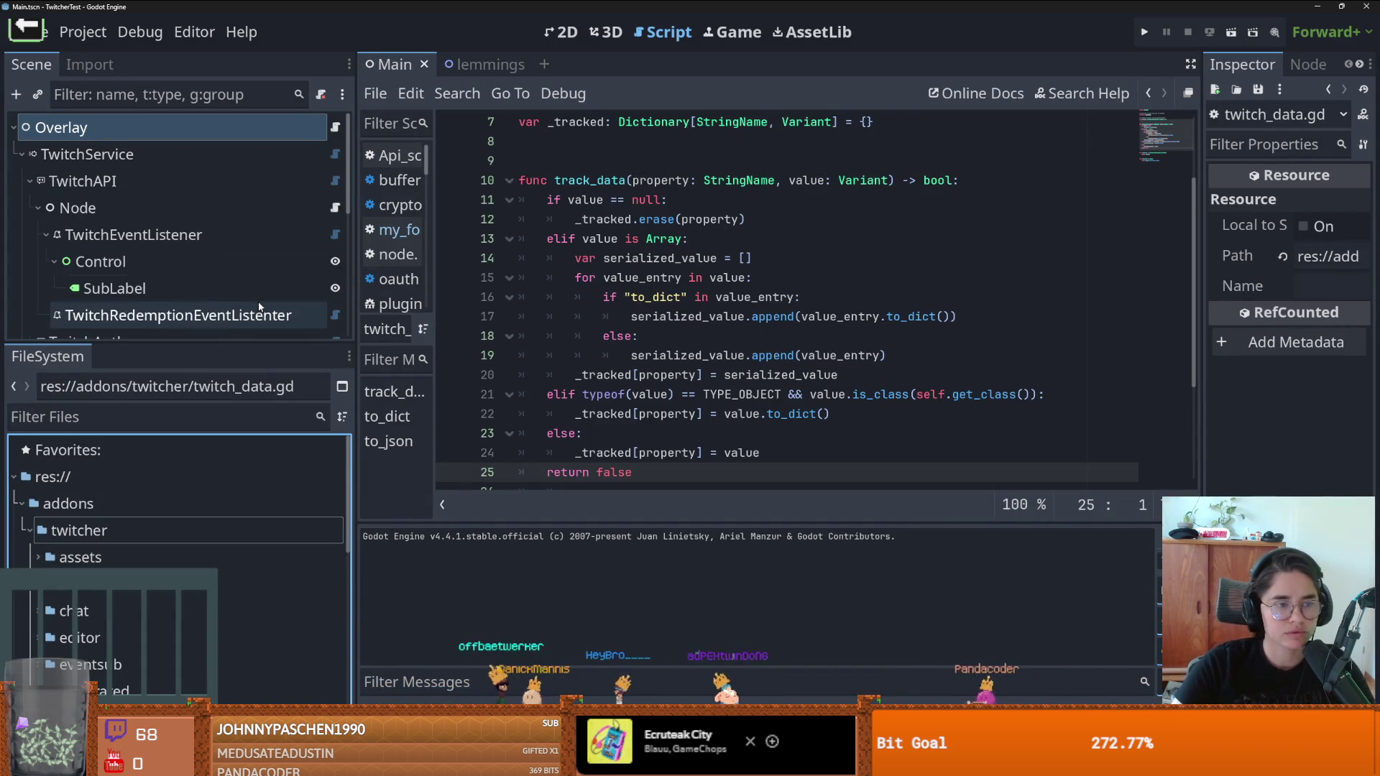
Step: Confirm Application > Run > Main Scene is Screens/Main/Main.tscn in Project Settings
left_click(474, 64)
key("ctrl+F1")
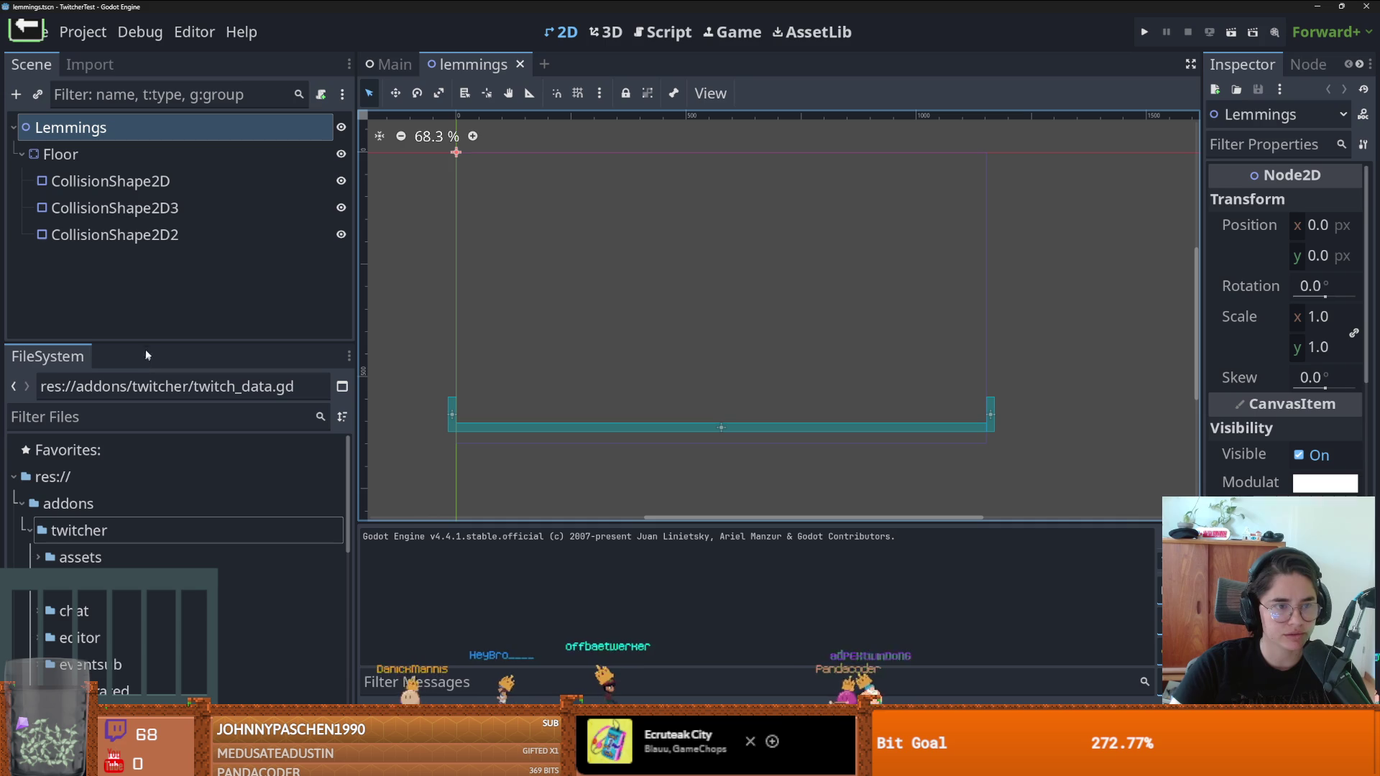
left_click(84, 34)
left_click(174, 60)
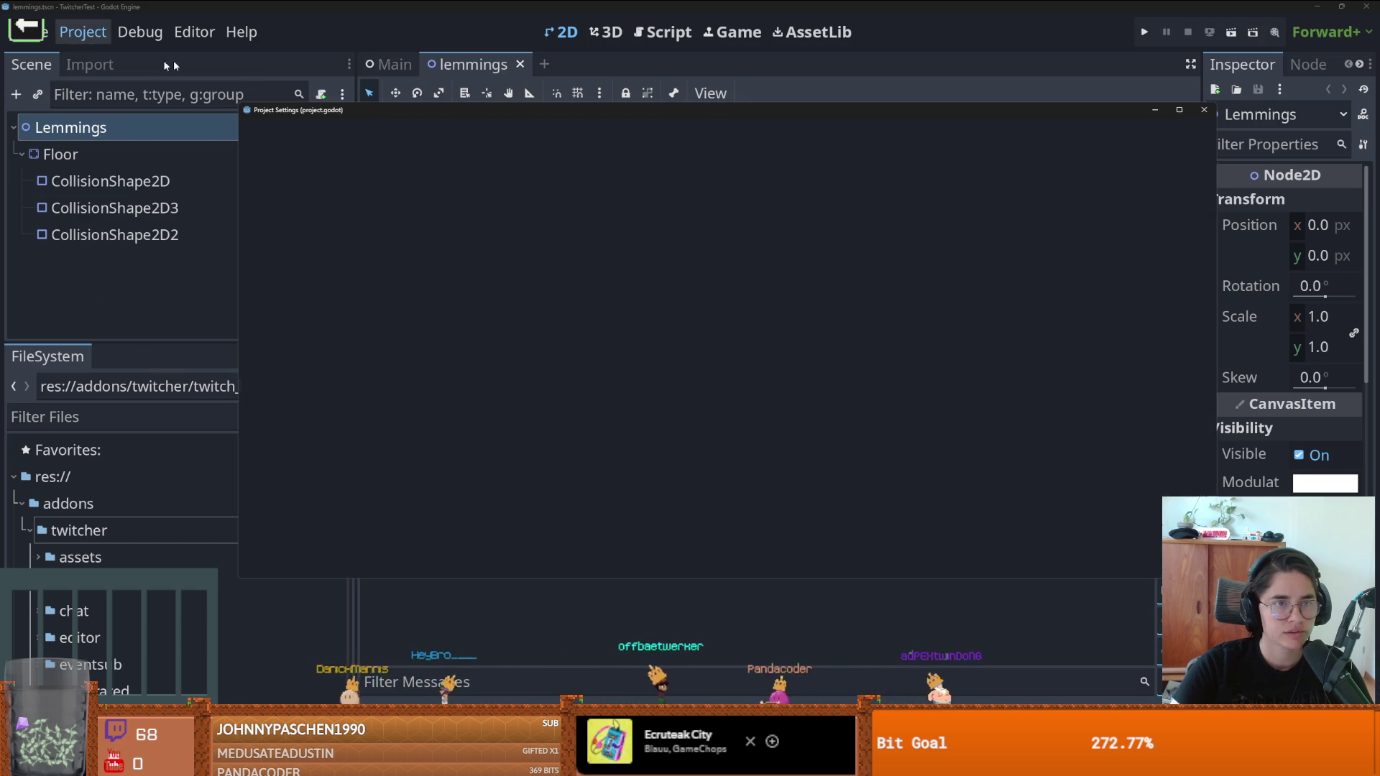
left_click(278, 137)
scroll(623, 356, "down", 5)
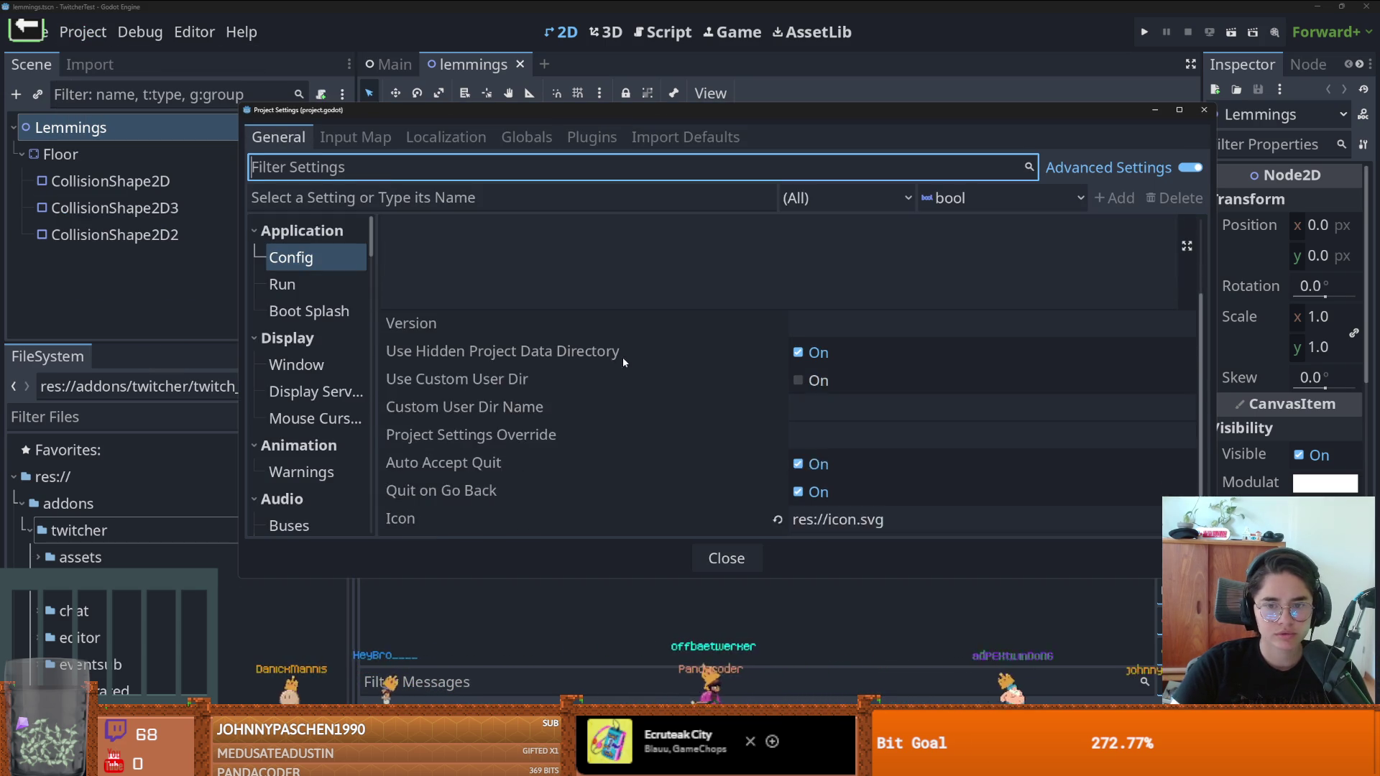
scroll(493, 353, "up", 5)
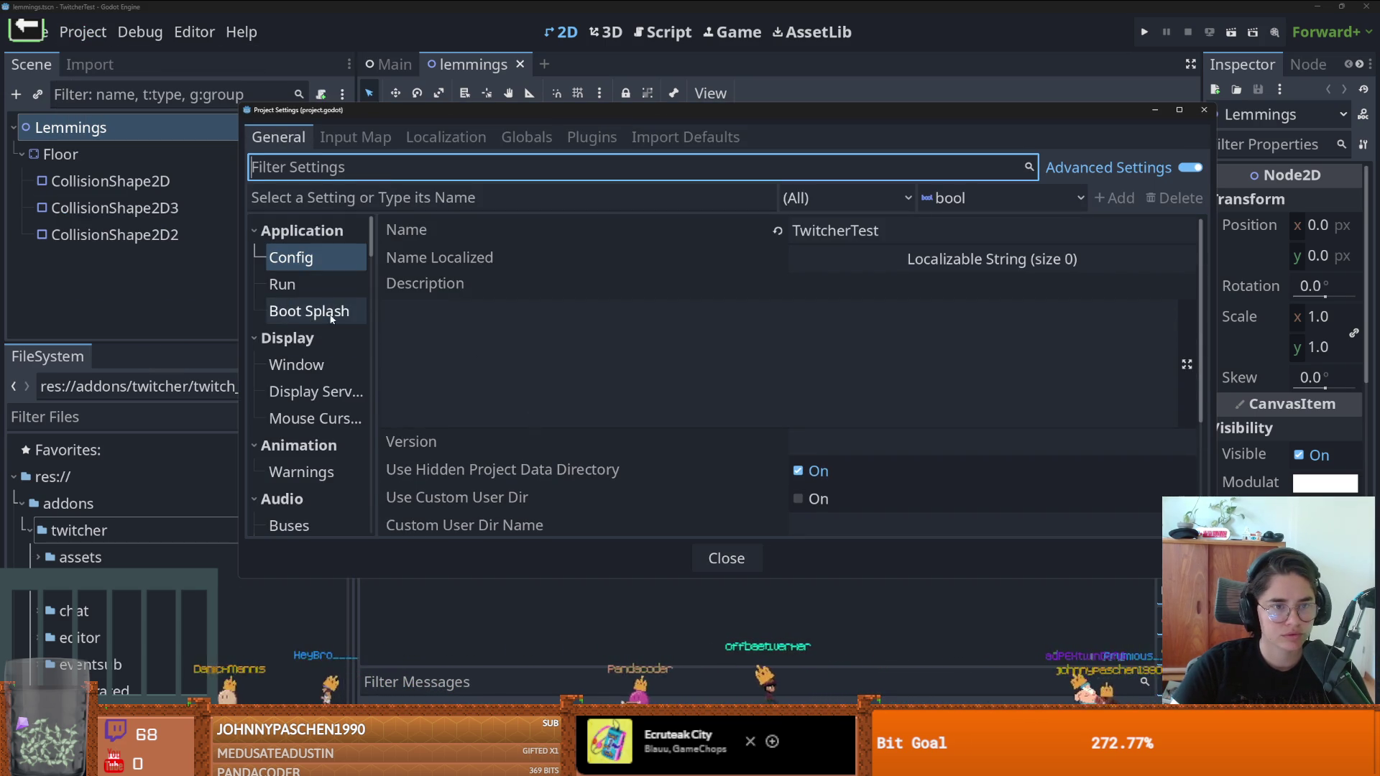
left_click(282, 284)
left_click(846, 229)
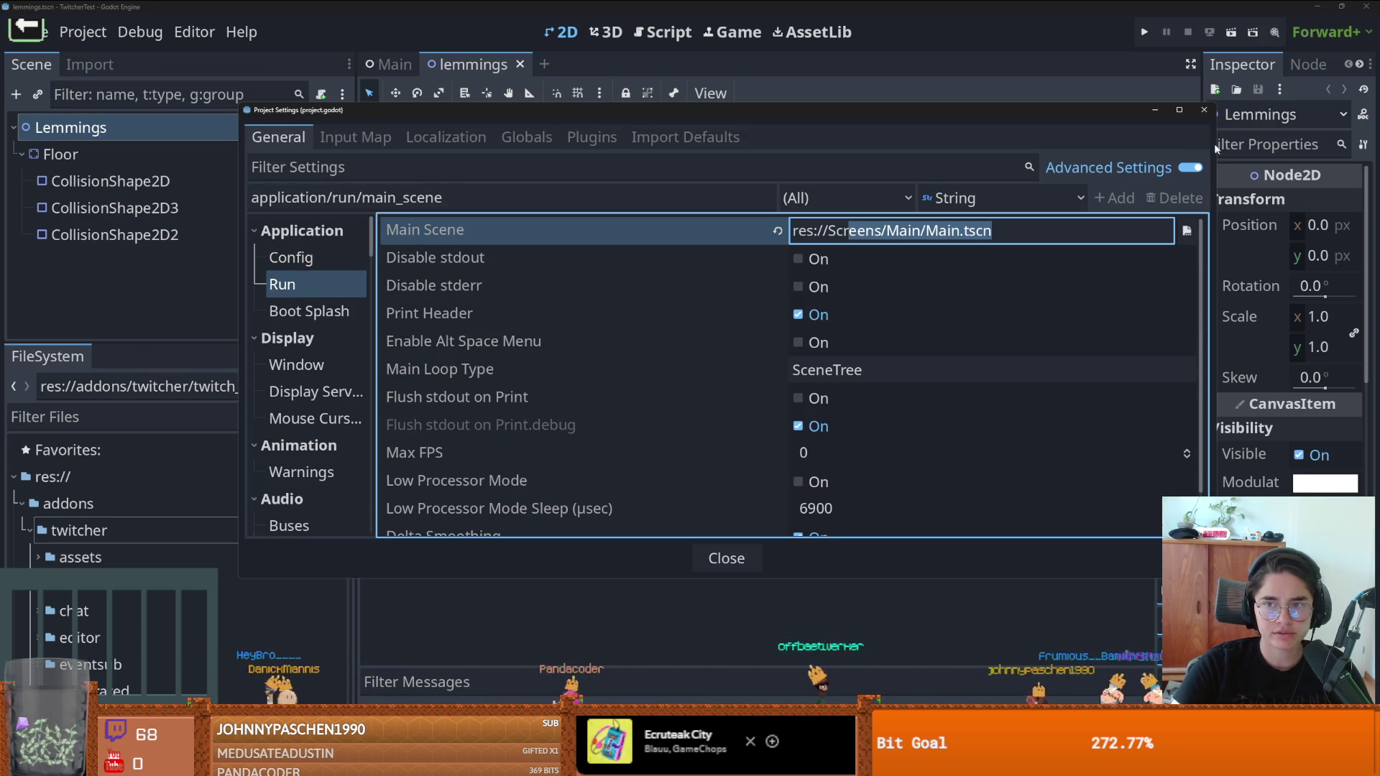
left_click(1203, 109)
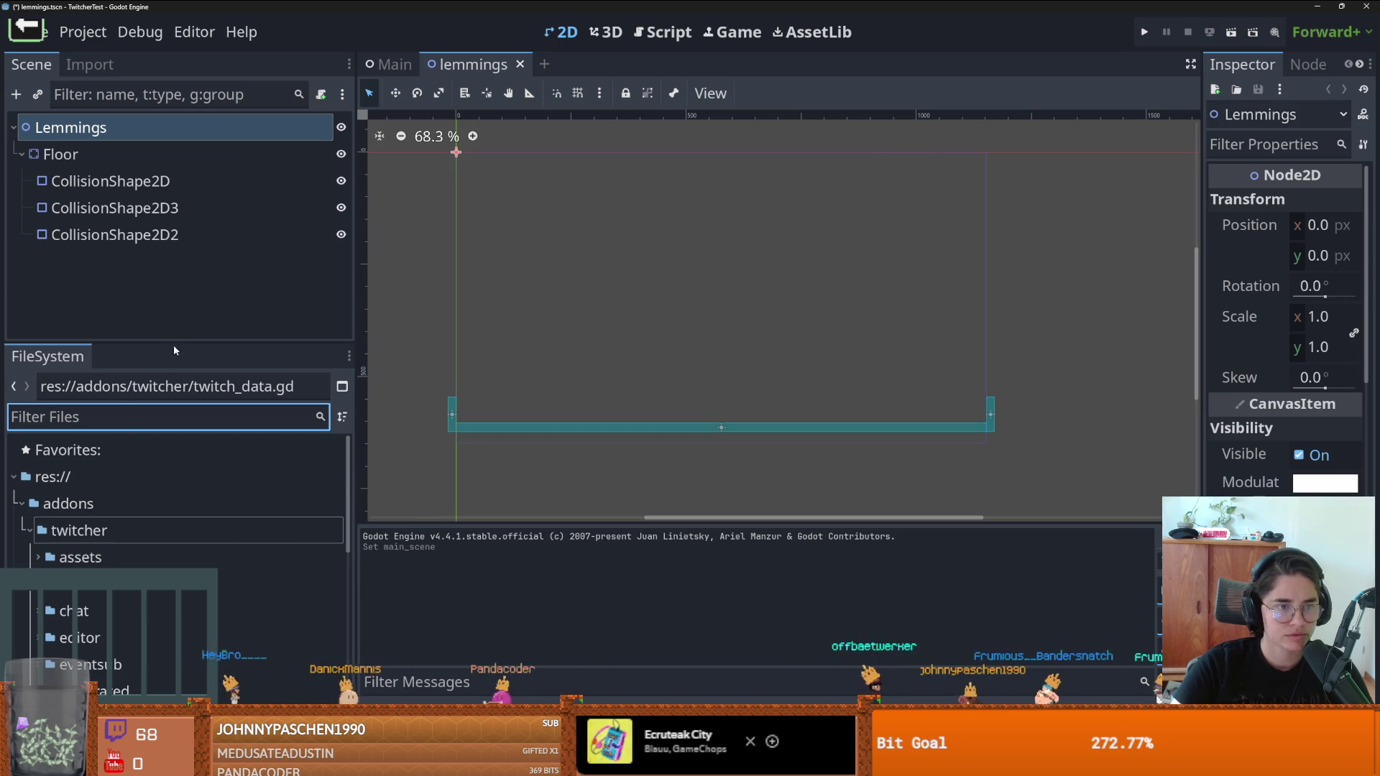
Step: Collapse the twitcher folder and open Main.tscn from Screens > Main
double_click(32, 530)
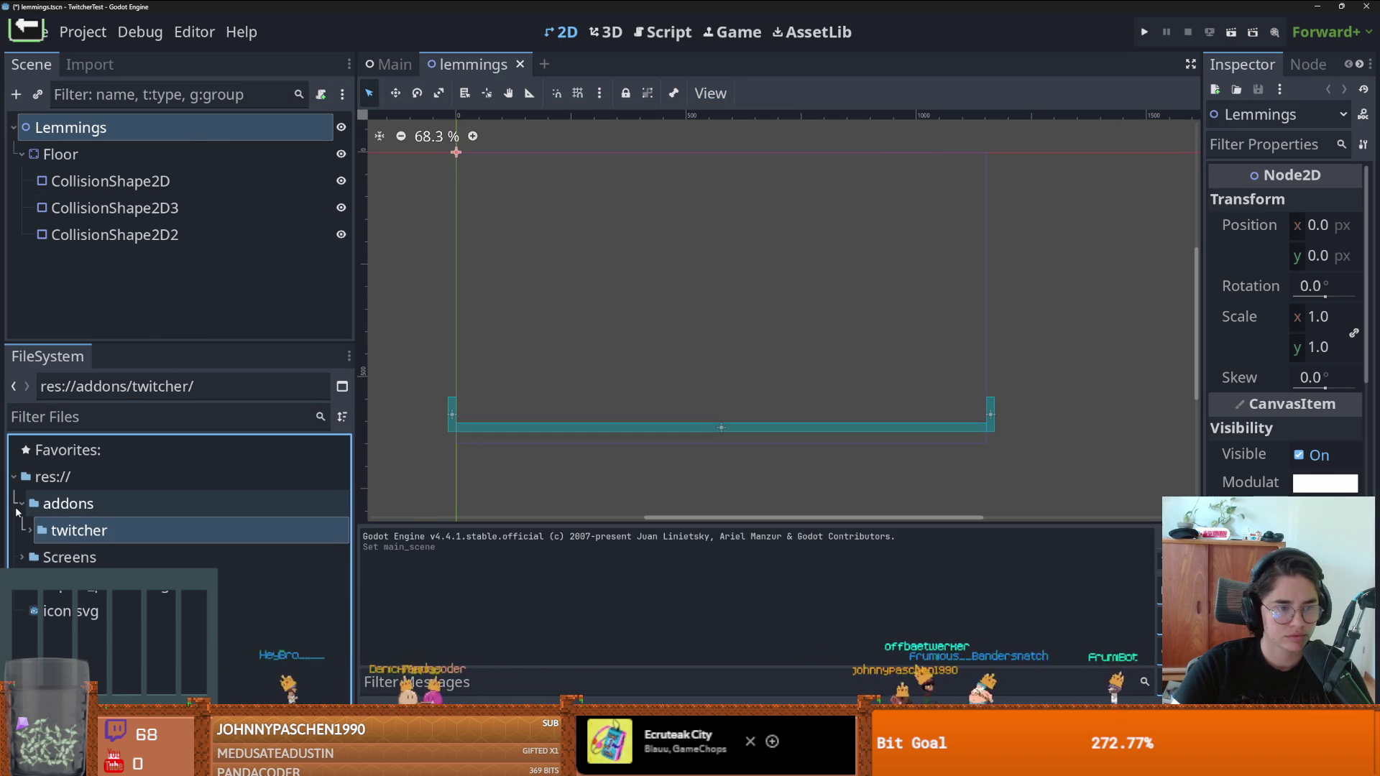
left_click(22, 557)
scroll(36, 545, "down", 3)
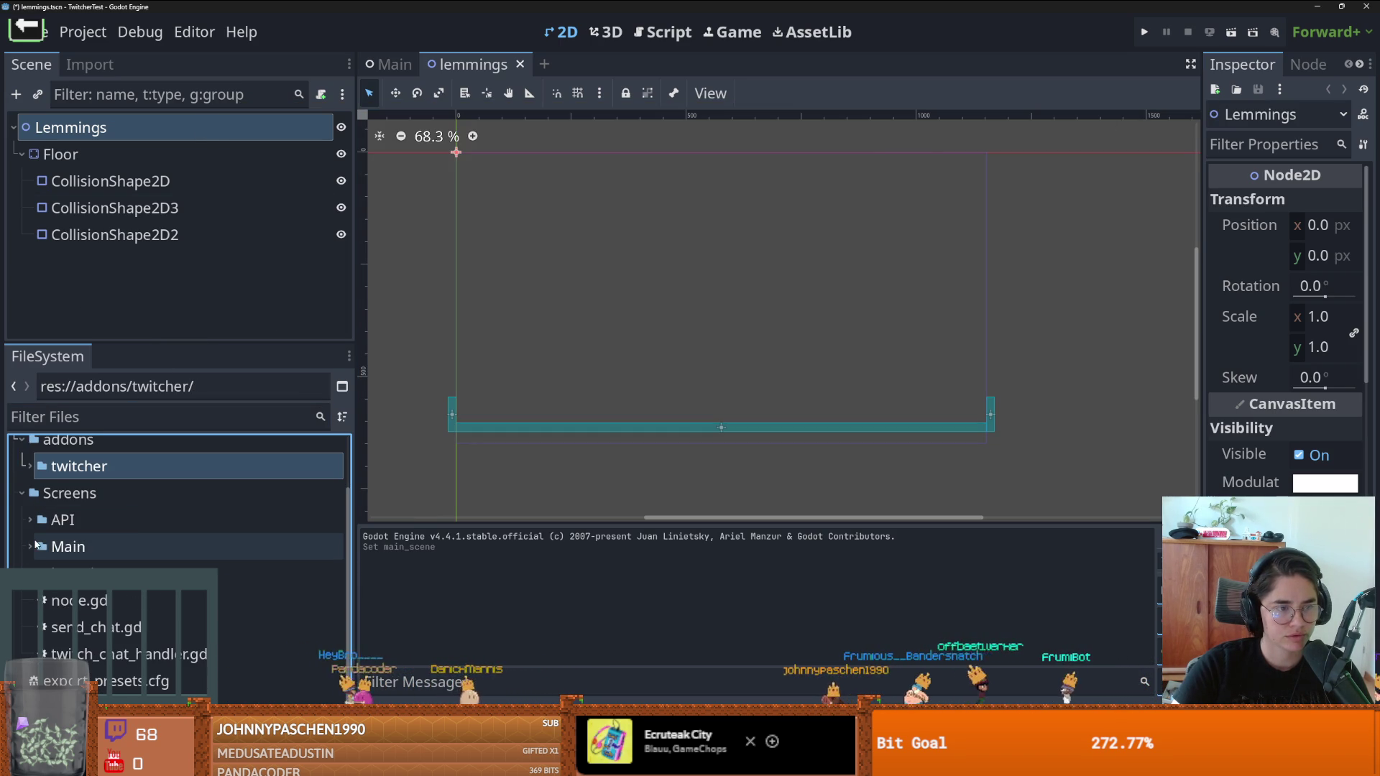
left_click(29, 547)
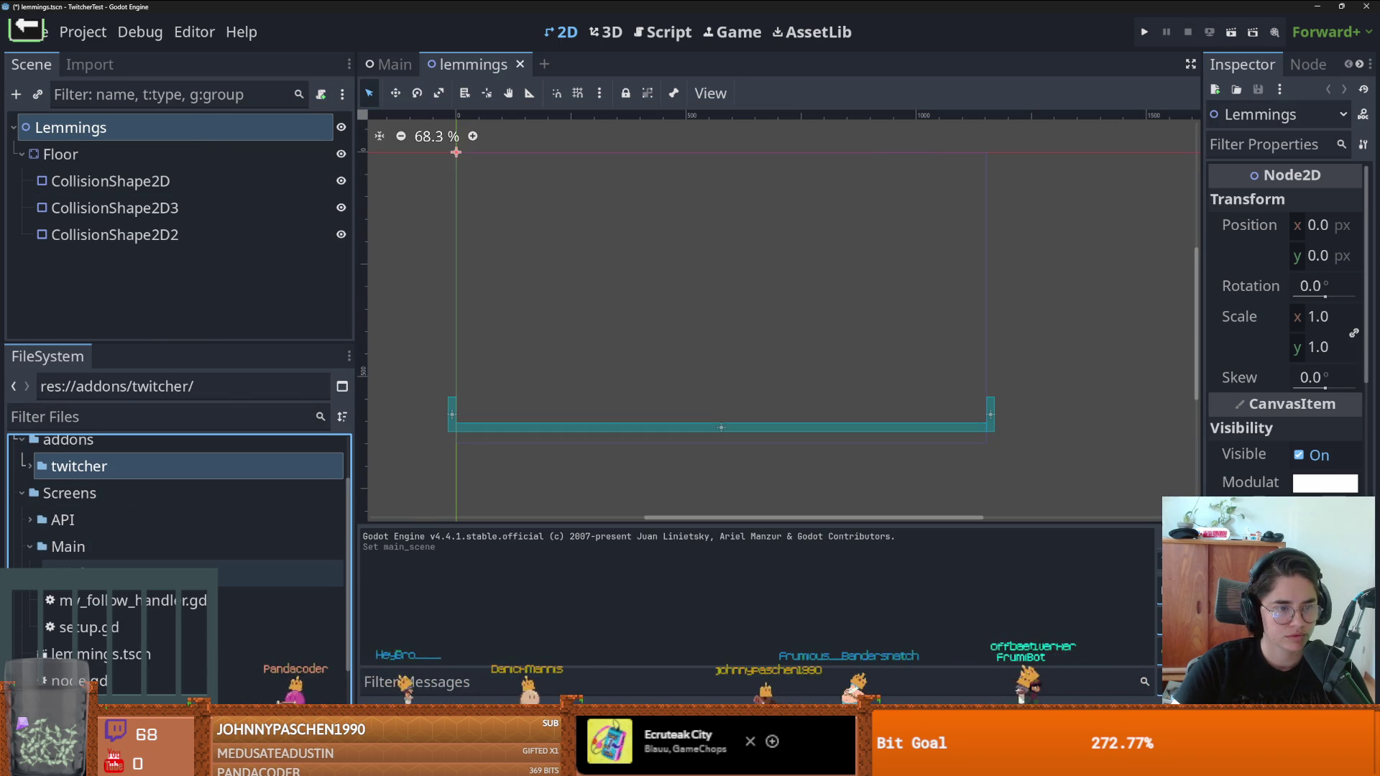
double_click(79, 573)
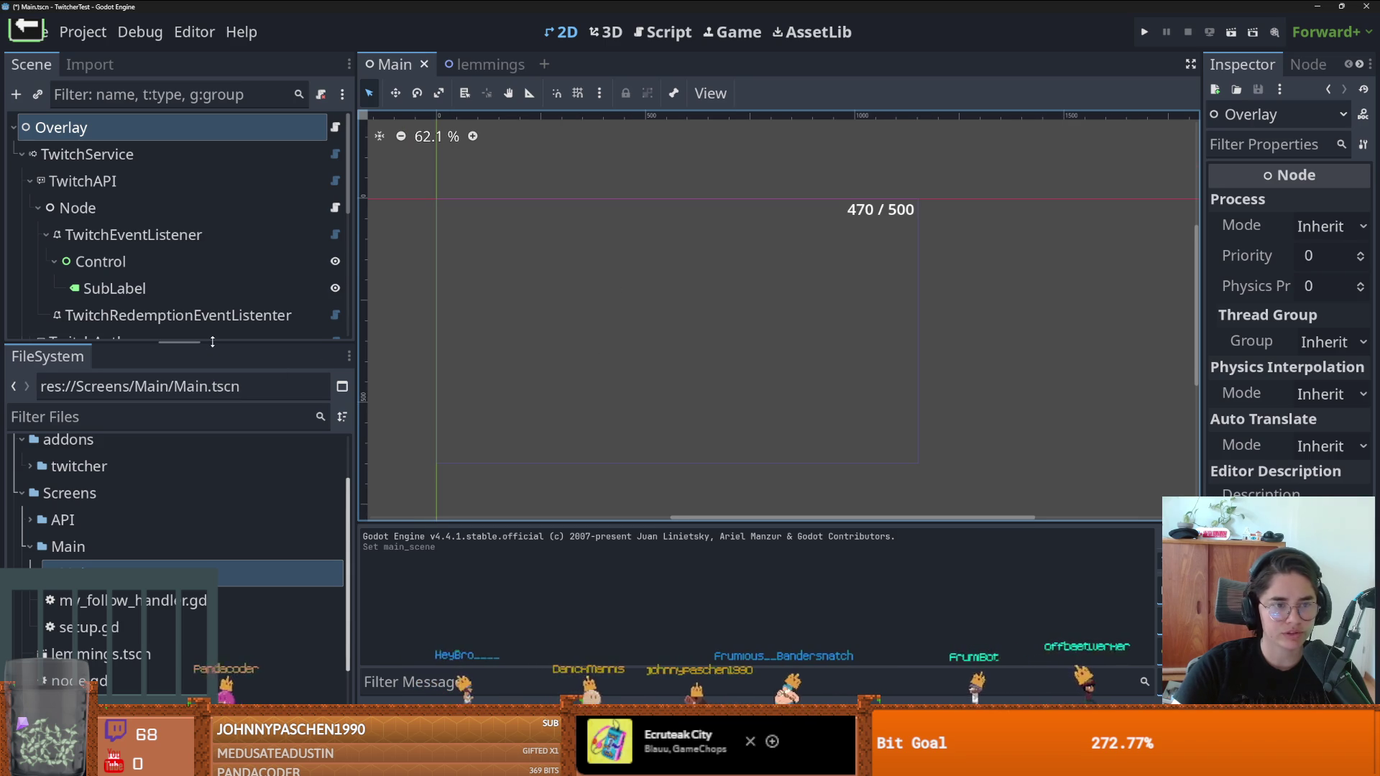
Step: Enlarge the scene tree and open Overlay's setup.gd to read its Twitch setup code
left_click_drag(213, 342, 213, 488)
scroll(878, 209, "up", 2)
left_click(904, 230)
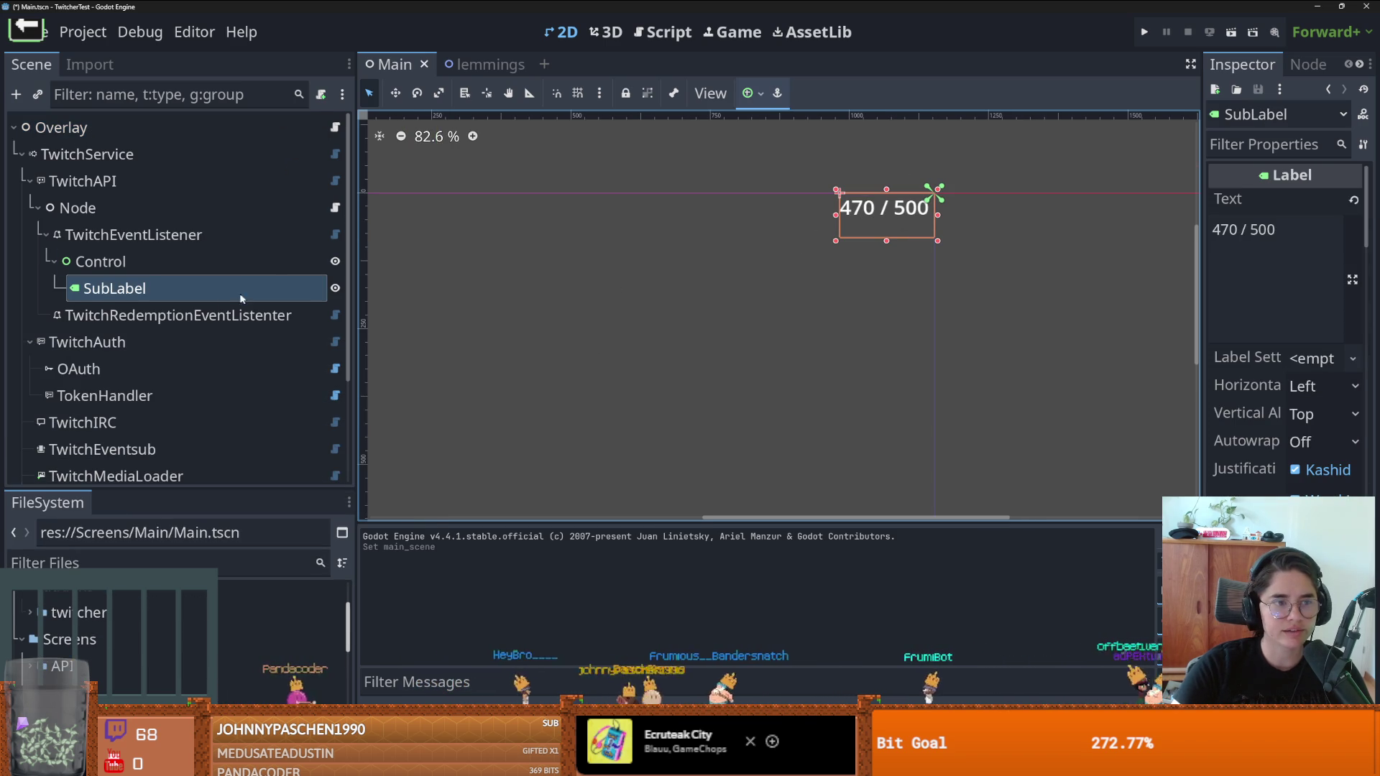
left_click(335, 127)
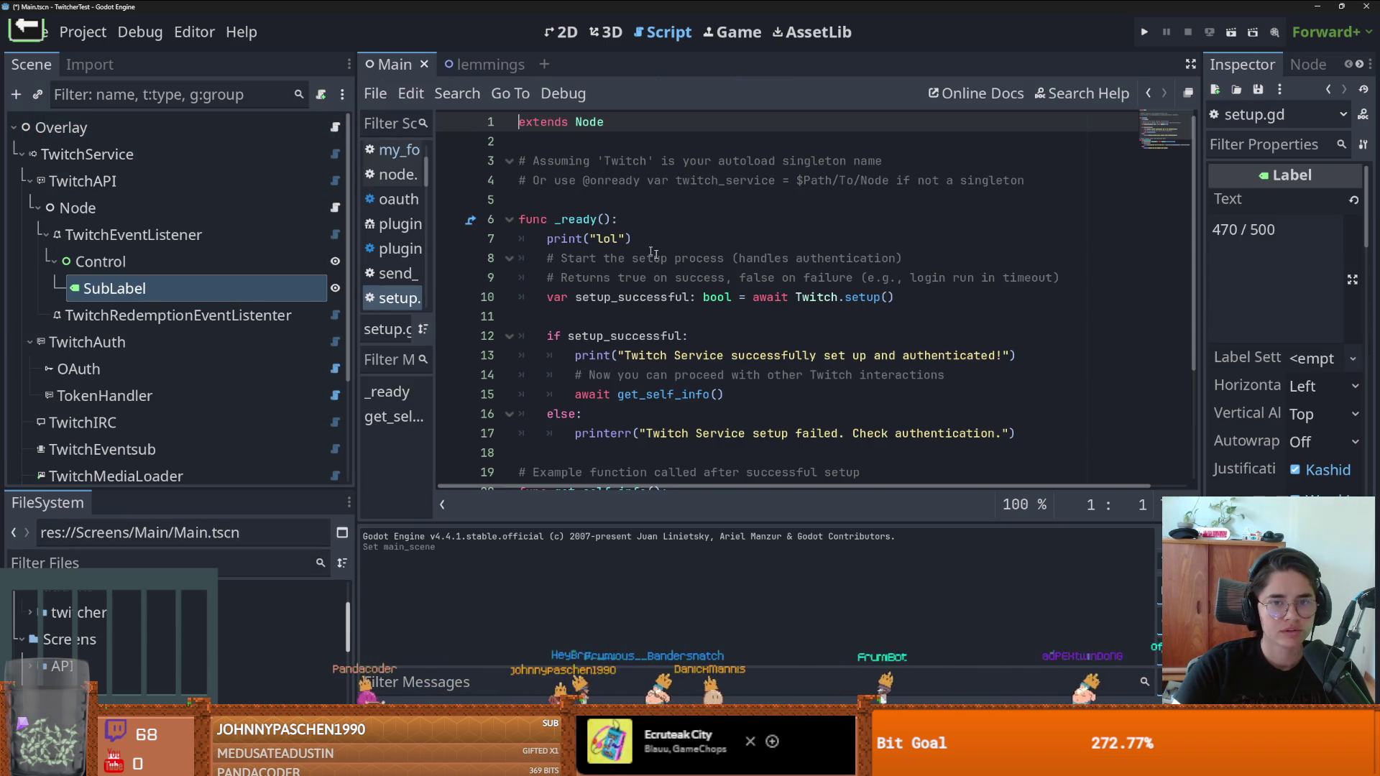
scroll(653, 252, "down", 1)
left_click(591, 180)
left_click(661, 240)
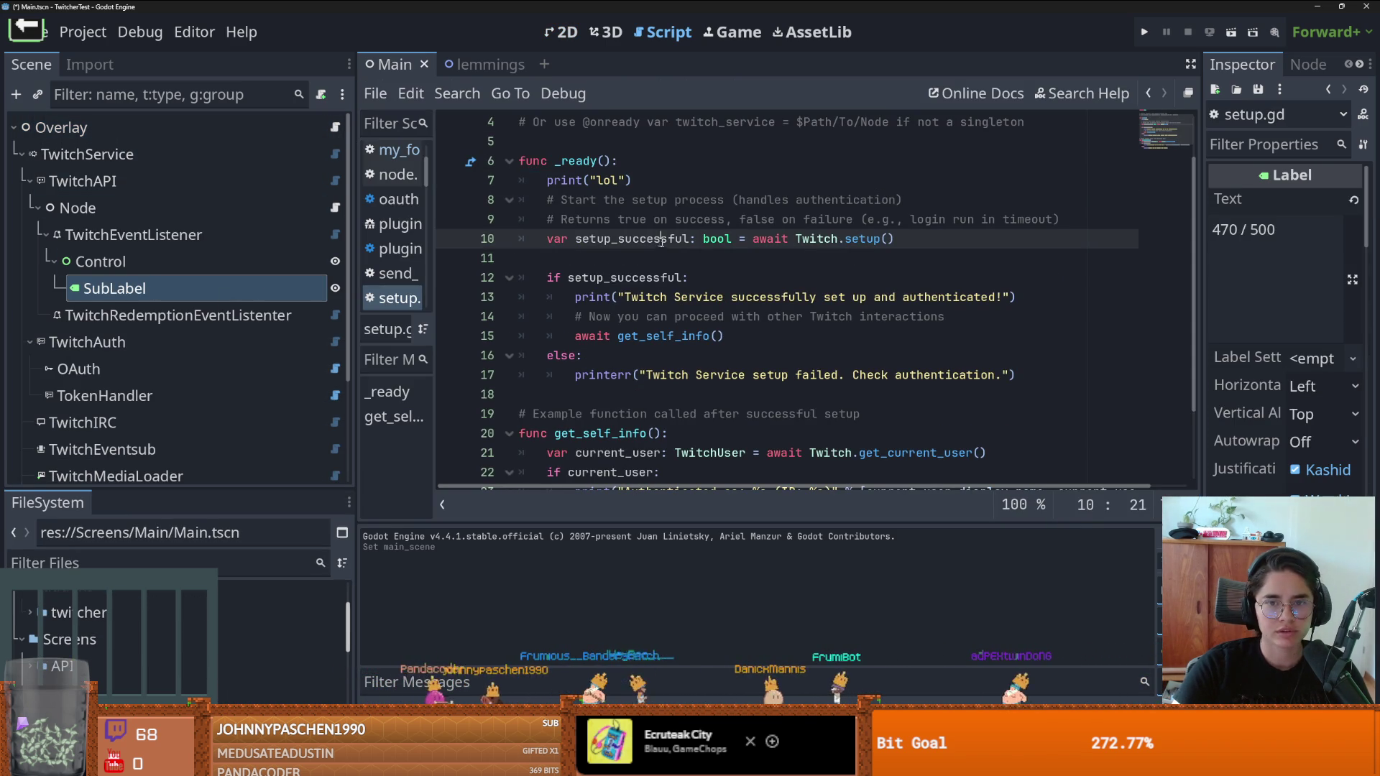
scroll(690, 278, "down", 2)
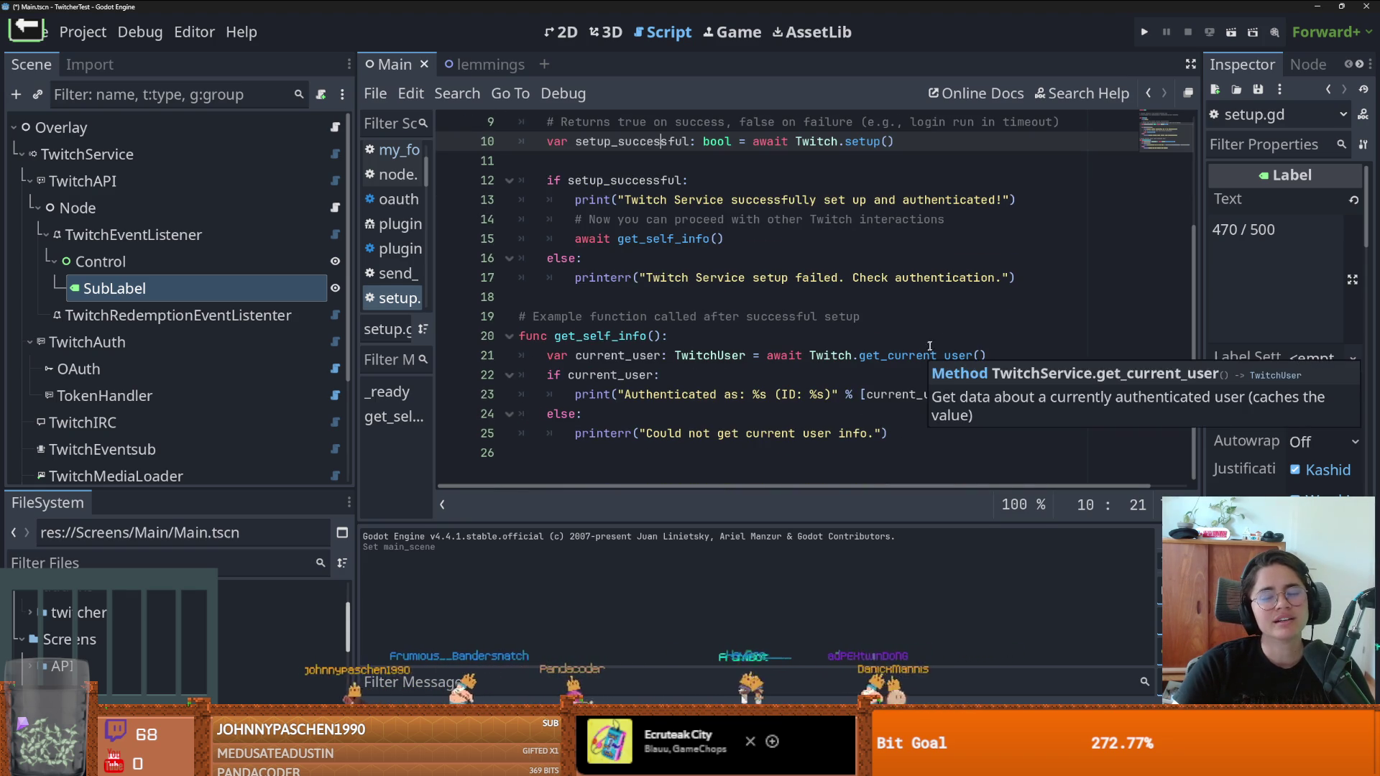
scroll(668, 301, "up", 2)
scroll(683, 302, "down", 2)
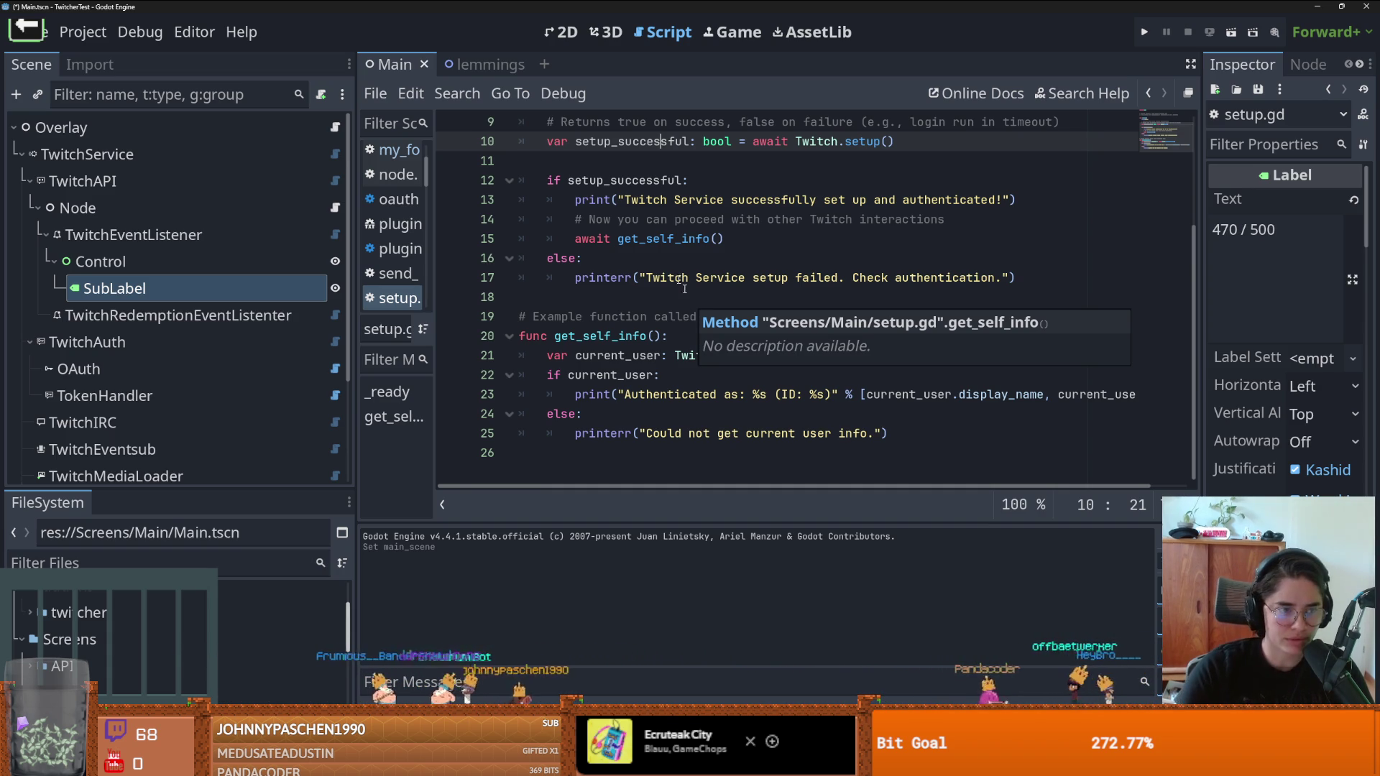
scroll(191, 340, "down", 4)
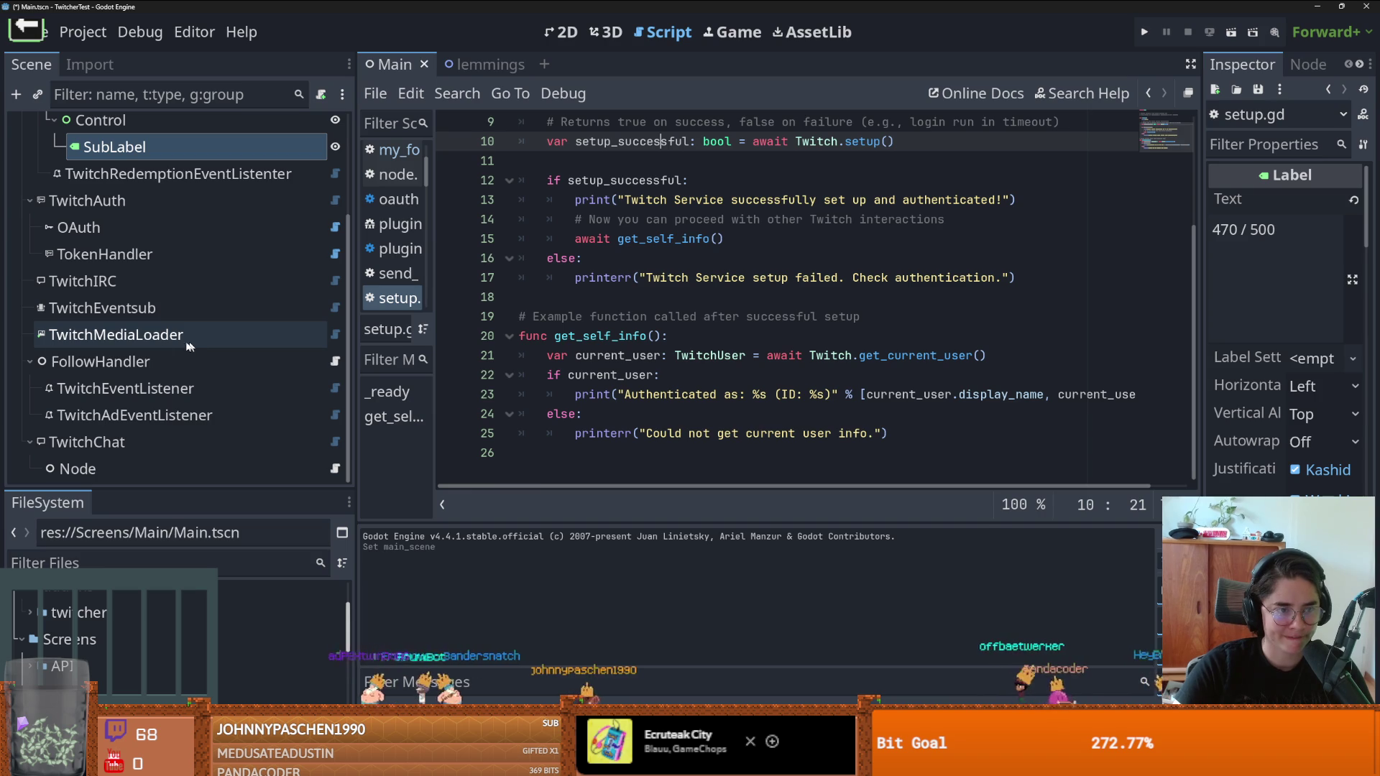
Step: Collapse the FollowHandler, TwitchAPI's child Node and TwitchAPI nodes in the scene tree
left_click(27, 361)
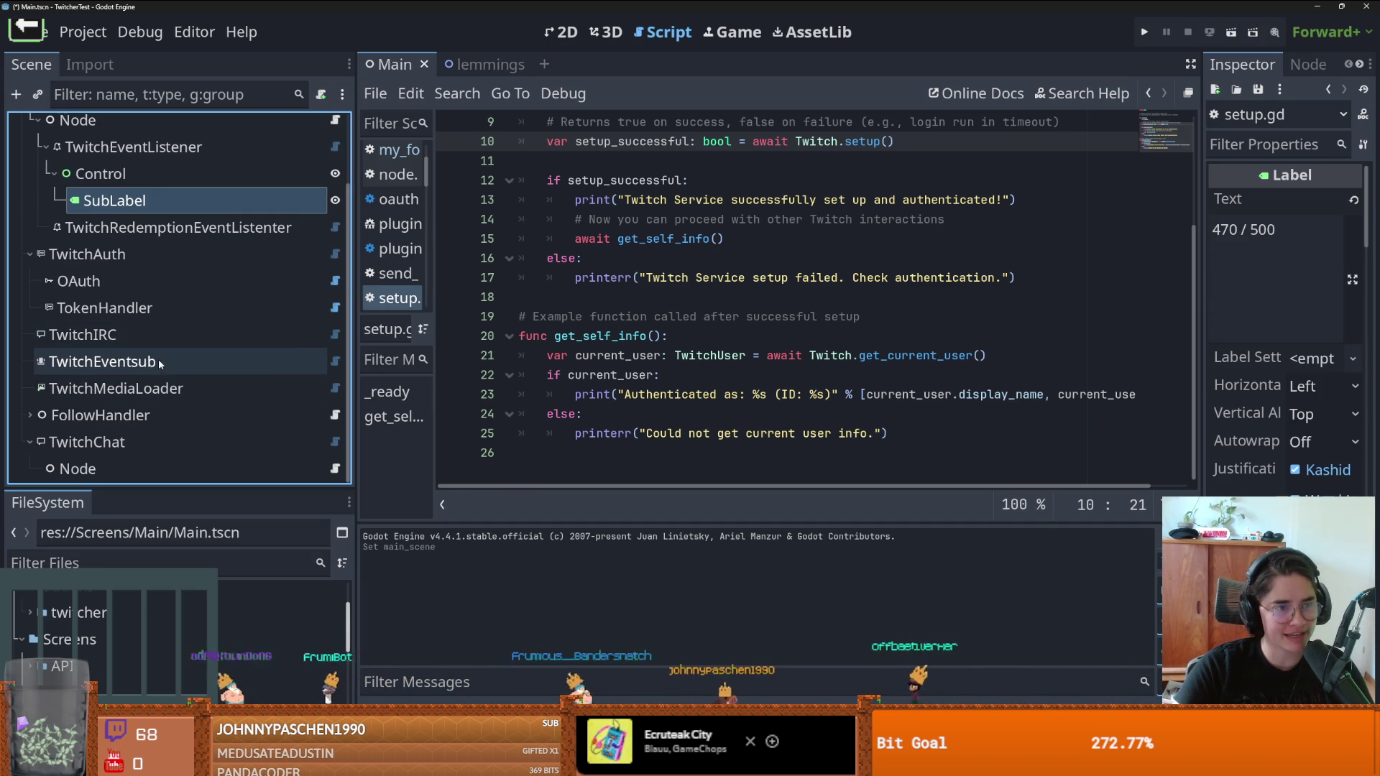
scroll(167, 363, "up", 3)
left_click(37, 212)
left_click(29, 182)
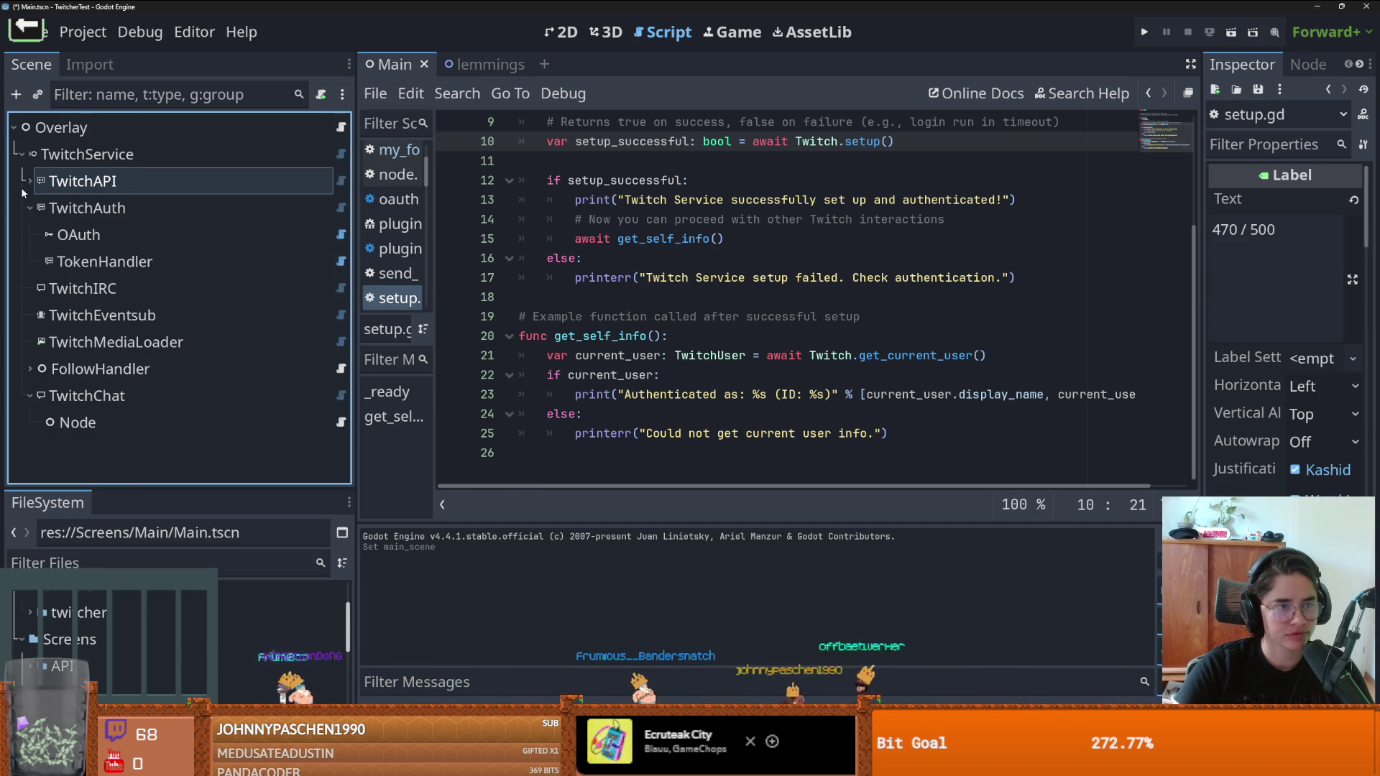
Step: Review node.gd's on_player_join usages and FollowHandler's start_listening call on line 7
left_click(342, 422)
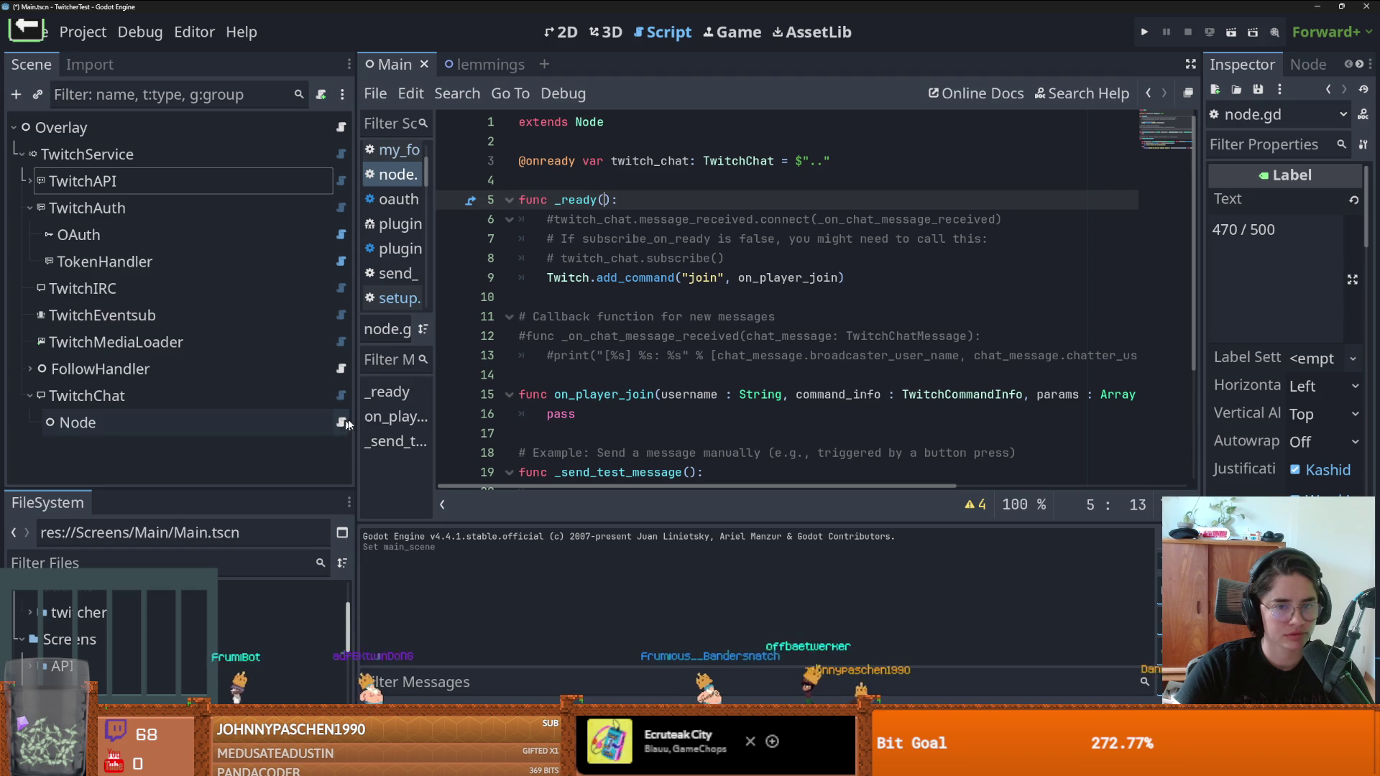
left_click(843, 278)
double_click(839, 278)
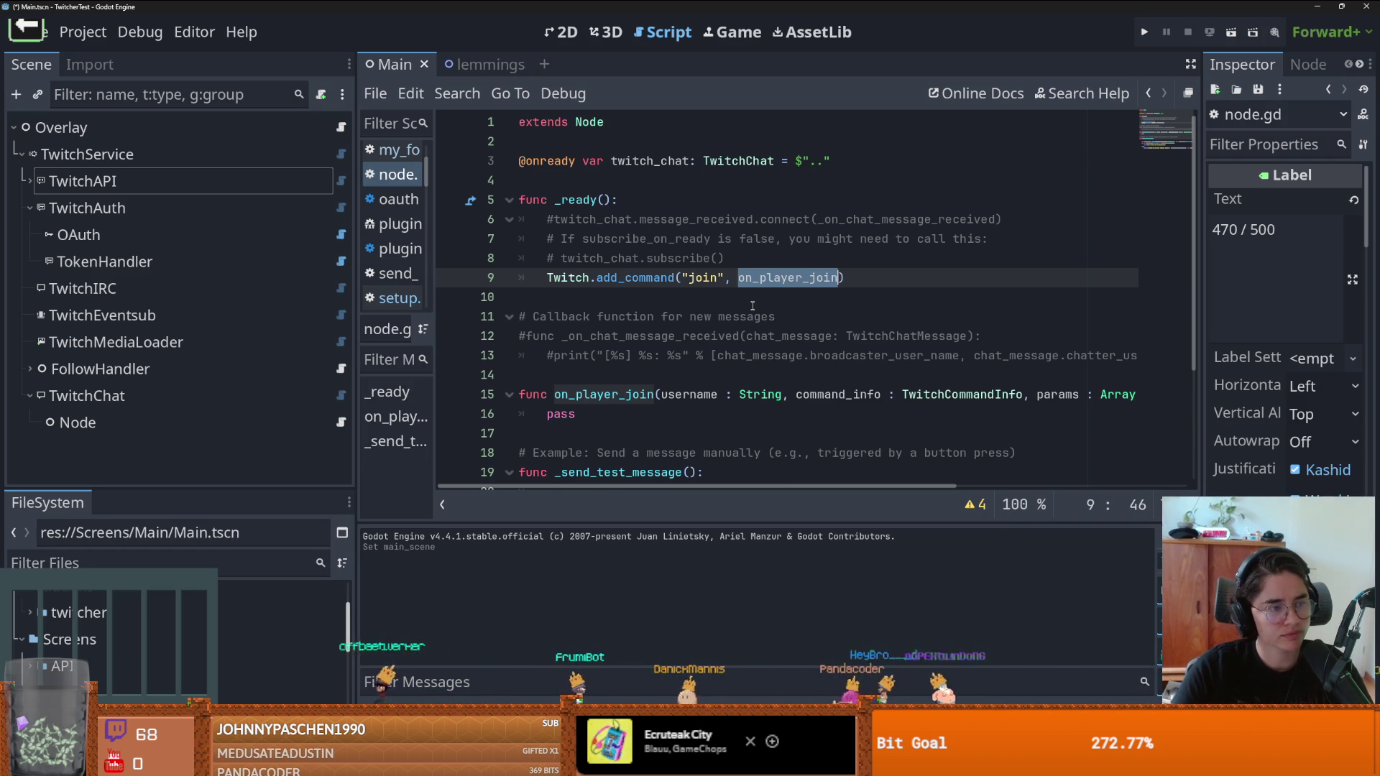
scroll(753, 306, "down", 3)
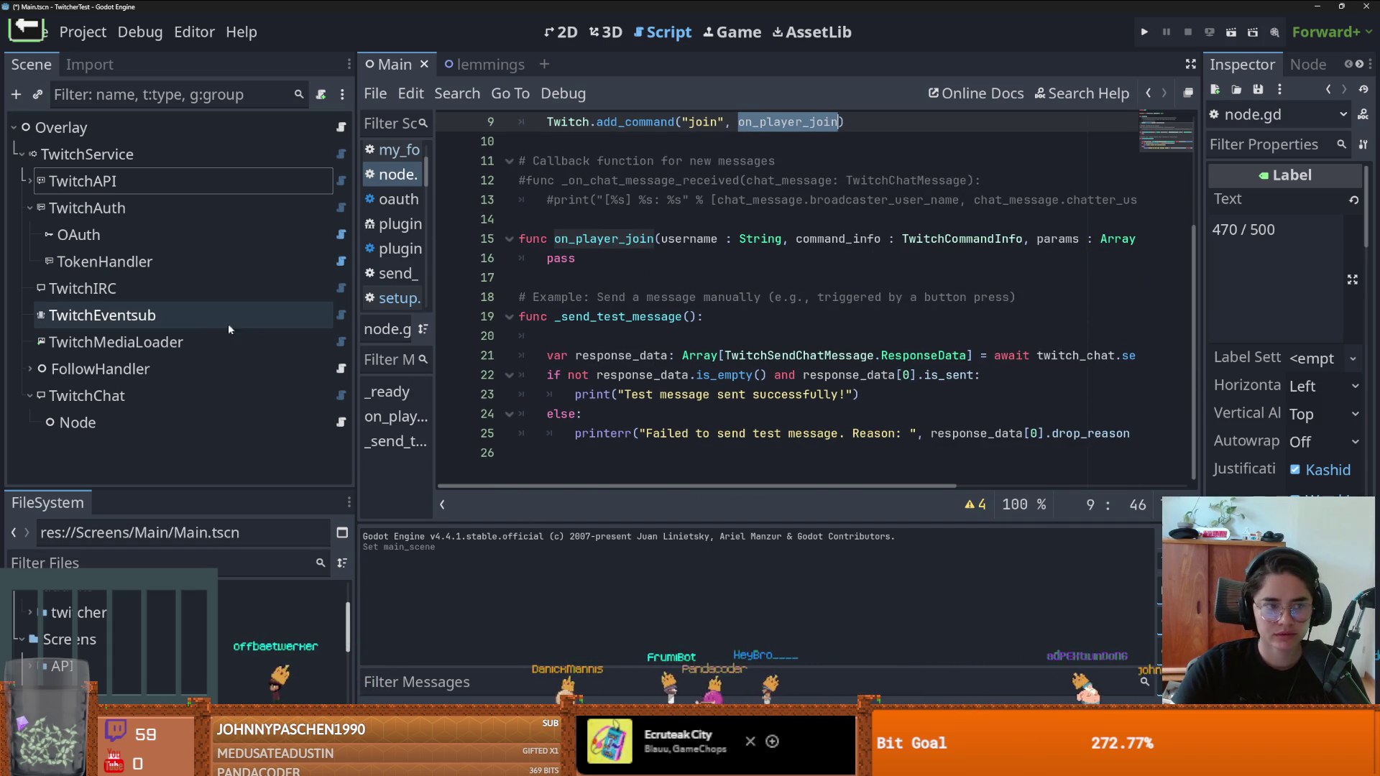
left_click(340, 368)
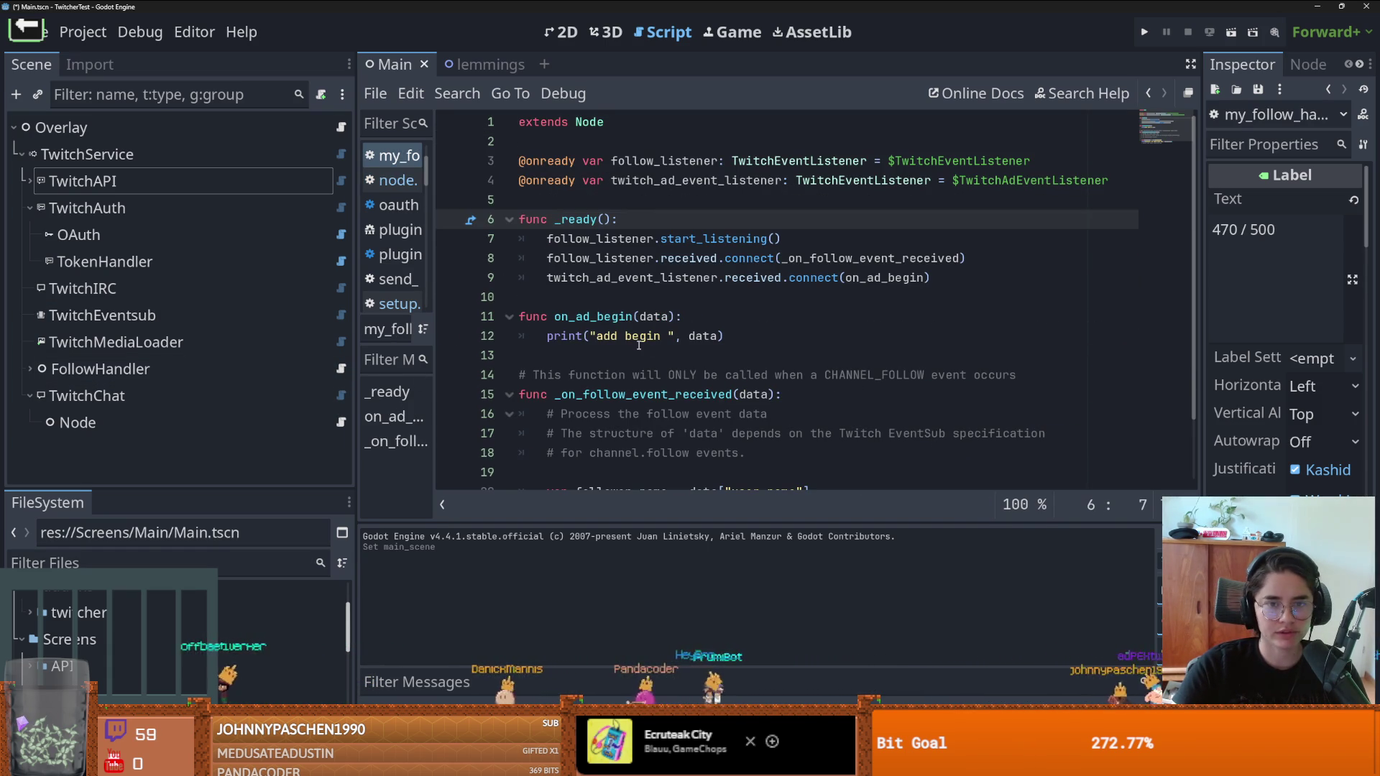
mouse_move(547, 238)
left_mouse_down()
mouse_move(865, 257)
mouse_move(827, 238)
left_mouse_up()
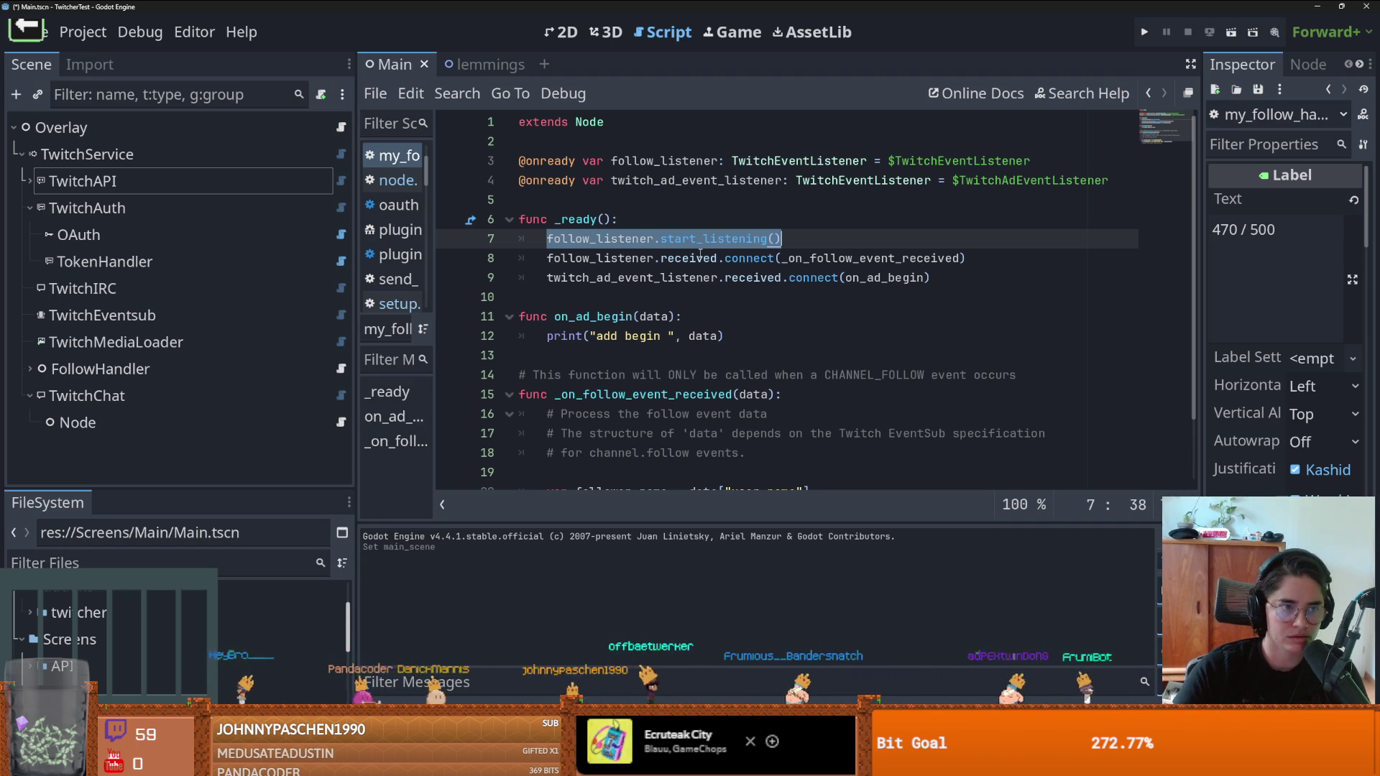
Step: Collapse the TwitchAuth node and reopen Overlay's setup.gd
left_click(24, 209)
left_click(29, 208)
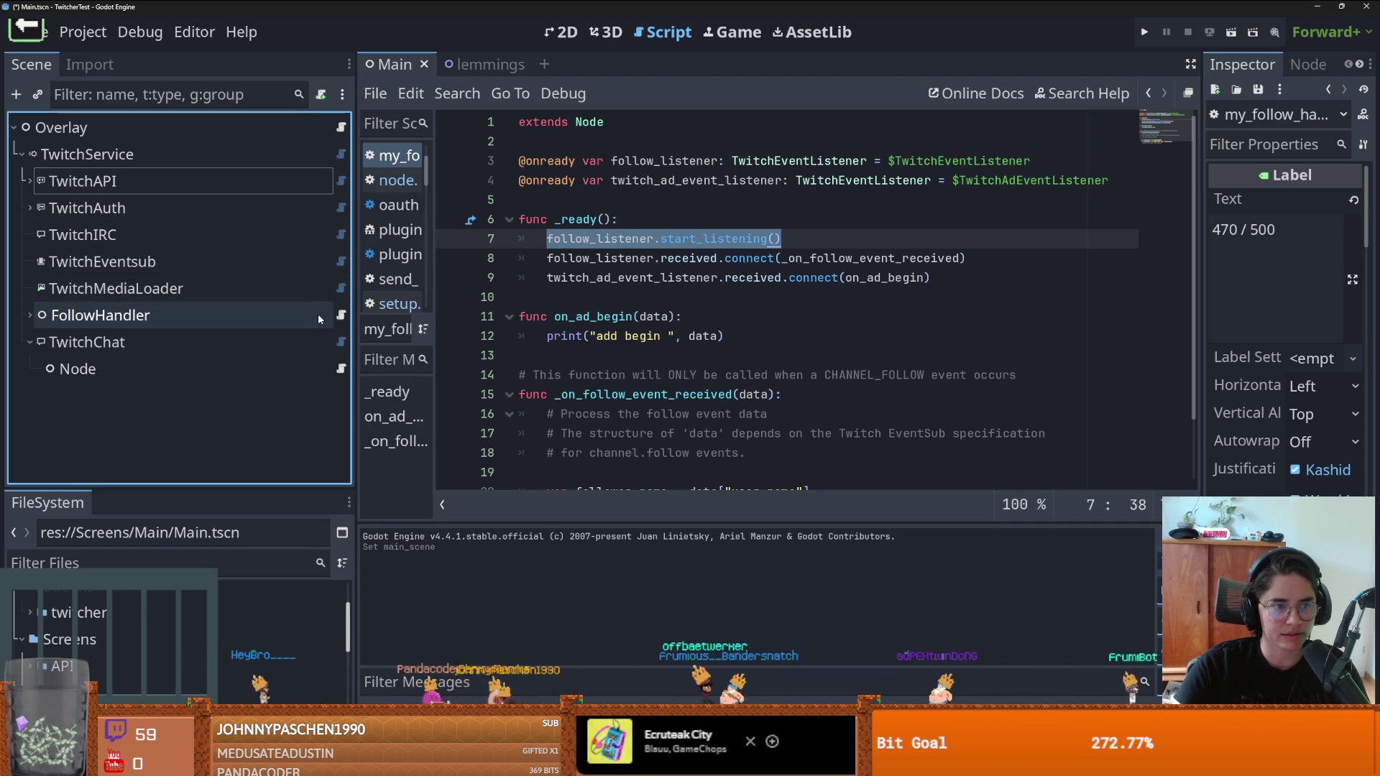
left_click(341, 127)
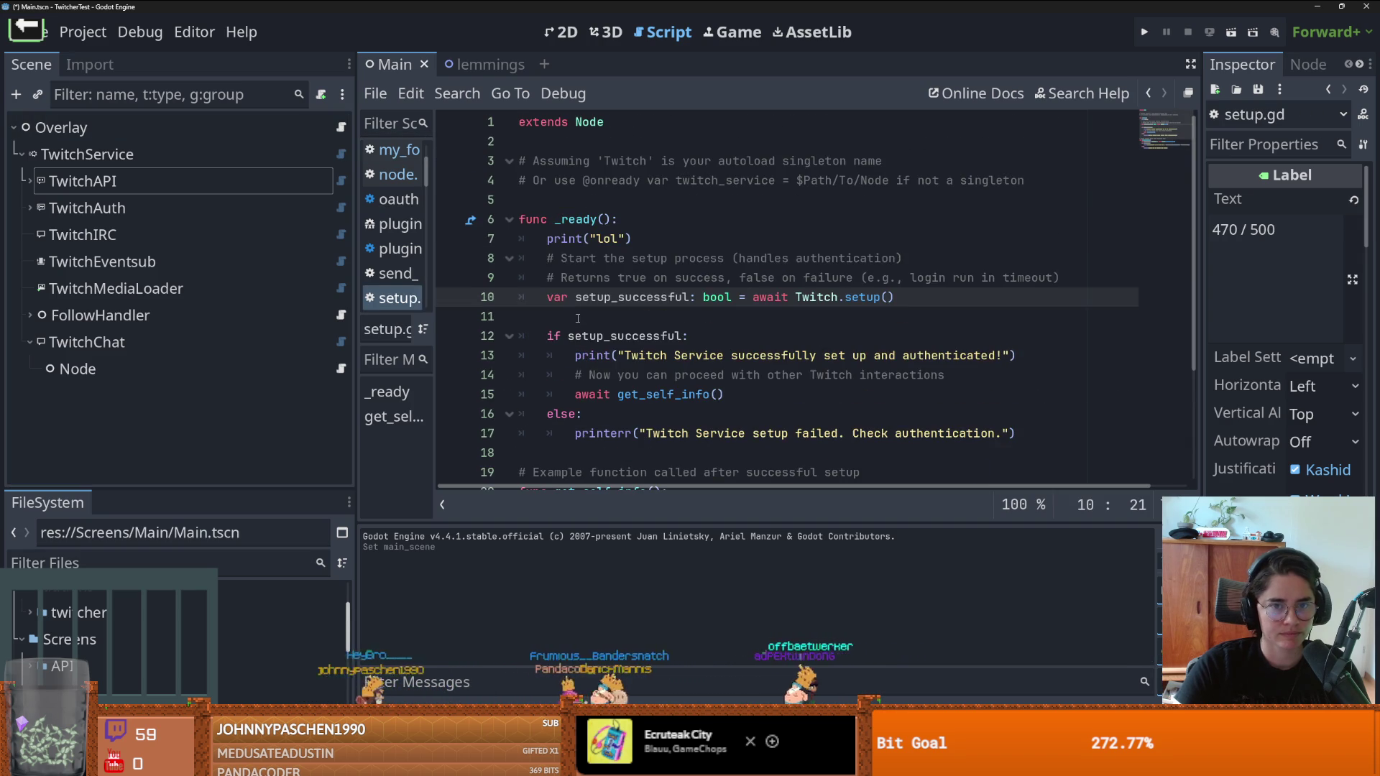
Step: Open TwitchAPI's Api_script.gd, inspect the sub_goal variable, then switch to the browser
left_click(34, 178)
left_click(28, 180)
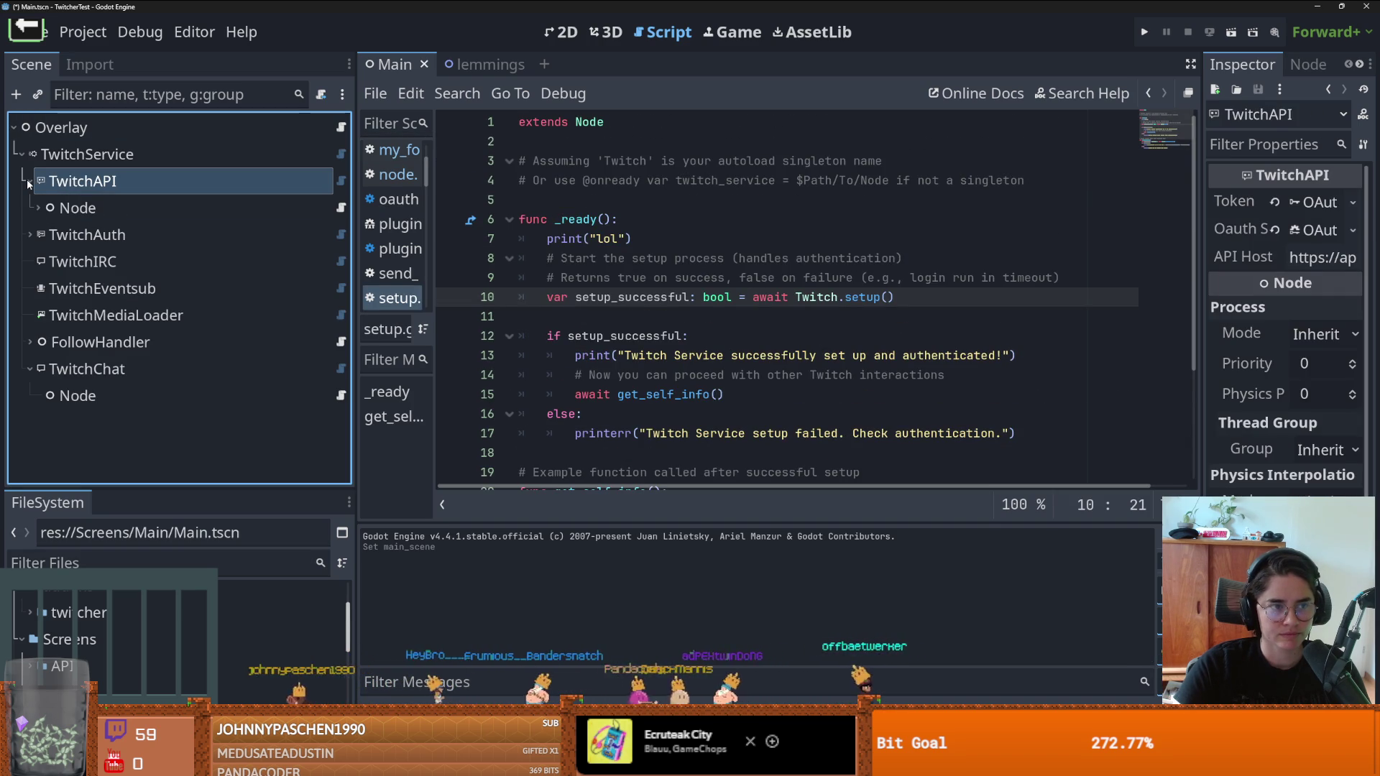
left_click(341, 207)
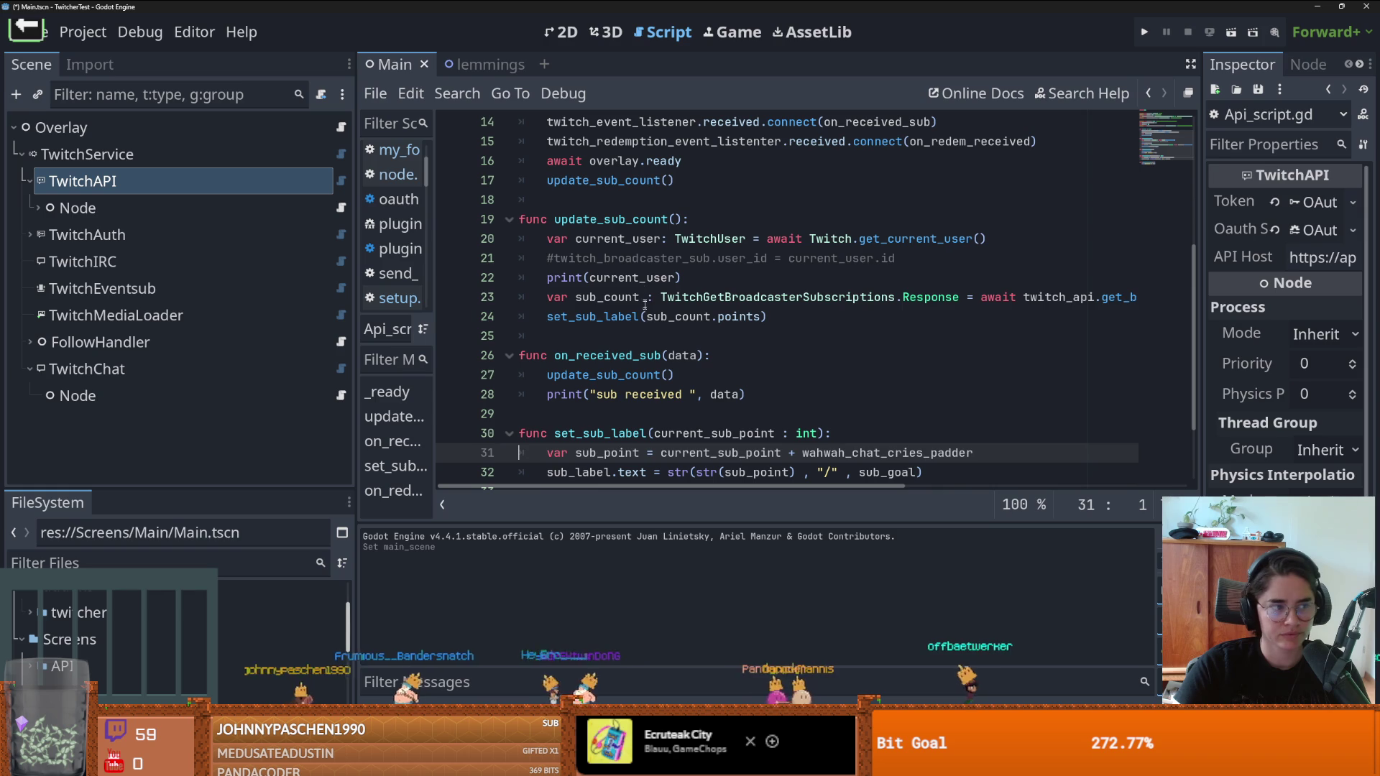
mouse_move(657, 314)
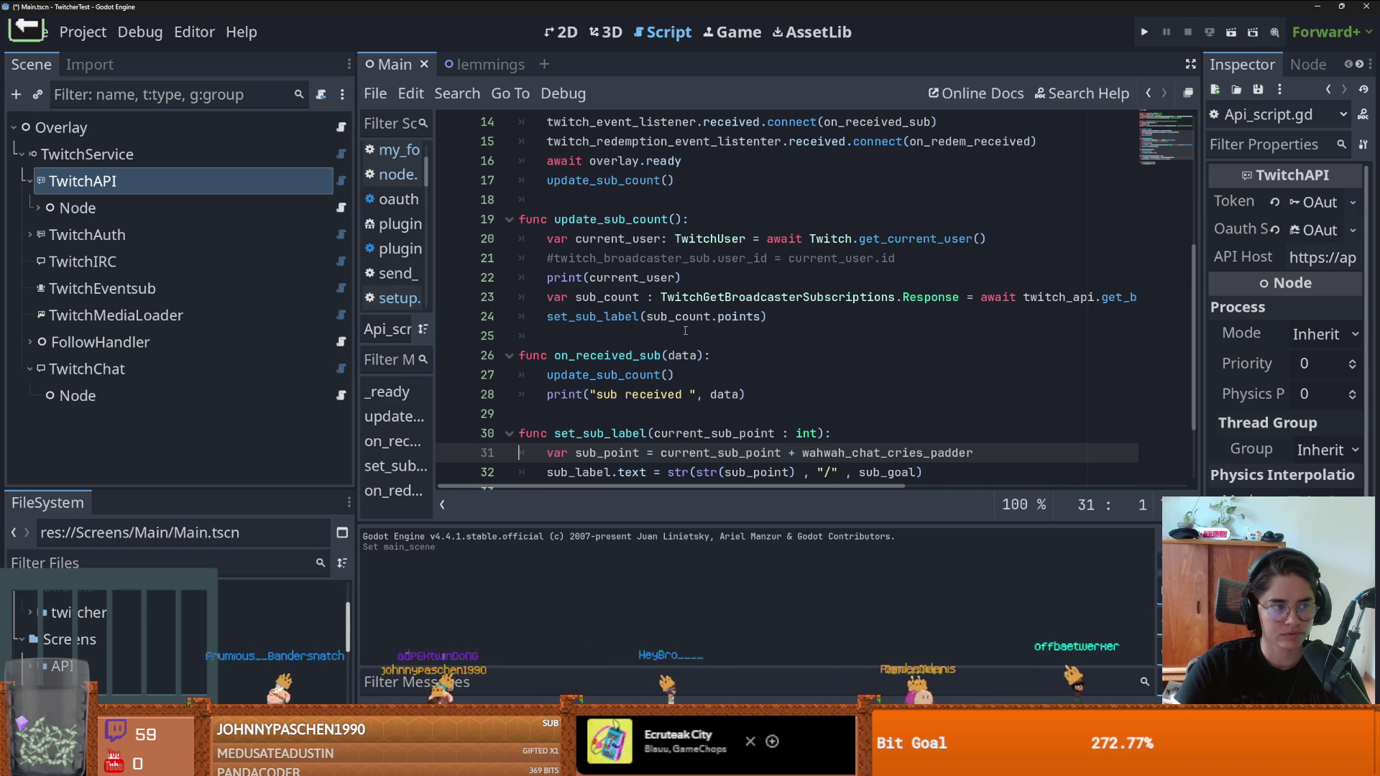
scroll(702, 379, "up", 2)
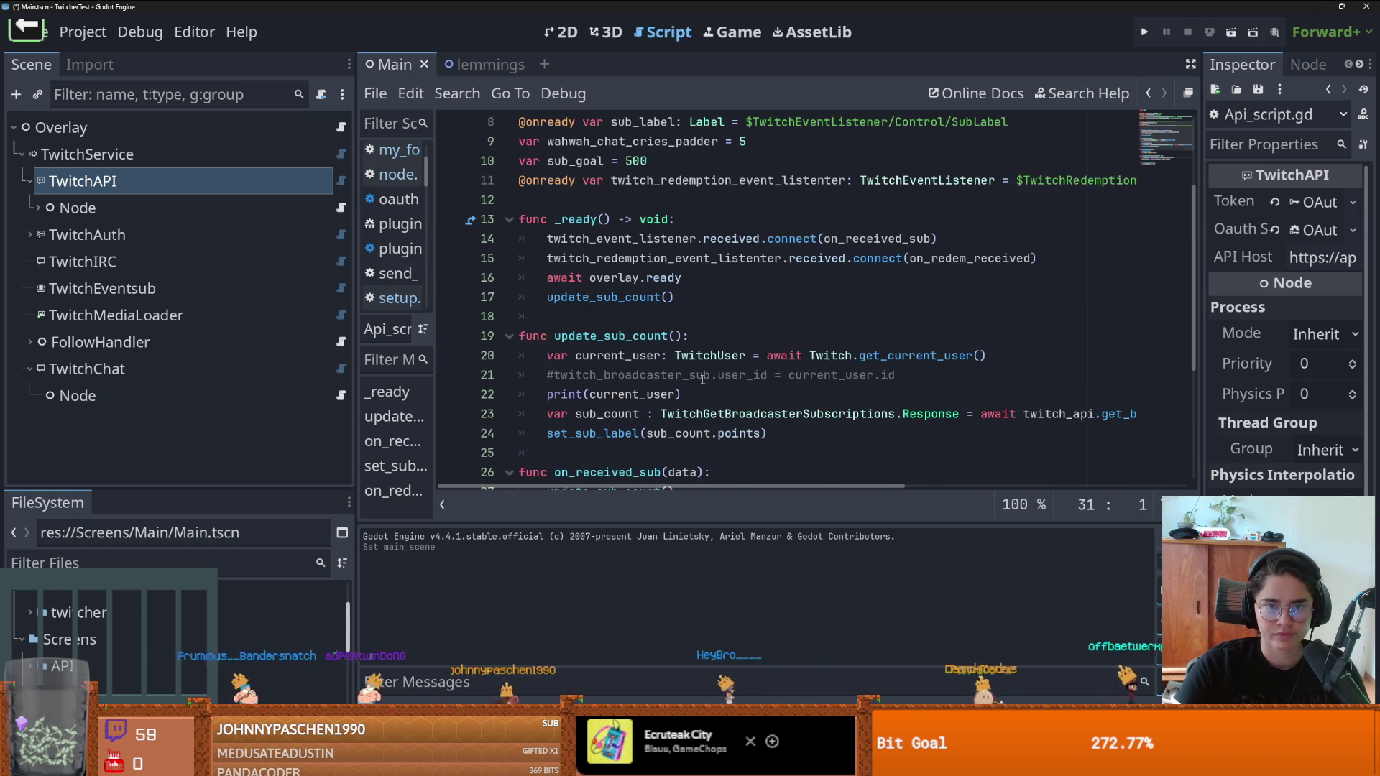
scroll(702, 379, "up", 3)
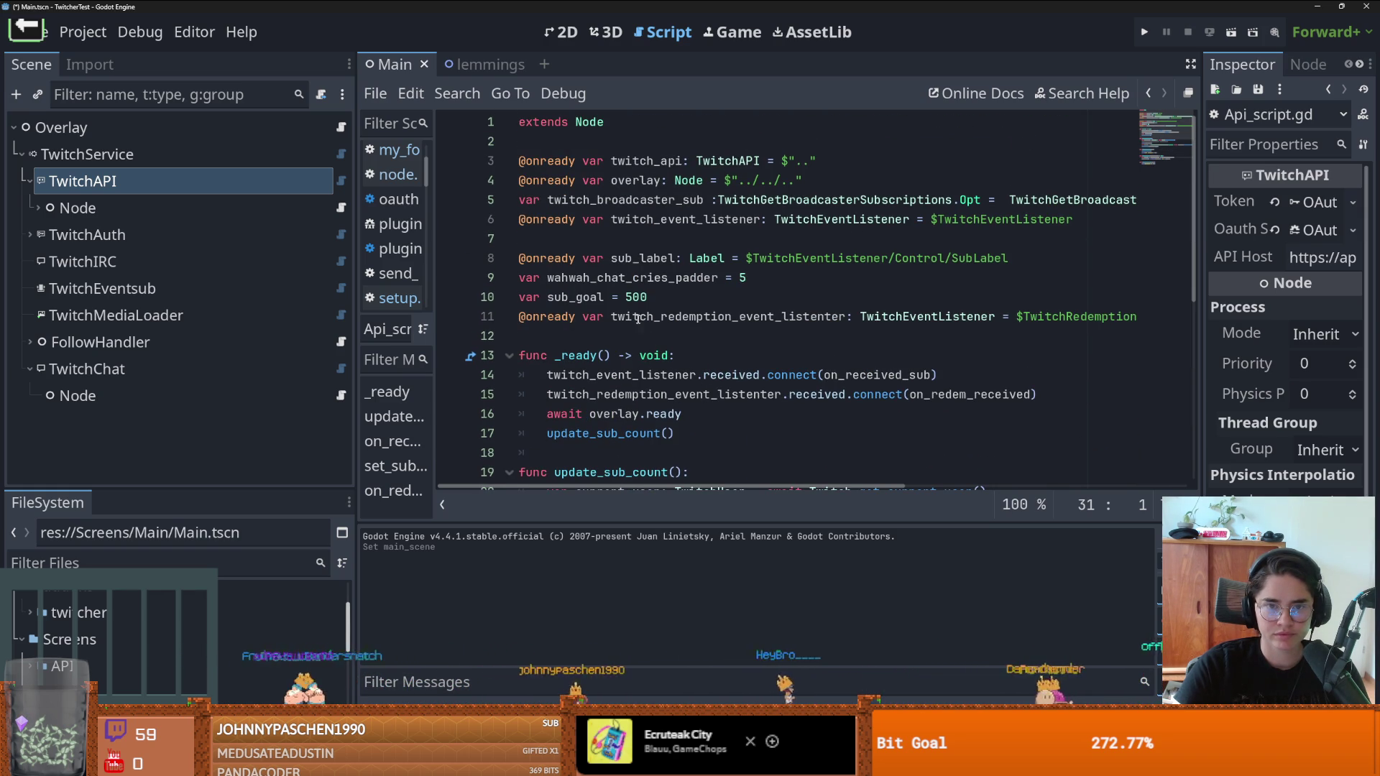
double_click(575, 297)
scroll(687, 336, "down", 2)
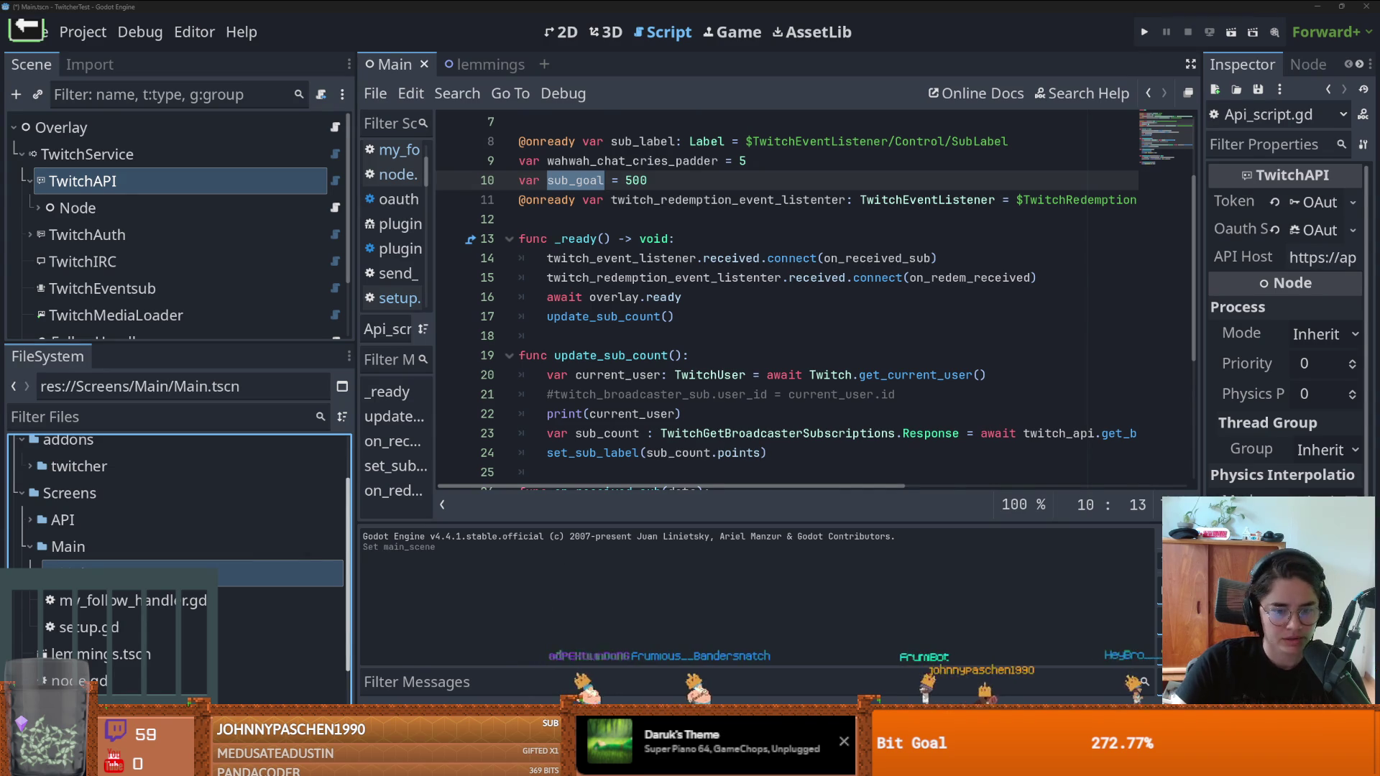
key("alt+Tab")
Step: From the twitcher repo README, open Full Twitcher Documentation (twitcher.kani.dev) in a new tab
scroll(695, 405, "up", 5)
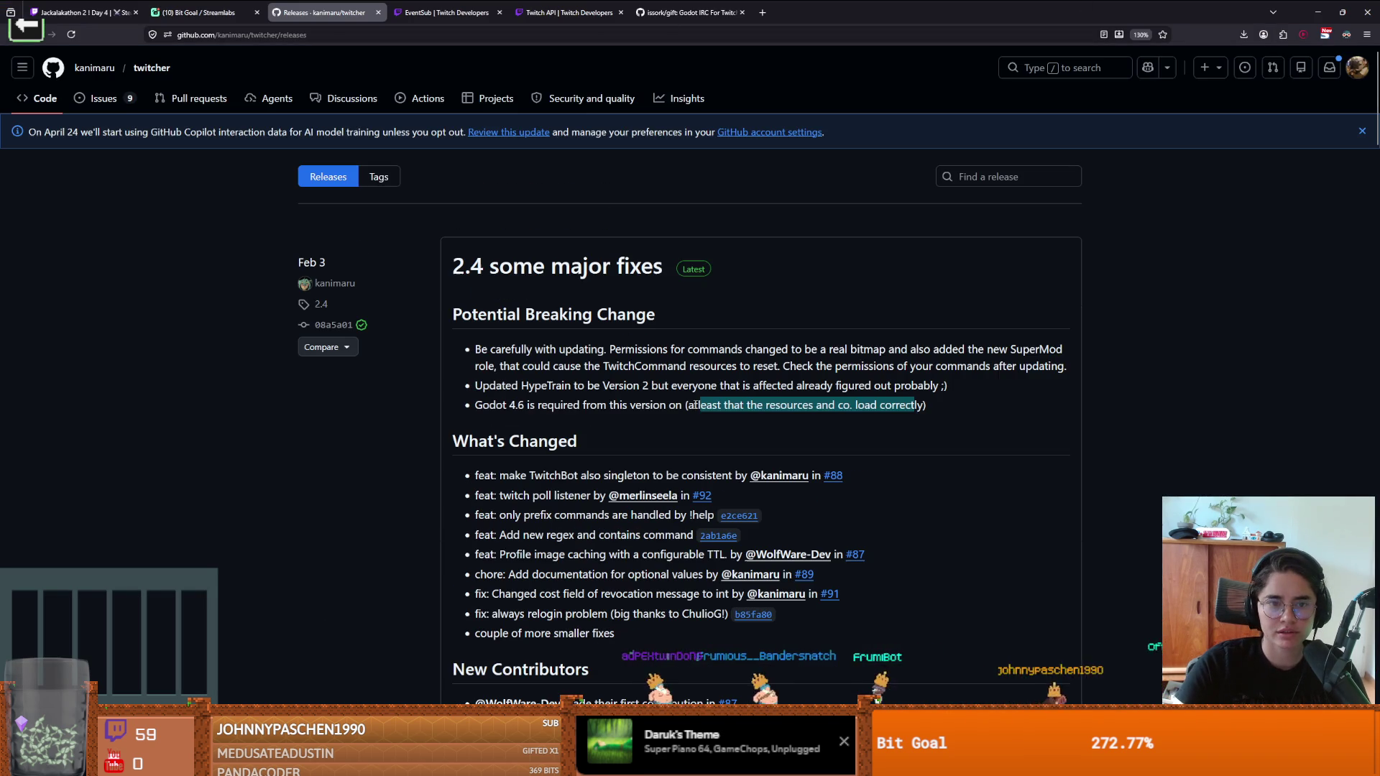
left_click(43, 98)
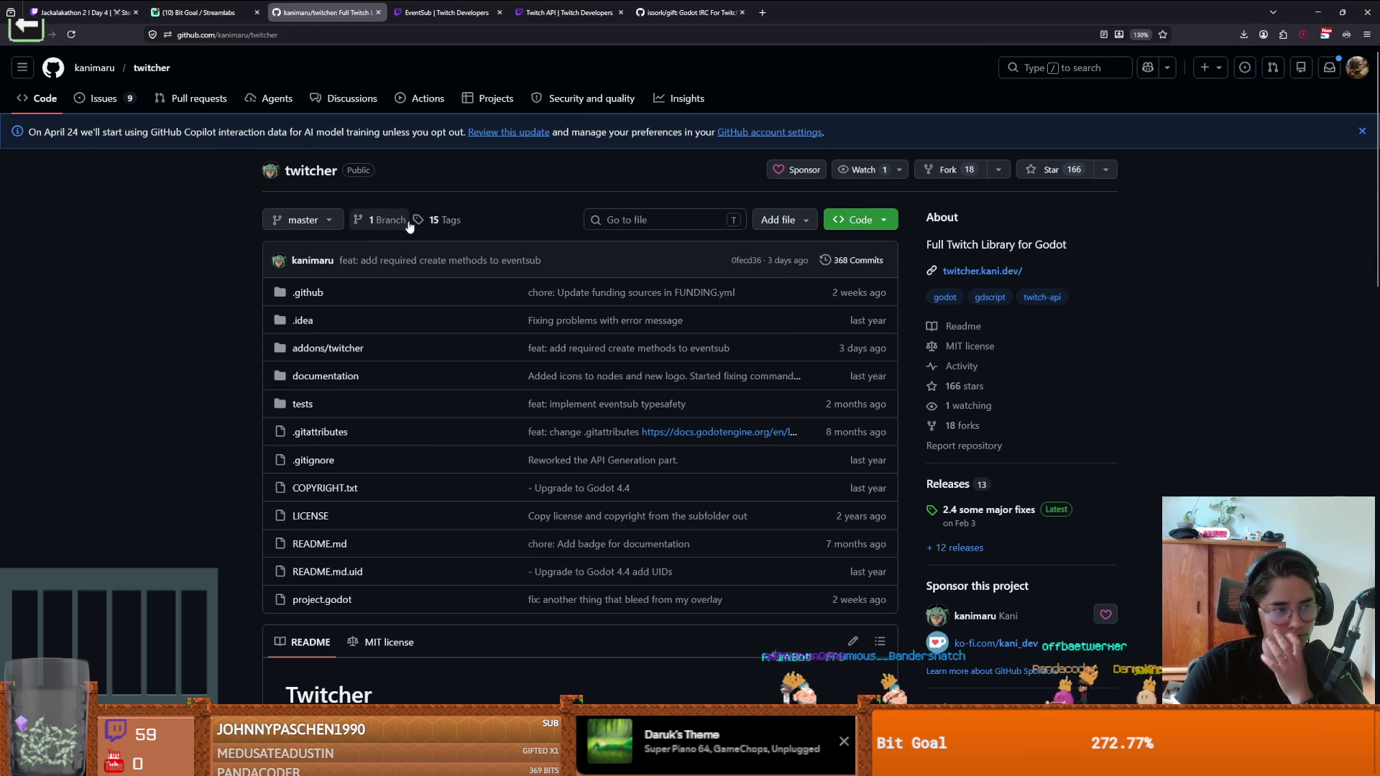
scroll(243, 331, "down", 5)
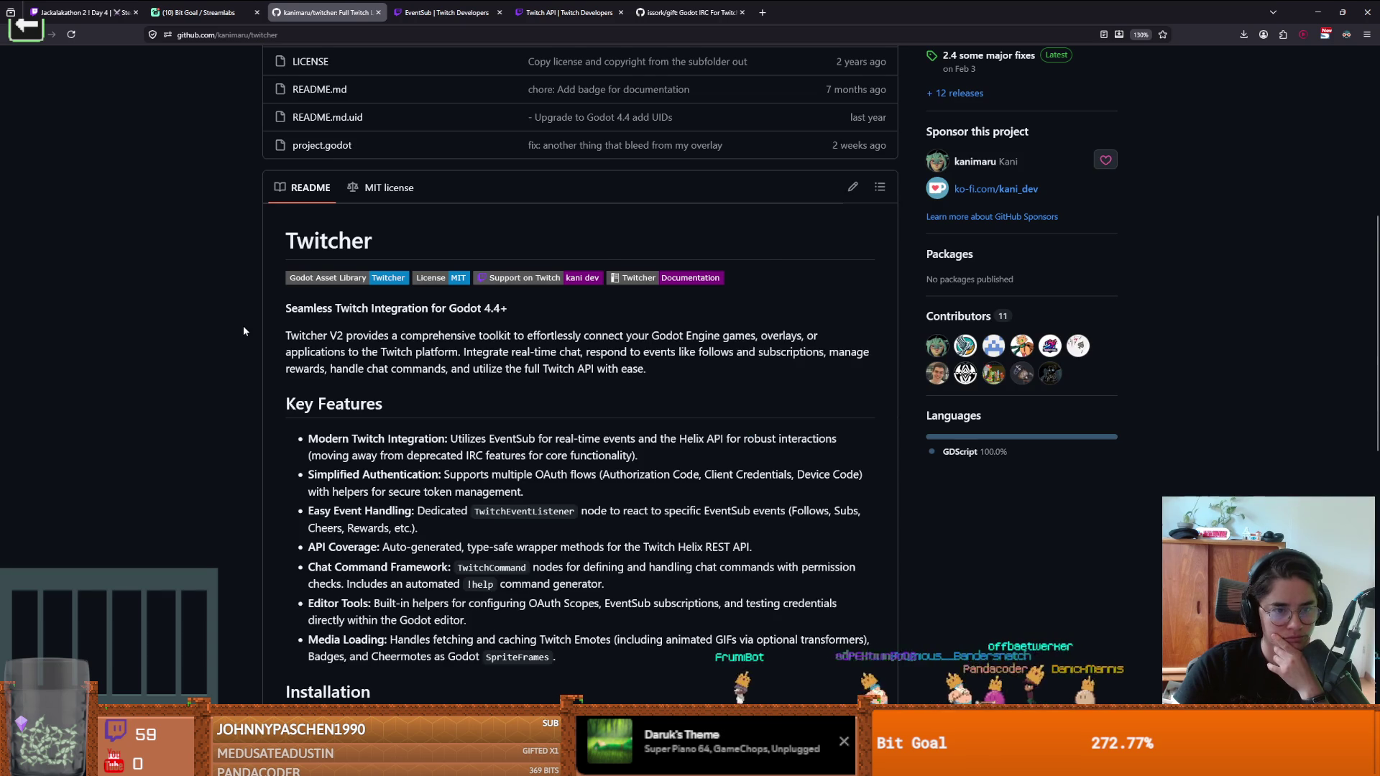
scroll(243, 330, "down", 2)
scroll(243, 331, "down", 2)
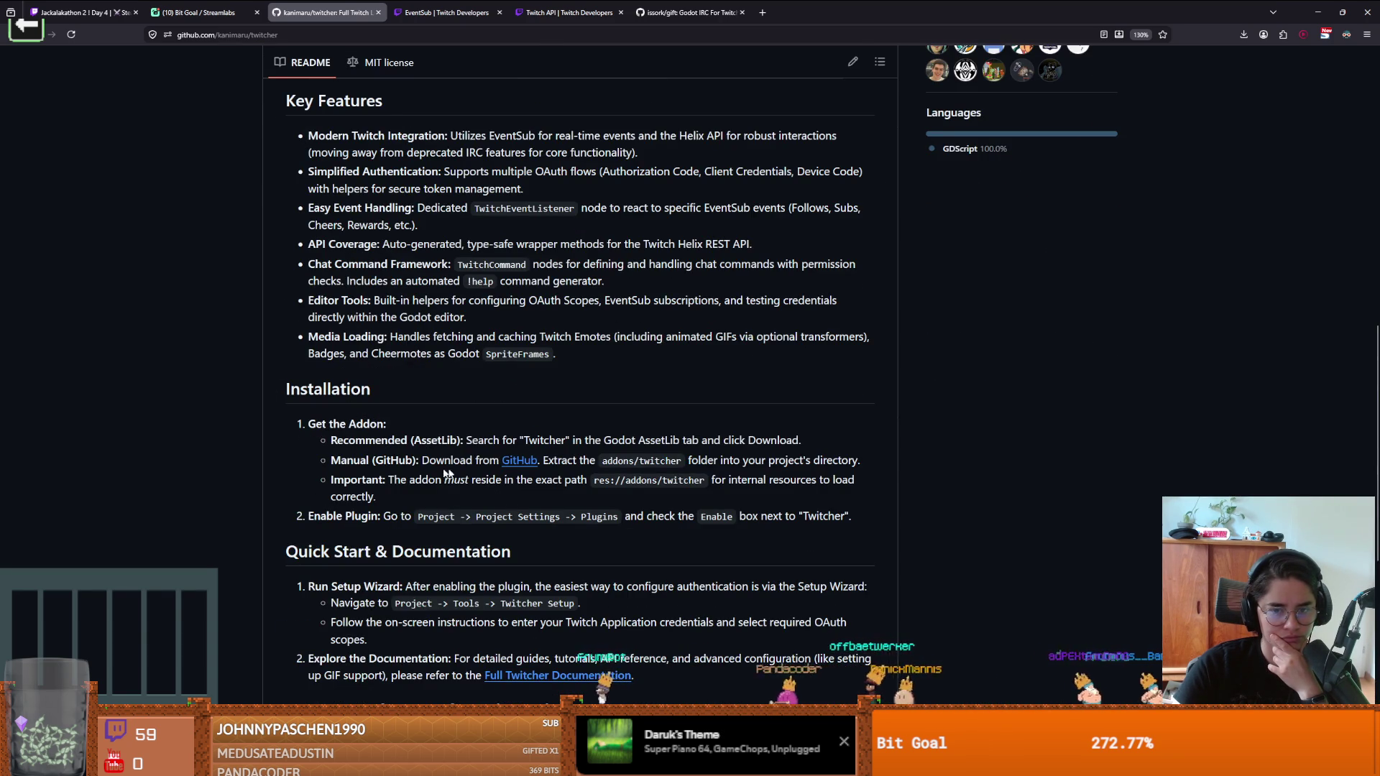
scroll(378, 475, "down", 1)
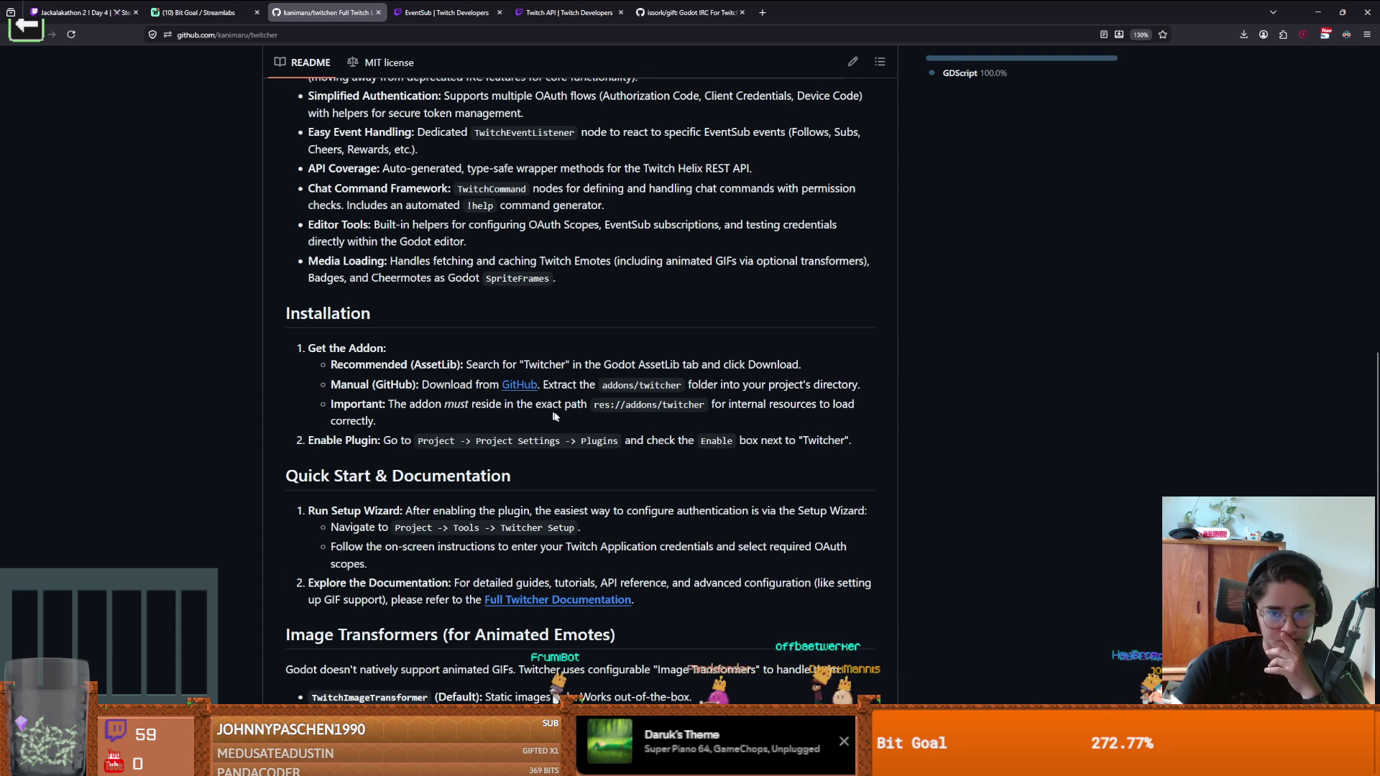
scroll(610, 392, "down", 1)
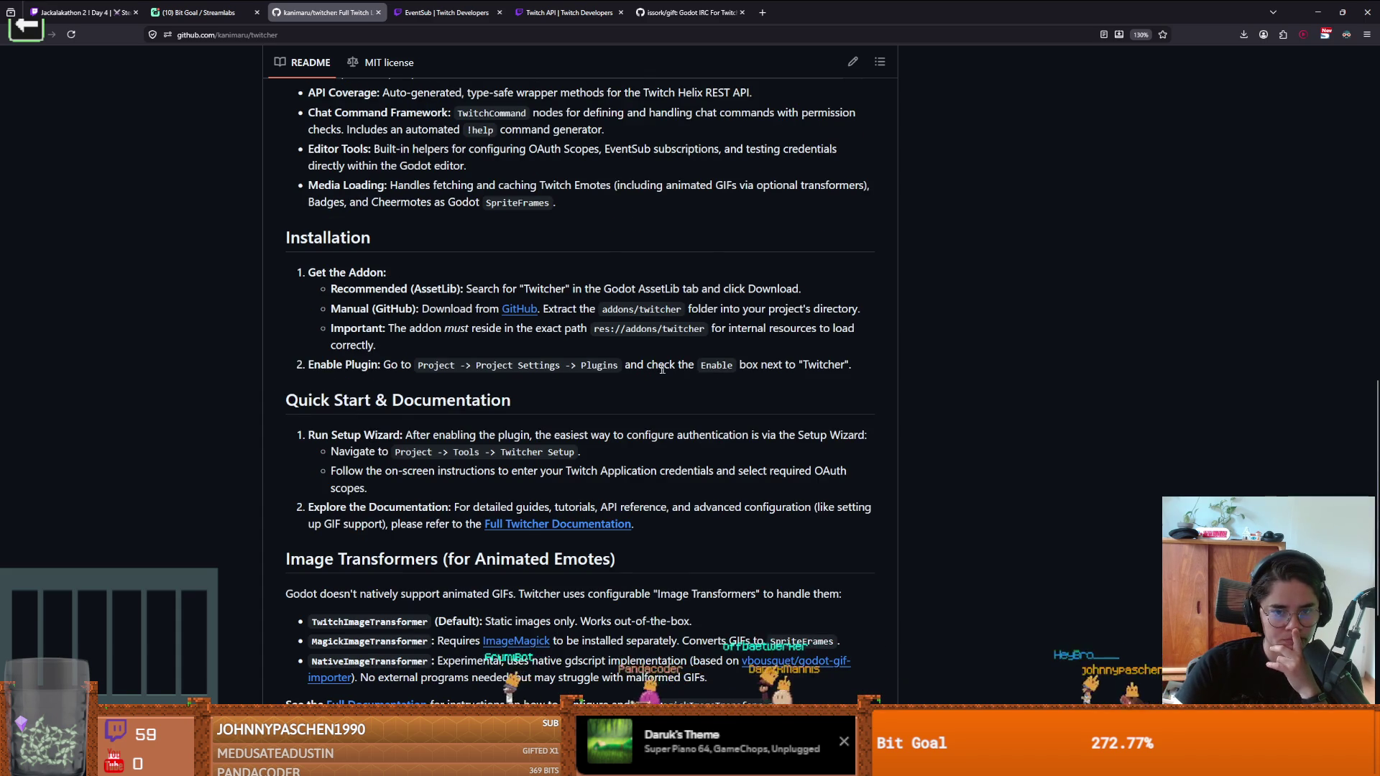
scroll(662, 369, "down", 1)
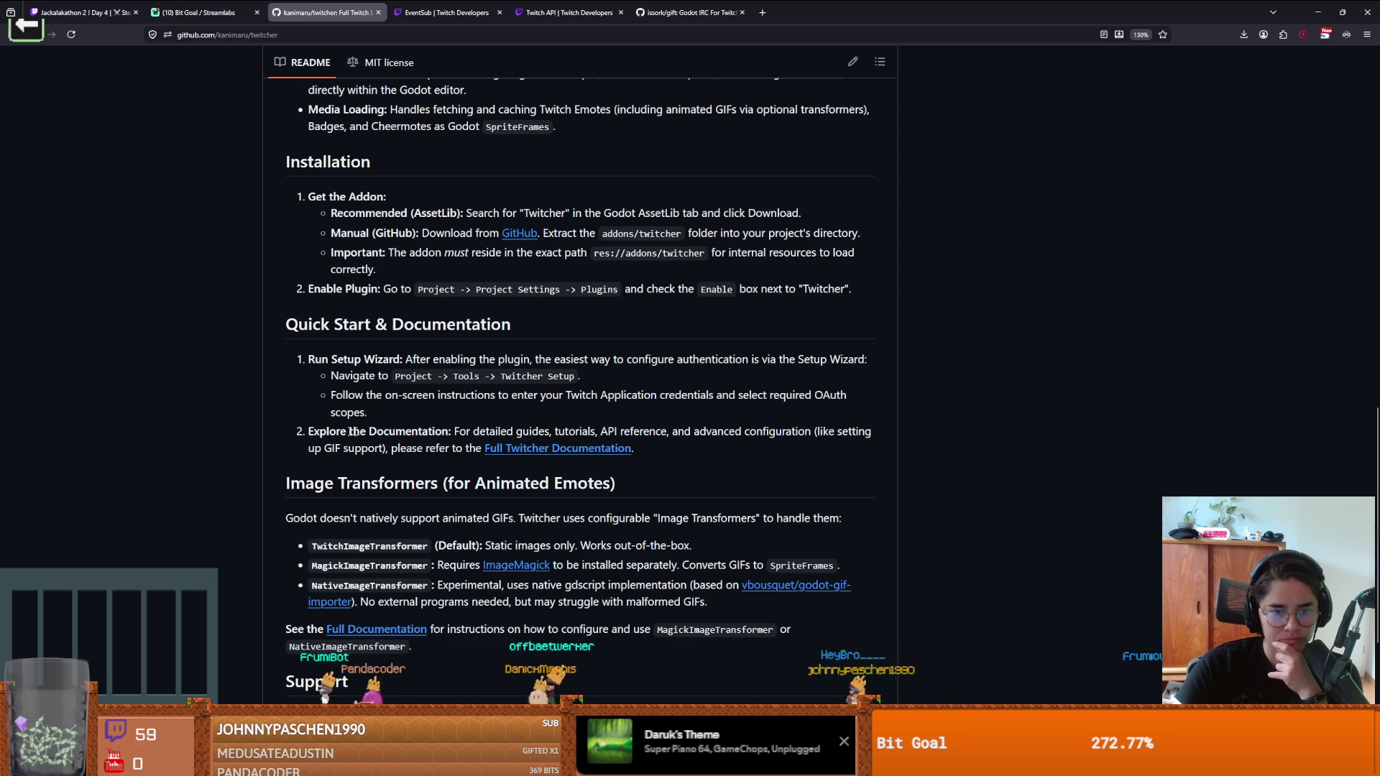
scroll(432, 431, "down", 2)
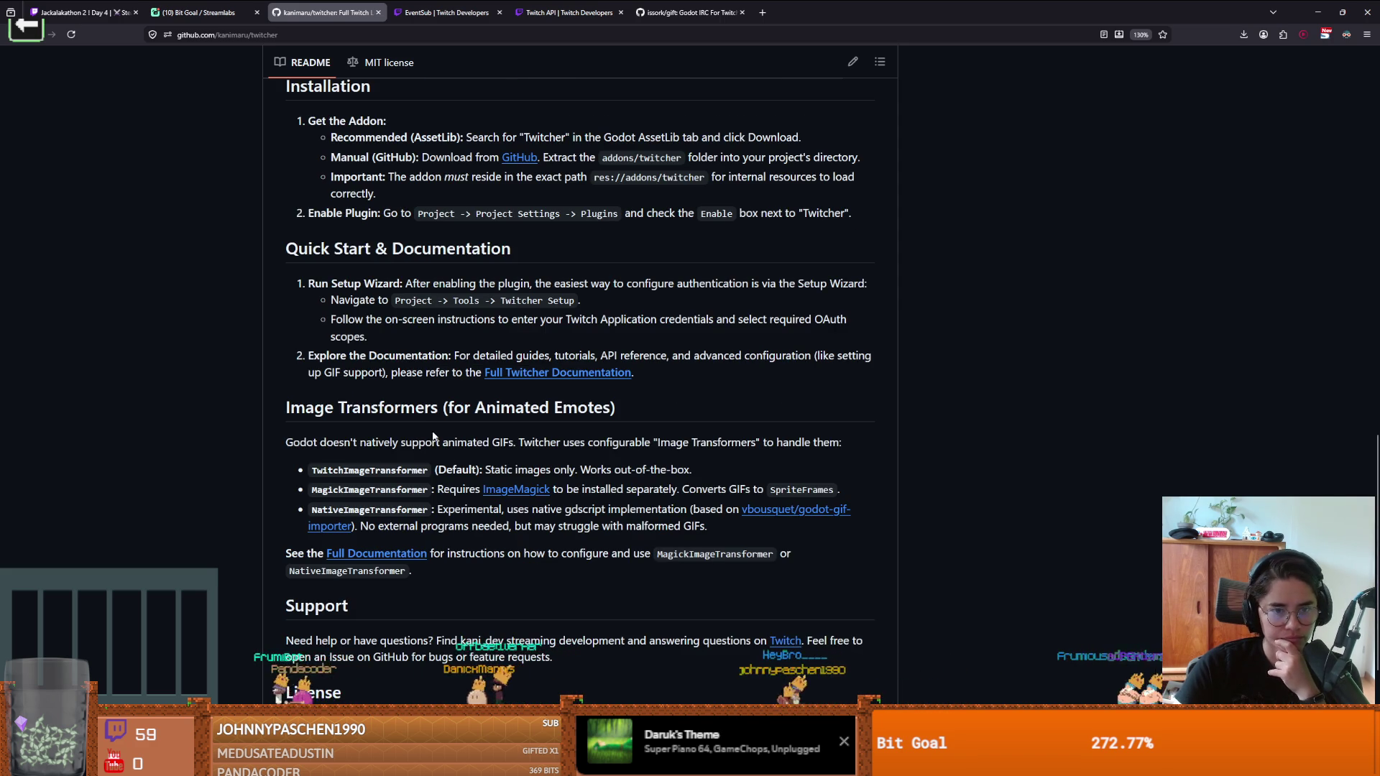
right_click(542, 382)
left_click(575, 388)
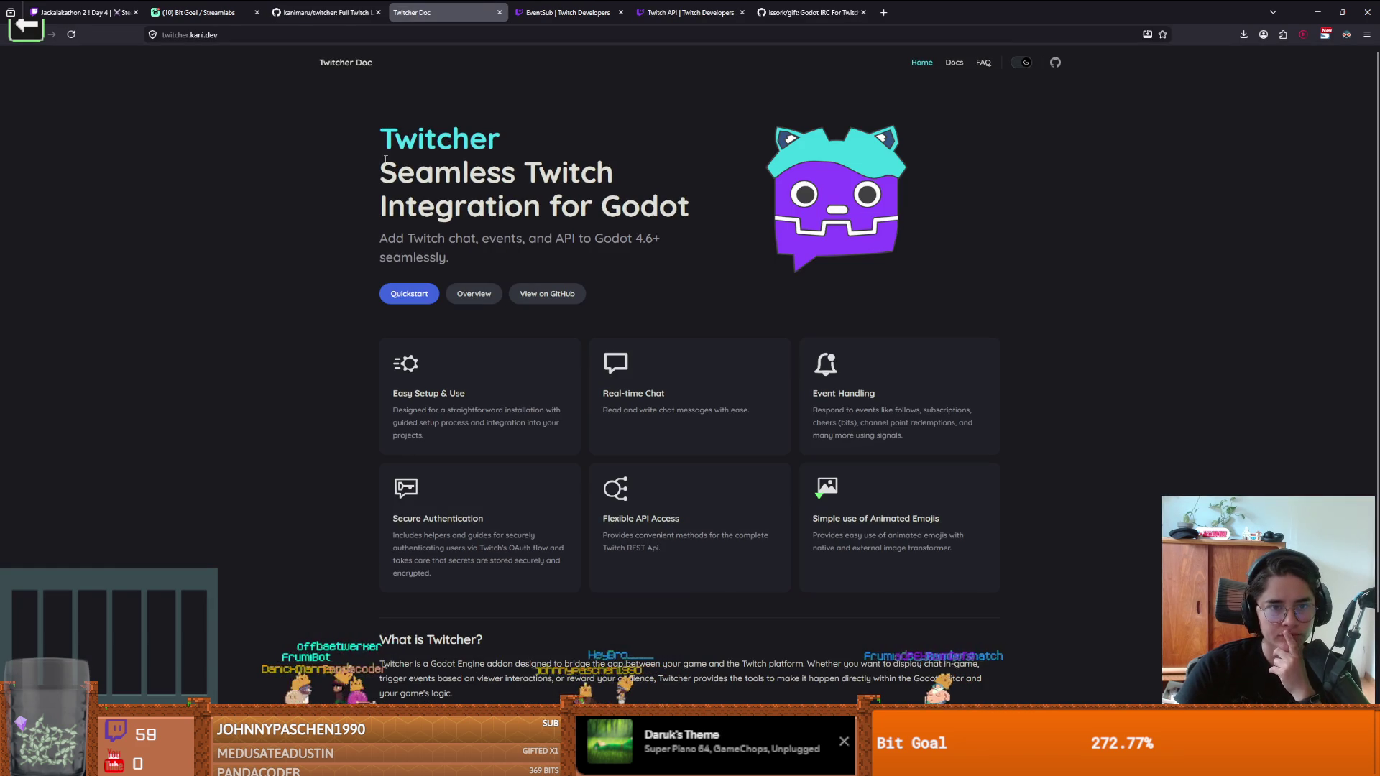
Step: Open the Twitcher docs Overview page and scroll through its node descriptions
scroll(443, 322, "down", 1)
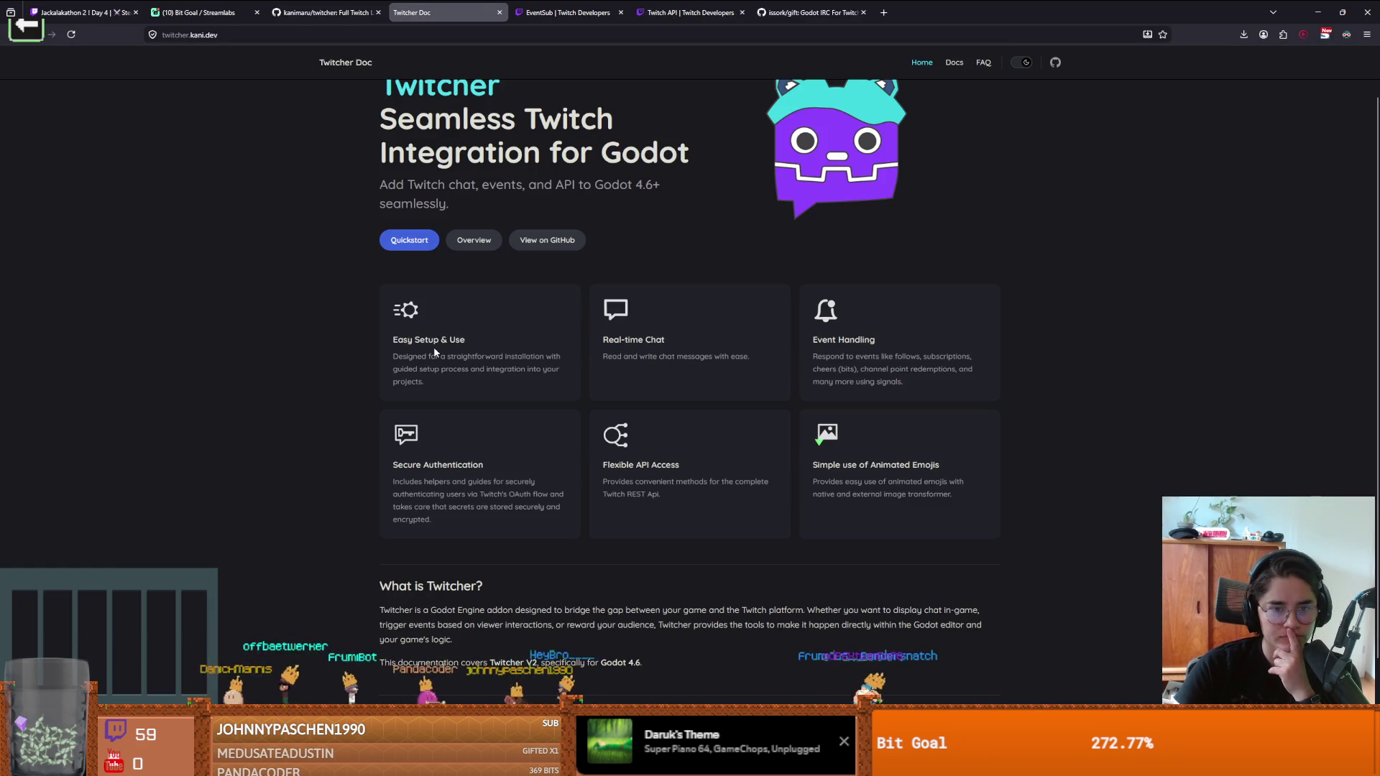
scroll(446, 333, "down", 1)
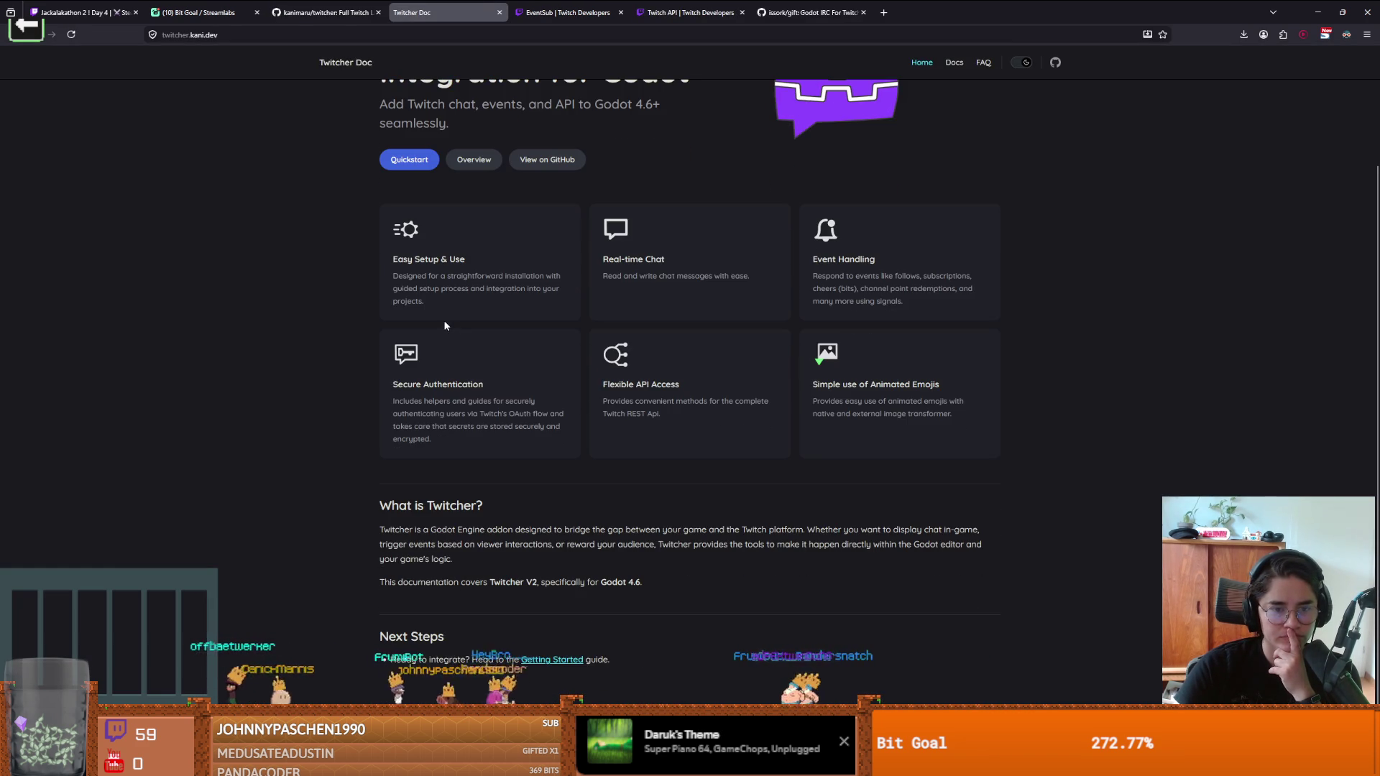
left_click(482, 159)
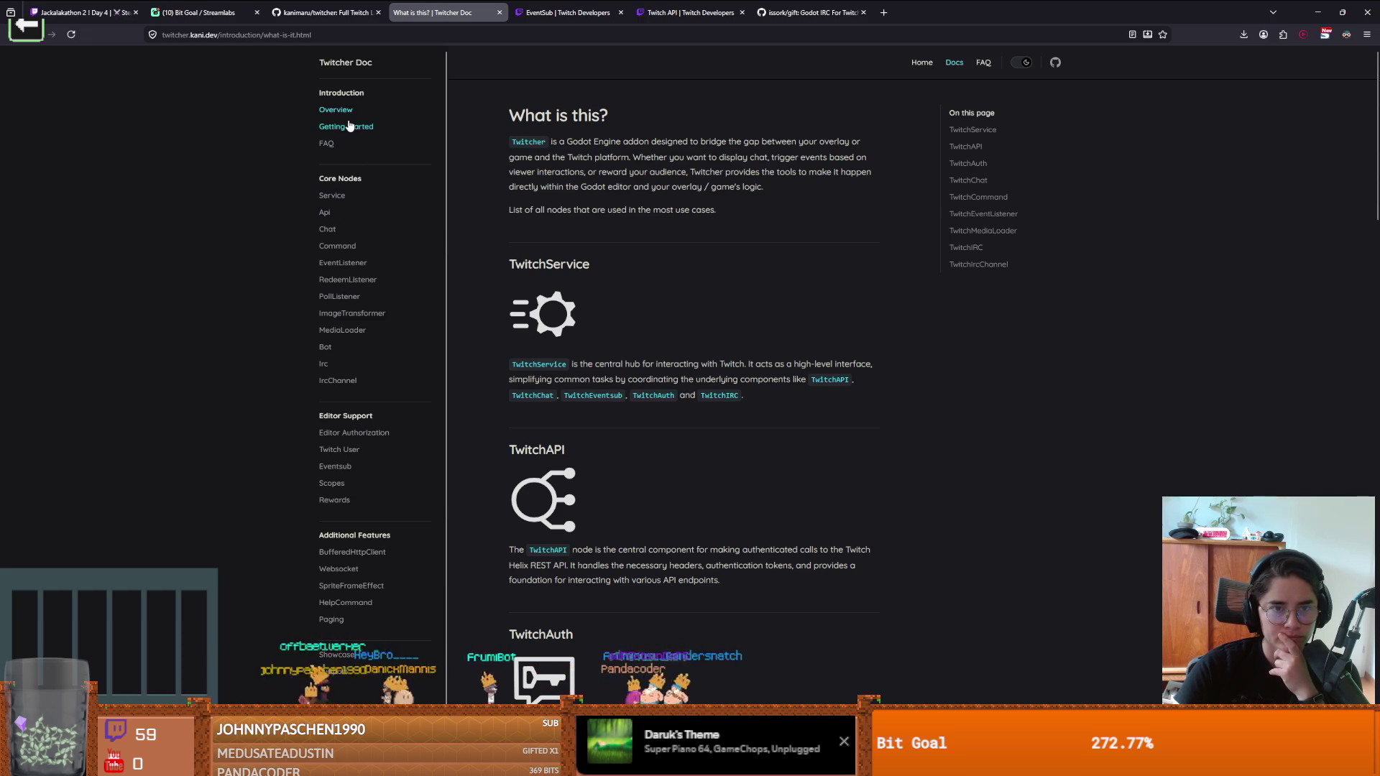
scroll(601, 288, "down", 4)
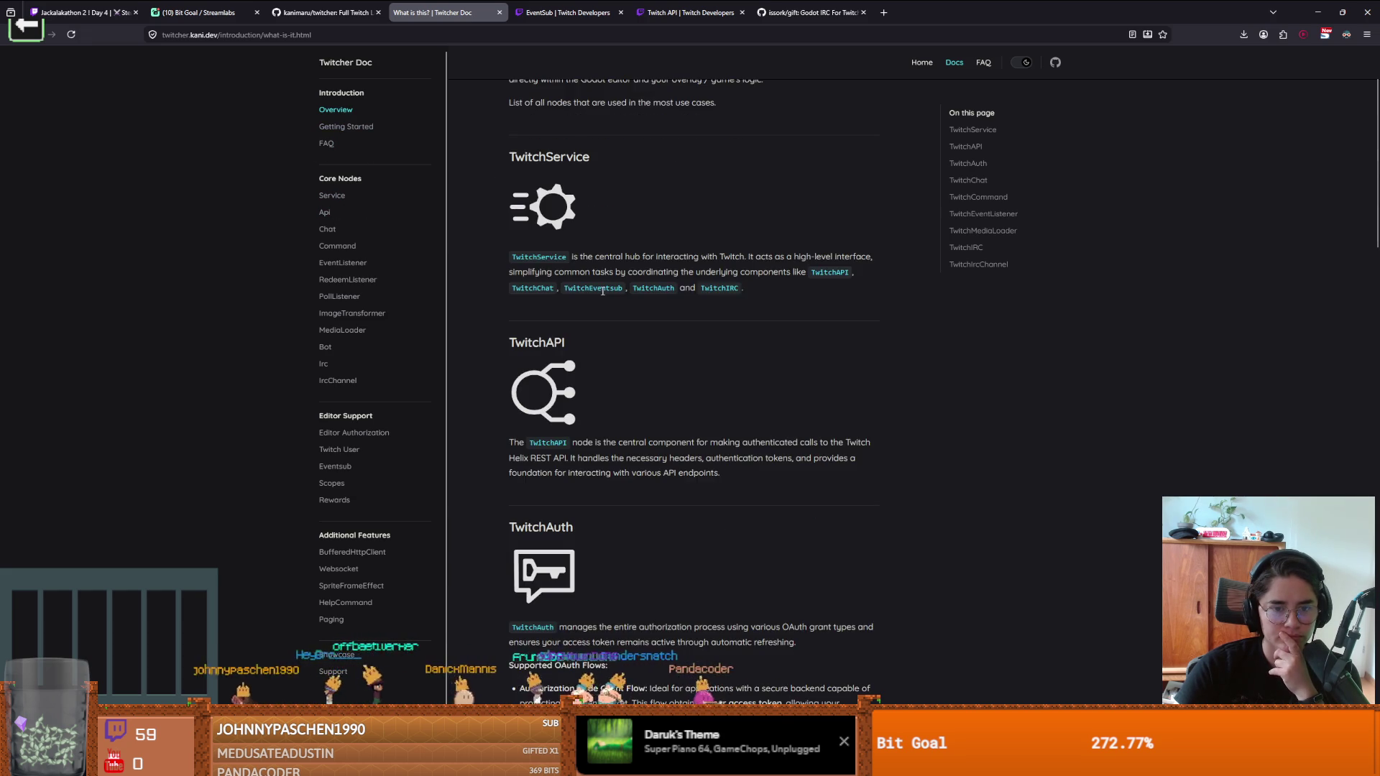
scroll(570, 291, "down", 3)
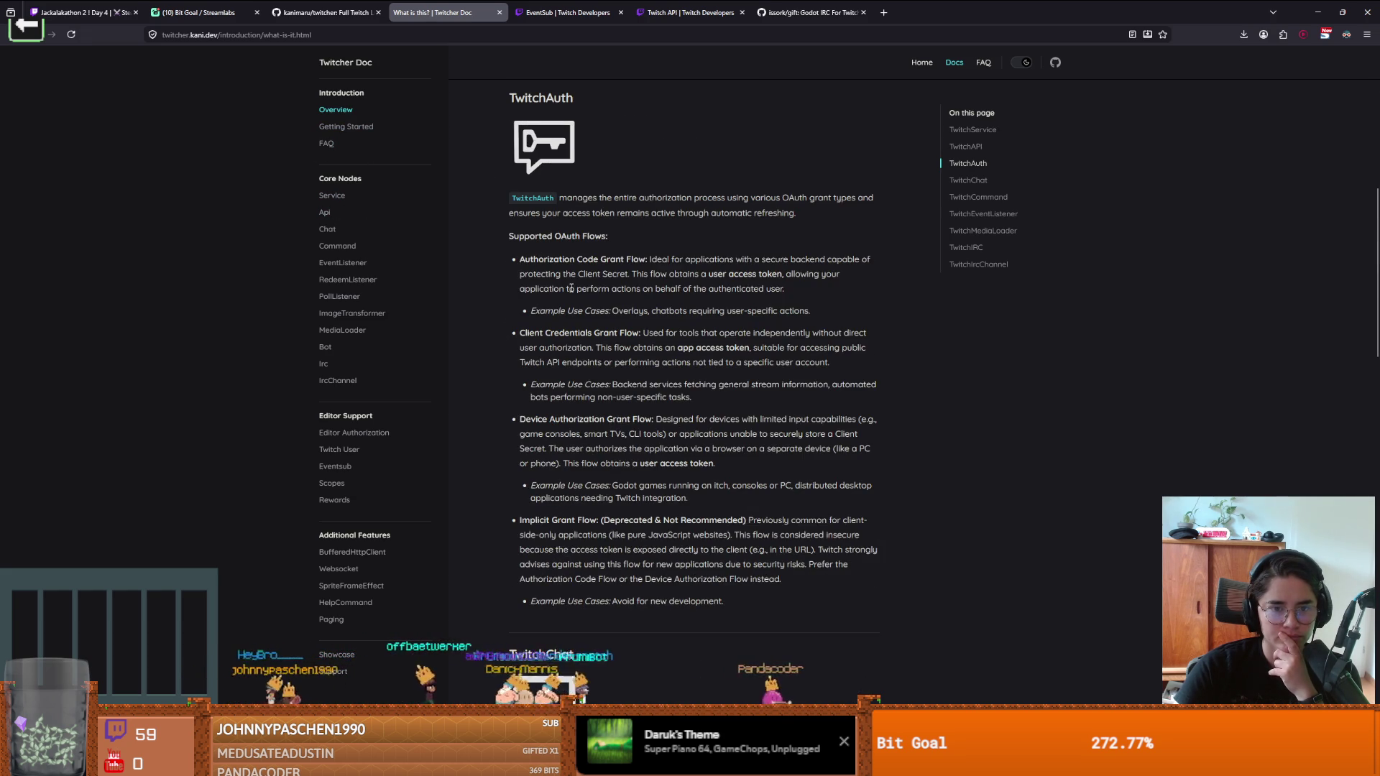
scroll(570, 288, "down", 5)
scroll(570, 286, "down", 1)
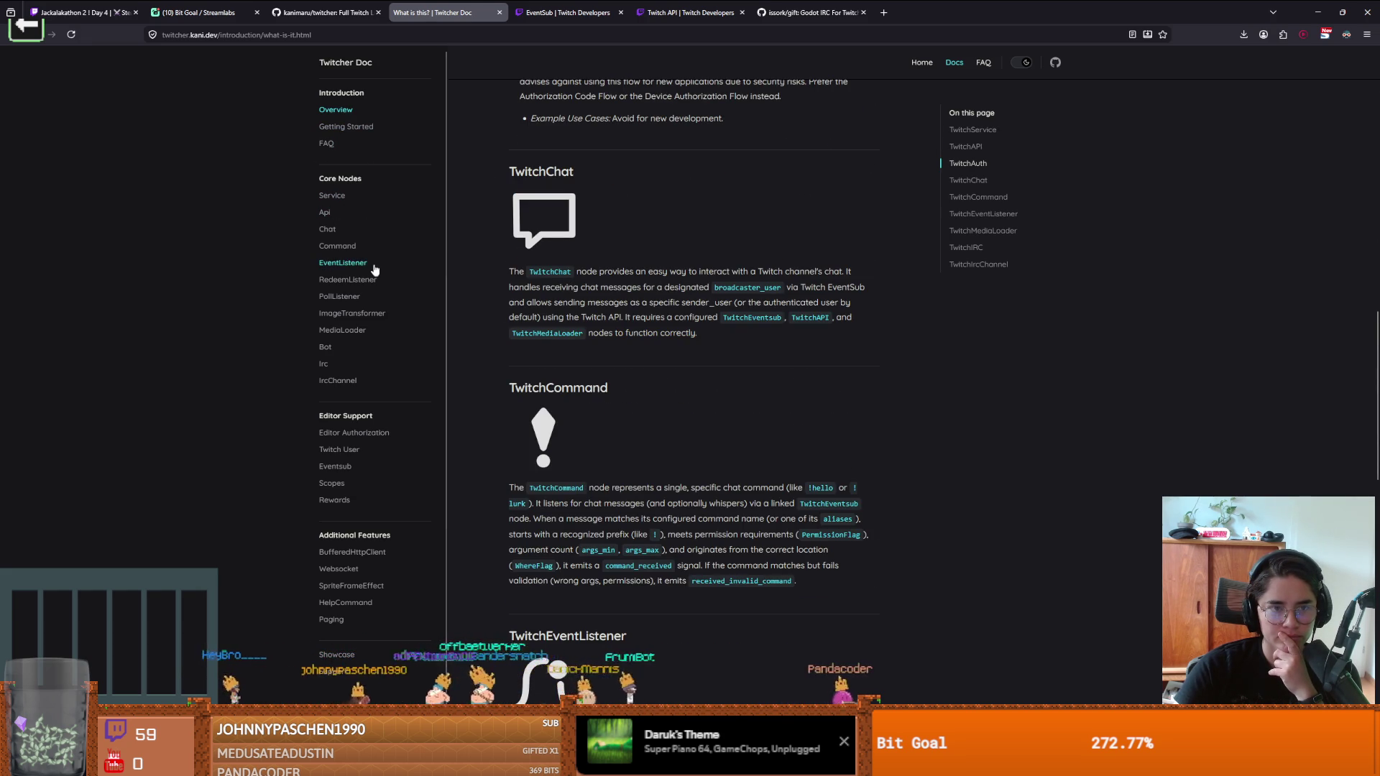
Step: Open the Getting Started guide and read its Register a New Application step
left_click(345, 127)
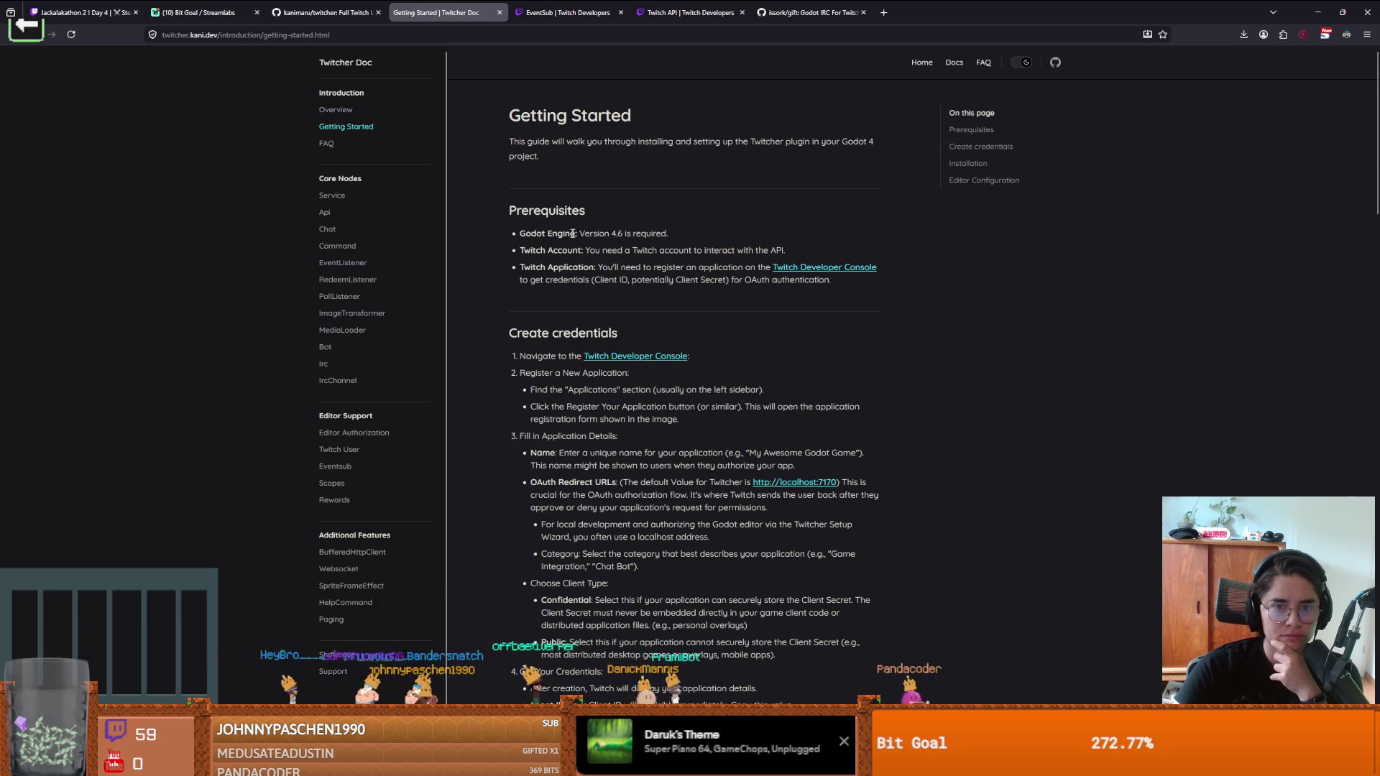
left_click_drag(579, 233, 646, 234)
scroll(647, 287, "down", 1)
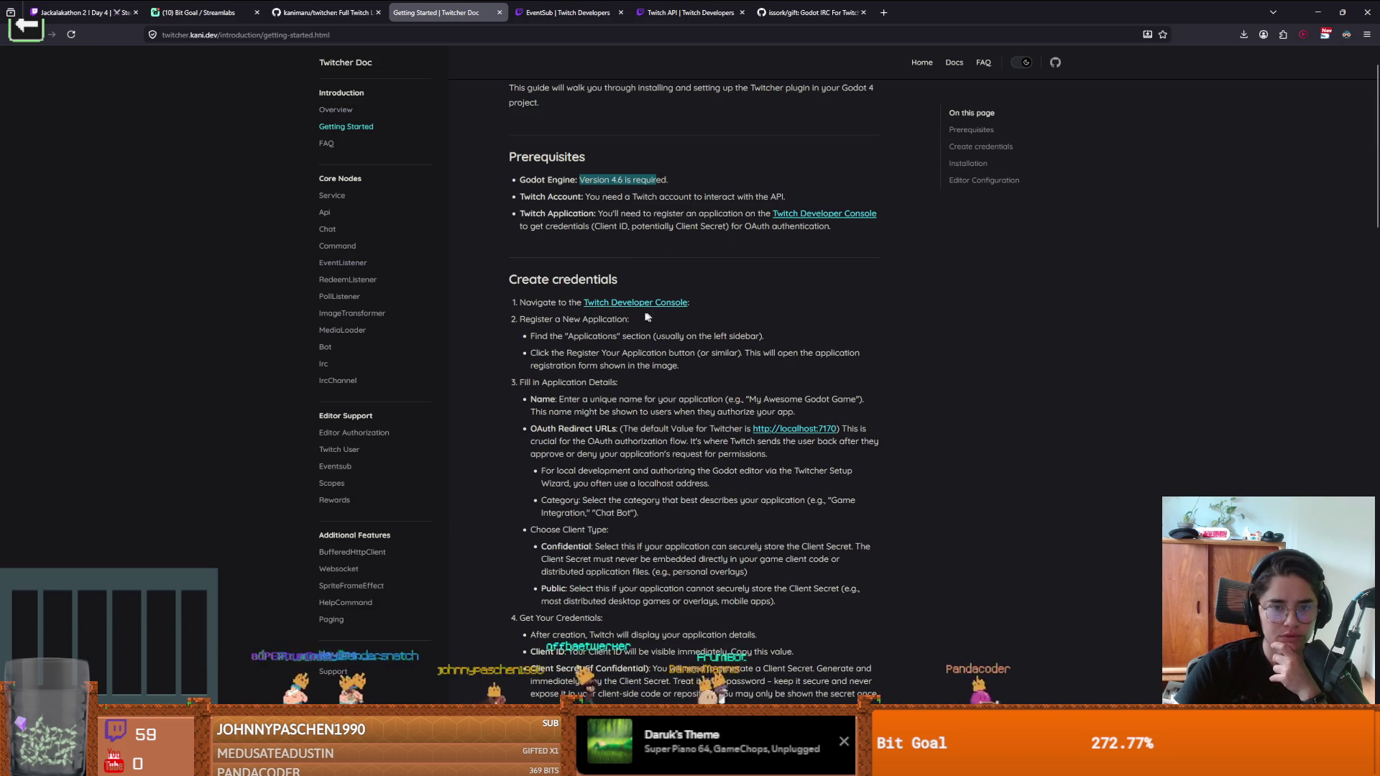
left_click_drag(565, 319, 608, 319)
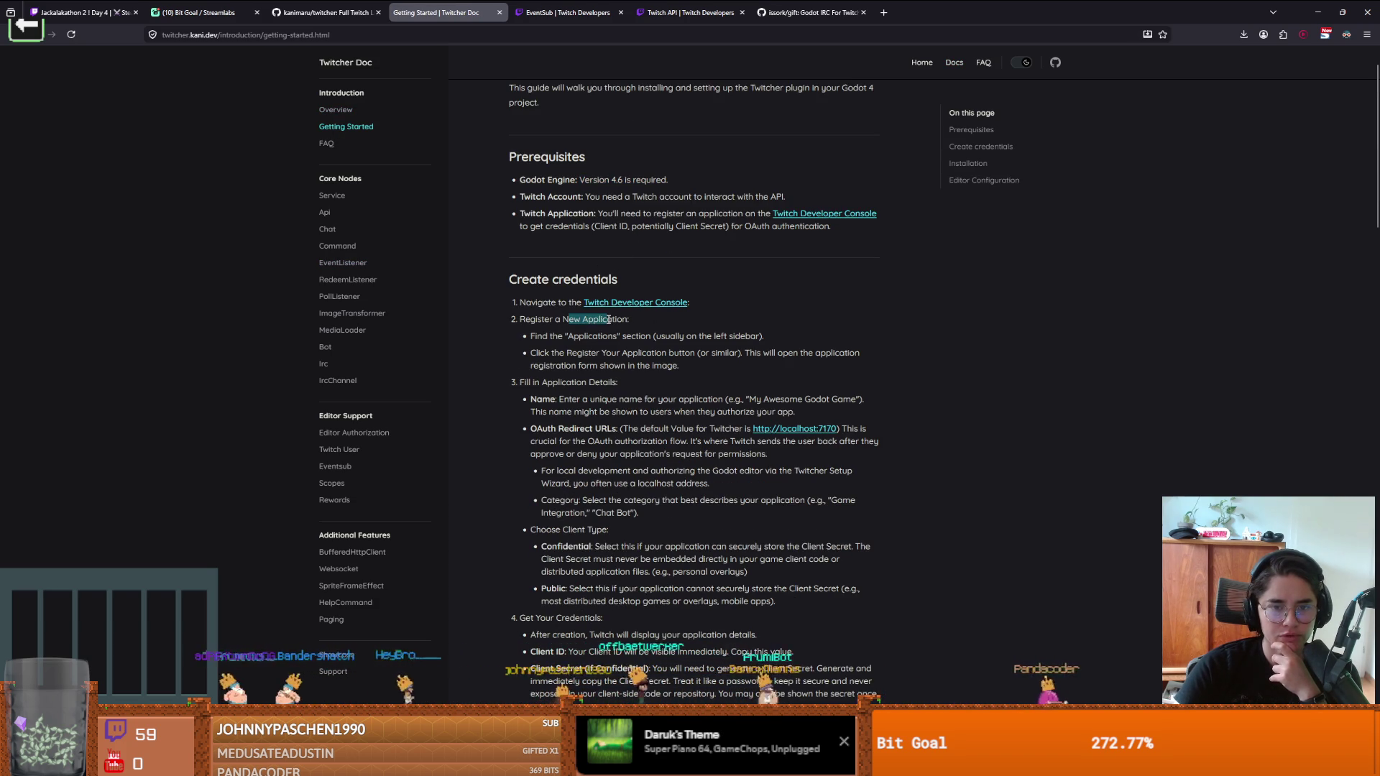
left_click(609, 319)
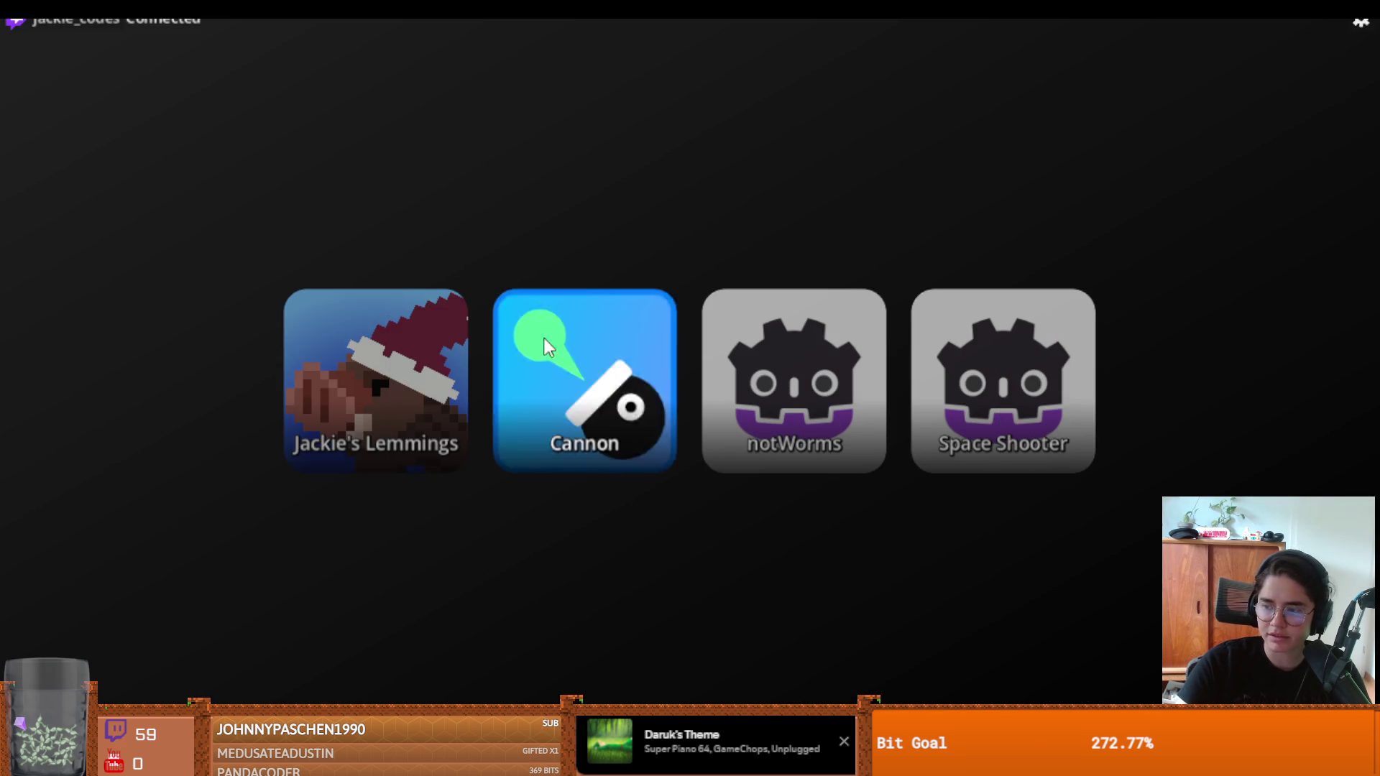
Step: Try the Cannon game, return to the menu, then start the Lemmings game
left_click(548, 339)
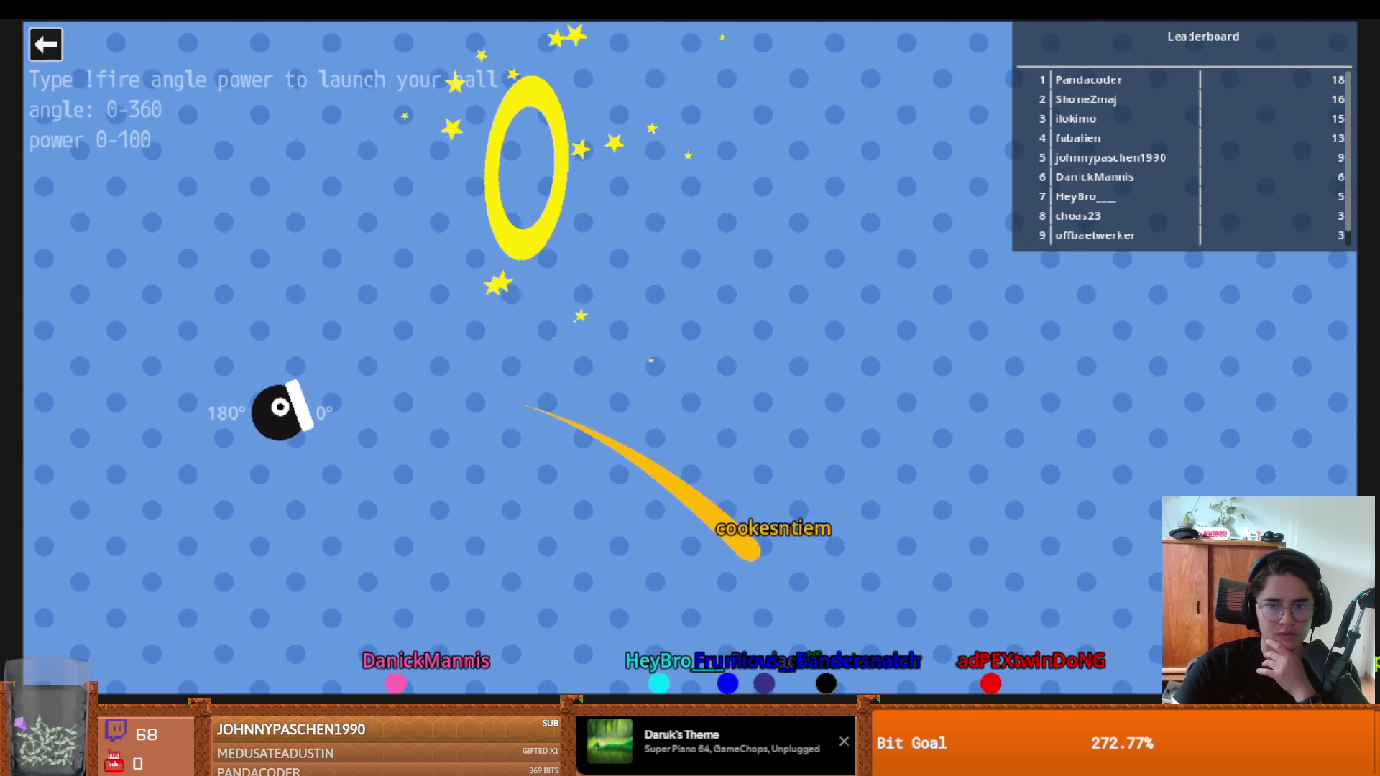
key("Escape")
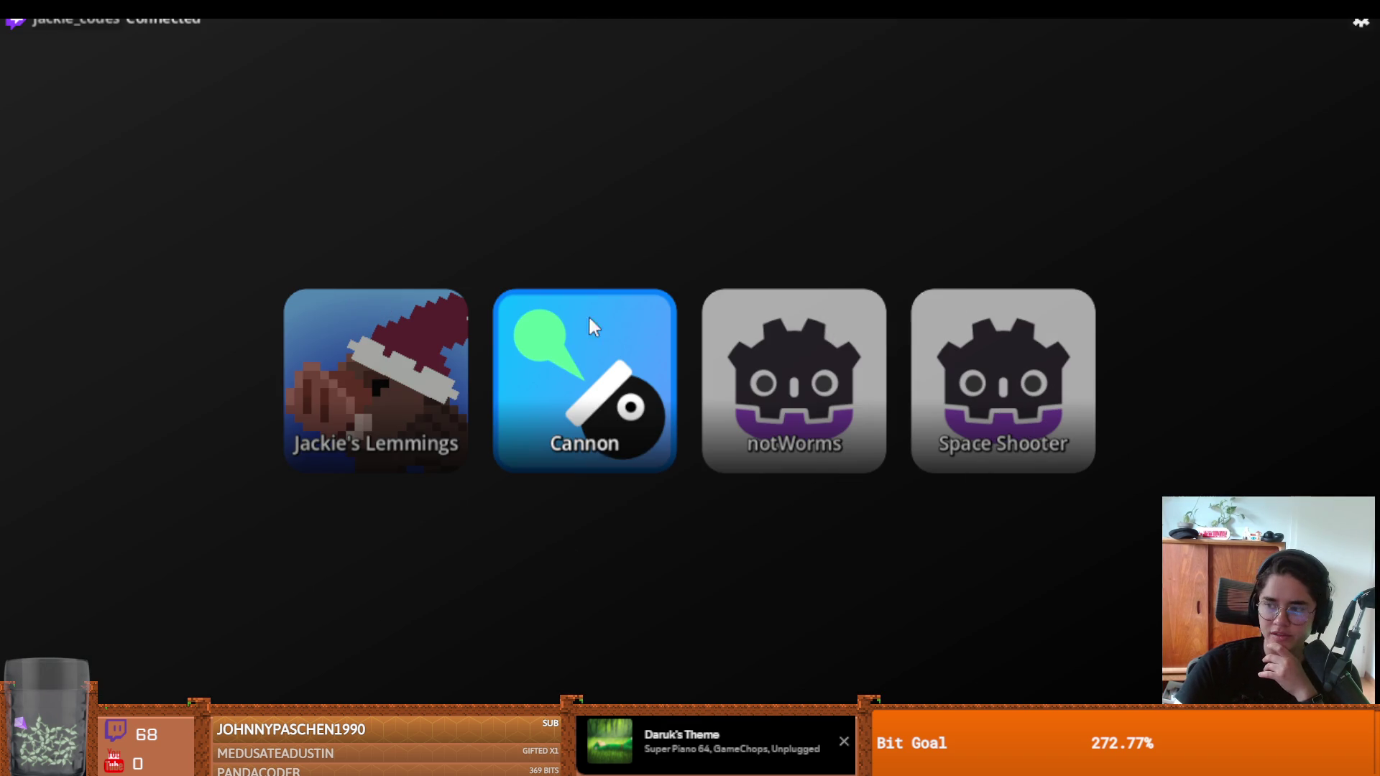
left_click(434, 421)
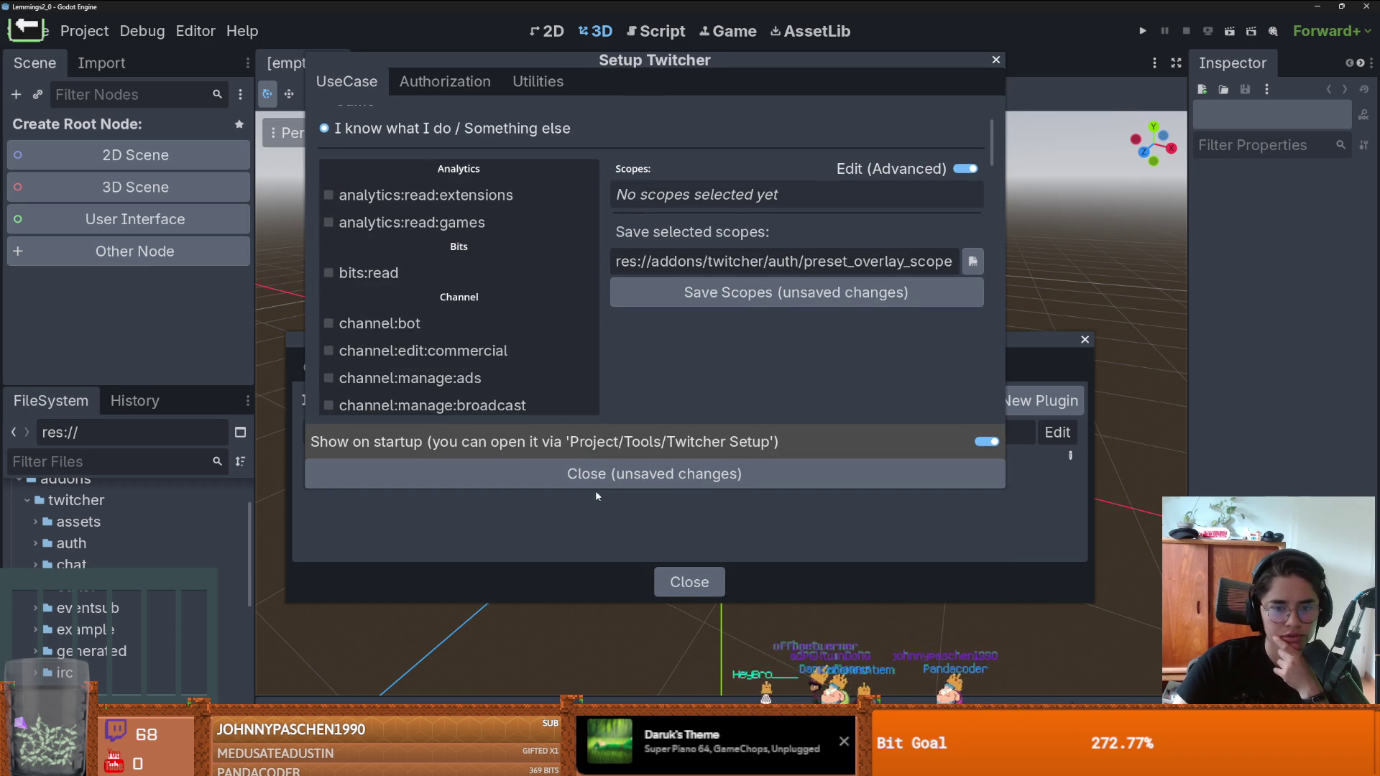
Step: Enlarge the Setup Twitcher window and tick the bits:read scope under Bits
left_click_drag(595, 490, 596, 740)
scroll(367, 336, "up", 3)
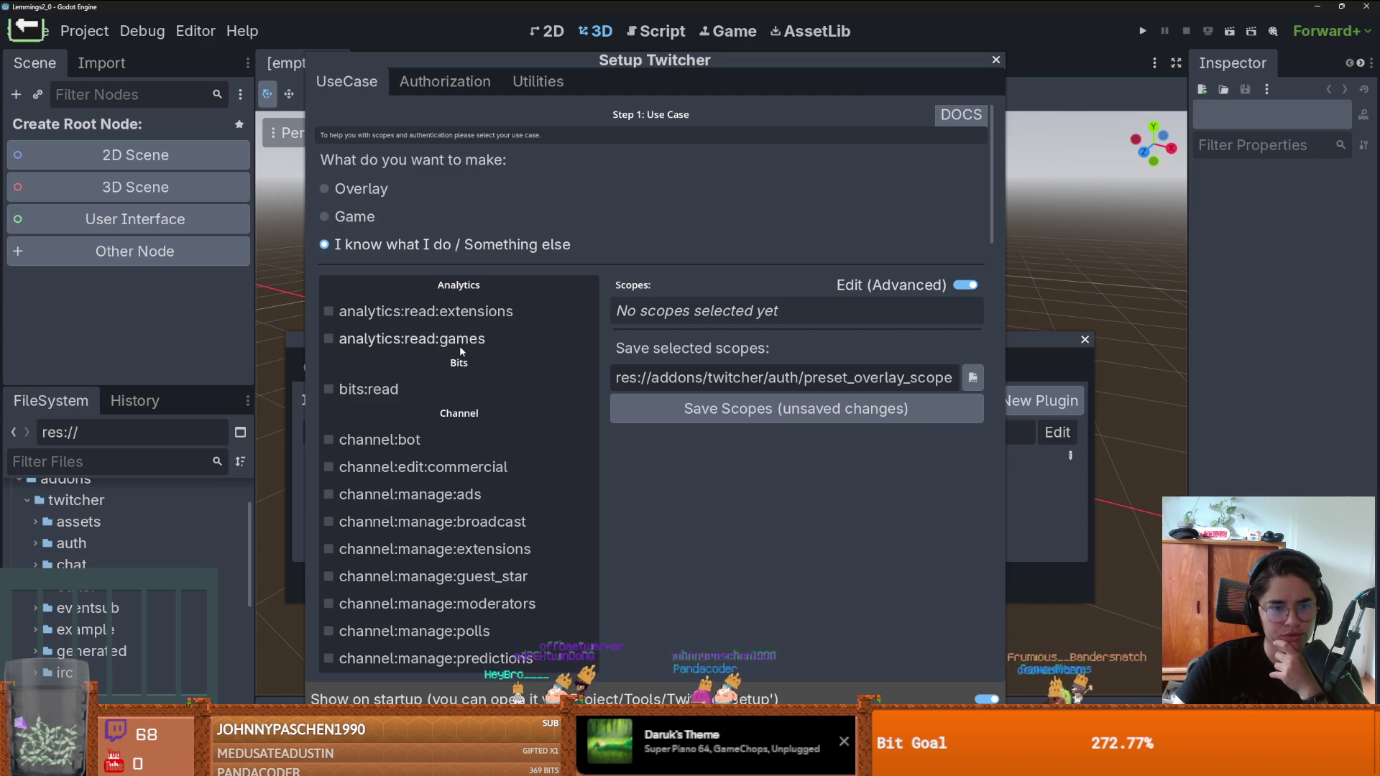
mouse_move(460, 347)
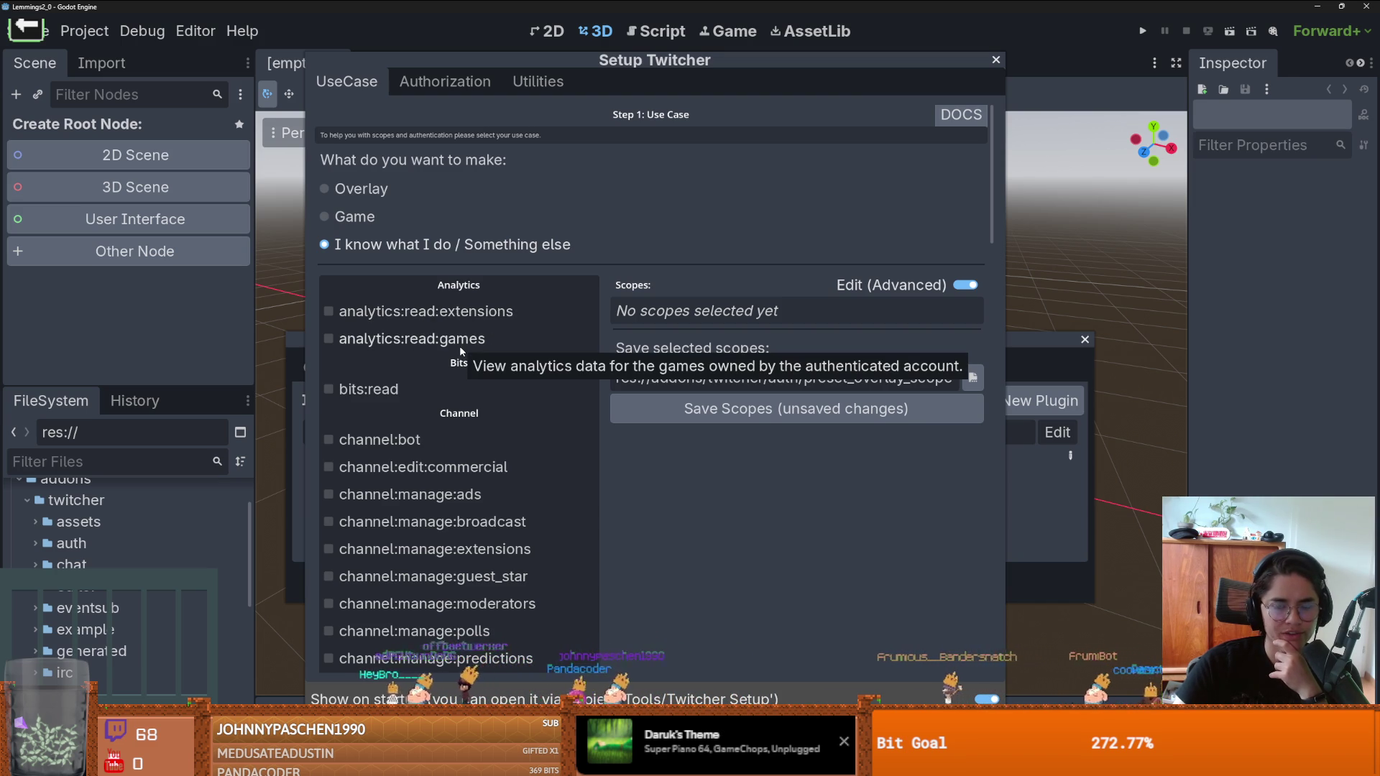
mouse_move(462, 320)
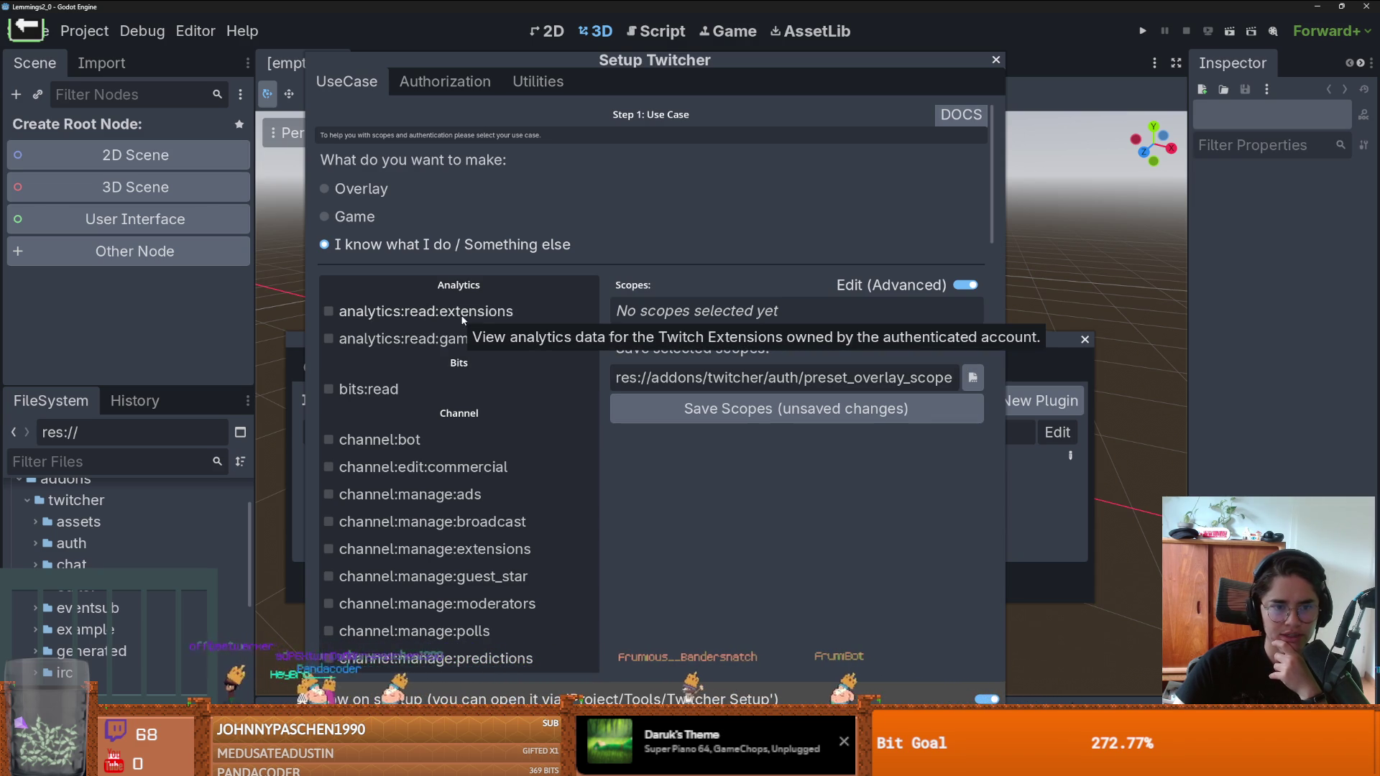
left_click(329, 390)
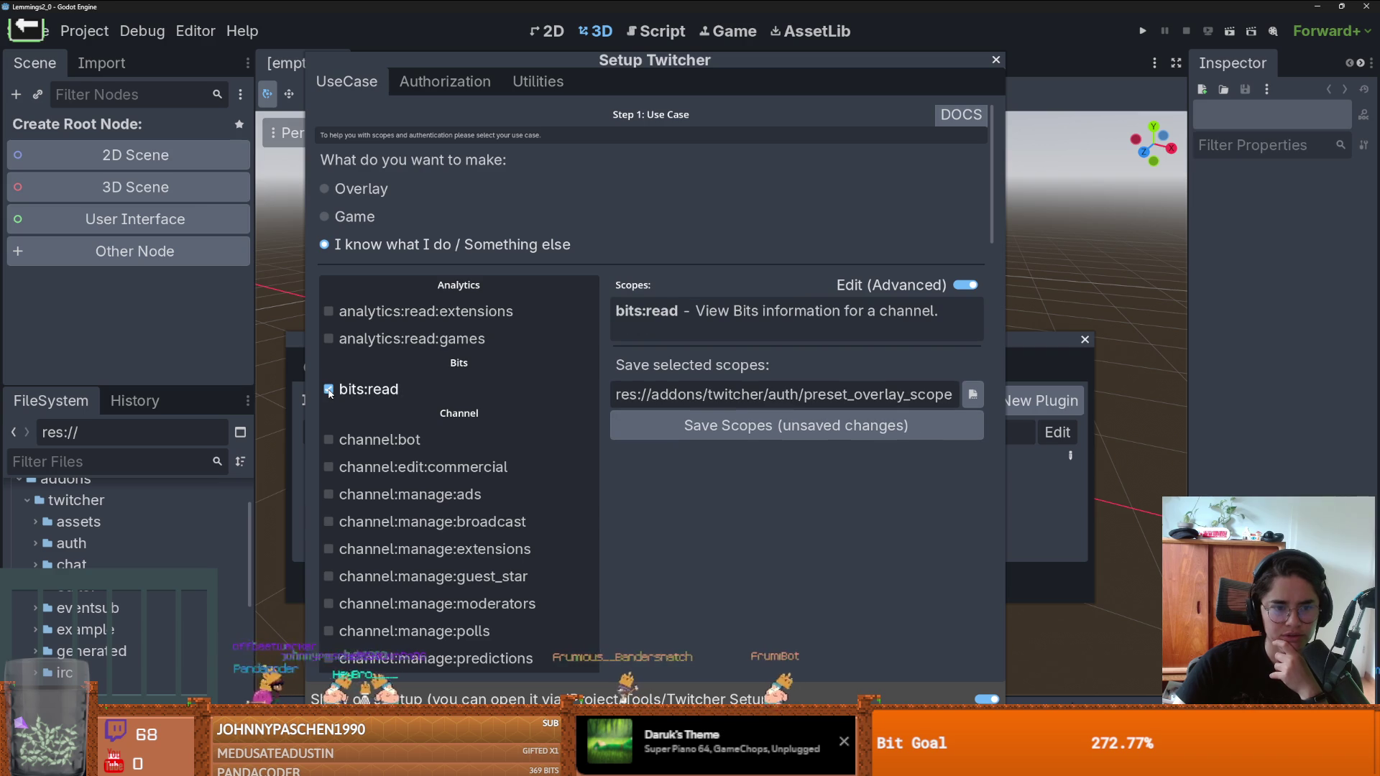
scroll(404, 396, "down", 1)
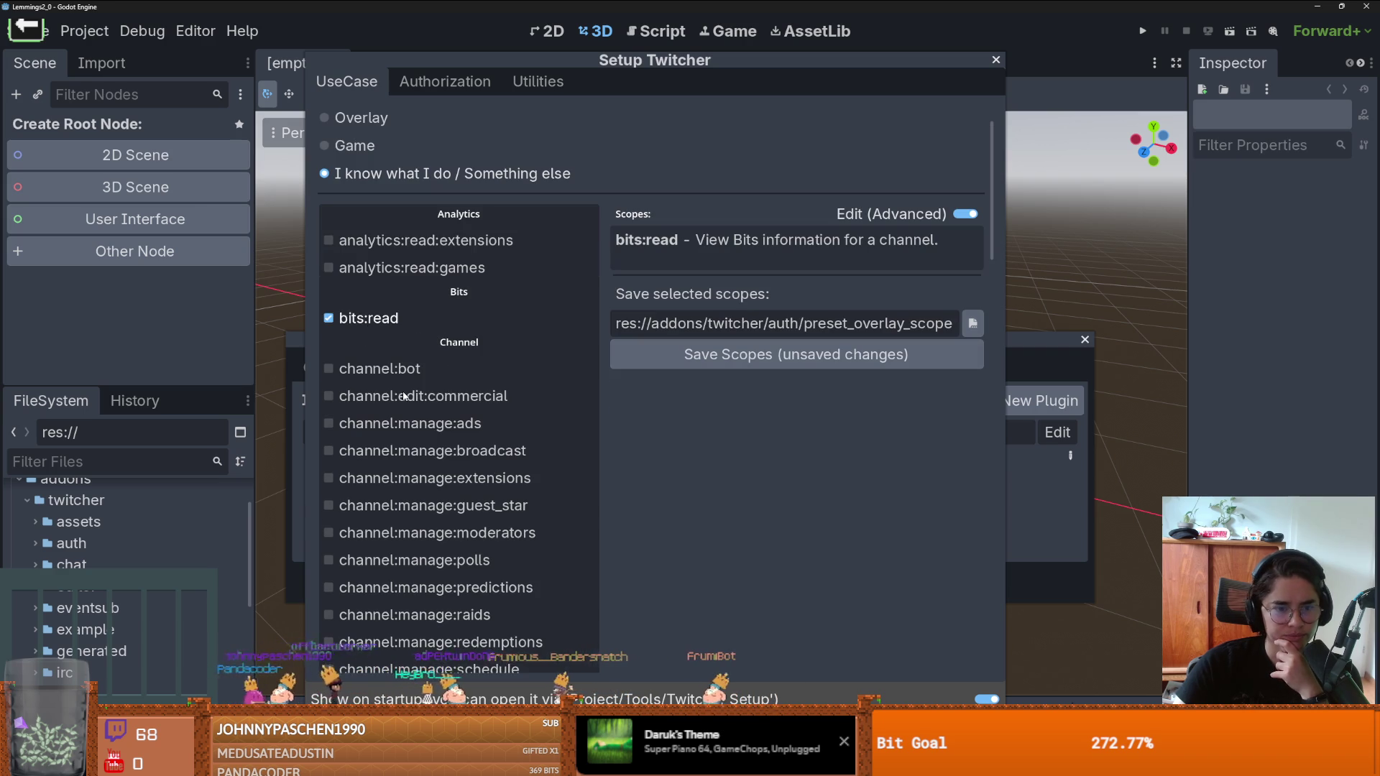
scroll(394, 404, "down", 1)
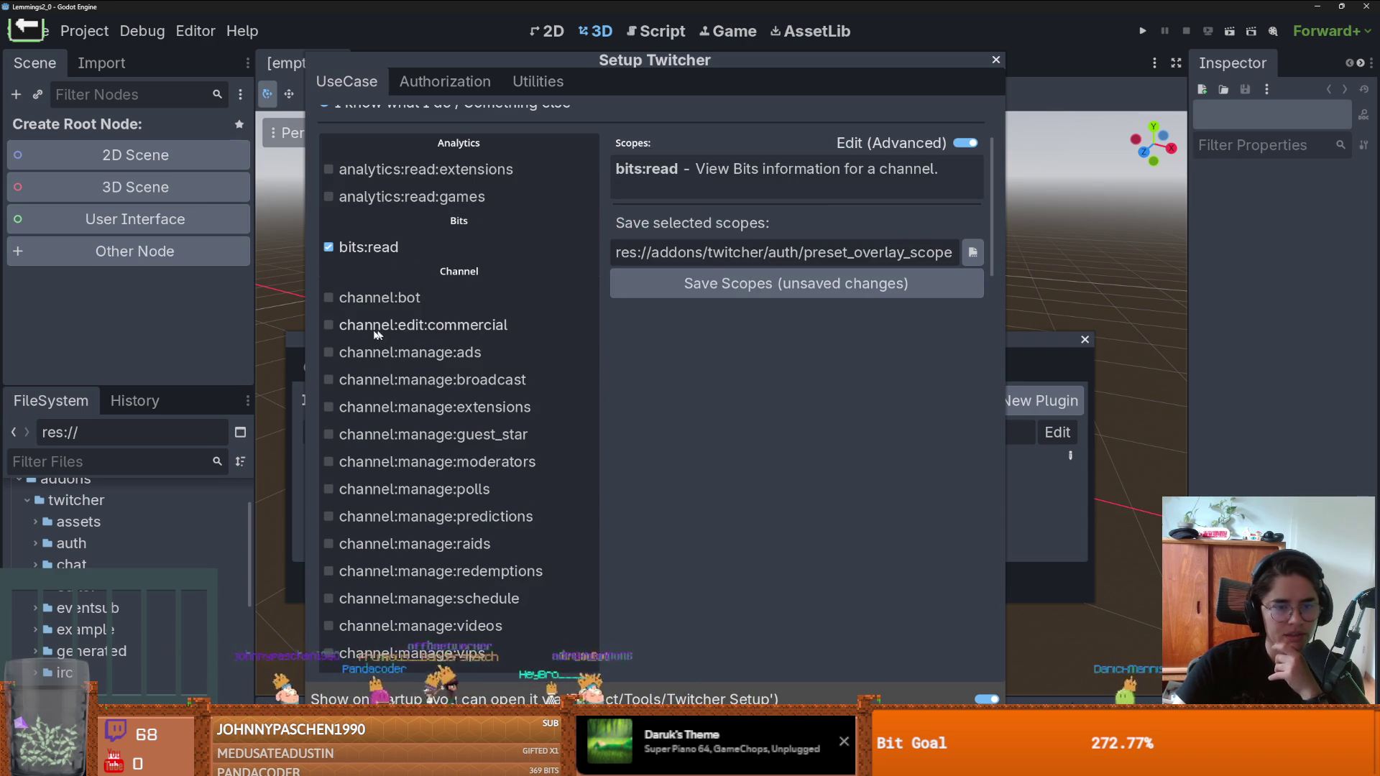
mouse_move(340, 329)
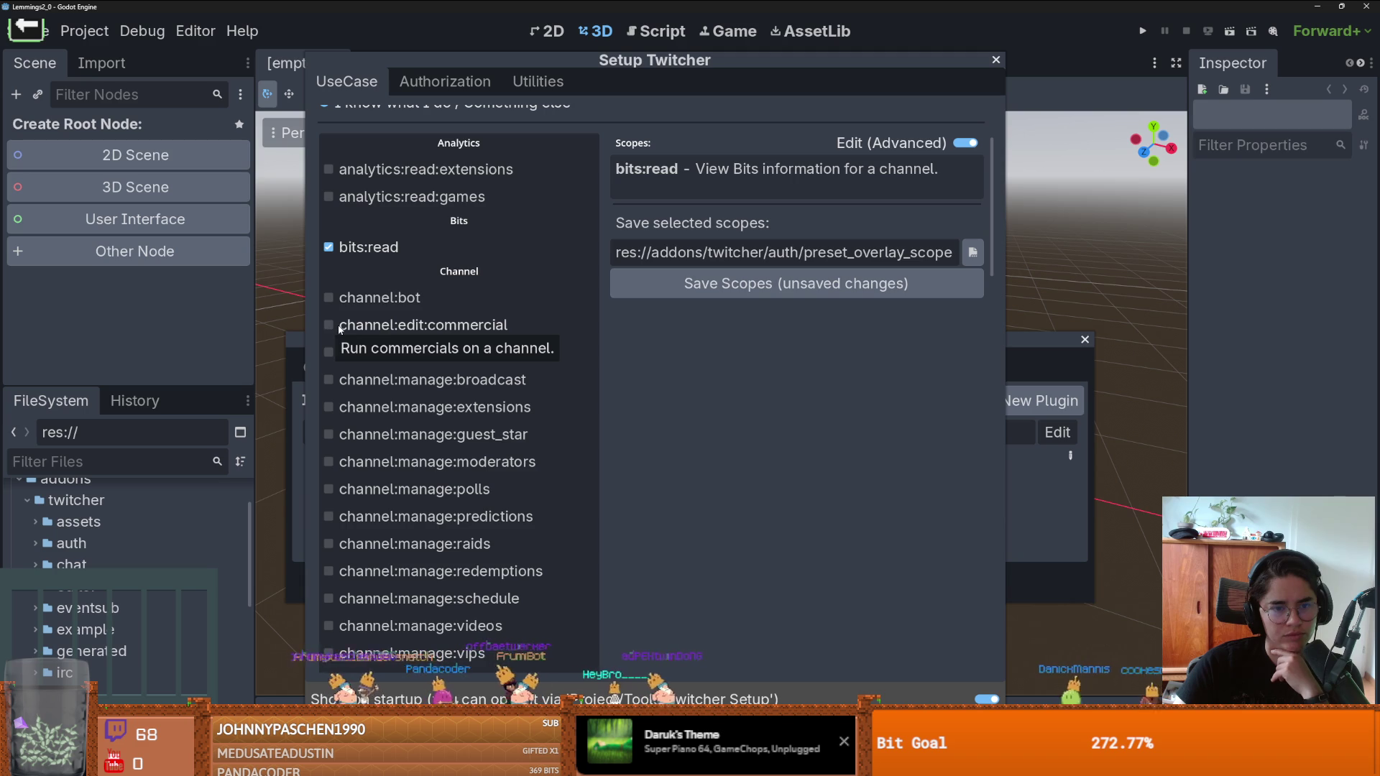